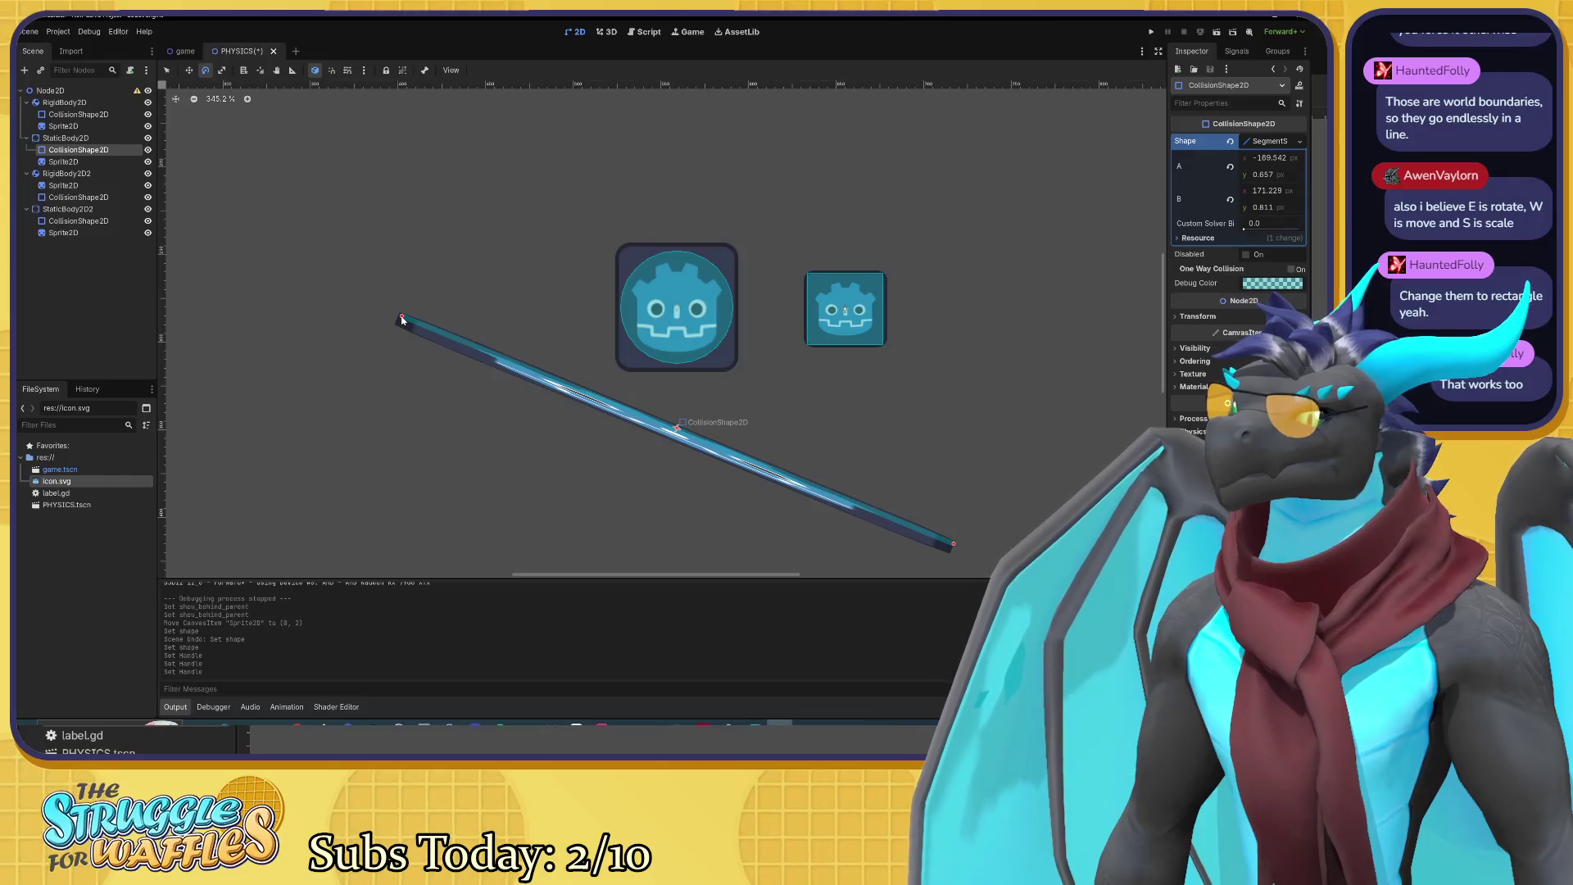
# Step: Nudge the first bumper segment's B handle, then select StaticBody2D2's CollisionShape2D
pyautogui.moveTo(956, 547); pyautogui.dragTo(956, 539)
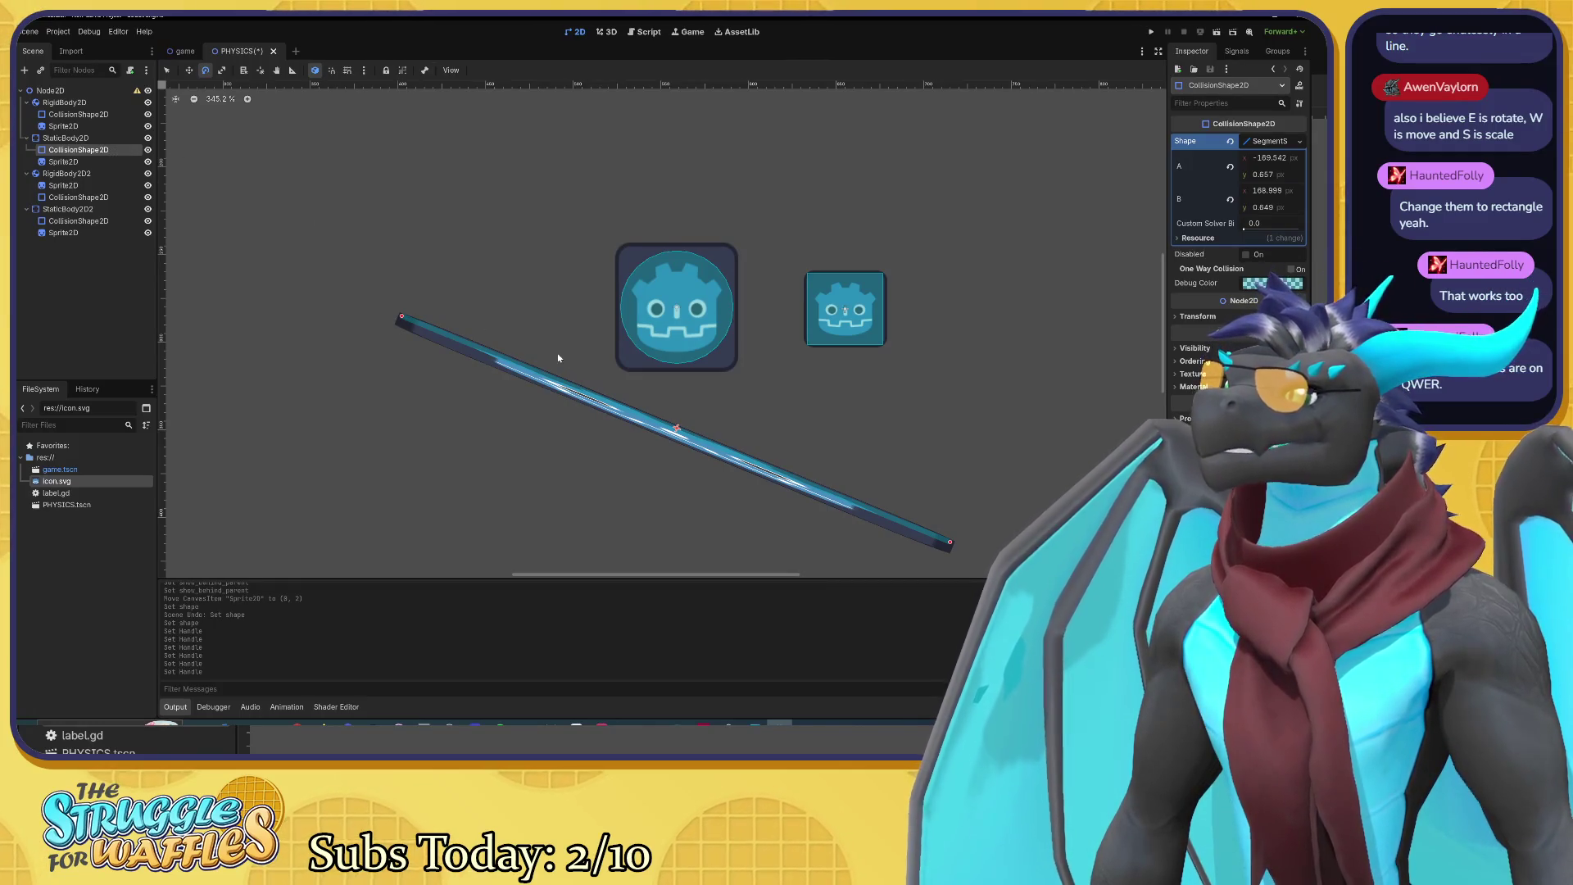
pyautogui.hscroll(10, 558, 358)
pyautogui.scroll(-4, 558, 358)
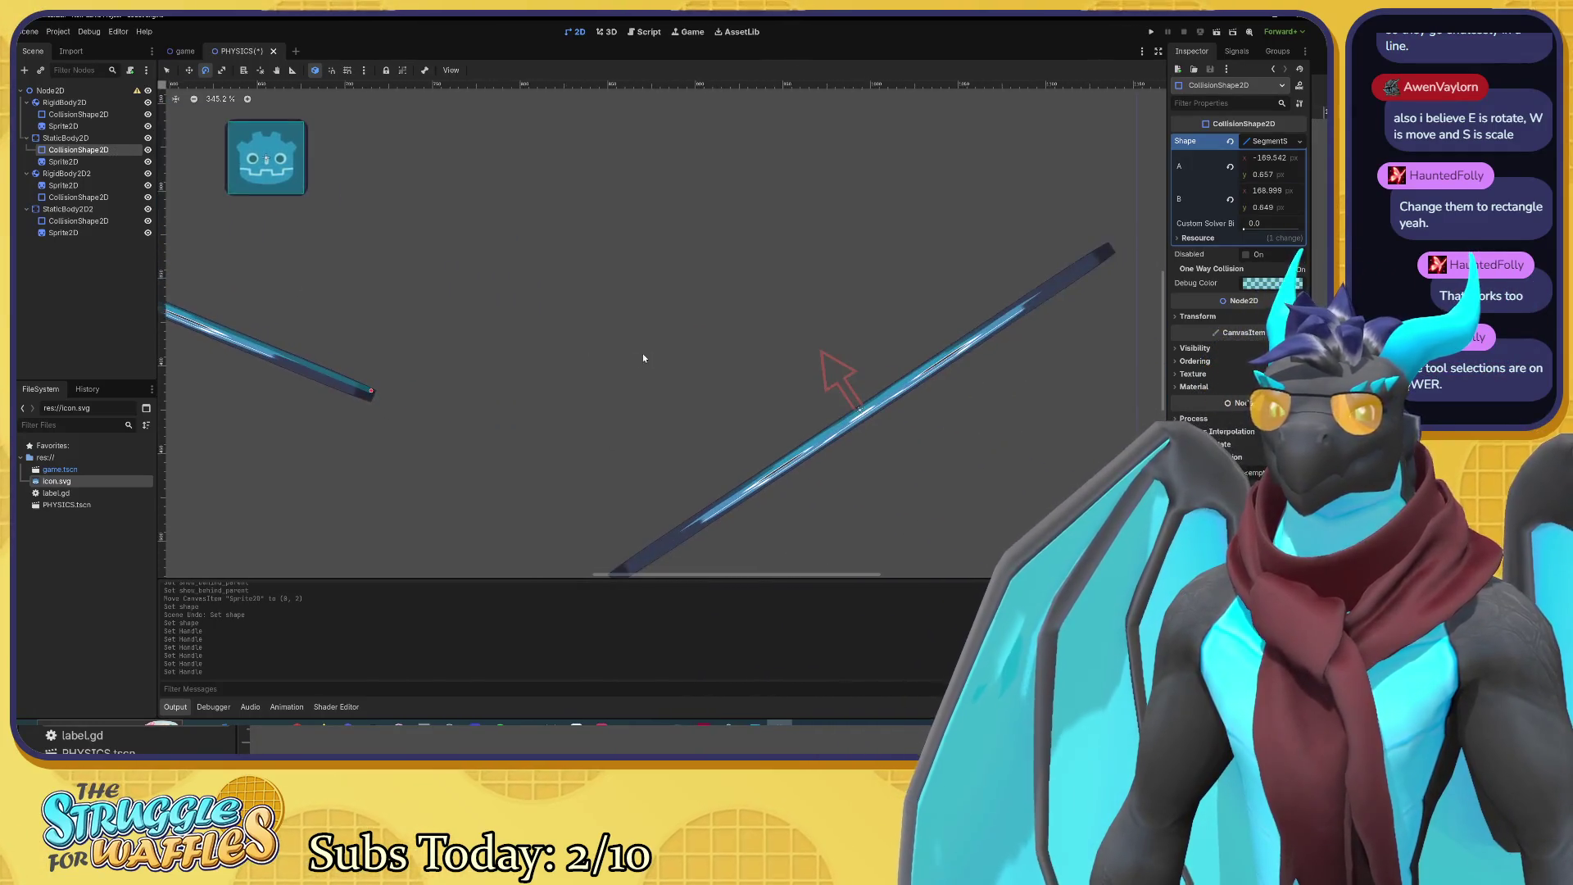
pyautogui.hscroll(6, 643, 358)
pyautogui.scroll(-3, 643, 358)
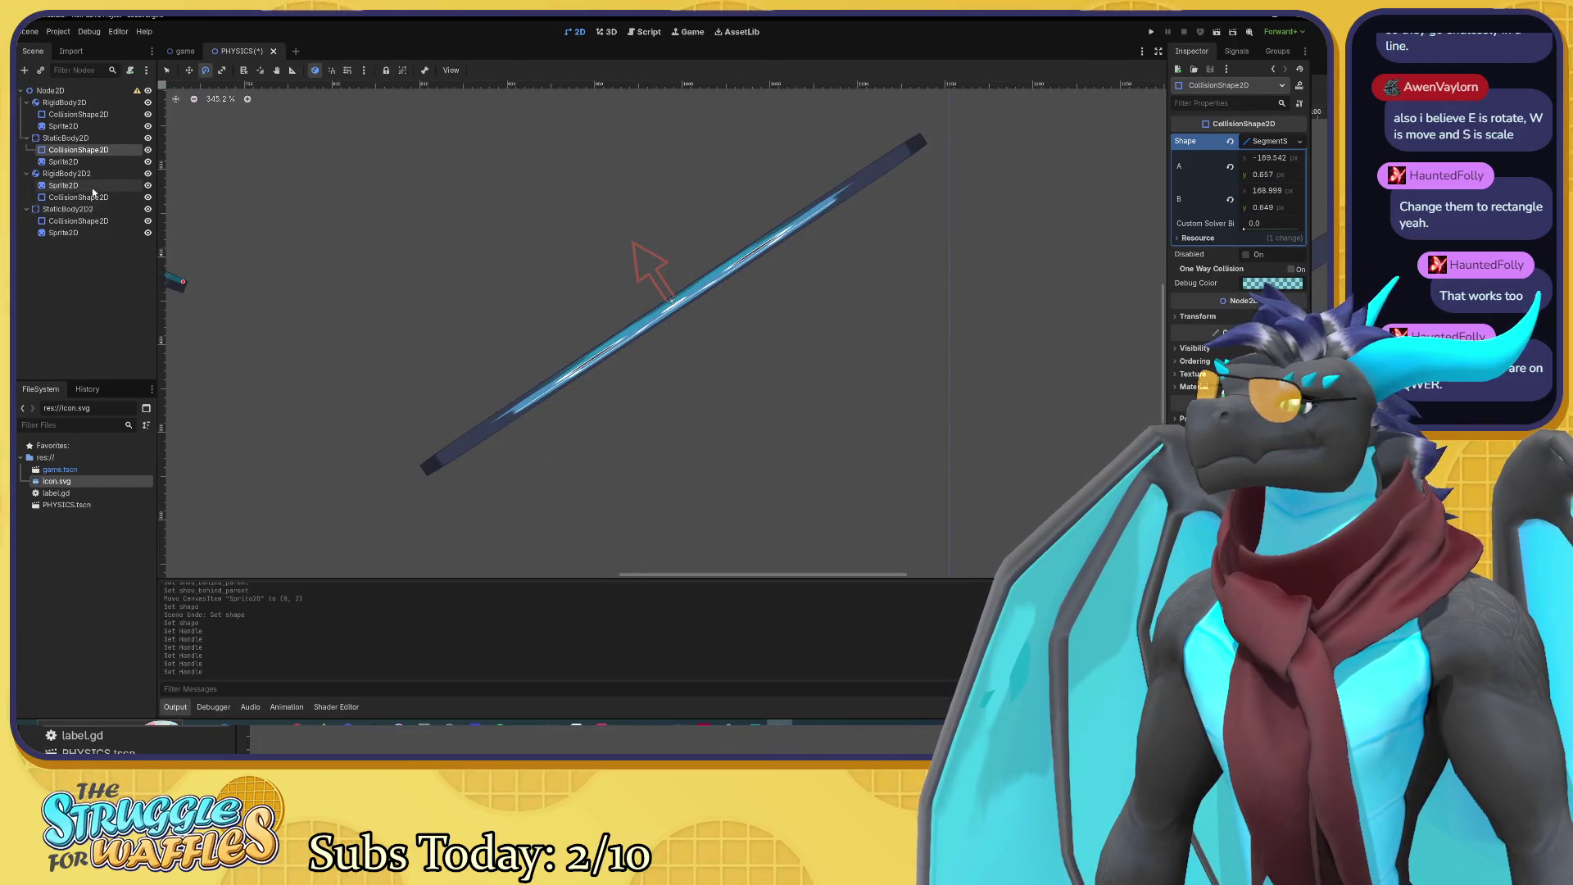
pyautogui.click(93, 196)
pyautogui.click(102, 221)
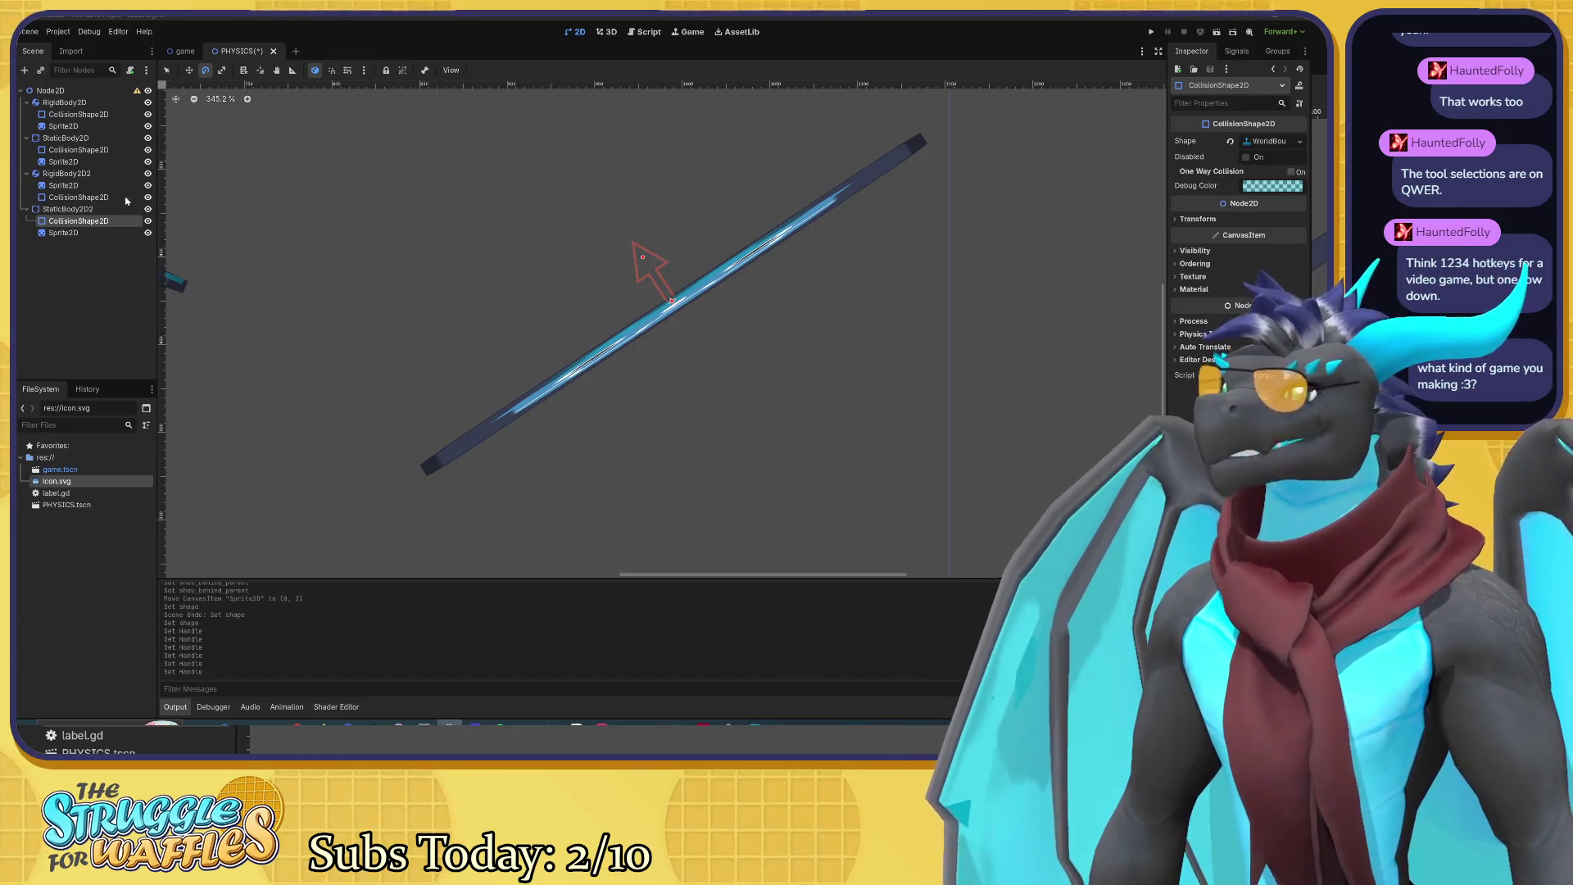
# Step: Change the shape to SegmentShape2D and rotate it to -81 degrees
pyautogui.click(1298, 144)
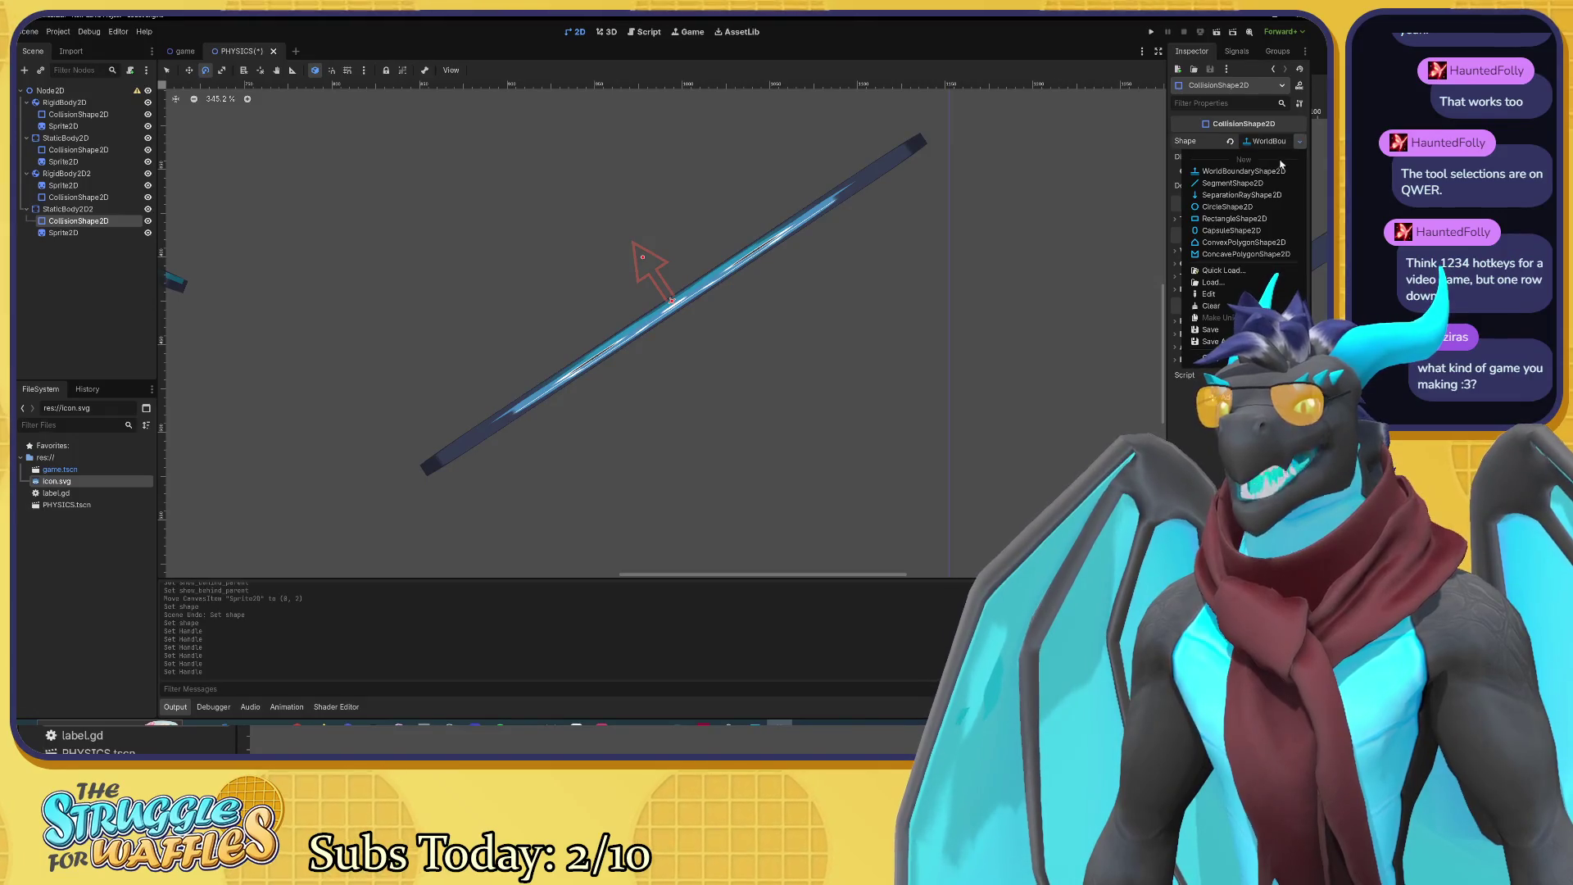
pyautogui.click(1252, 183)
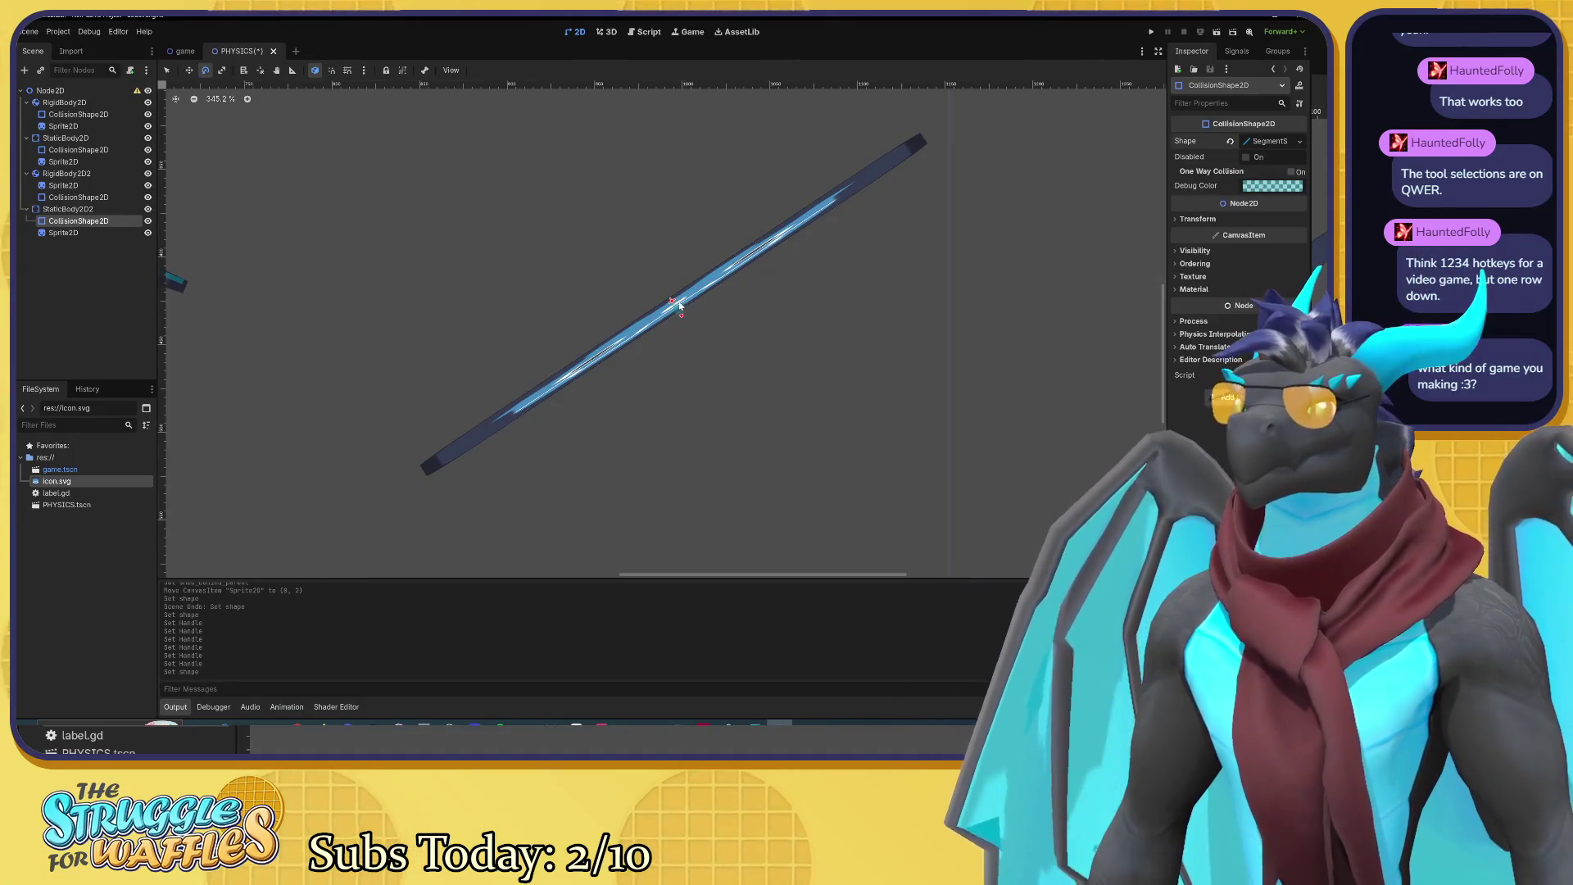
pyautogui.moveTo(680, 304)
pyautogui.mouseDown()
pyautogui.moveTo(482, 473)
pyautogui.moveTo(642, 517)
pyautogui.mouseUp()
pyautogui.press('q')
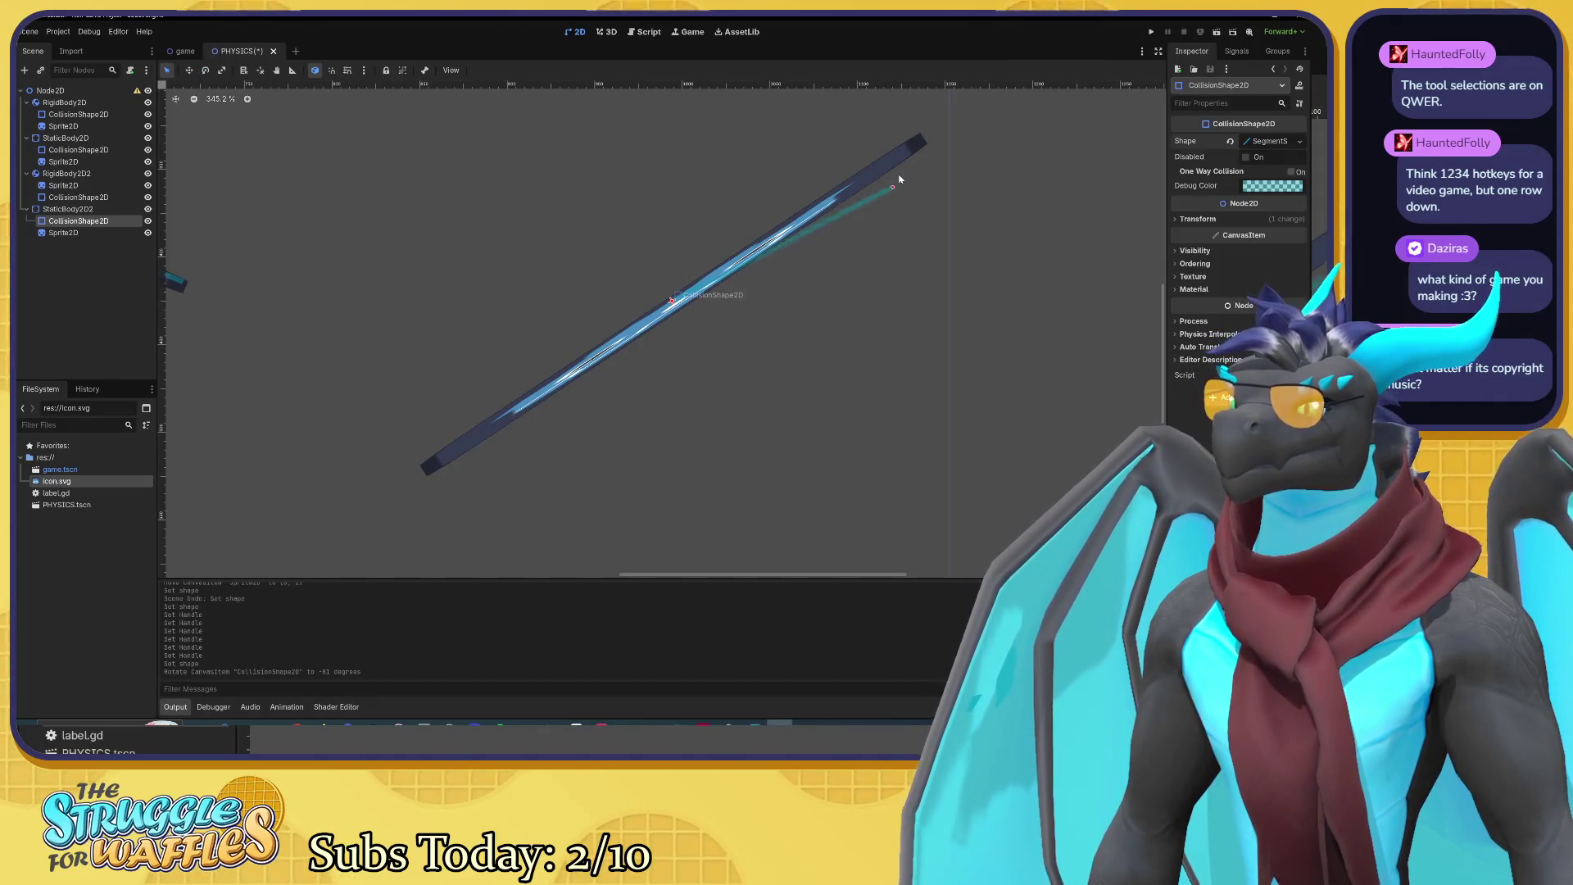
# Step: Drag both segment end handles onto the diagonal bar sprite's ends
pyautogui.moveTo(899, 179); pyautogui.dragTo(920, 139)
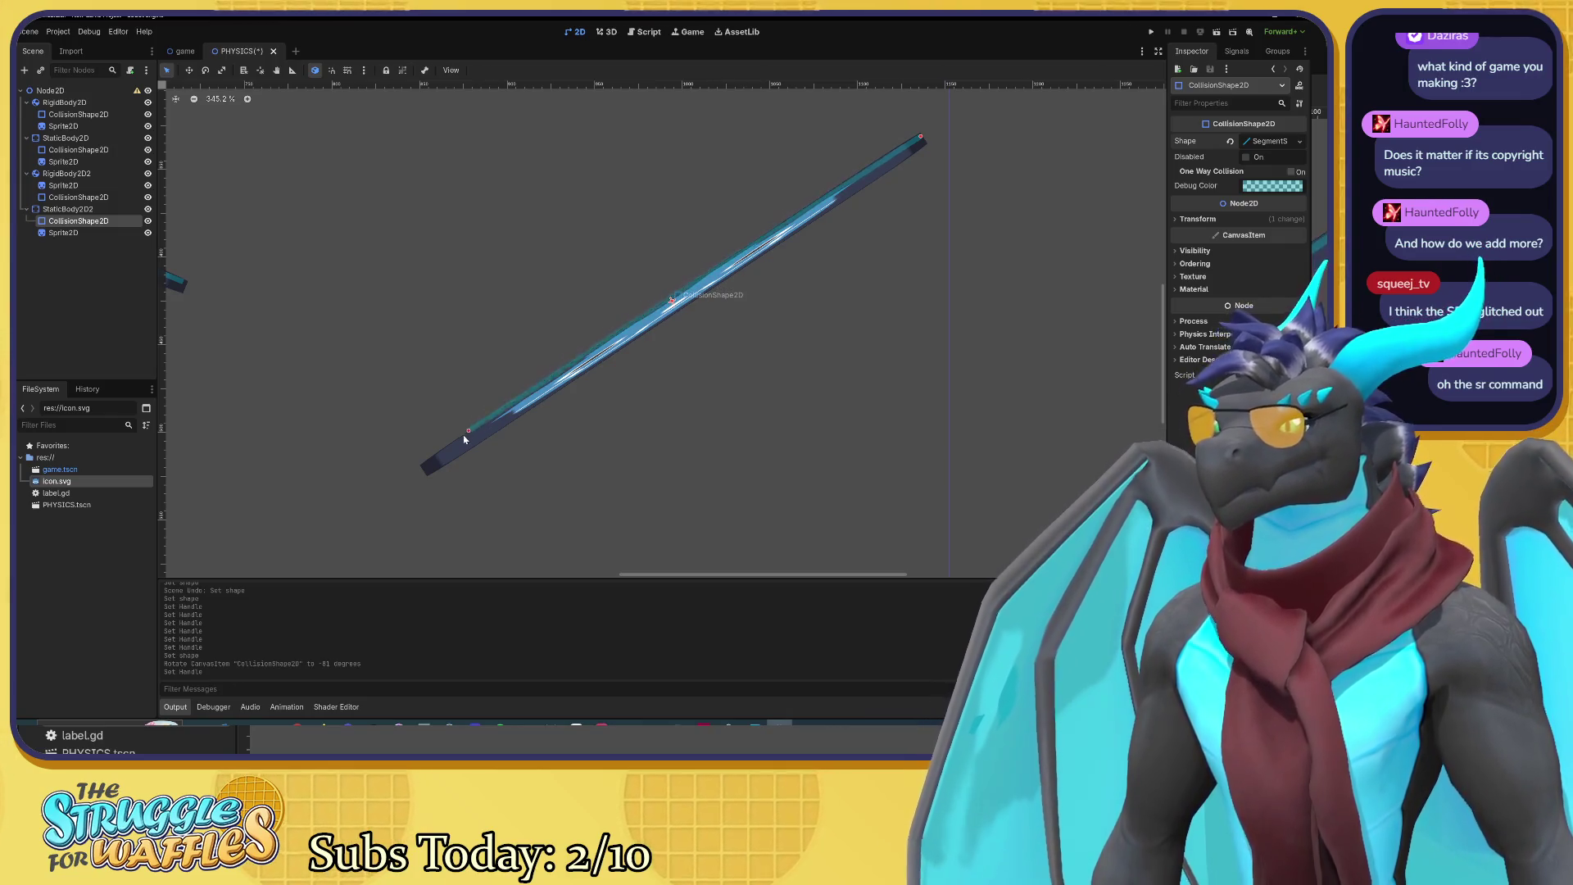
pyautogui.moveTo(430, 470); pyautogui.dragTo(425, 470)
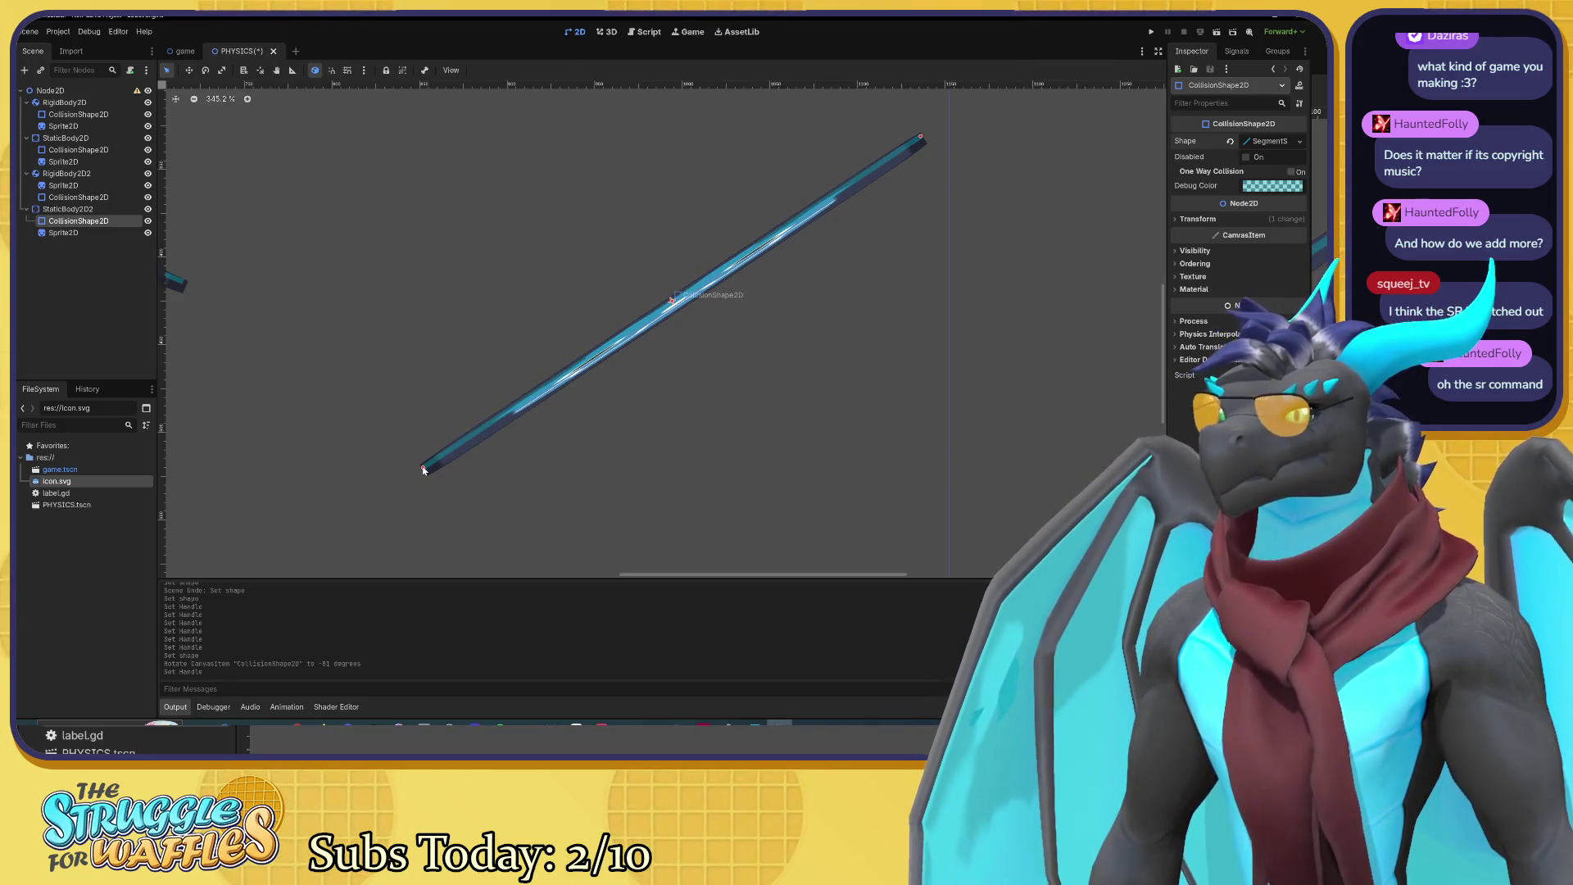
pyautogui.scroll(-2, 712, 443)
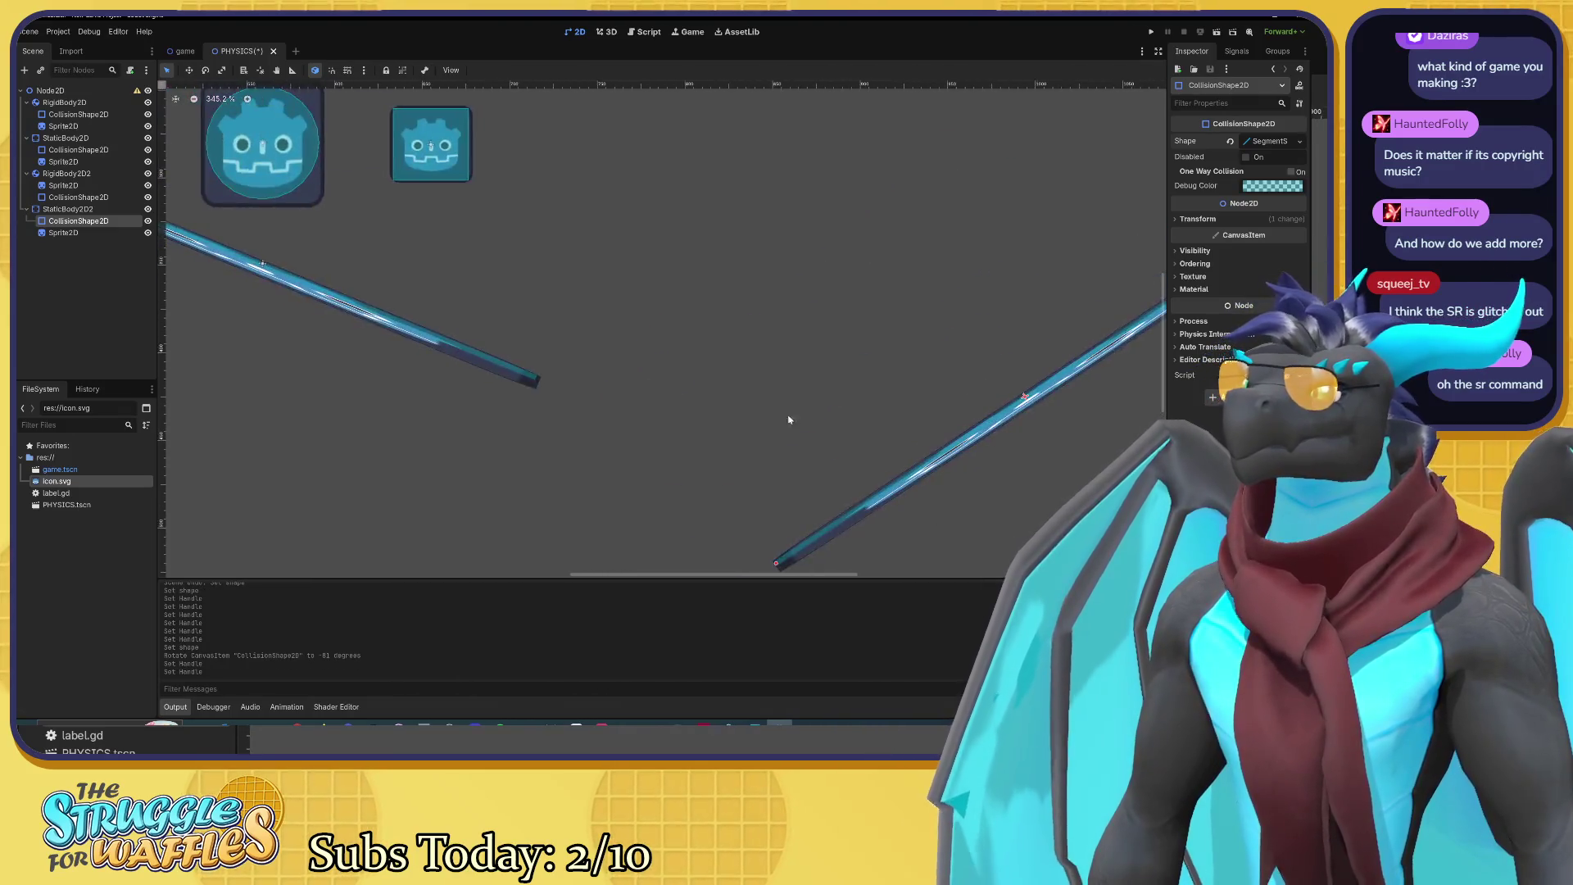
pyautogui.scroll(-2, 744, 395)
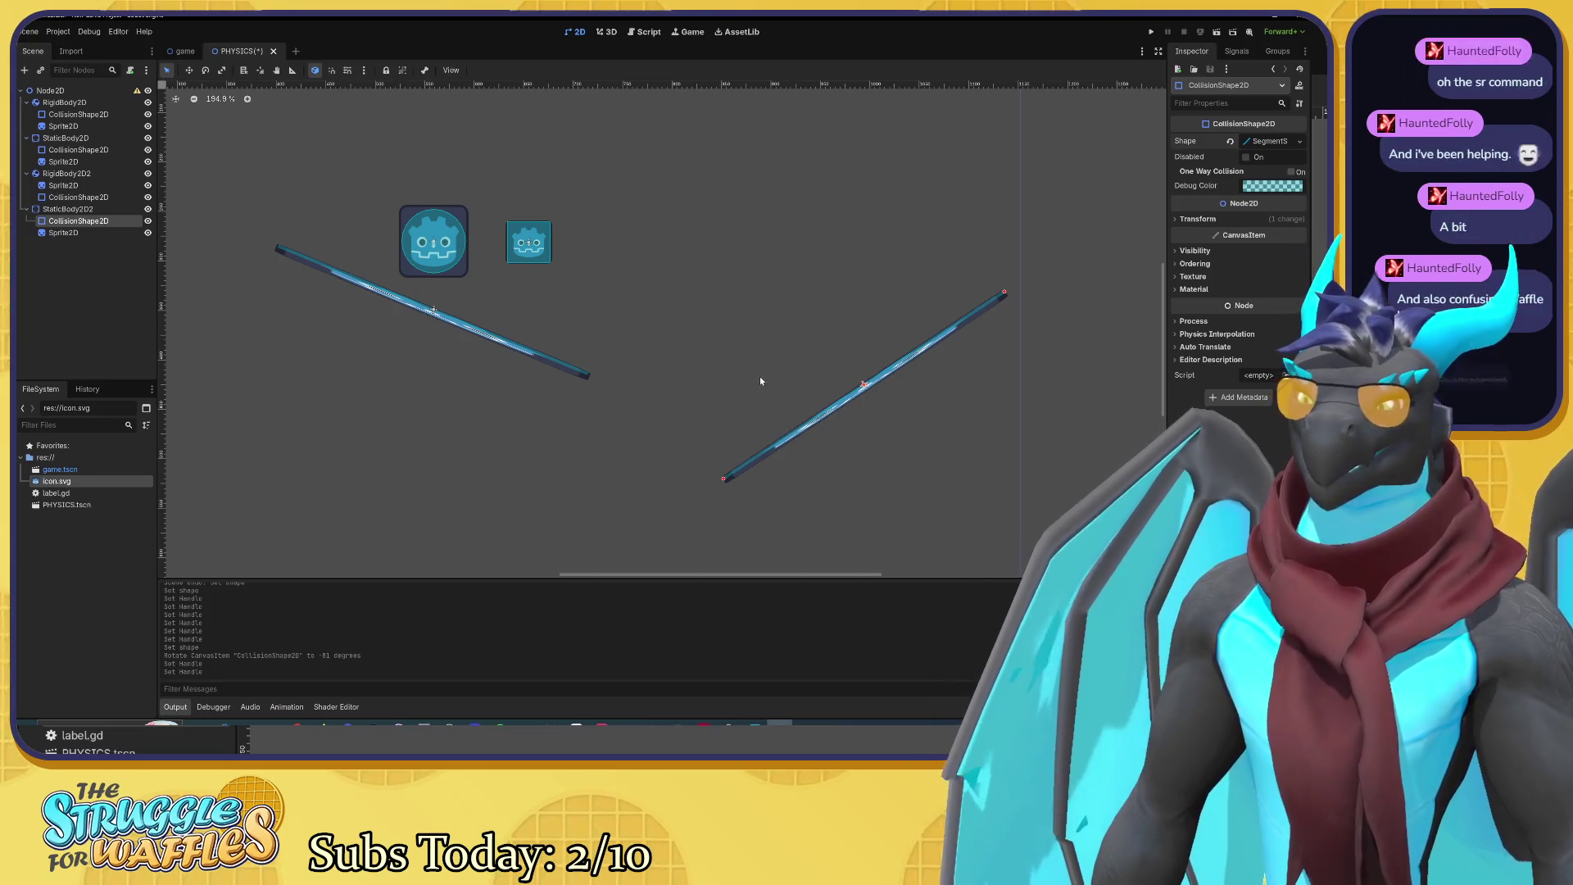
pyautogui.scroll(-4, 737, 360)
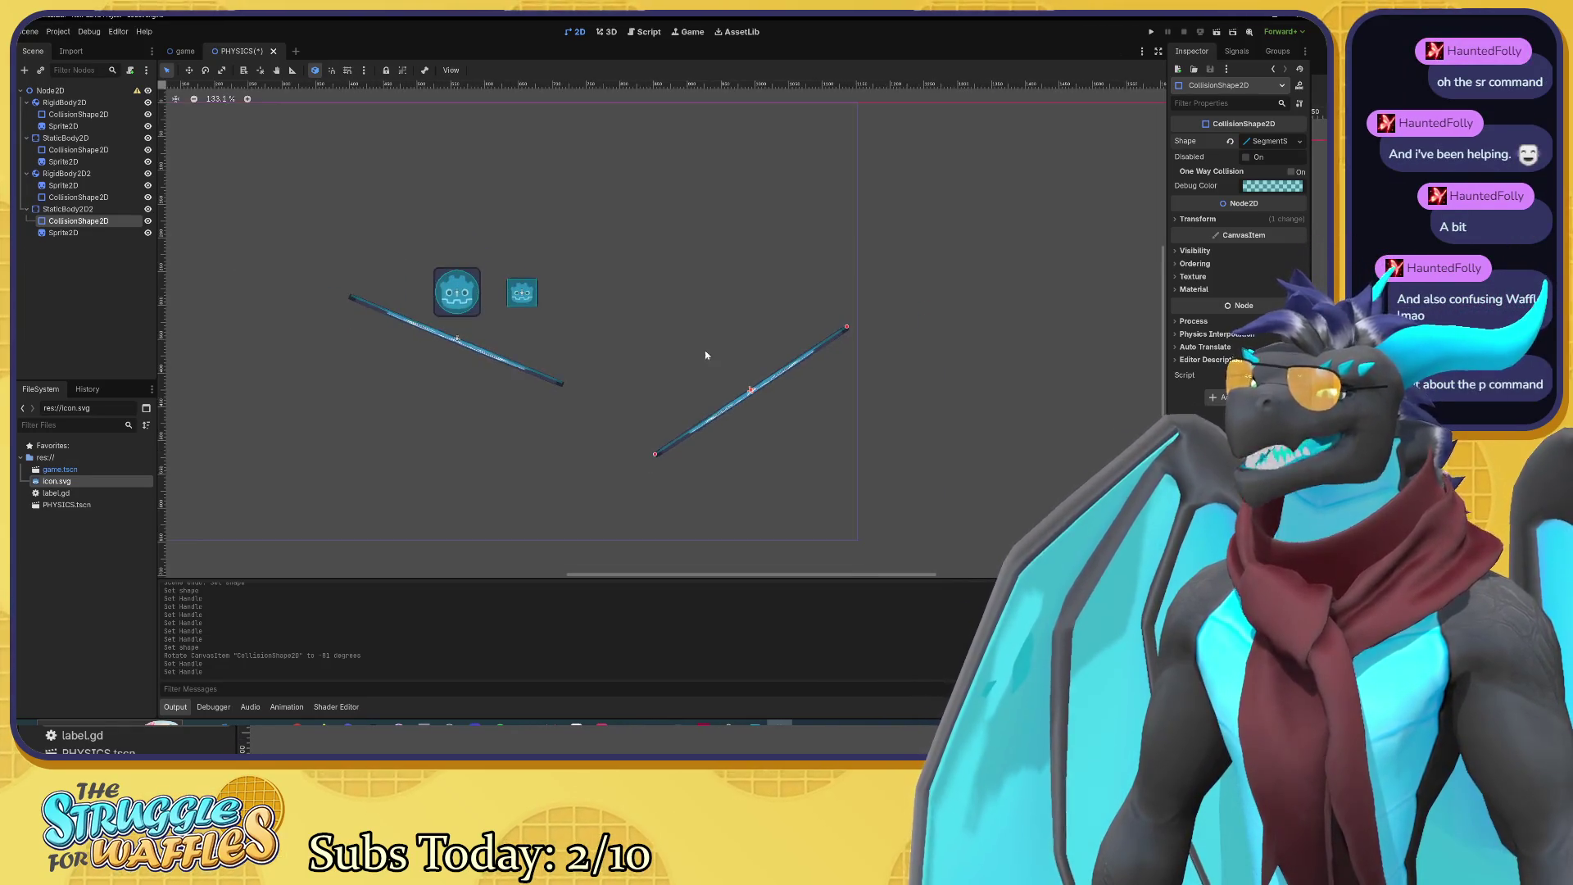
pyautogui.click(1218, 36)
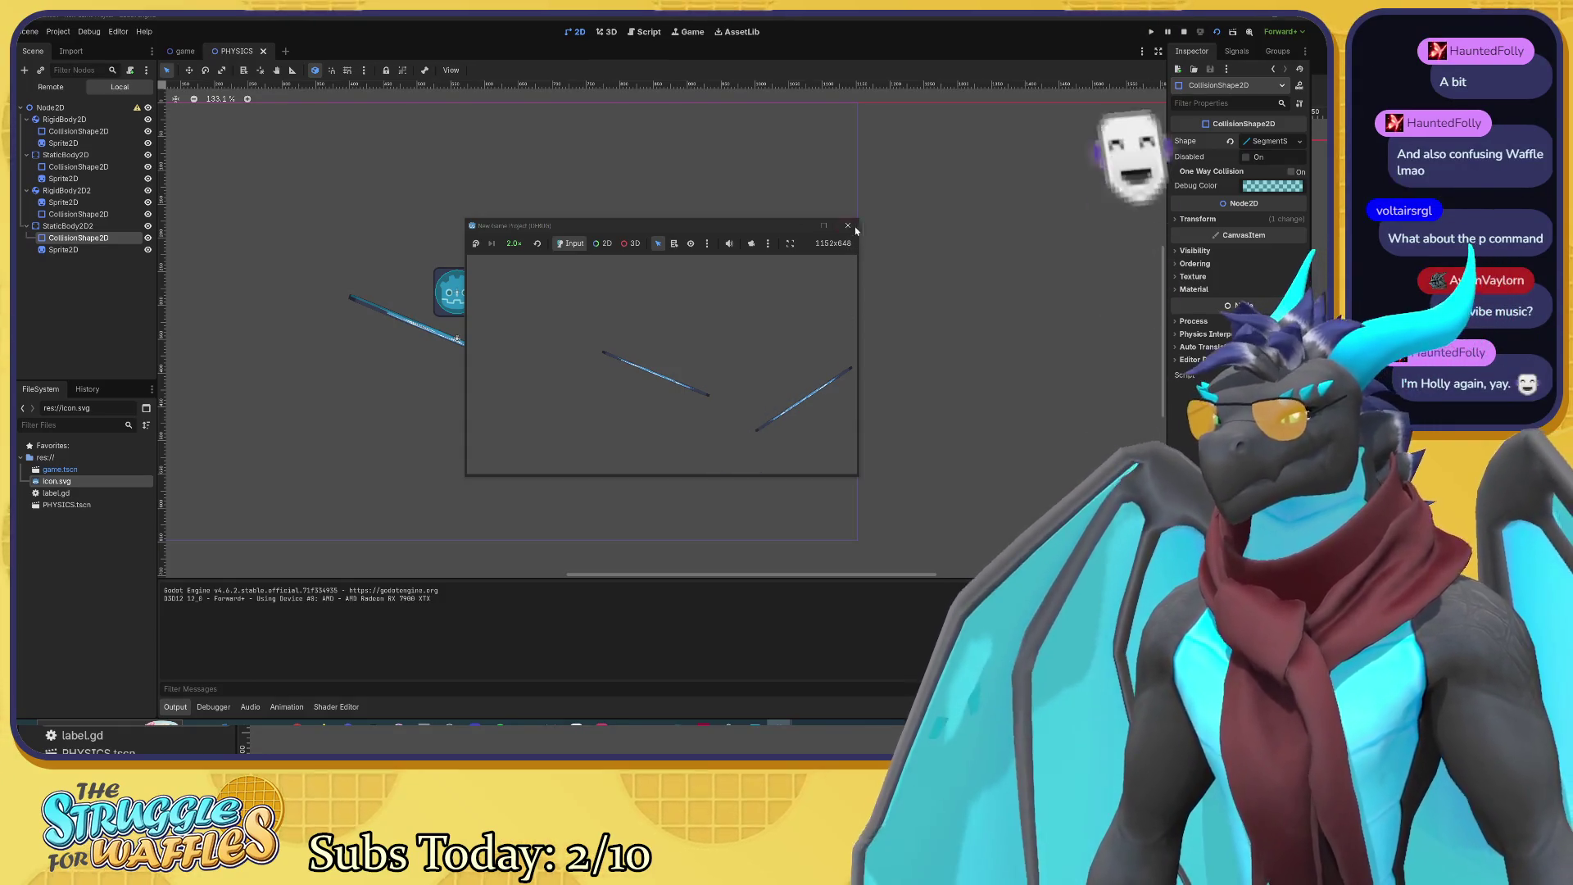
pyautogui.click(847, 225)
pyautogui.scroll(5, 436, 272)
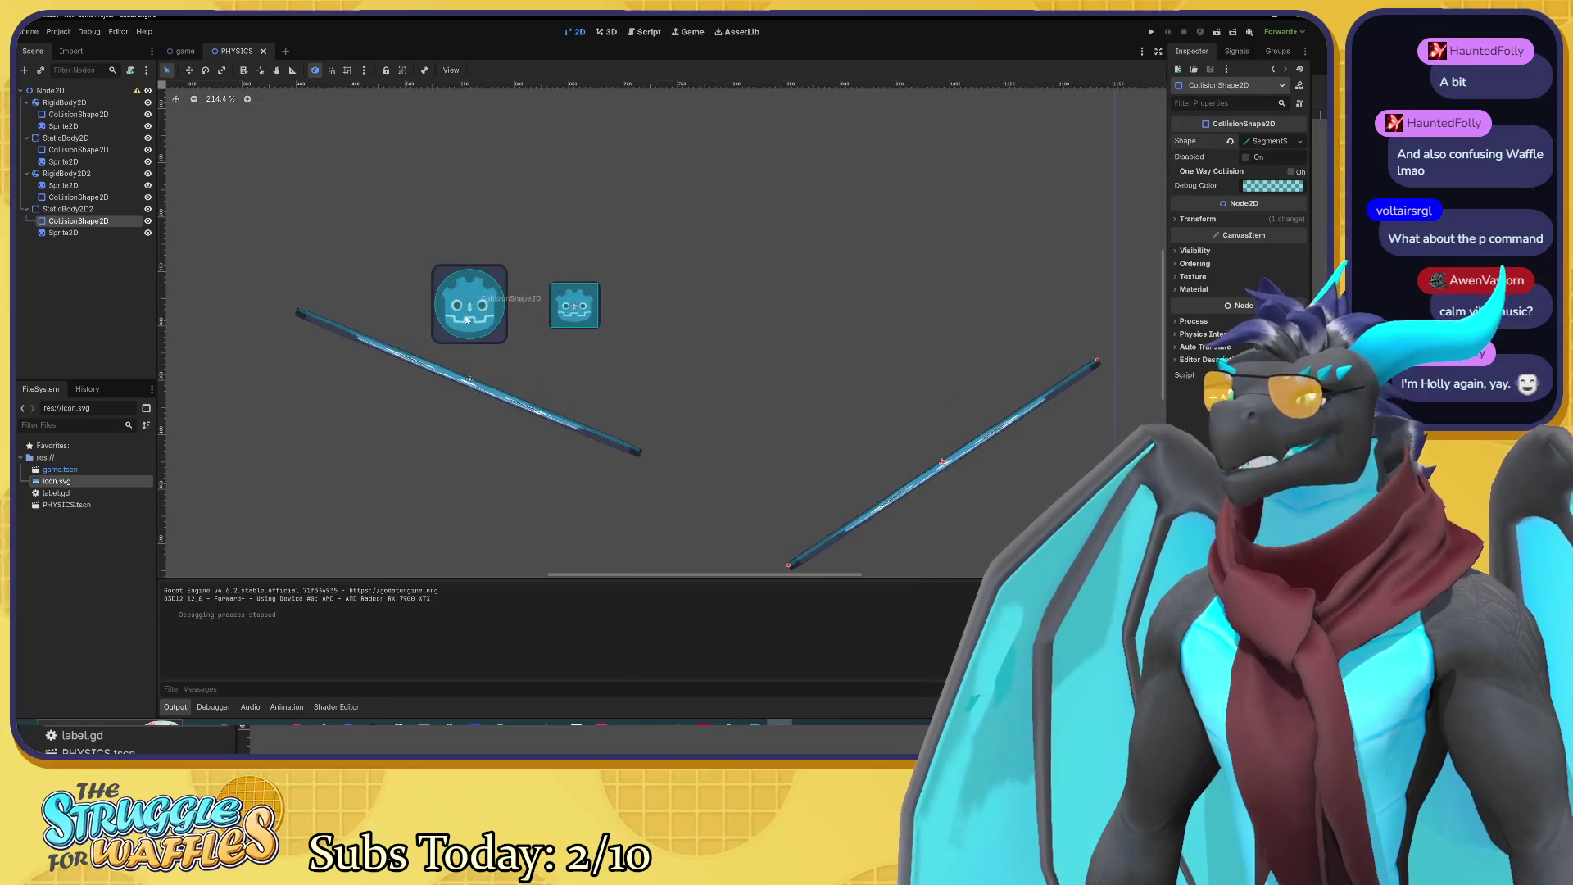
pyautogui.click(589, 315)
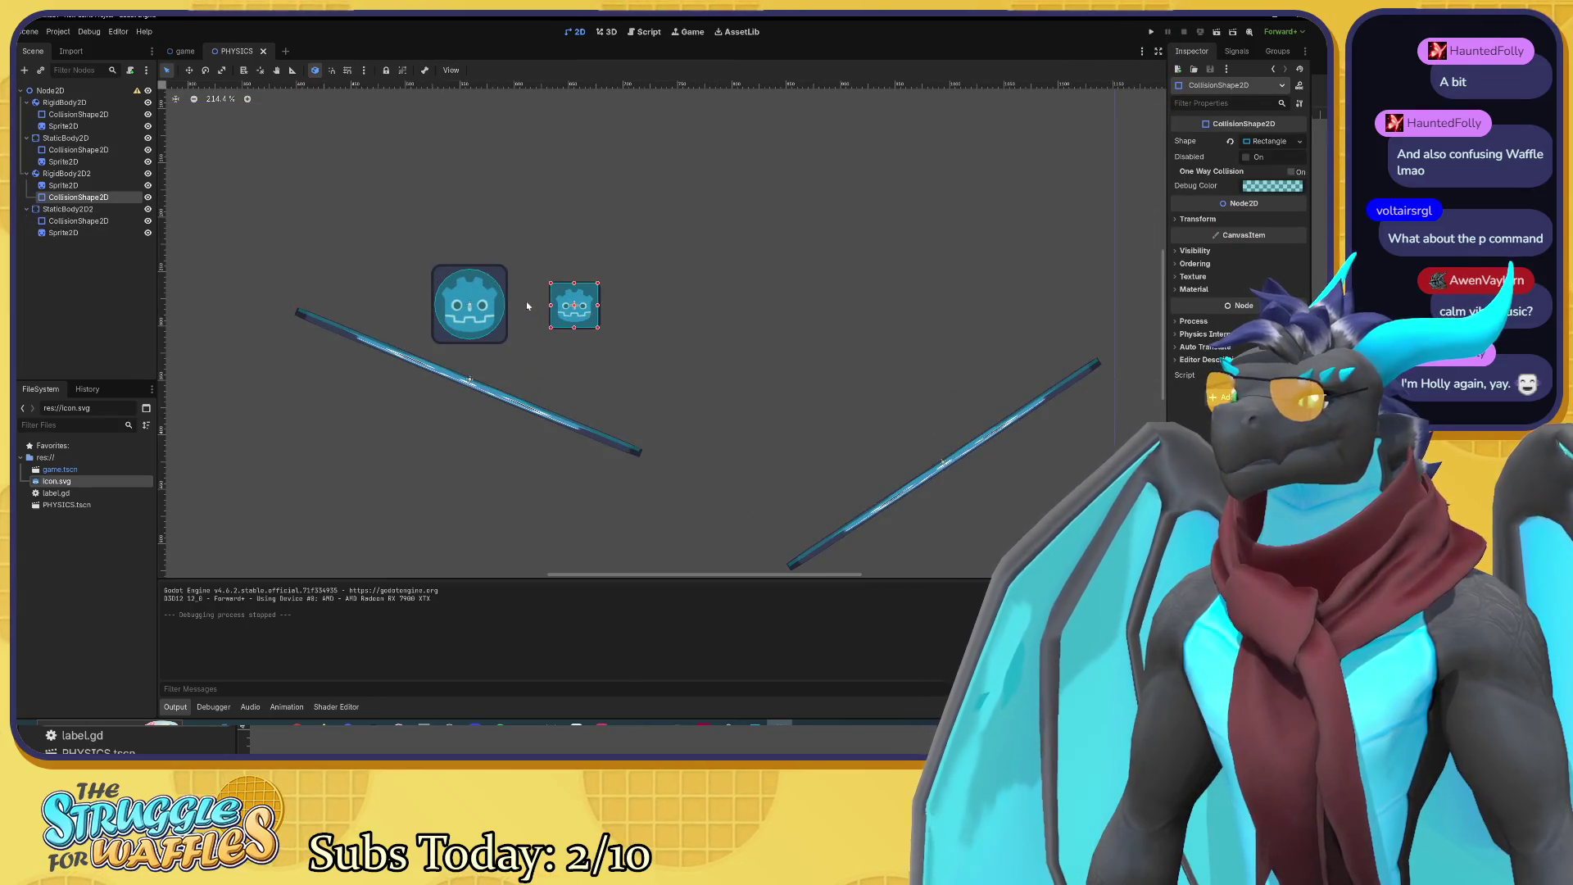
pyautogui.click(478, 310)
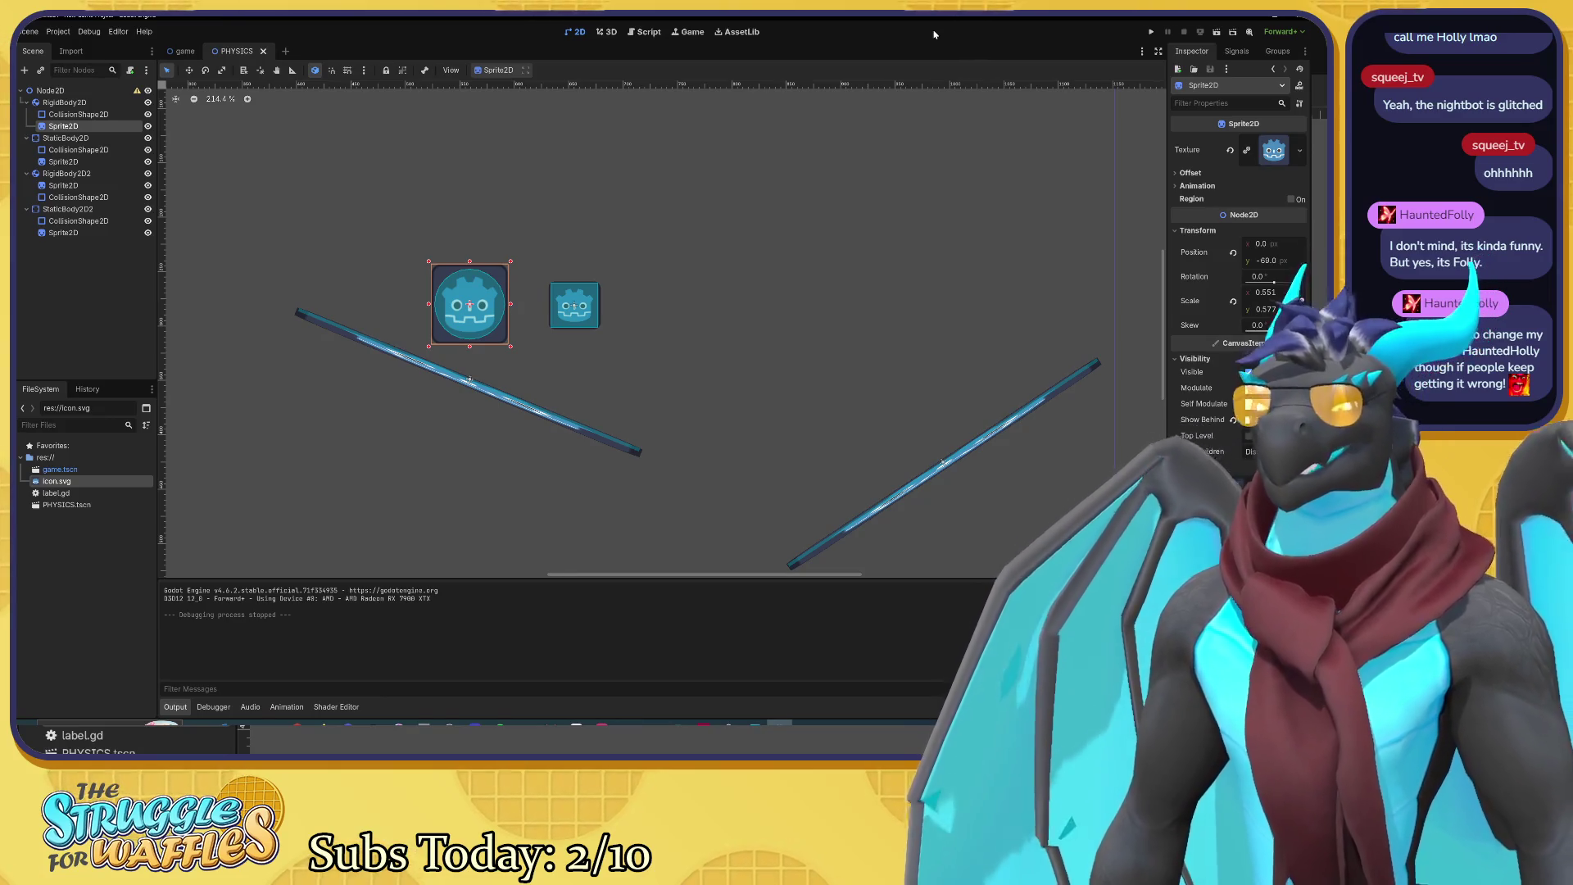
# Step: Box-select all 13 nodes and drag them together up-left to (317, 170)
pyautogui.scroll(2, 608, 293)
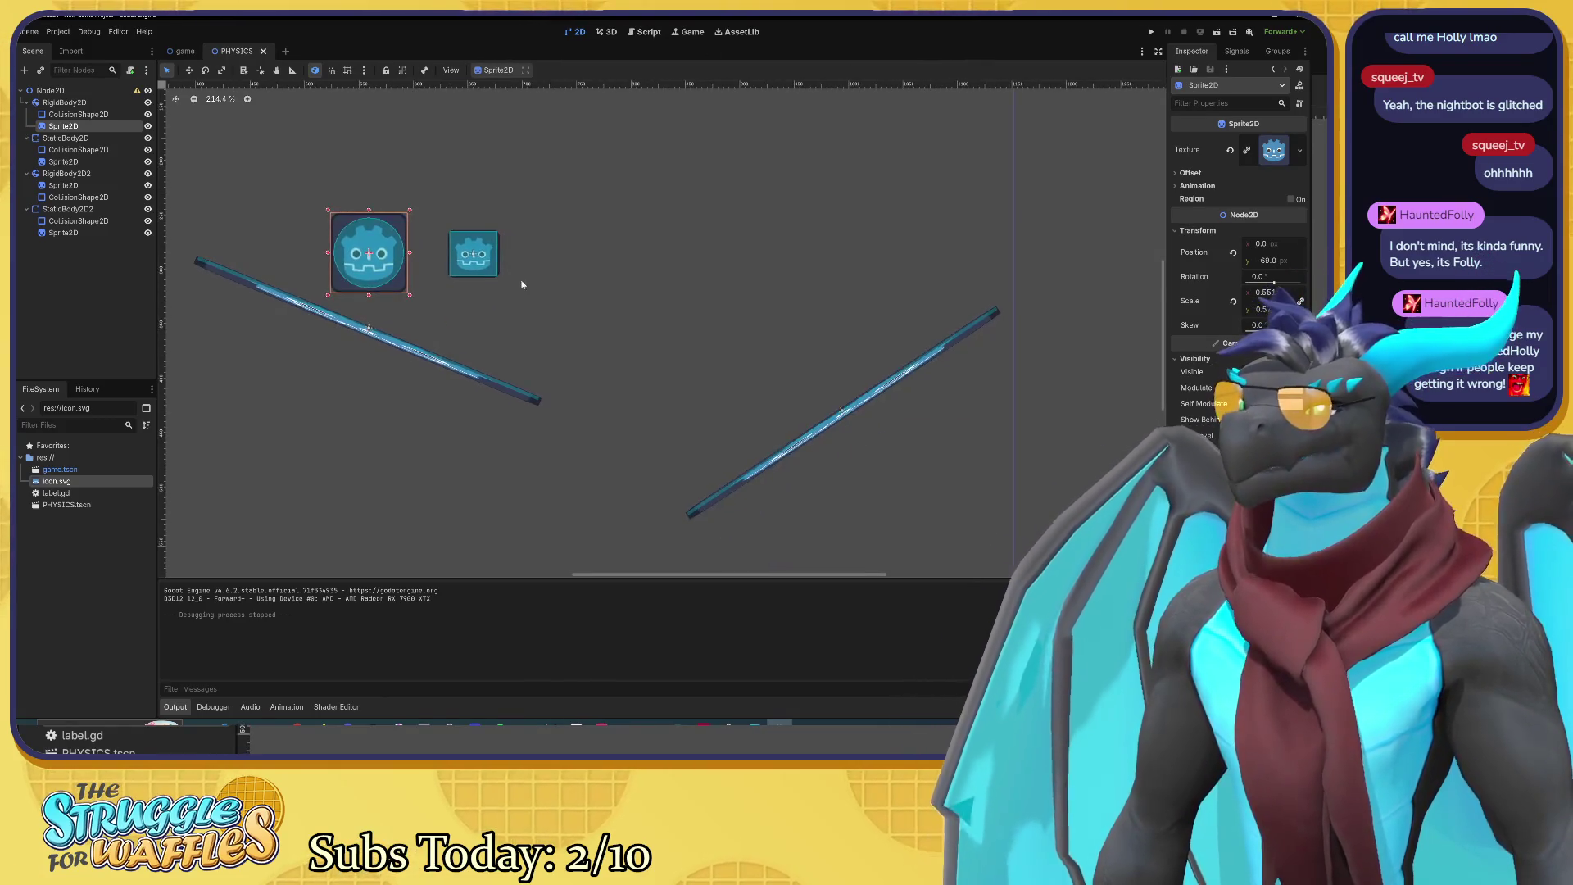
pyautogui.scroll(-5, 543, 352)
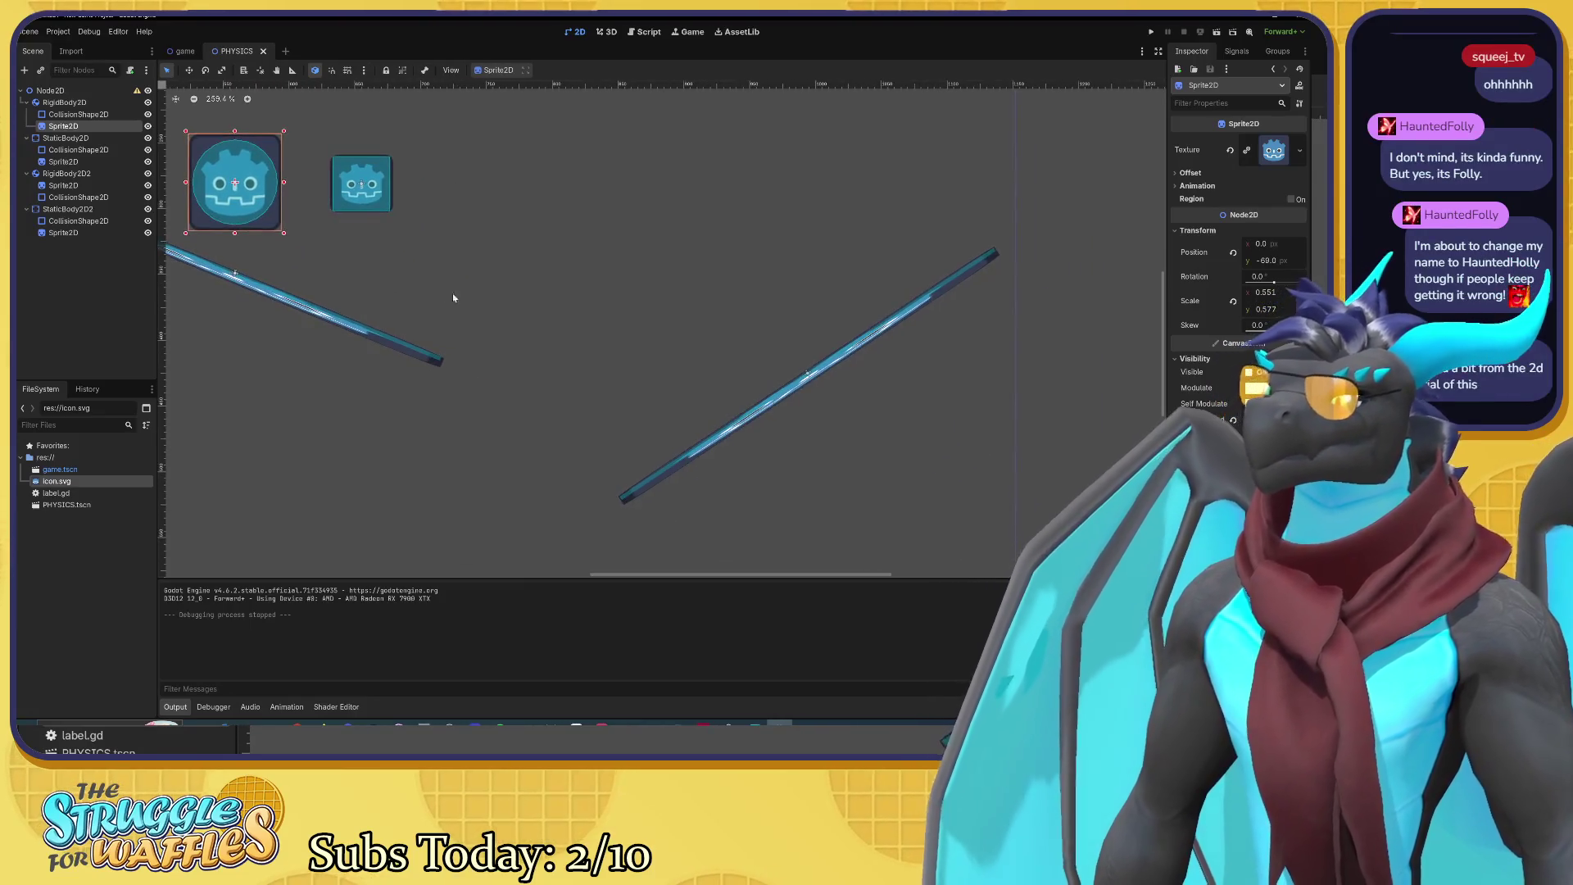
pyautogui.moveTo(539, 341); pyautogui.dragTo(615, 238)
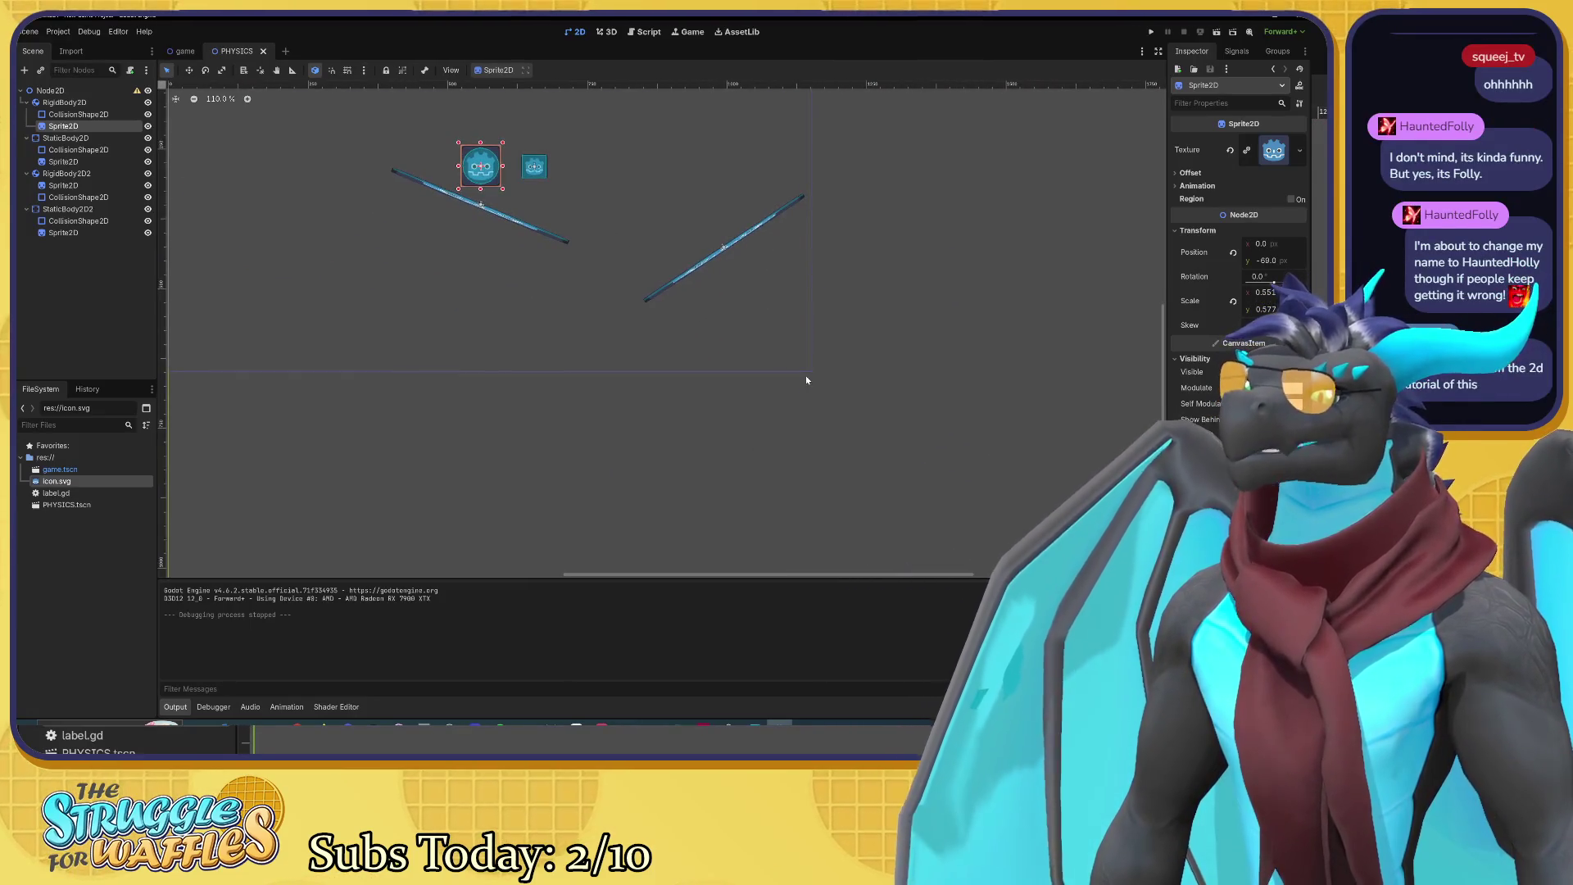
pyautogui.moveTo(809, 370); pyautogui.dragTo(967, 482)
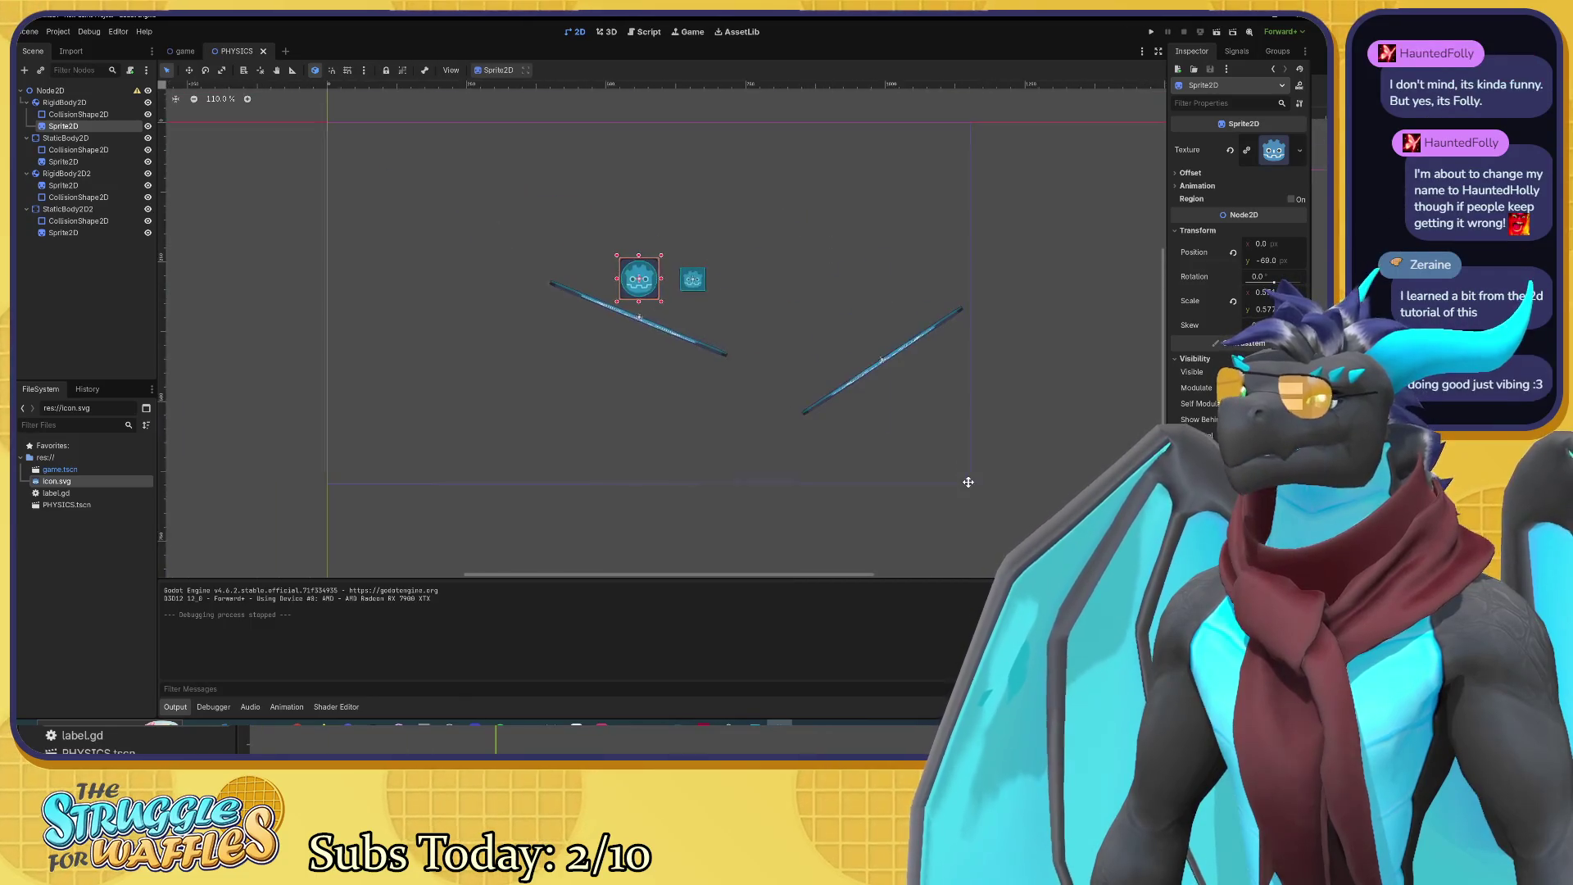
pyautogui.moveTo(546, 201)
pyautogui.mouseDown()
pyautogui.moveTo(777, 403)
pyautogui.moveTo(966, 467)
pyautogui.mouseUp()
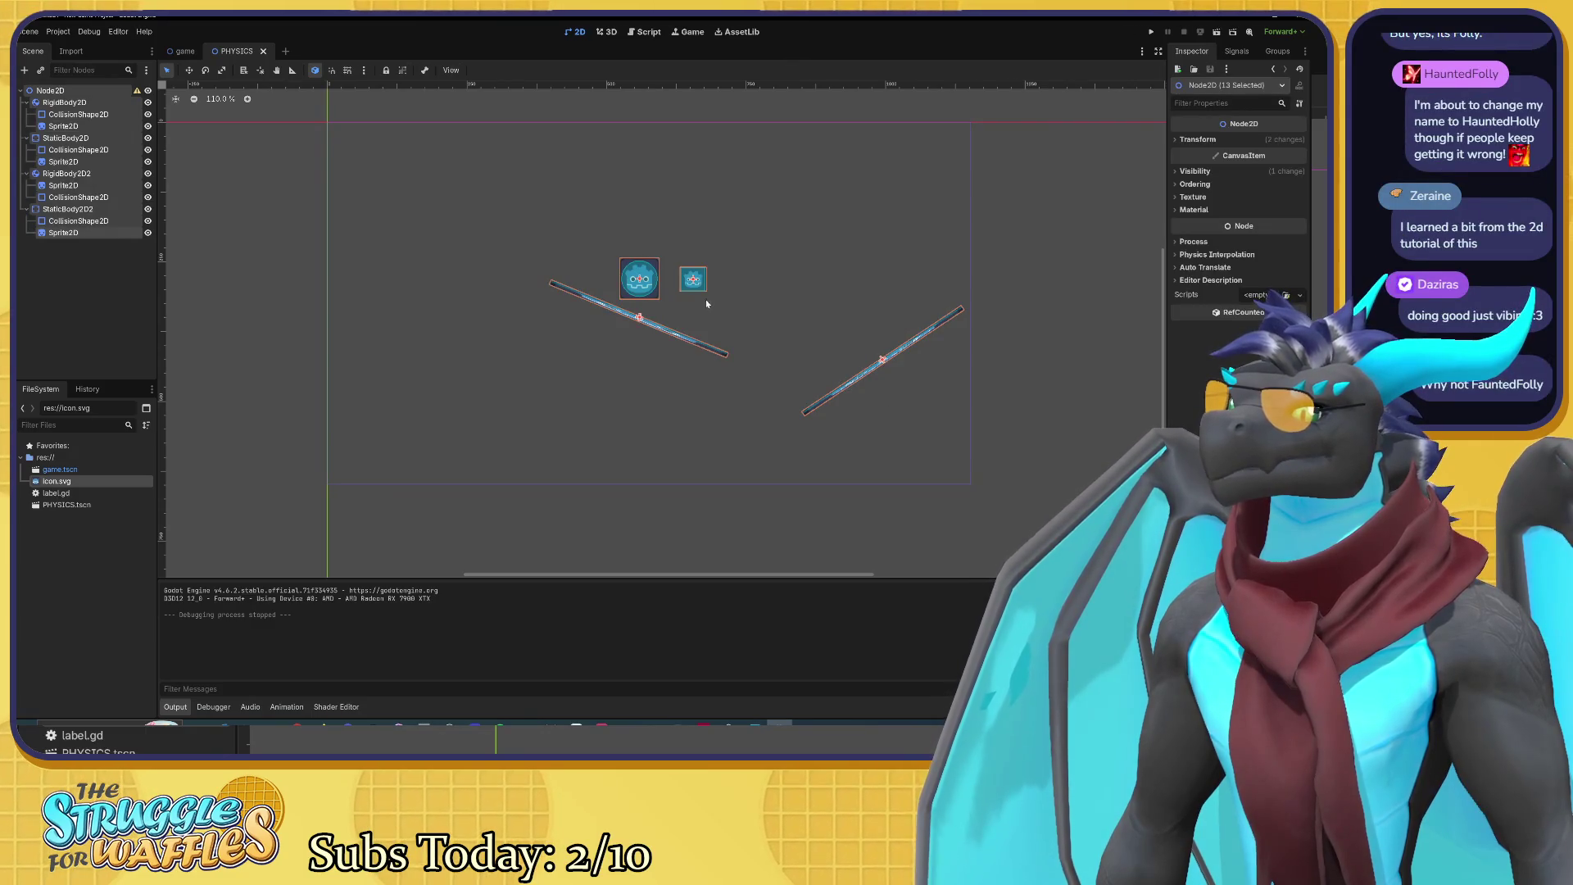
pyautogui.moveTo(693, 282)
pyautogui.mouseDown()
pyautogui.moveTo(528, 236)
pyautogui.moveTo(555, 220)
pyautogui.moveTo(557, 182)
pyautogui.mouseUp()
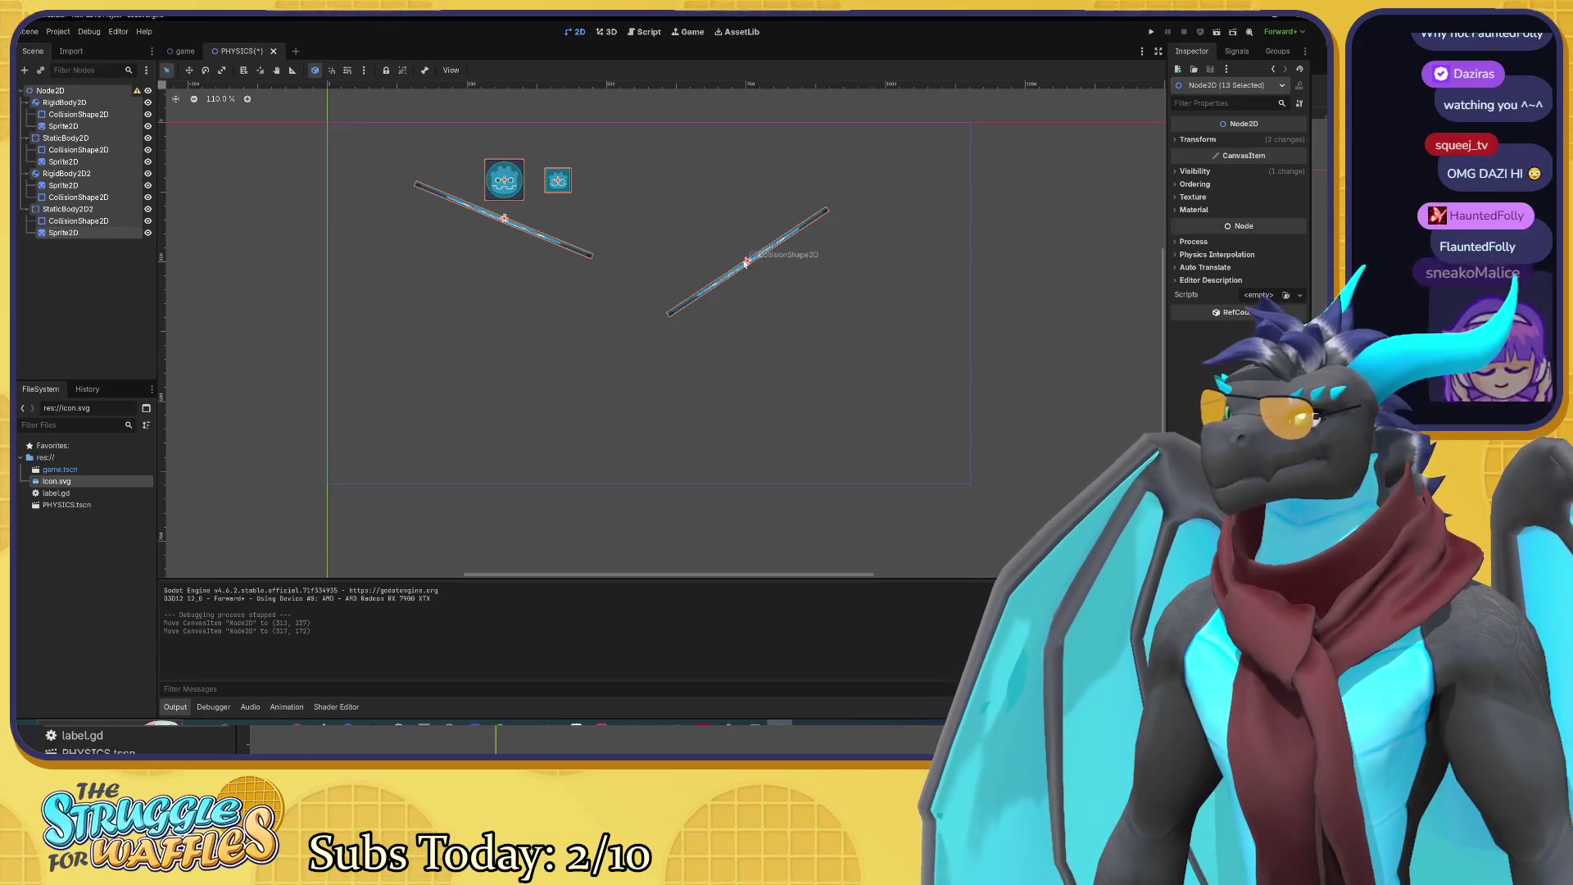
pyautogui.click(606, 305)
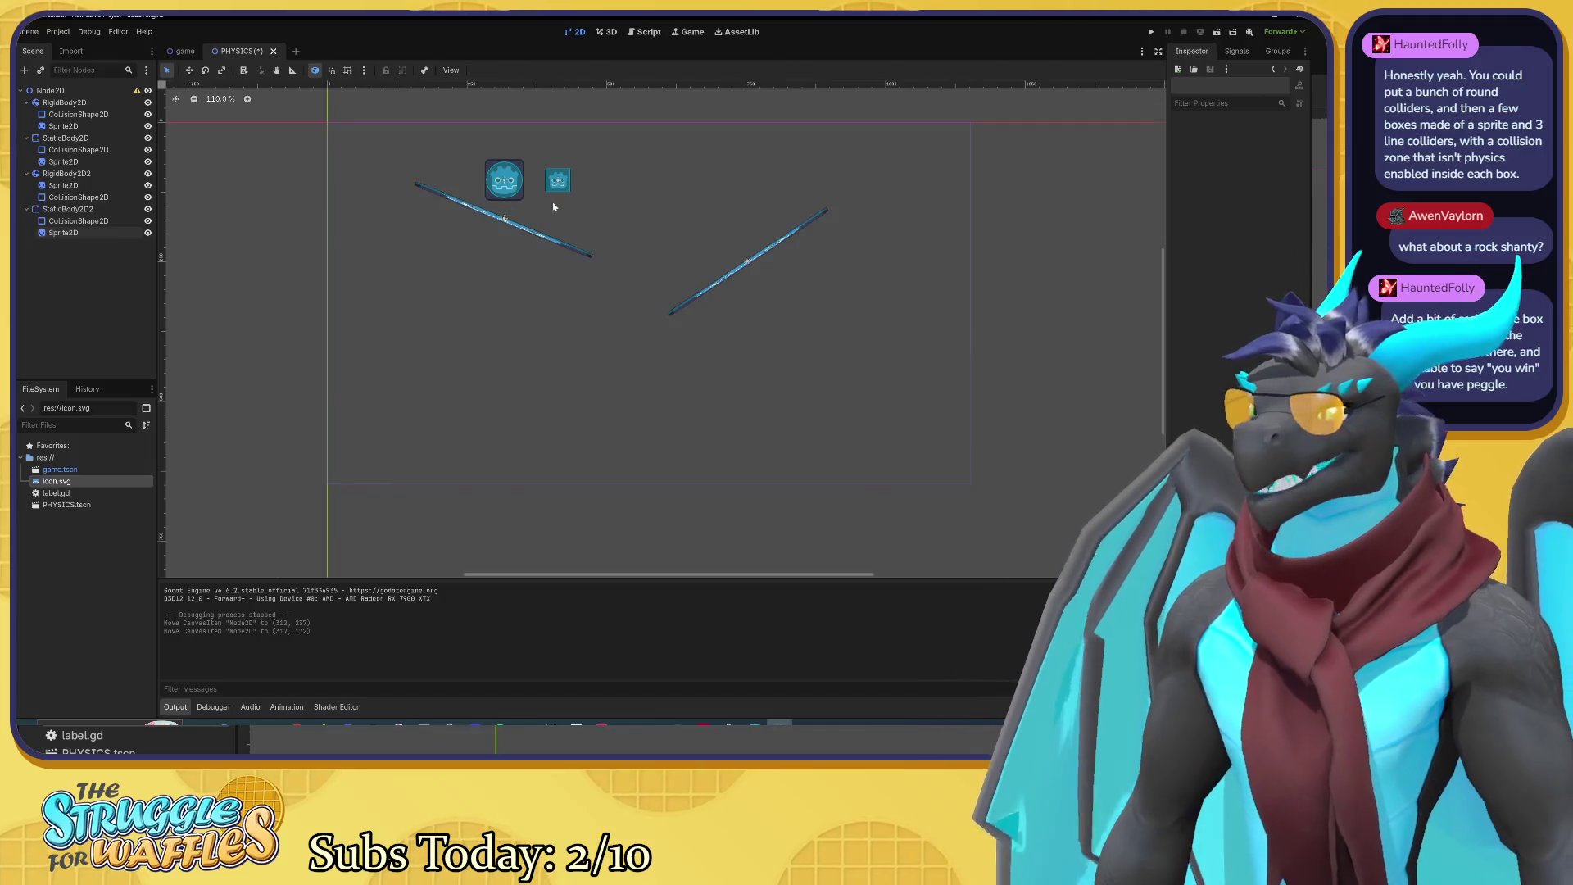
# Step: Undo a stray sprite move, then move the whole left StaticBody2D left to (-211, 8)
pyautogui.scroll(4, 554, 207)
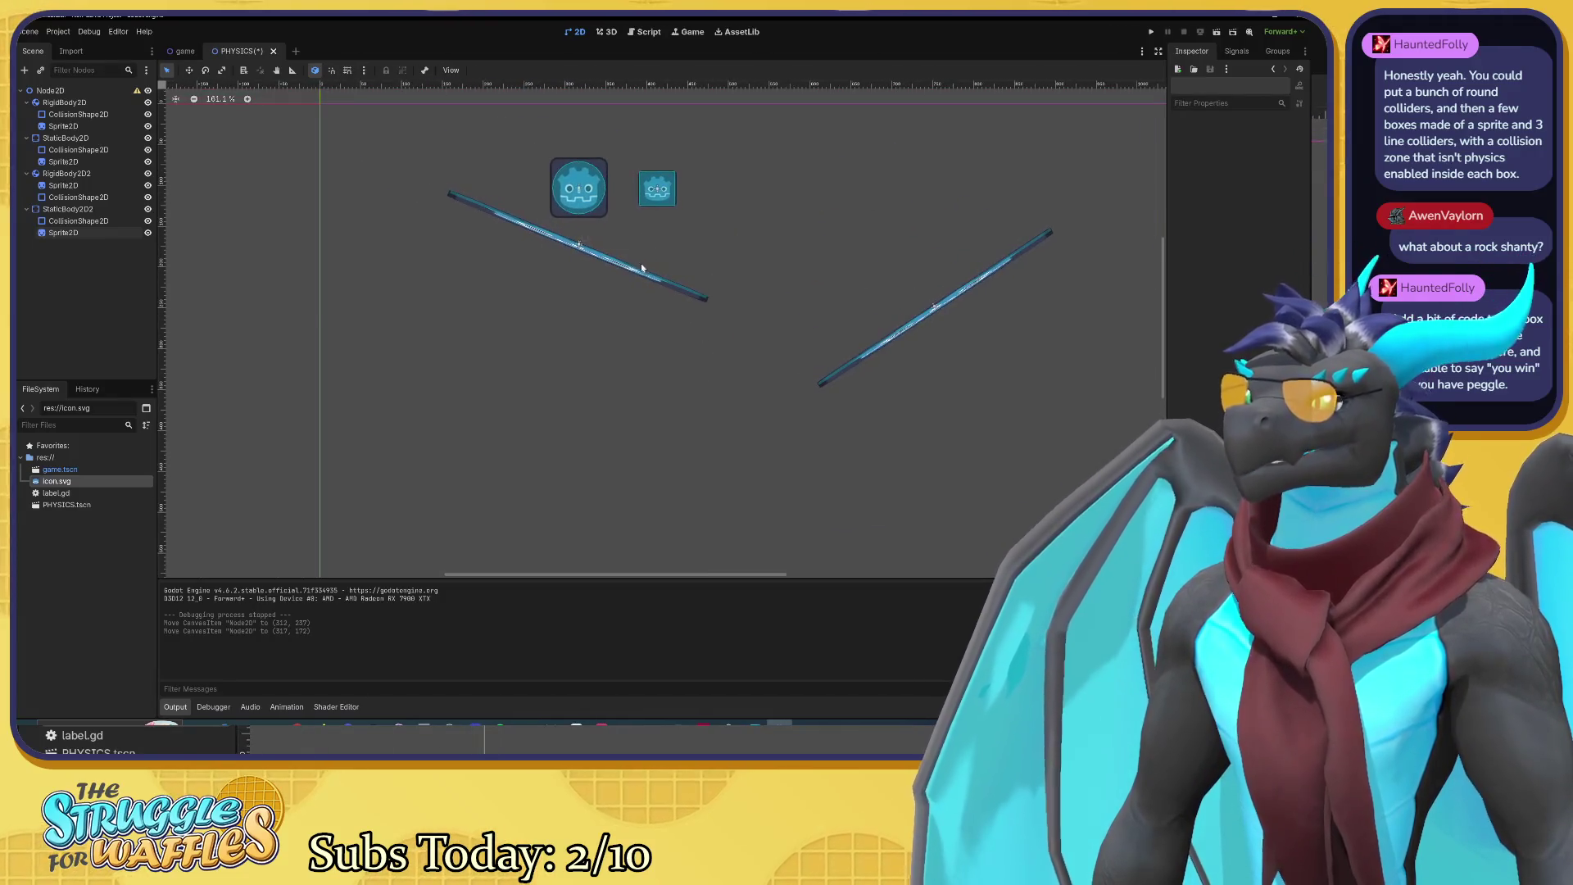
pyautogui.click(597, 259)
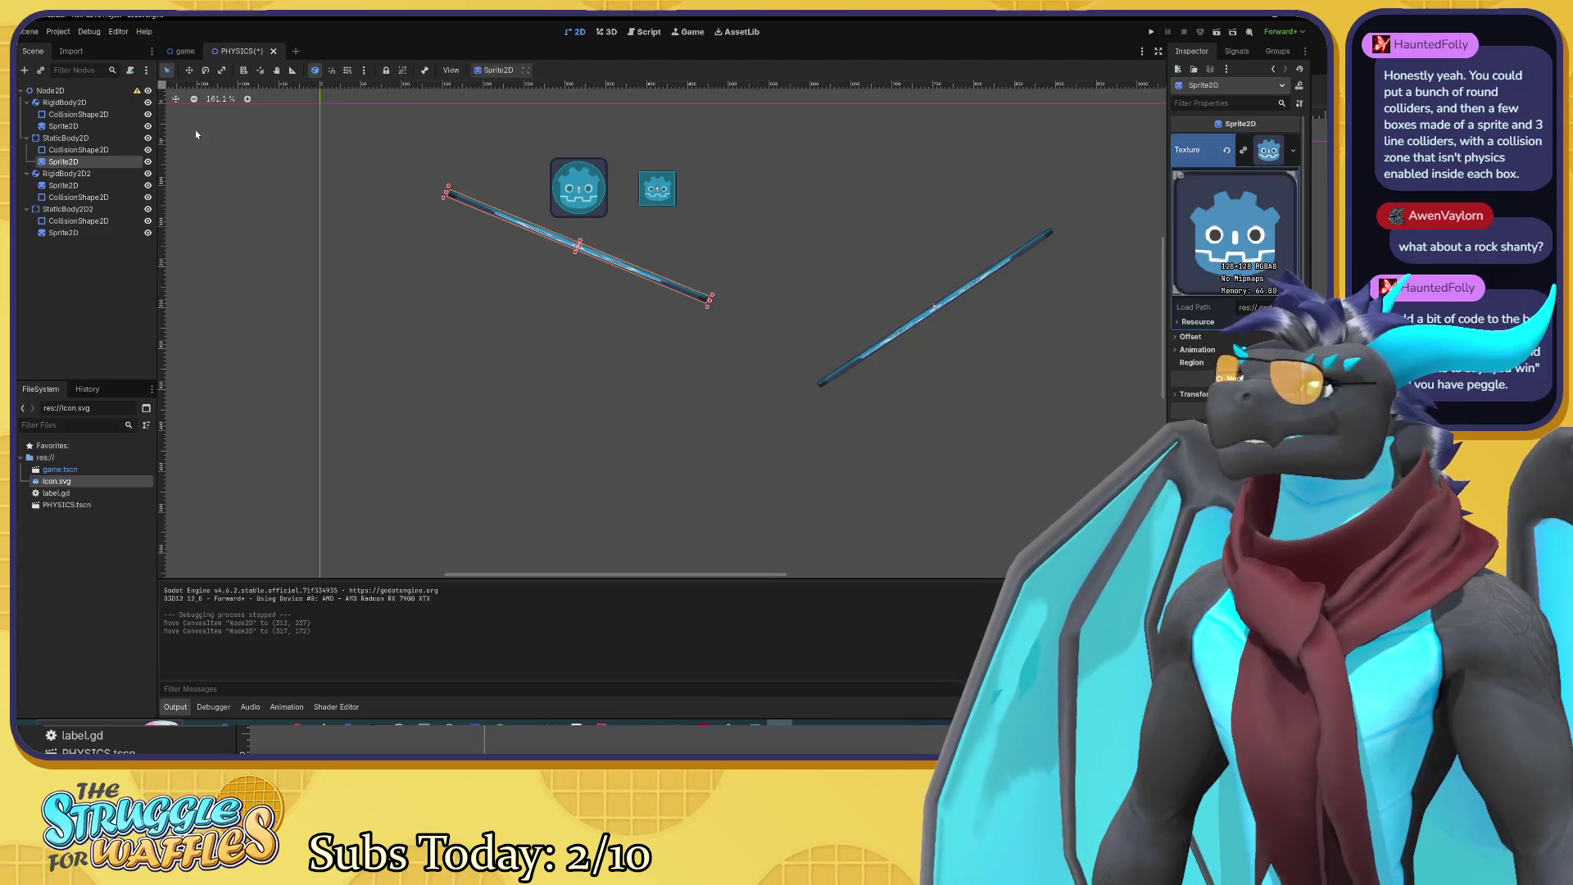
pyautogui.click(66, 138)
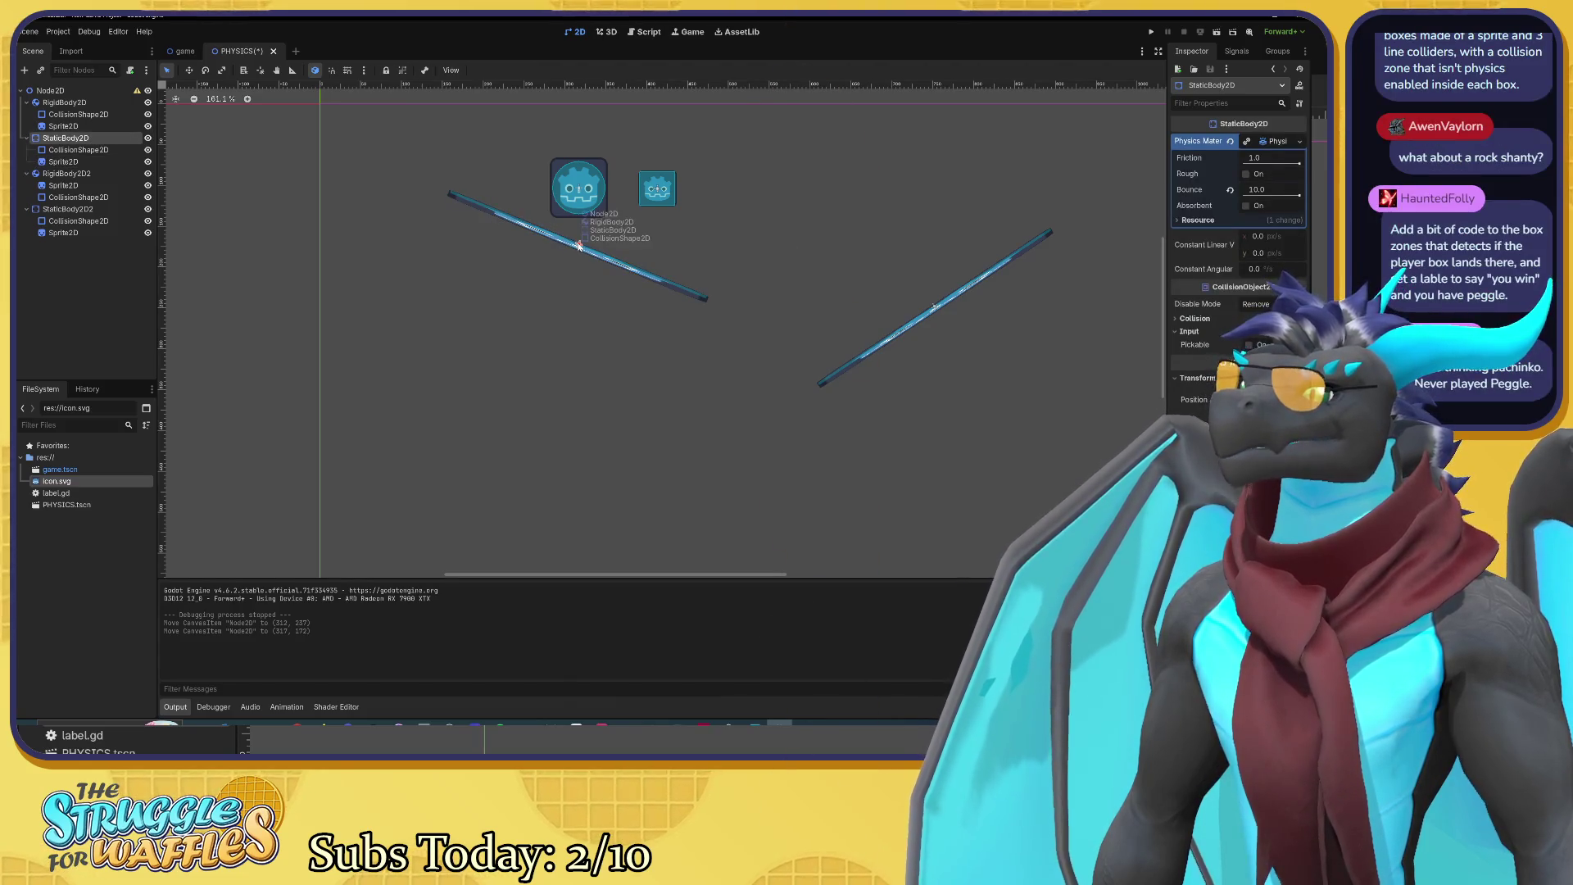
pyautogui.moveTo(575, 245); pyautogui.dragTo(458, 236)
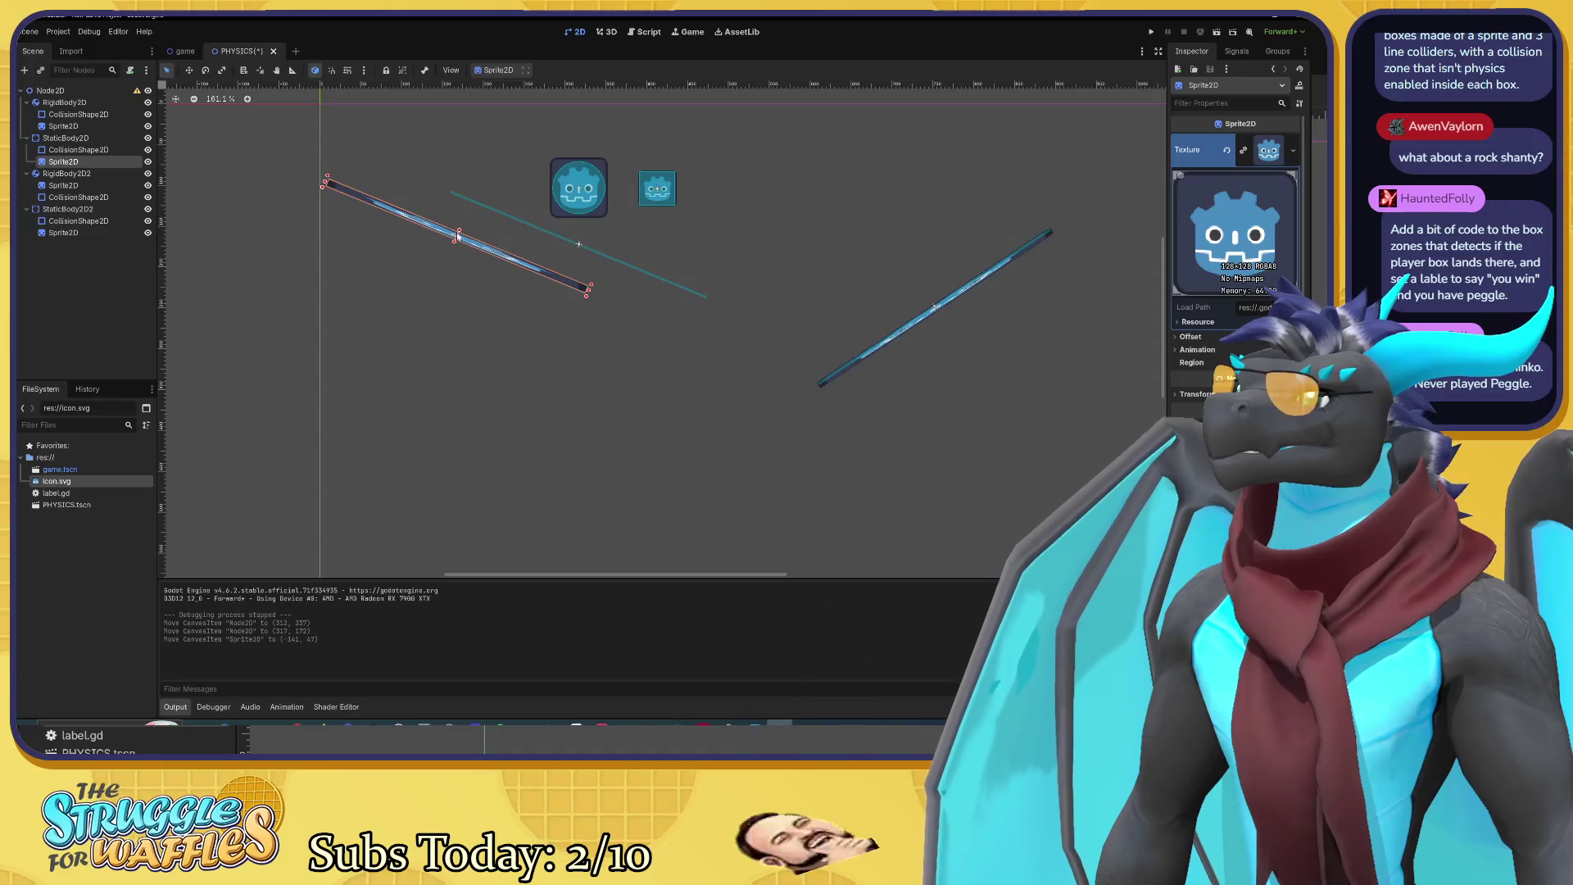
pyautogui.hotkey('ctrl', 'z')
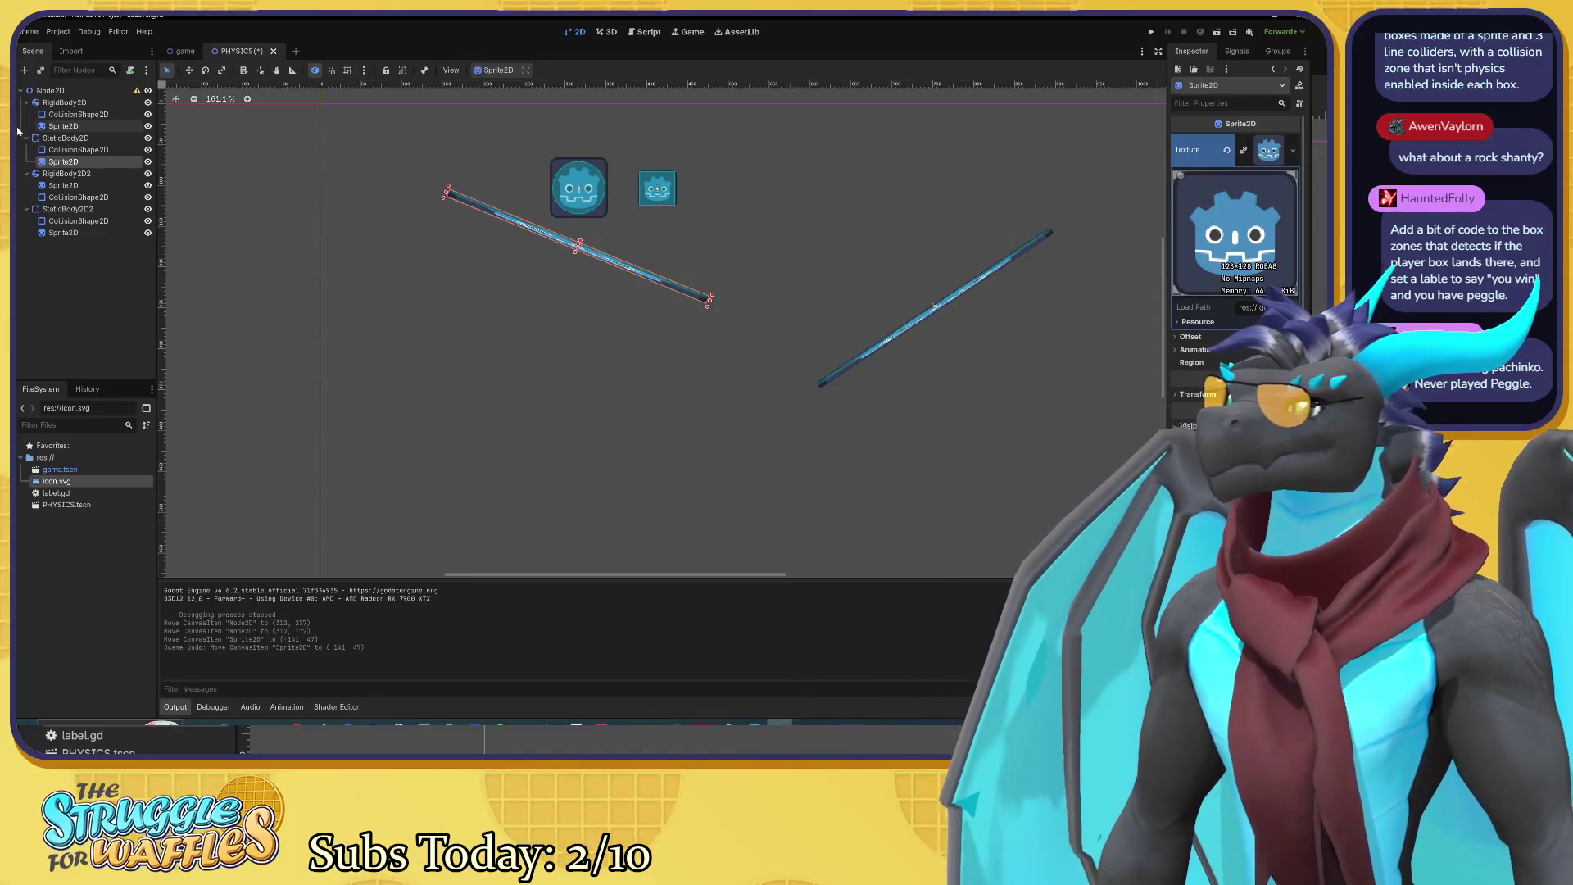
pyautogui.click(52, 140)
pyautogui.click(53, 139)
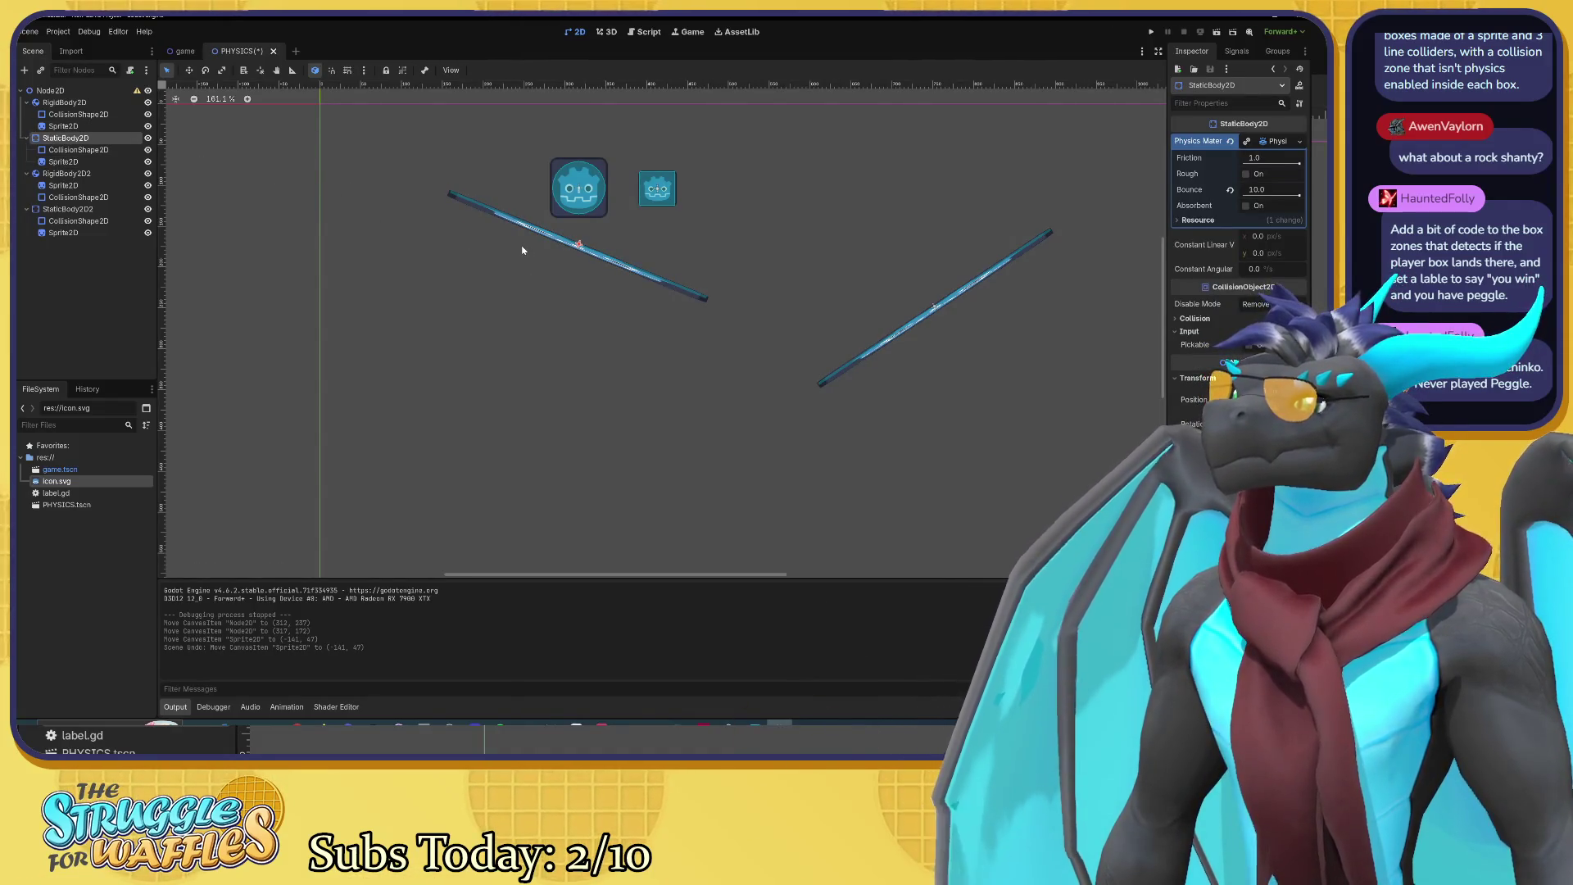
pyautogui.click(190, 71)
pyautogui.moveTo(542, 257)
pyautogui.mouseDown()
pyautogui.moveTo(448, 242)
pyautogui.moveTo(439, 263)
pyautogui.moveTo(419, 256)
pyautogui.mouseUp()
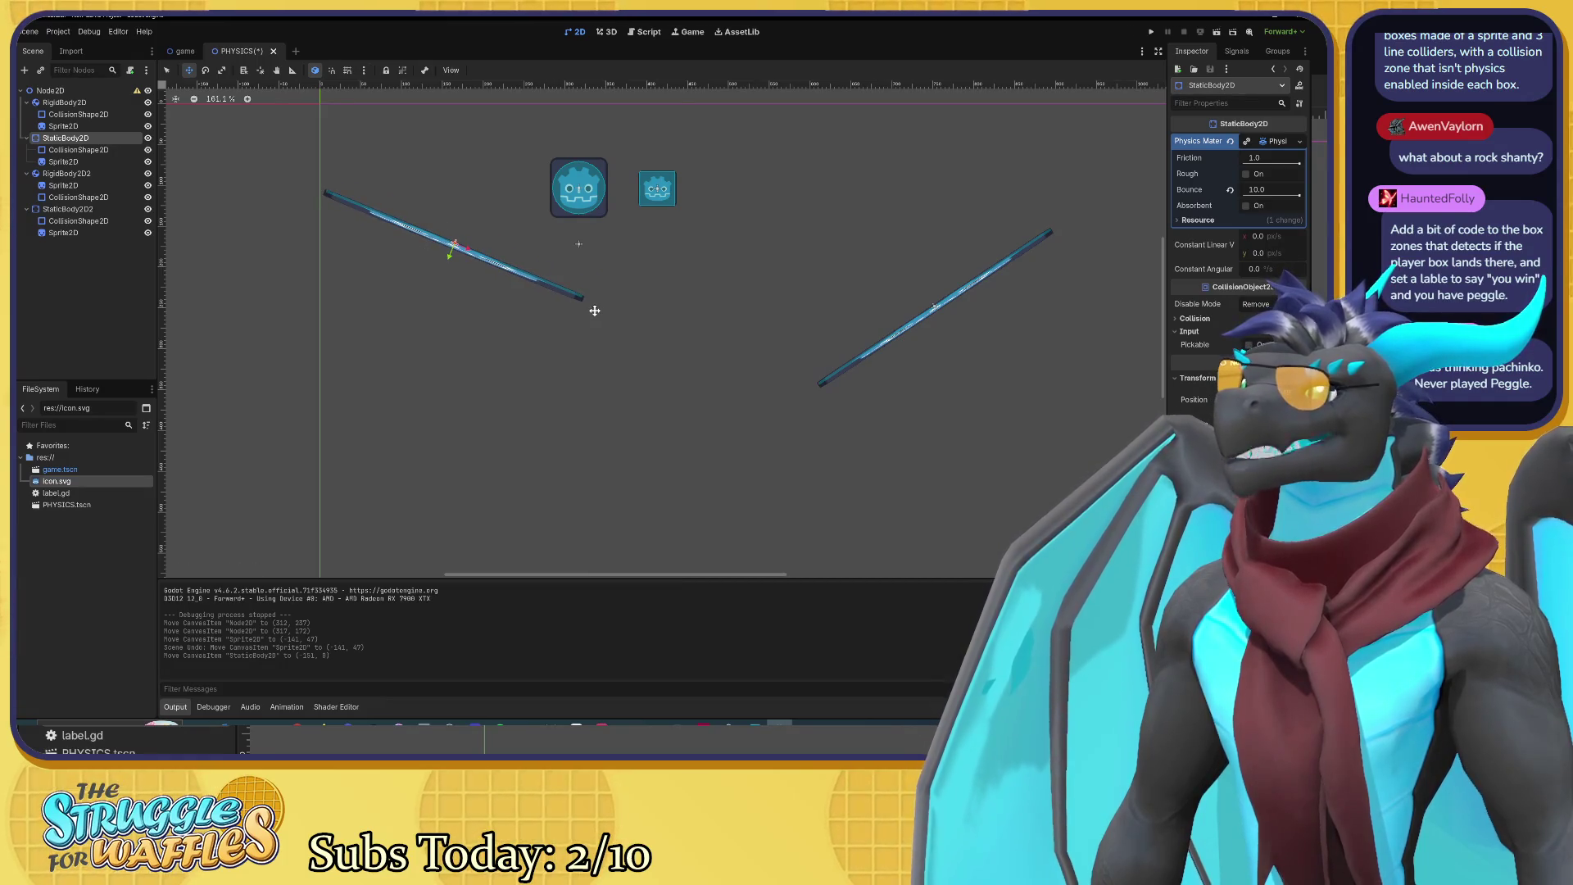
# Step: Rotate the left StaticBody2D to 32 degrees, undoing an accidental scale
pyautogui.click(223, 71)
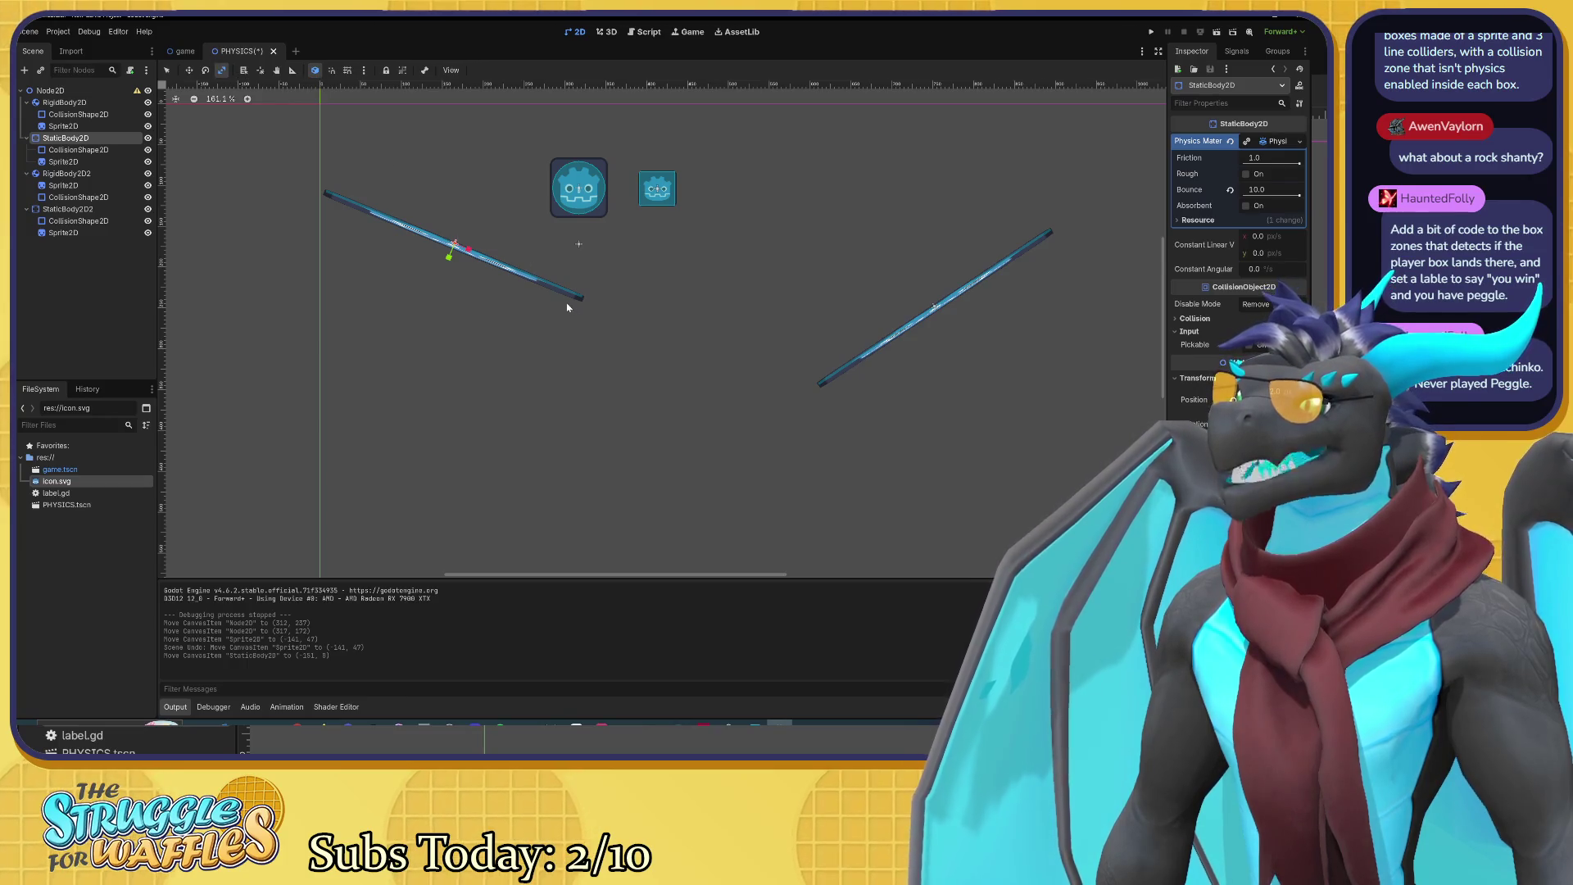
pyautogui.moveTo(516, 276)
pyautogui.mouseDown()
pyautogui.moveTo(482, 260)
pyautogui.moveTo(493, 270)
pyautogui.mouseUp()
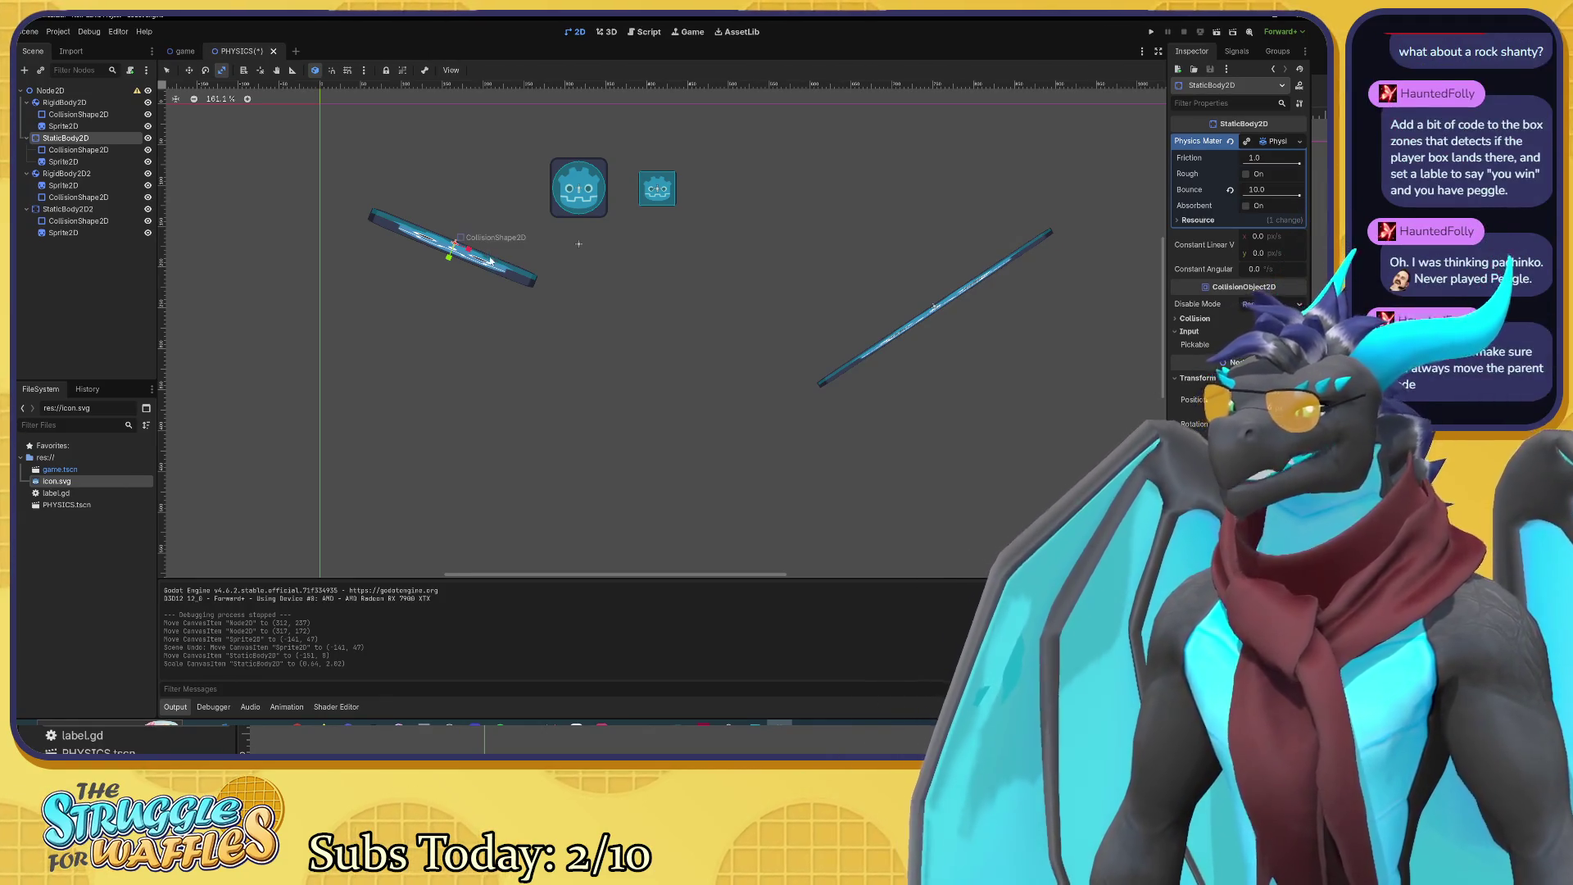
pyautogui.press('e')
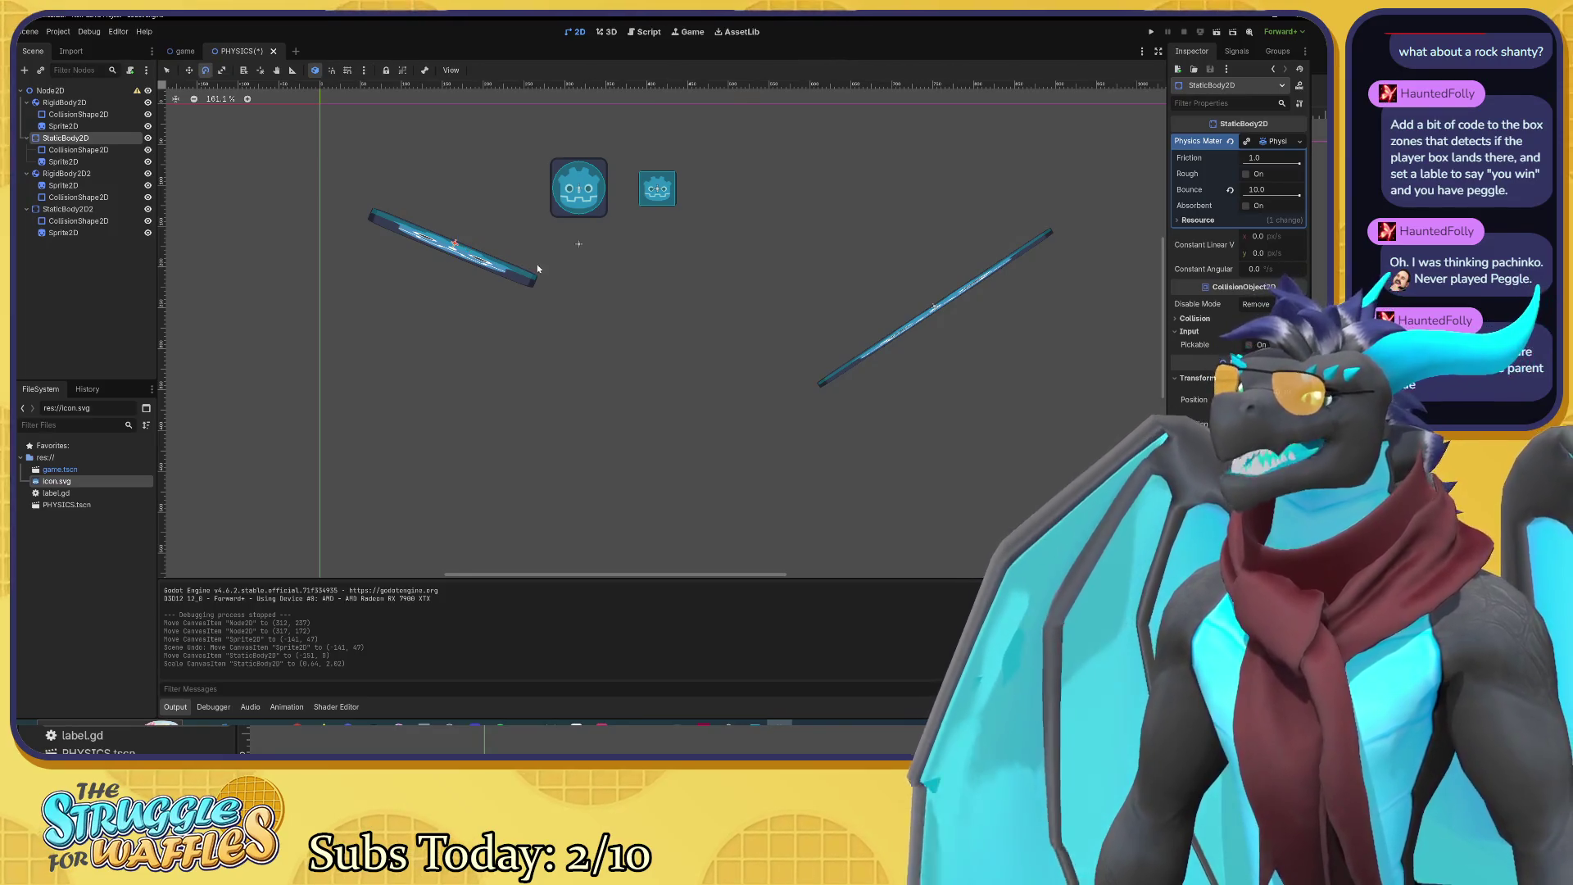
pyautogui.moveTo(538, 266); pyautogui.dragTo(553, 290)
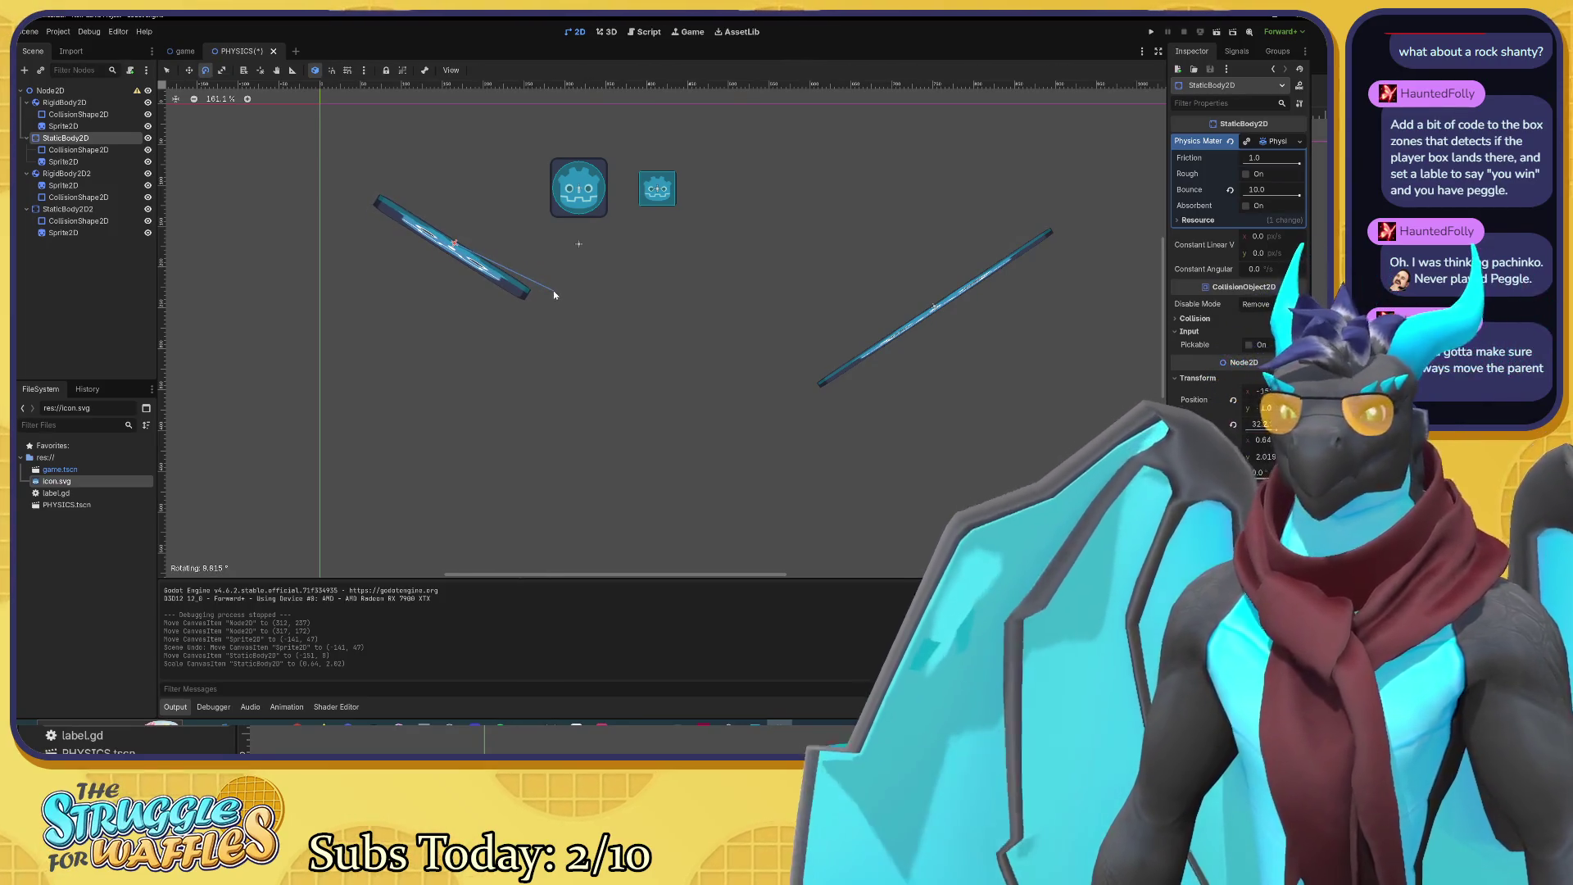
pyautogui.press('w')
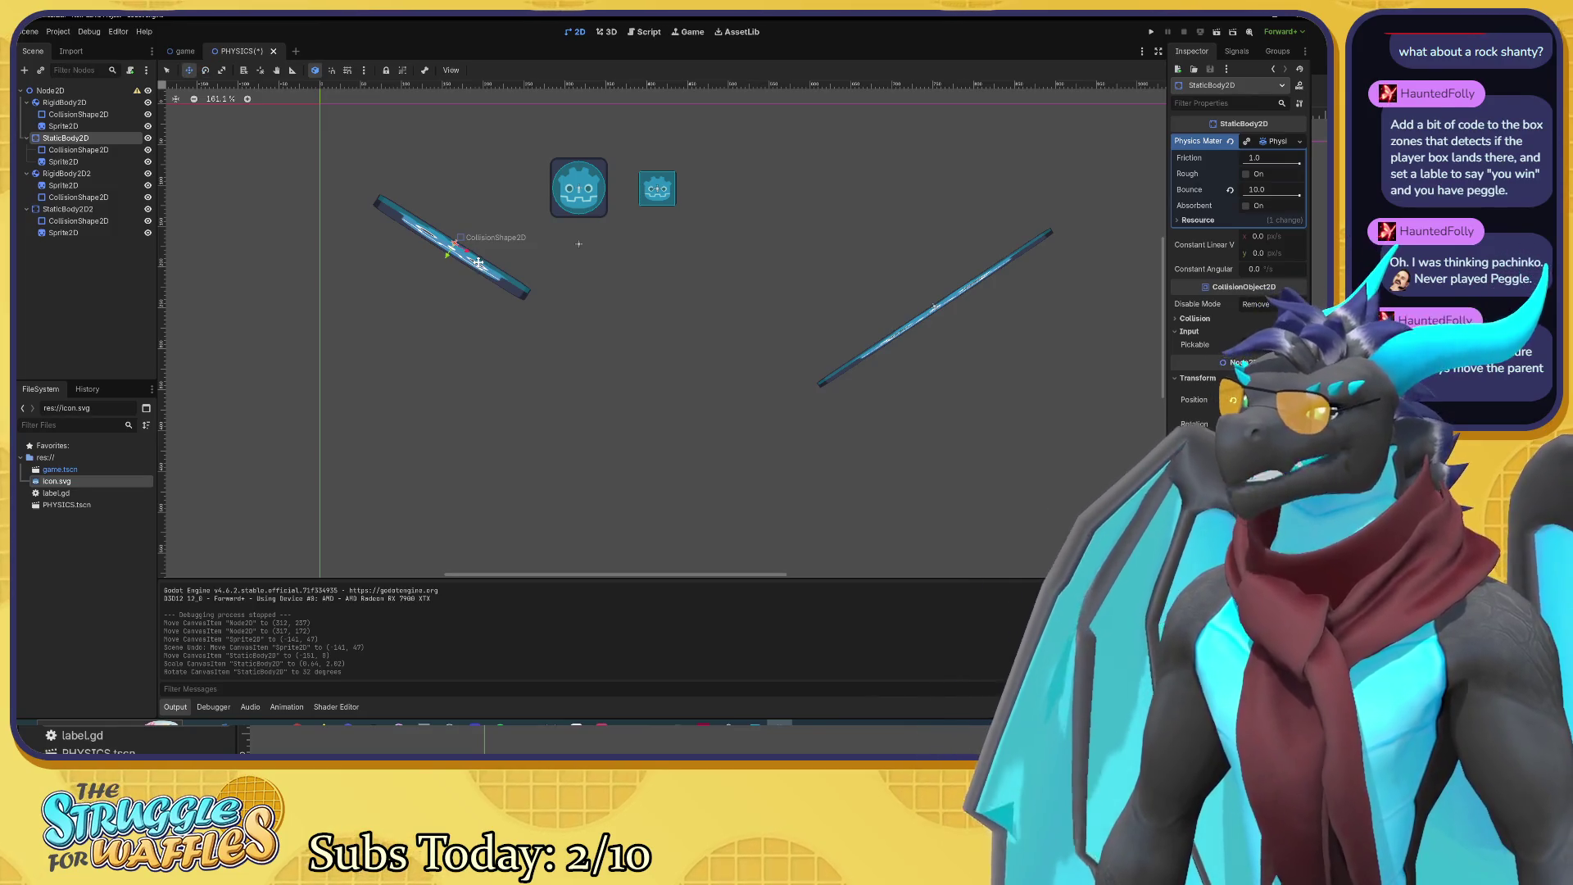
pyautogui.press('s')
pyautogui.moveTo(480, 266)
pyautogui.mouseDown()
pyautogui.moveTo(495, 257)
pyautogui.moveTo(455, 267)
pyautogui.mouseUp()
pyautogui.hotkey('ctrl', 'z')
# Step: Move StaticBody2D2 up and to the right to (504, 21)
pyautogui.press('w')
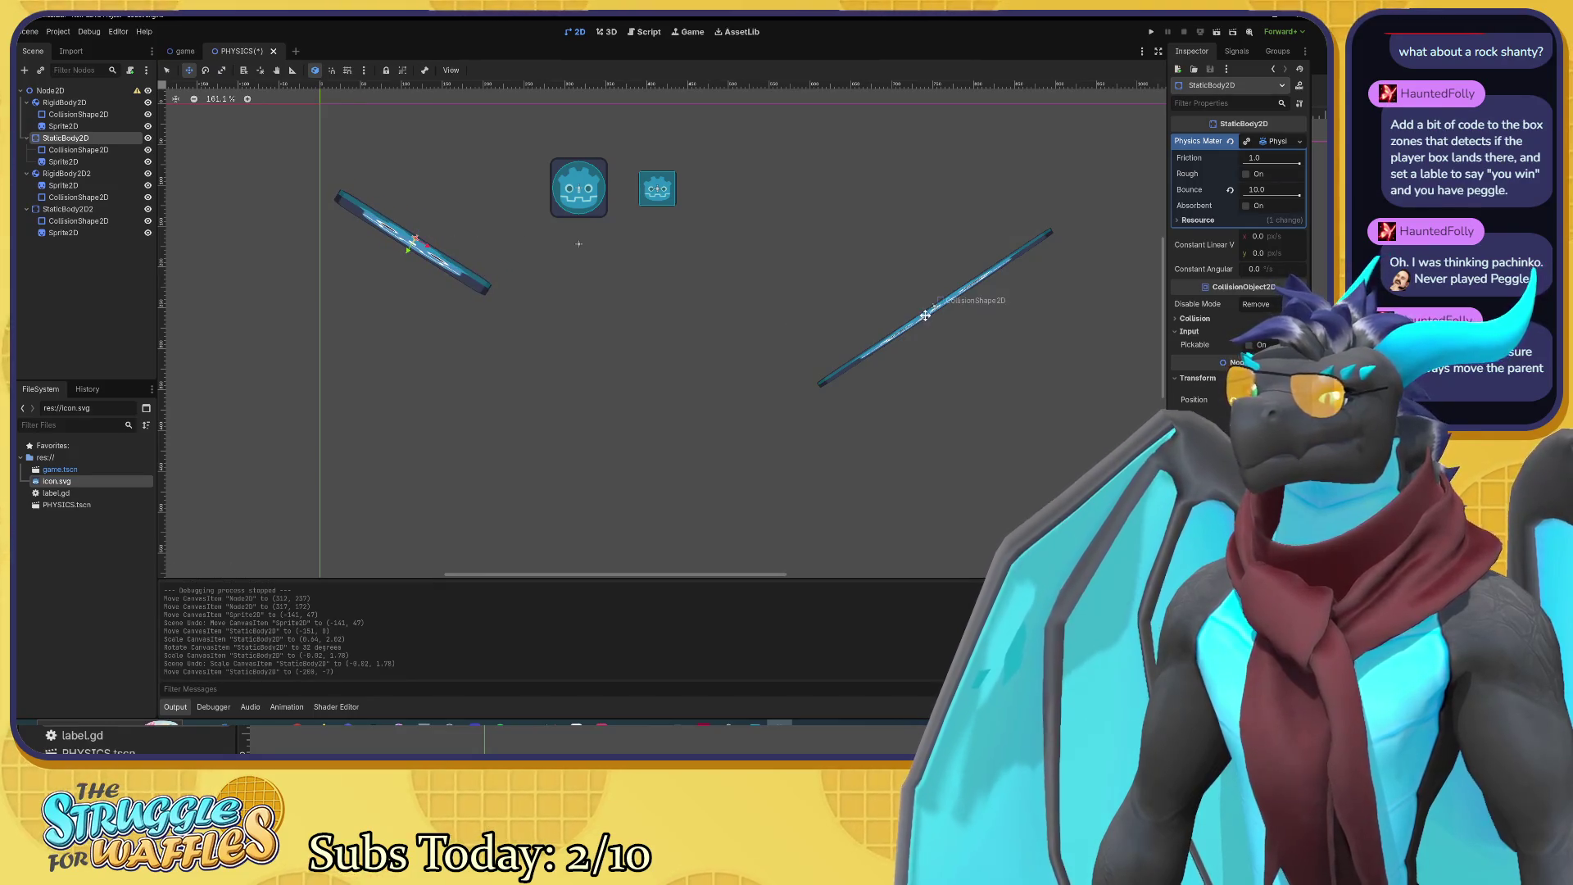
pyautogui.click(935, 307)
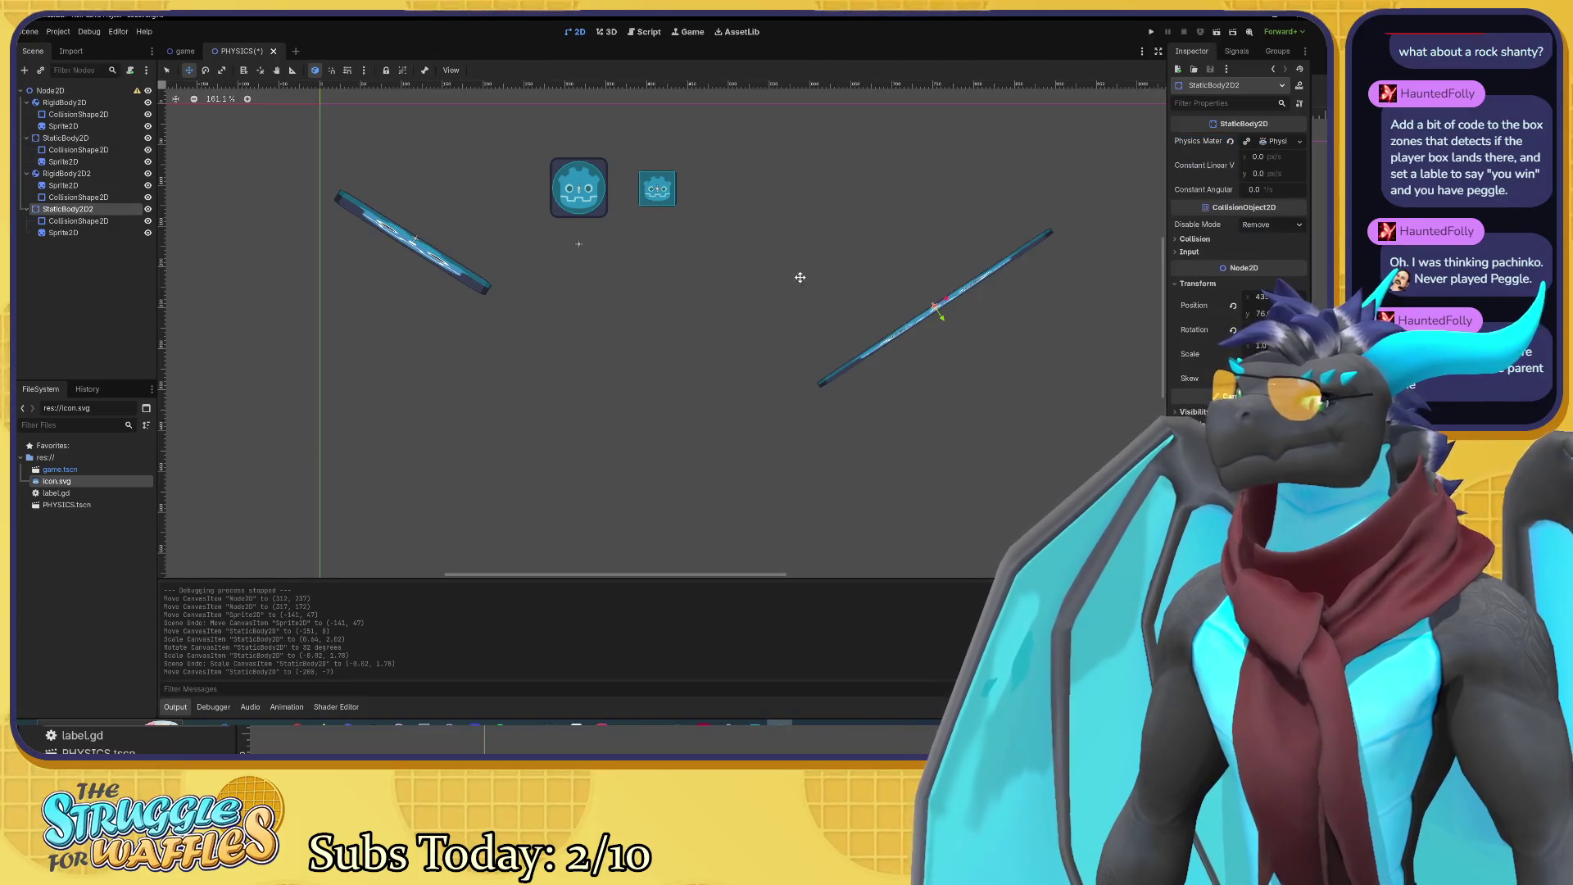
pyautogui.moveTo(933, 309)
pyautogui.mouseDown()
pyautogui.moveTo(977, 272)
pyautogui.moveTo(965, 274)
pyautogui.mouseUp()
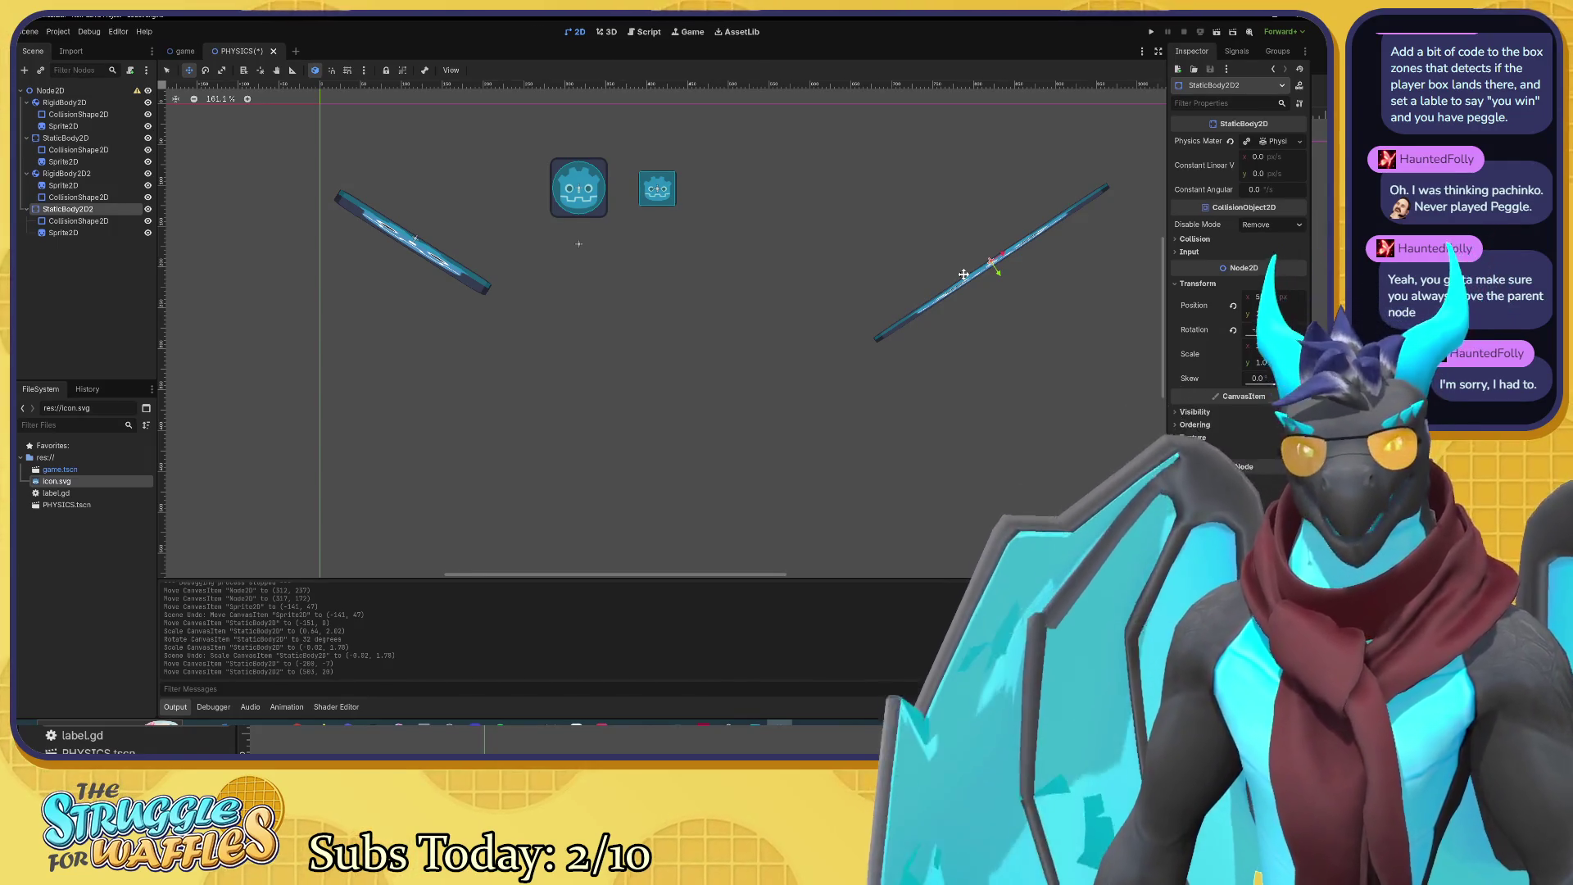
# Step: Nudge StaticBody2D2 up-left to (487, 17) and reselect it in the Scene dock
pyautogui.moveTo(964, 274); pyautogui.dragTo(950, 271)
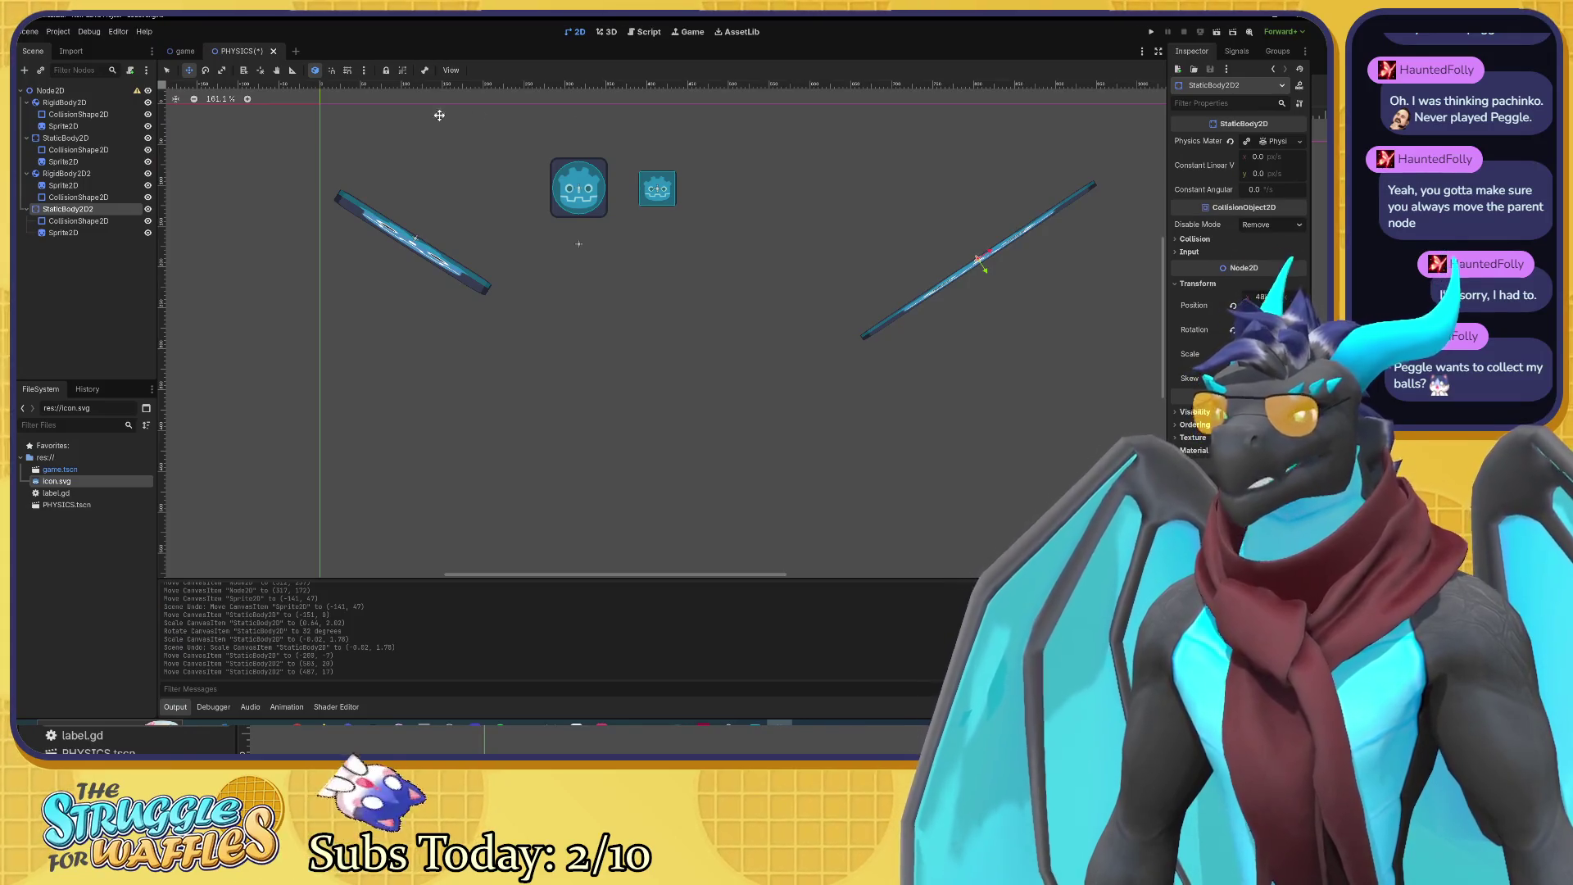
pyautogui.click(49, 222)
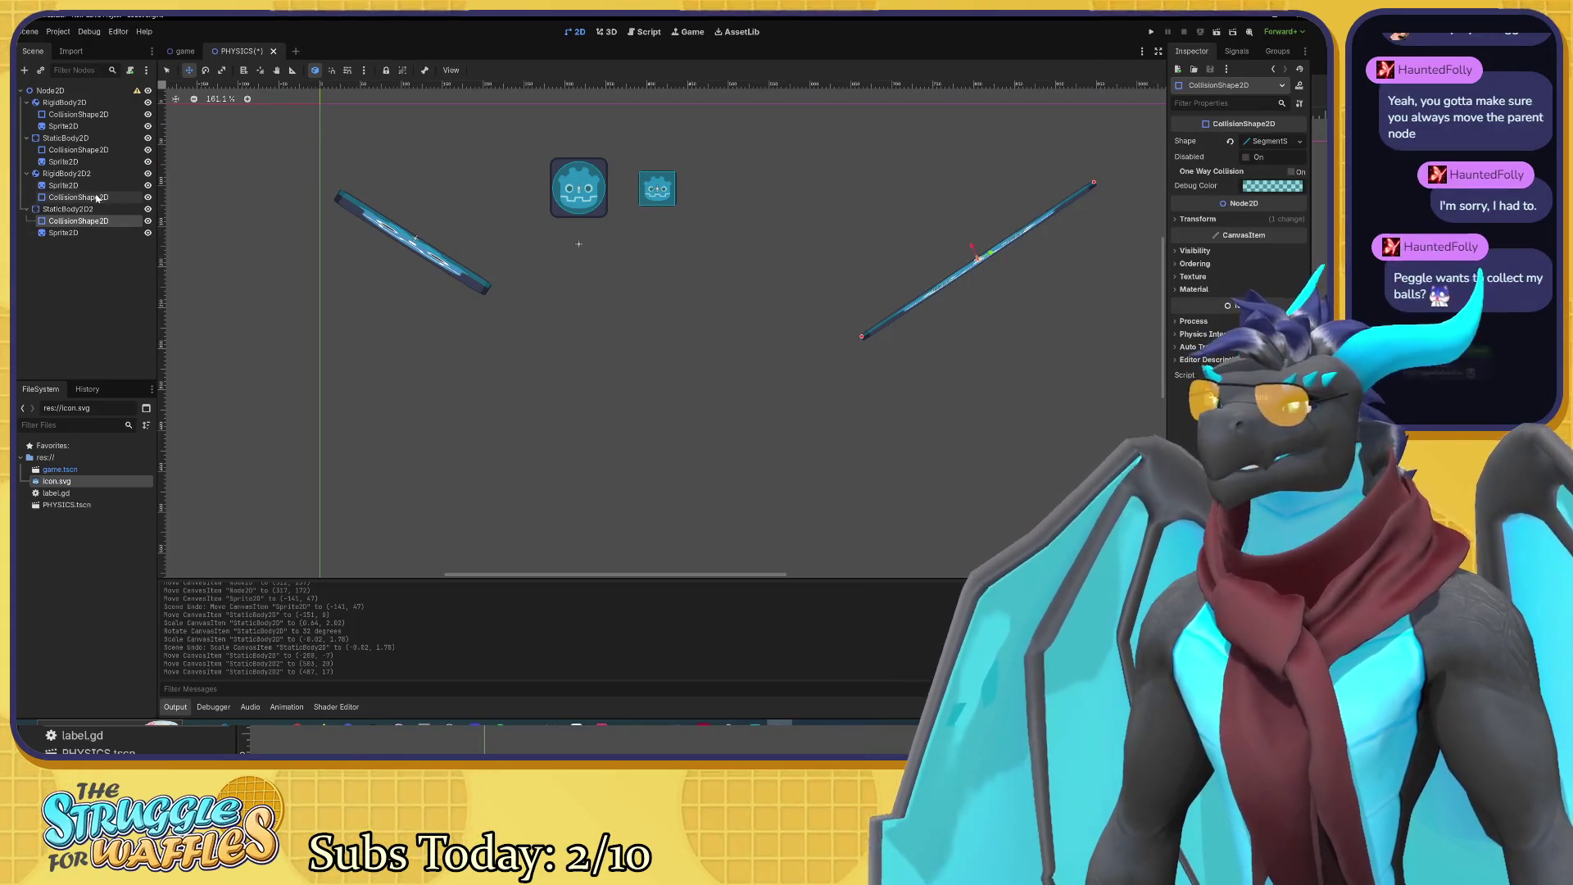
pyautogui.click(67, 209)
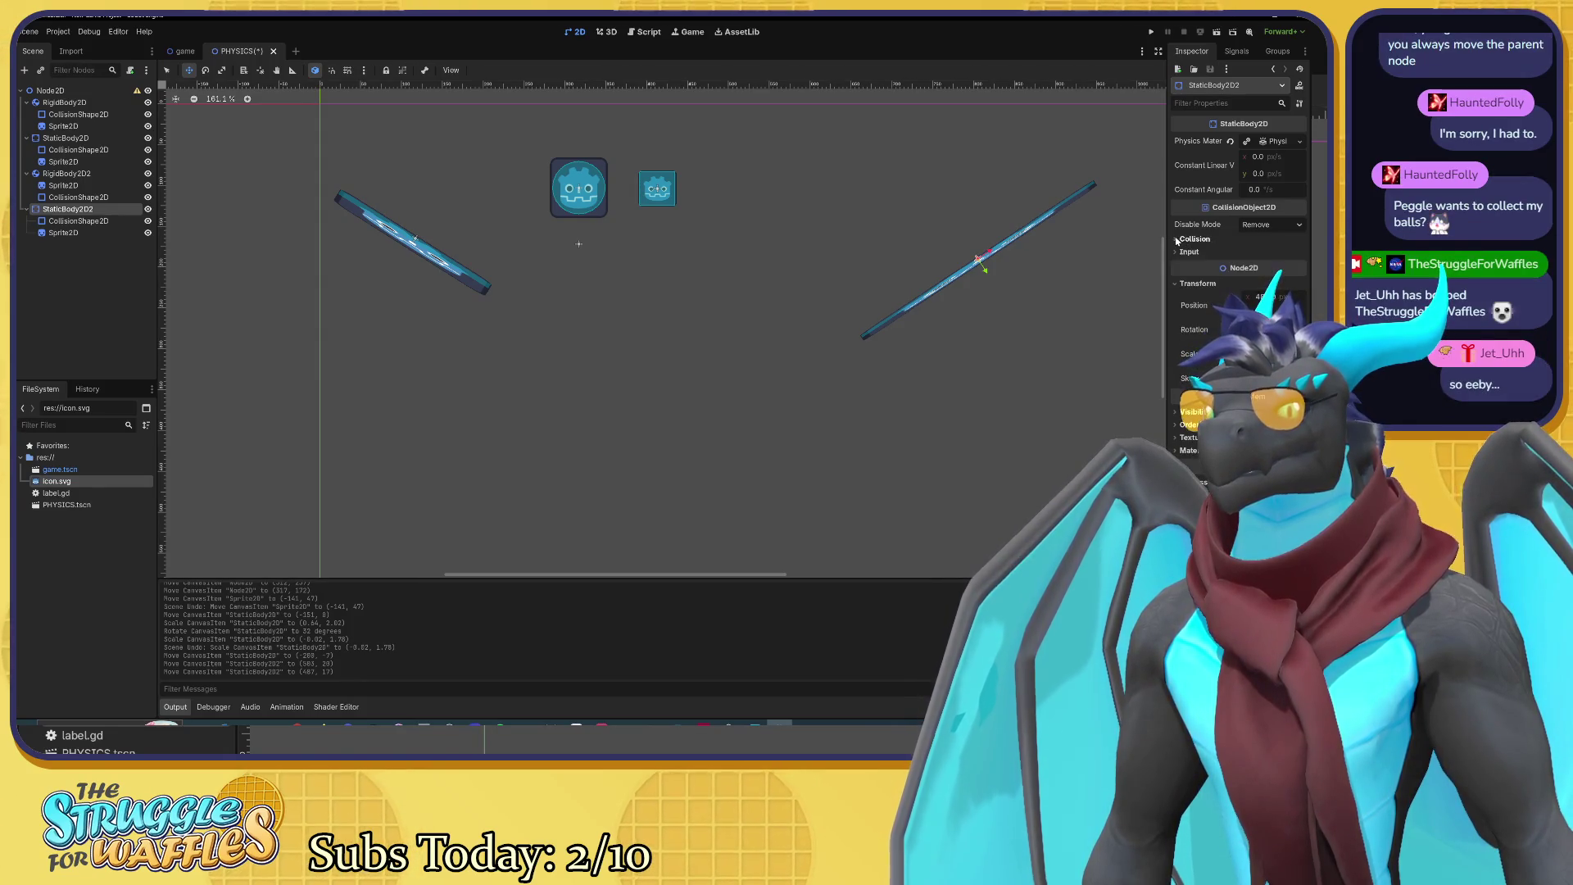
# Step: Expand StaticBody2D2's Physics Material and set Bounce to 50.0
pyautogui.click(1274, 141)
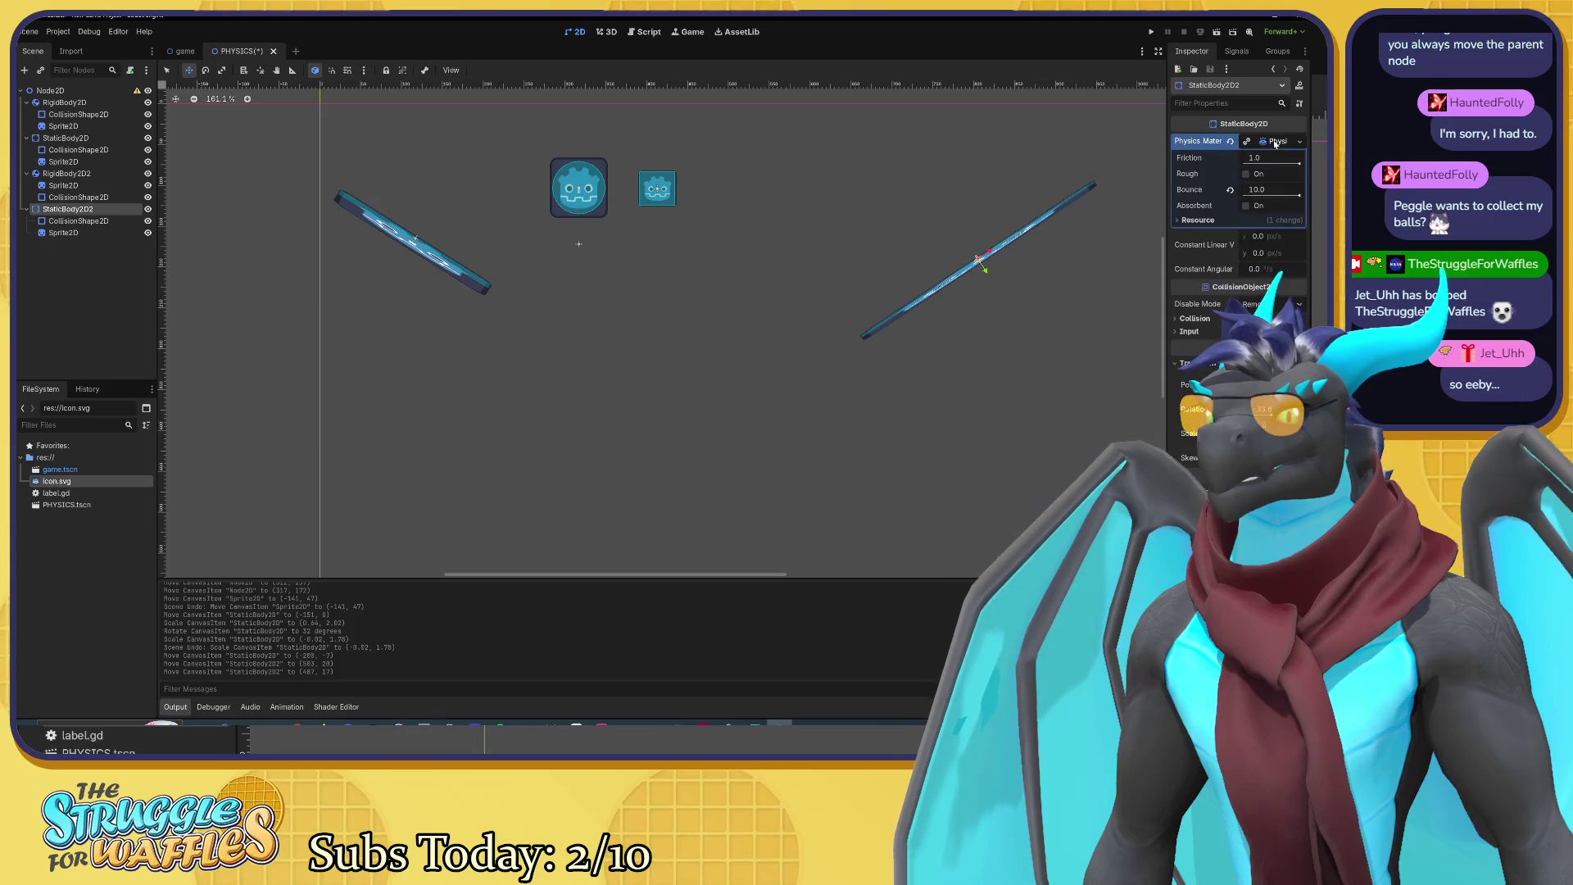
pyautogui.click(1254, 189)
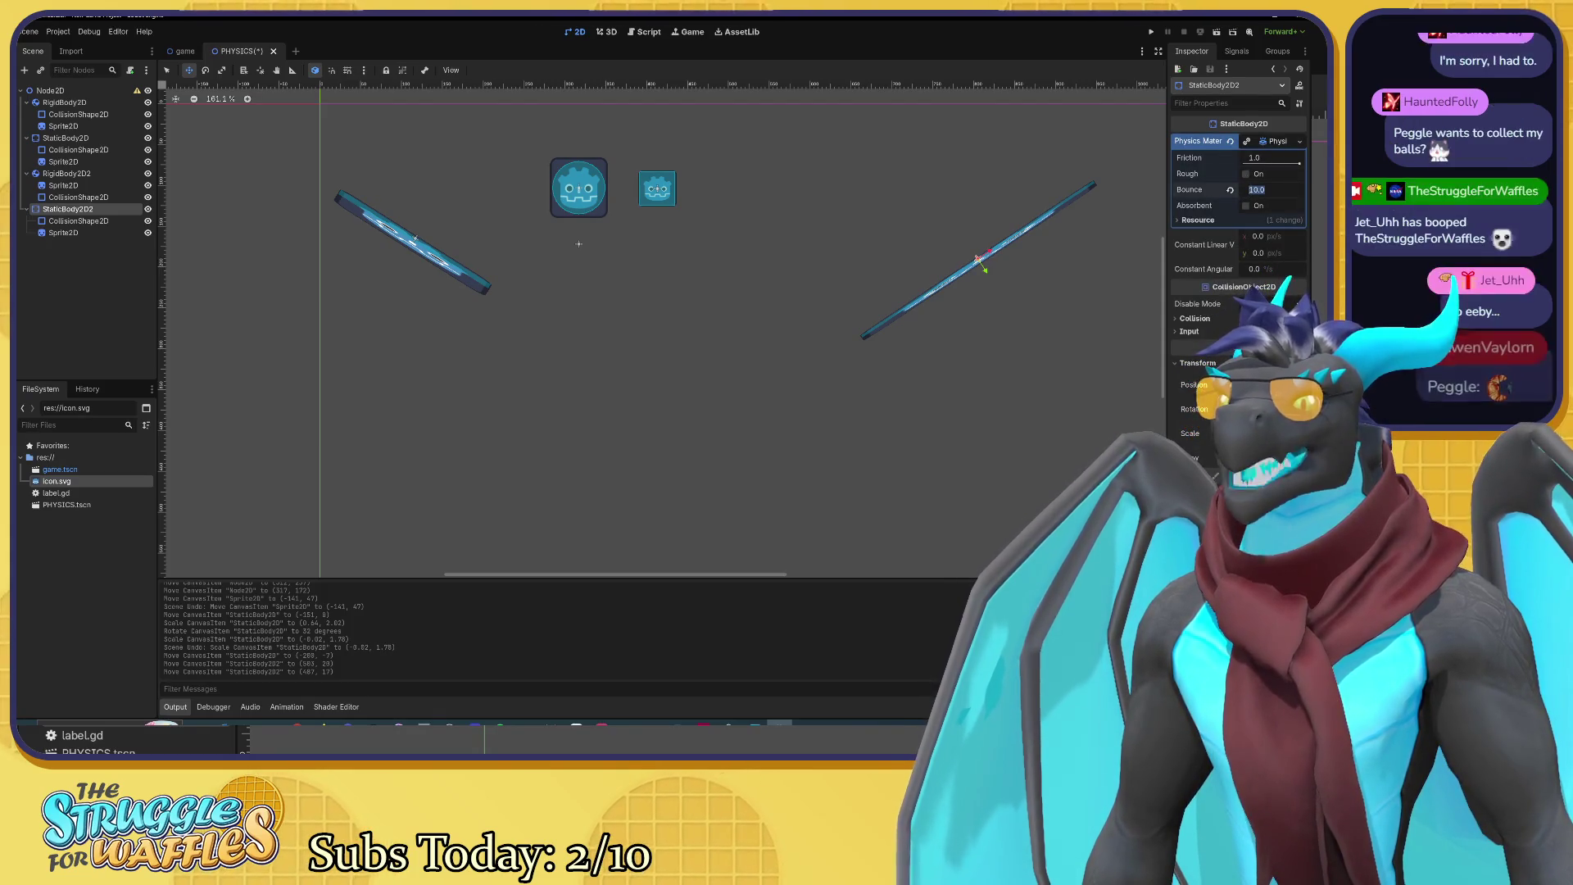
pyautogui.write('1')
pyautogui.write('50')
pyautogui.press('Return')
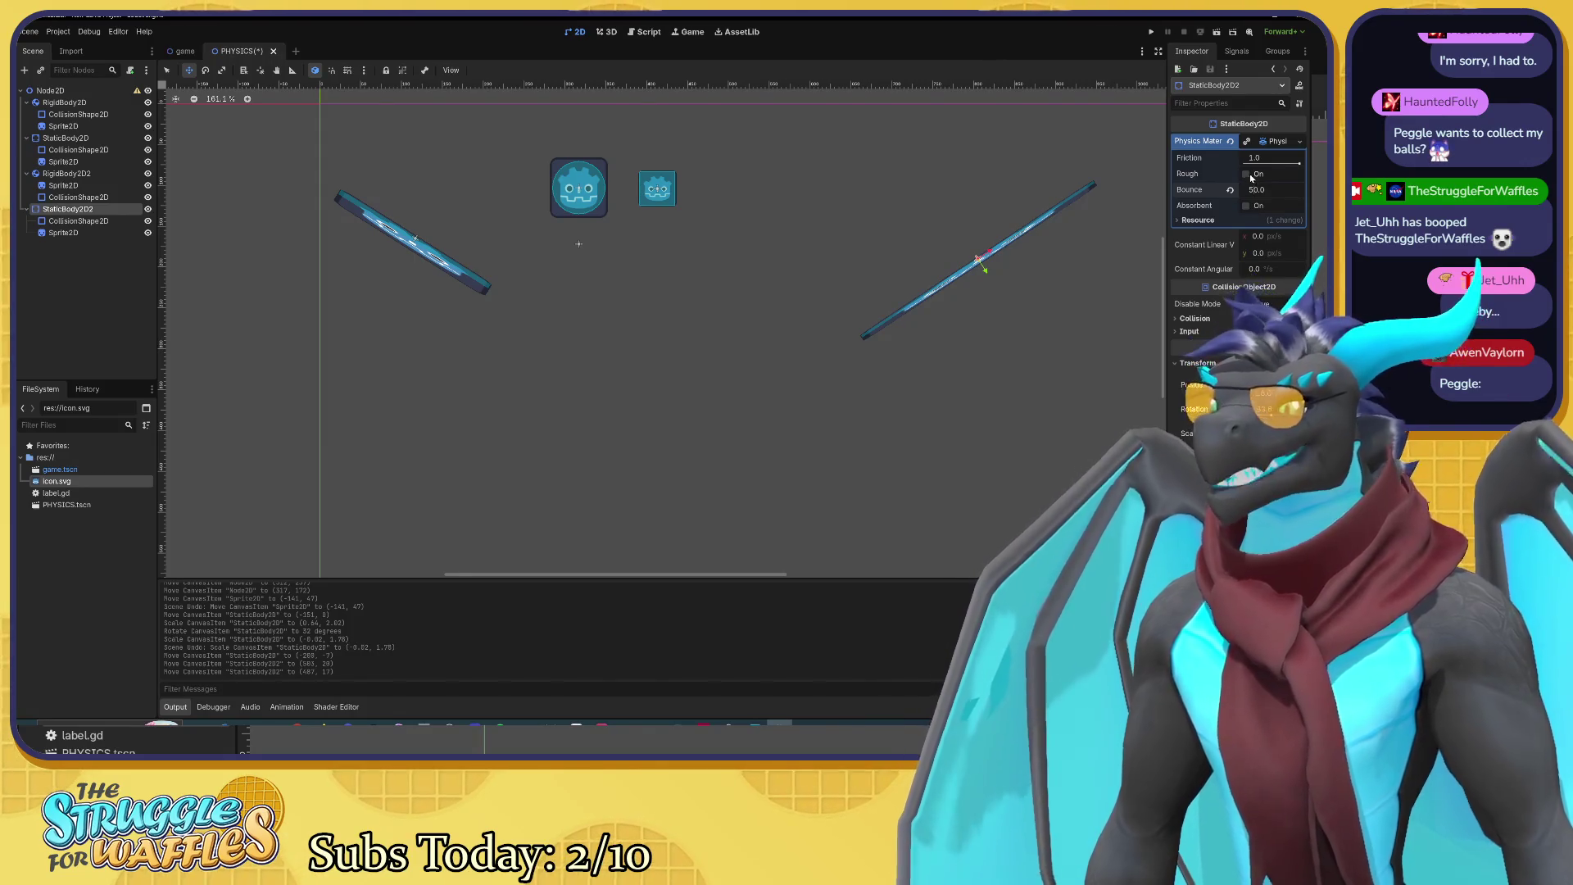
pyautogui.press('Return')
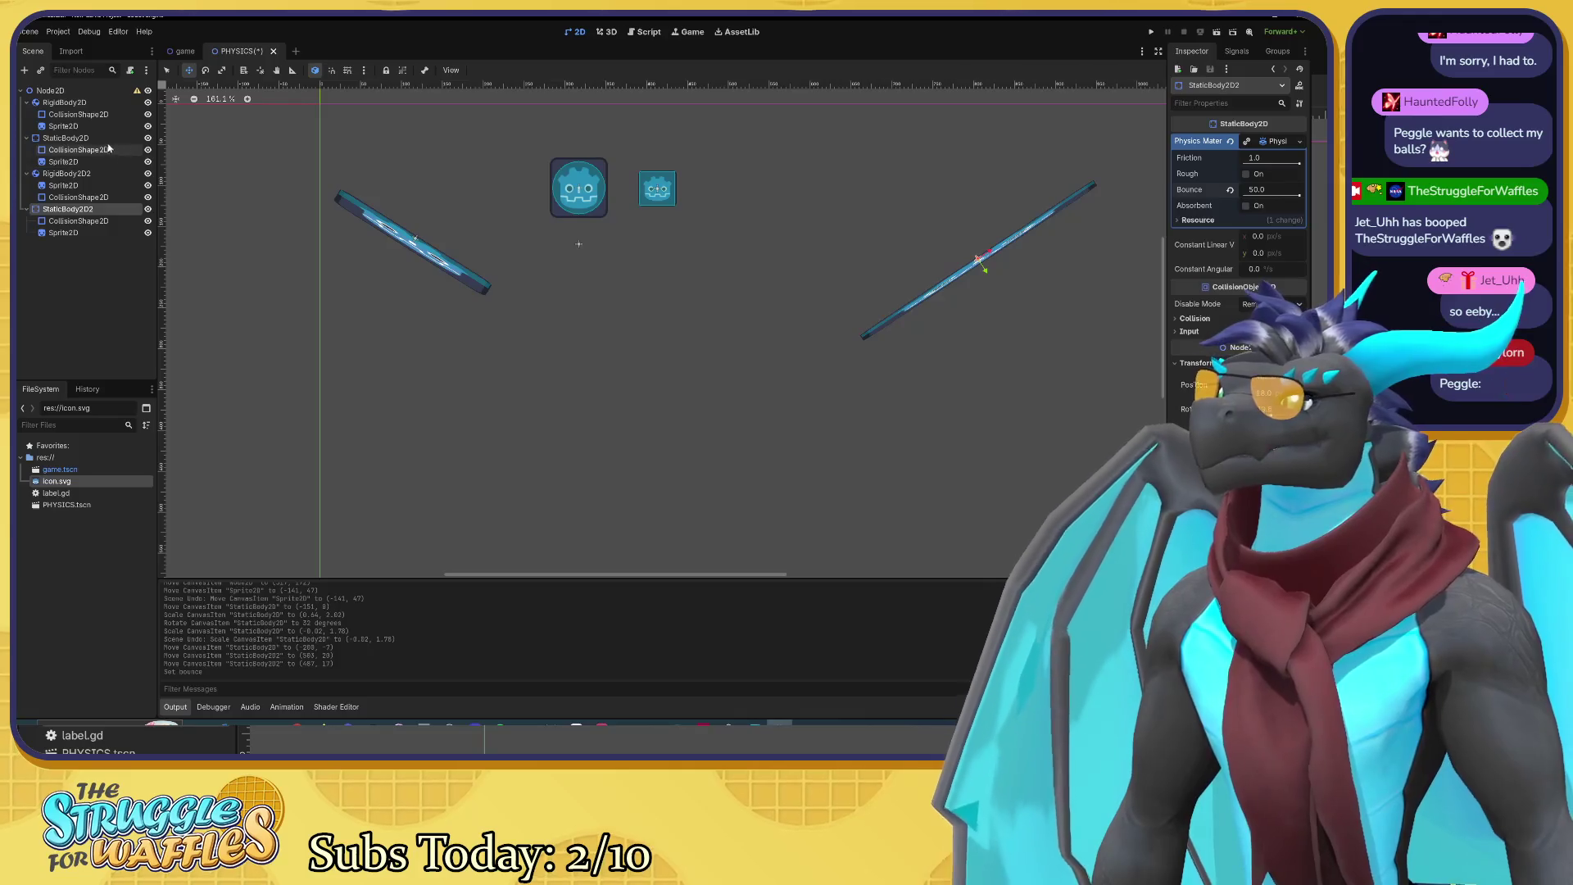
pyautogui.click(86, 137)
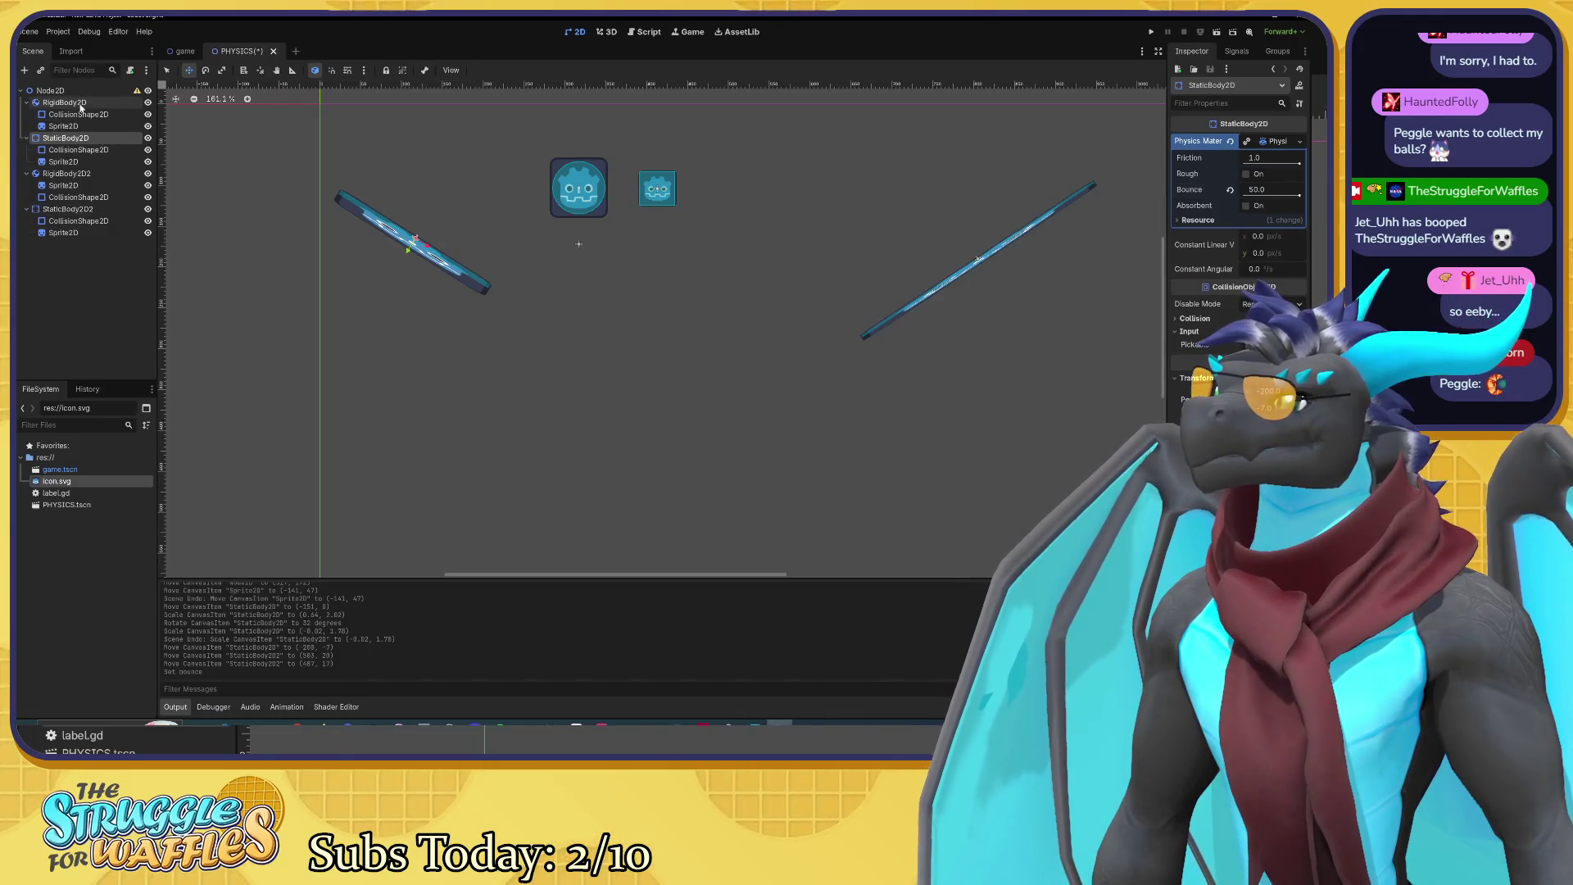
# Step: Select both RigidBody2D nodes and move them up and to the left
pyautogui.click(68, 173)
pyautogui.keyDown('ctrl'); pyautogui.click(76, 102); pyautogui.keyUp('ctrl')
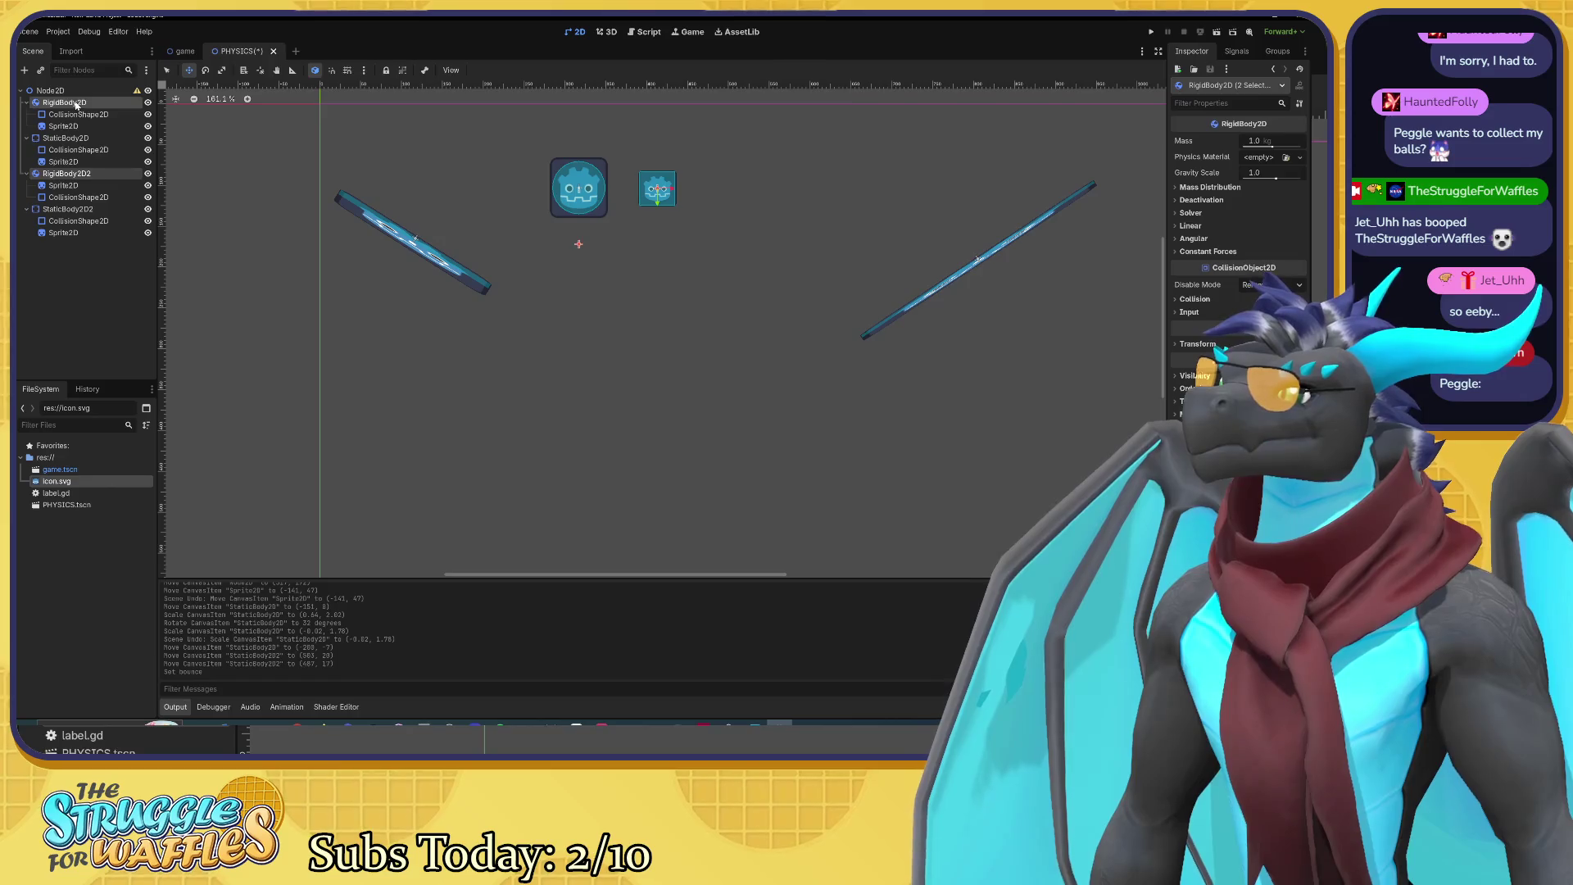
pyautogui.moveTo(507, 217); pyautogui.dragTo(392, 161)
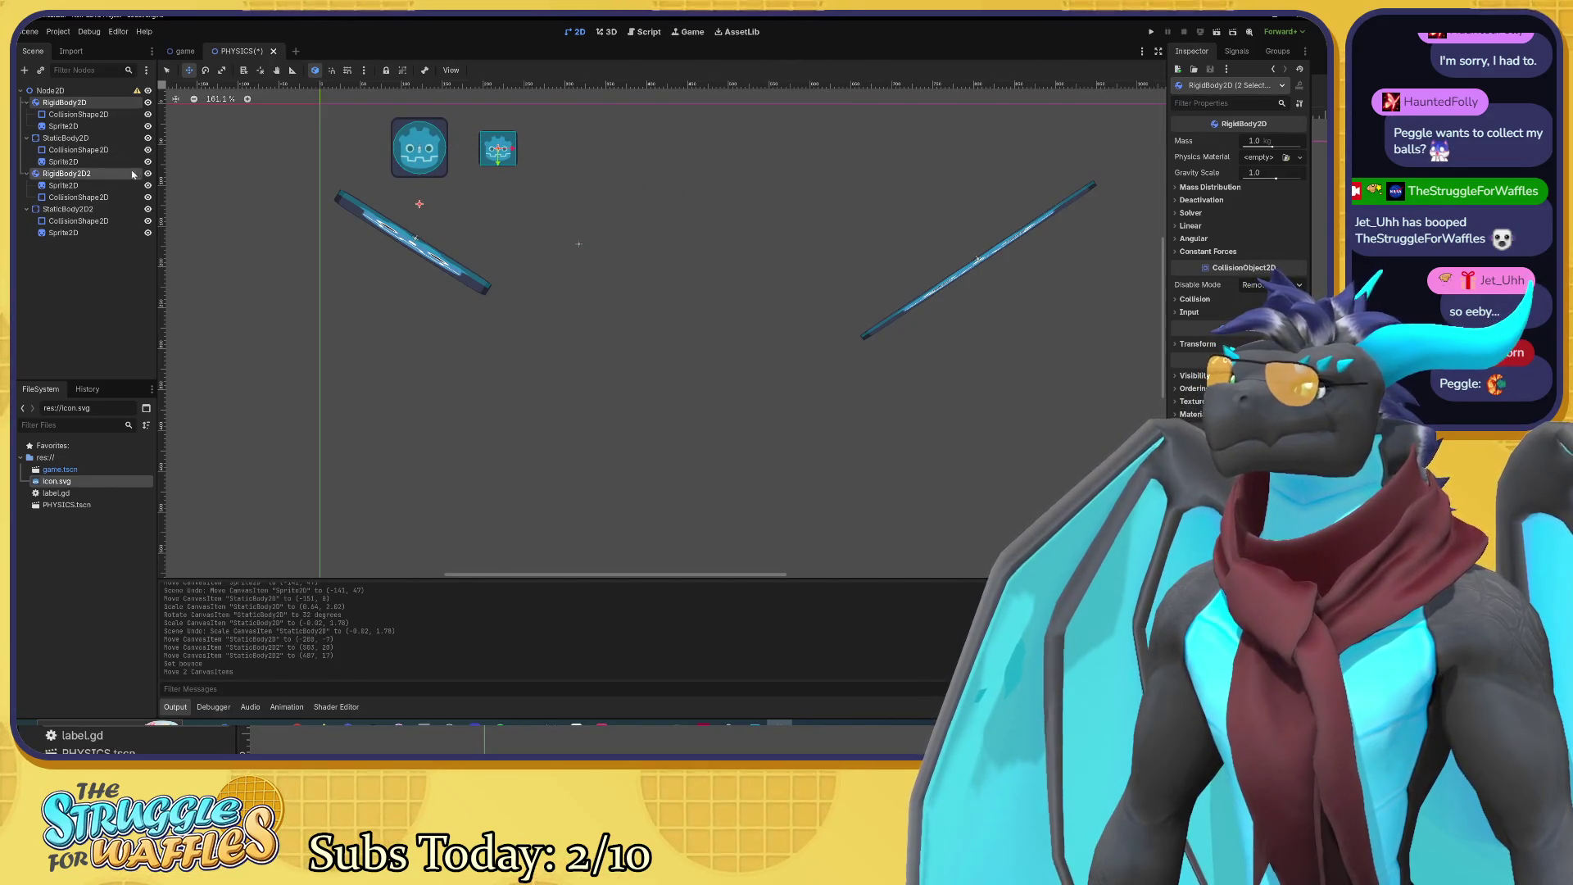
# Step: Place RigidBody2D2 alone above the right platform at (402, -138)
pyautogui.click(109, 173)
pyautogui.moveTo(512, 153)
pyautogui.mouseDown()
pyautogui.moveTo(881, 180)
pyautogui.moveTo(962, 151)
pyautogui.mouseUp()
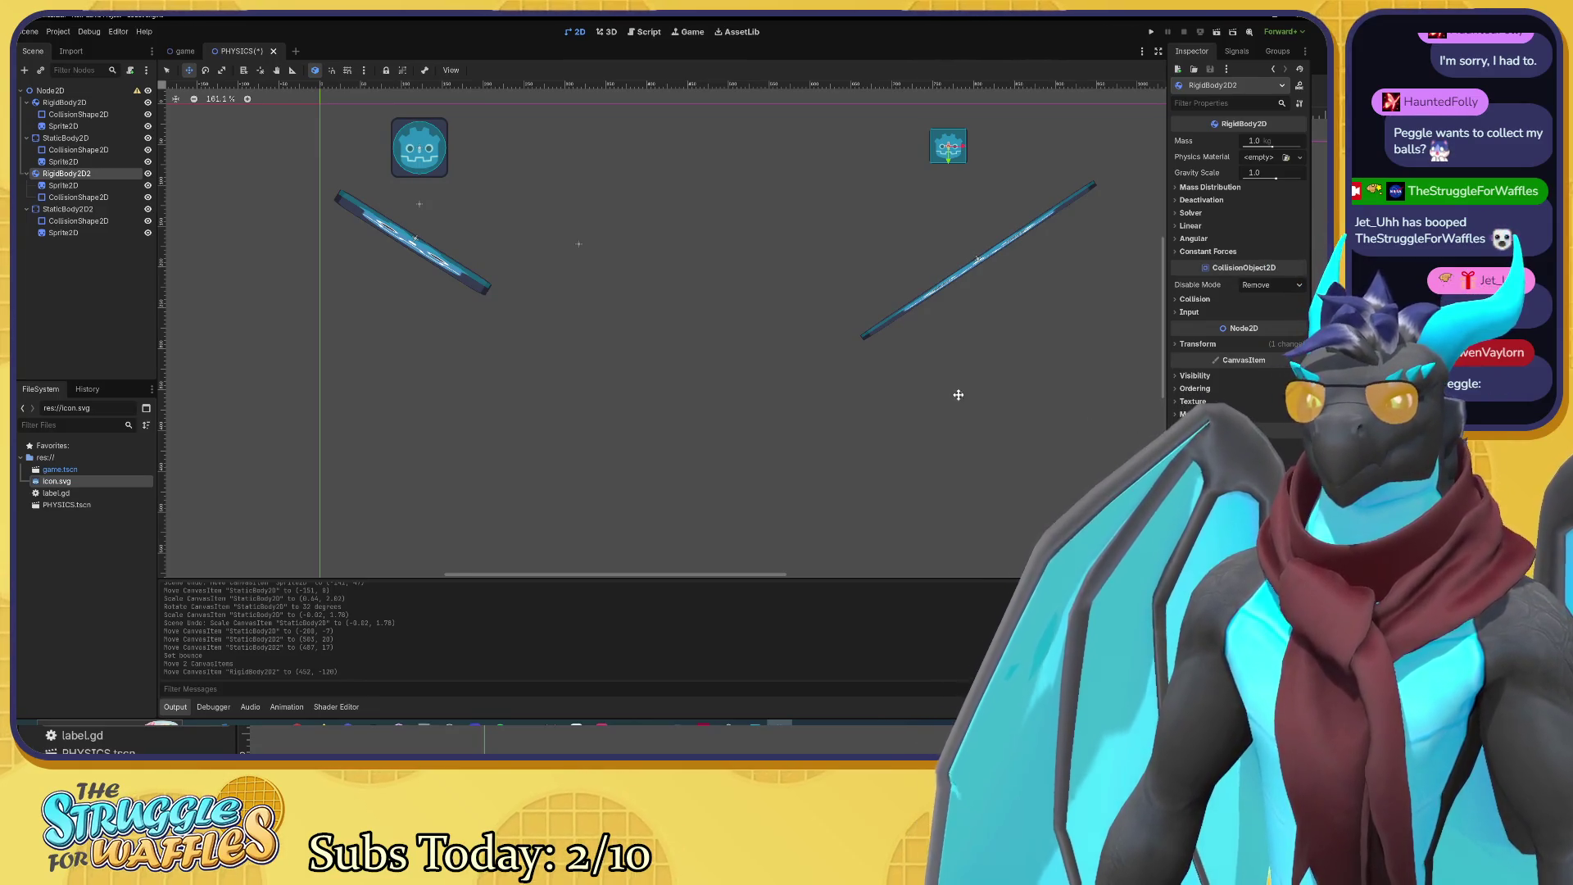
pyautogui.moveTo(762, 237); pyautogui.dragTo(685, 249)
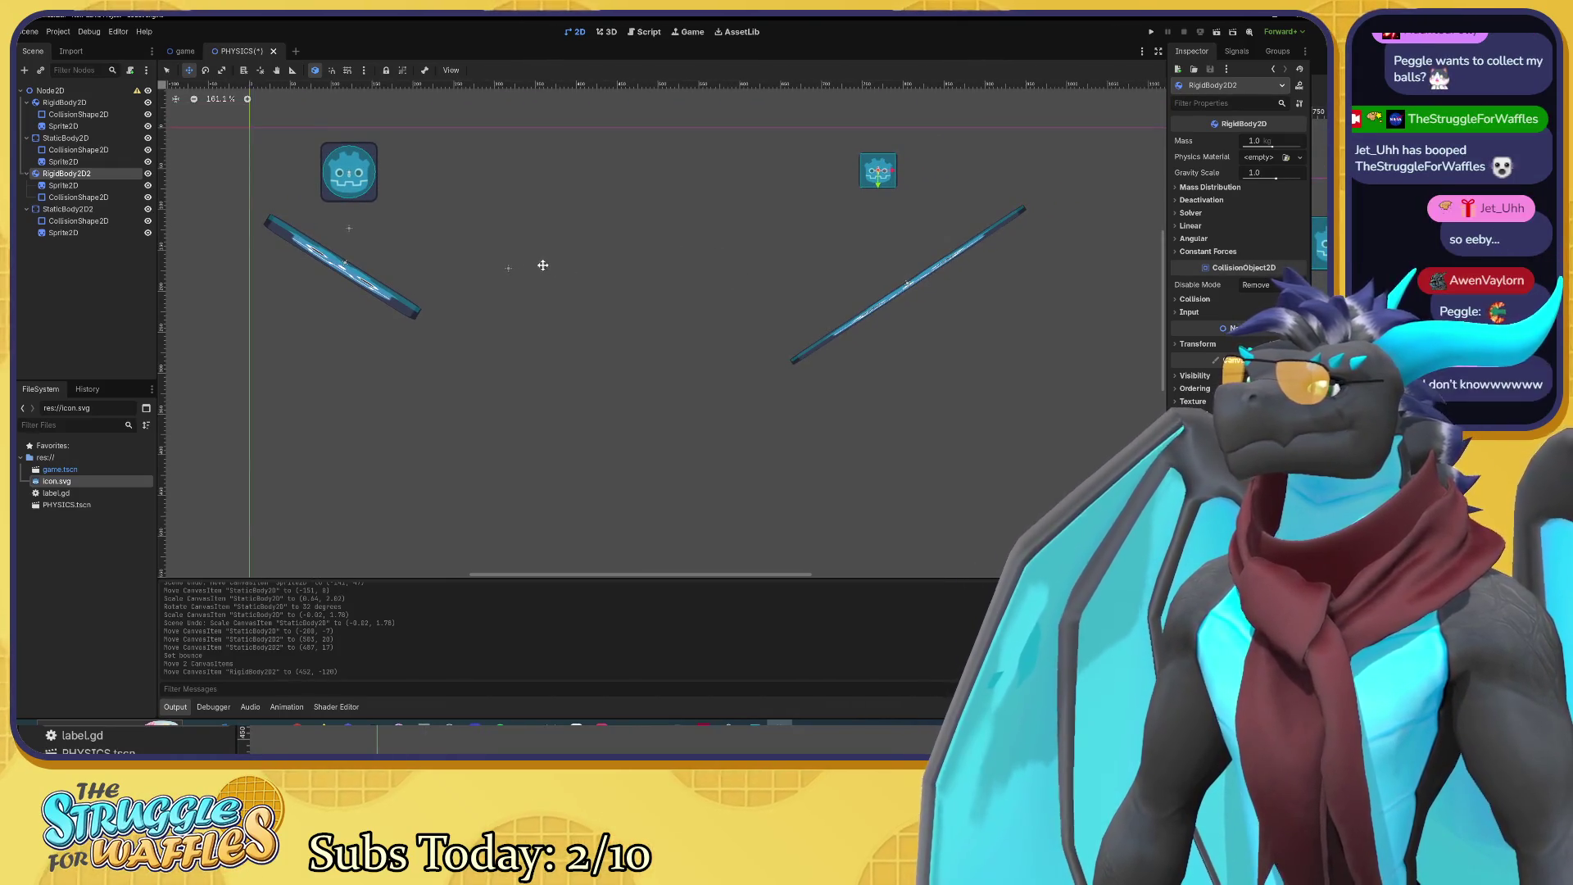
pyautogui.click(84, 210)
pyautogui.click(86, 220)
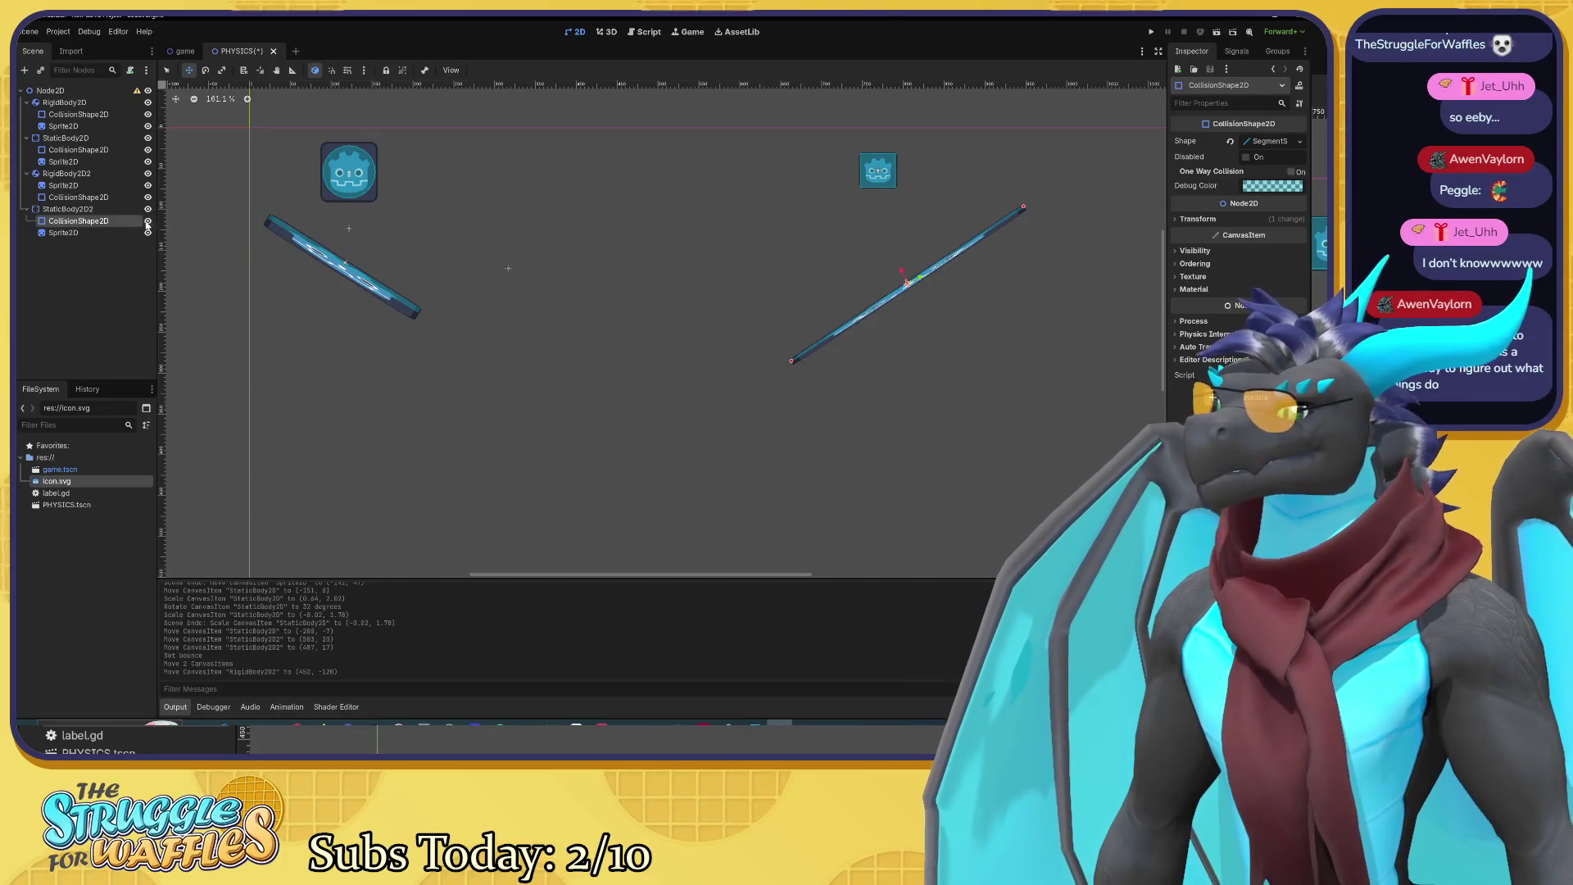
pyautogui.click(78, 210)
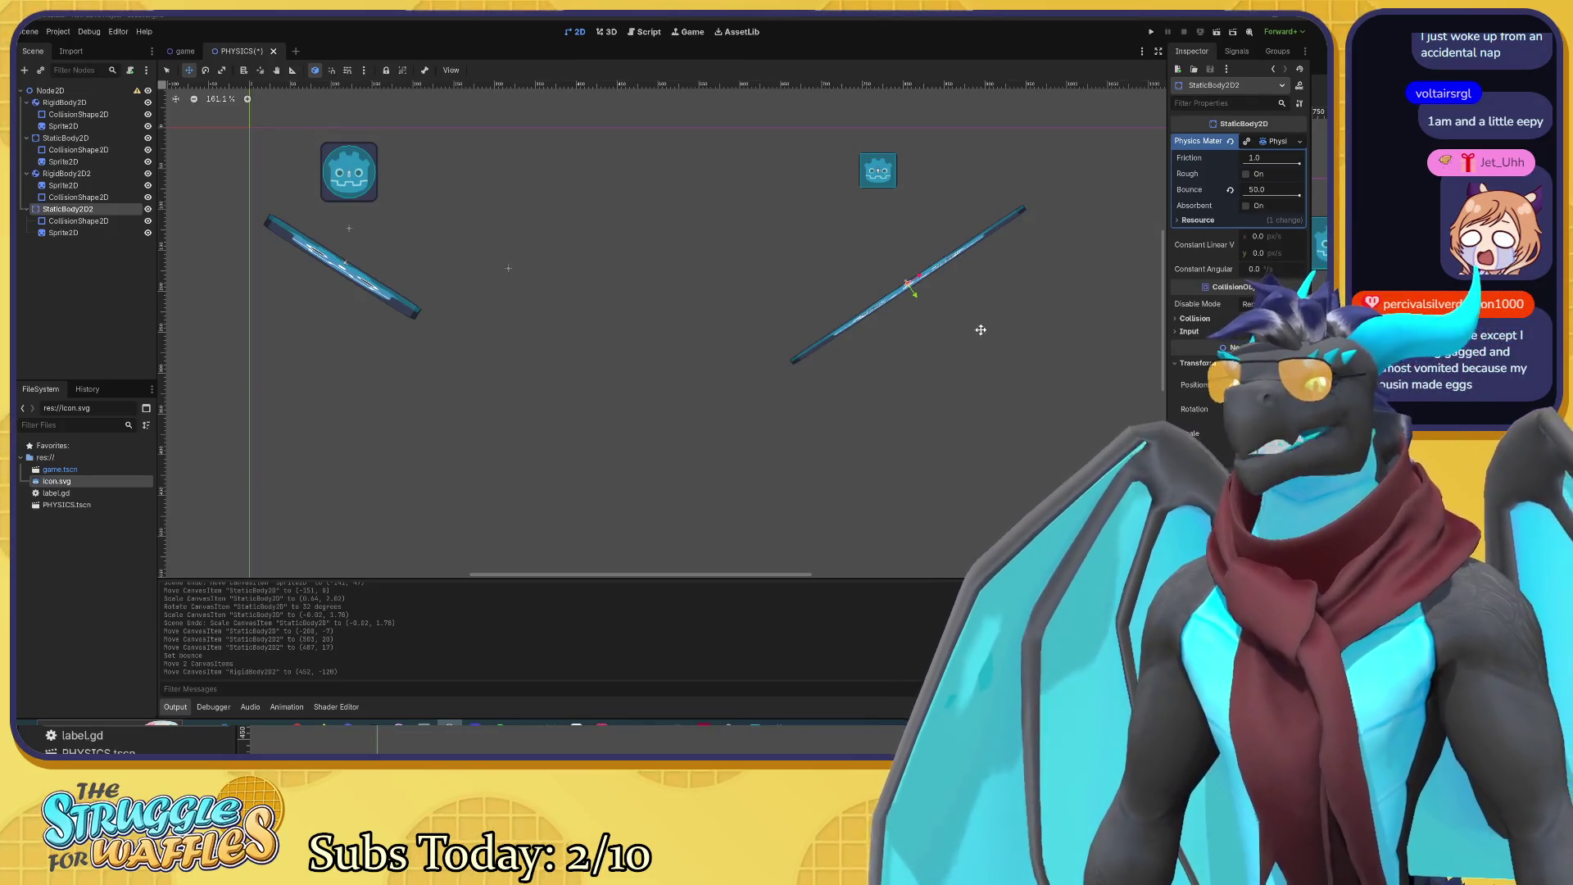
pyautogui.click(853, 224)
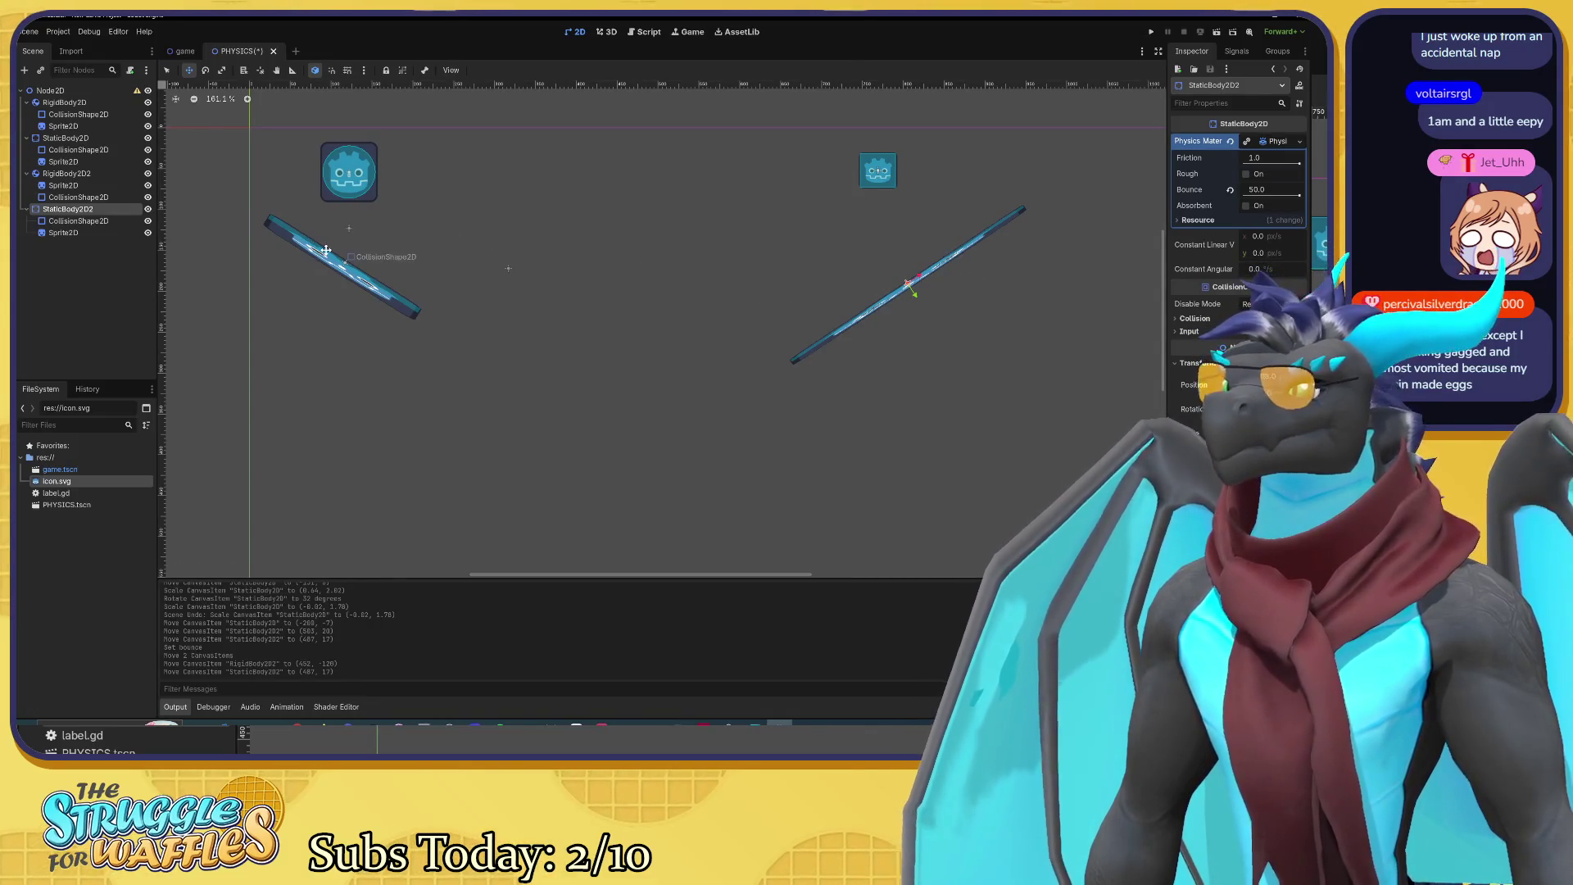
pyautogui.click(86, 140)
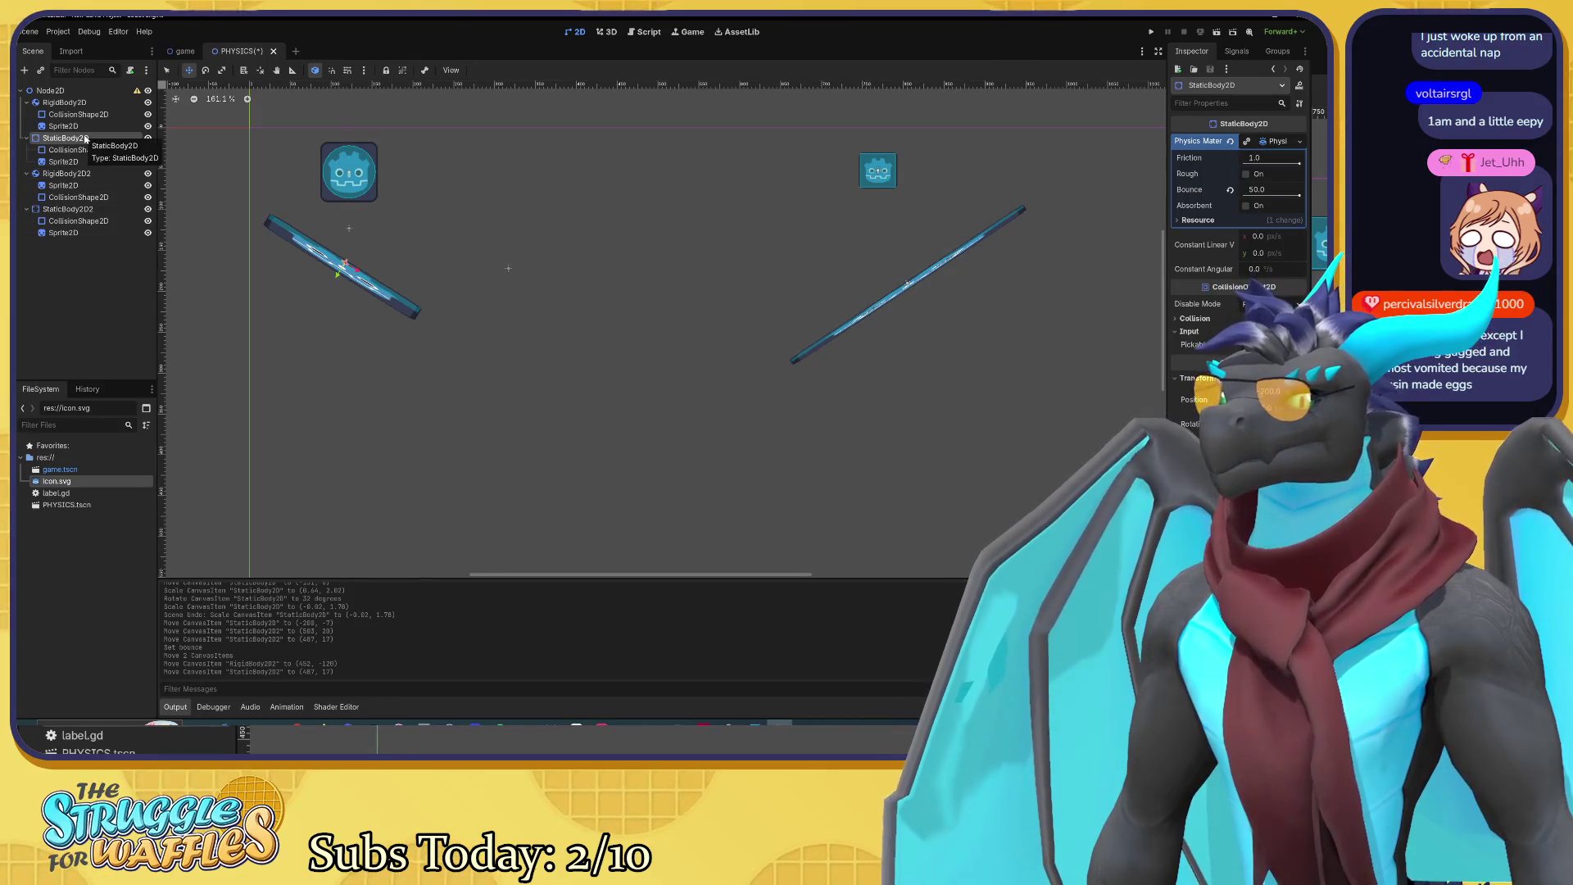
pyautogui.click(86, 210)
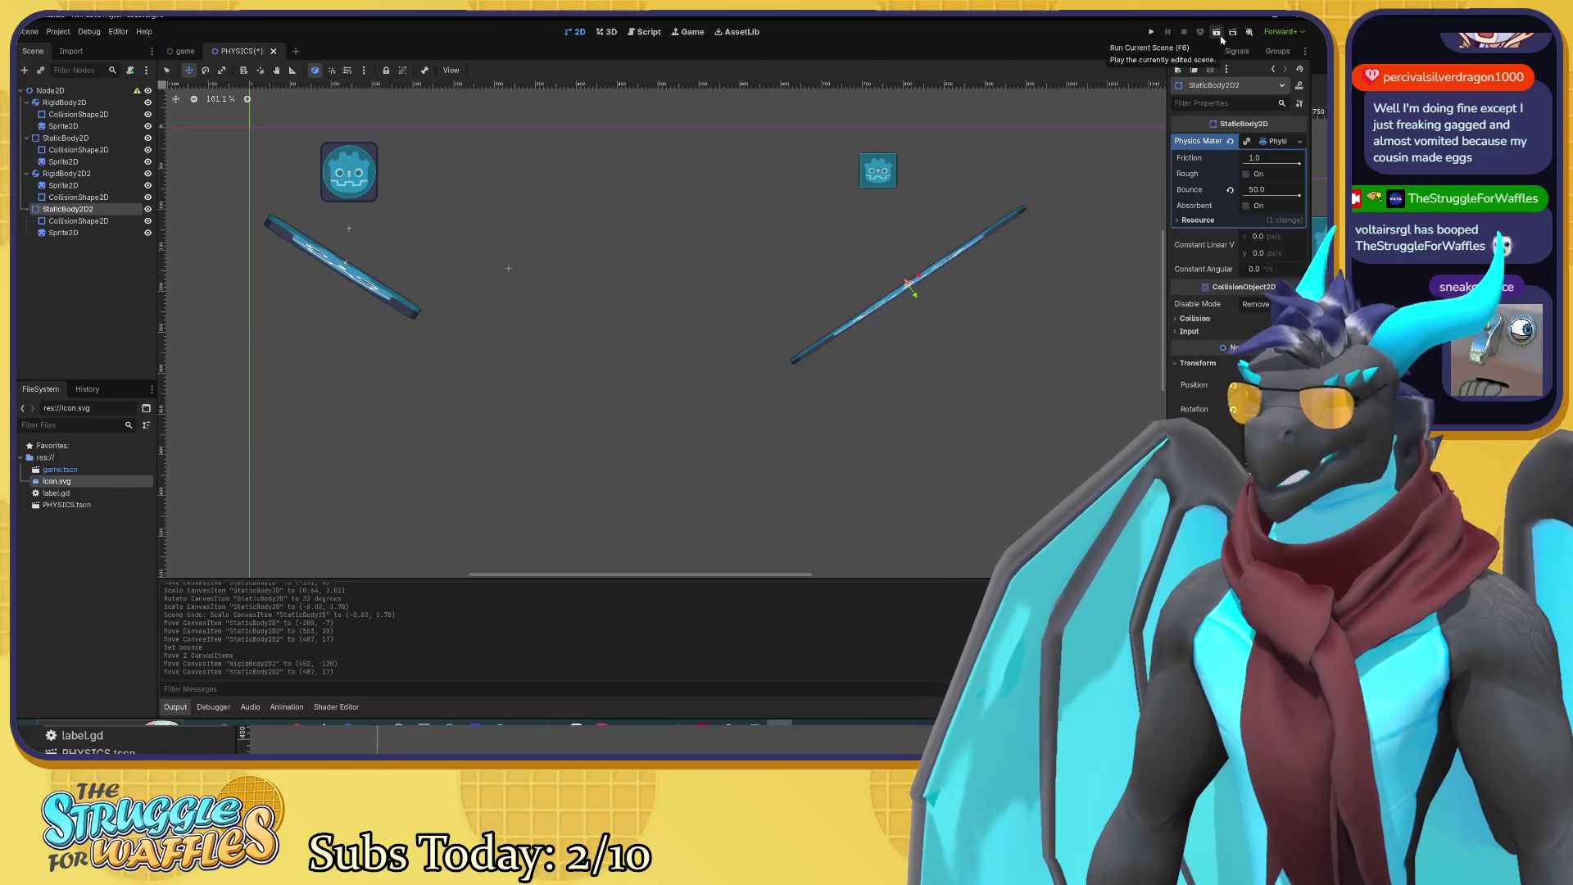
# Step: Run the PHYSICS scene with F6, watch the bodies fall, and close the game window
pyautogui.click(1217, 32)
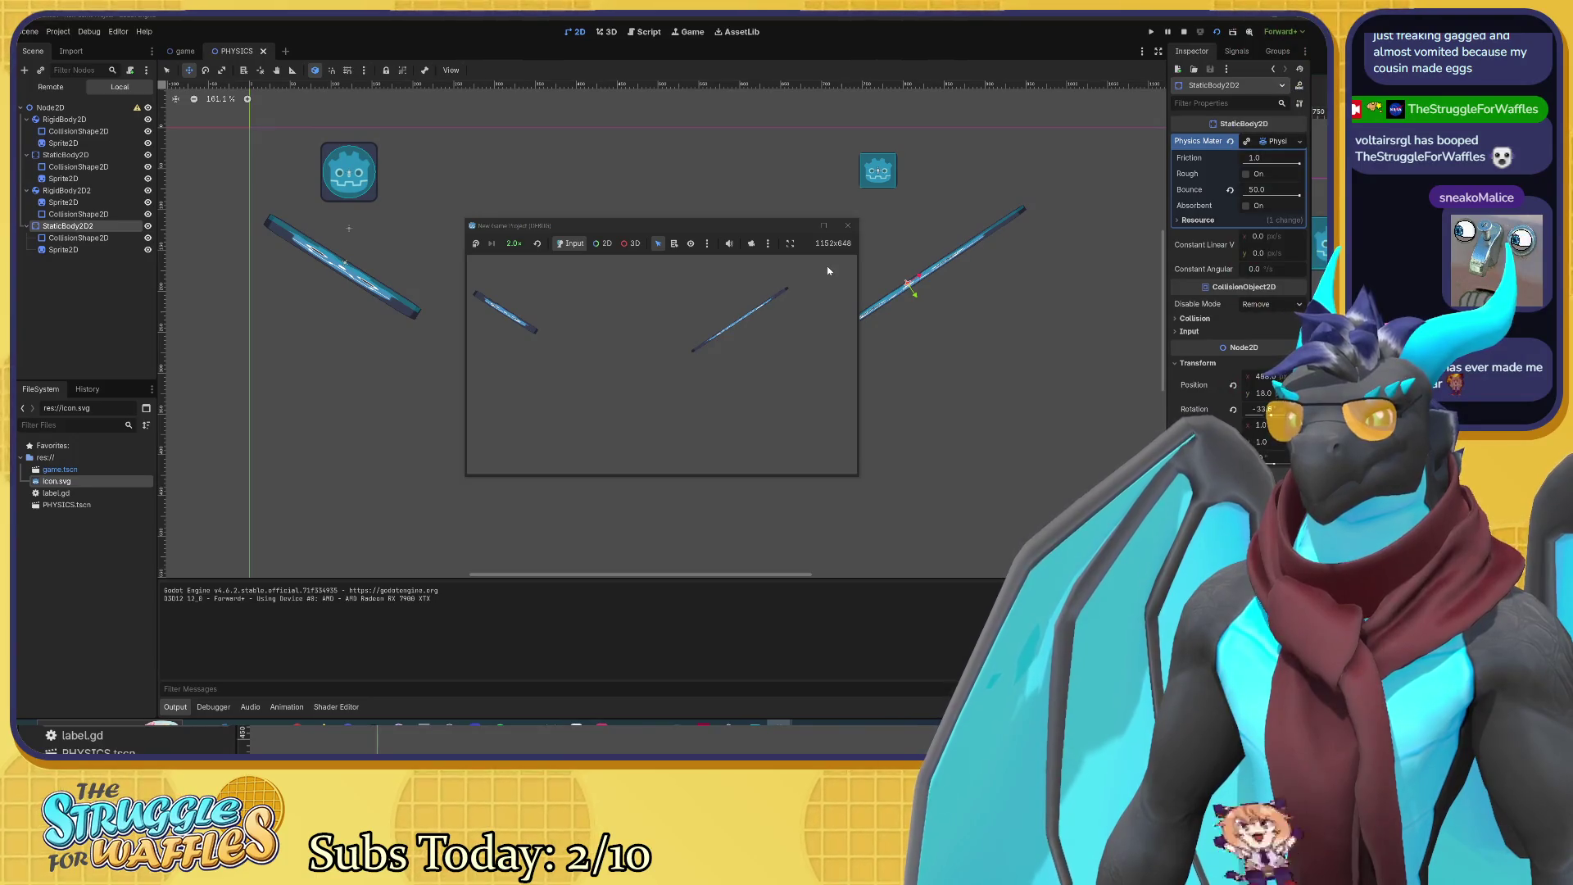
pyautogui.click(848, 225)
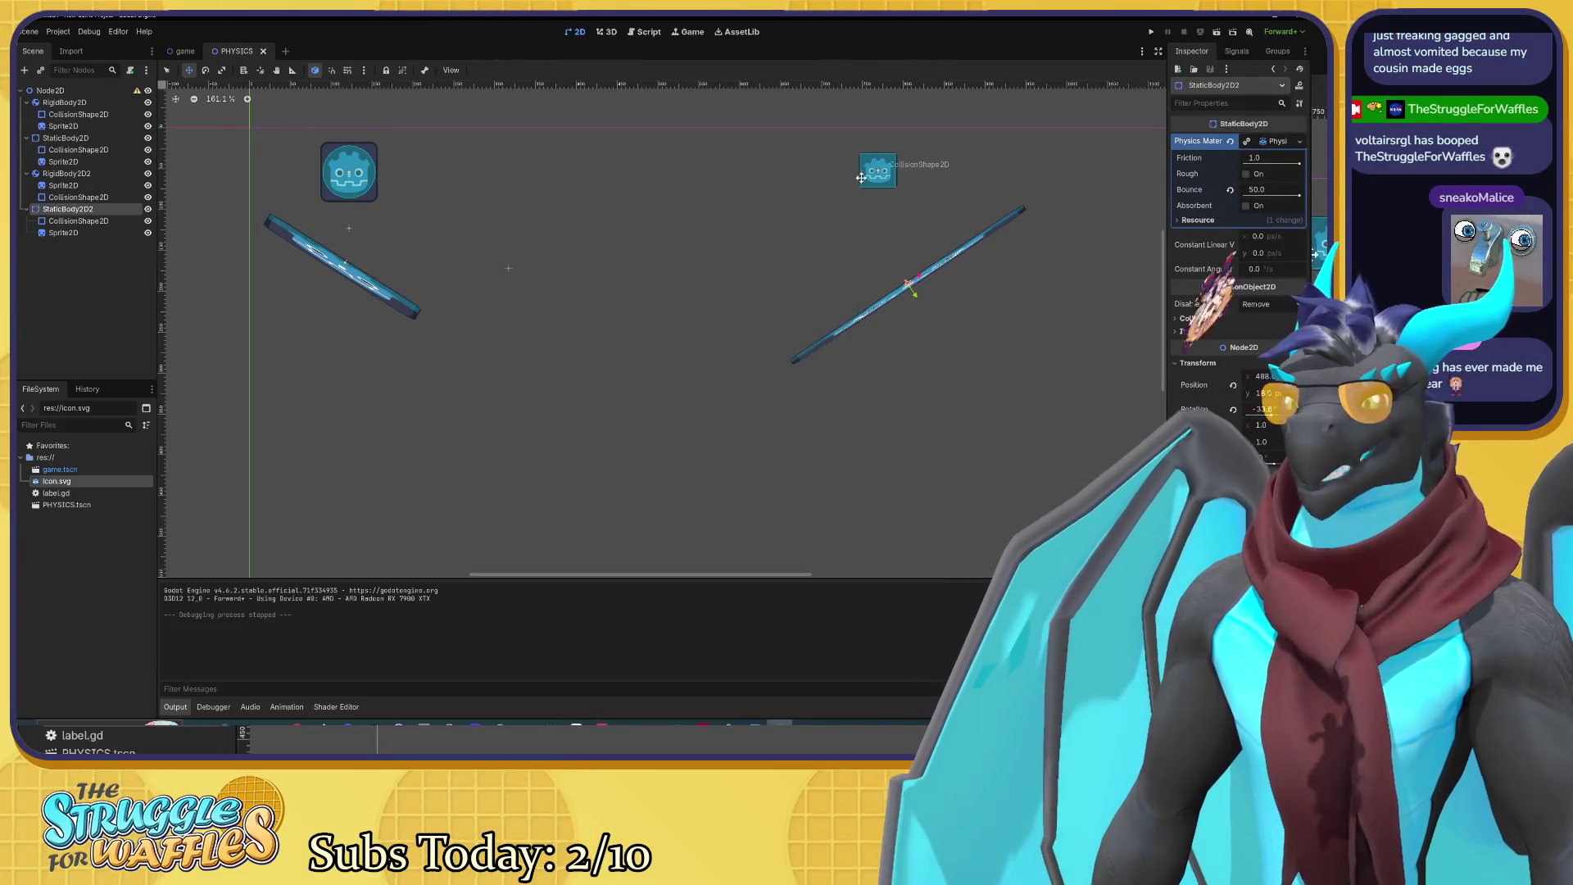
pyautogui.scroll(1, 884, 204)
pyautogui.scroll(1, 884, 204)
pyautogui.moveTo(836, 210)
pyautogui.mouseDown()
pyautogui.moveTo(748, 229)
pyautogui.moveTo(766, 192)
pyautogui.mouseUp()
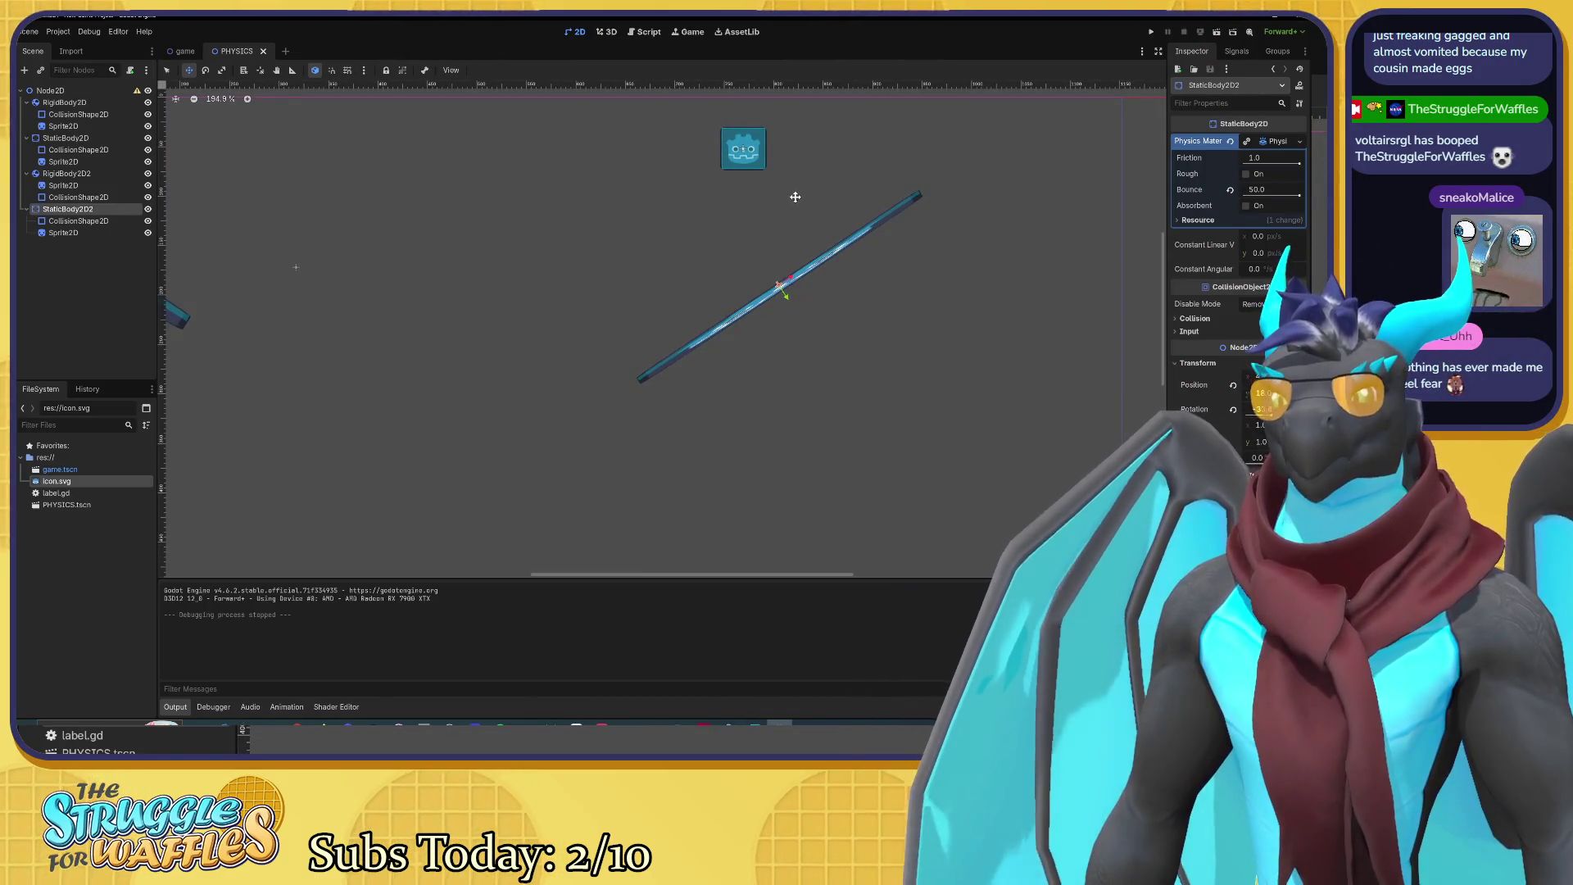
# Step: Zoom and pan the 2D viewport so both platforms sit higher in view
pyautogui.scroll(-2, 793, 197)
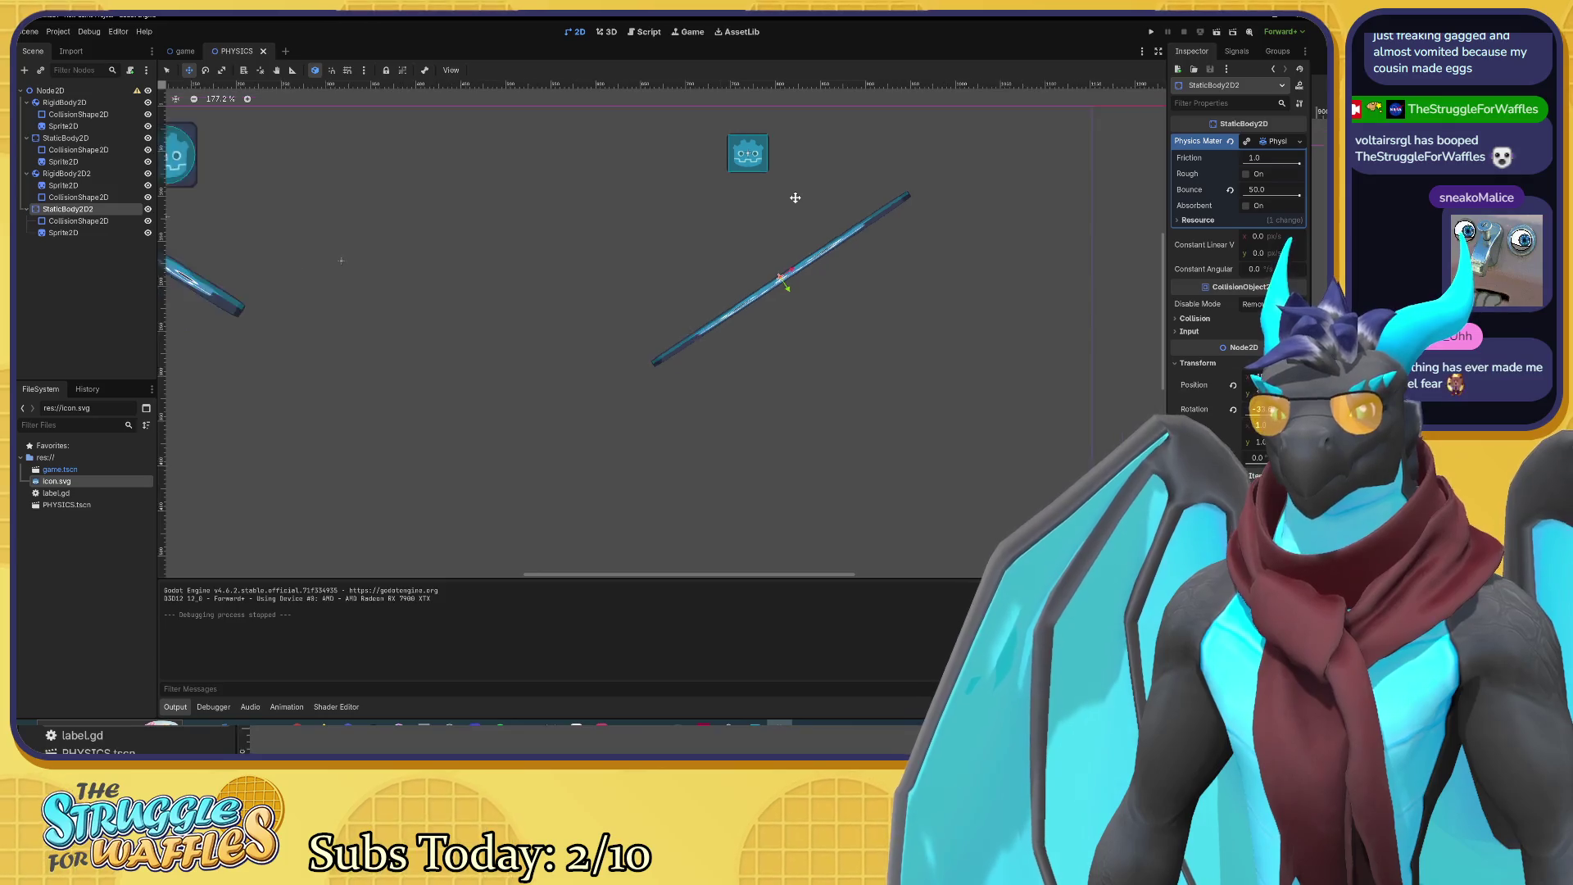
pyautogui.scroll(2, 791, 199)
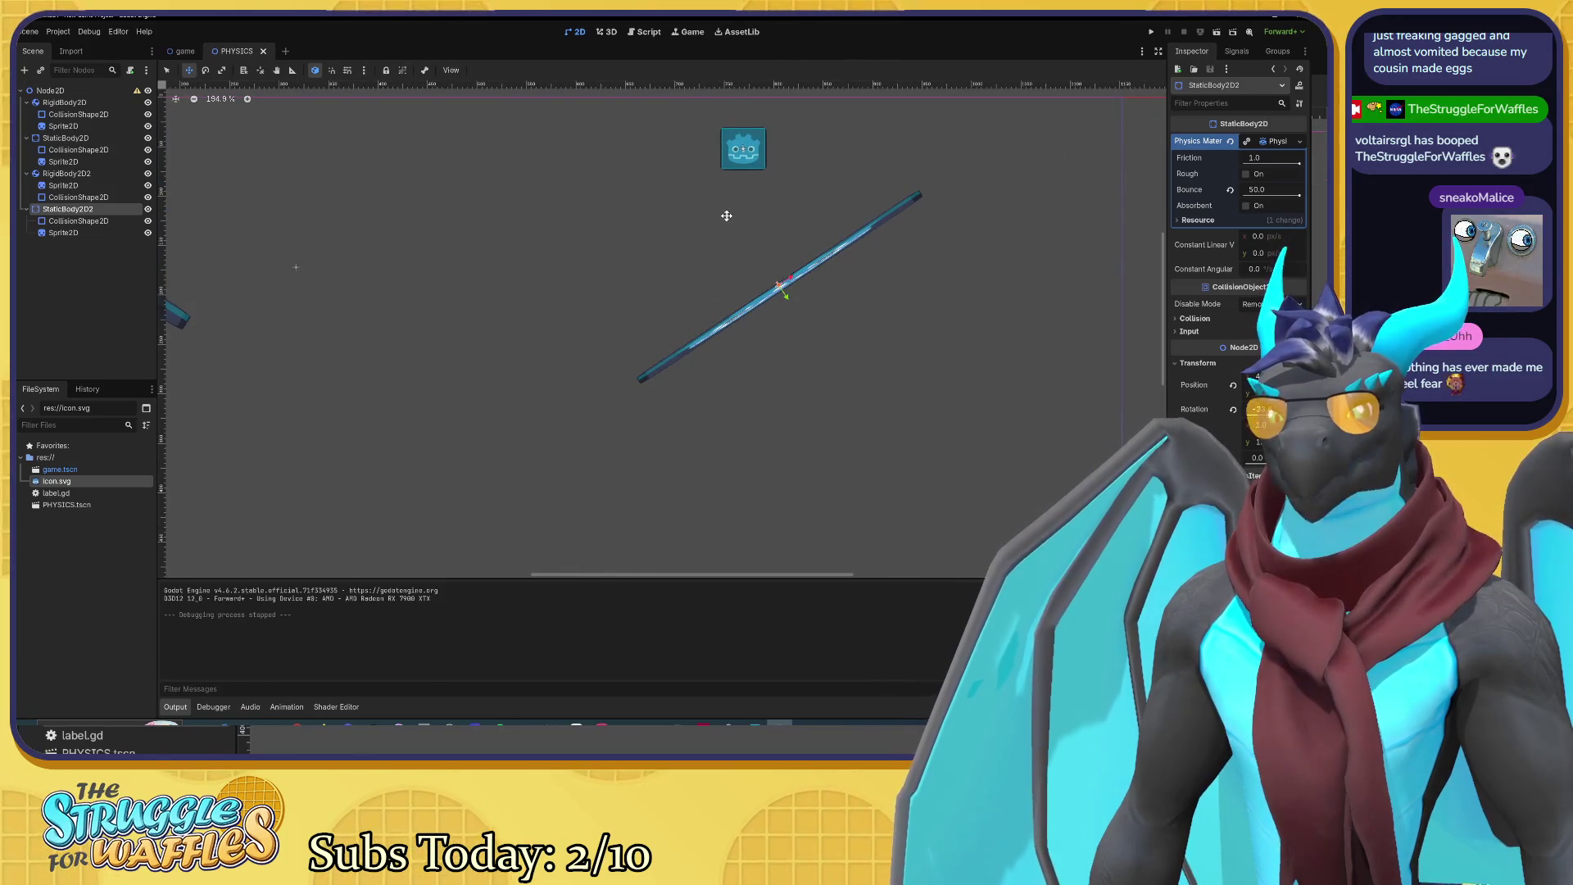
pyautogui.moveTo(762, 225); pyautogui.dragTo(829, 224)
pyautogui.scroll(-2, 825, 225)
pyautogui.scroll(-2, 824, 225)
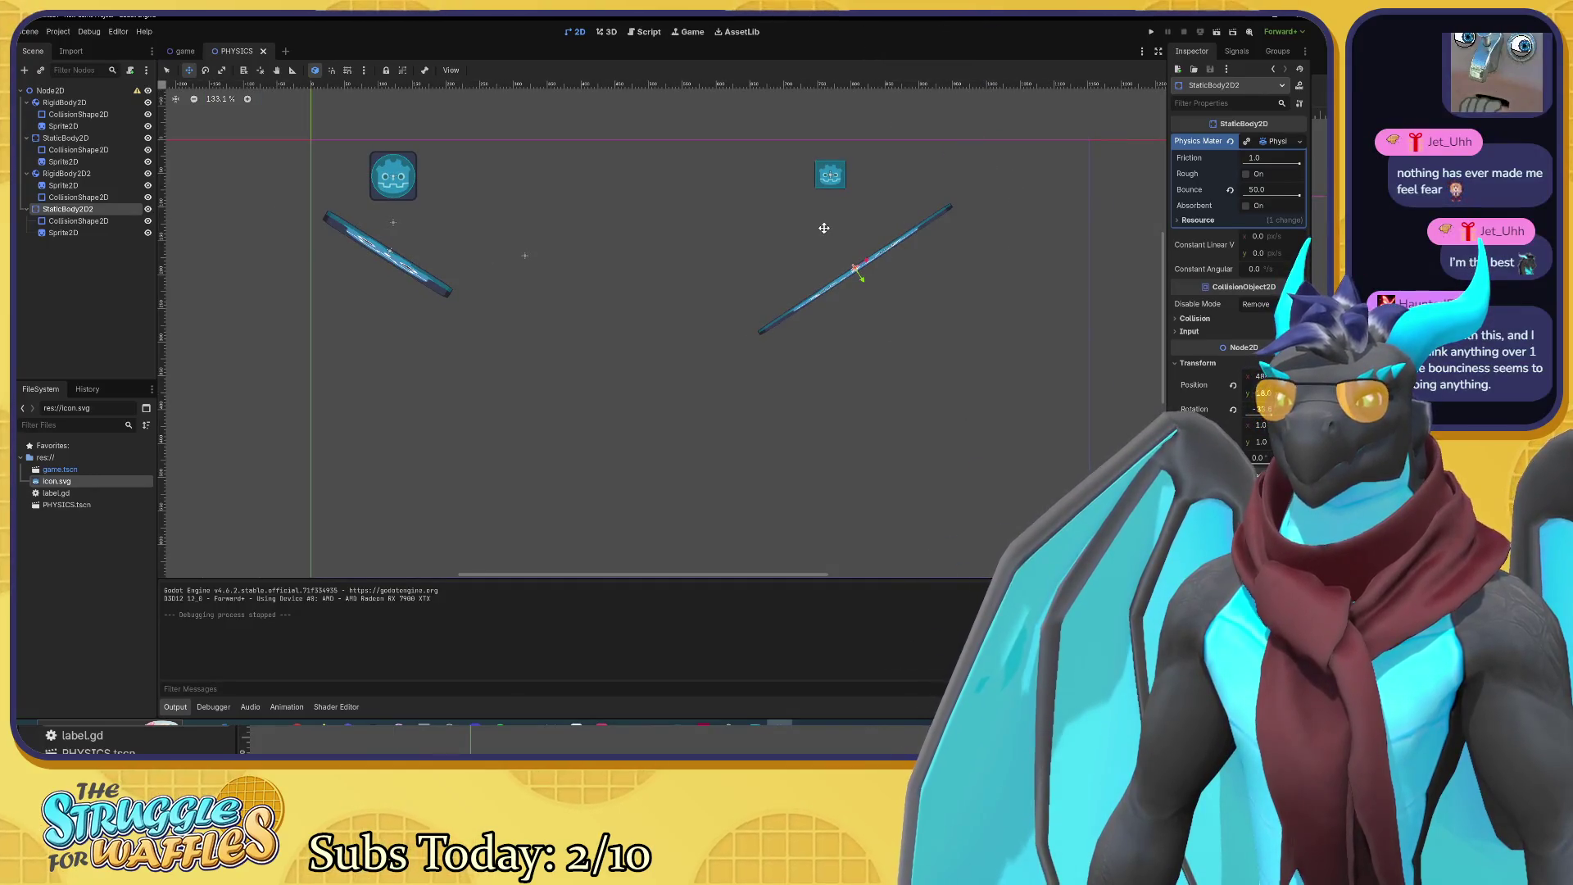
pyautogui.moveTo(770, 236); pyautogui.dragTo(576, 268)
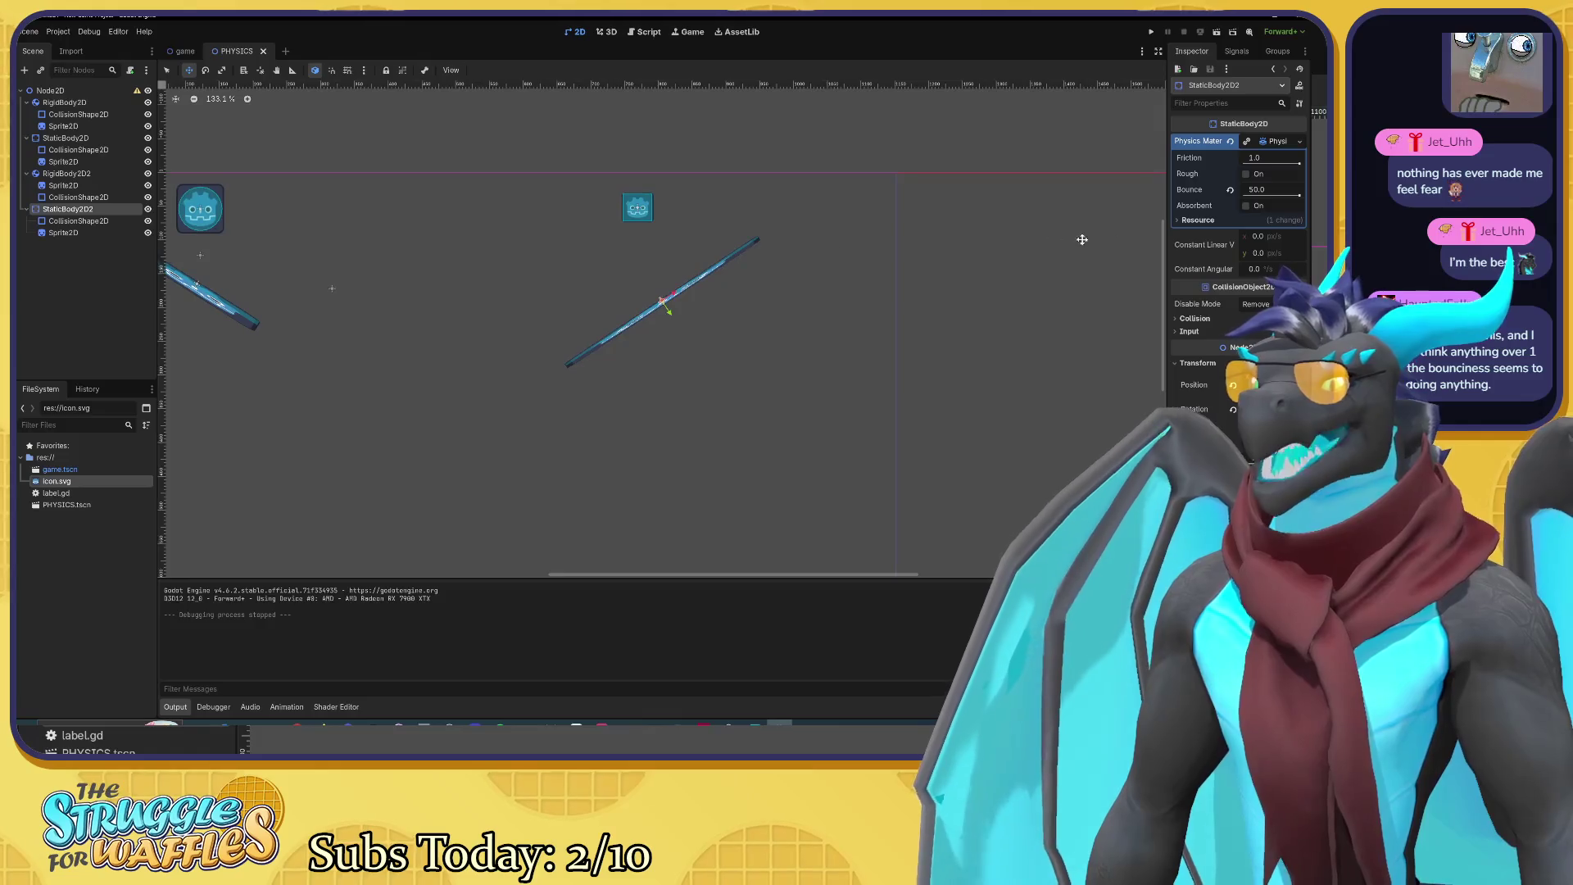
pyautogui.moveTo(428, 277)
pyautogui.mouseDown()
pyautogui.moveTo(537, 140)
pyautogui.moveTo(526, 132)
pyautogui.mouseUp()
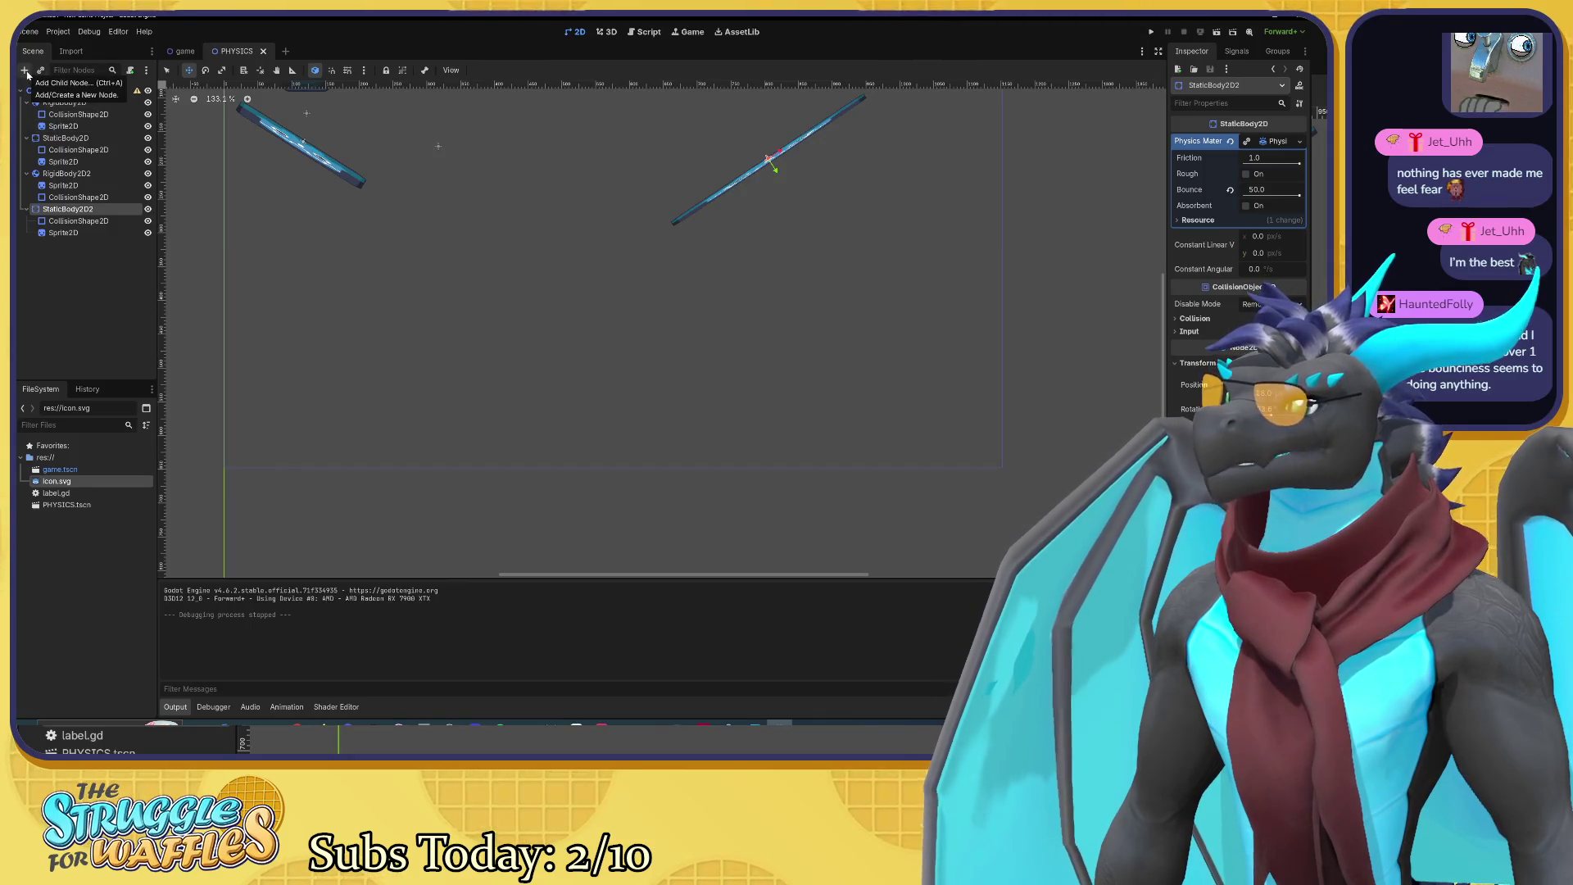
# Step: Add a new StaticBody2D node under the root Node2D
pyautogui.click(59, 288)
pyautogui.click(47, 90)
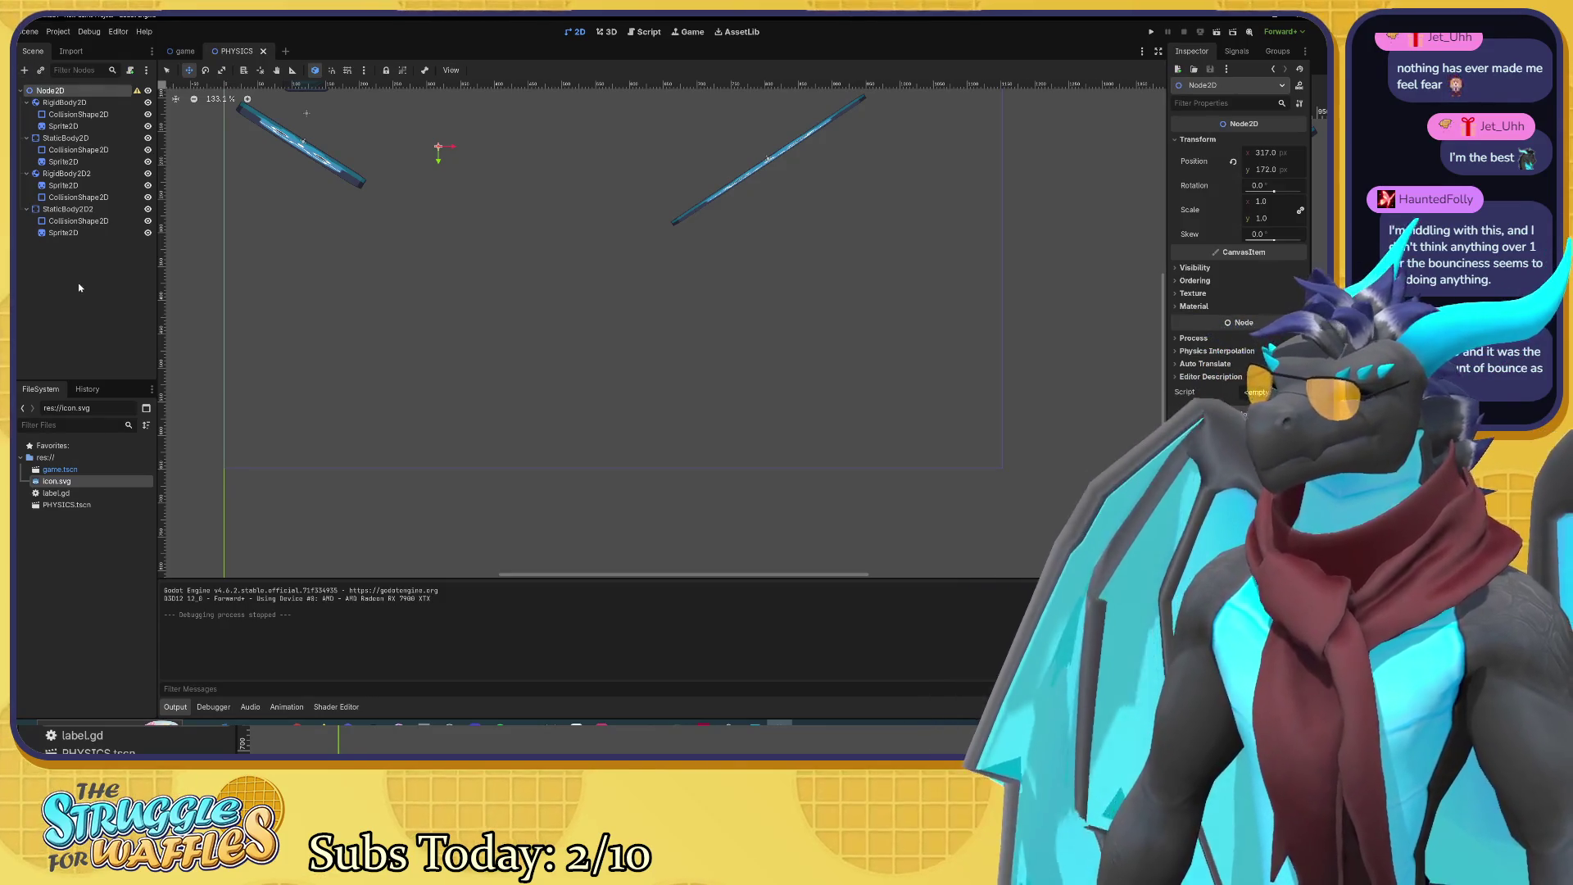
pyautogui.hotkey('ctrl', 'a')
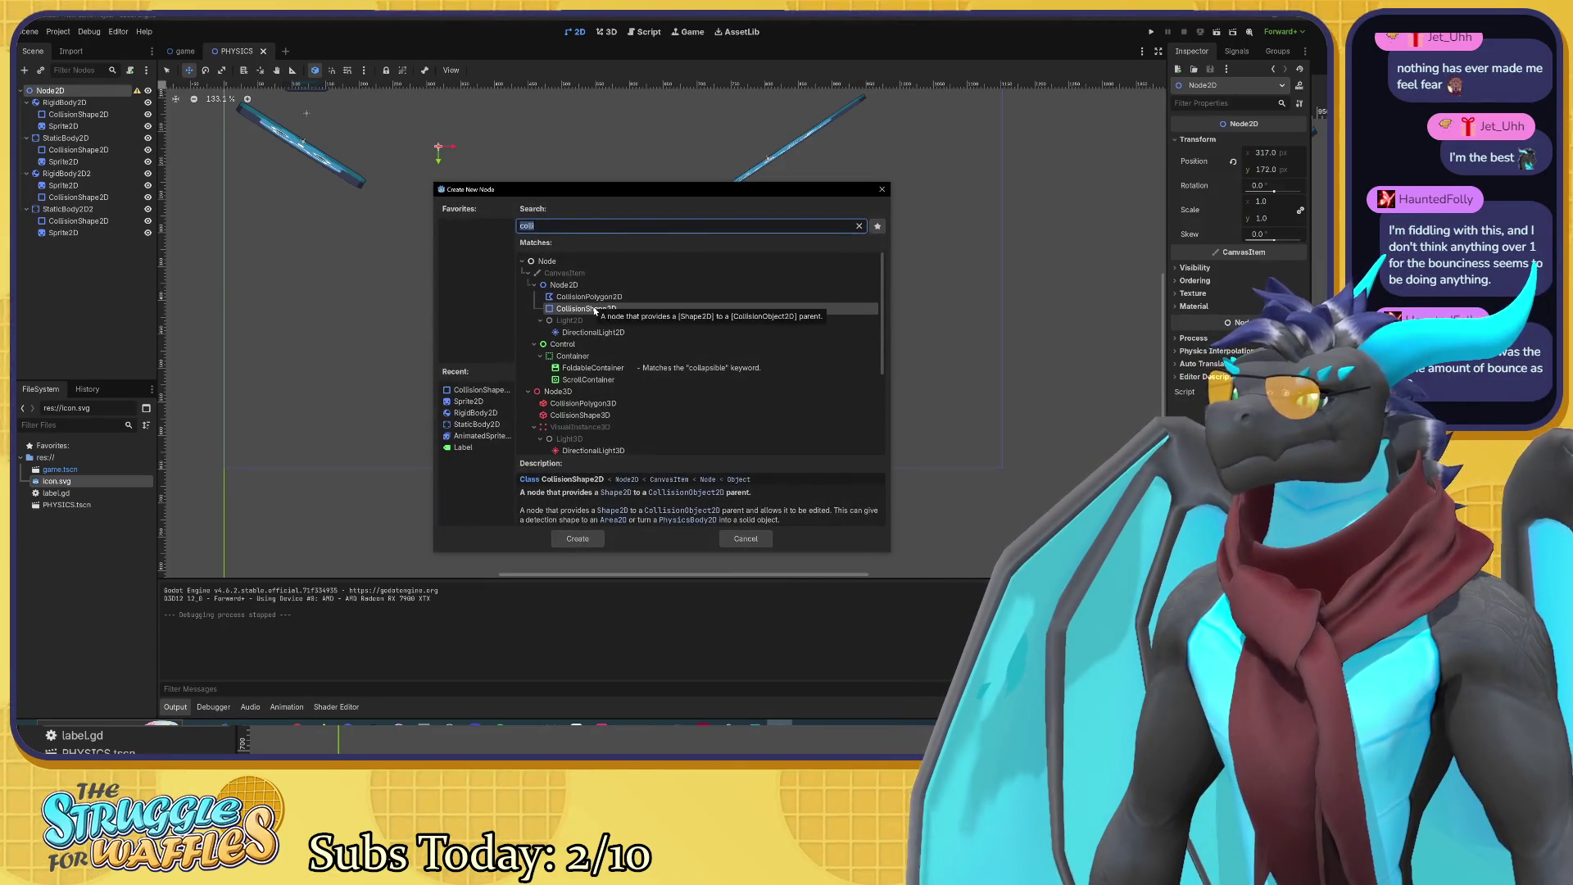
pyautogui.write('stati')
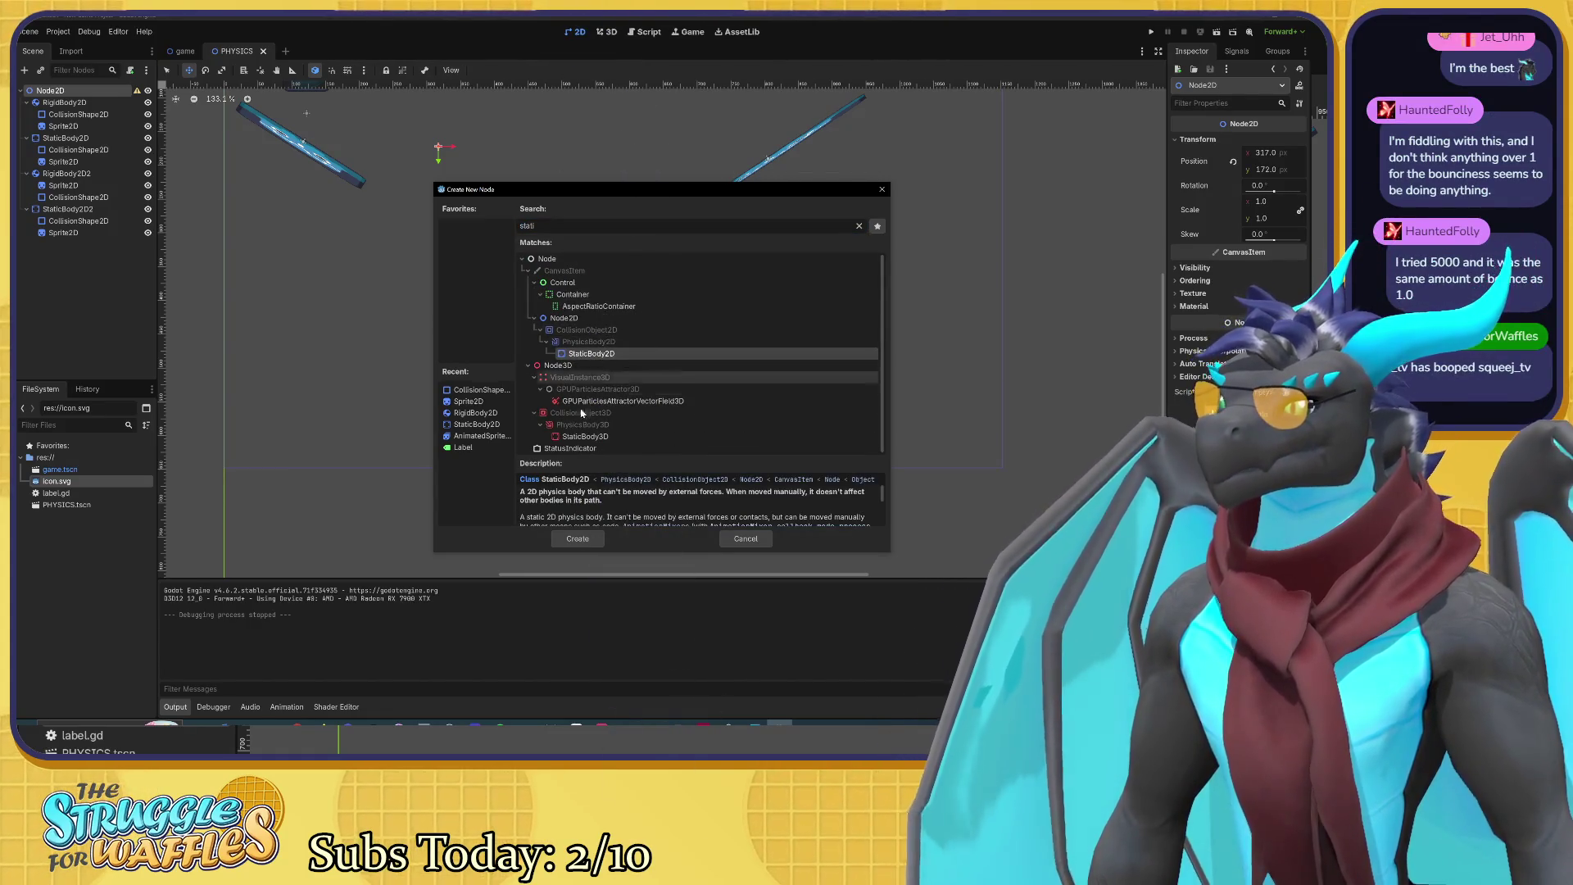
pyautogui.click(578, 538)
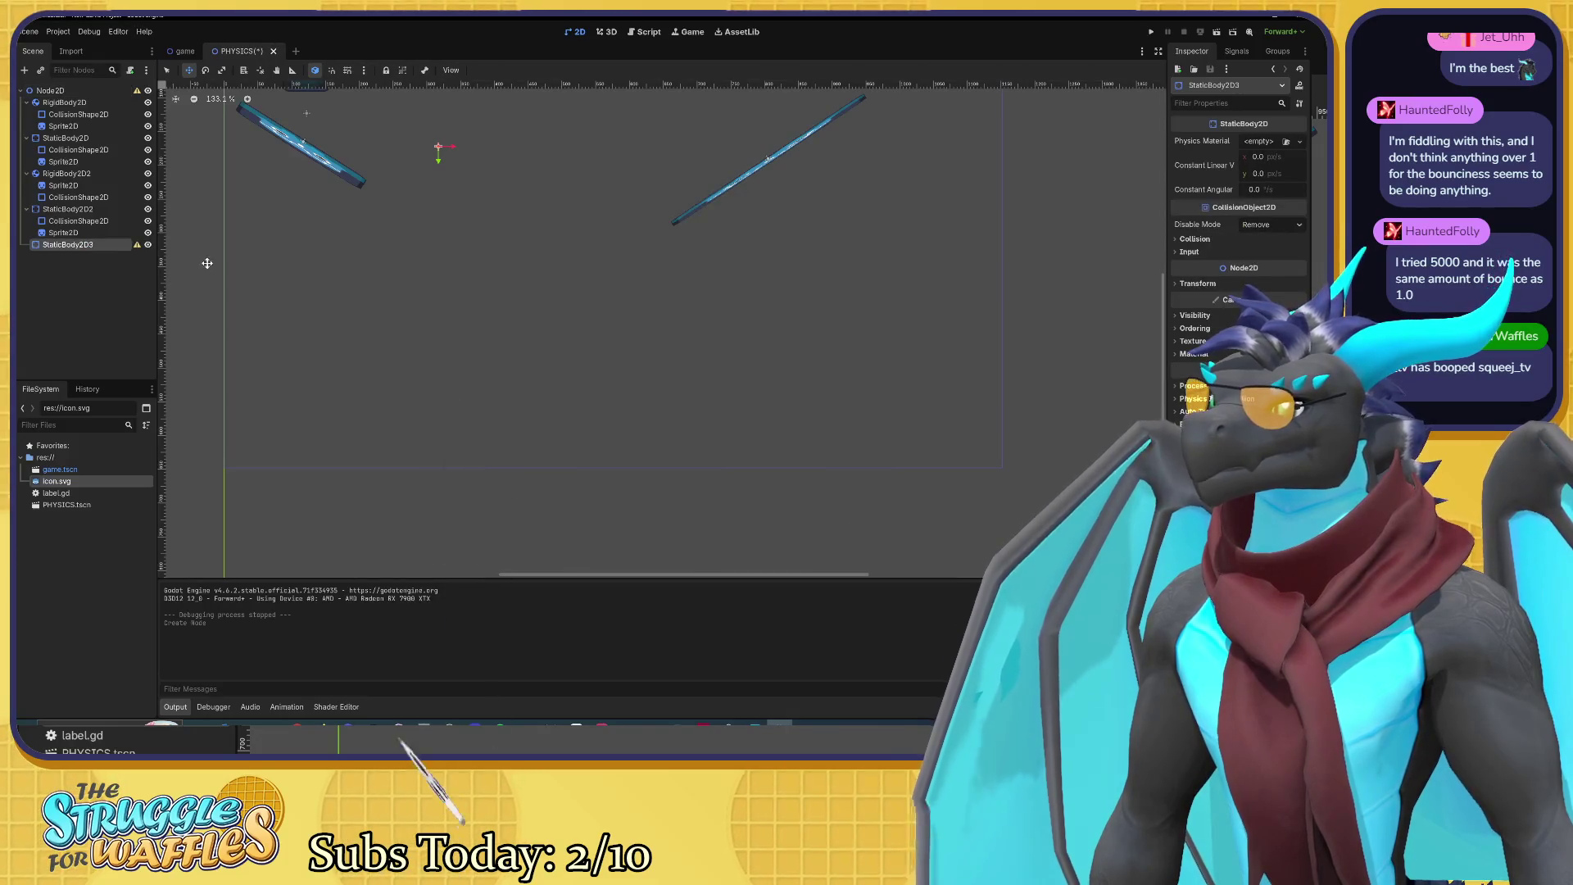
# Step: Add a CollisionShape2D child to the new StaticBody2D3
pyautogui.hotkey('ctrl', 'a')
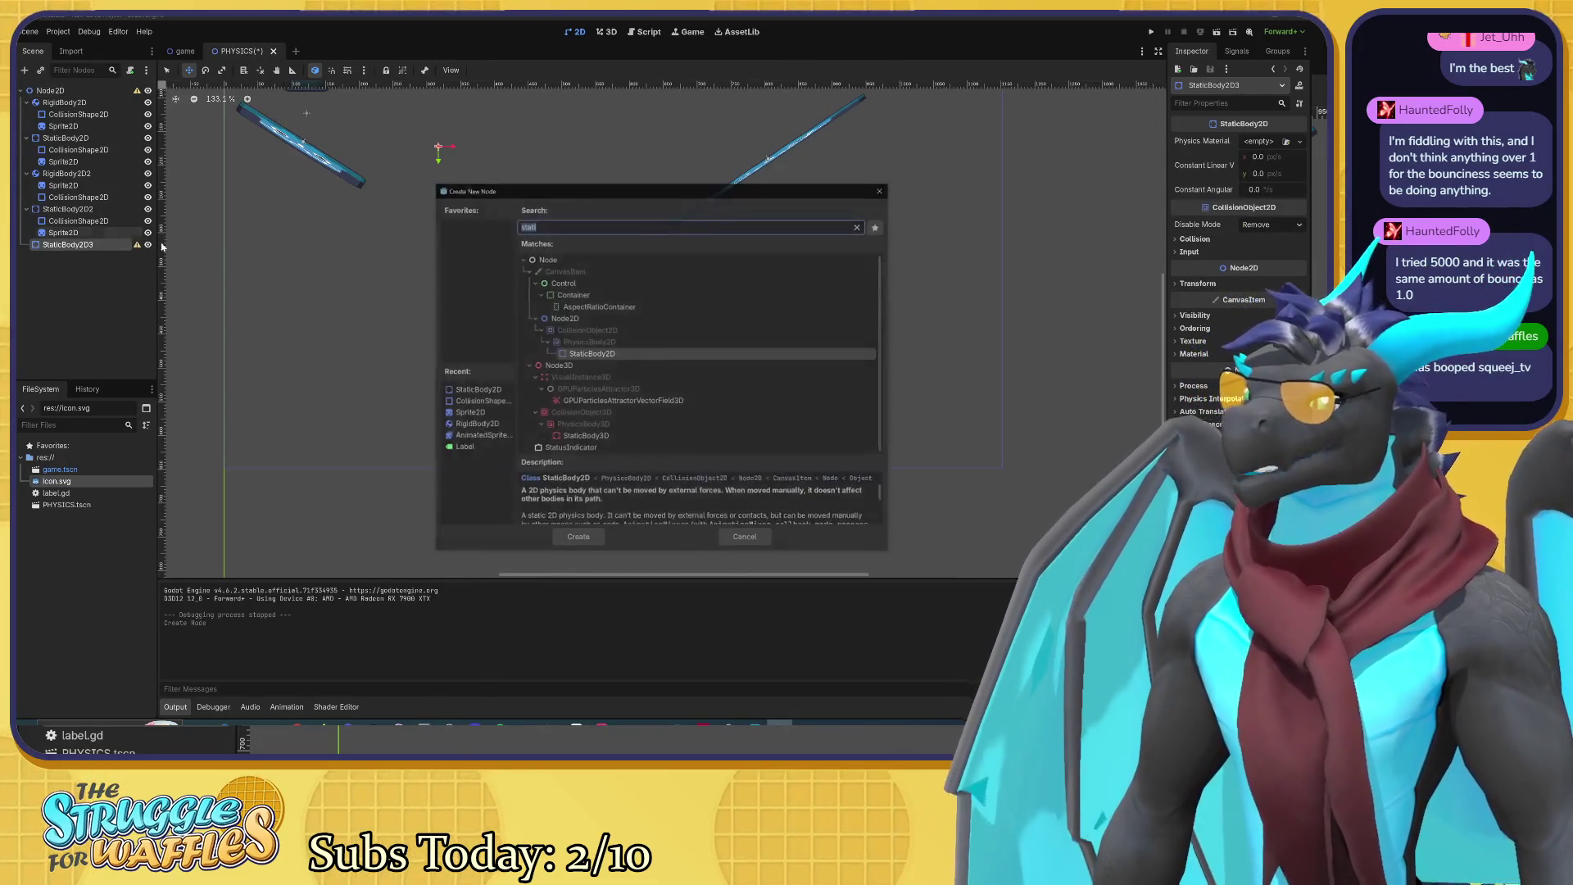
pyautogui.write('c')
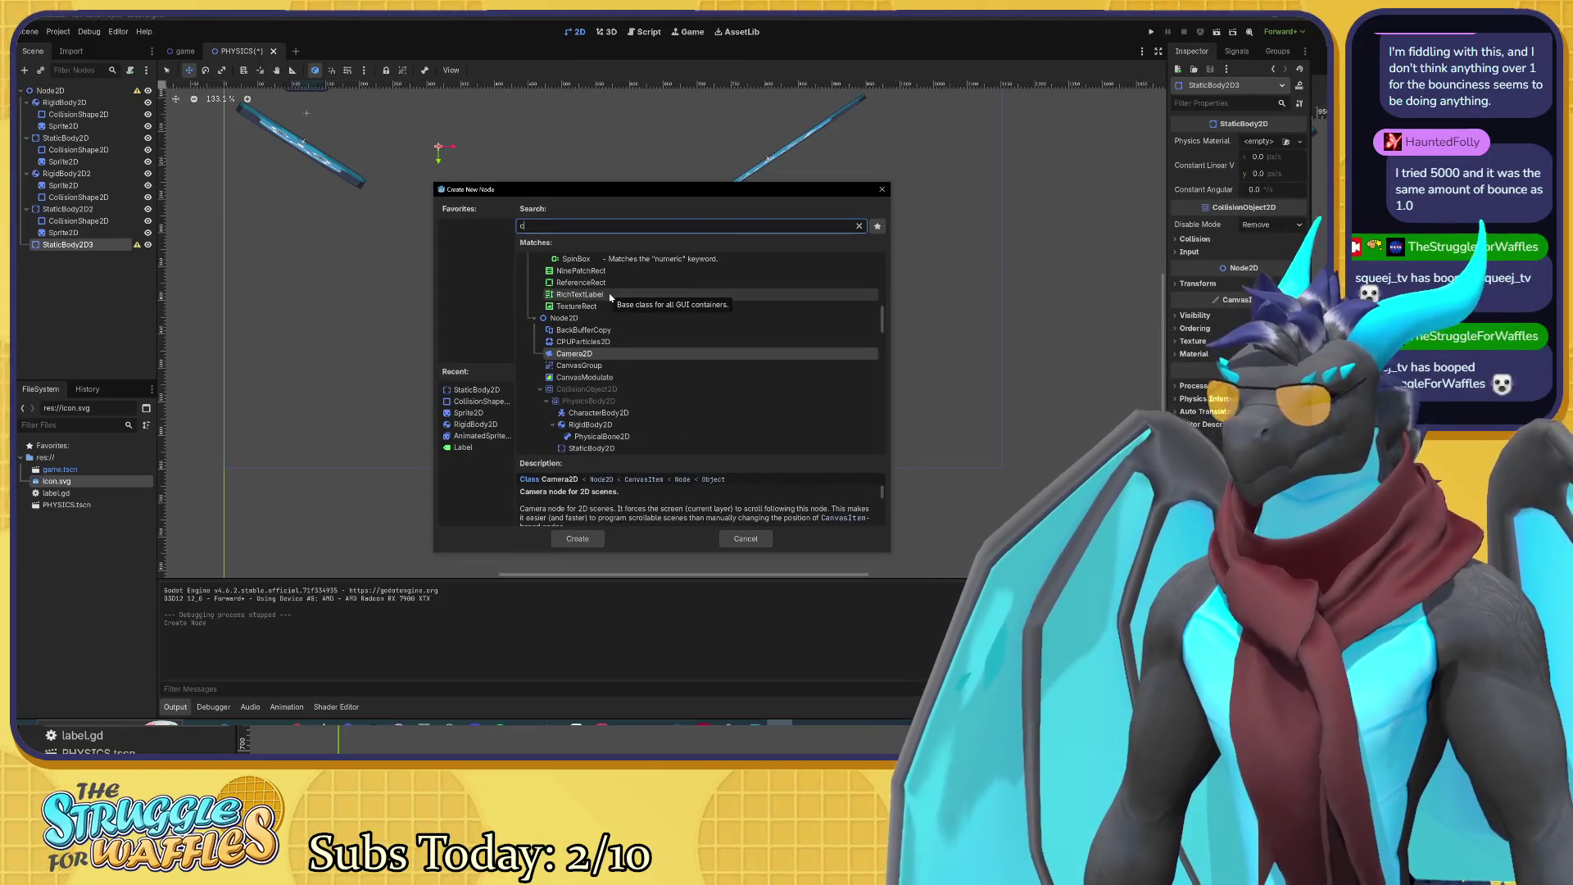
pyautogui.write('ollis')
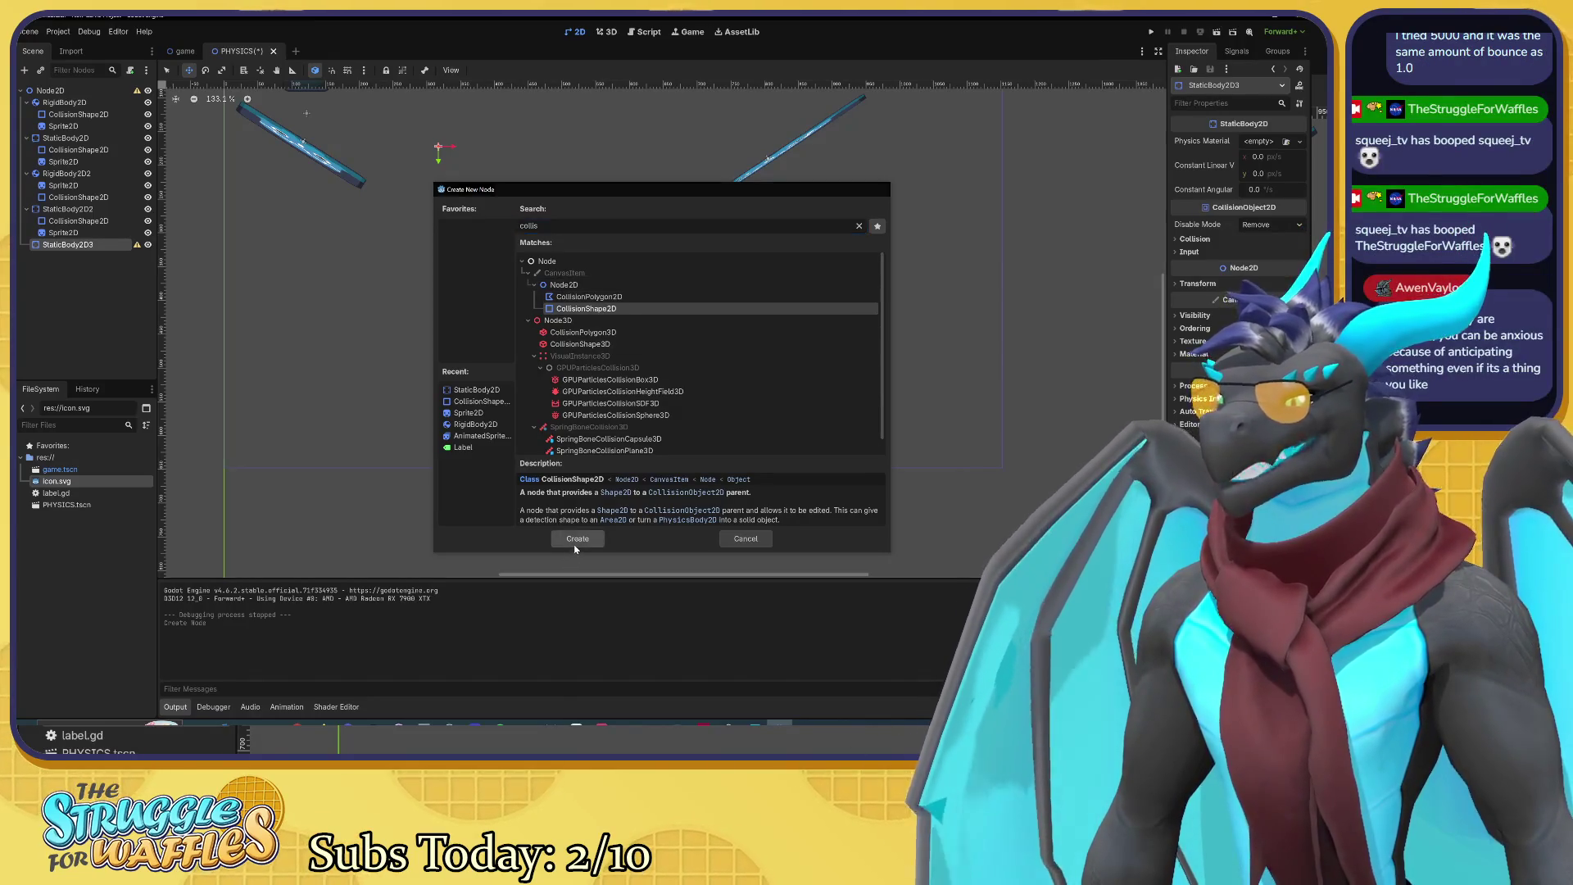
pyautogui.click(578, 538)
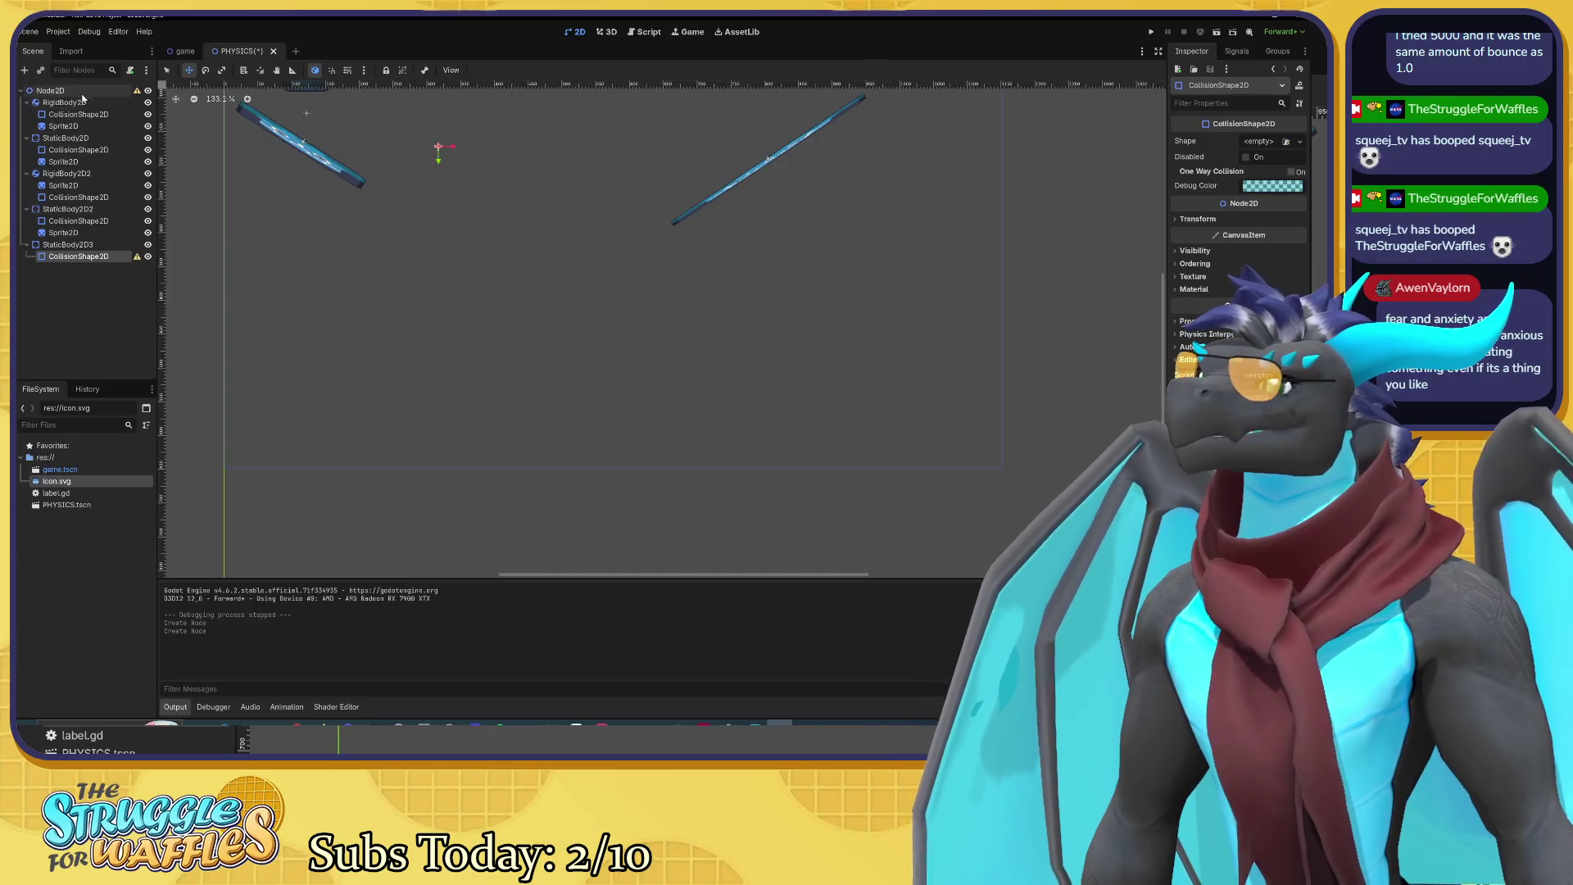
# Step: Add a Sprite2D child to StaticBody2D3
pyautogui.click(82, 244)
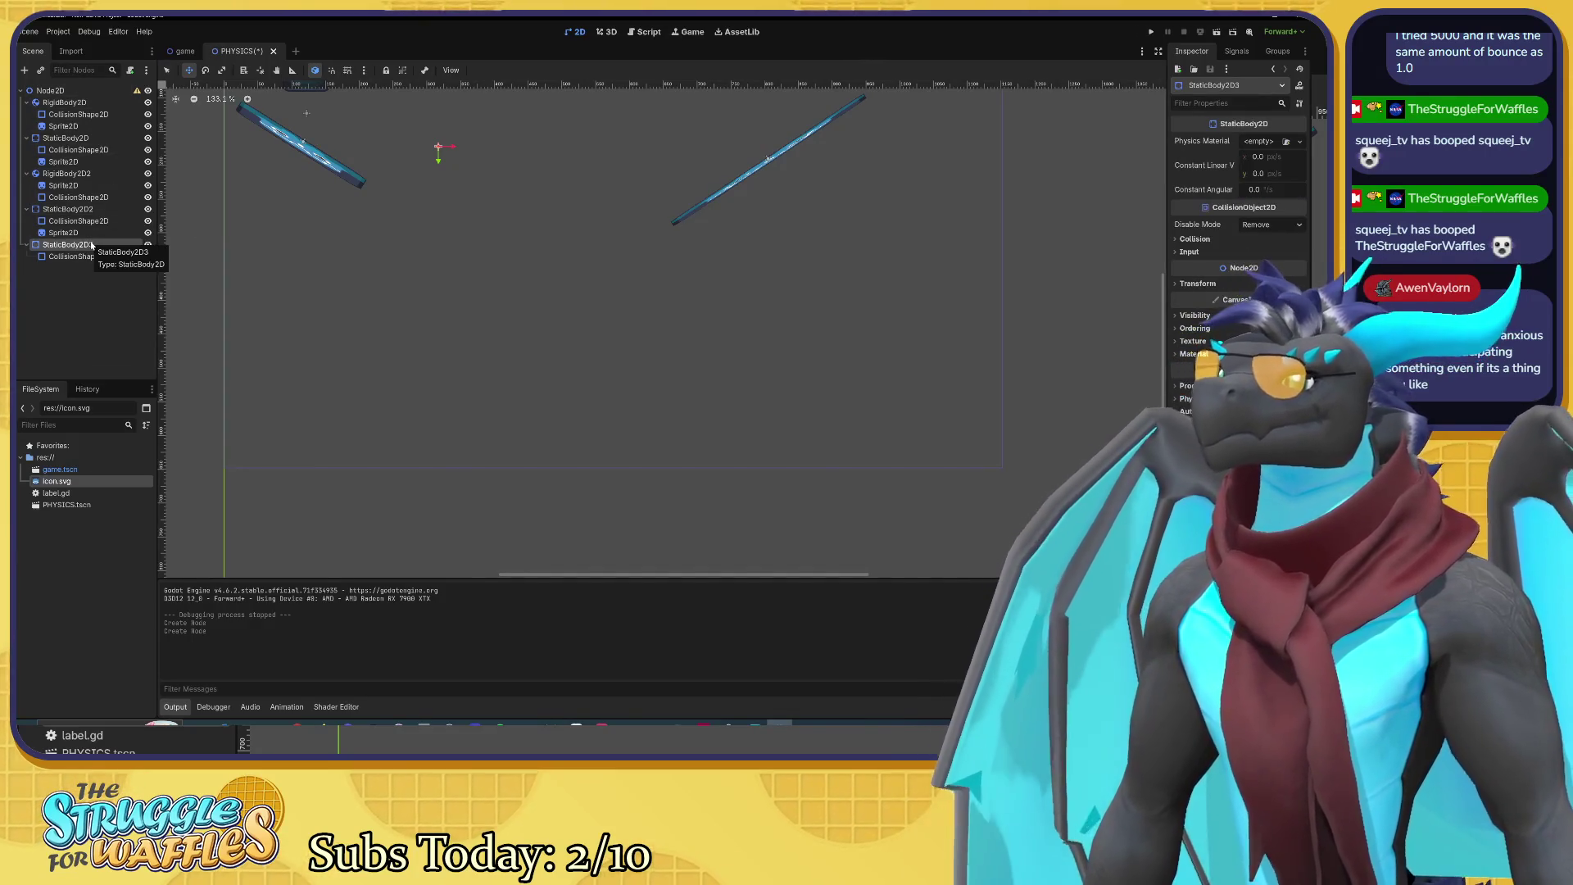
pyautogui.hotkey('ctrl', 'a')
pyautogui.write('sprite')
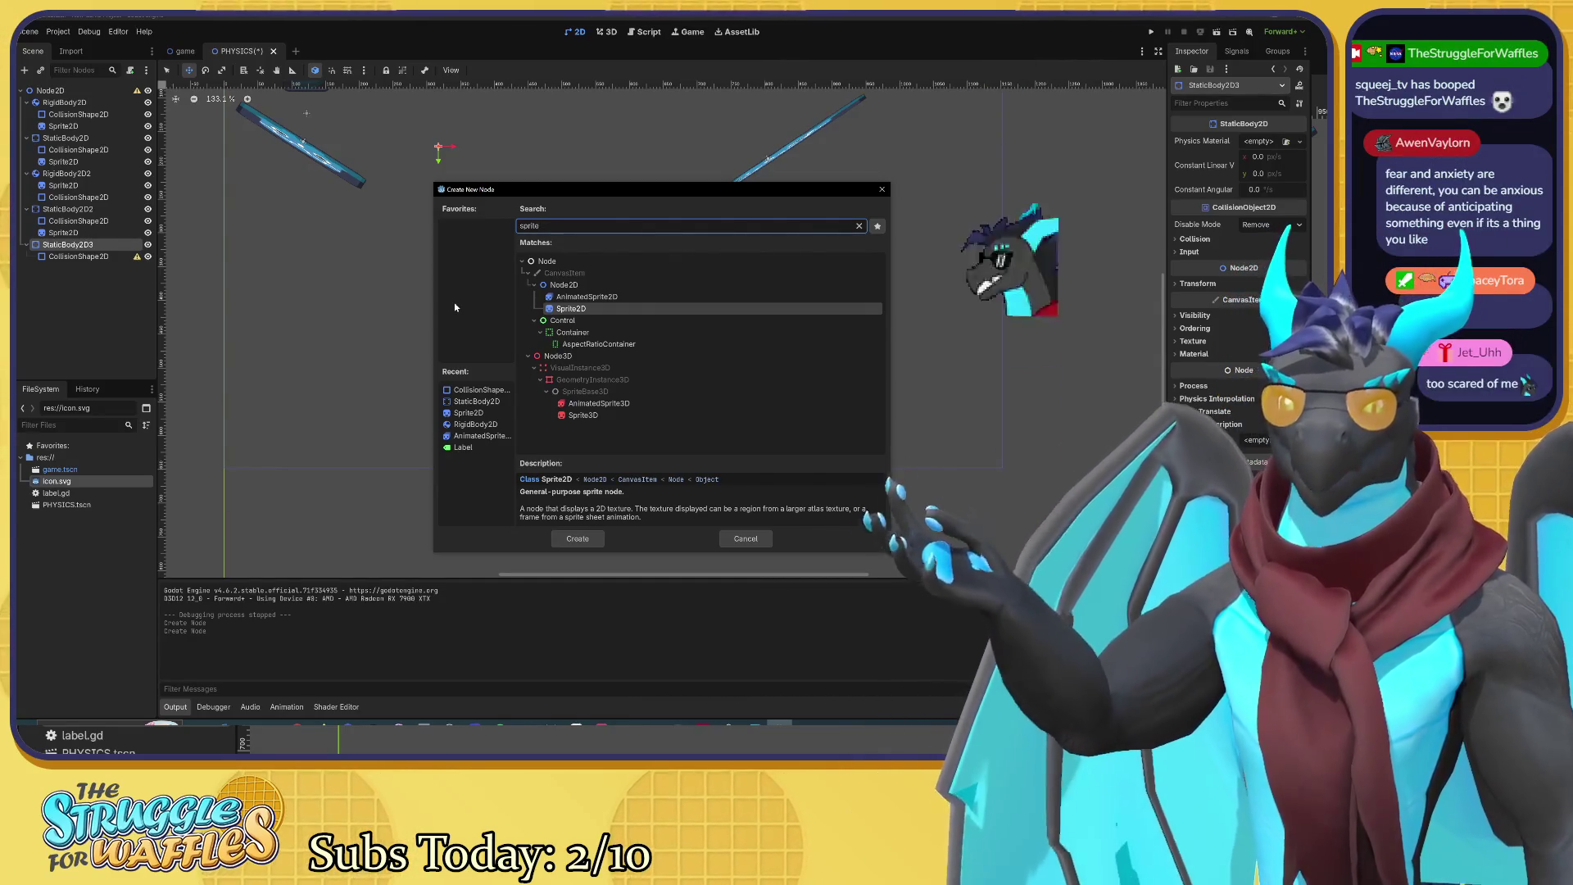
pyautogui.click(578, 538)
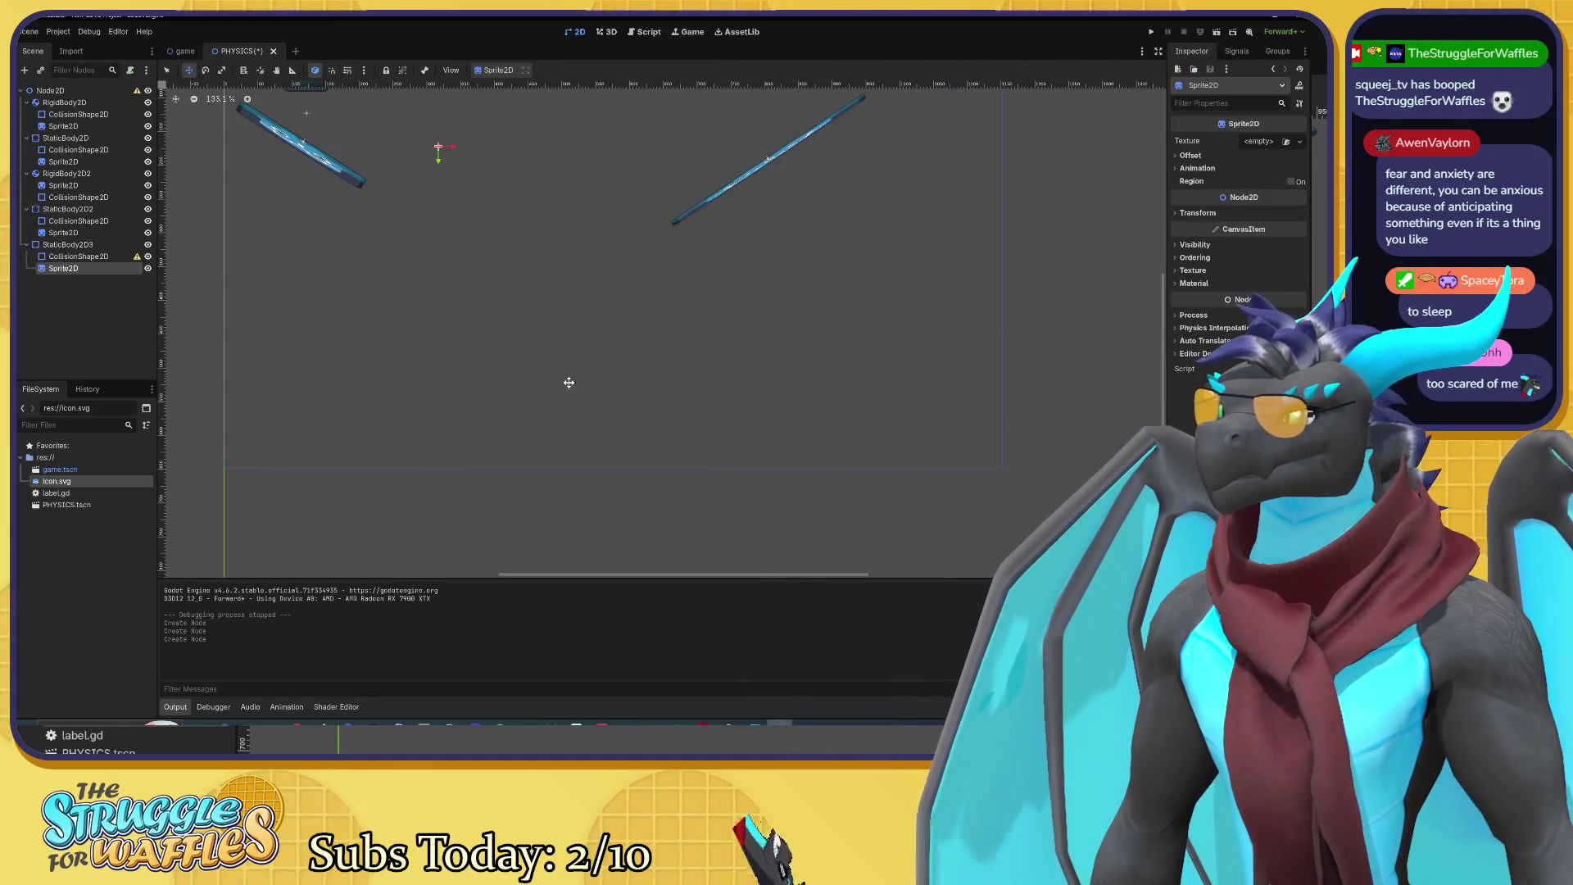
pyautogui.click(82, 245)
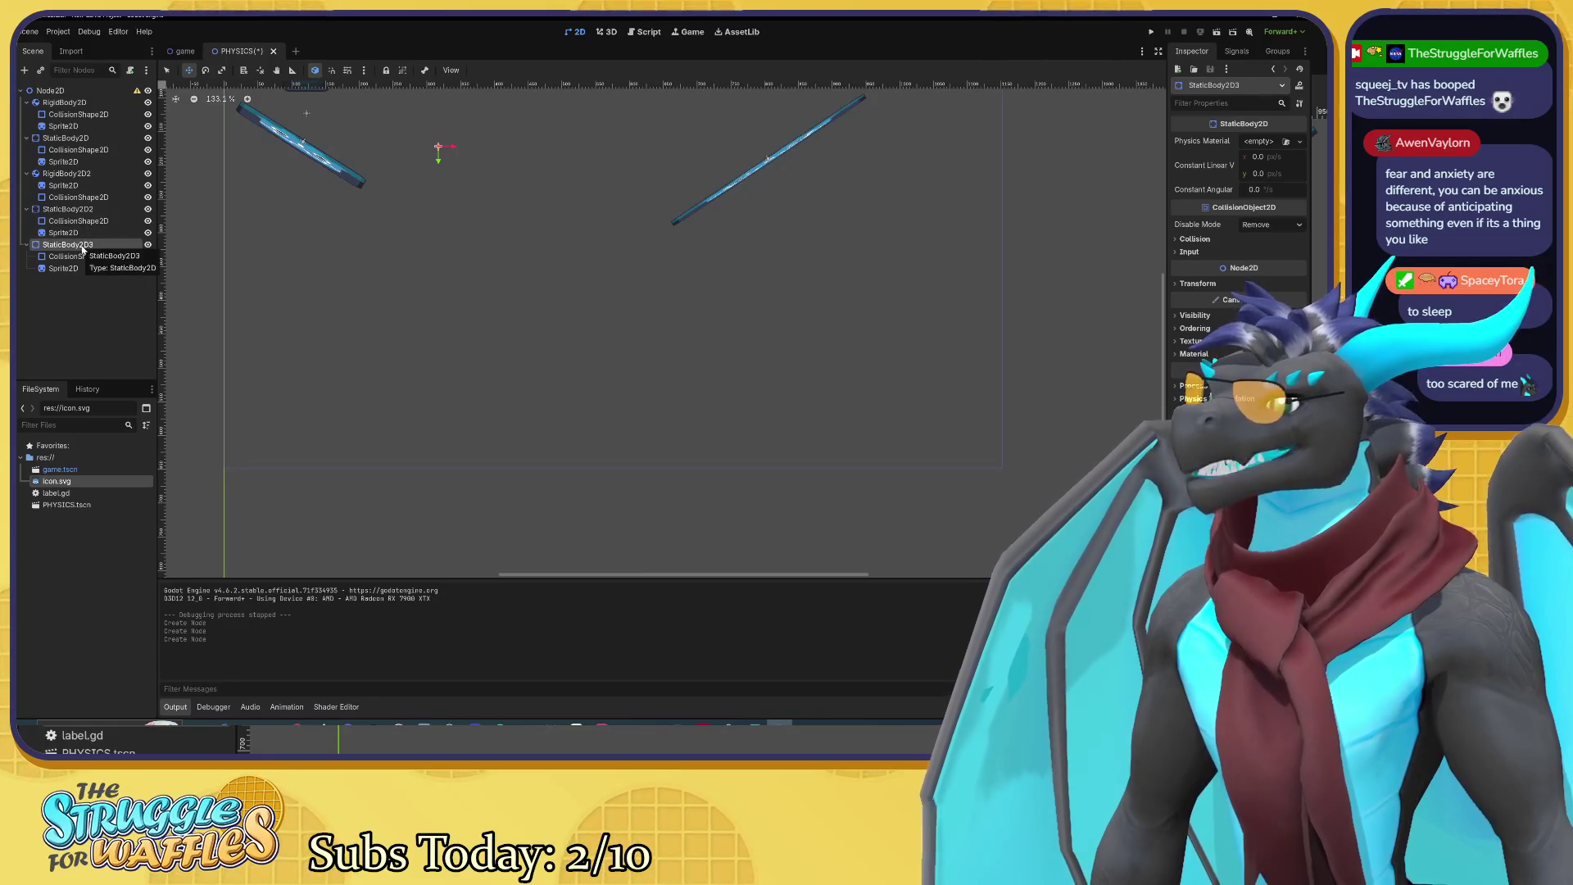
pyautogui.rightClick(82, 249)
pyautogui.click(48, 259)
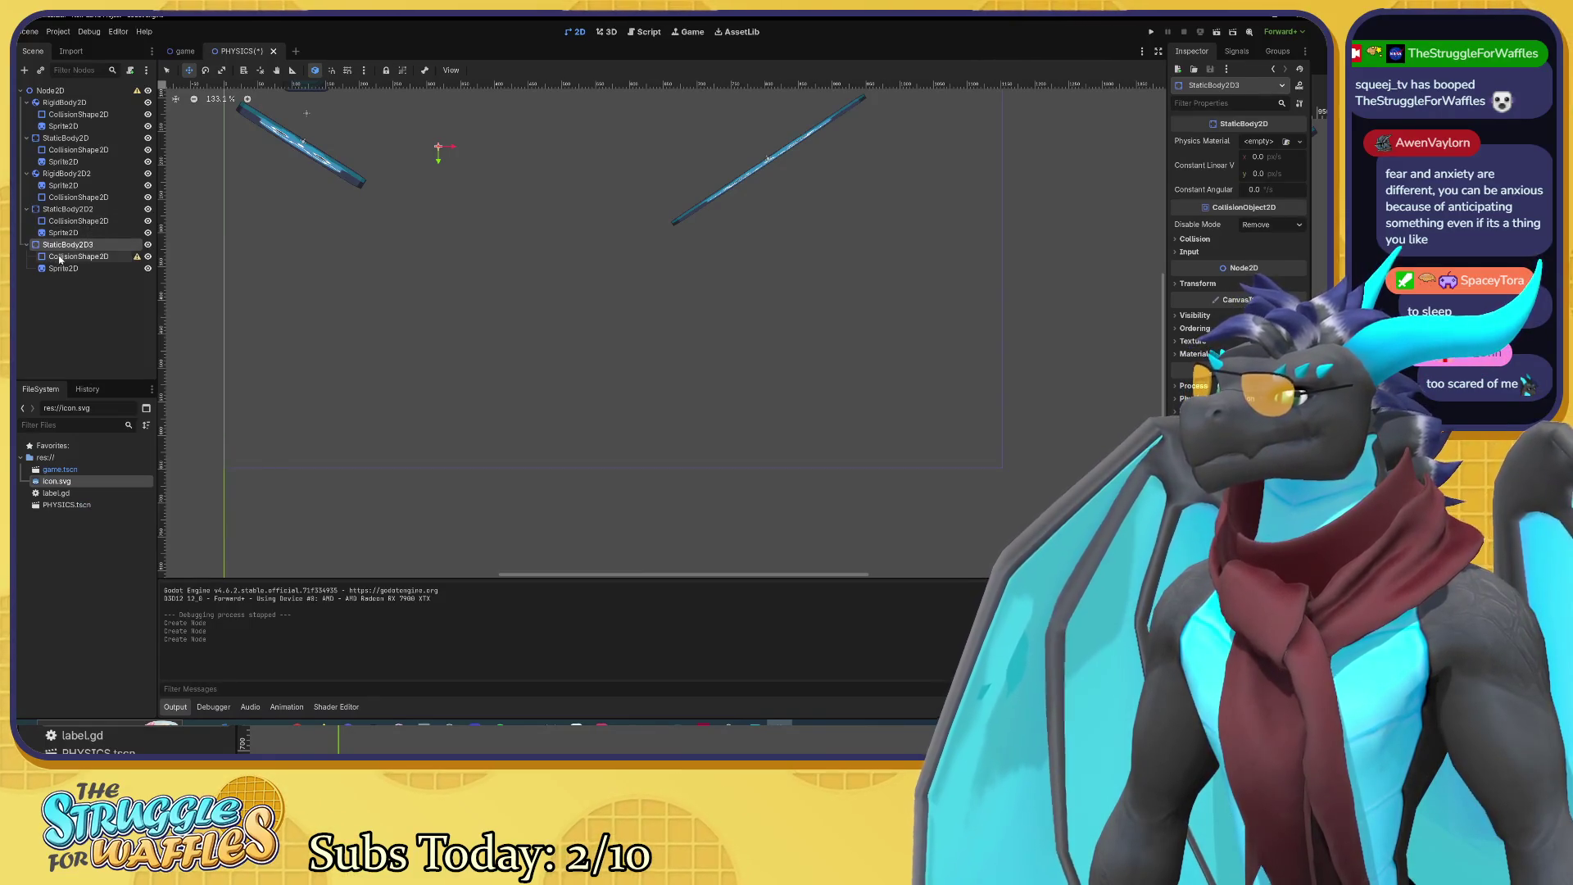
# Step: Give StaticBody2D3's CollisionShape2D a new CircleShape2D
pyautogui.click(63, 257)
pyautogui.click(1266, 142)
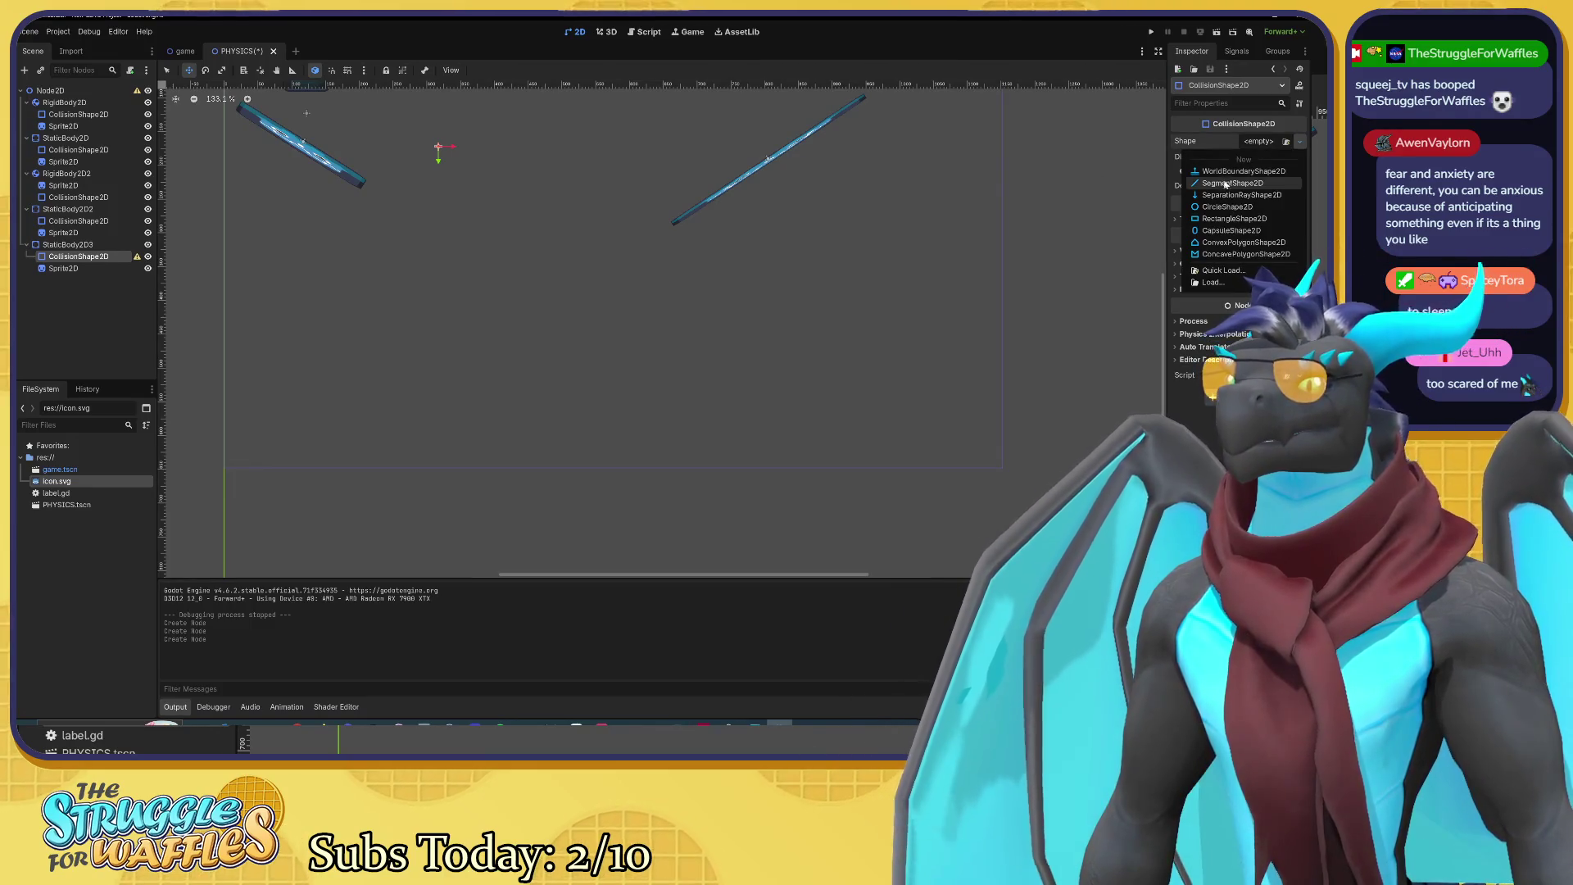
pyautogui.click(1226, 206)
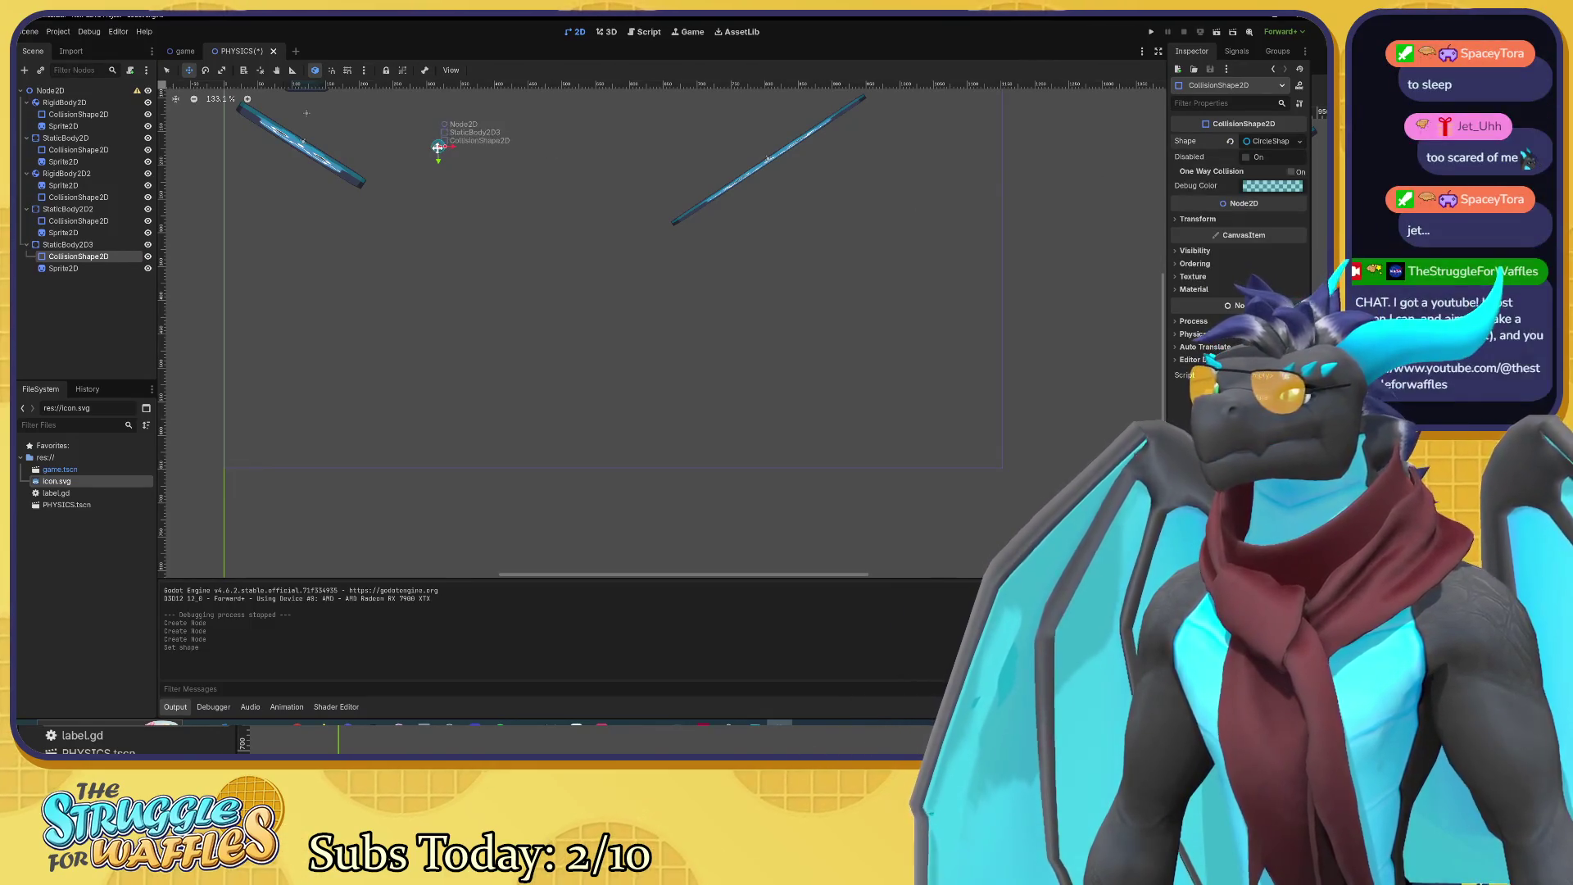
# Step: Move the circle below and left of the platforms and resize it to about 22 px radius
pyautogui.moveTo(439, 163); pyautogui.dragTo(382, 327)
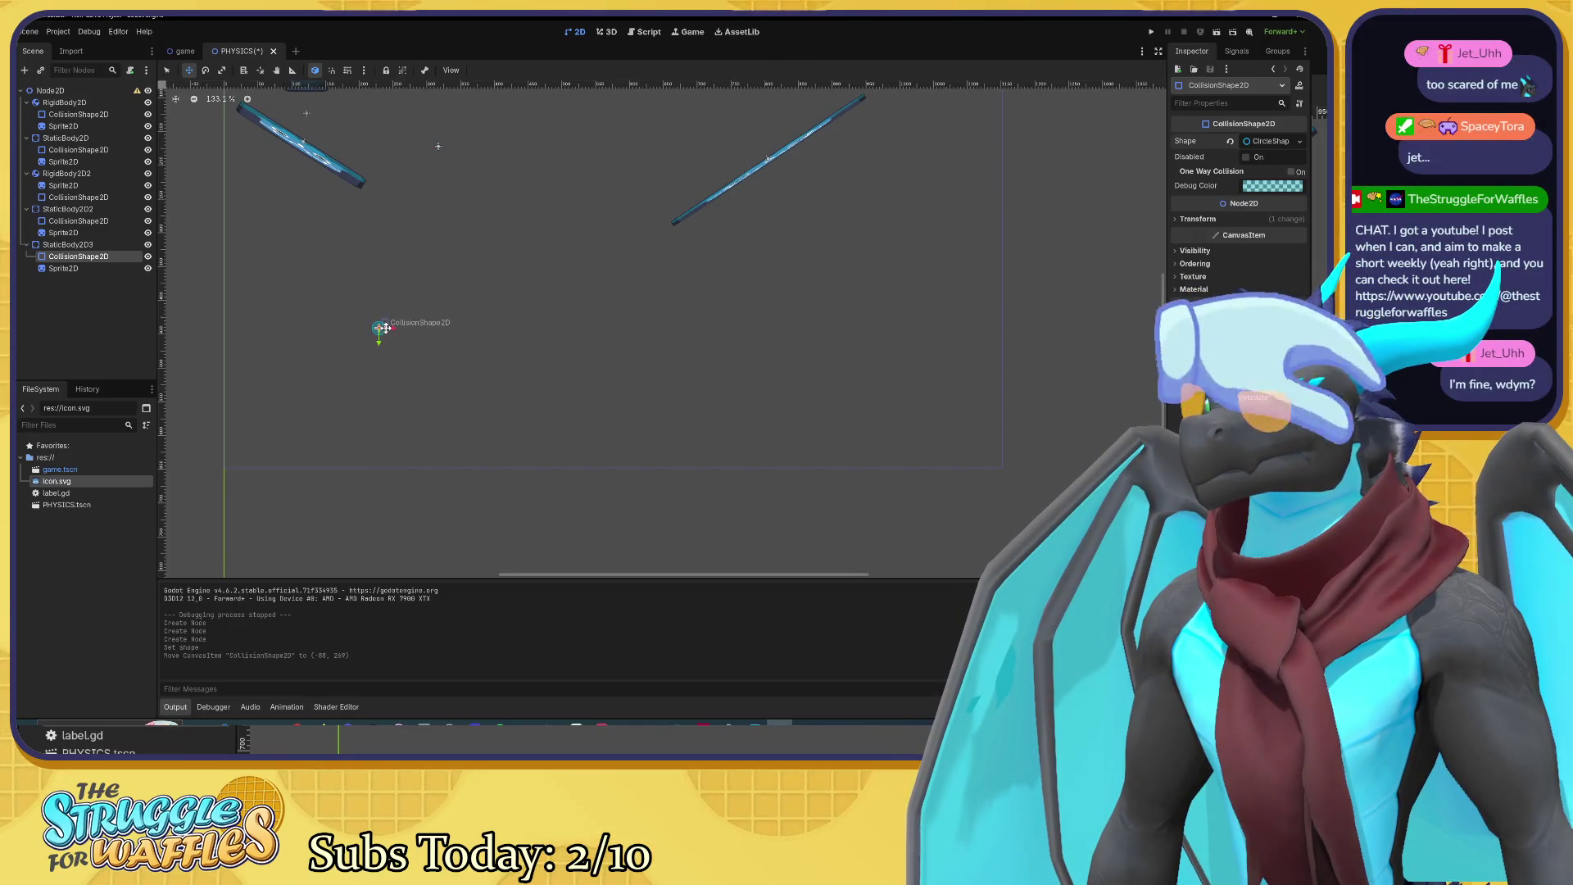
pyautogui.moveTo(387, 331); pyautogui.dragTo(393, 341)
pyautogui.hotkey('ctrl', 'z')
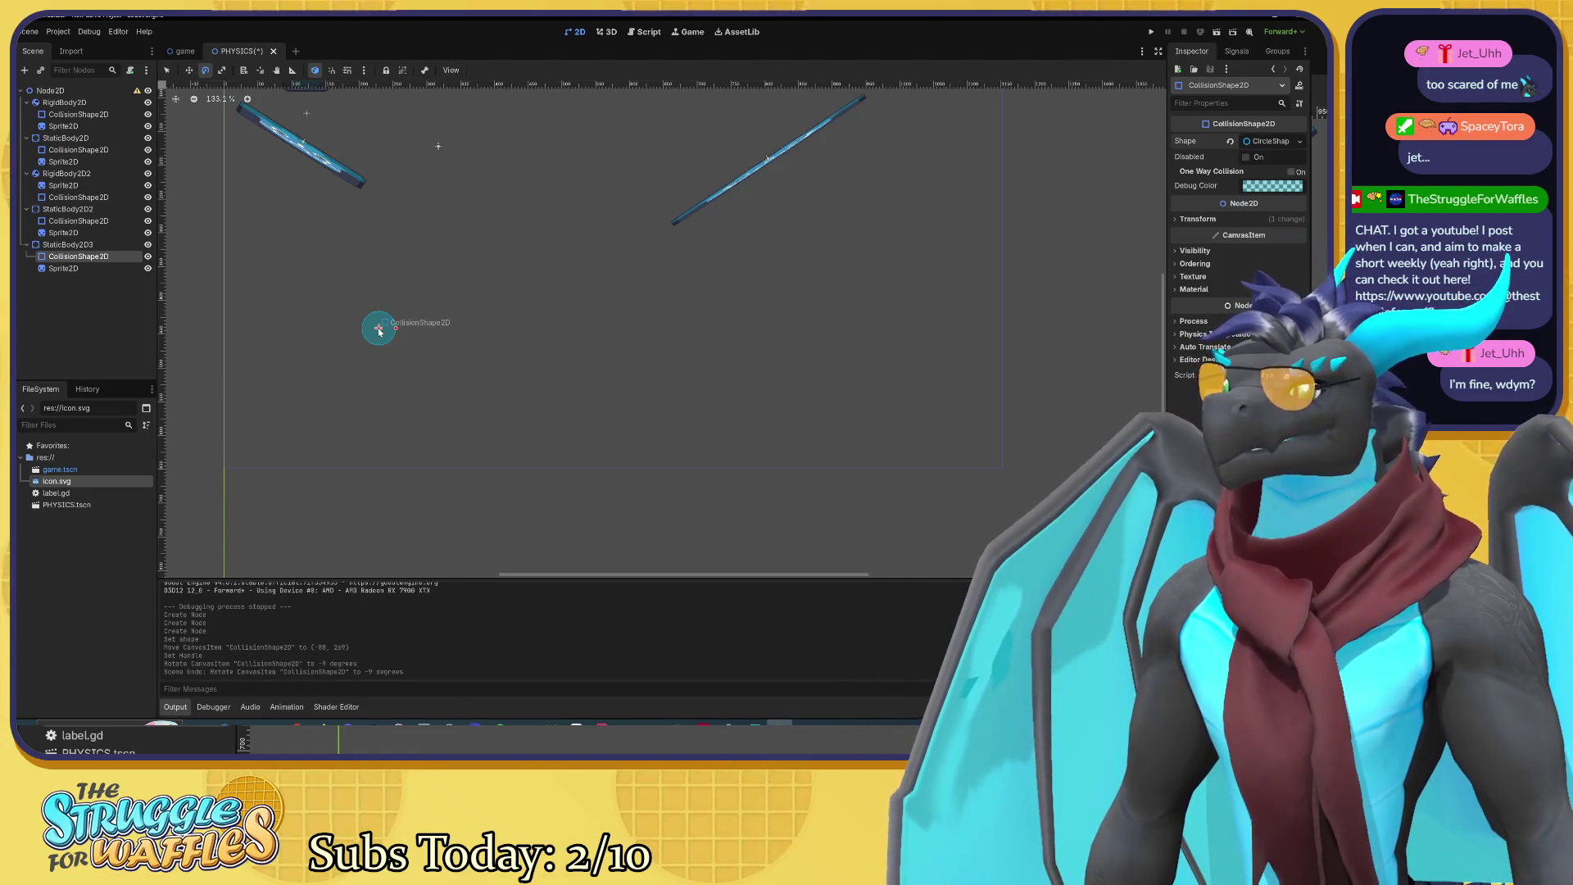
pyautogui.press('w')
pyautogui.moveTo(379, 331); pyautogui.dragTo(394, 327)
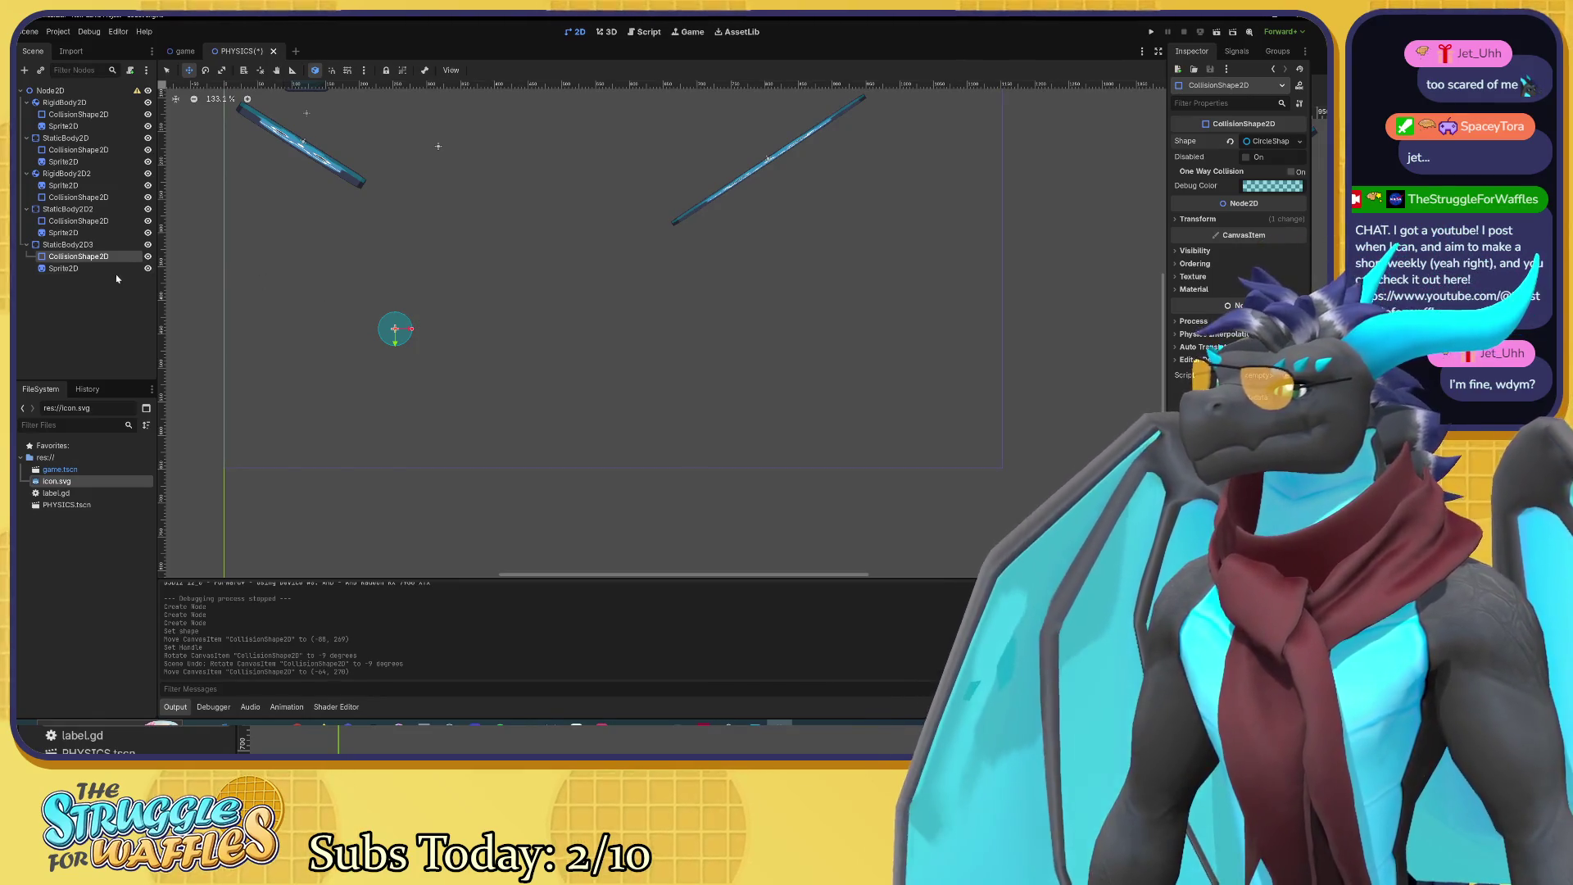
pyautogui.click(439, 147)
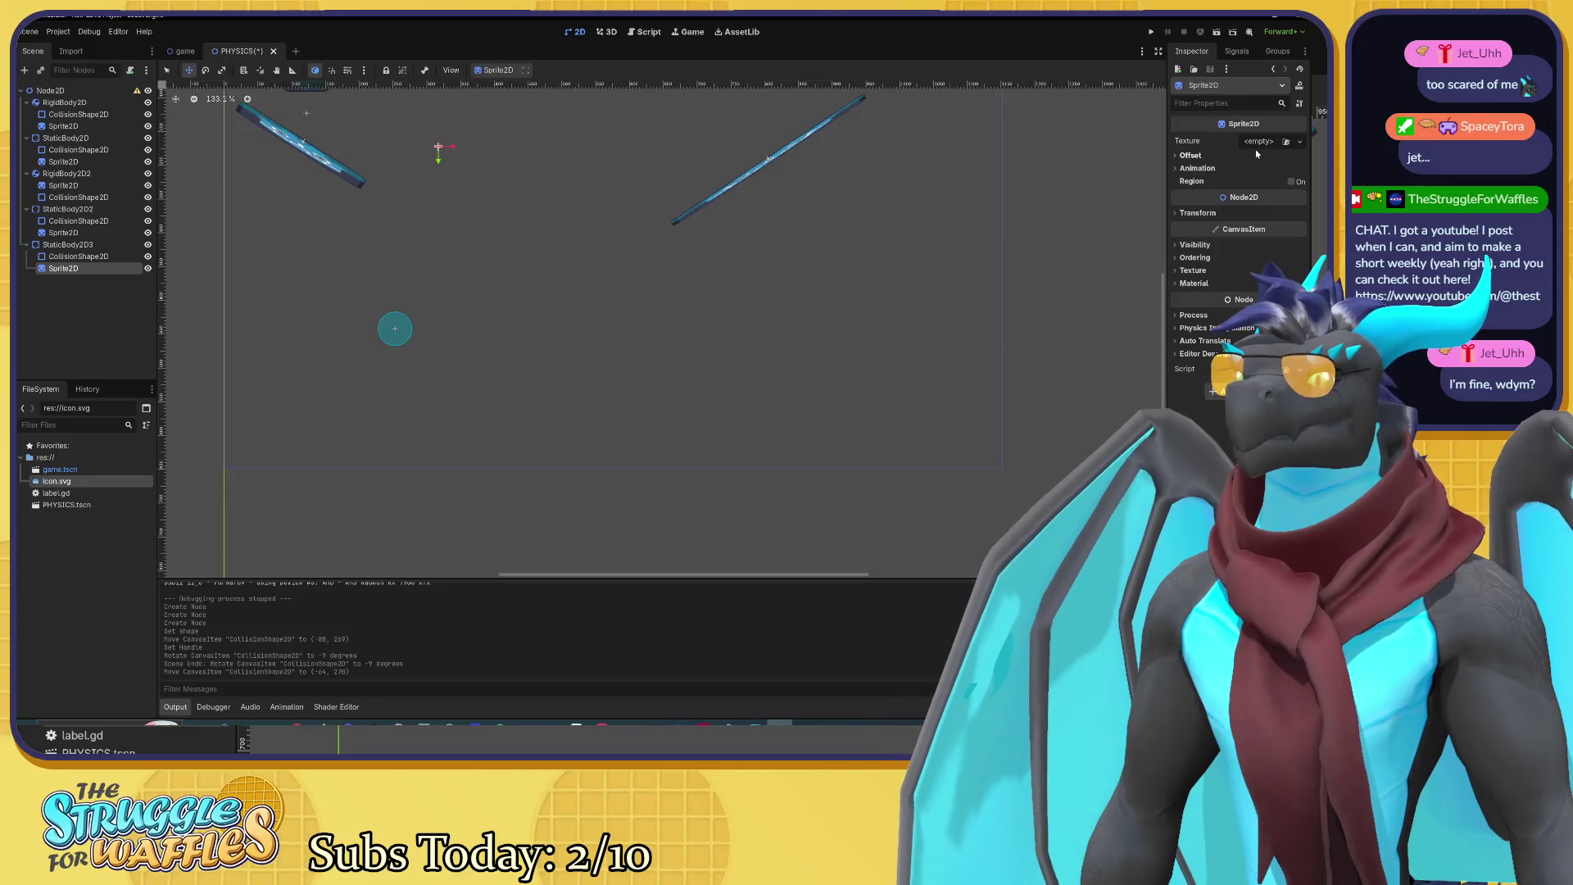
pyautogui.click(1258, 141)
pyautogui.click(1288, 145)
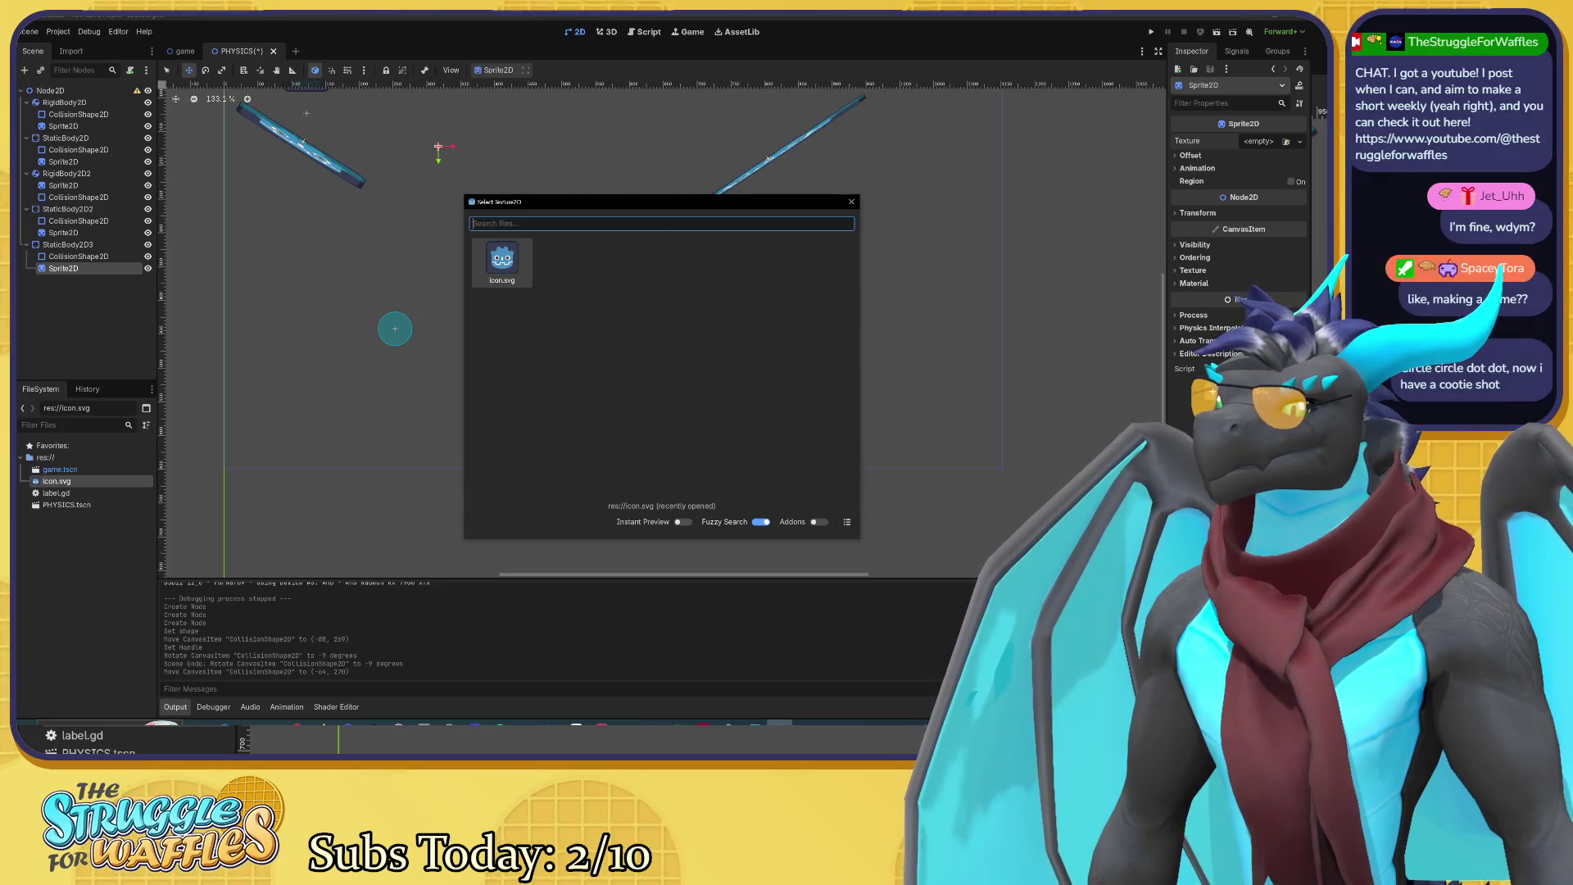
pyautogui.click(851, 201)
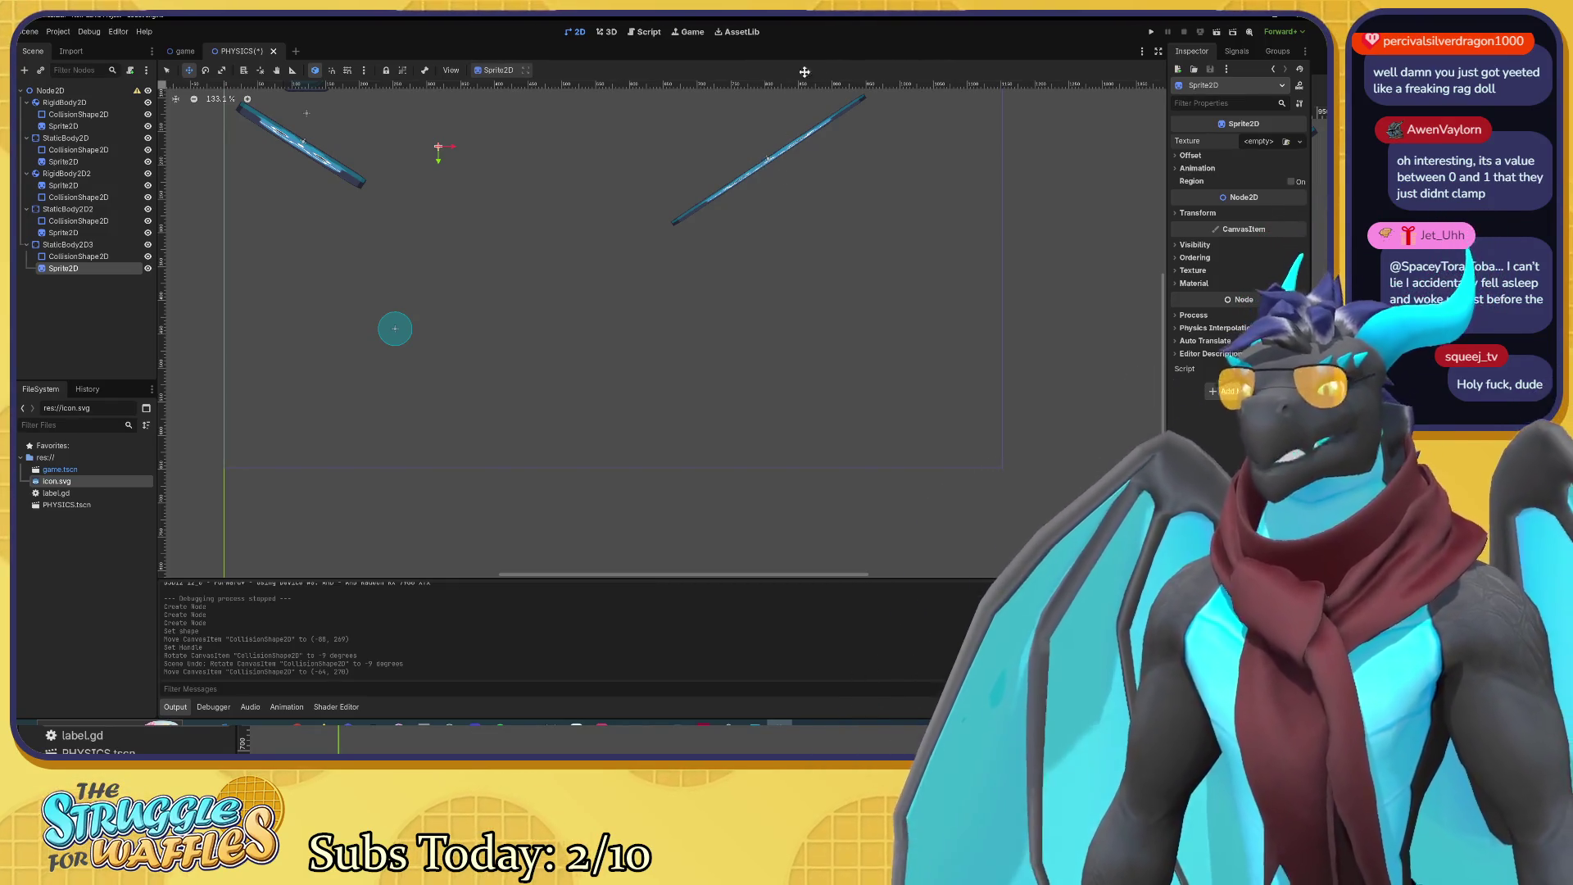
# Step: Raise StaticBody2D2's physics material bounce to 342.75 and run the game to test it
pyautogui.moveTo(527, 194); pyautogui.dragTo(562, 365)
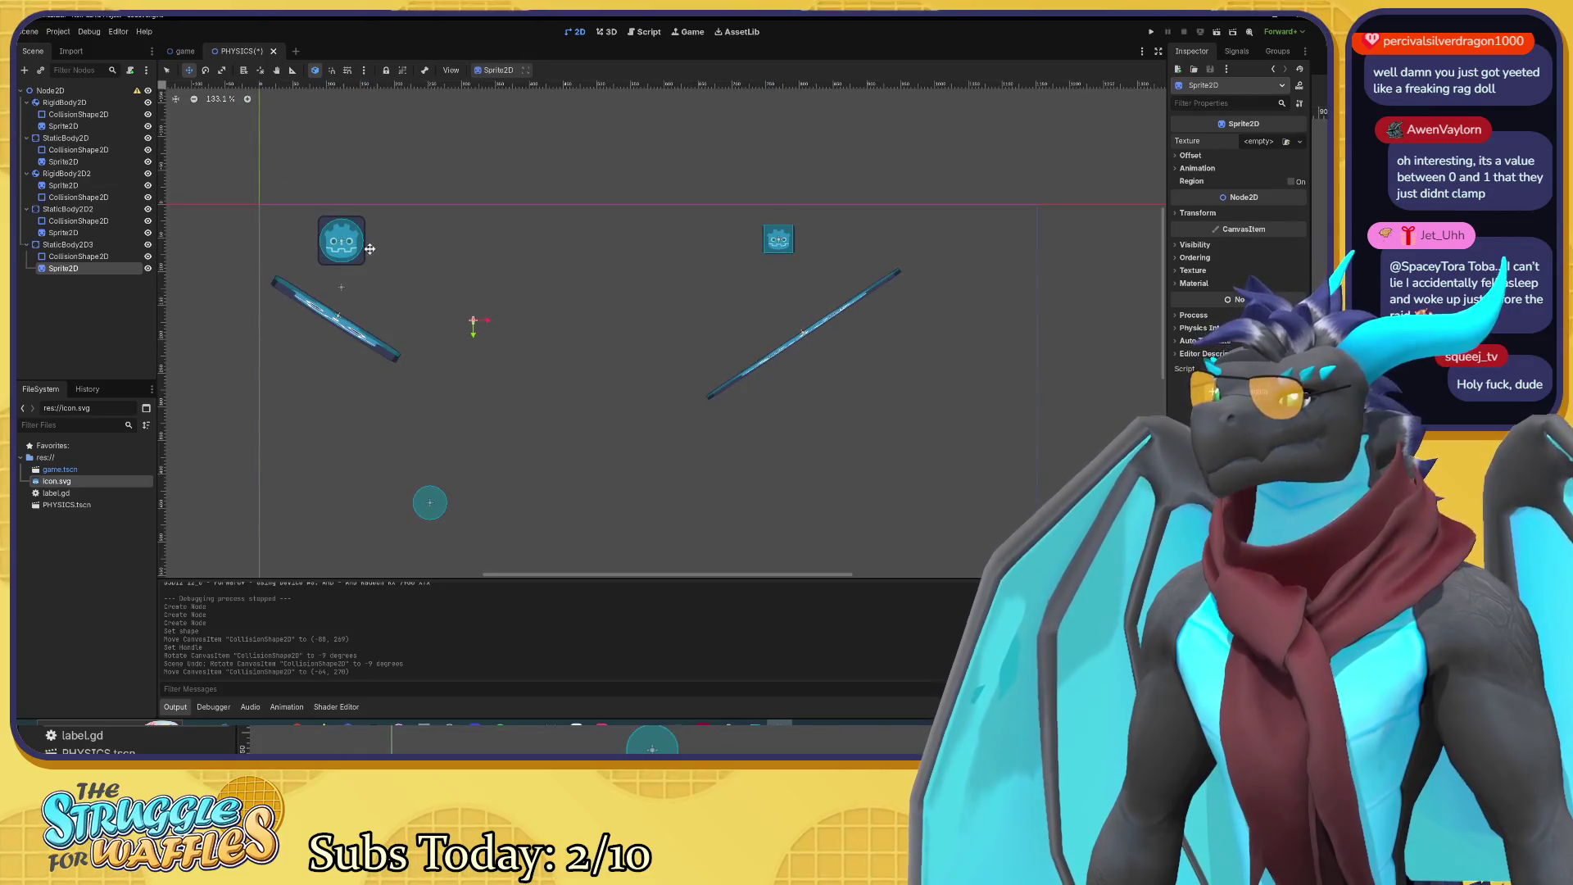
pyautogui.click(778, 239)
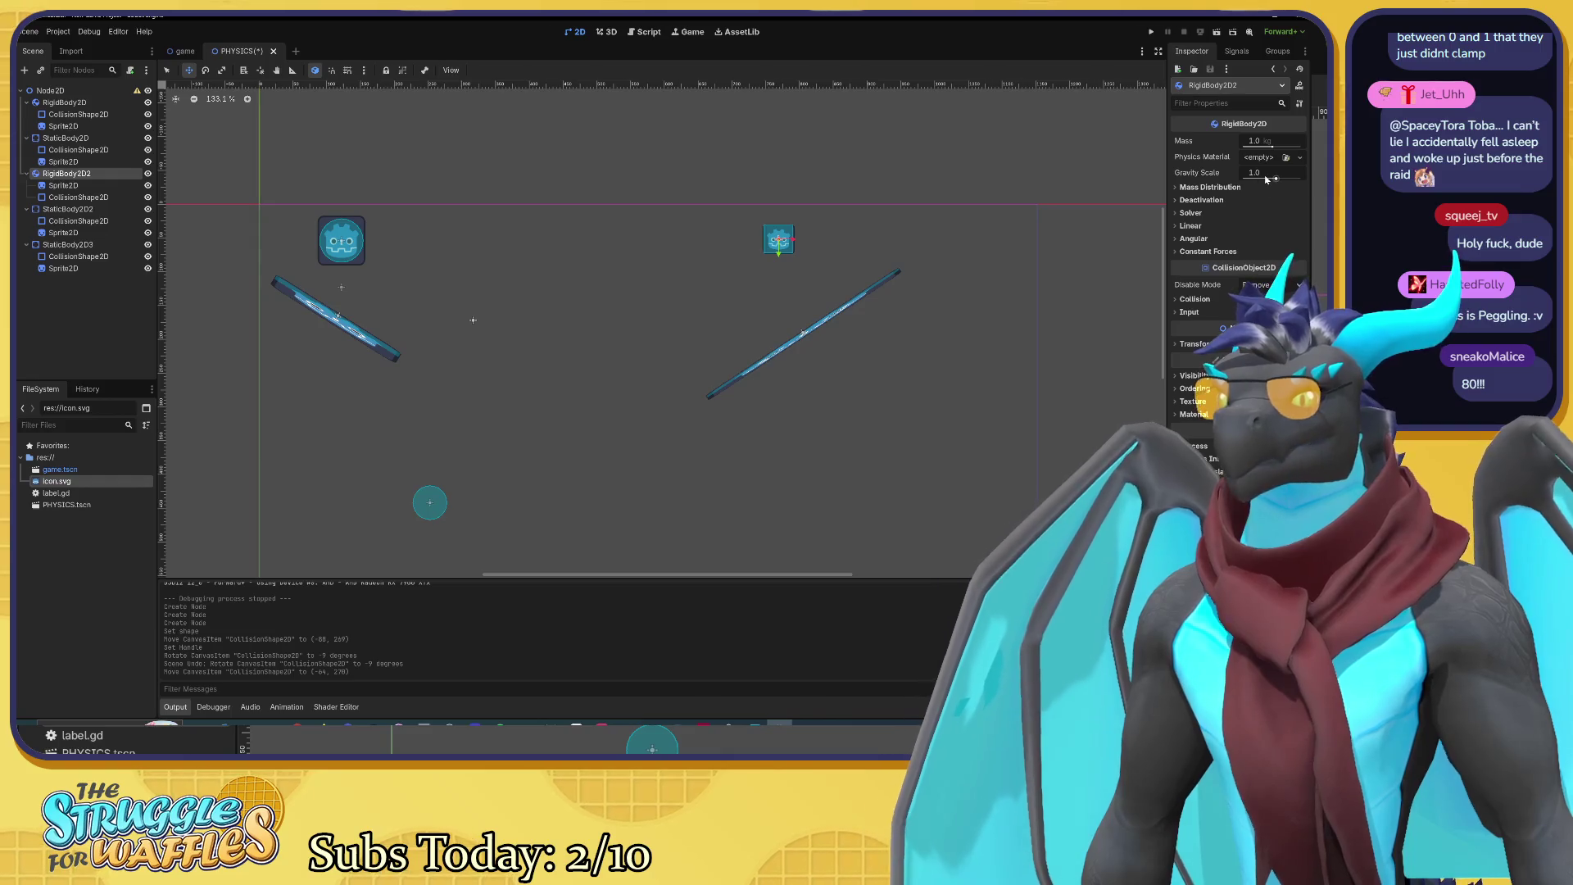
pyautogui.click(92, 209)
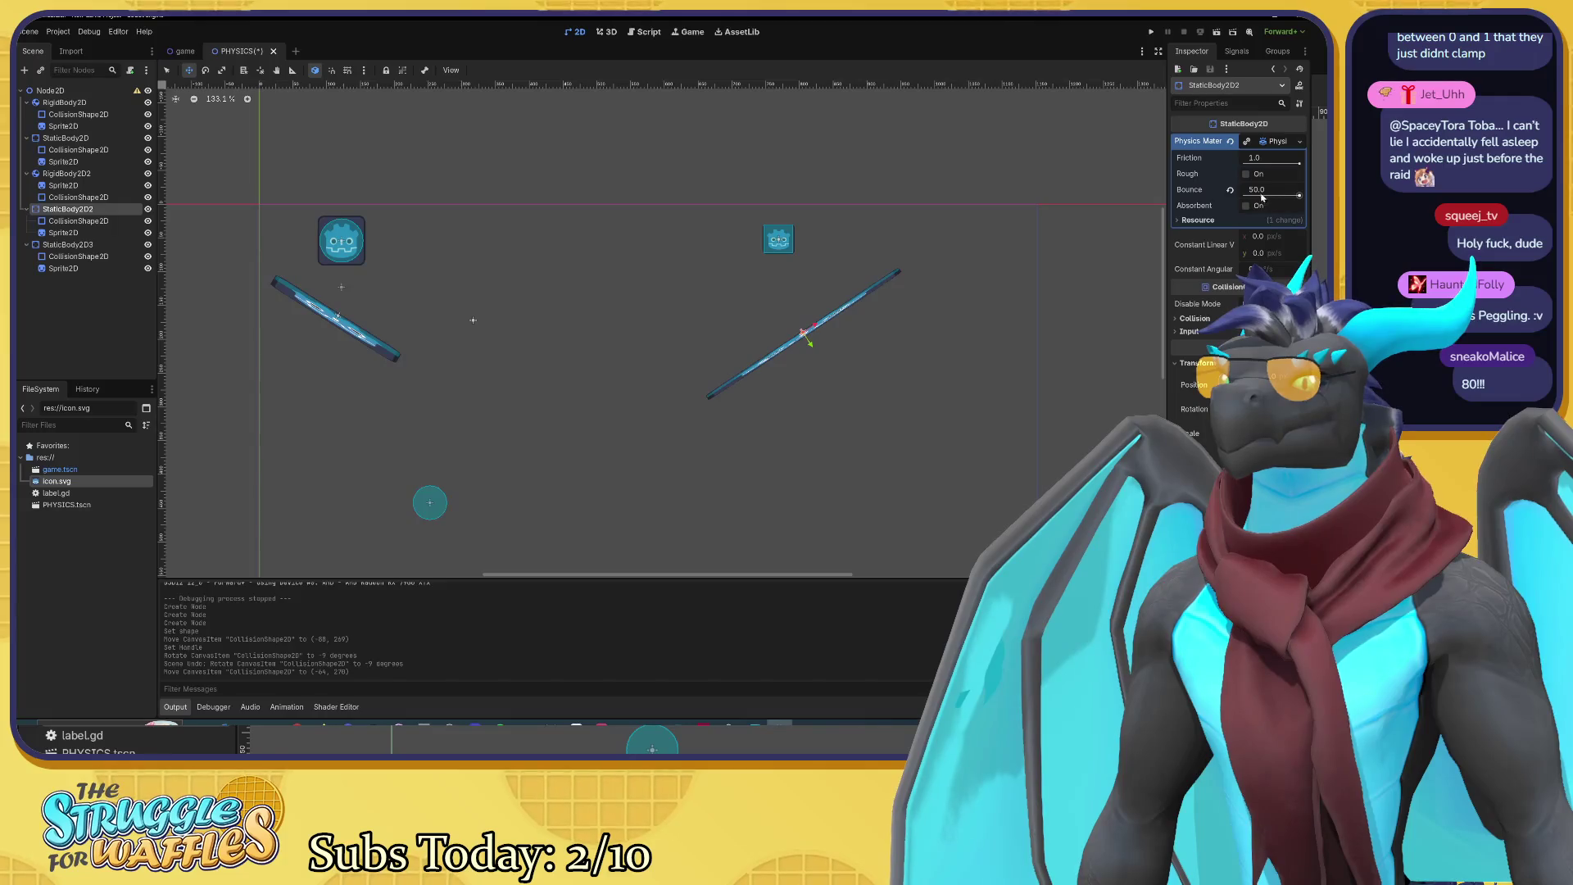
pyautogui.moveTo(1255, 193); pyautogui.dragTo(1310, 193)
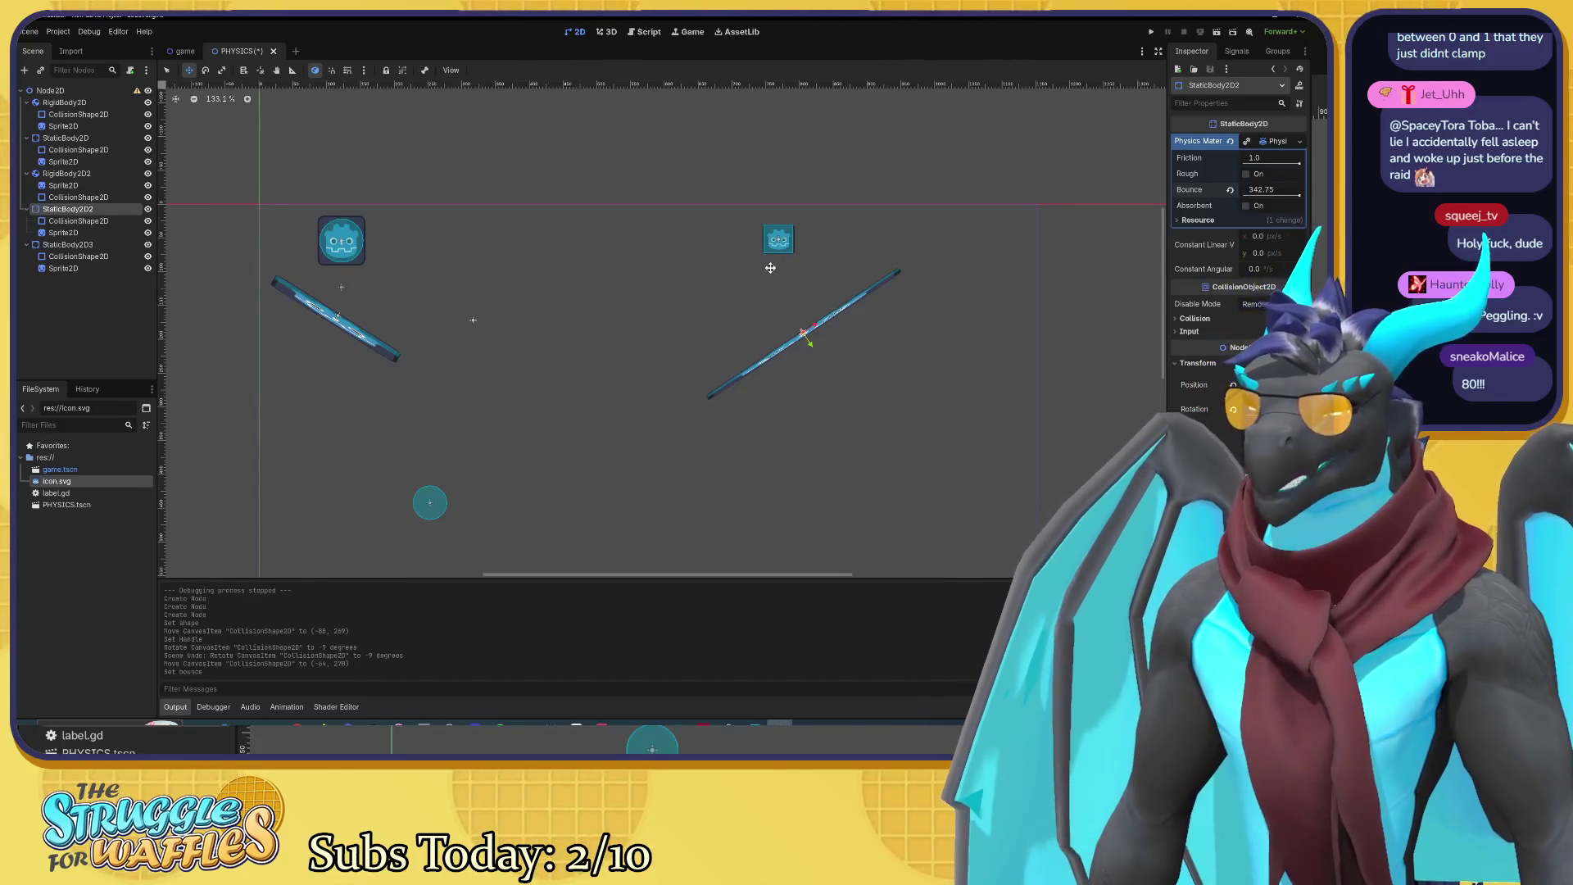
pyautogui.press('F6')
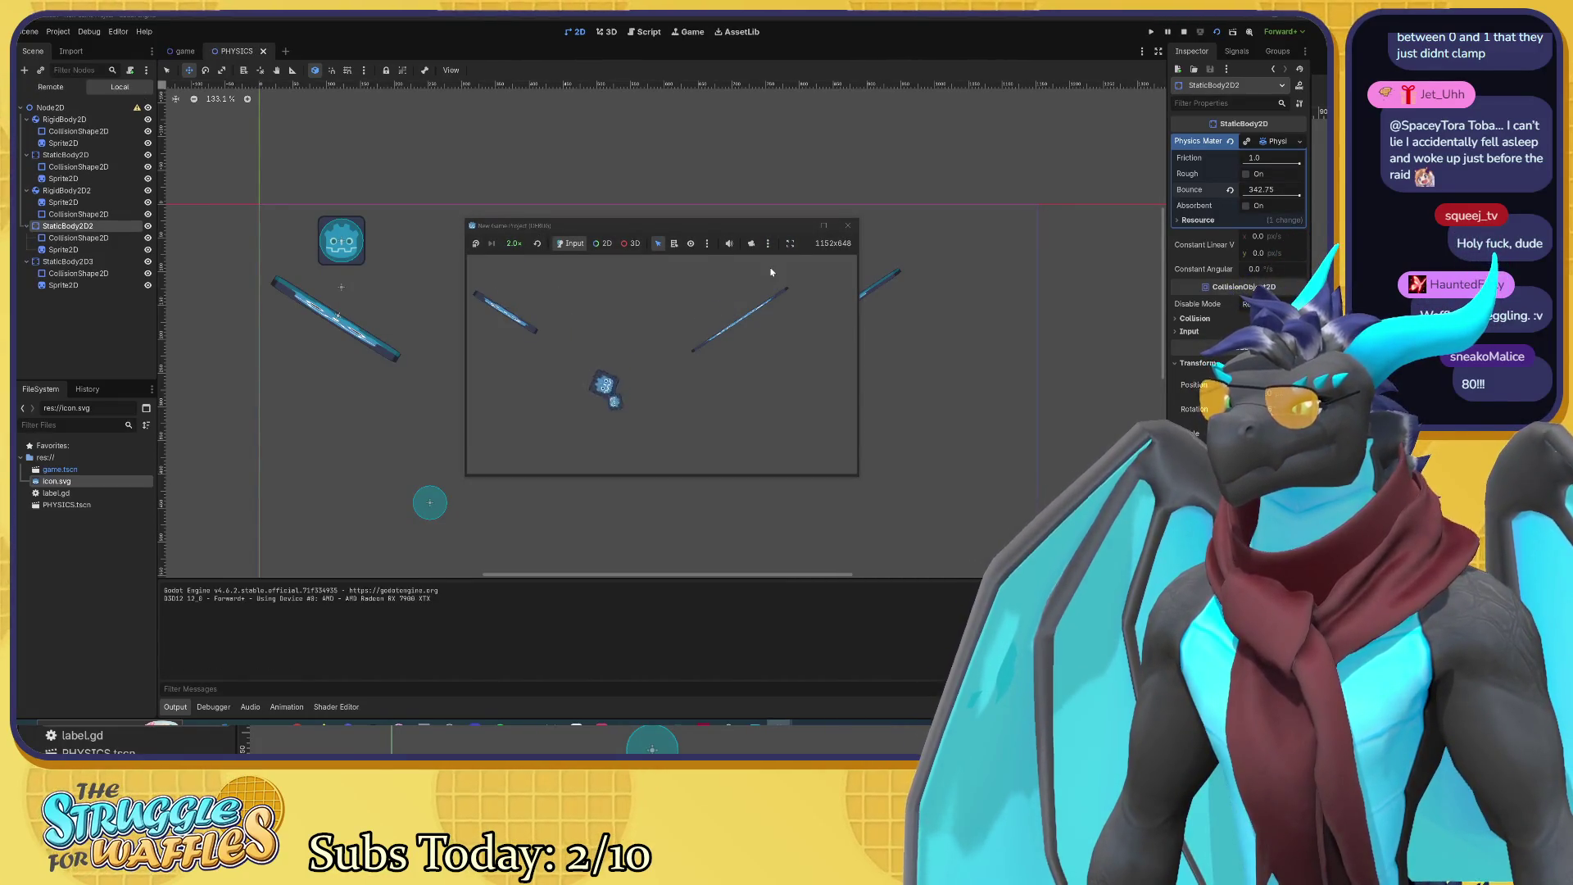
# Step: Reset StaticBody2D2's bounce to 1.0 and test-run the game again
pyautogui.click(837, 229)
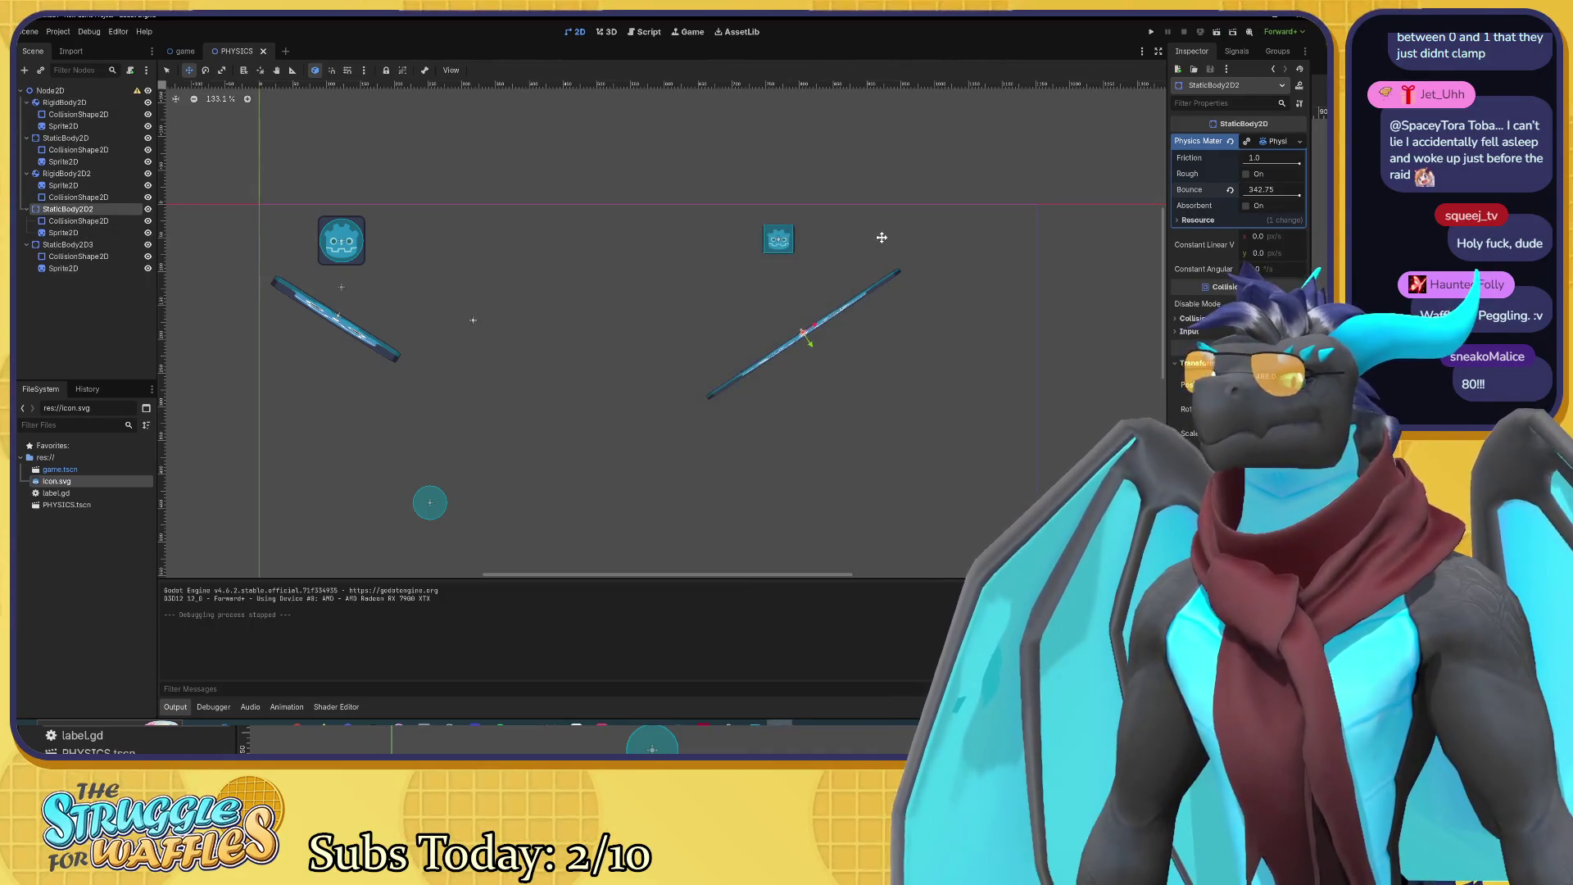
pyautogui.click(1261, 189)
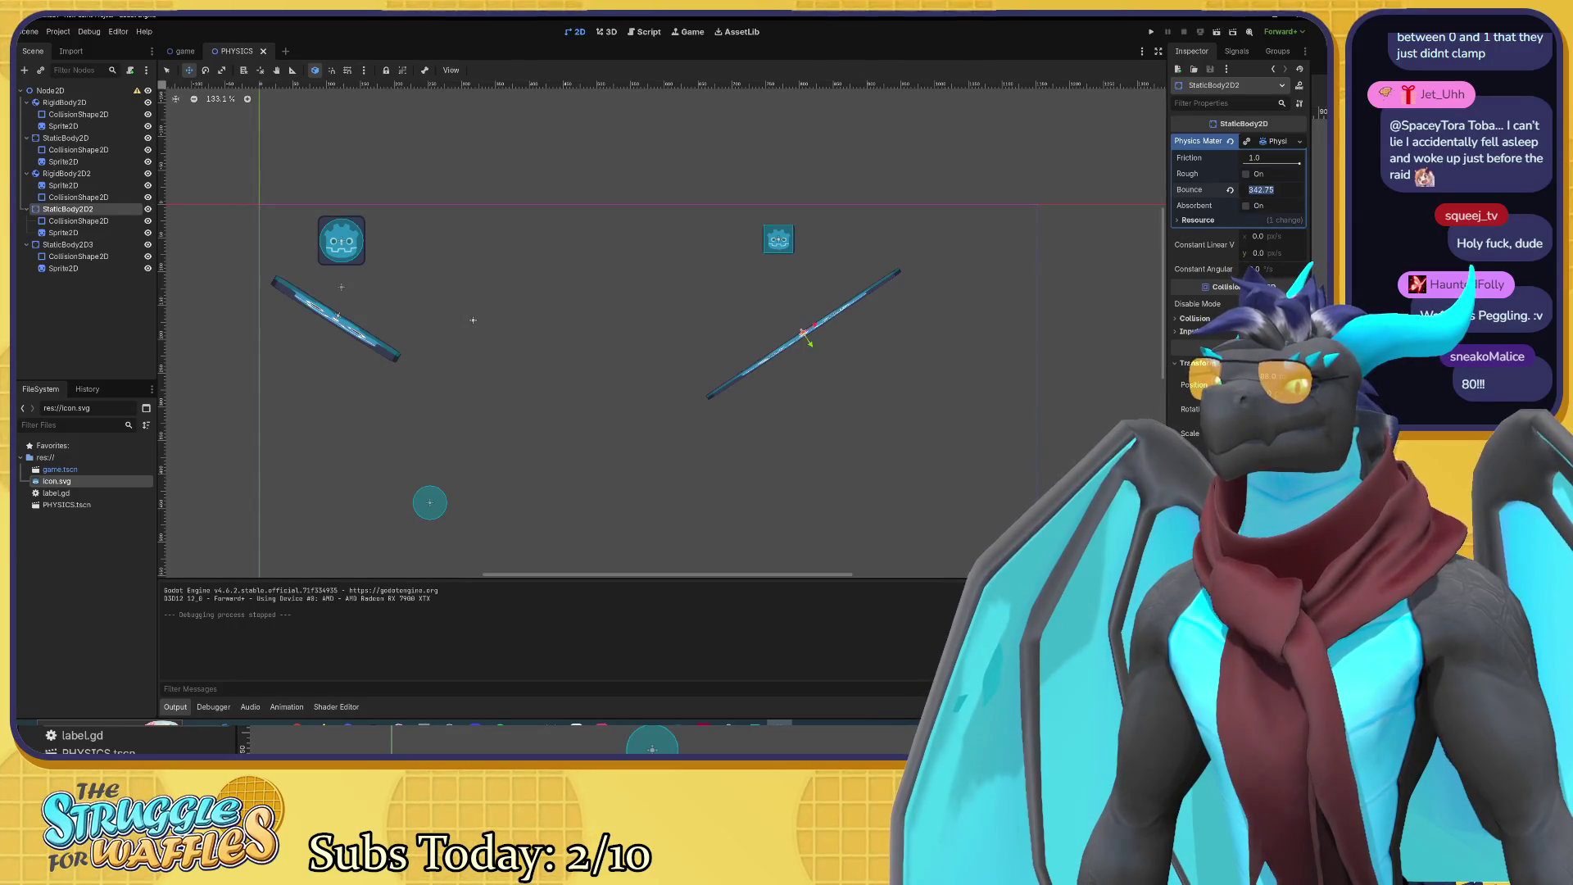
pyautogui.write('1')
pyautogui.press('Return')
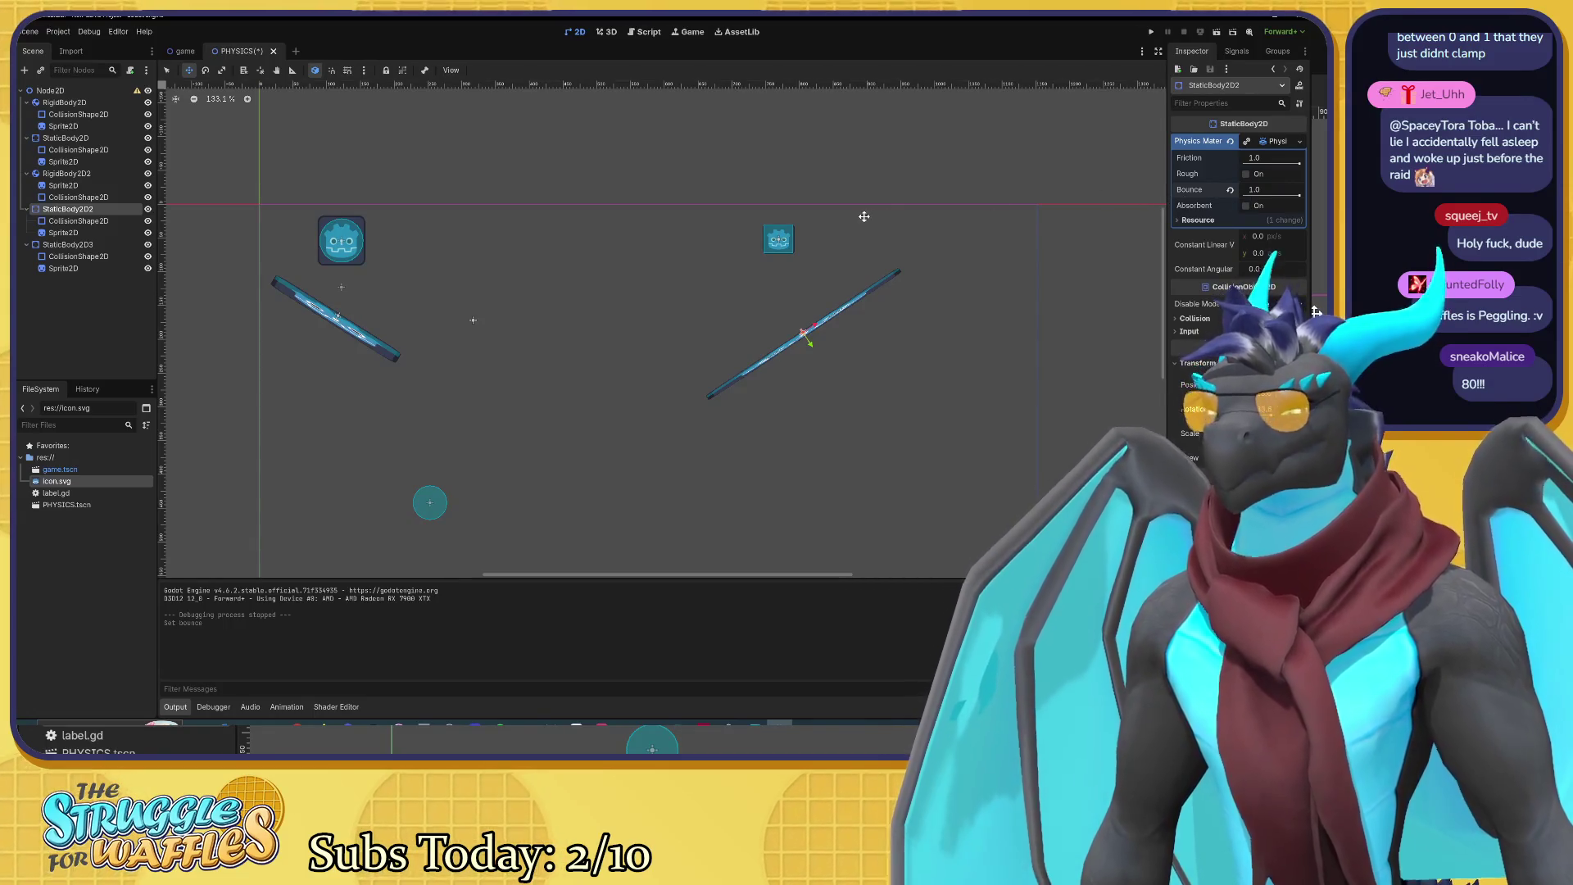
pyautogui.press('F6')
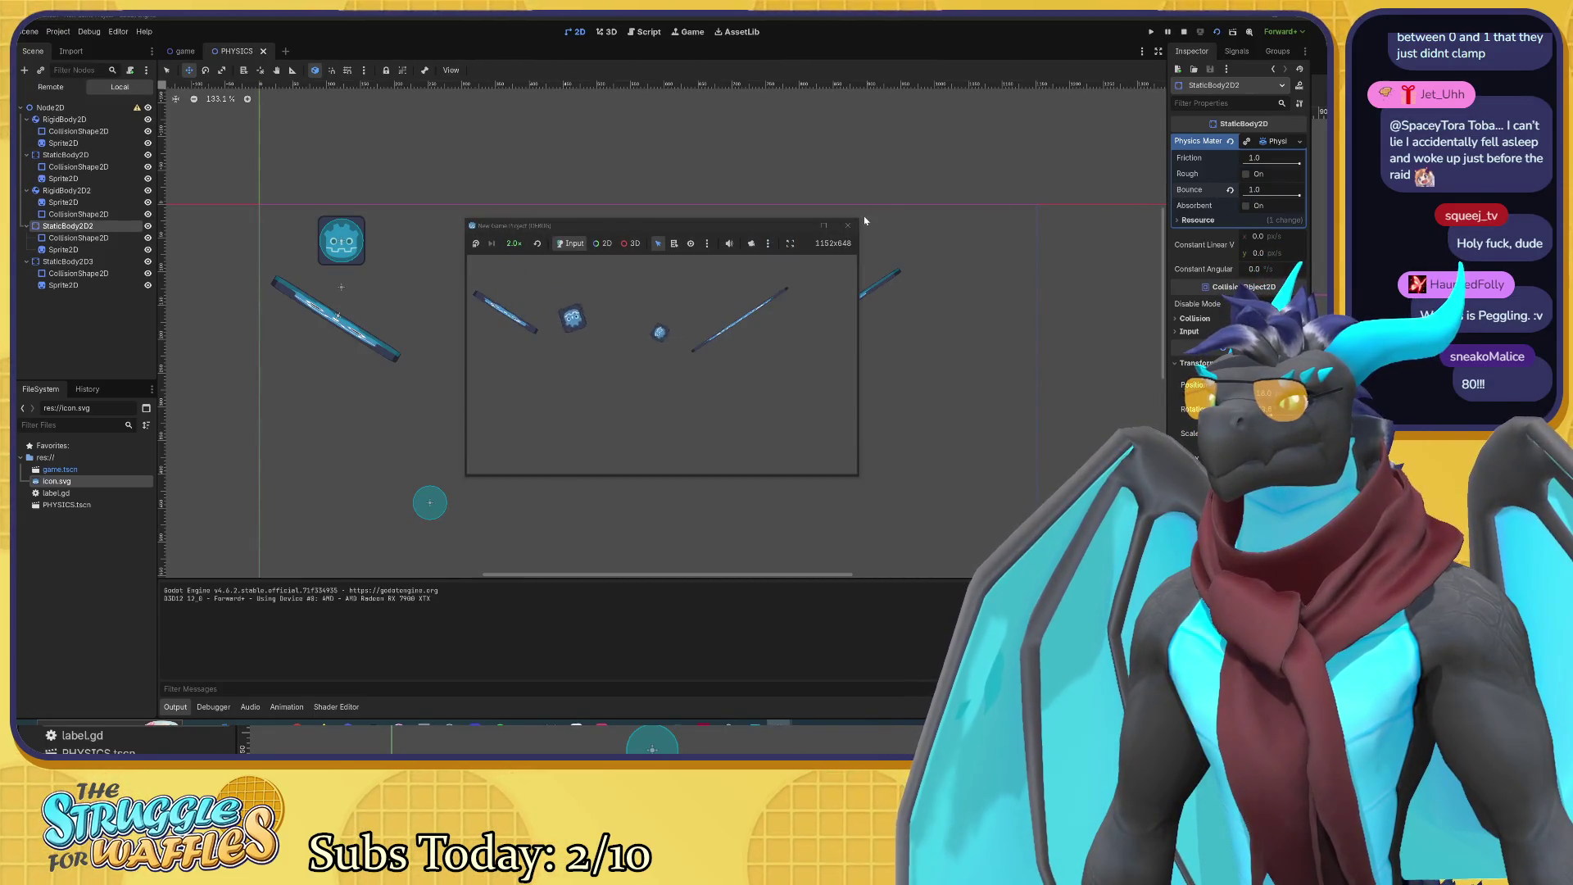
pyautogui.click(846, 224)
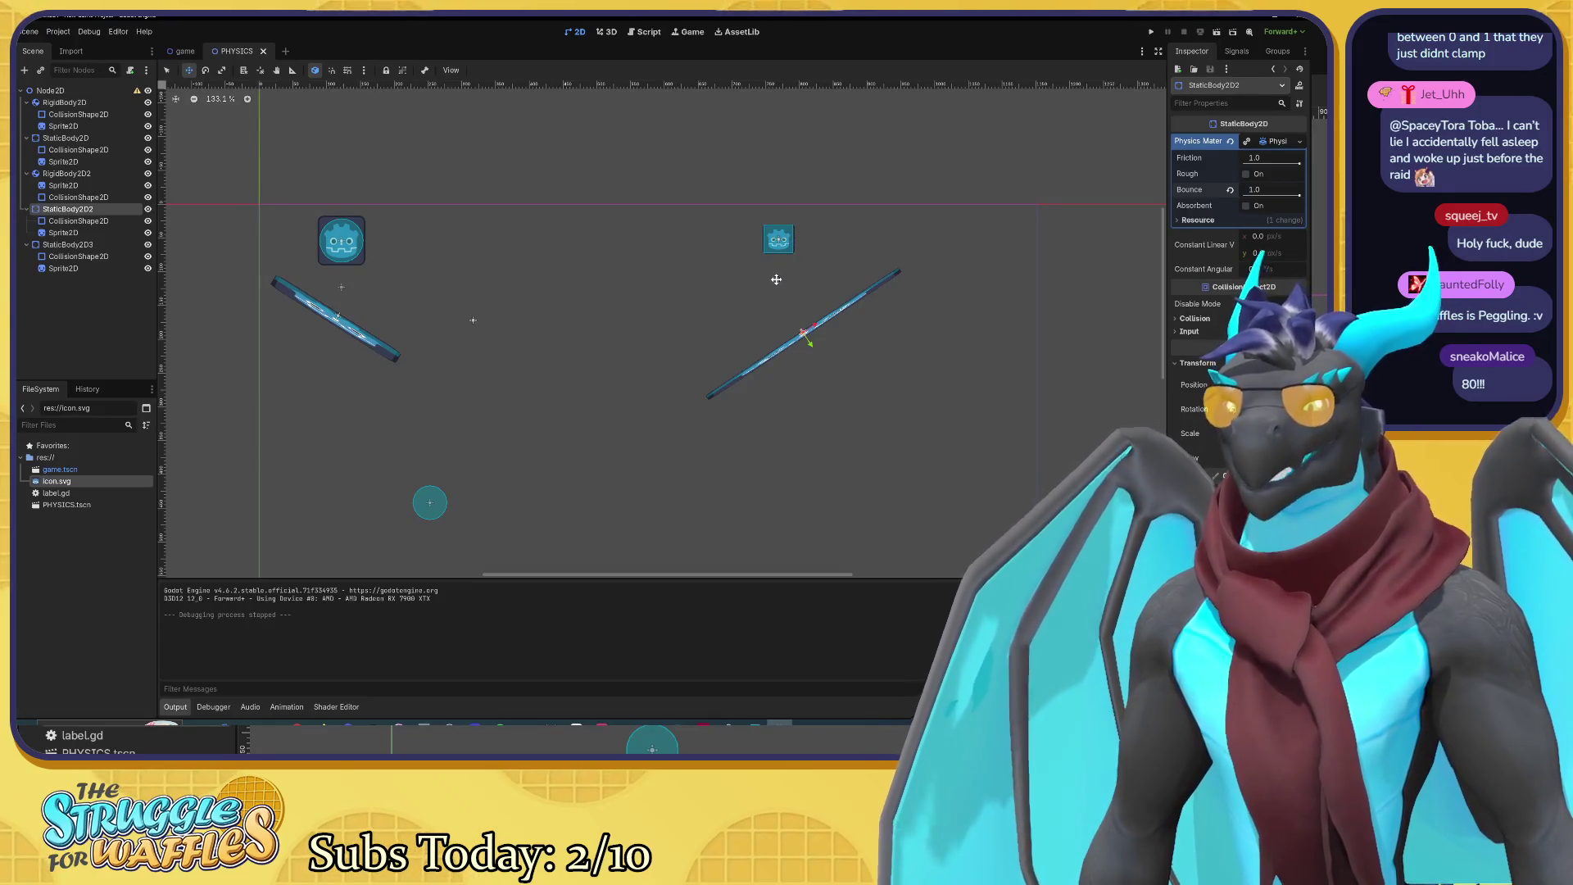
# Step: Show StaticBody2D2's SegmentShape2D collision settings in the Inspector
pyautogui.moveTo(750, 289); pyautogui.dragTo(780, 270)
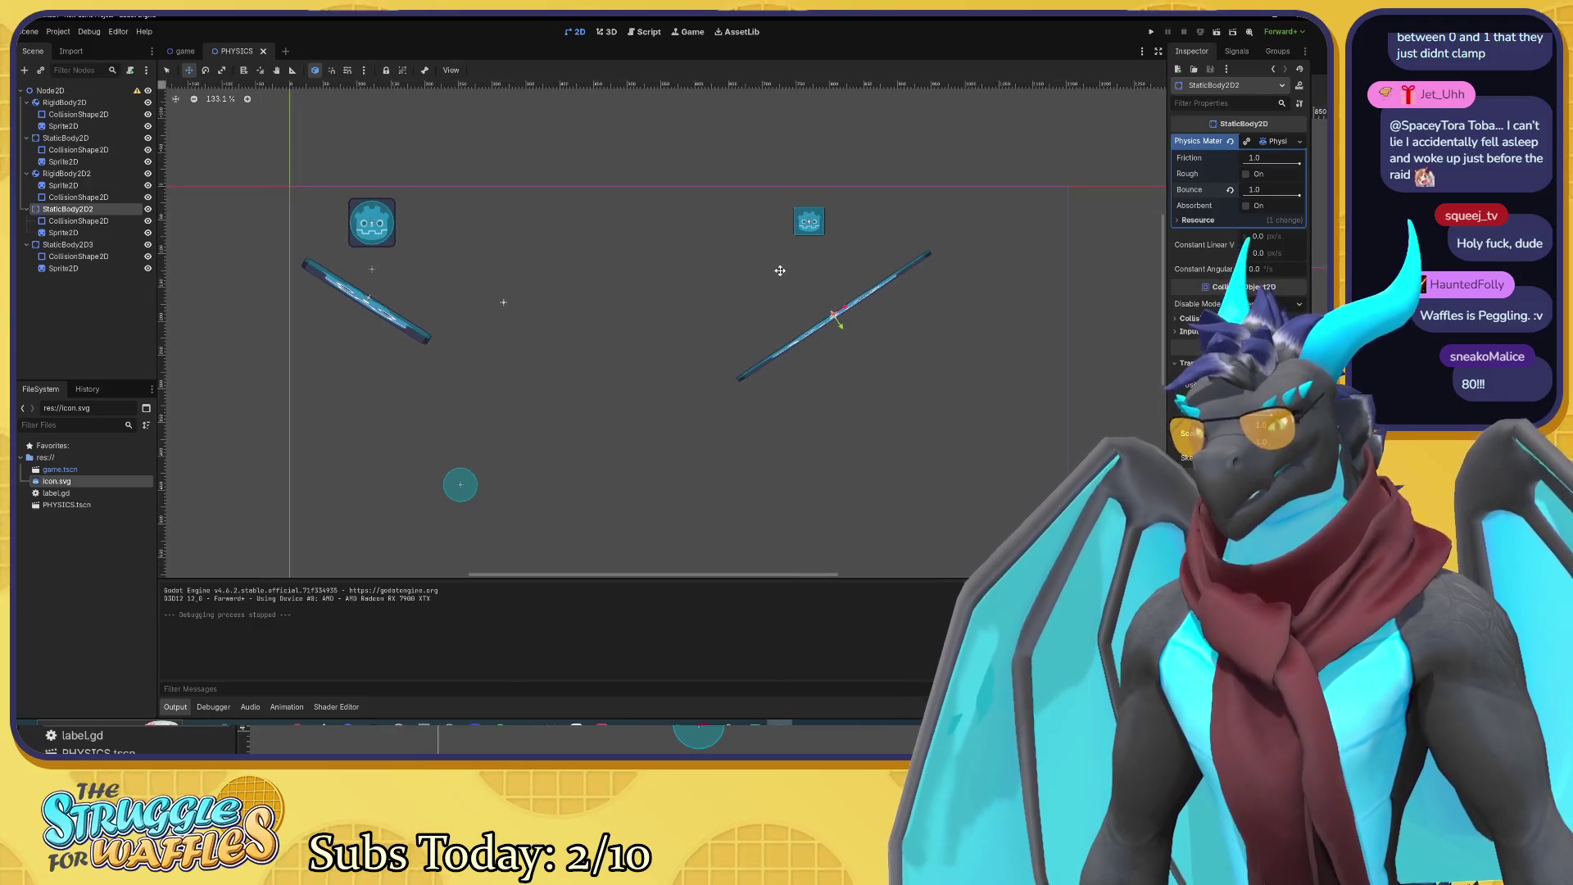
pyautogui.moveTo(688, 323); pyautogui.dragTo(684, 295)
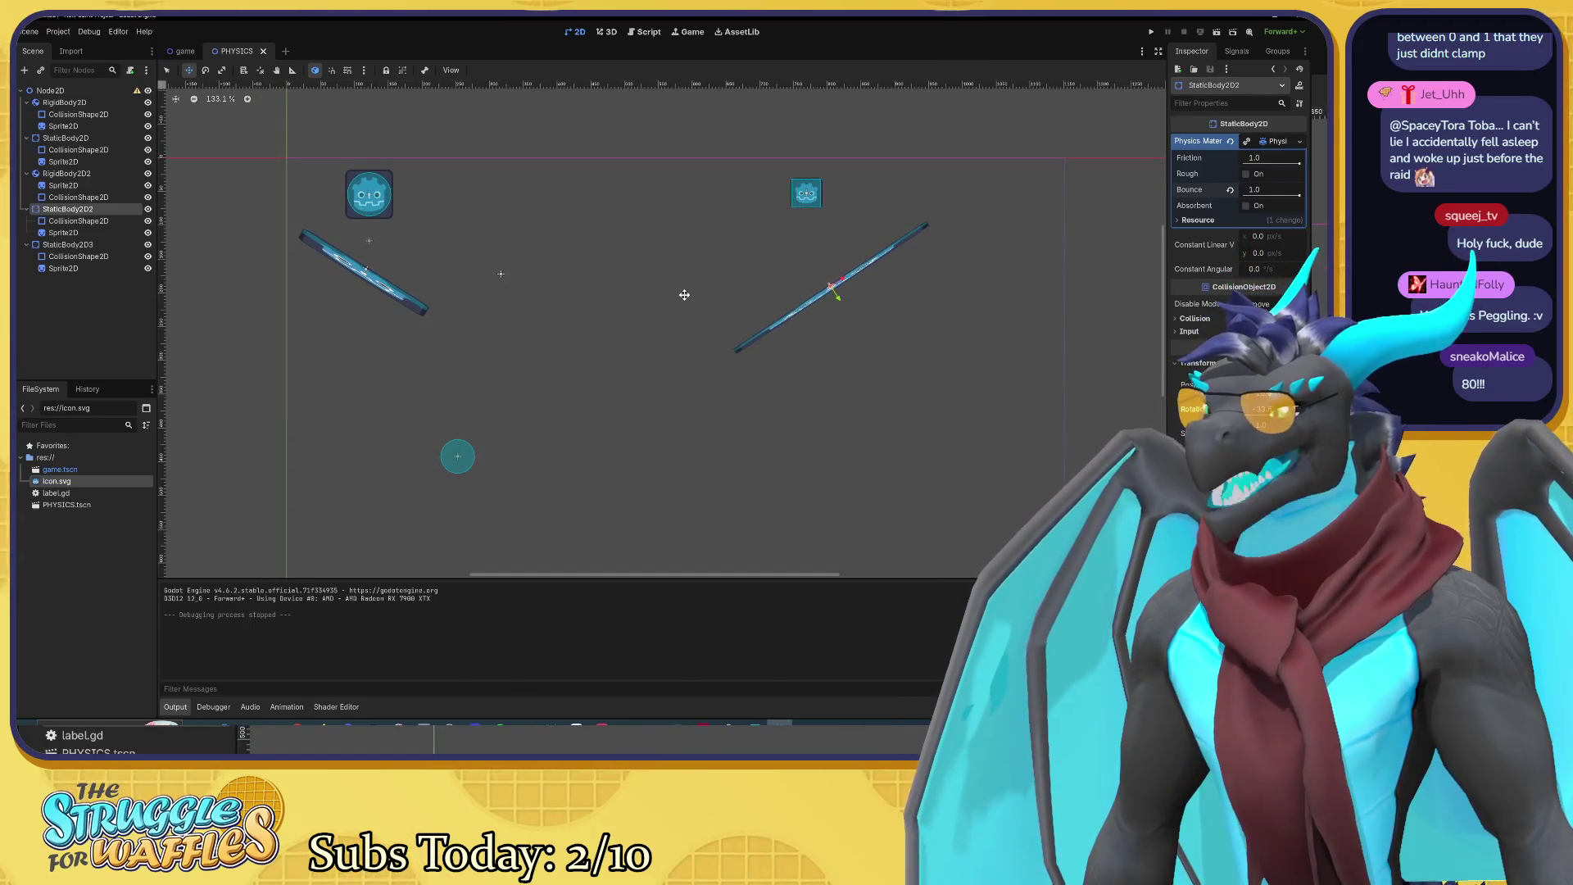
pyautogui.click(101, 221)
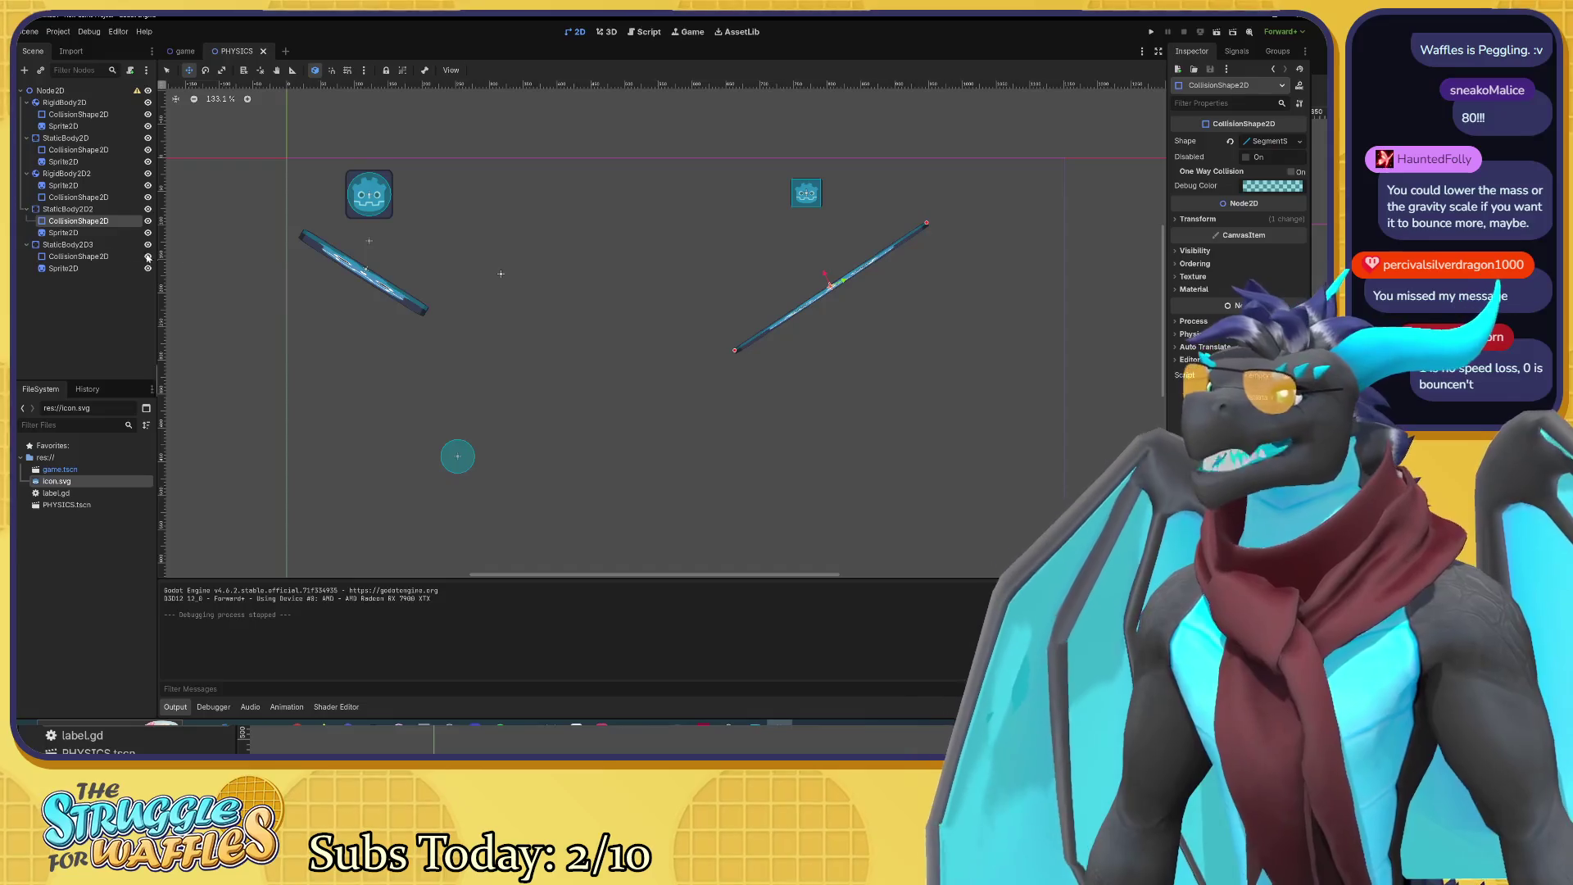
pyautogui.click(73, 174)
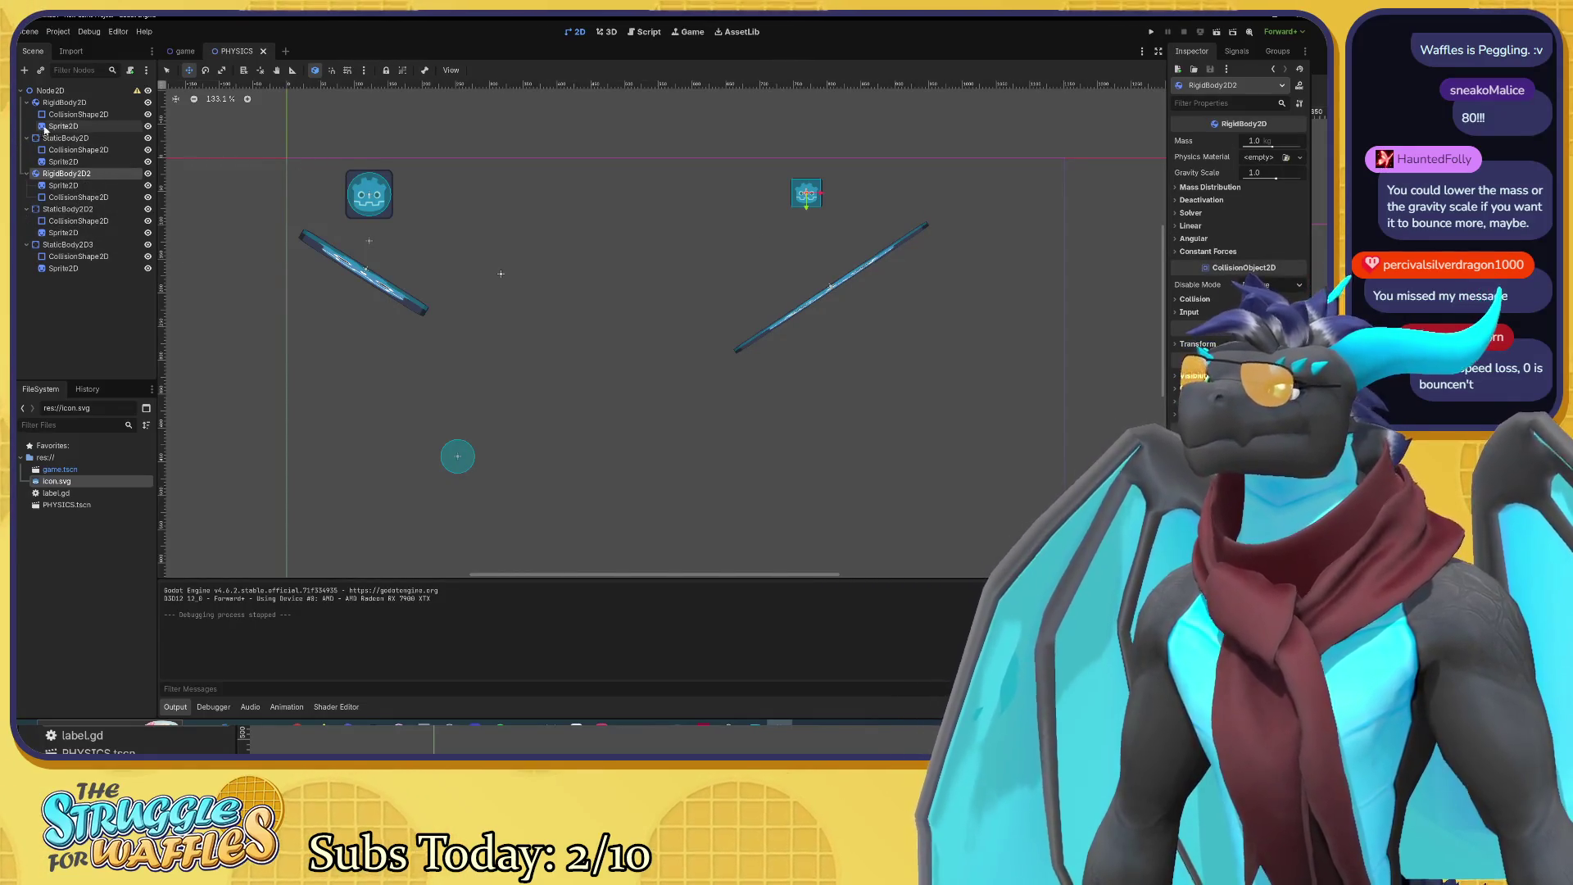
# Step: Give RigidBody2D2 a new PhysicsMaterial with friction 0.35 and run the scene
pyautogui.click(1259, 157)
pyautogui.click(1229, 165)
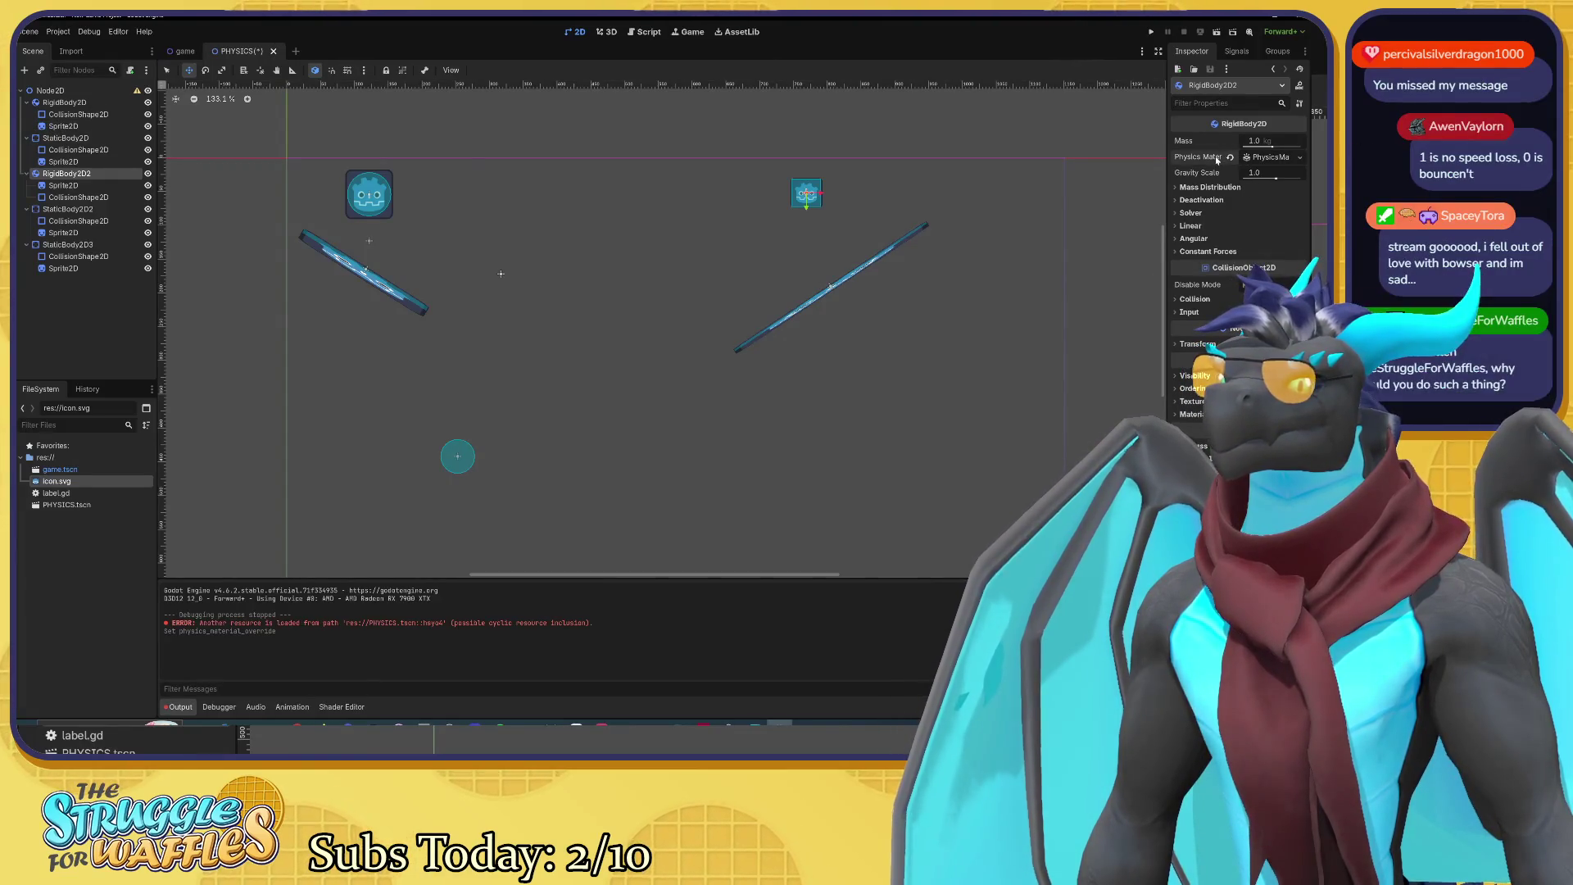
pyautogui.click(1269, 156)
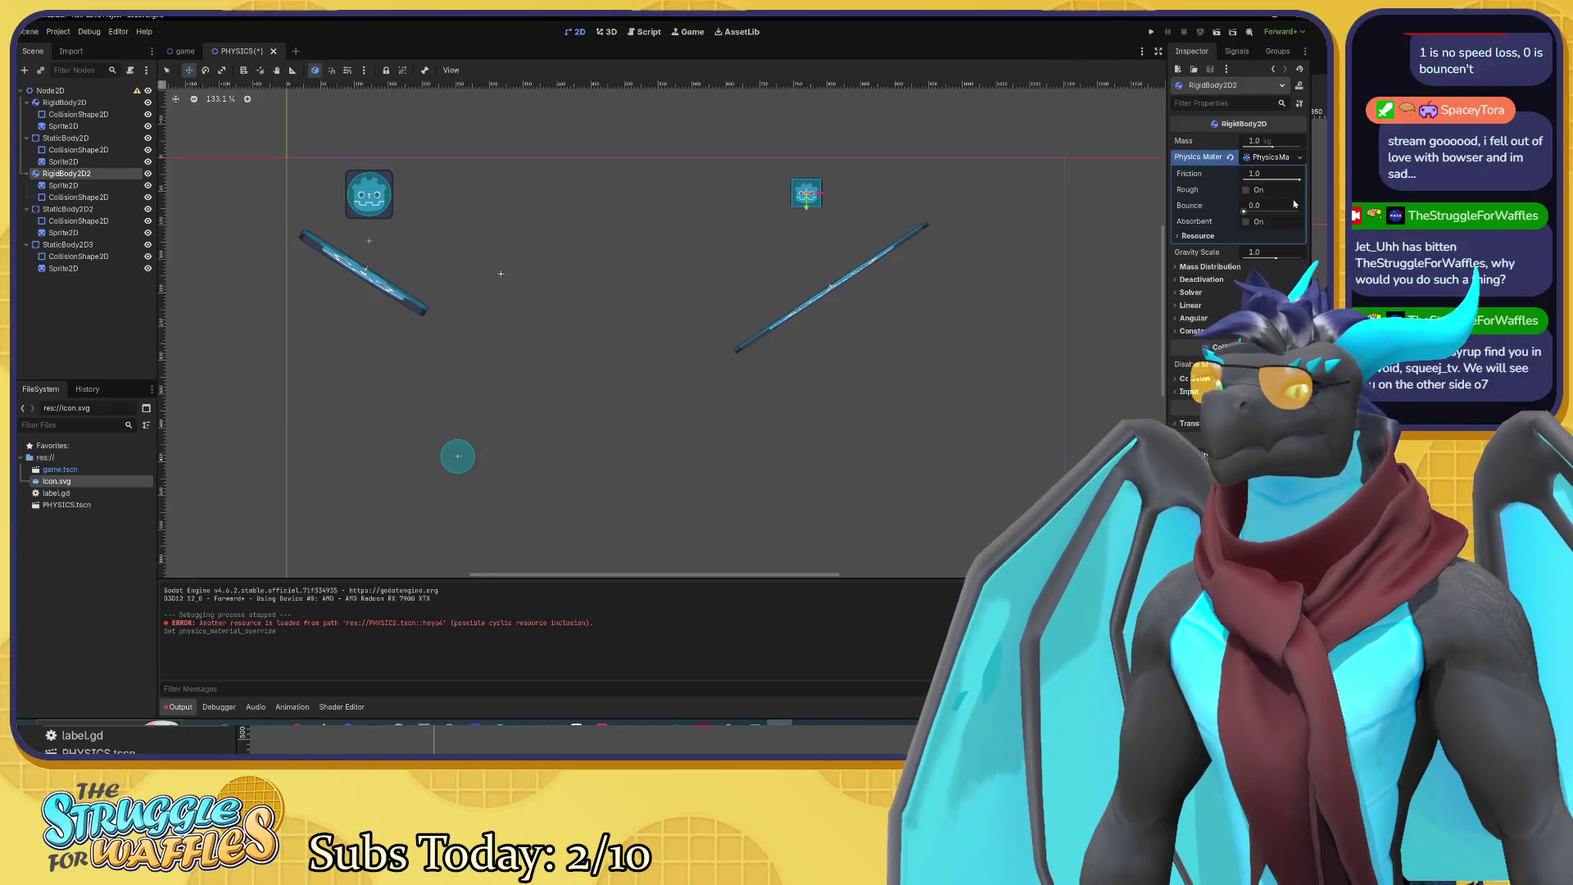
pyautogui.click(1198, 236)
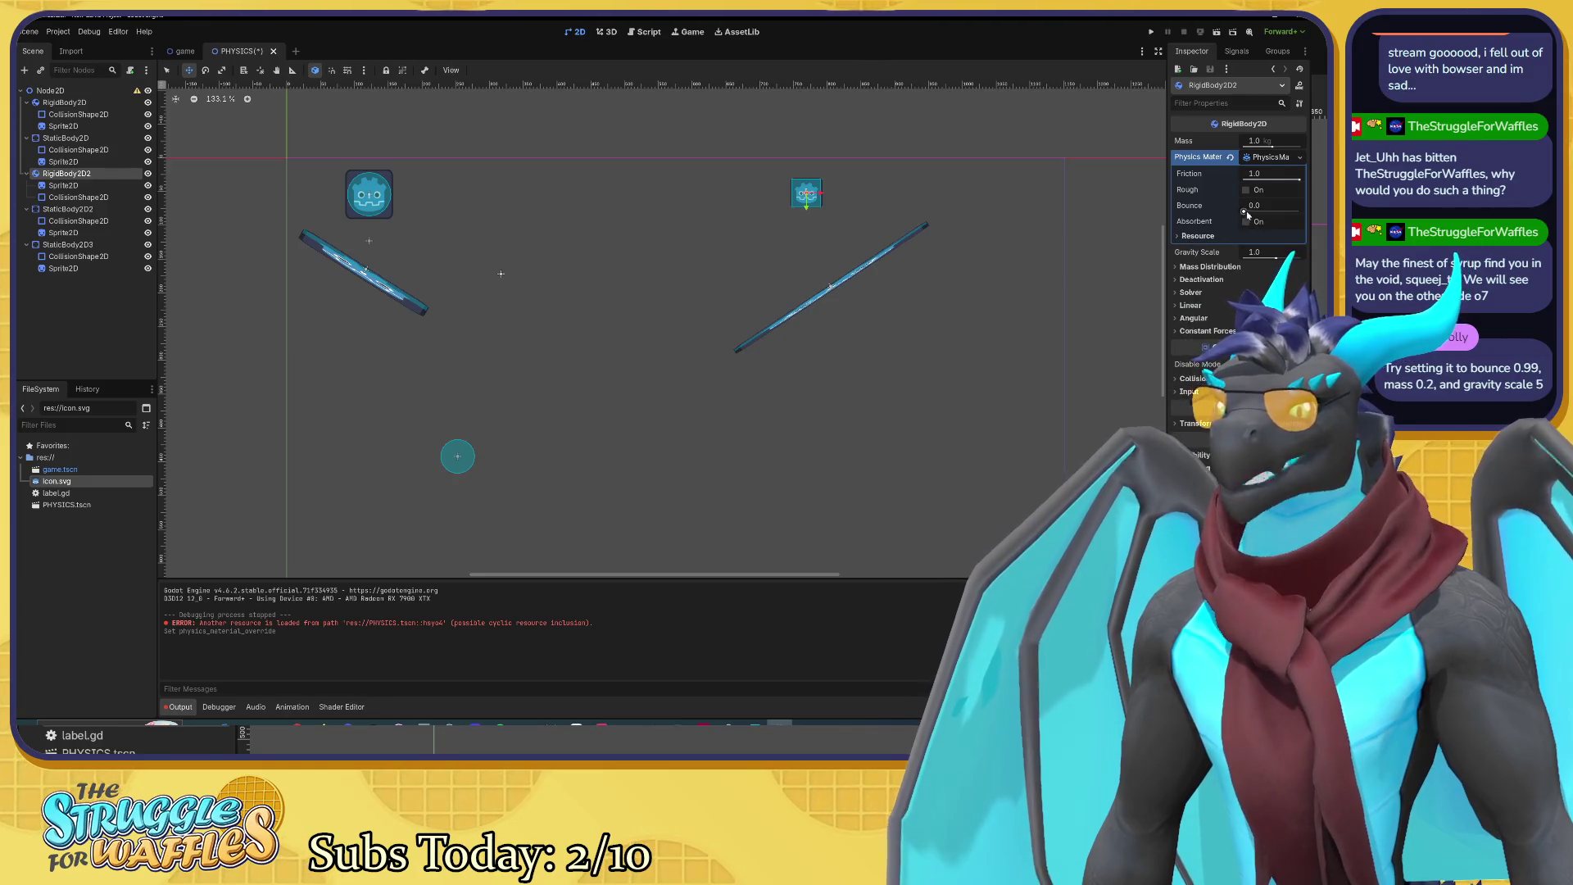
pyautogui.moveTo(1299, 180); pyautogui.dragTo(1262, 181)
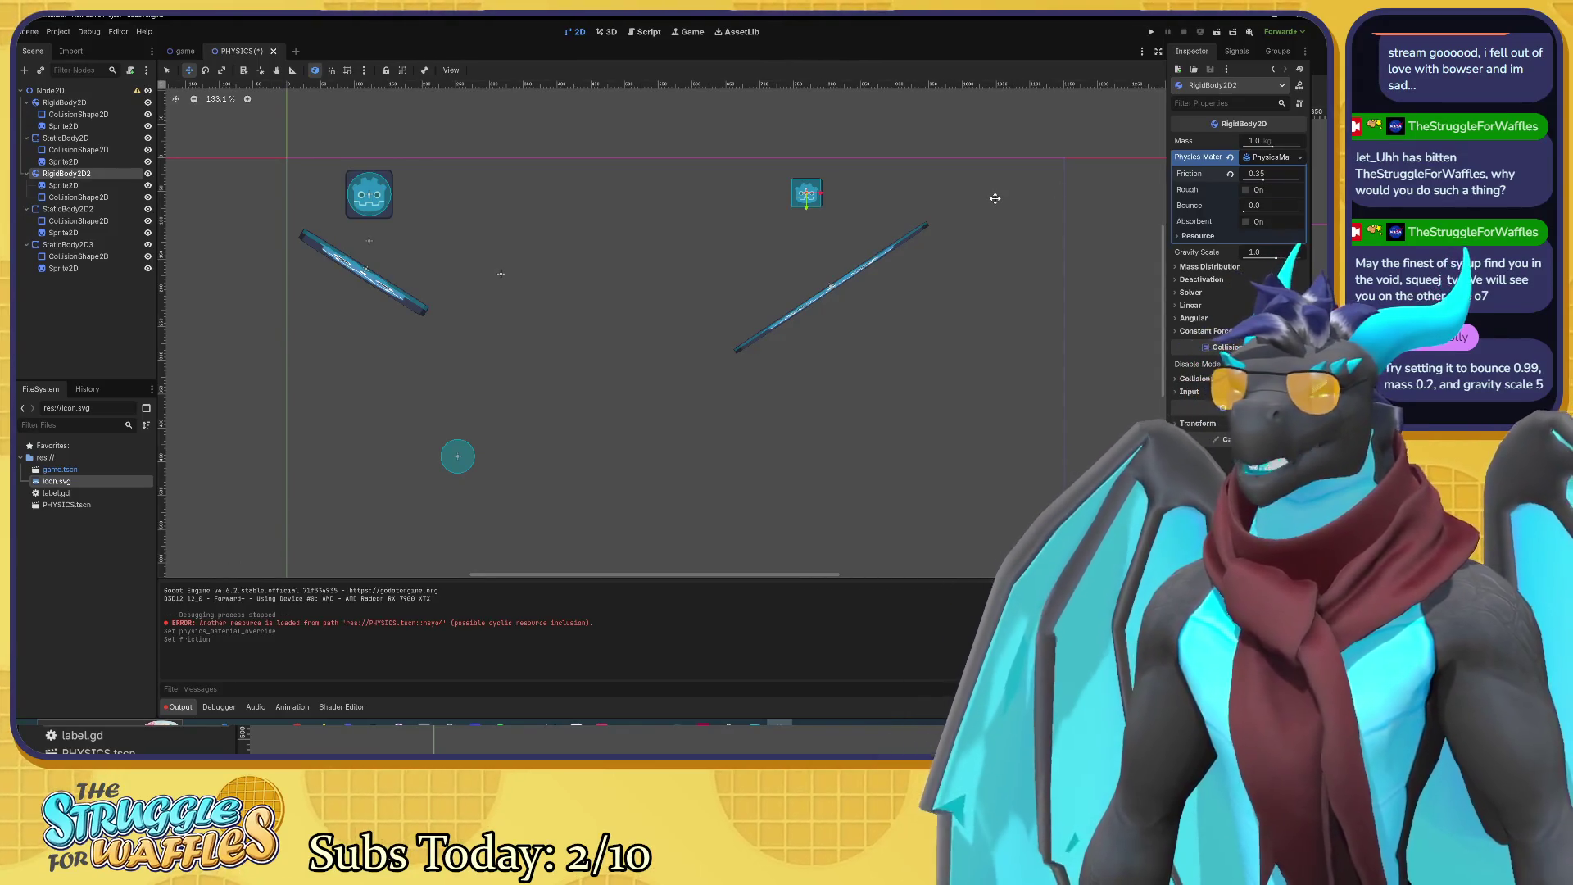
pyautogui.press('F6')
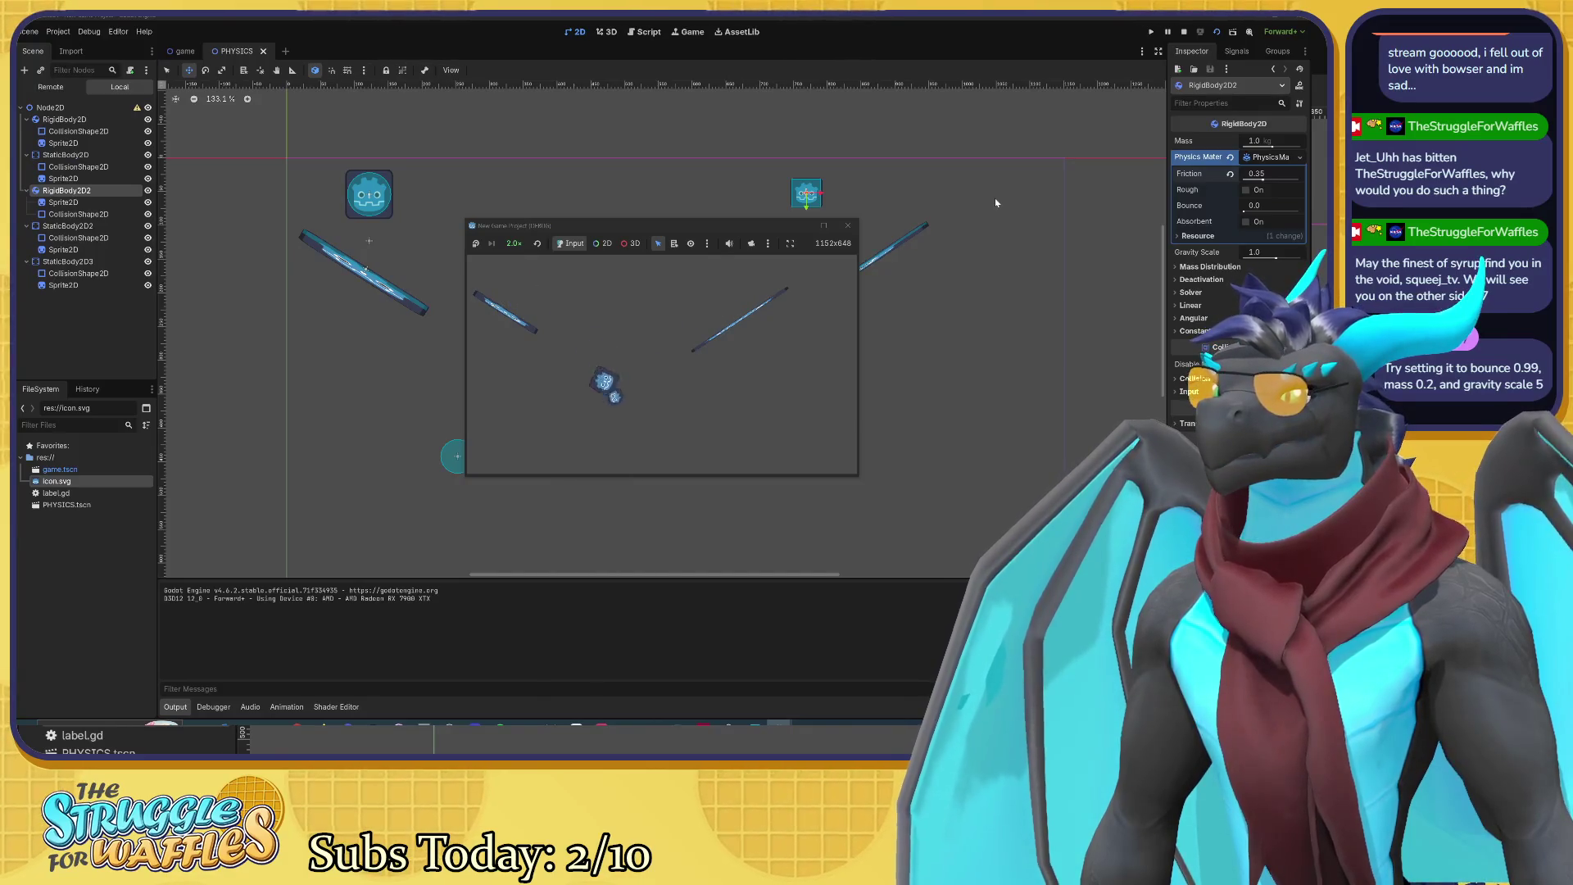
# Step: Set RigidBody2D2's friction to 0 and test-run the scene with it
pyautogui.click(847, 226)
pyautogui.write('0')
pyautogui.press('Return')
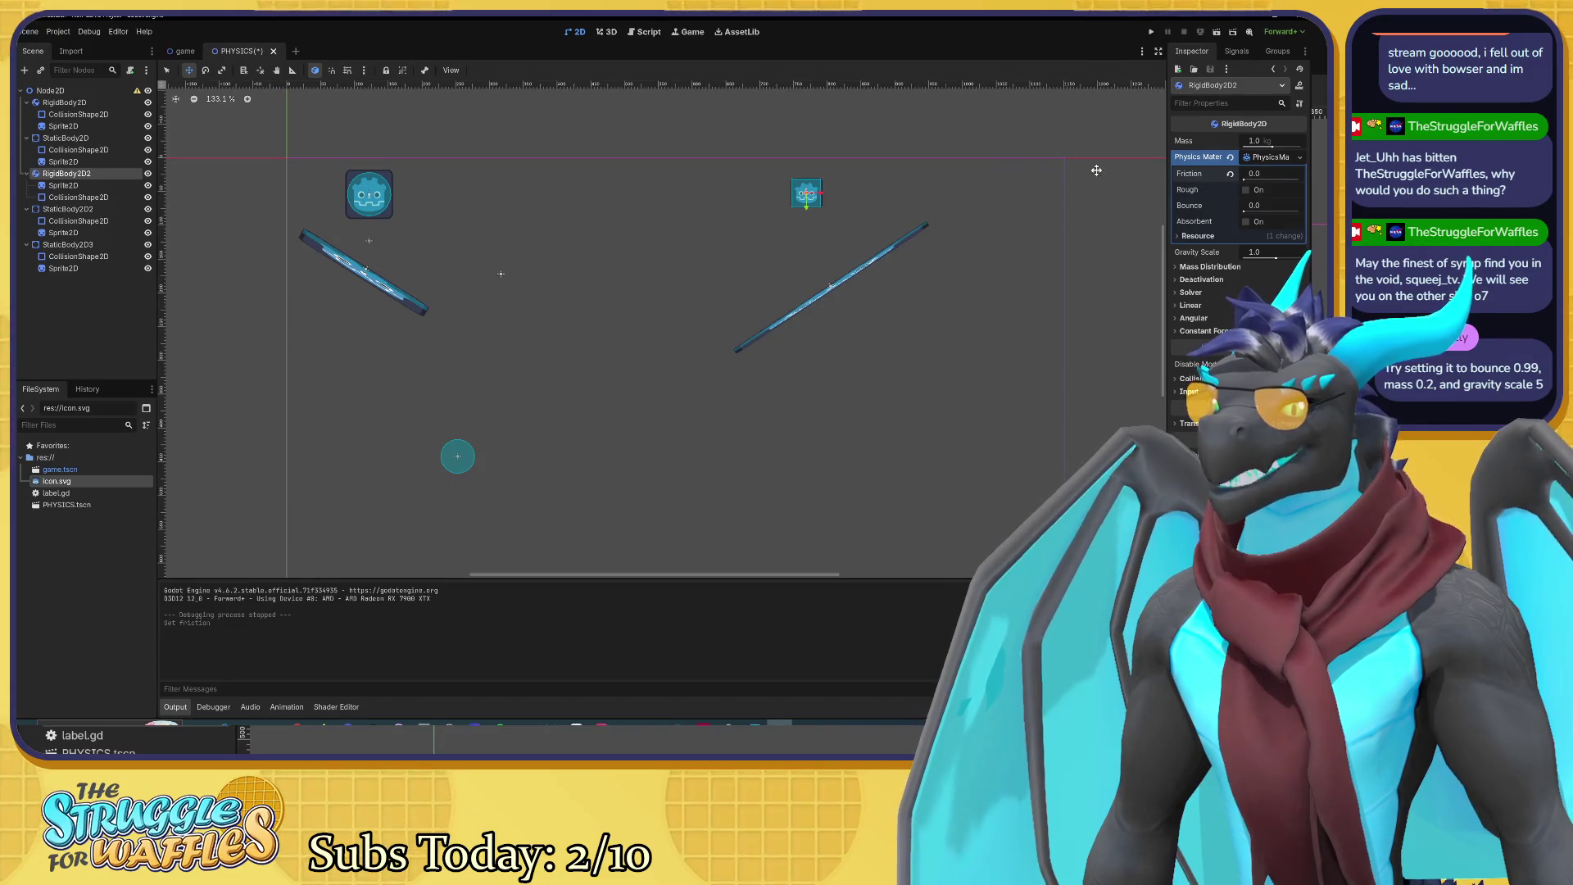
pyautogui.press('F6')
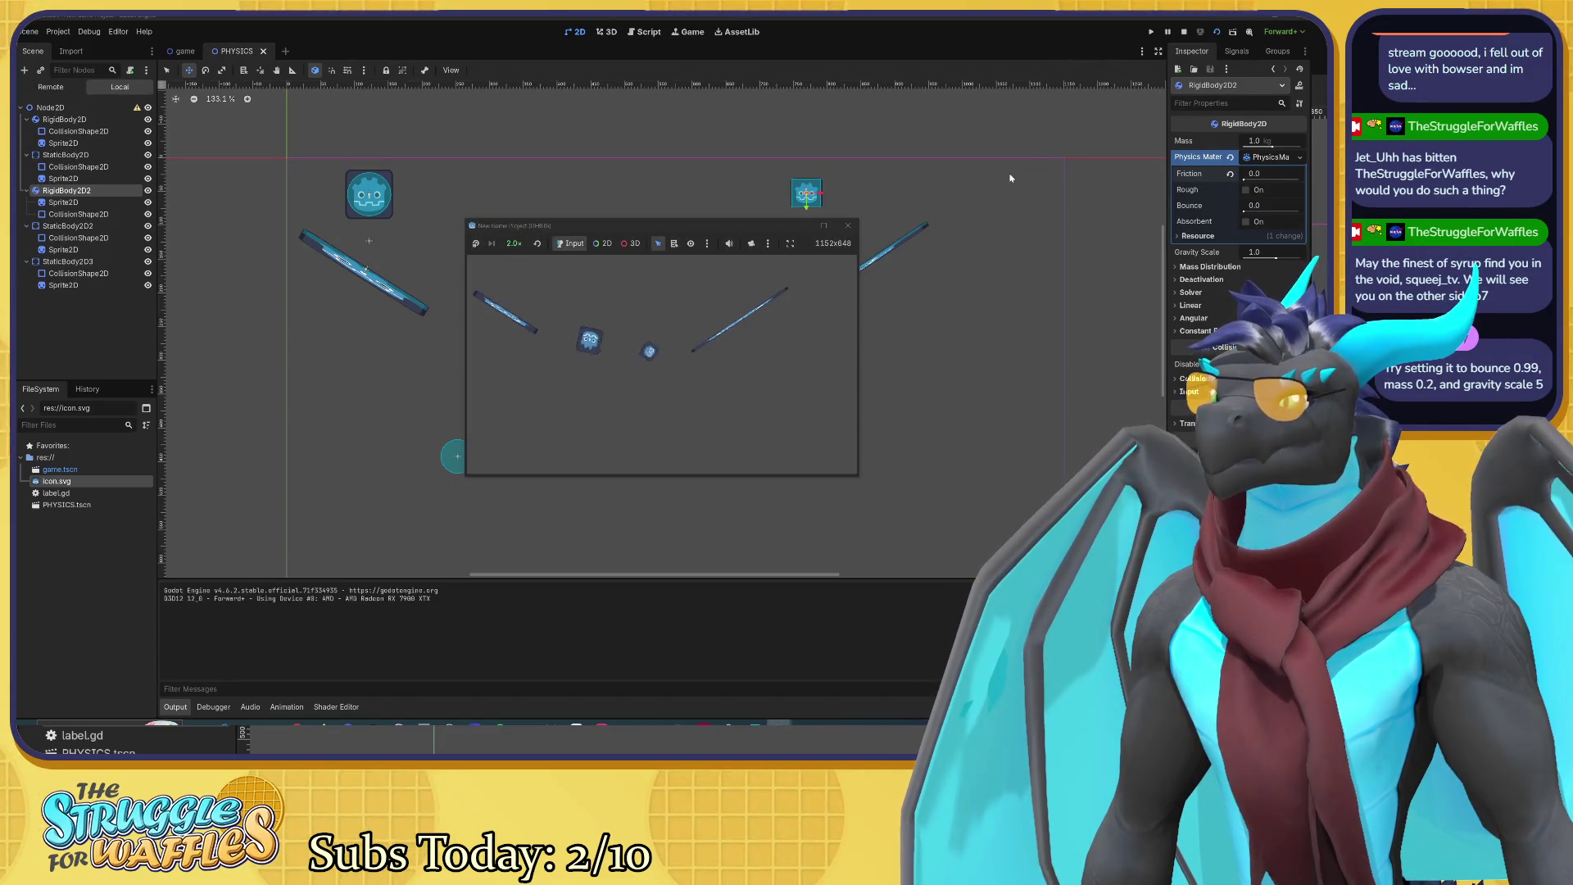
pyautogui.click(848, 226)
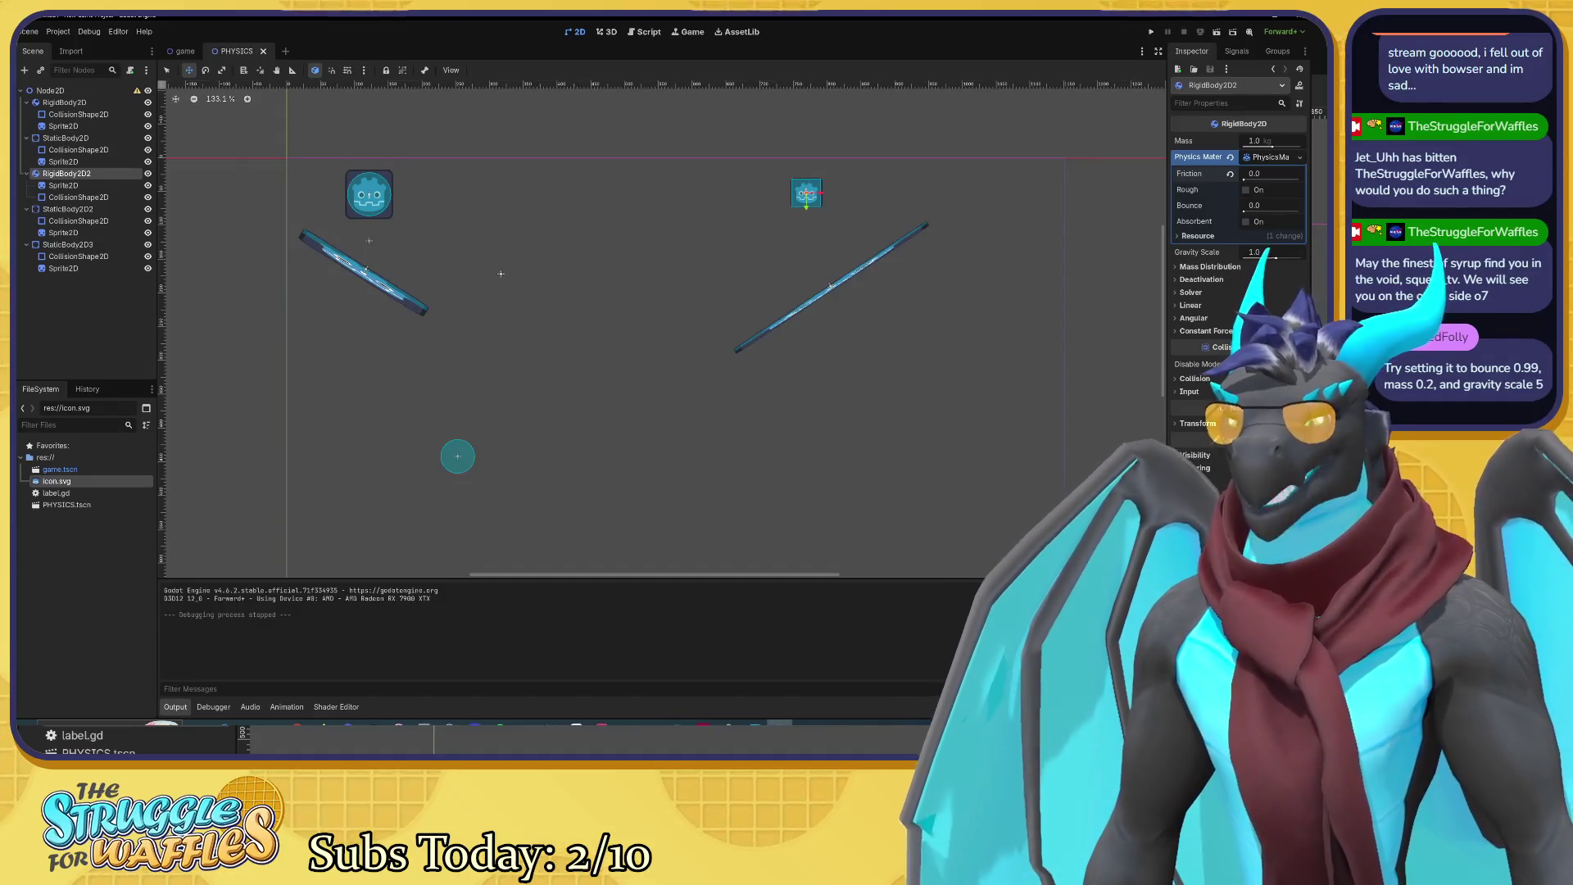
# Step: Raise the second box's friction to 1.0 and run the scene to test it
pyautogui.click(1246, 190)
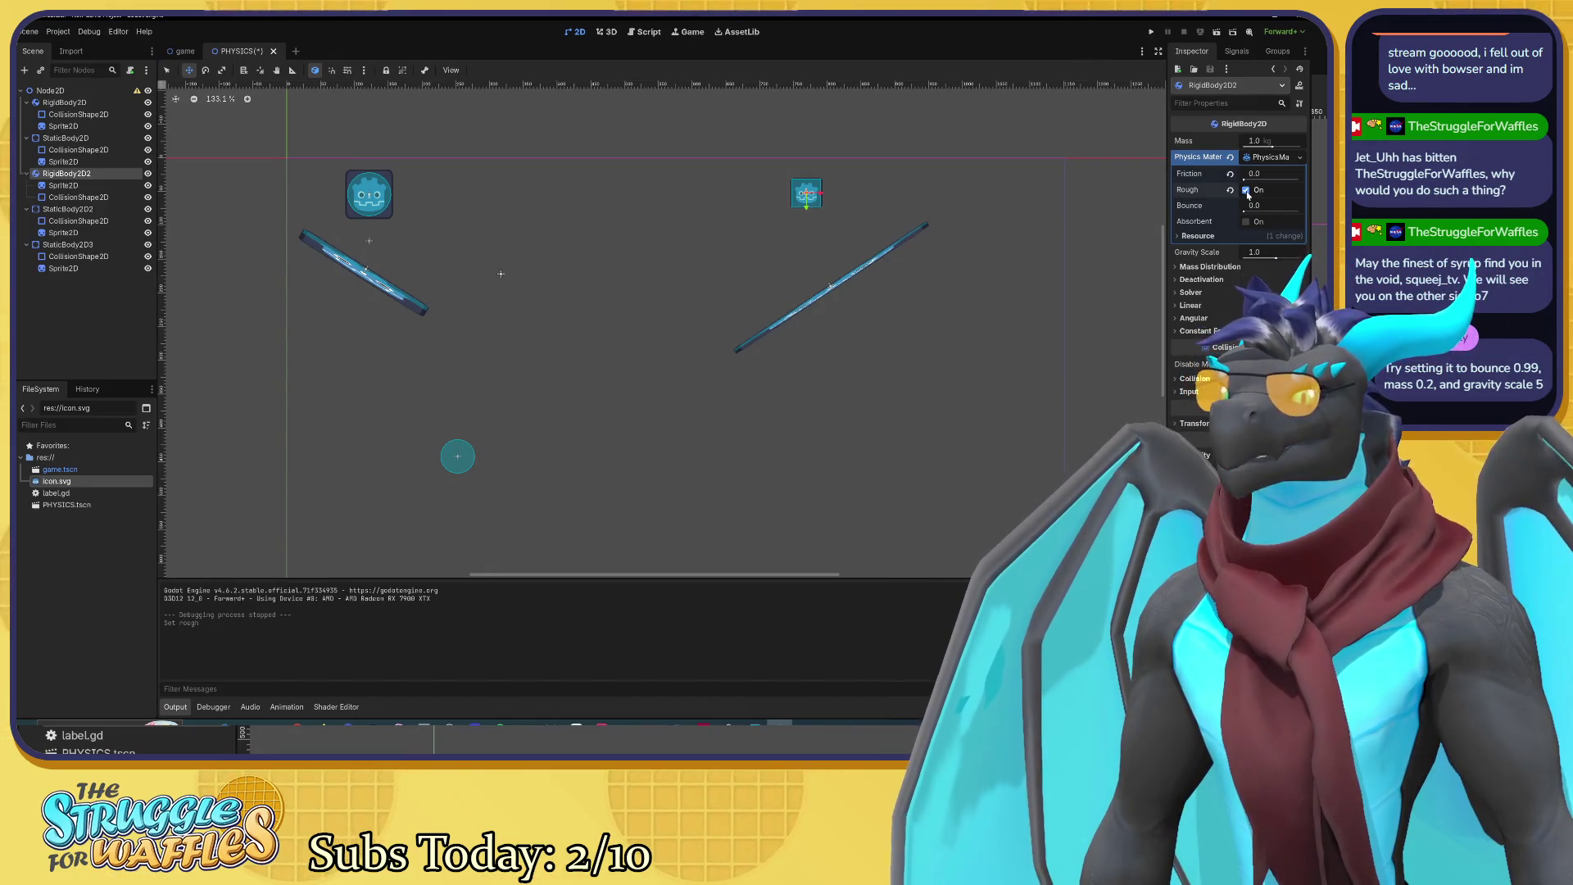
pyautogui.click(1185, 237)
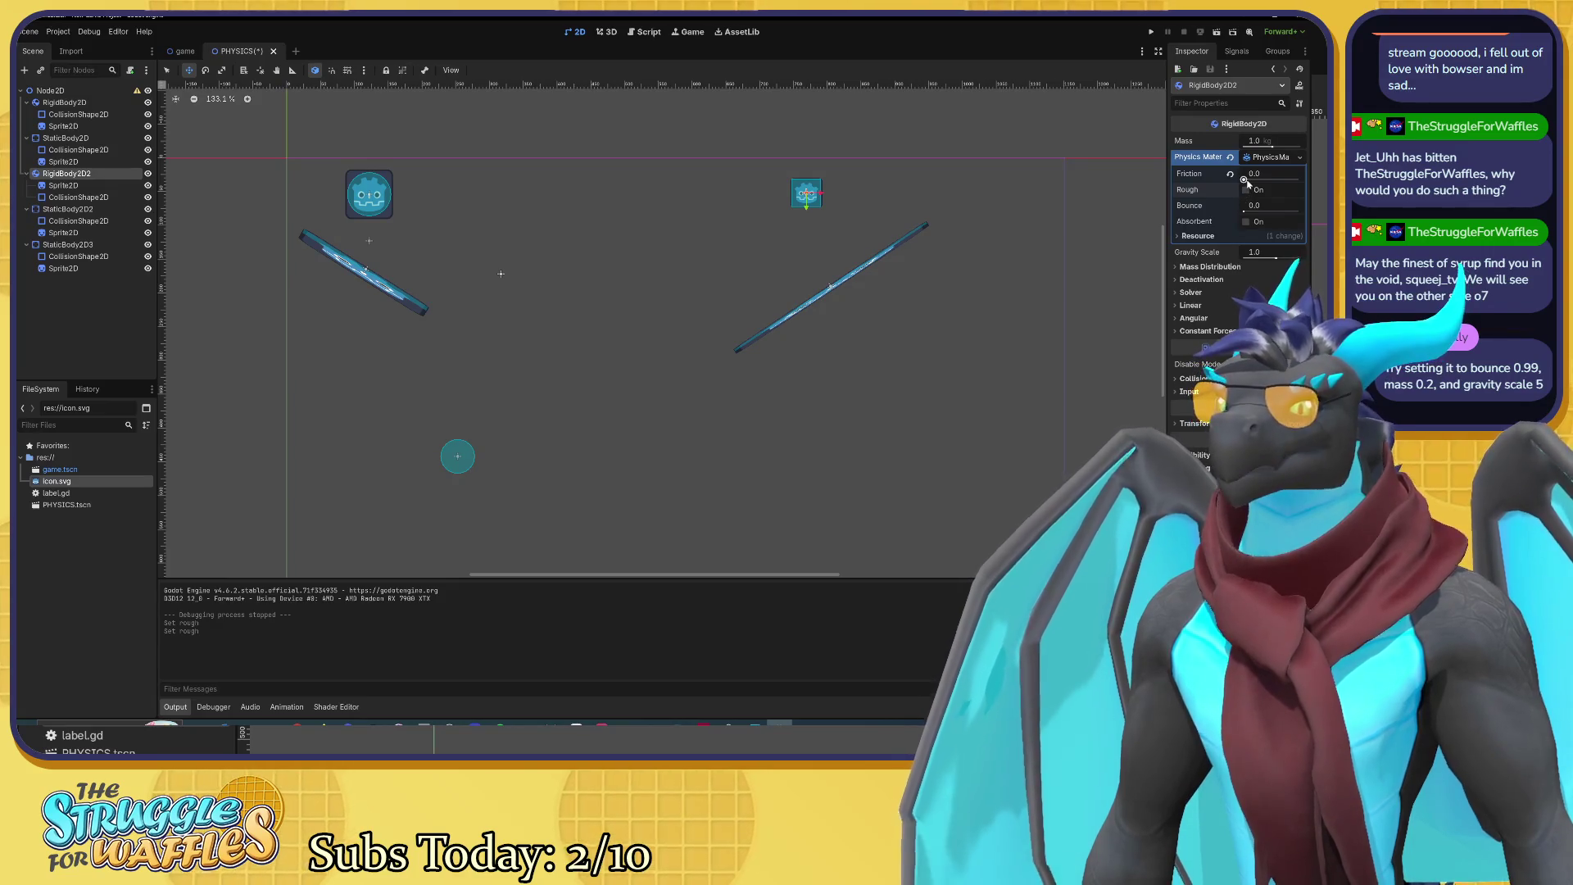
pyautogui.moveTo(1244, 180); pyautogui.dragTo(1302, 179)
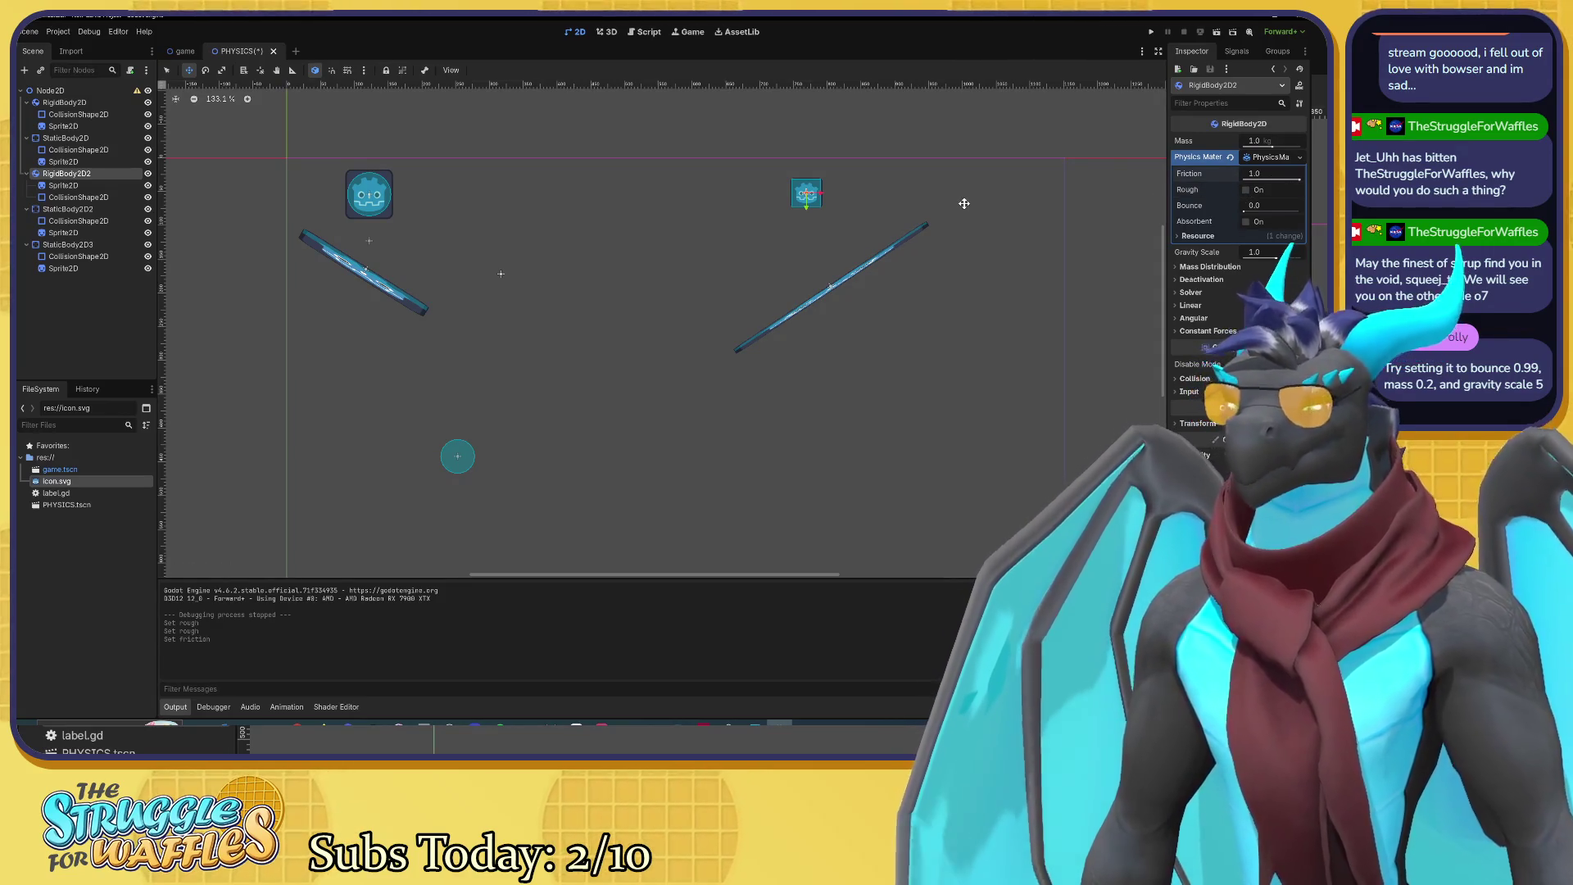
pyautogui.press('F6')
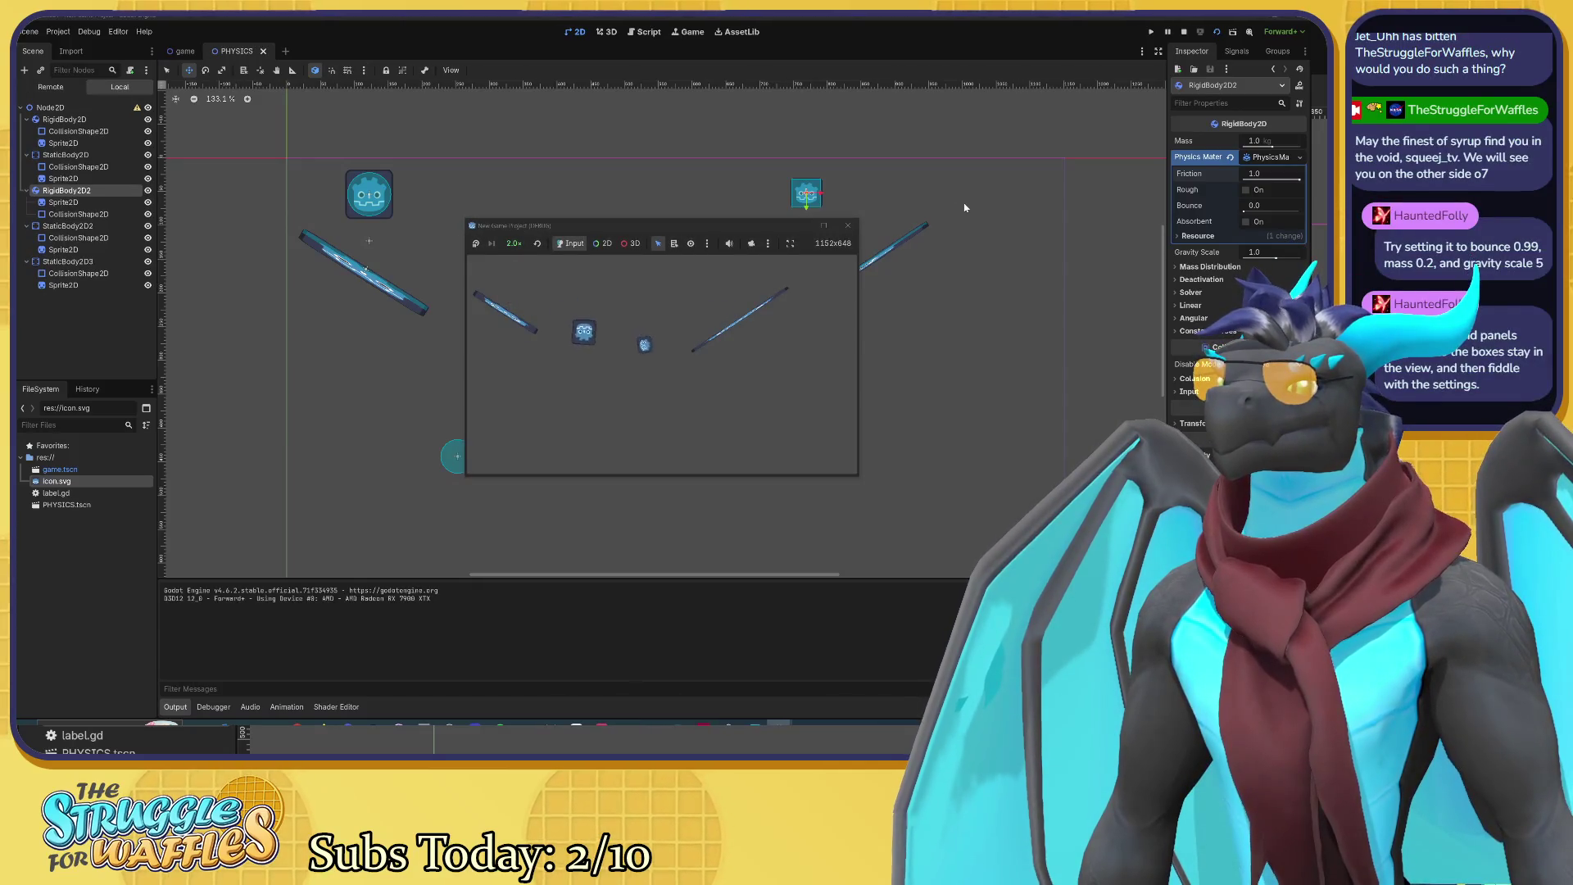
# Step: Close the test game and lower the box's friction to 0.05
pyautogui.click(847, 226)
pyautogui.moveTo(1299, 179); pyautogui.dragTo(1247, 180)
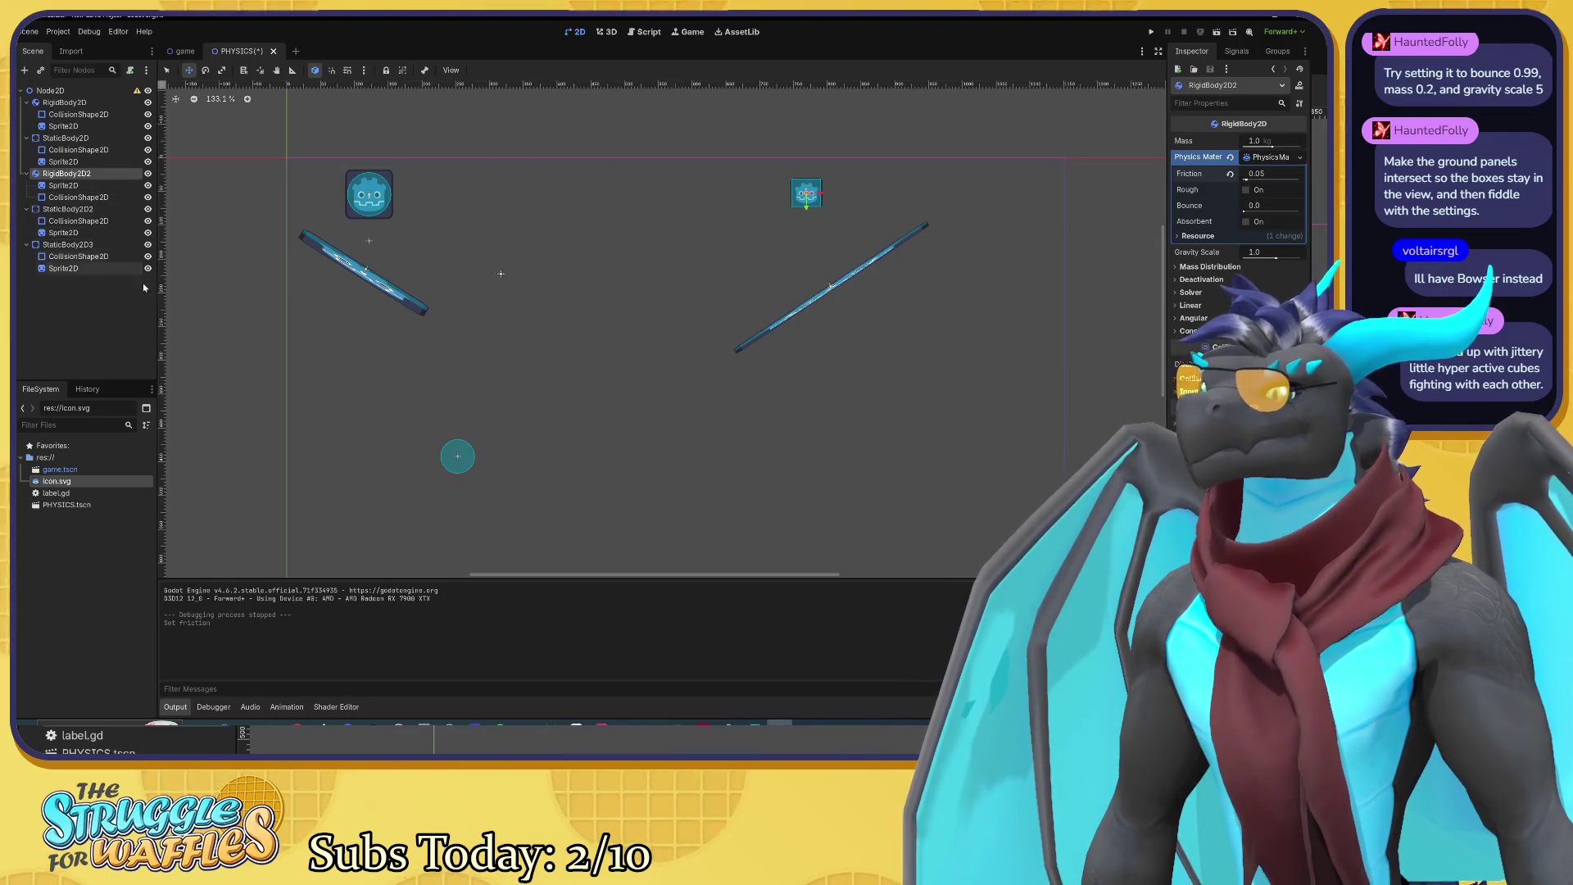
pyautogui.scroll(-3, 627, 418)
# Step: Move RigidBody2D to about (-175, -37) above the left slanted platform
pyautogui.moveTo(635, 408); pyautogui.dragTo(584, 316)
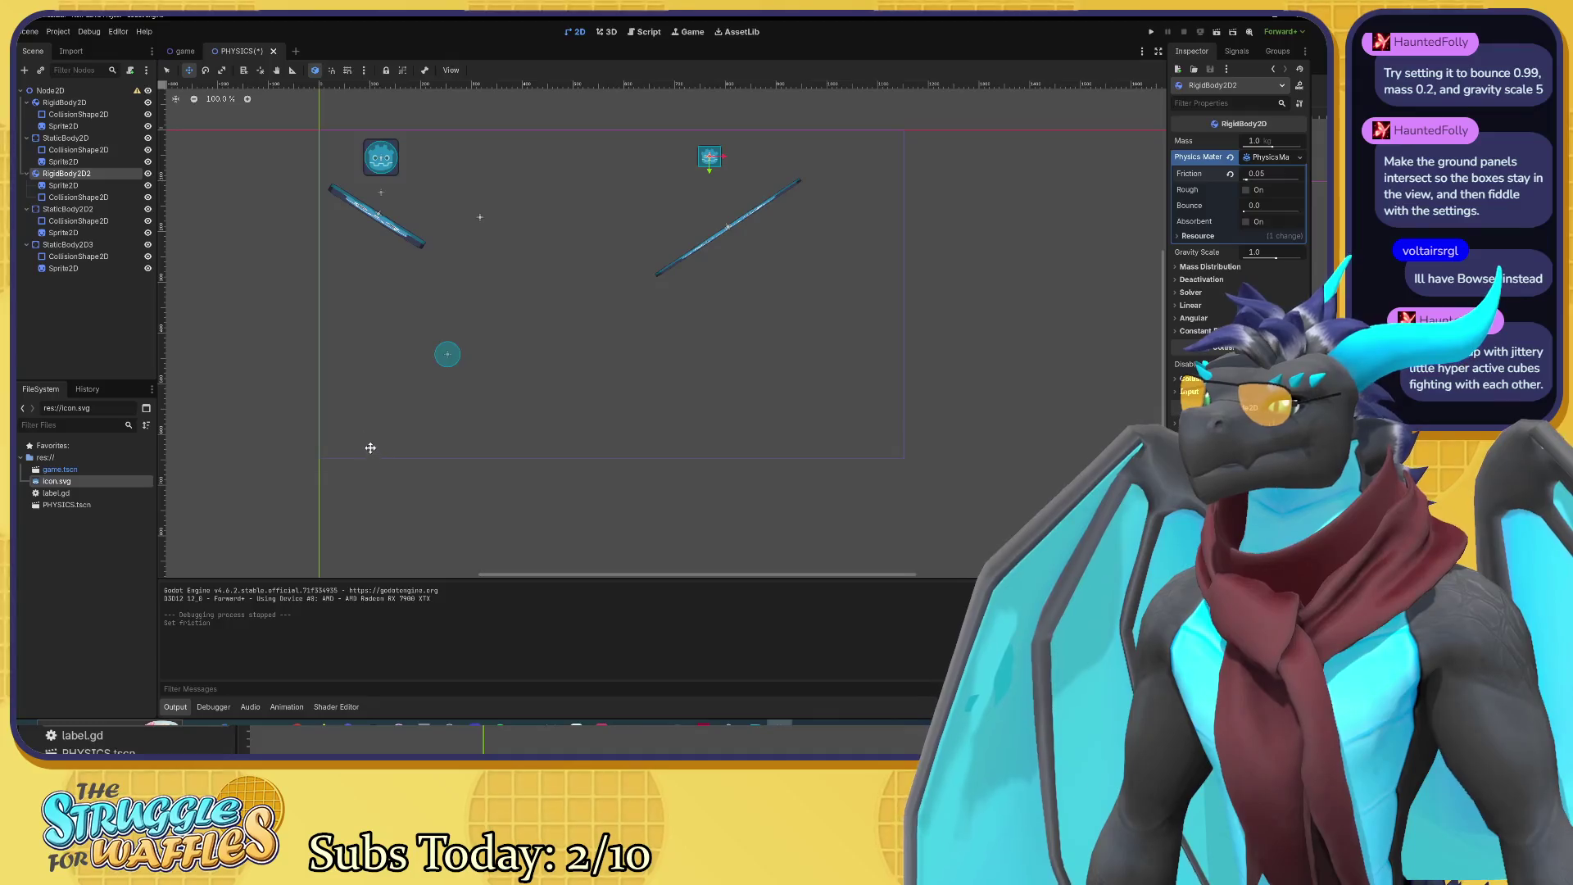
pyautogui.click(111, 211)
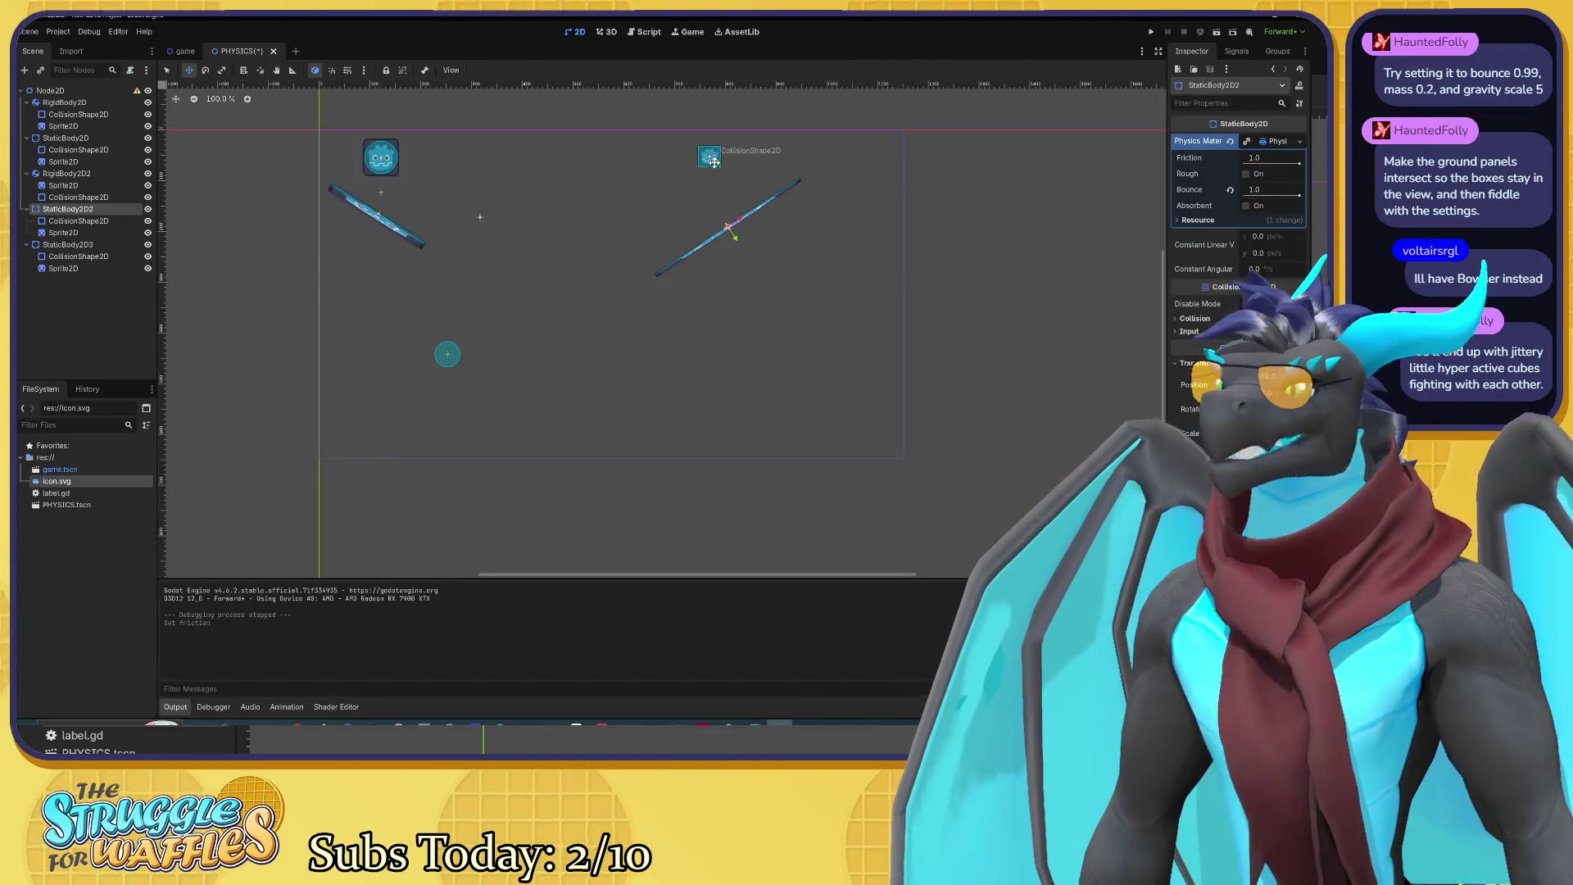
pyautogui.click(78, 104)
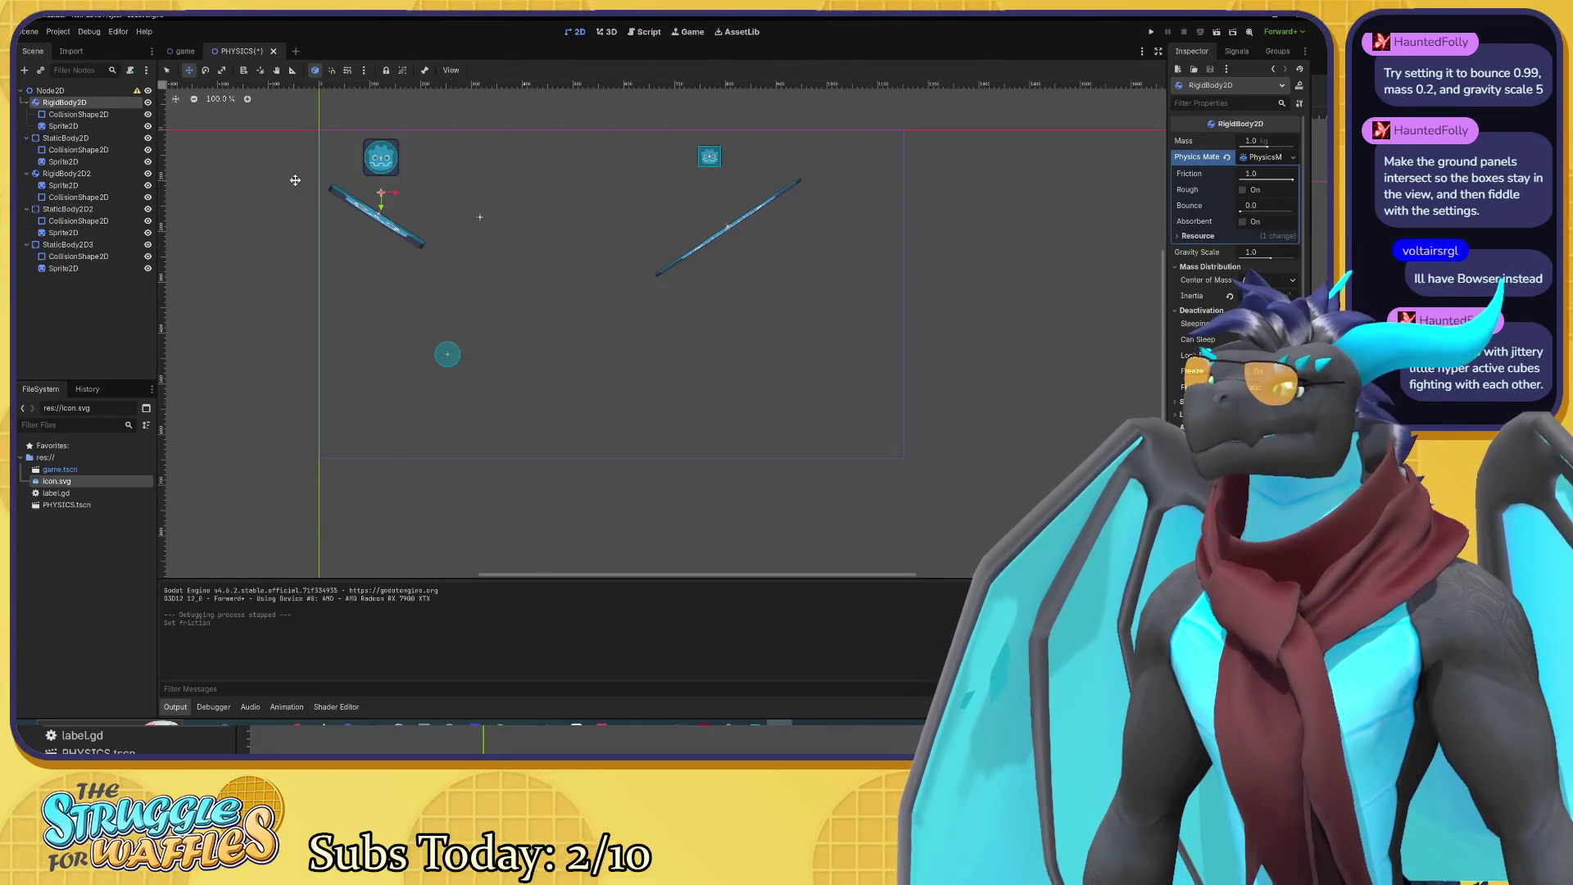
pyautogui.scroll(5, 410, 201)
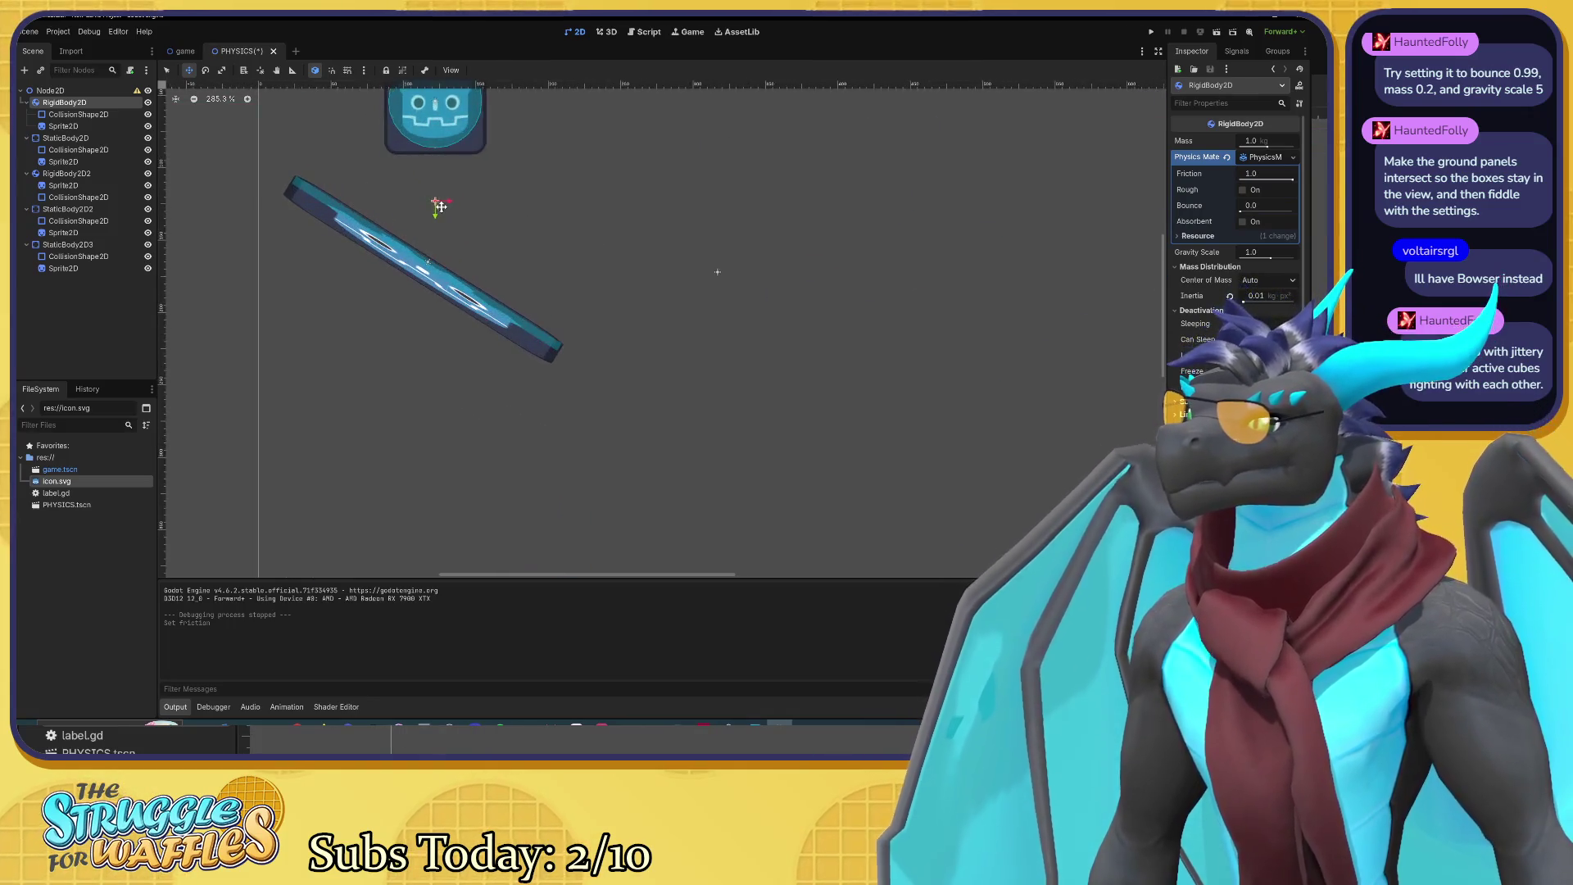
pyautogui.moveTo(440, 207); pyautogui.dragTo(453, 223)
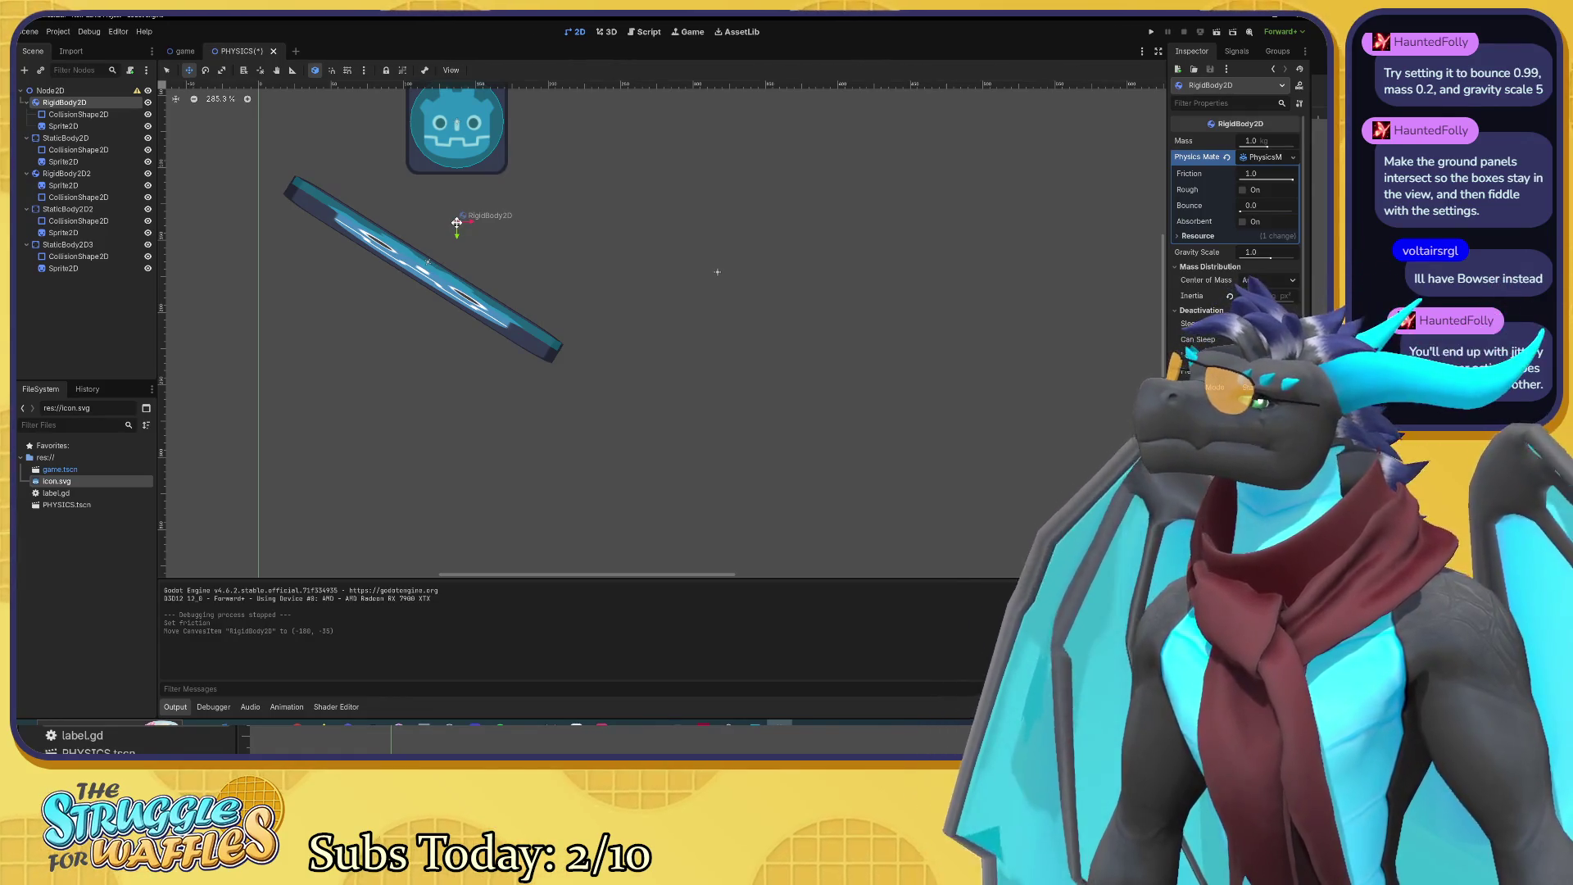
pyautogui.moveTo(457, 222); pyautogui.dragTo(168, 190)
pyautogui.click(66, 173)
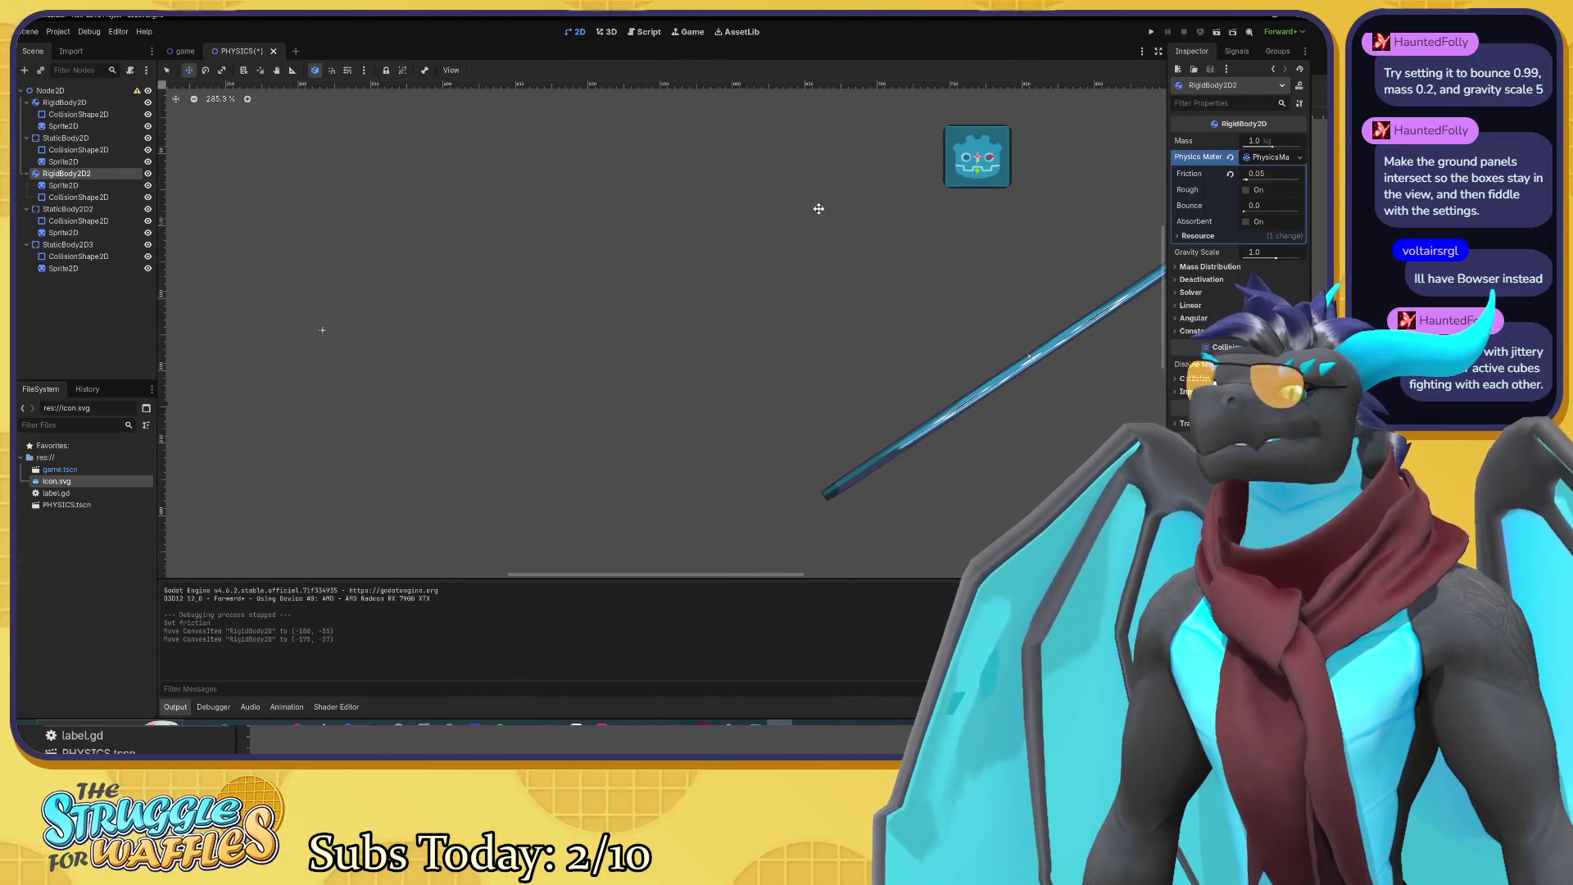
pyautogui.moveTo(818, 208); pyautogui.dragTo(233, 293)
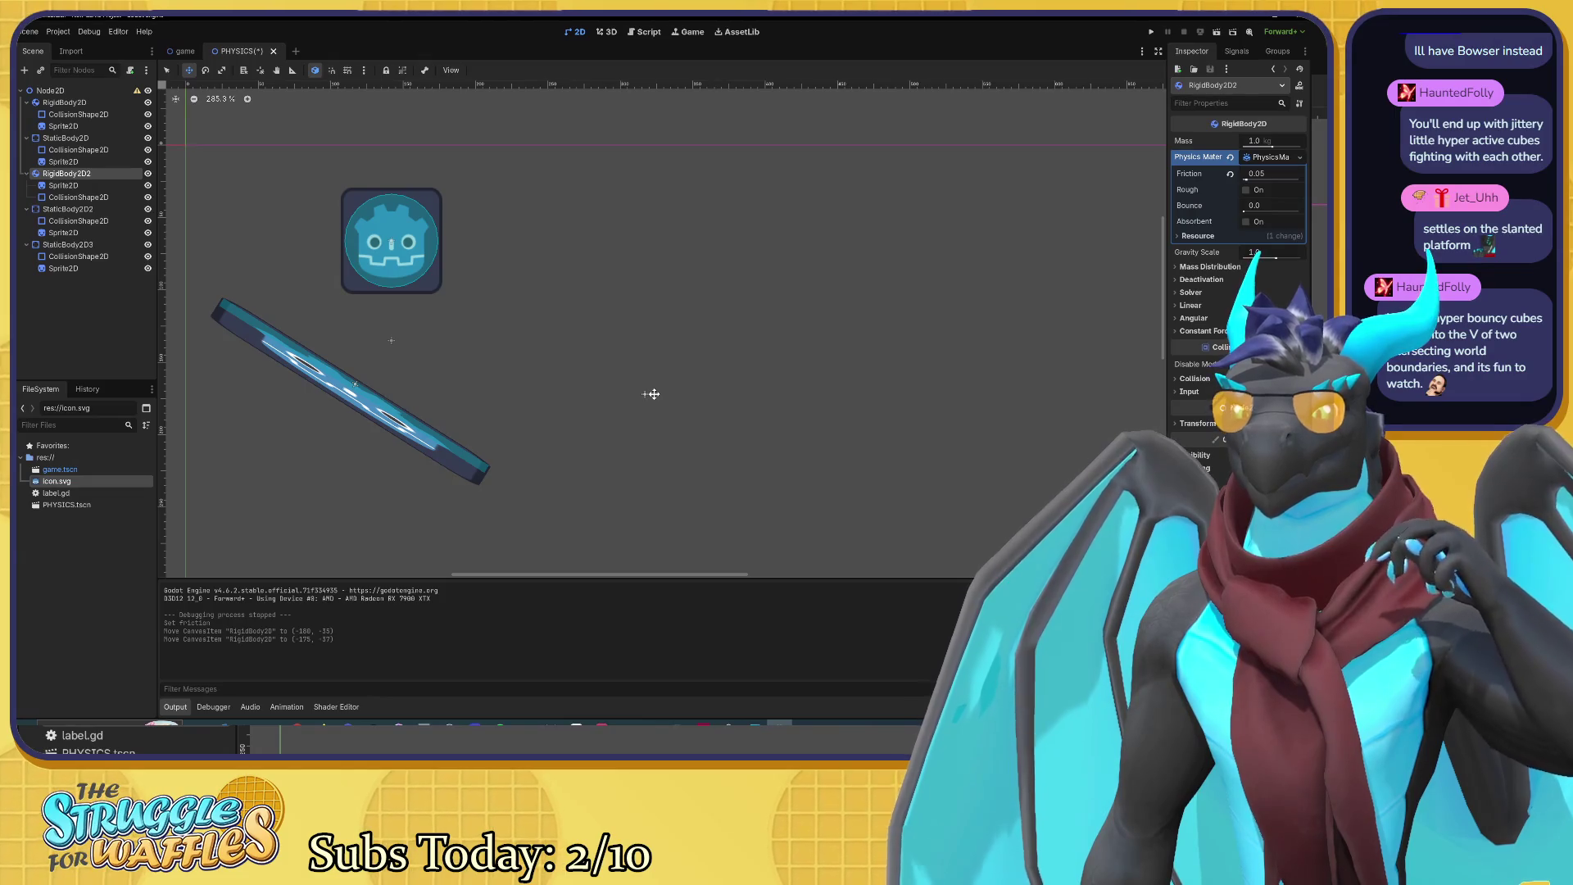
# Step: Drag StaticBody2D3's collision circle right to about (119, 107) and select its Sprite2D
pyautogui.scroll(-4, 645, 391)
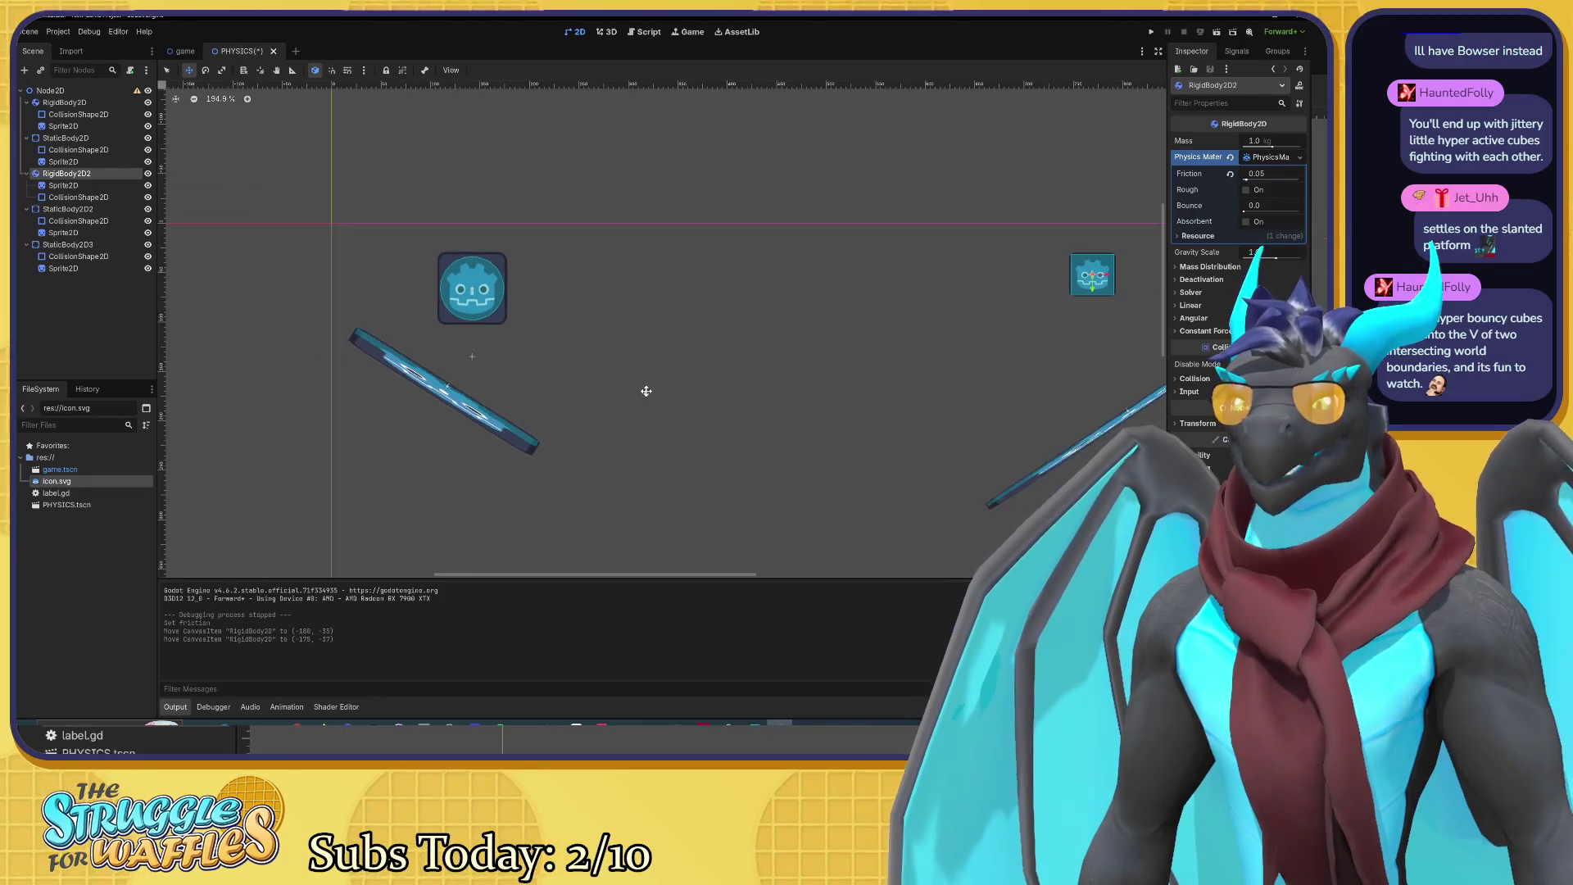
pyautogui.moveTo(645, 391); pyautogui.dragTo(544, 285)
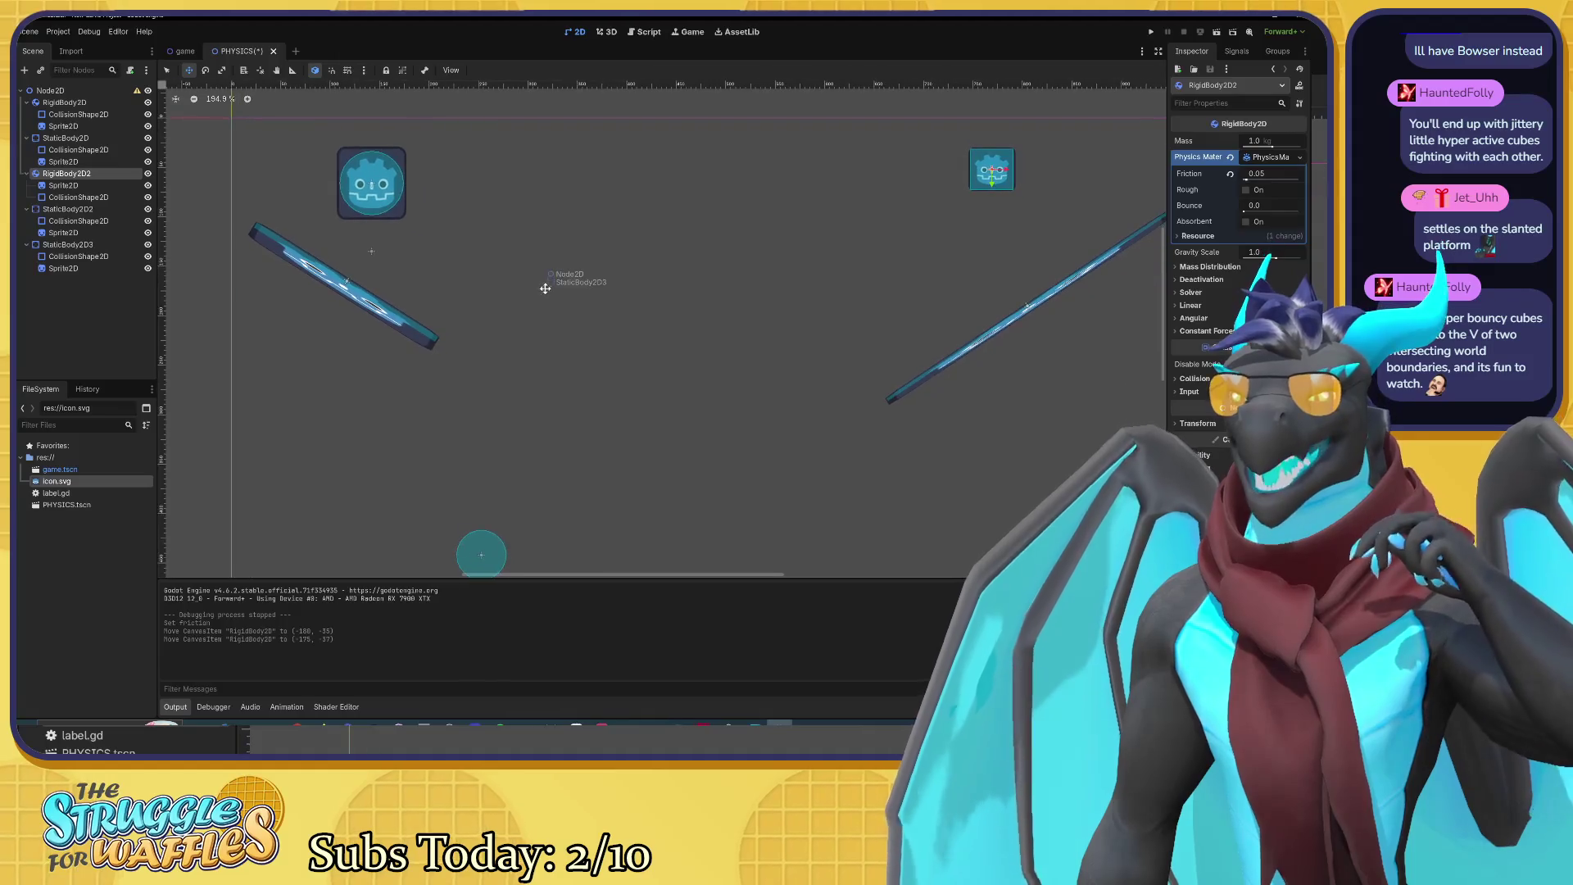
pyautogui.moveTo(544, 378); pyautogui.dragTo(517, 284)
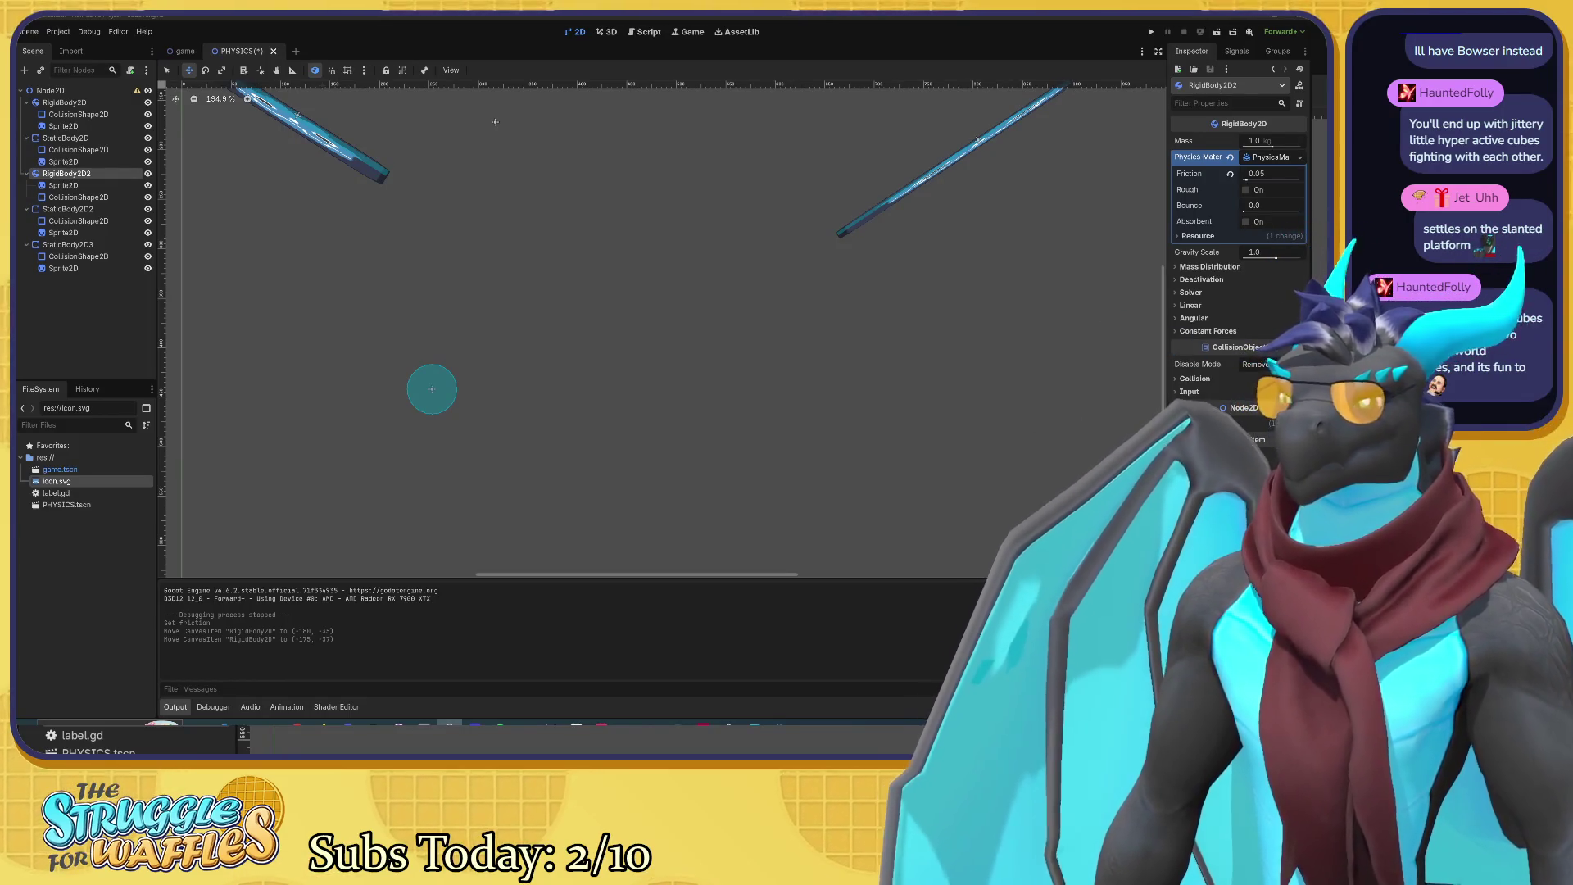
pyautogui.scroll(-2, 669, 389)
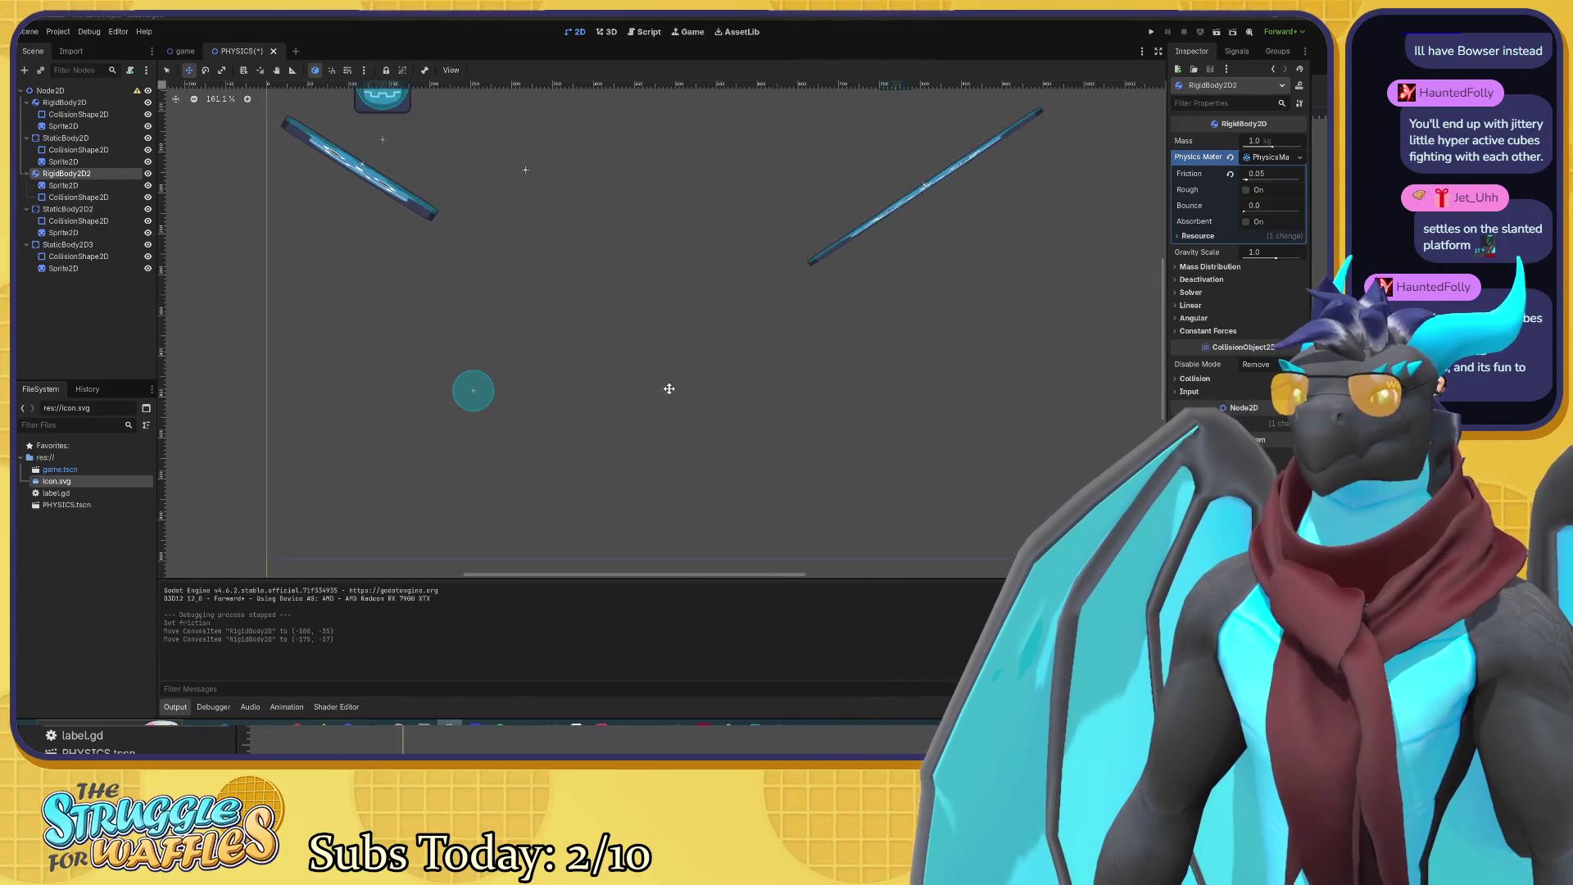
pyautogui.scroll(-2, 651, 379)
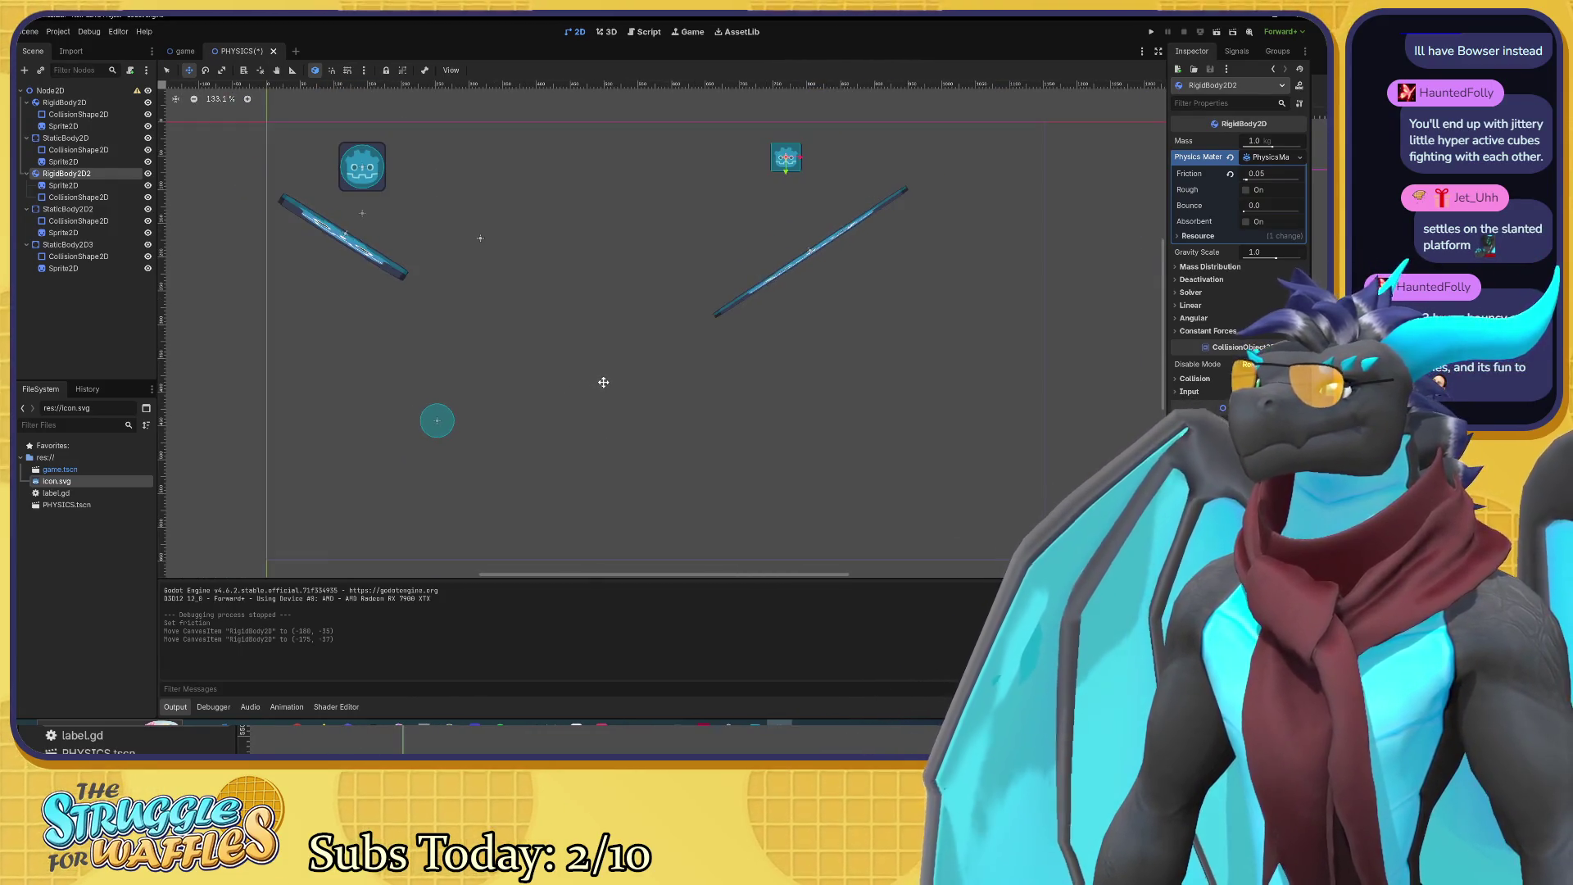
pyautogui.scroll(-2, 603, 382)
pyautogui.scroll(-1, 618, 344)
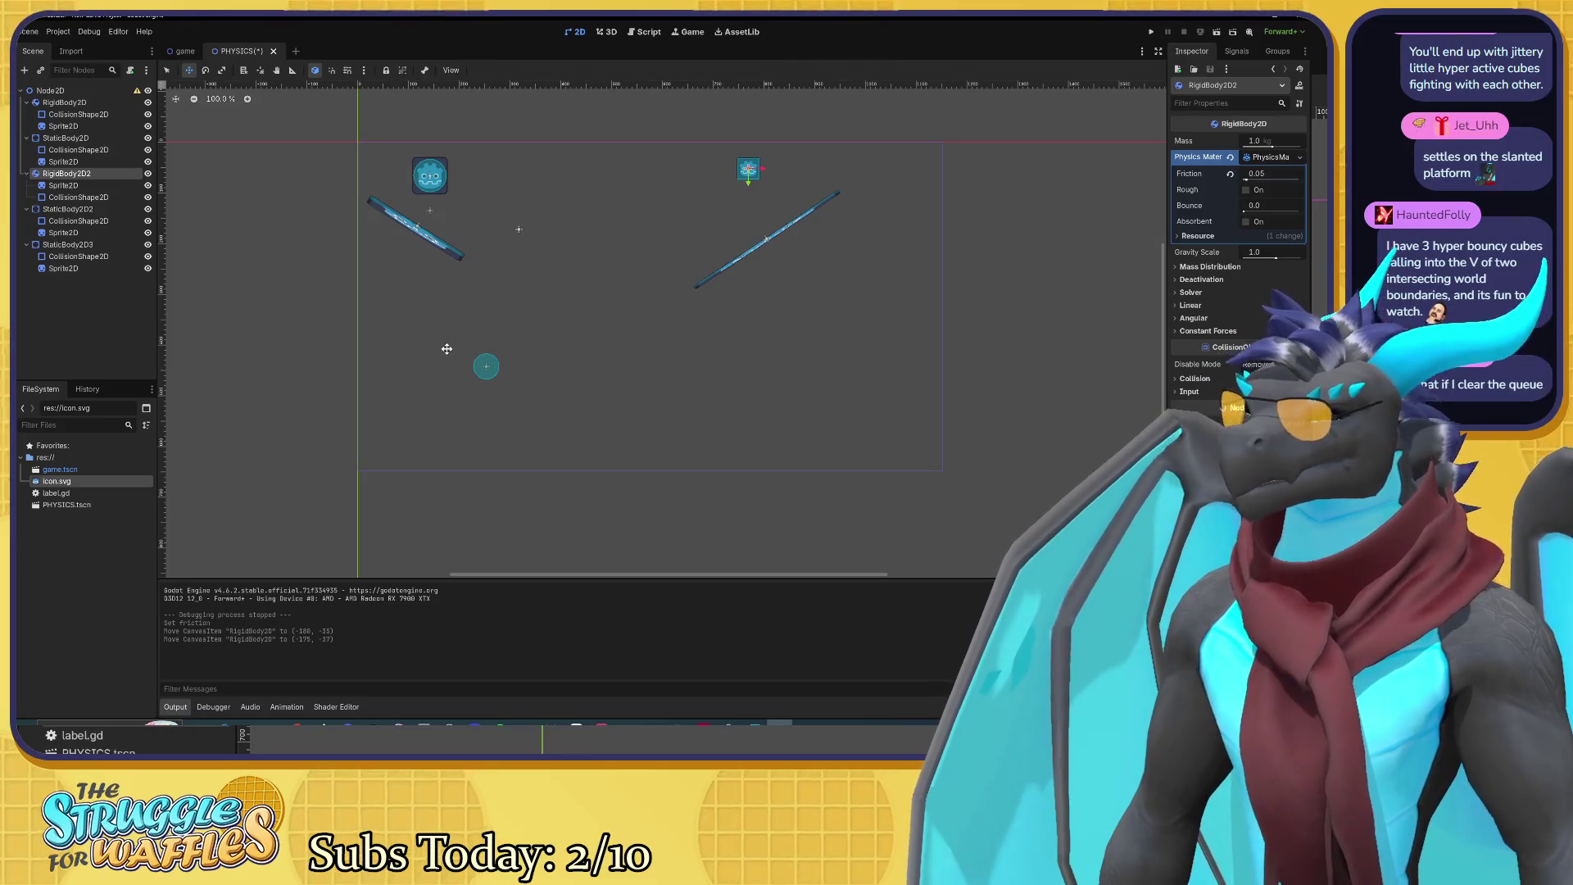
pyautogui.press('q')
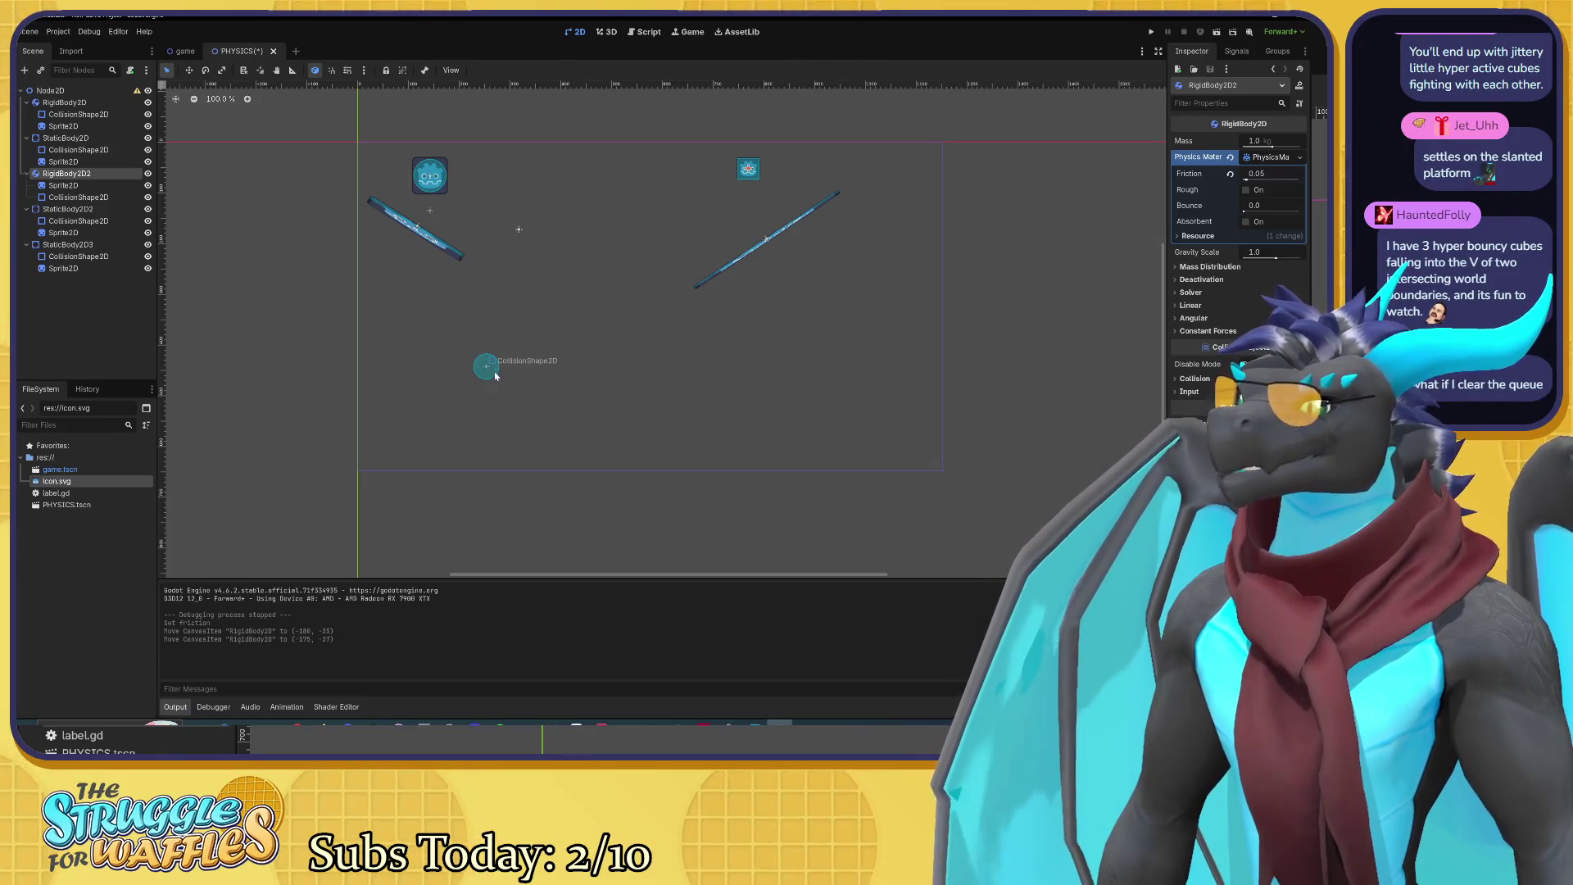
pyautogui.moveTo(486, 366)
pyautogui.mouseDown()
pyautogui.moveTo(619, 366)
pyautogui.moveTo(565, 367)
pyautogui.moveTo(589, 374)
pyautogui.mouseUp()
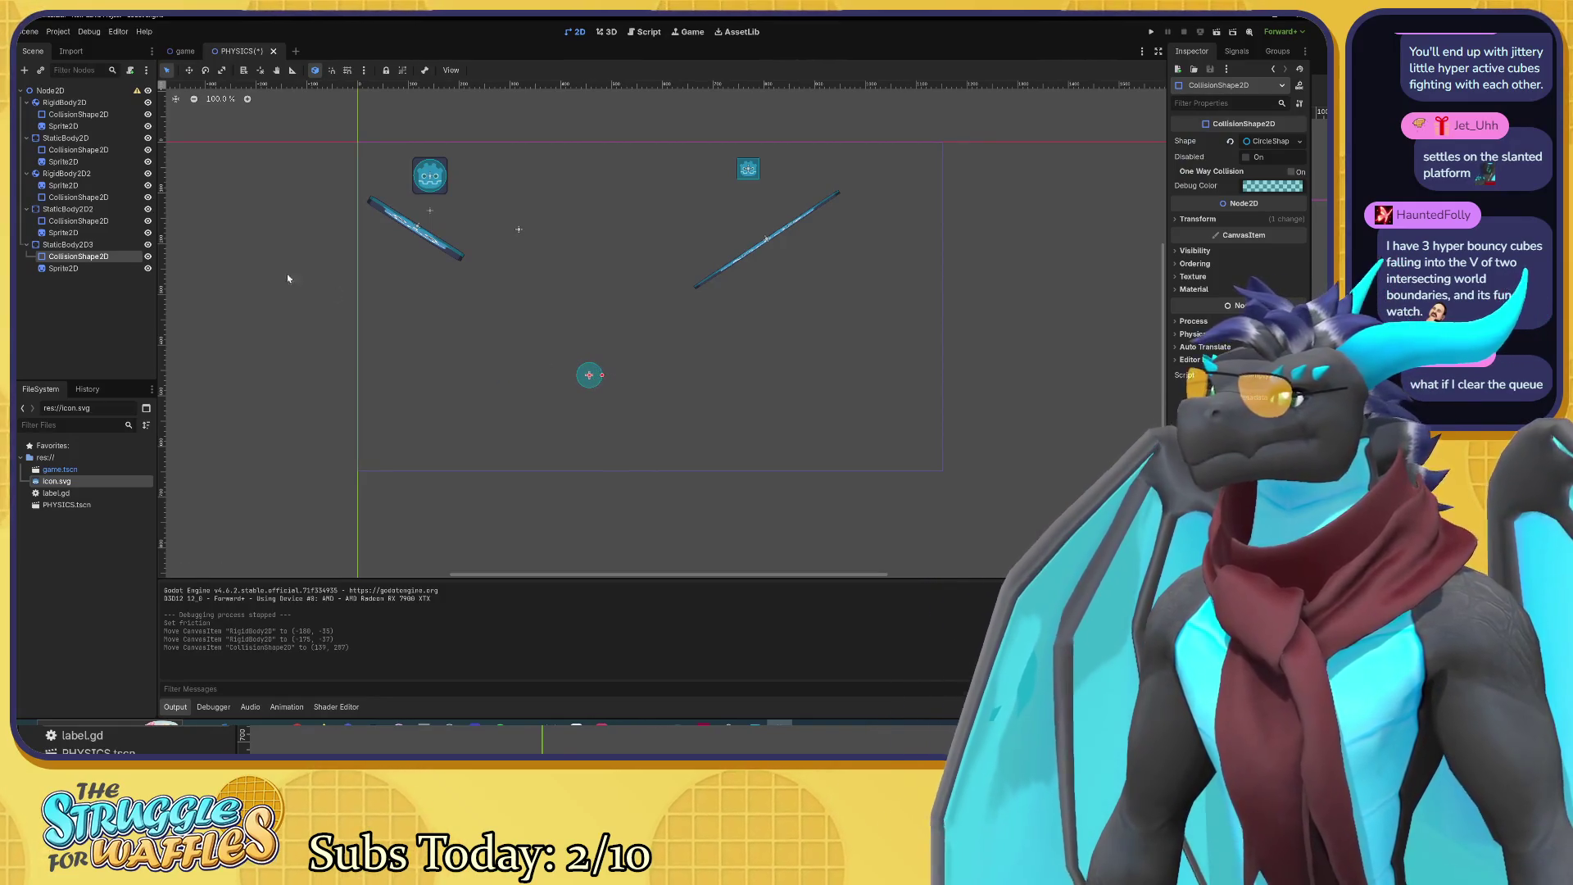
pyautogui.click(111, 268)
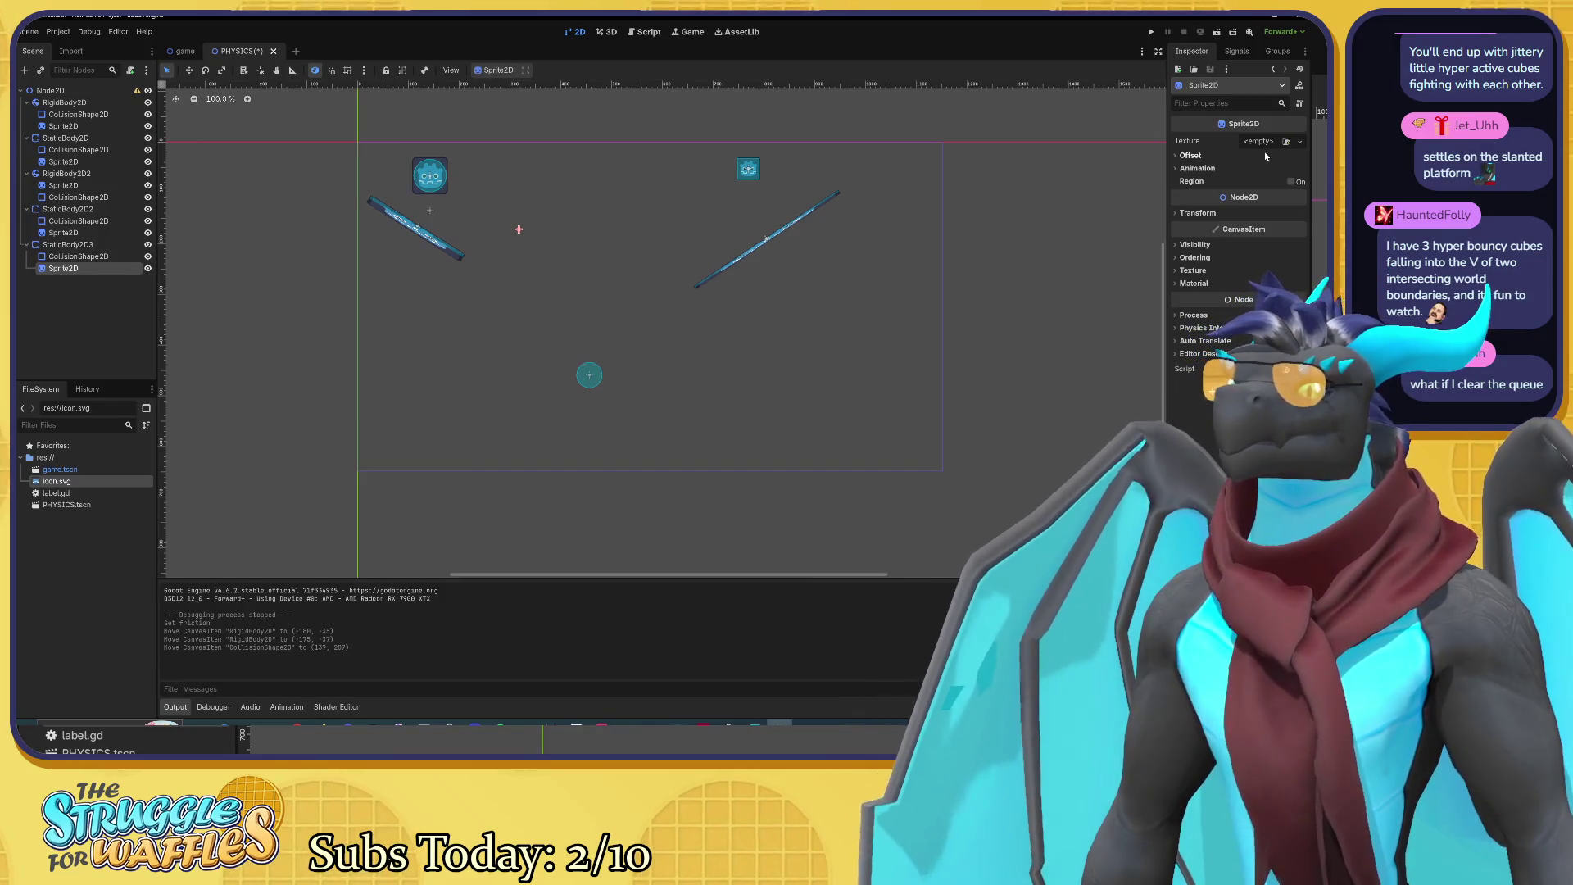
pyautogui.click(1286, 141)
# Step: Set icon.svg as the Sprite2D texture and move StaticBody2D3 down-right
pyautogui.click(529, 273)
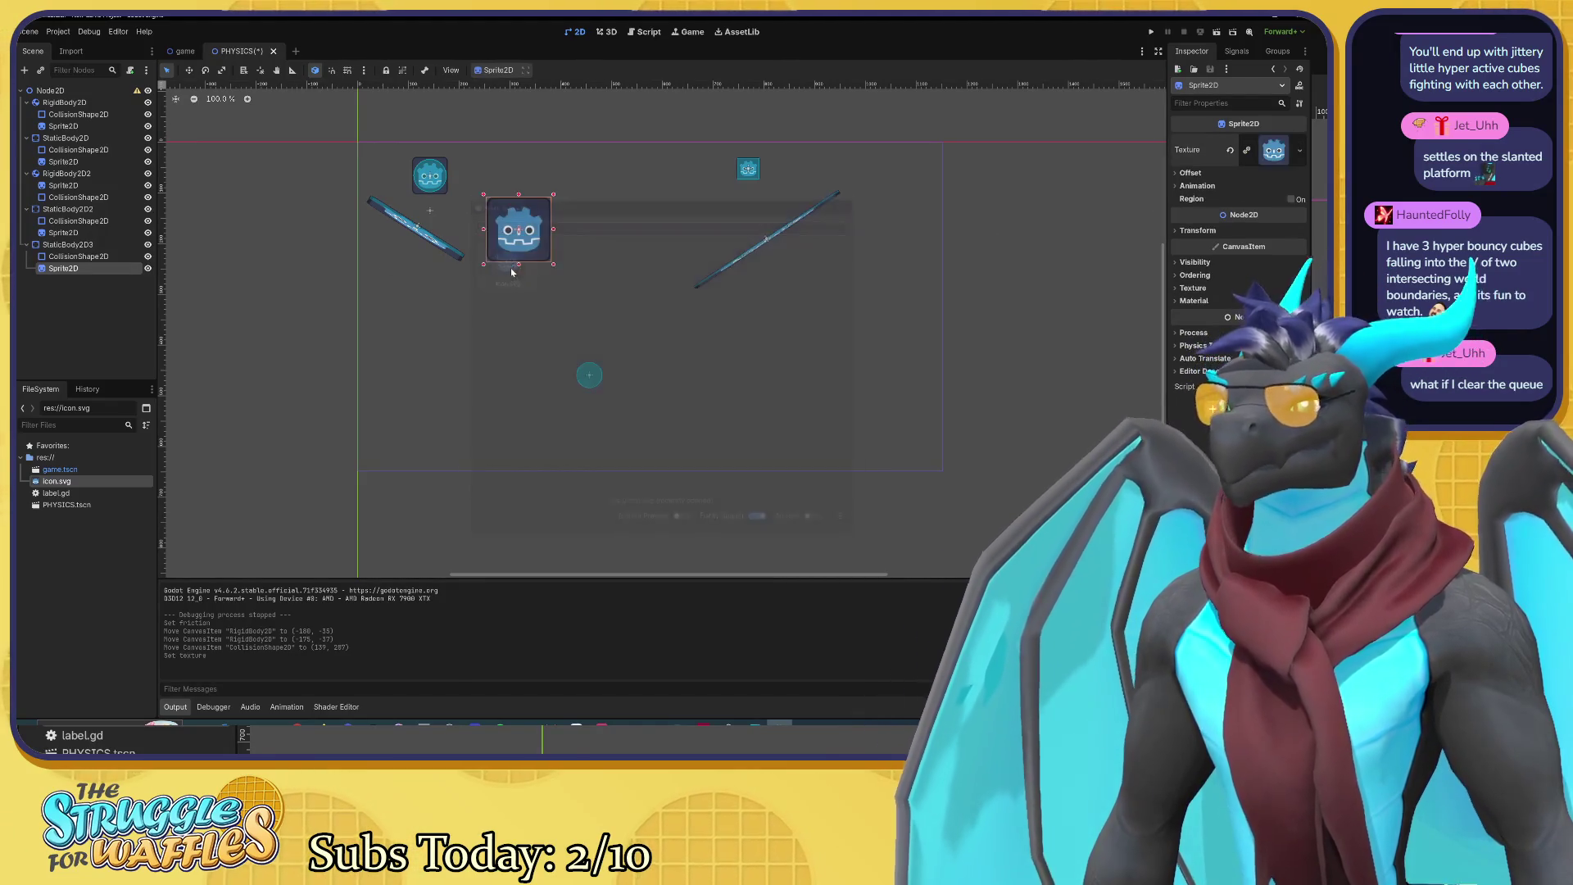
pyautogui.moveTo(518, 230); pyautogui.dragTo(589, 375)
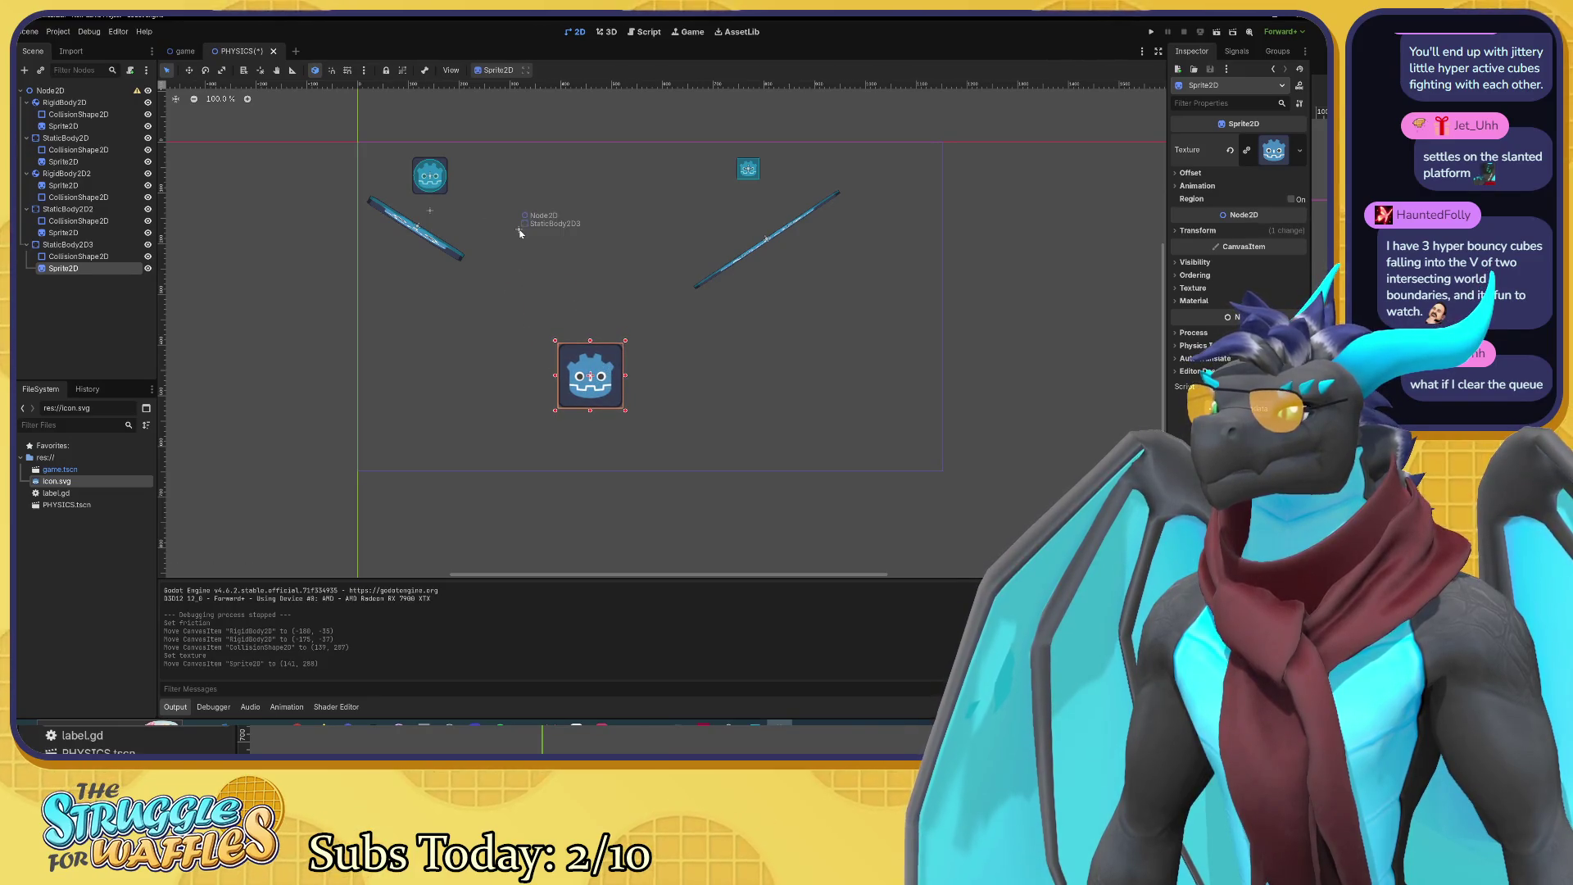
pyautogui.click(519, 231)
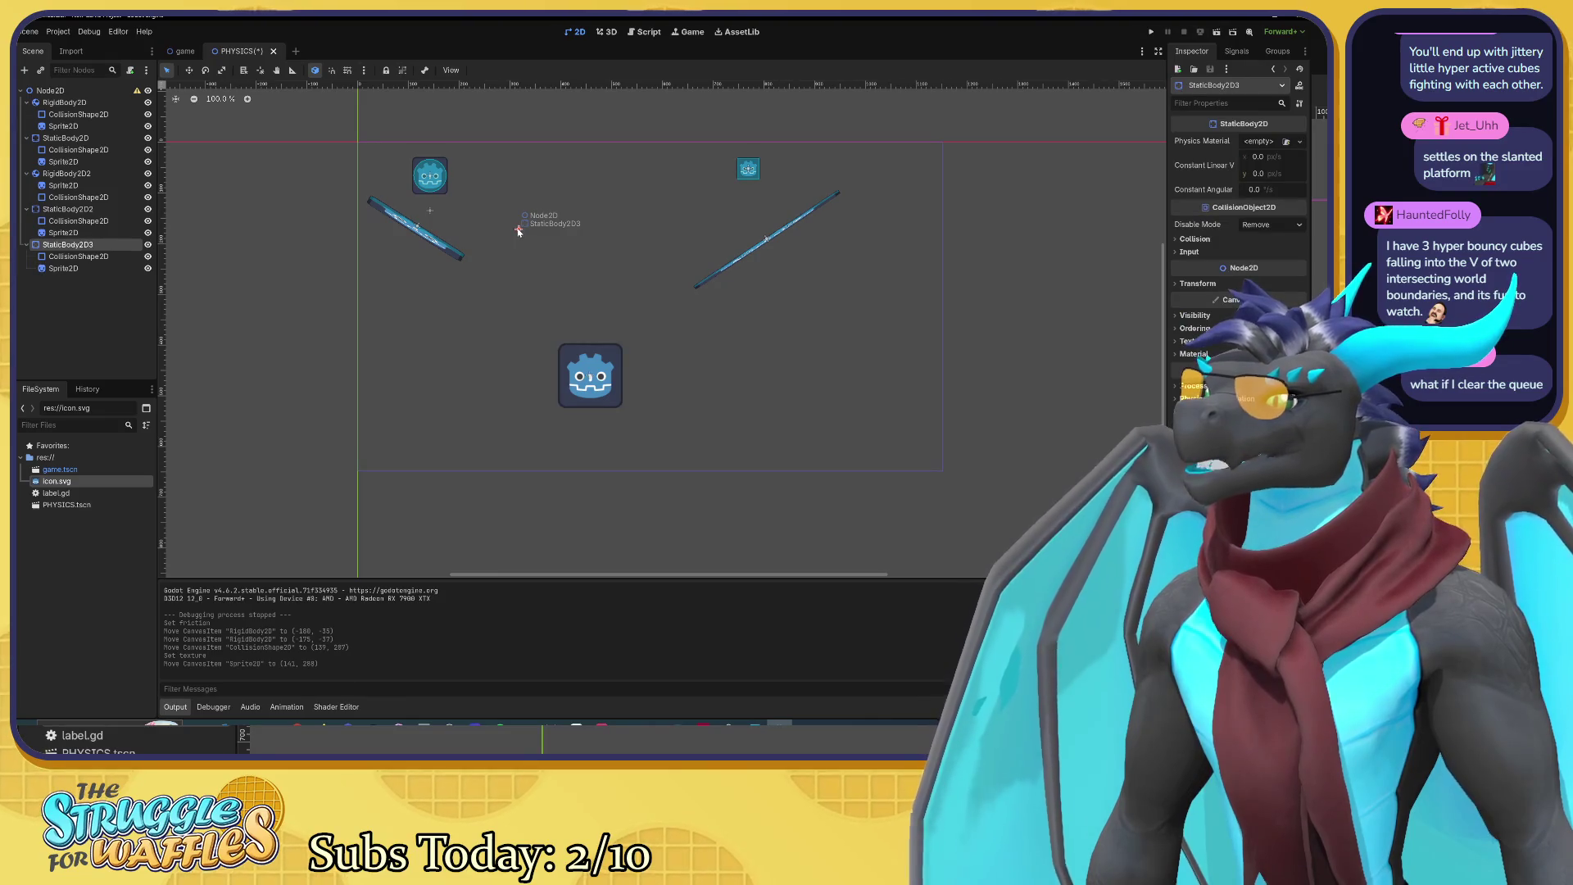
pyautogui.moveTo(519, 231); pyautogui.dragTo(542, 268)
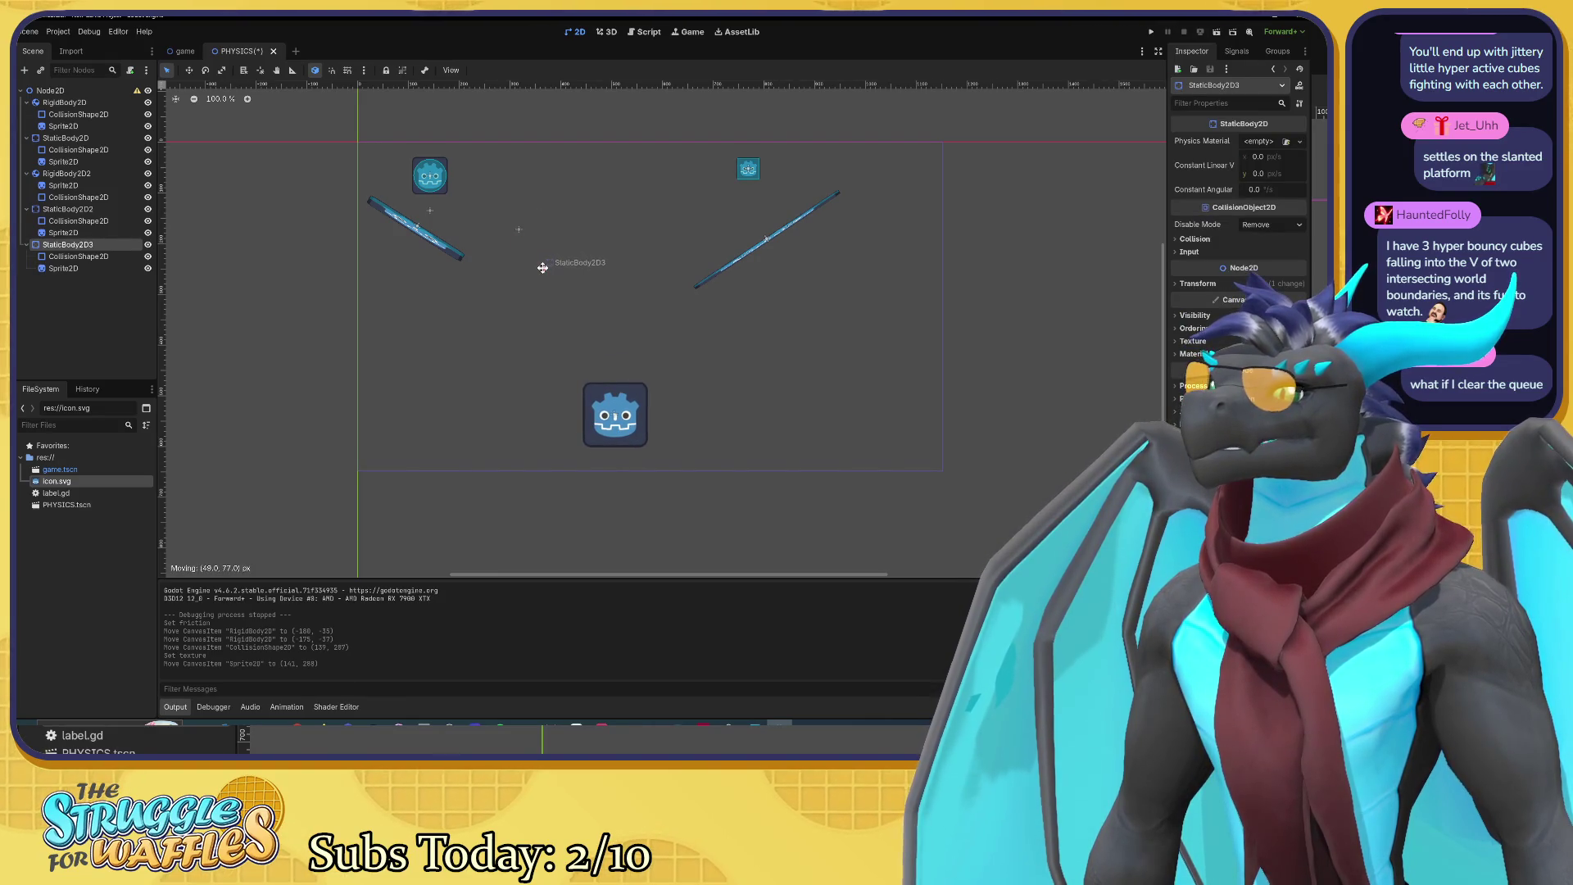
pyautogui.moveTo(542, 268); pyautogui.dragTo(542, 264)
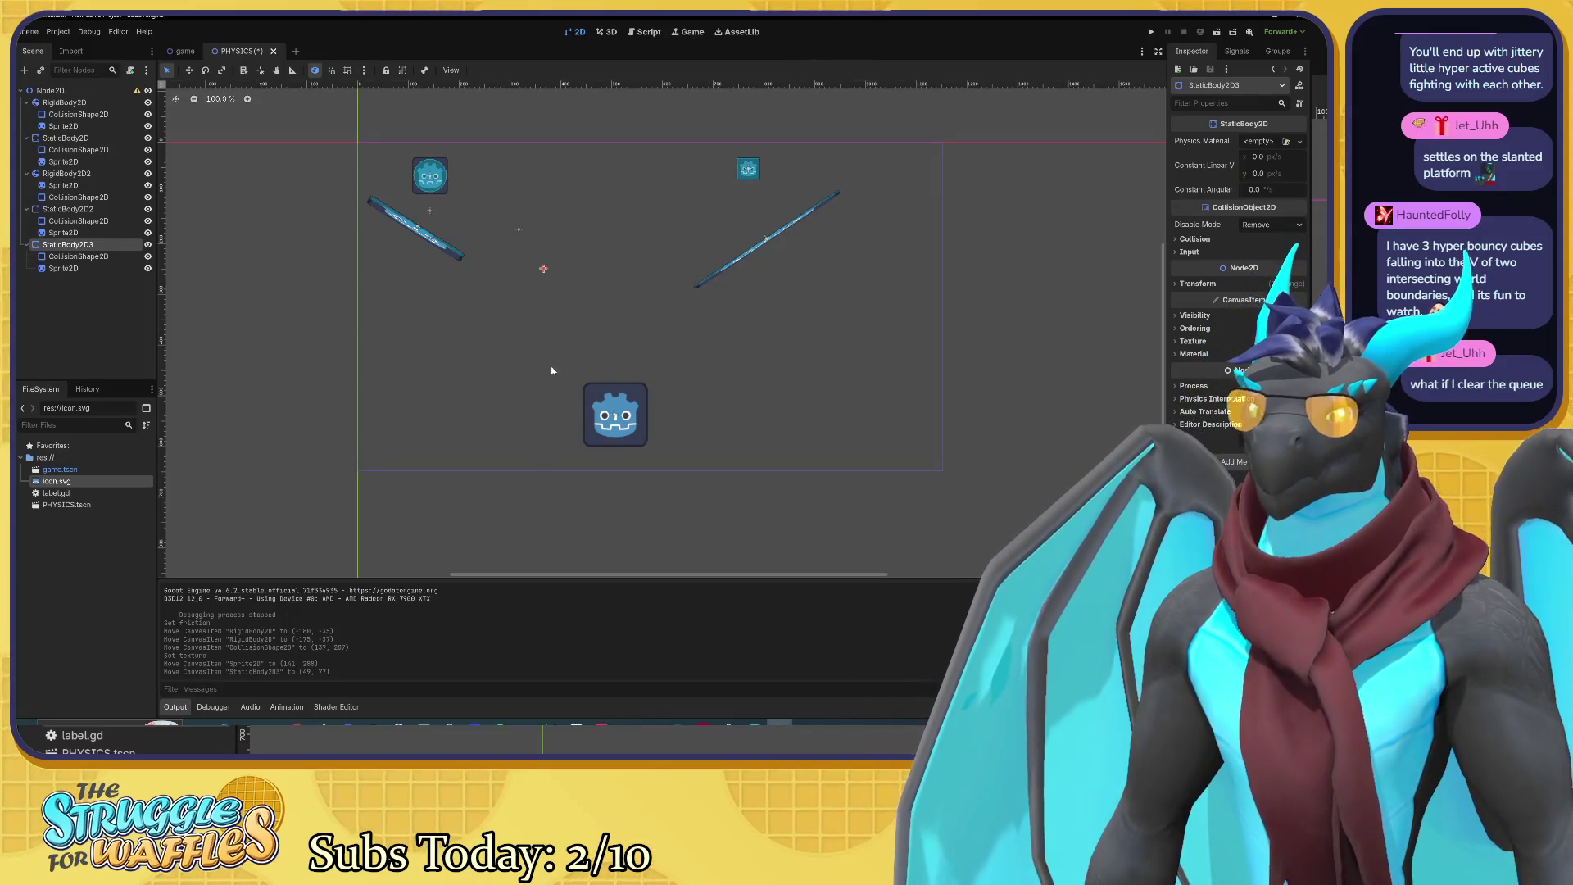
# Step: Move the bumper's sprite and collision shape together between the two slanted platforms
pyautogui.click(677, 445)
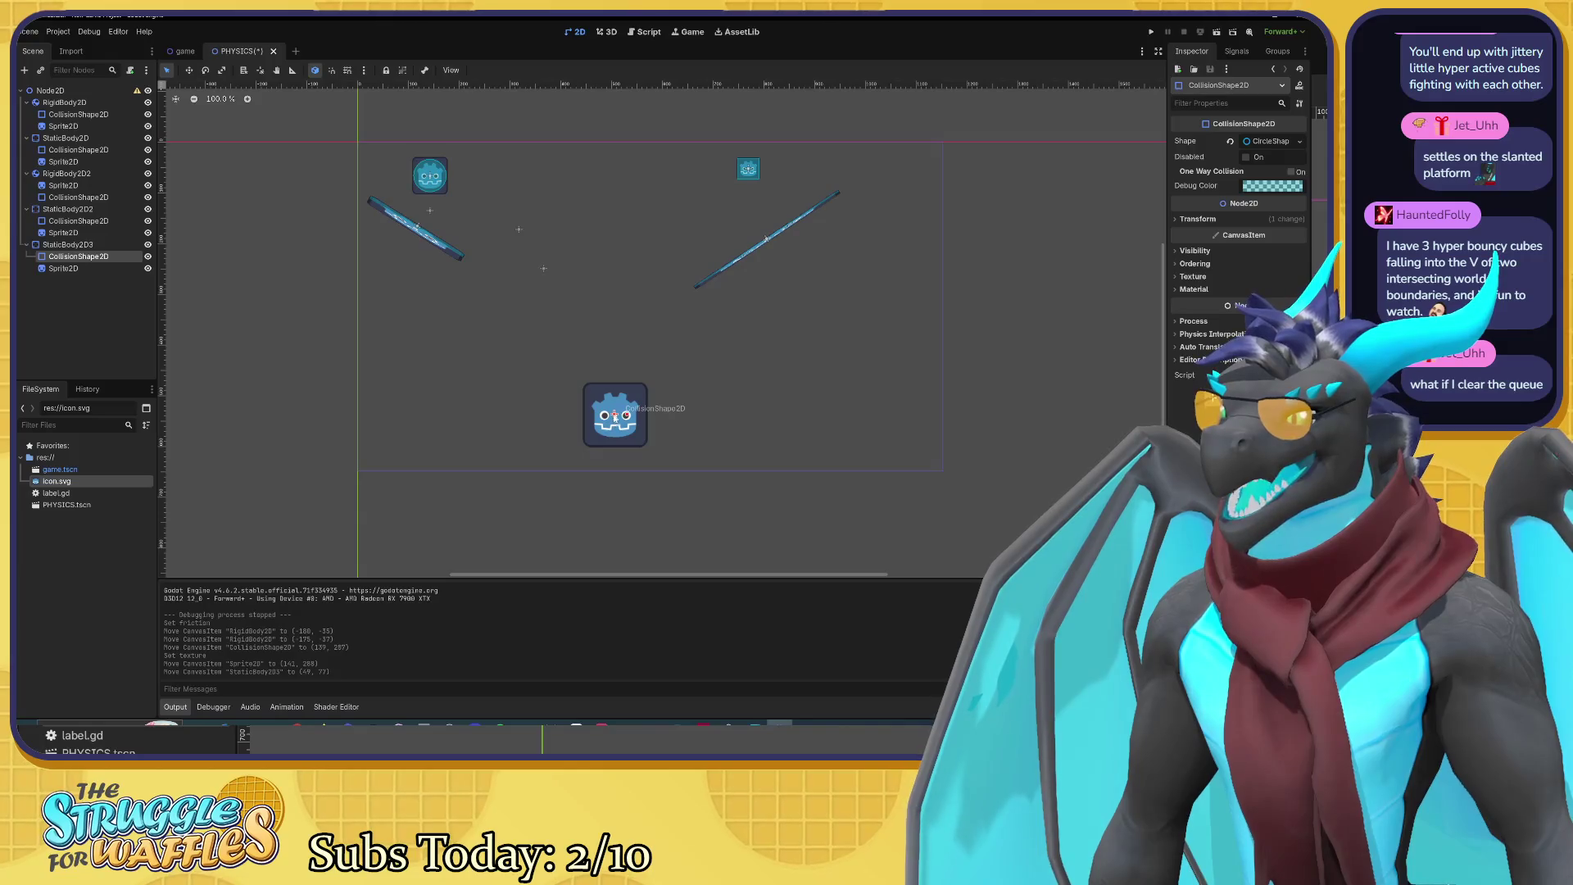
pyautogui.moveTo(616, 414); pyautogui.dragTo(543, 271)
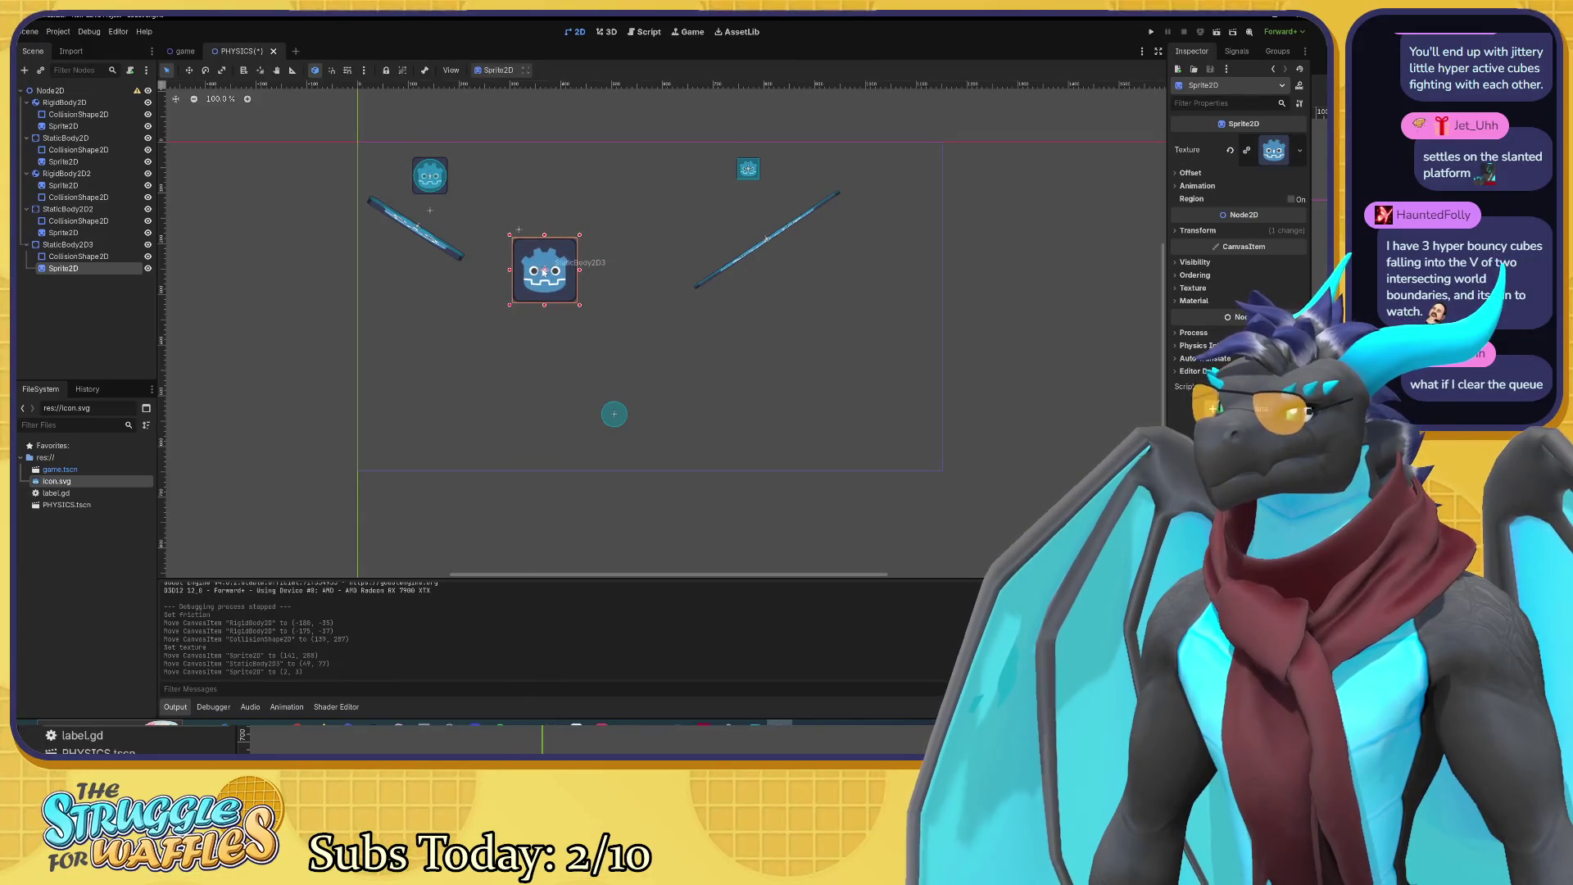
pyautogui.hotkey('ctrl', 'z')
pyautogui.click(404, 293)
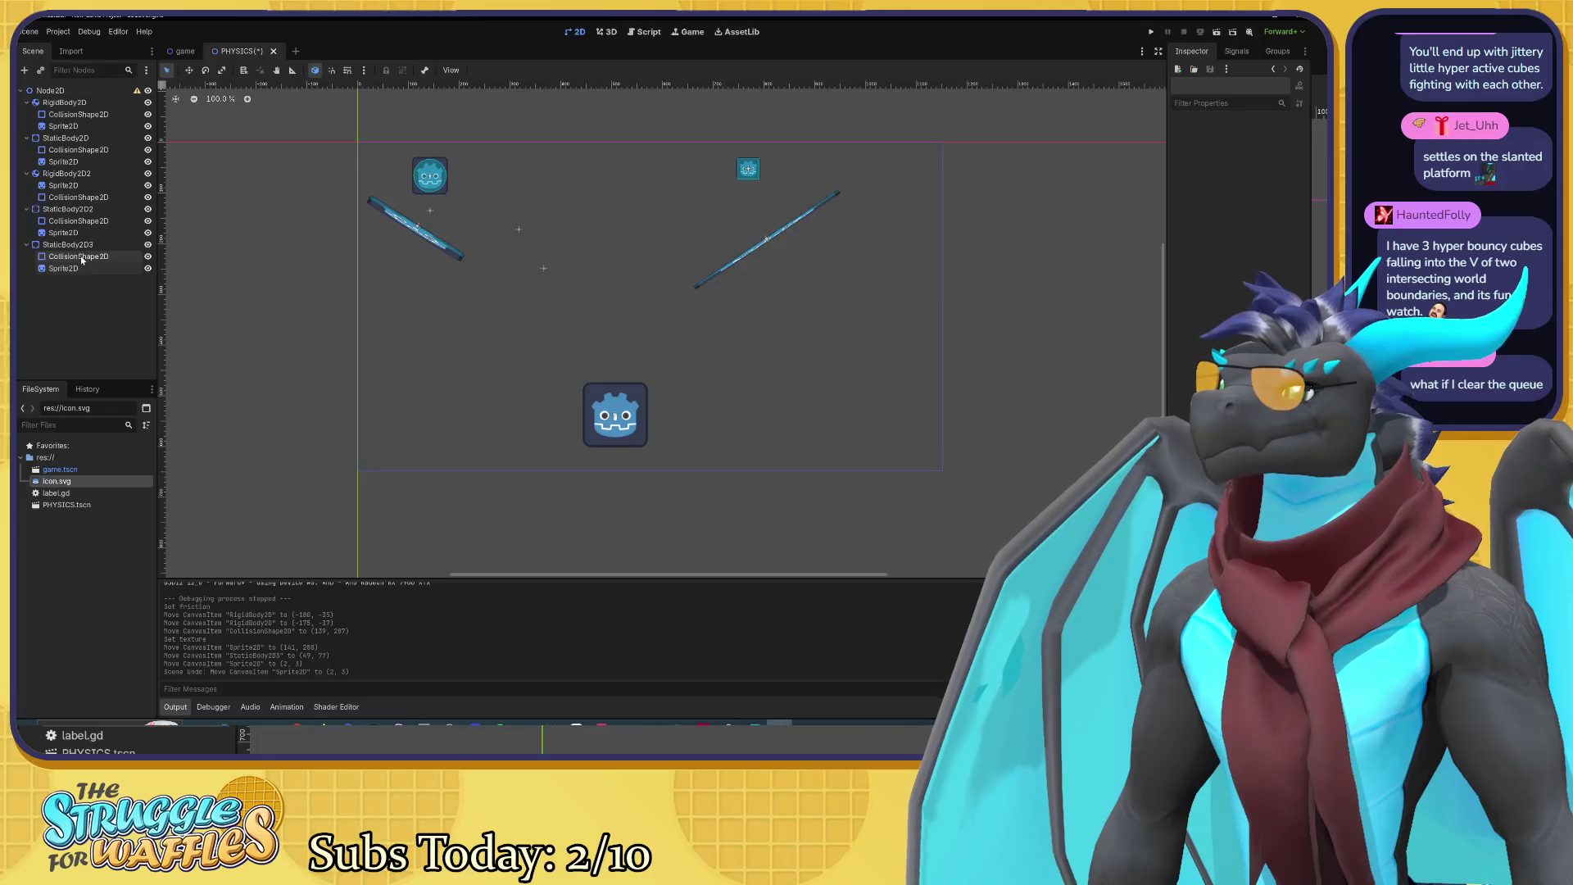
pyautogui.click(82, 268)
pyautogui.keyDown('shift'); pyautogui.click(78, 255); pyautogui.keyUp('shift')
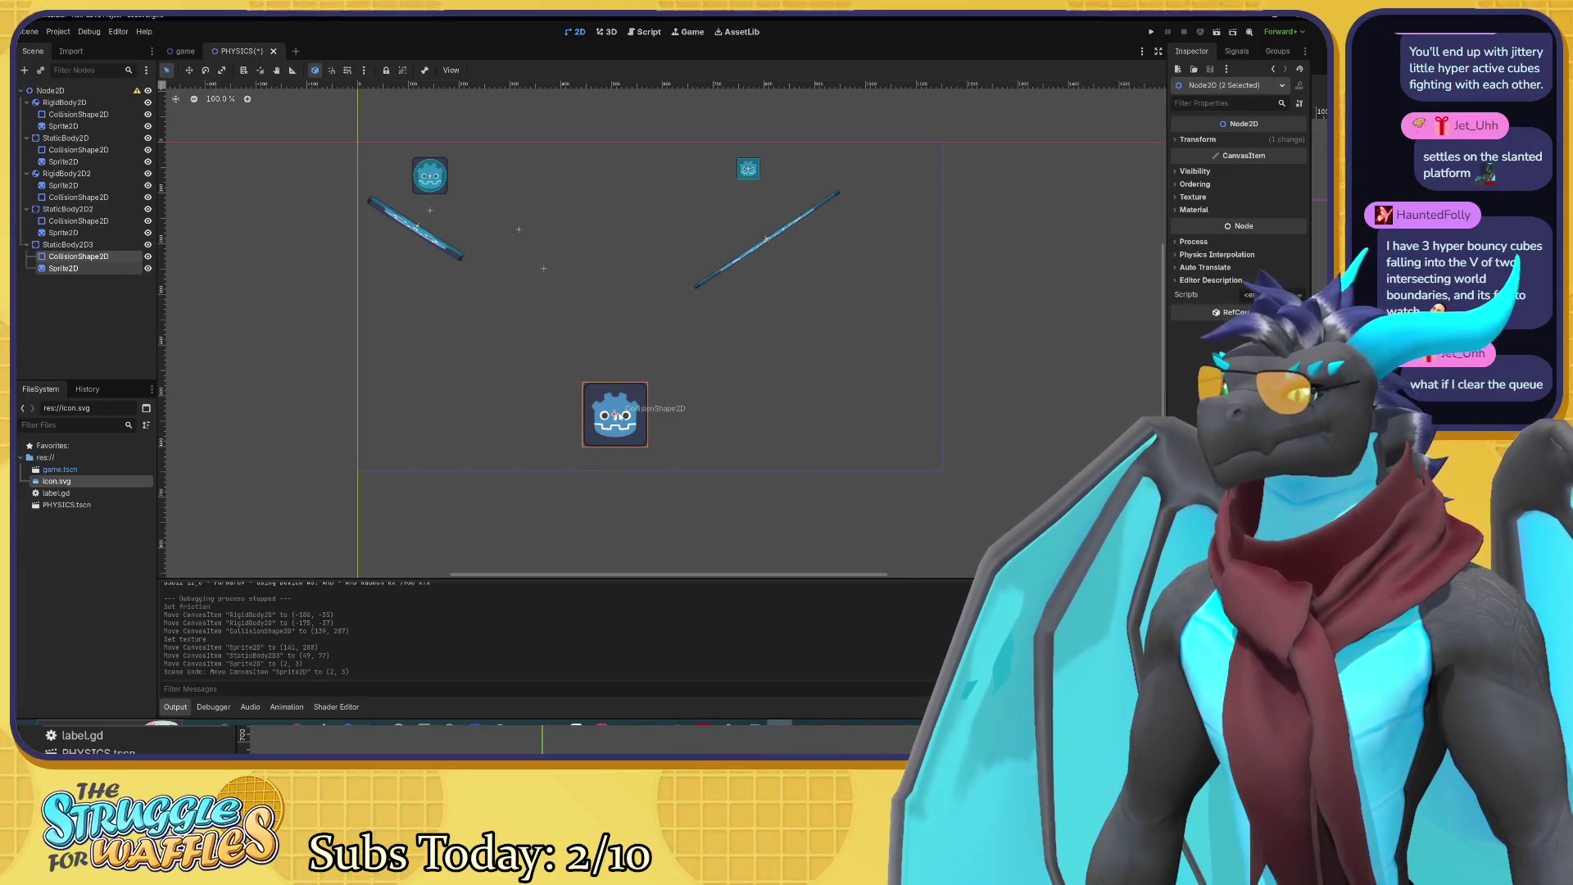
pyautogui.moveTo(614, 415)
pyautogui.mouseDown()
pyautogui.moveTo(616, 360)
pyautogui.moveTo(542, 267)
pyautogui.mouseUp()
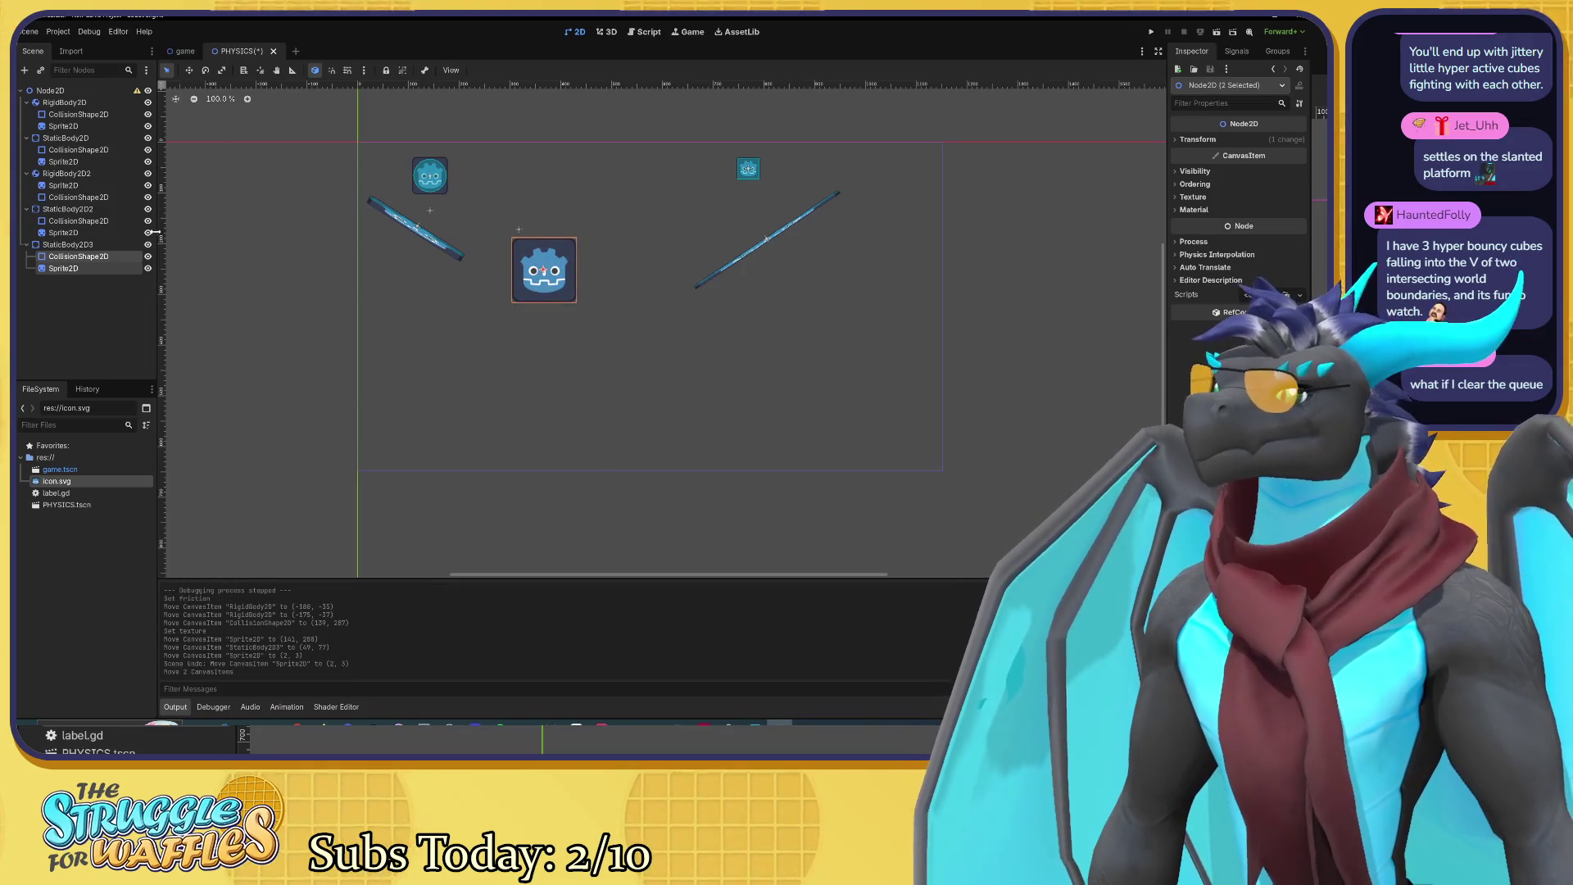
pyautogui.click(67, 173)
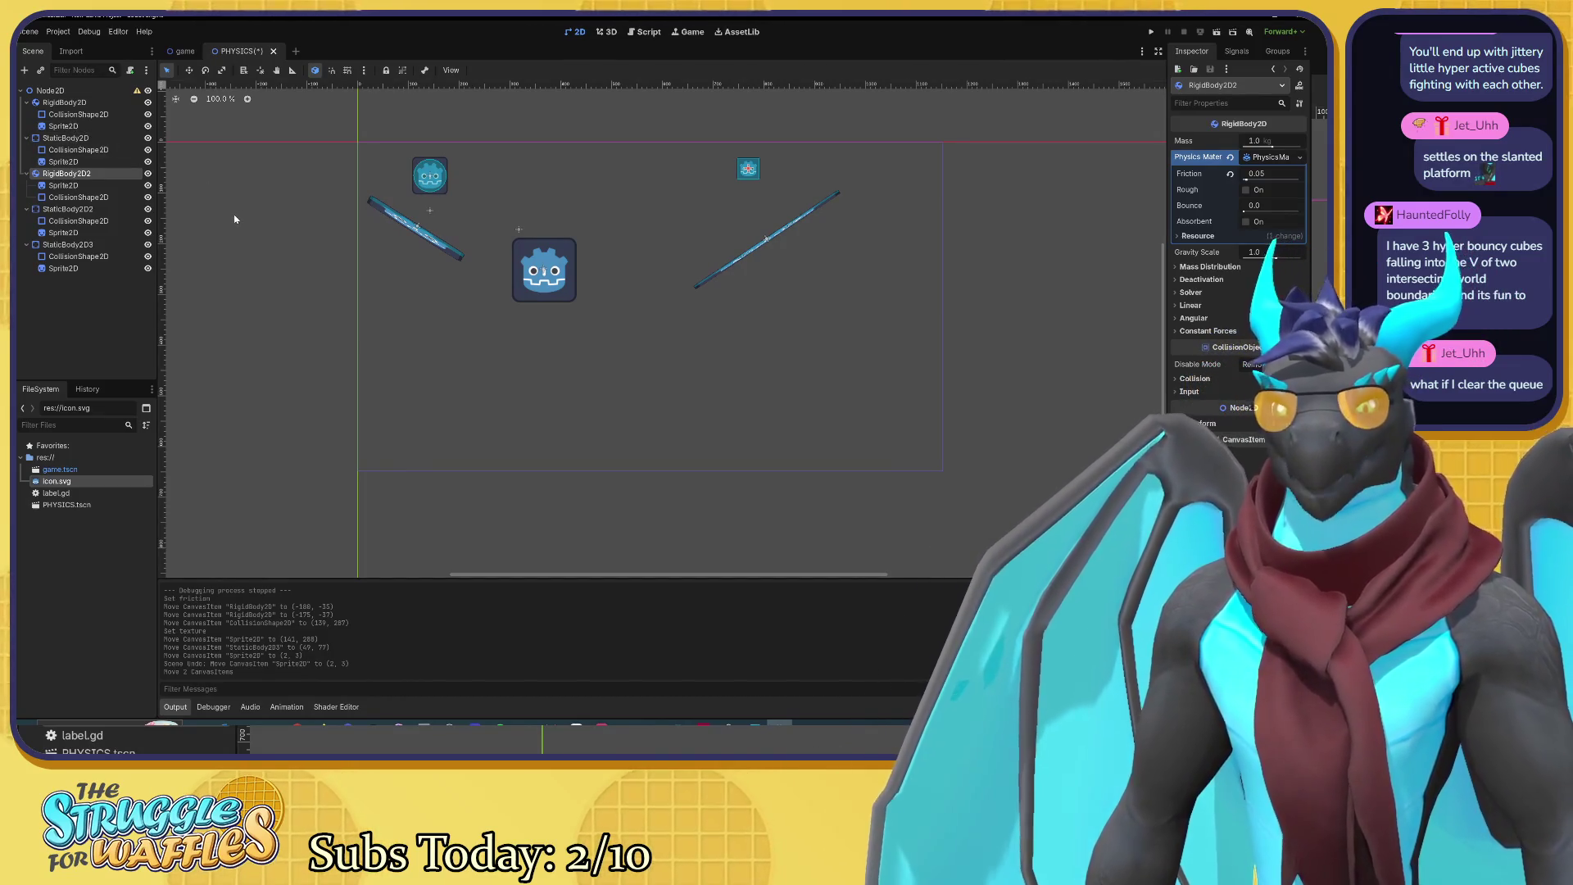
pyautogui.click(78, 115)
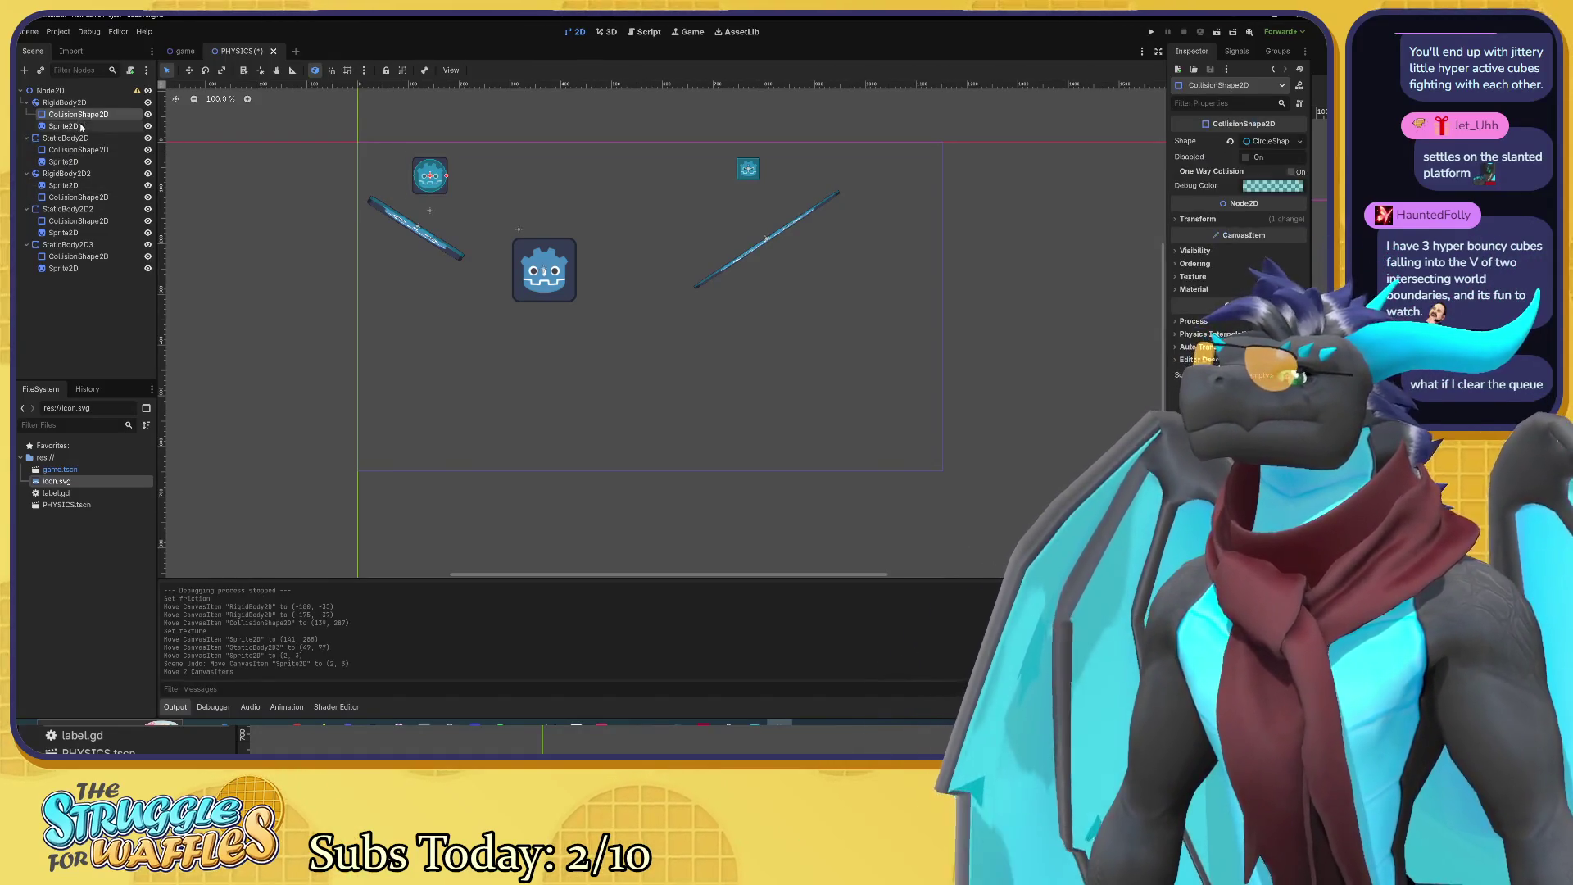
# Step: Move the first cube's sprite and collision shape down together
pyautogui.keyDown('ctrl'); pyautogui.click(64, 126); pyautogui.keyUp('ctrl')
pyautogui.scroll(5, 424, 172)
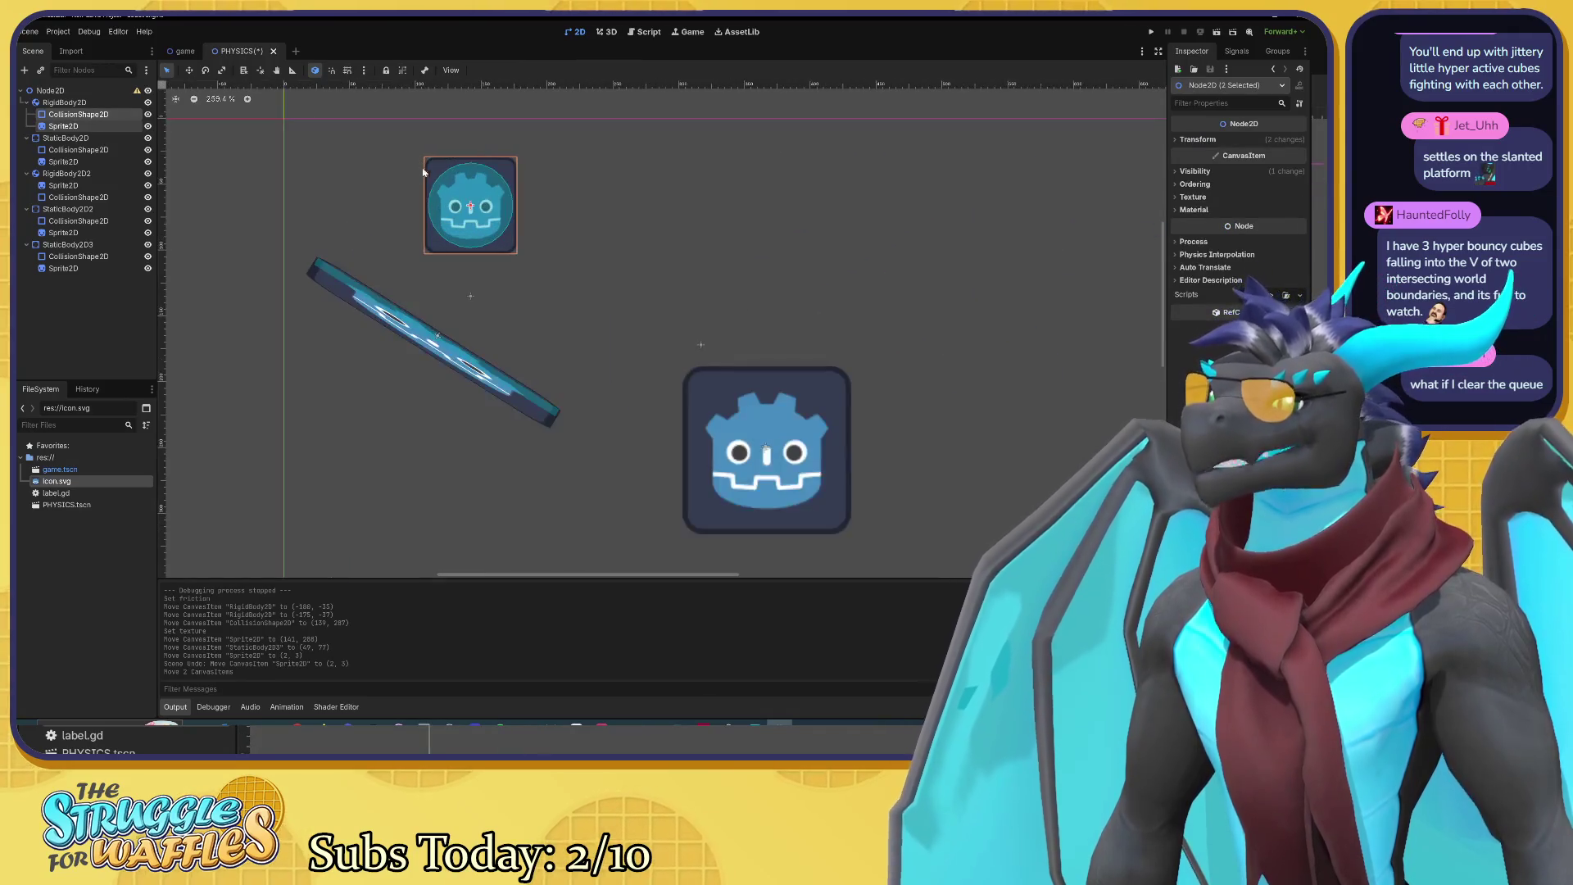
pyautogui.moveTo(471, 216); pyautogui.dragTo(469, 298)
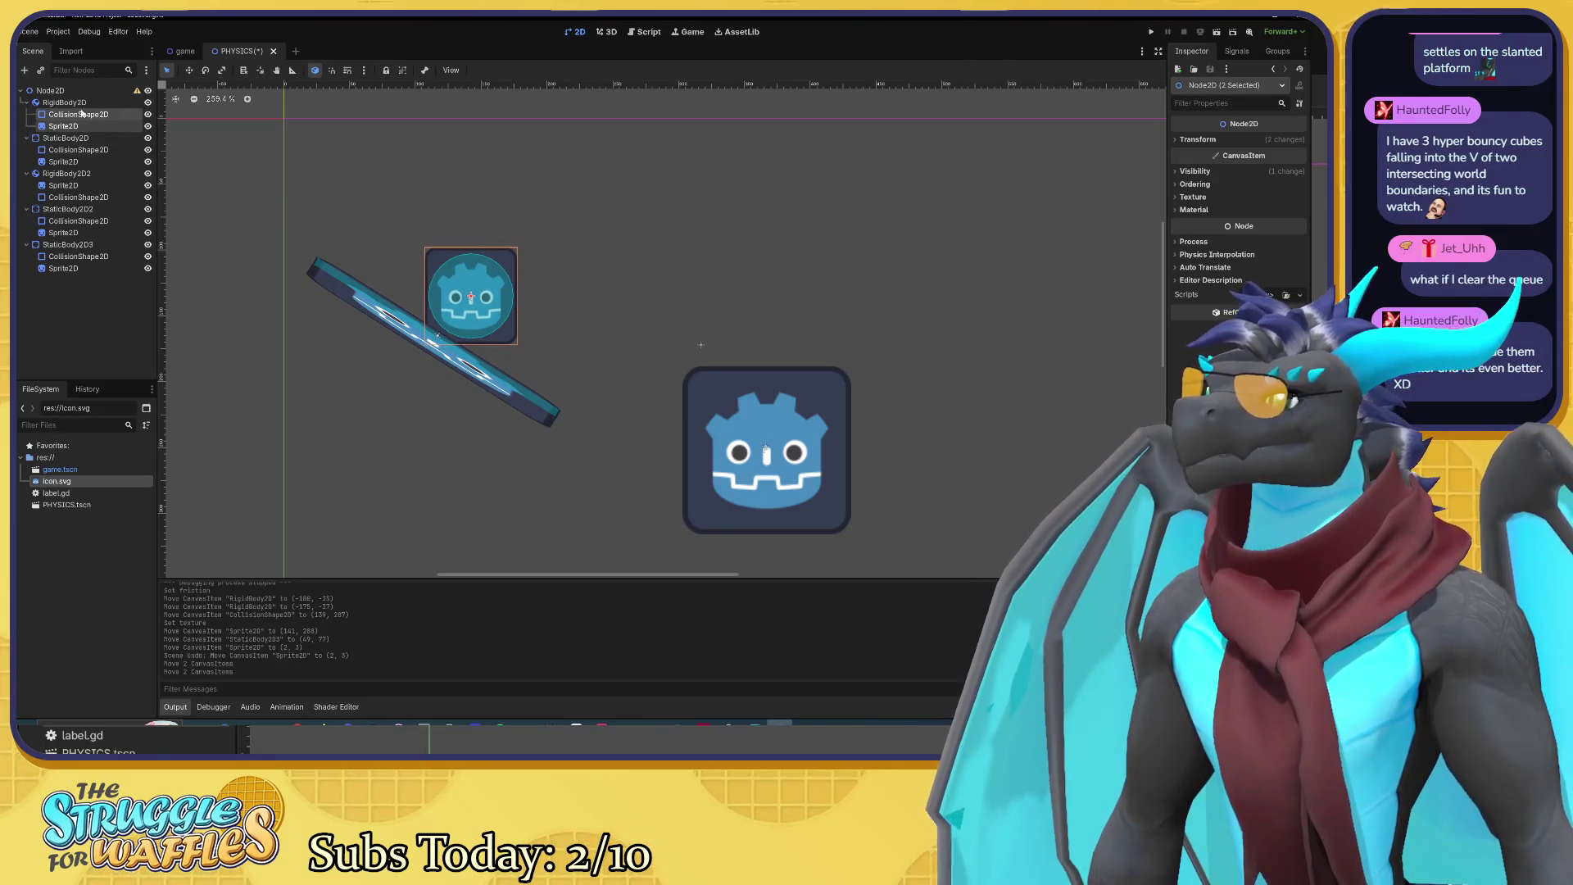
pyautogui.click(471, 298)
pyautogui.moveTo(472, 298); pyautogui.dragTo(473, 166)
pyautogui.hotkey('ctrl', 'z')
# Step: Raise RigidBody2D to (-170, -122), well above the left slanted platform
pyautogui.click(60, 104)
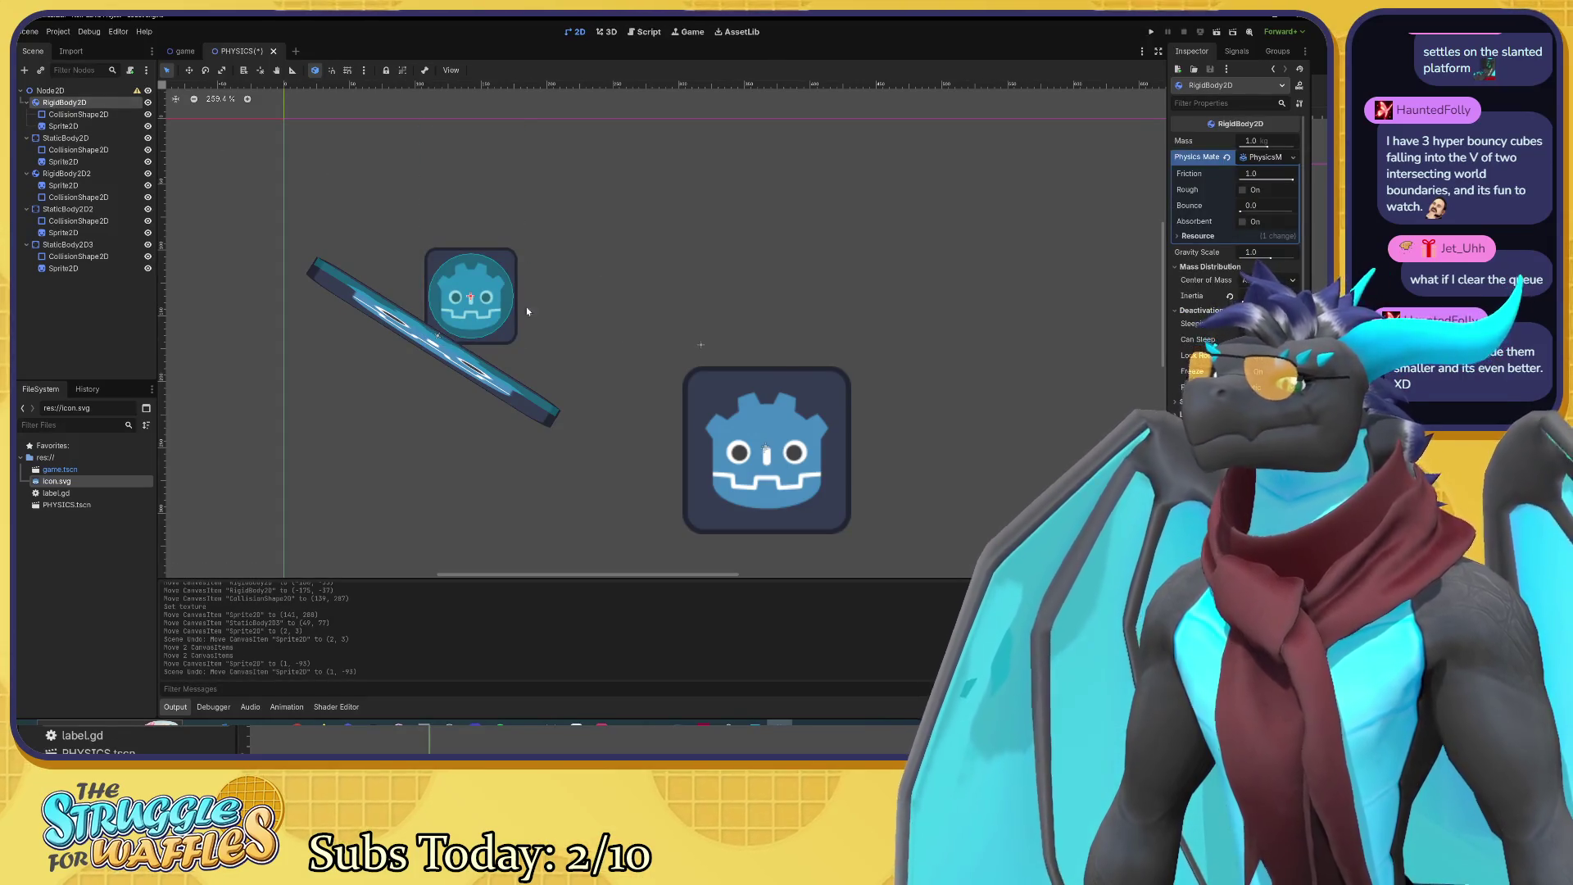
pyautogui.press('w')
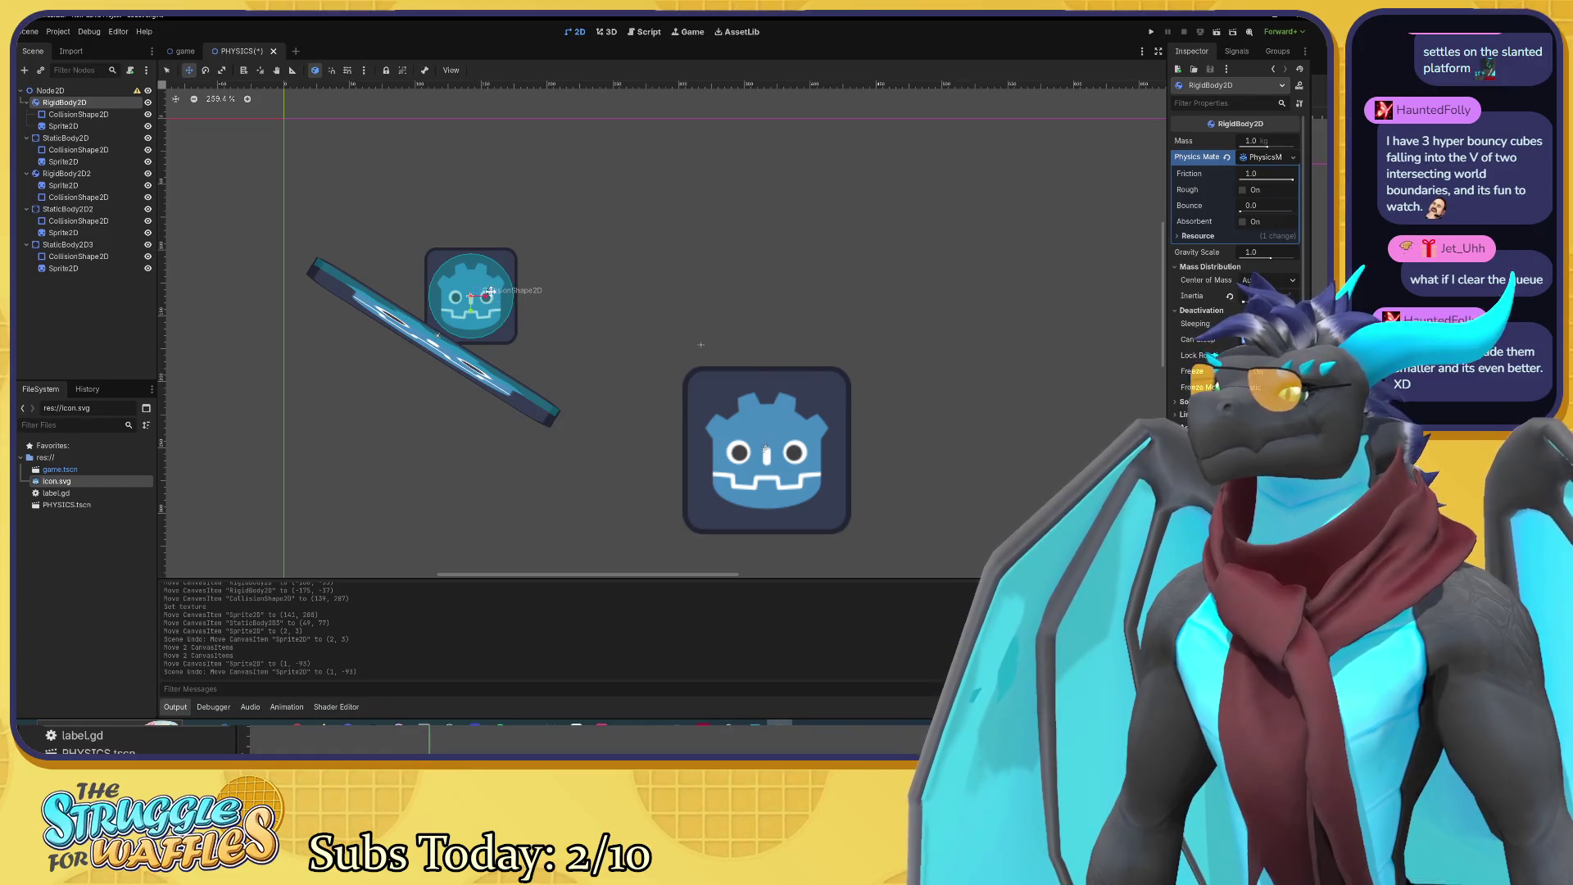
pyautogui.moveTo(490, 292)
pyautogui.mouseDown()
pyautogui.moveTo(491, 154)
pyautogui.moveTo(488, 177)
pyautogui.mouseUp()
pyautogui.scroll(-5, 678, 291)
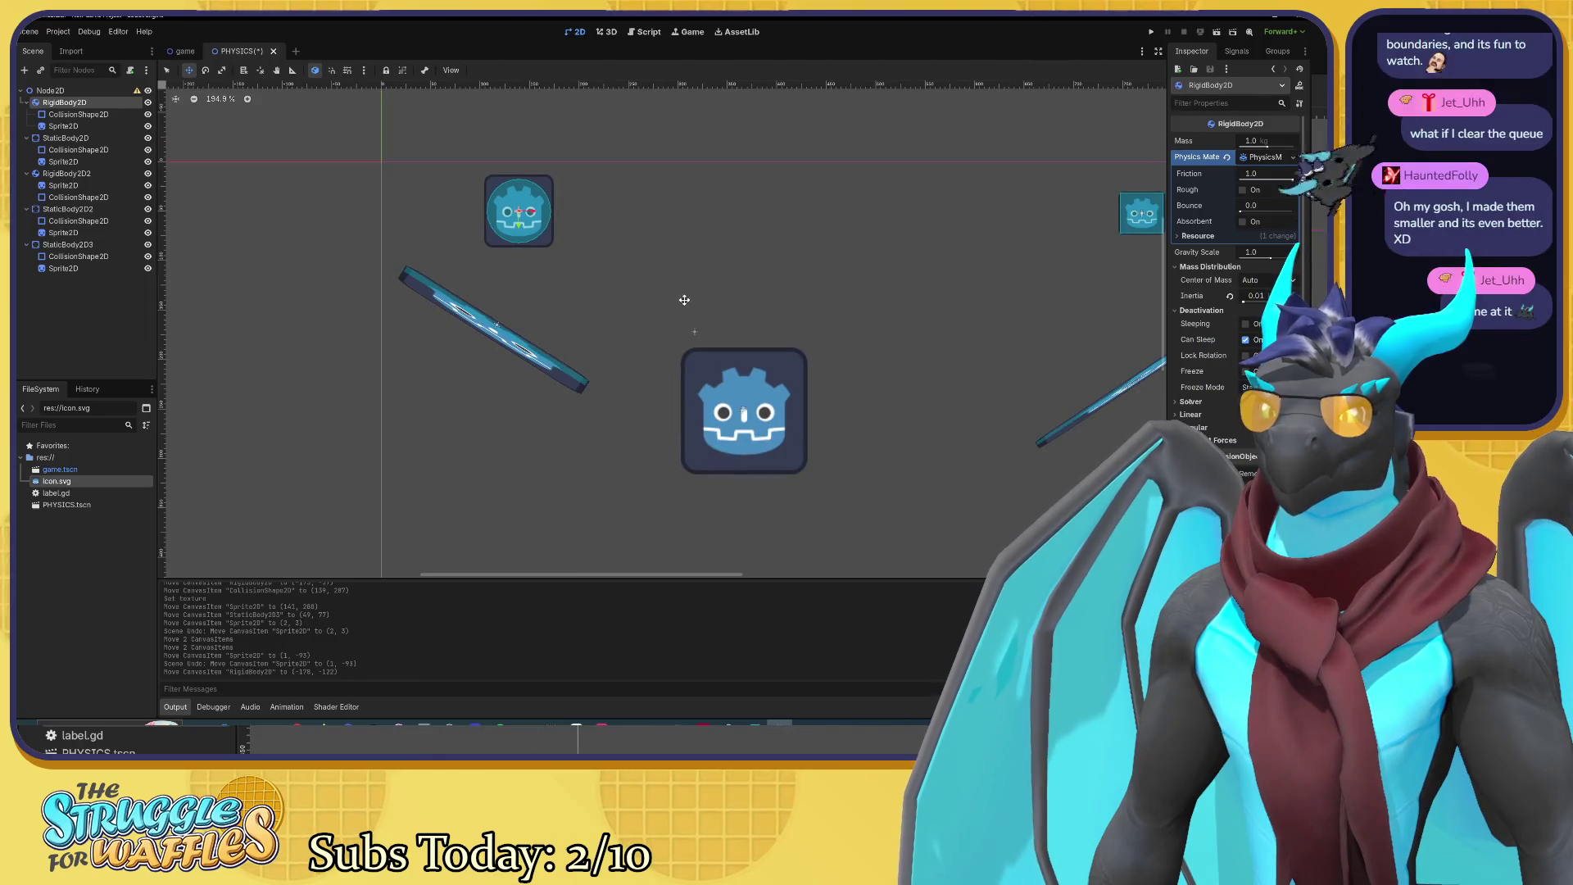
pyautogui.moveTo(684, 299); pyautogui.dragTo(532, 271)
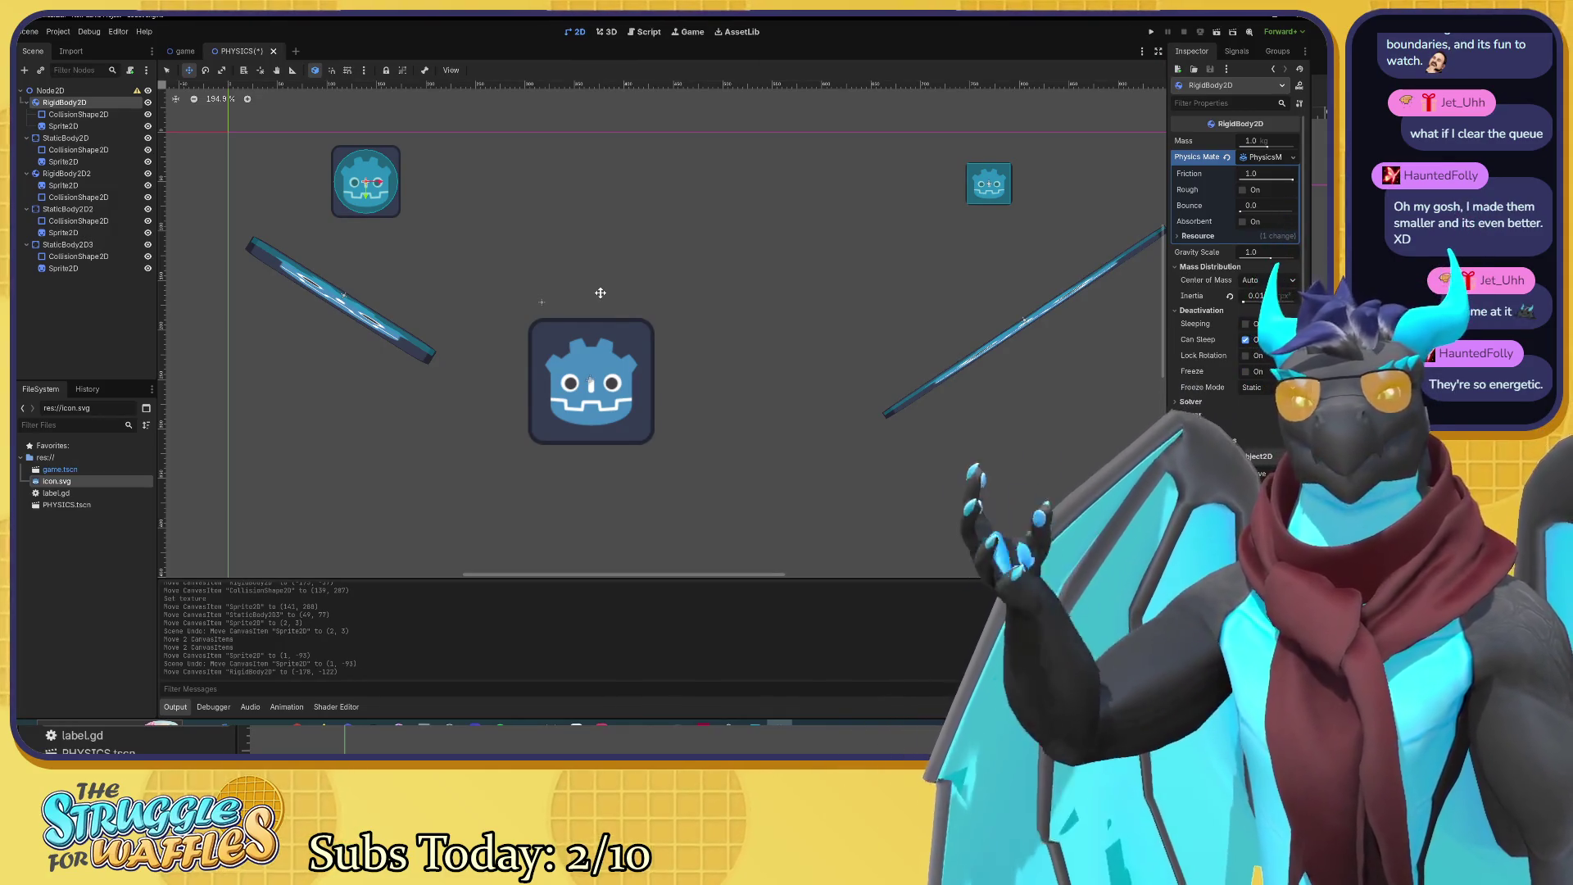
pyautogui.scroll(-4, 600, 292)
pyautogui.click(91, 256)
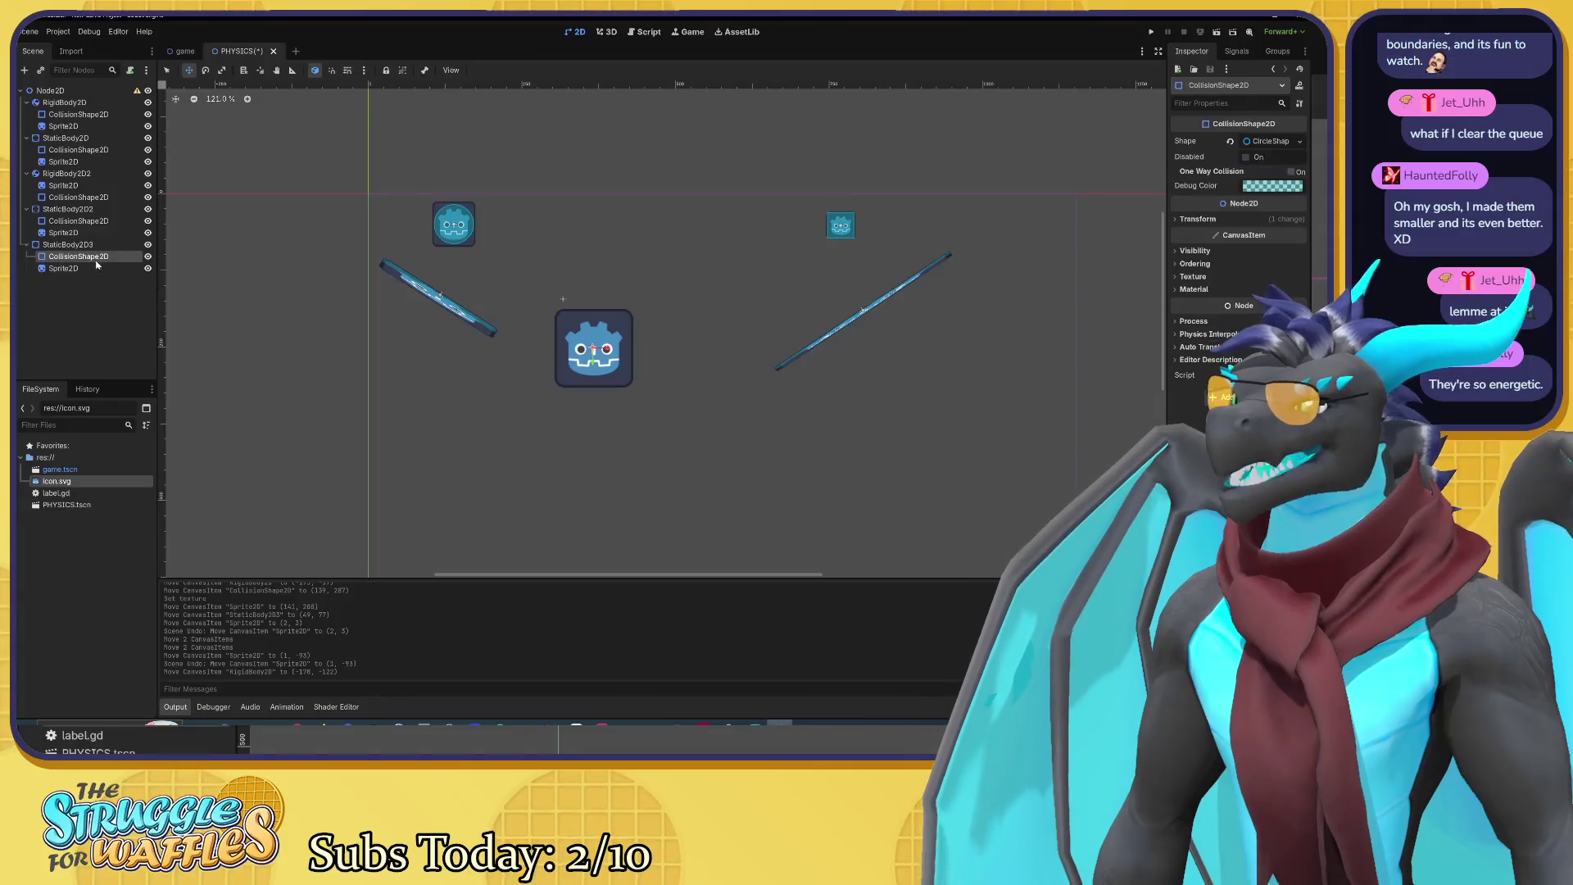
# Step: Turn on Show Behind Parent for the centre bumper's Sprite2D
pyautogui.click(82, 268)
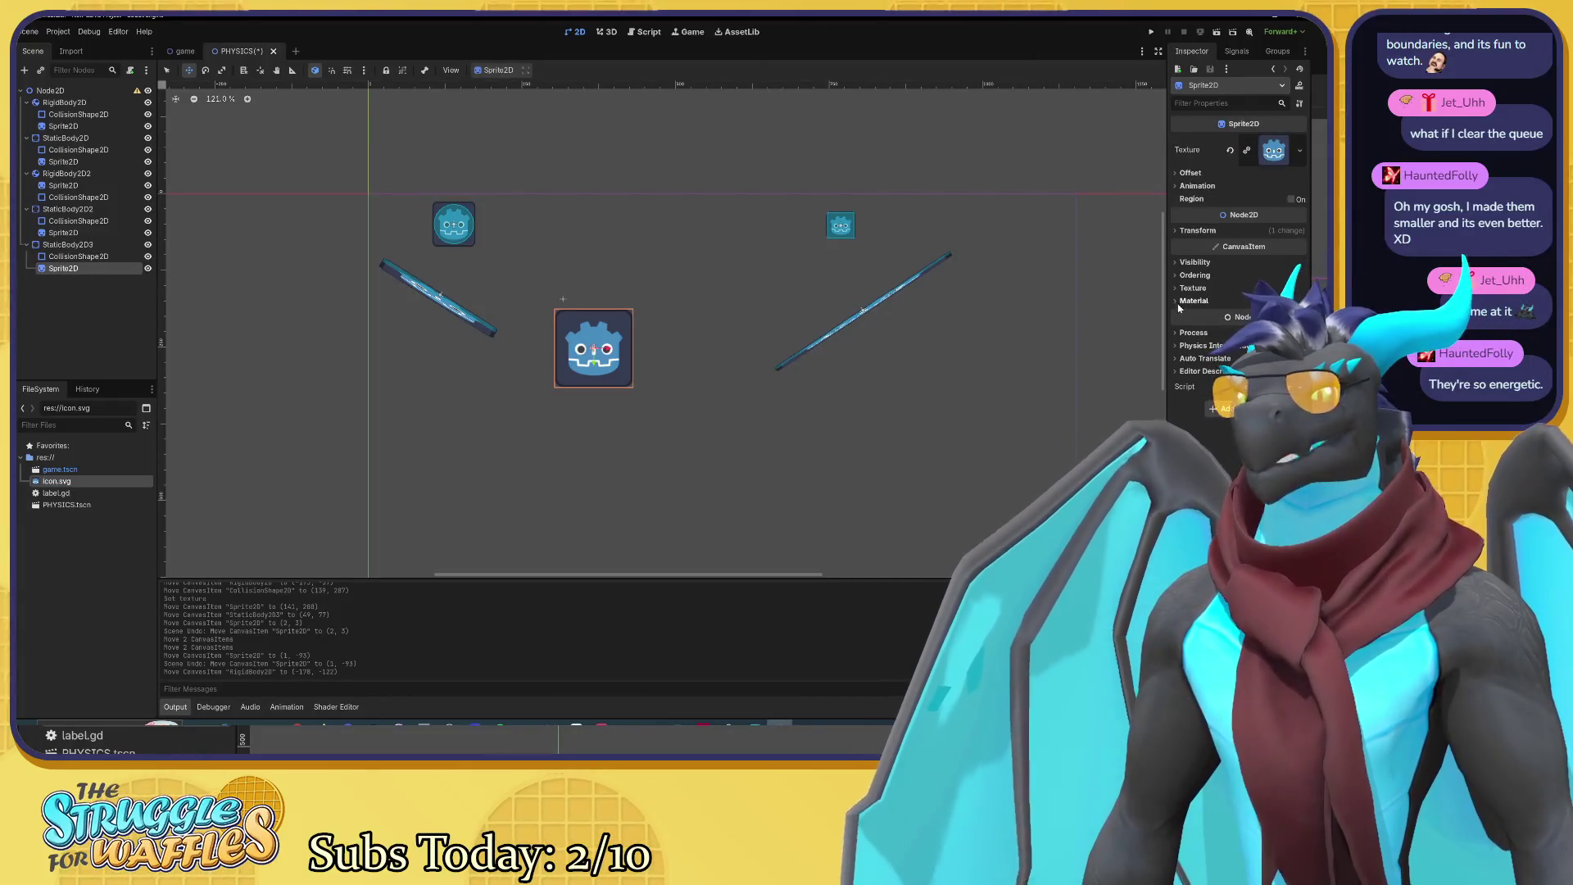
pyautogui.click(1177, 262)
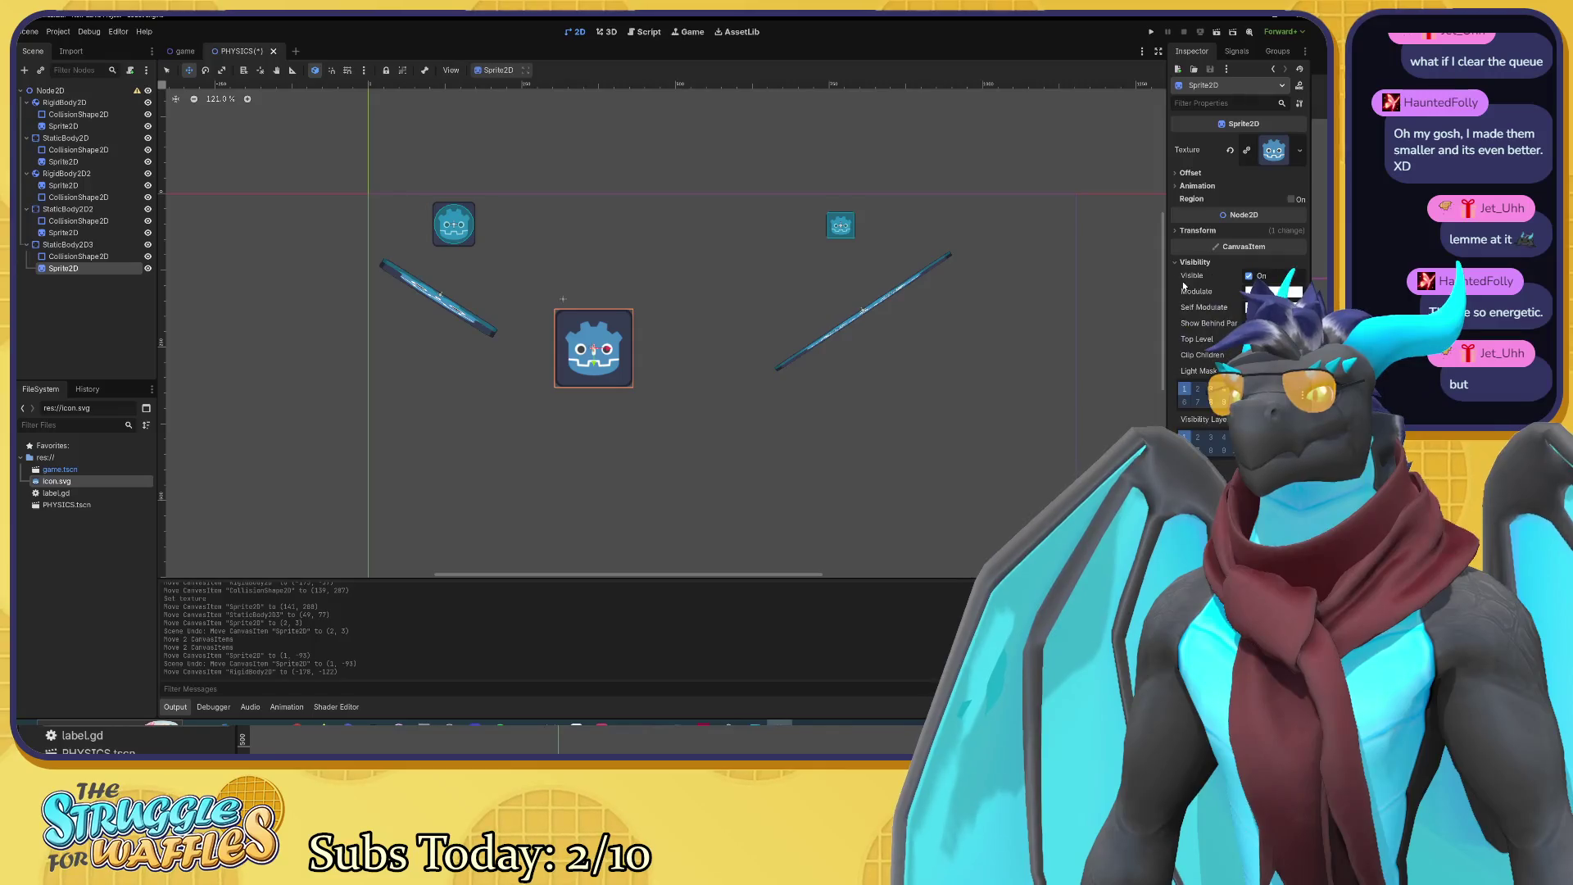
pyautogui.click(1249, 323)
pyautogui.scroll(5, 602, 377)
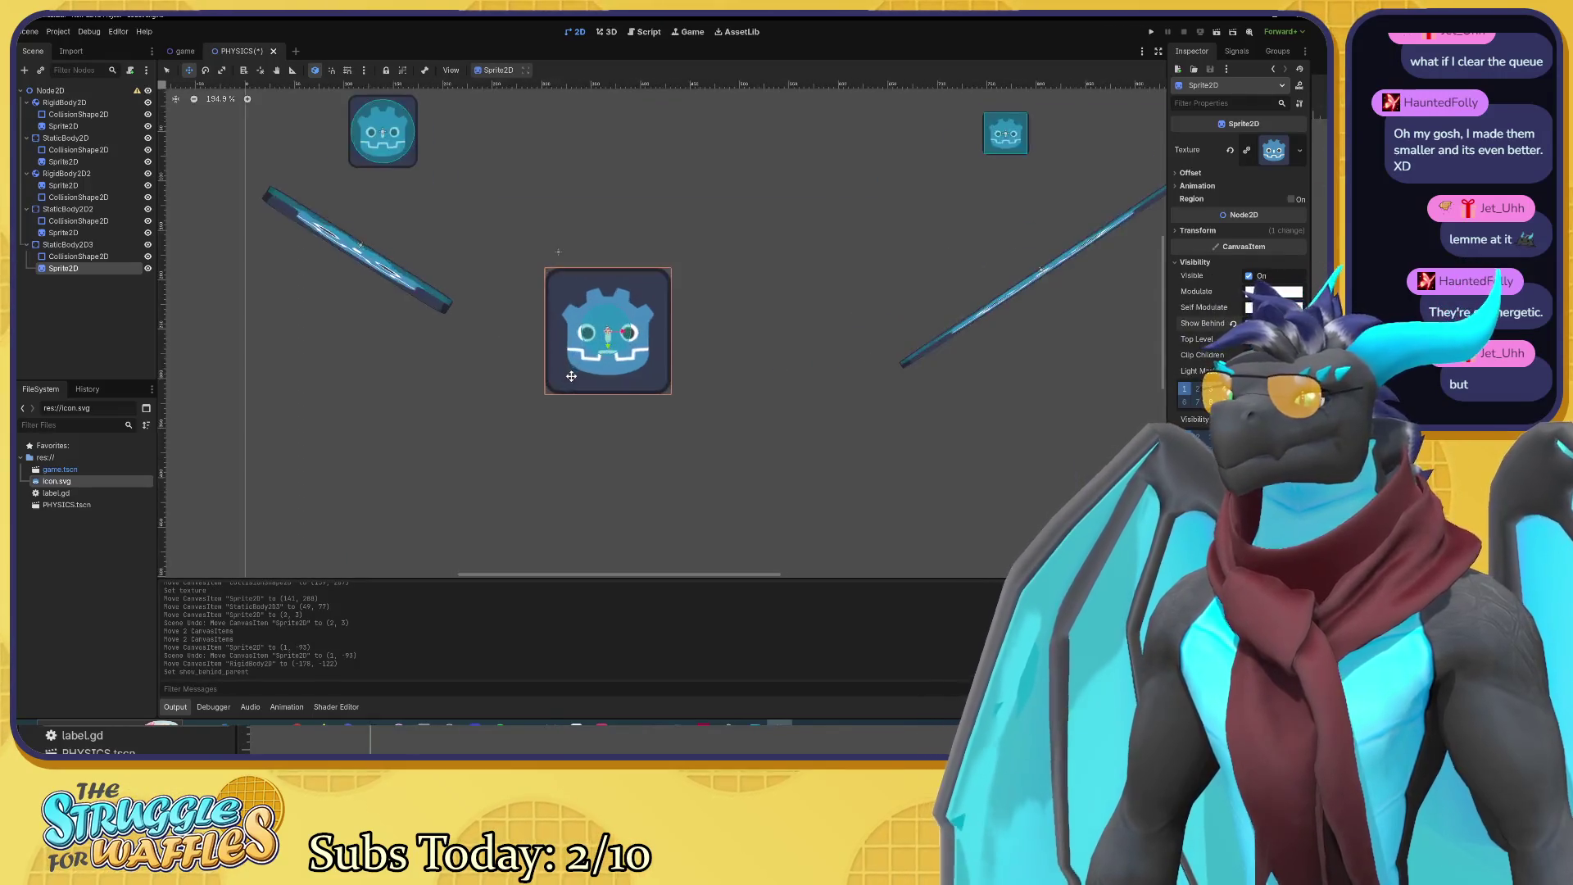
# Step: Enlarge the centre bumper's collision circle to cover the icon and line it up with the sprite
pyautogui.click(78, 256)
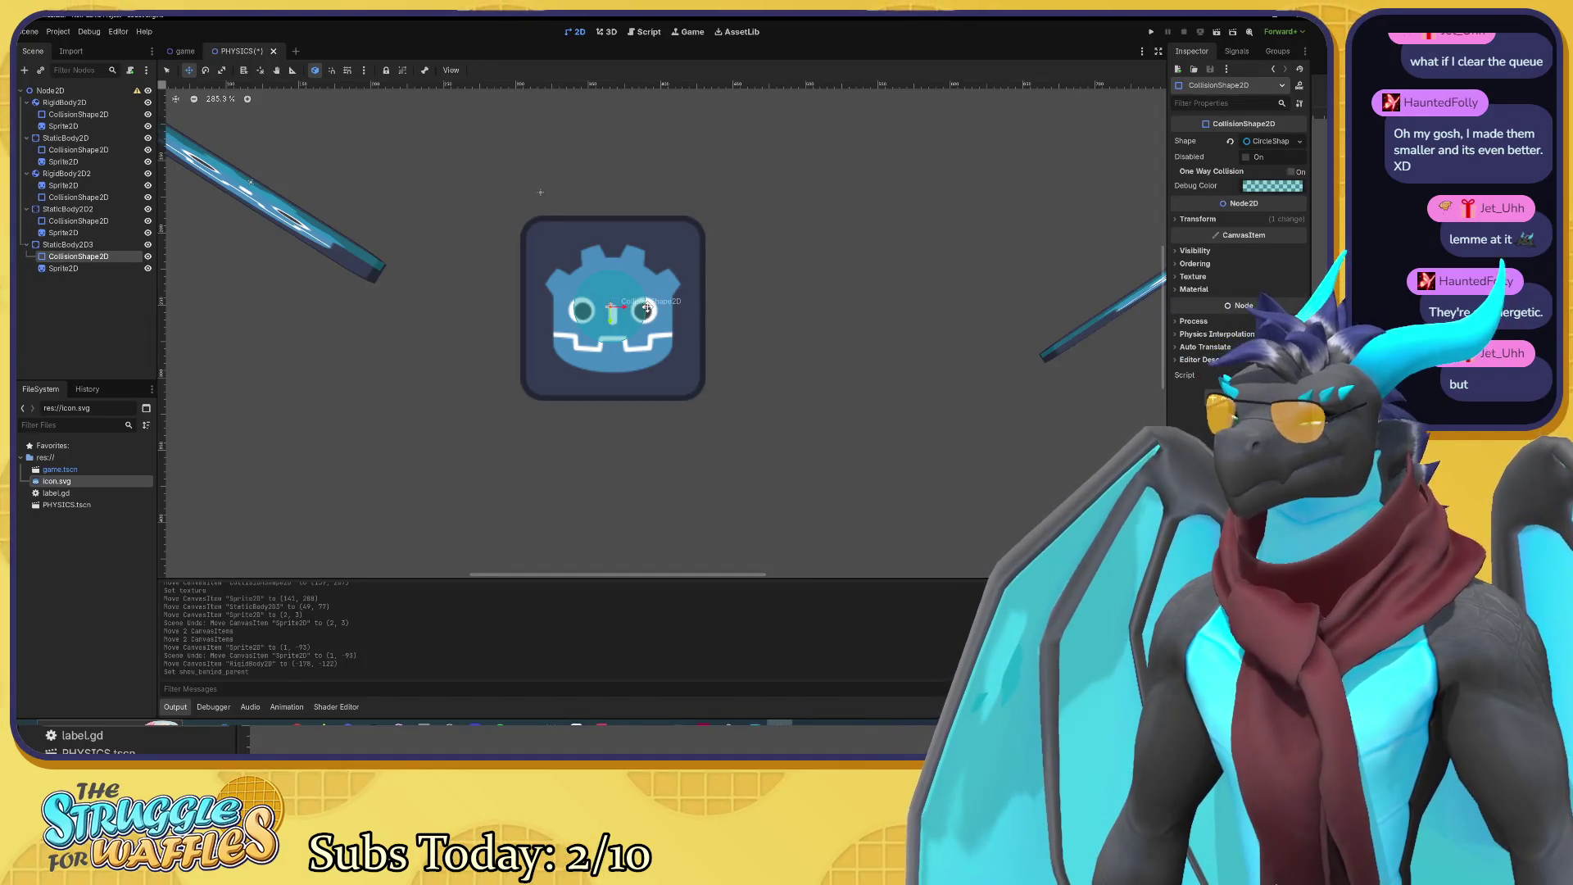
pyautogui.press('e')
pyautogui.moveTo(647, 308)
pyautogui.mouseDown()
pyautogui.moveTo(703, 318)
pyautogui.moveTo(689, 369)
pyautogui.mouseUp()
pyautogui.click(116, 267)
pyautogui.hotkey('ctrl', 'z')
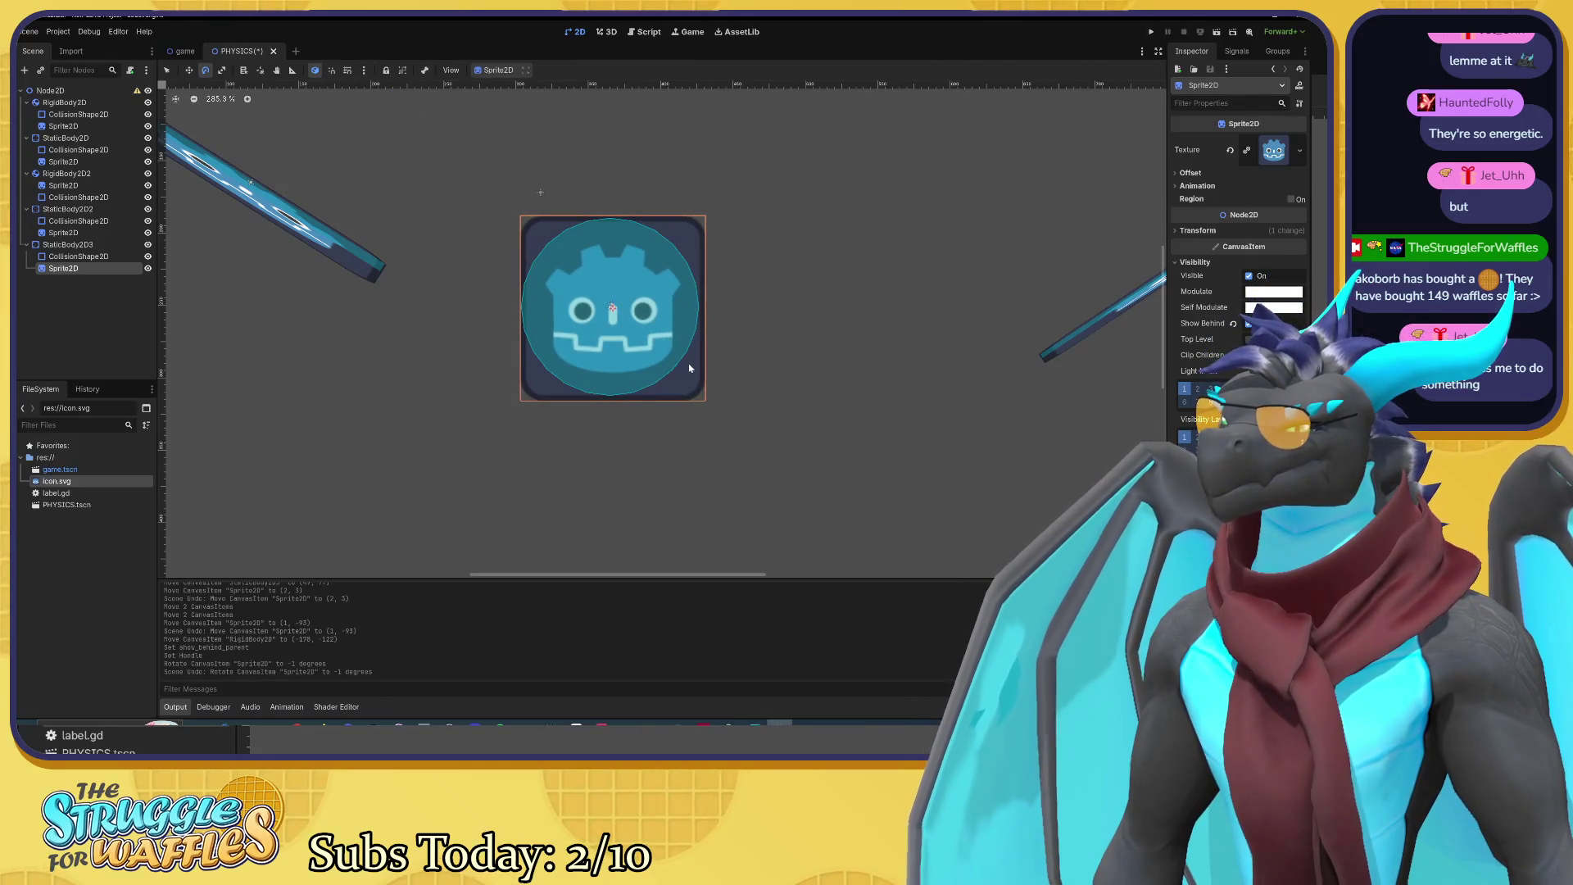
pyautogui.press('w')
pyautogui.moveTo(691, 366); pyautogui.dragTo(688, 364)
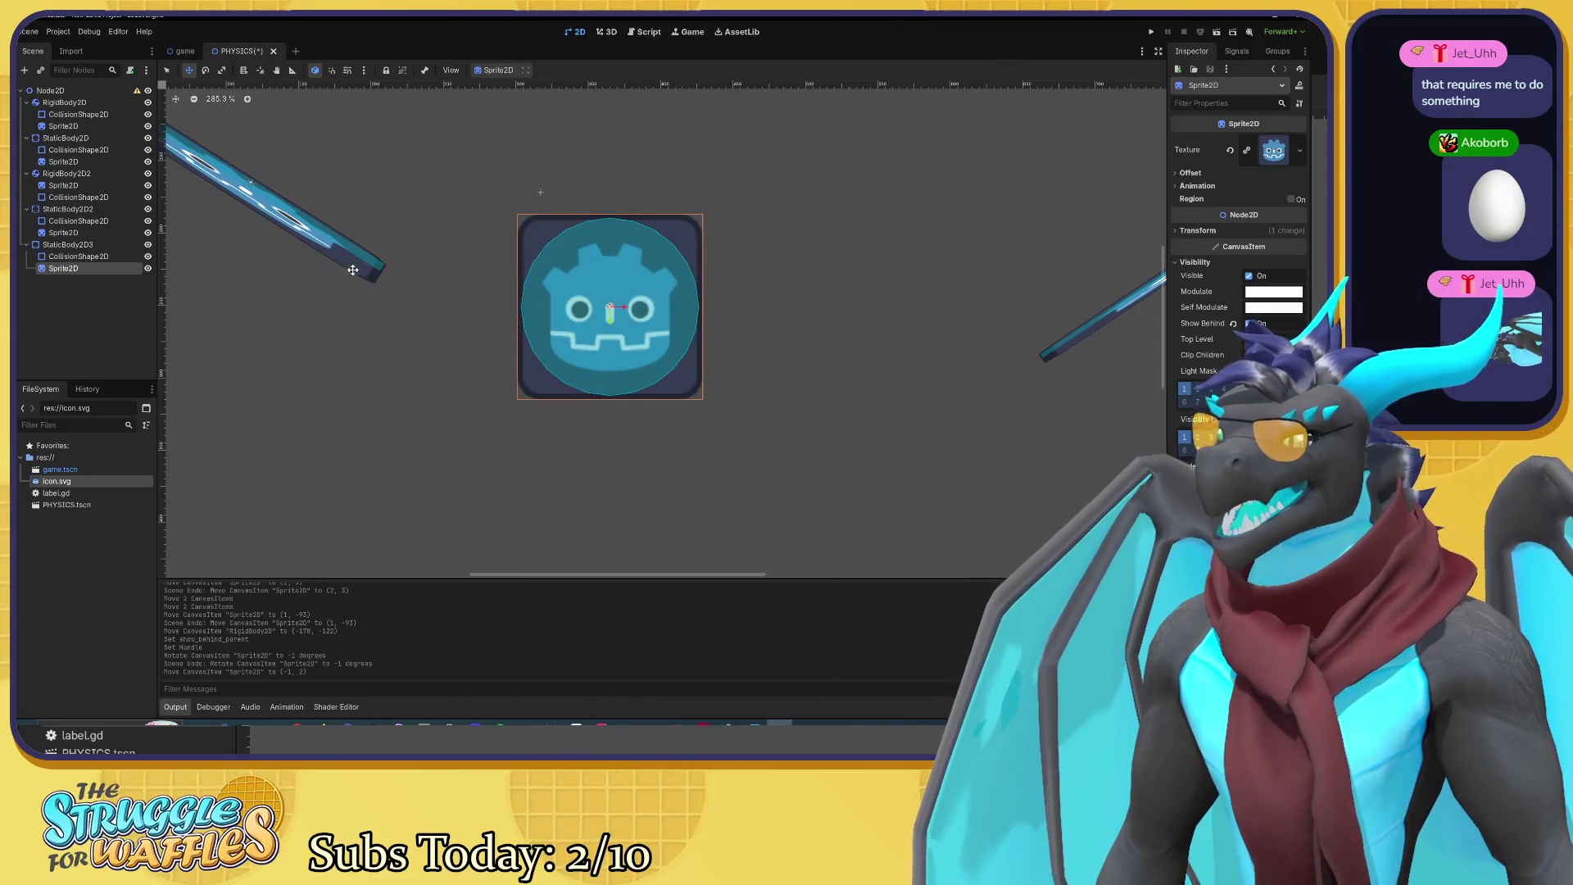
pyautogui.click(99, 256)
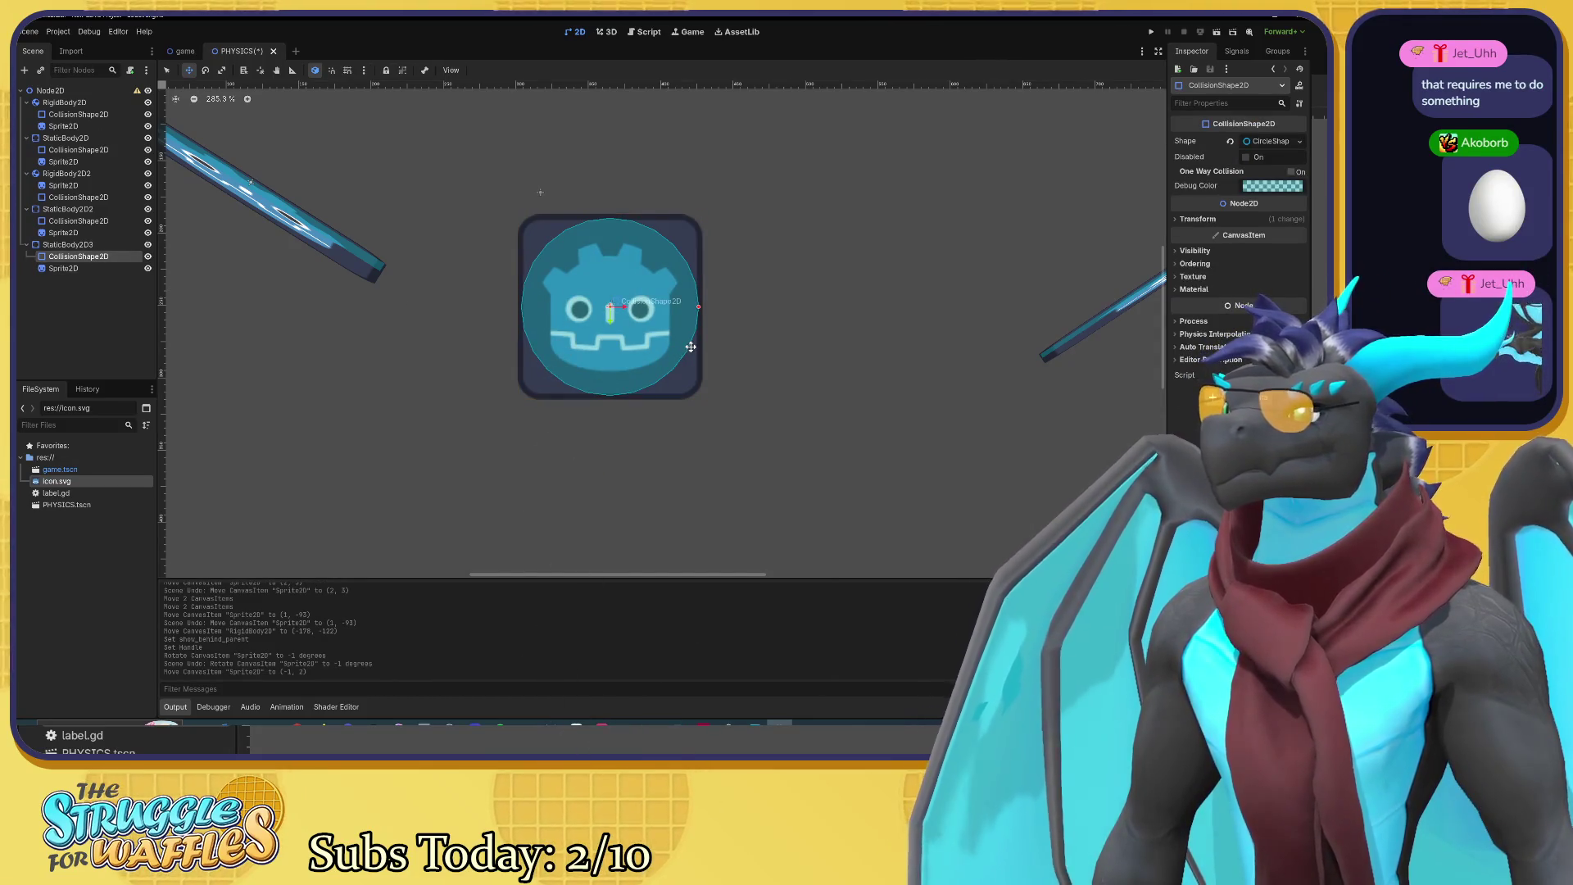
pyautogui.moveTo(671, 345)
pyautogui.mouseDown()
pyautogui.moveTo(686, 343)
pyautogui.moveTo(670, 344)
pyautogui.mouseUp()
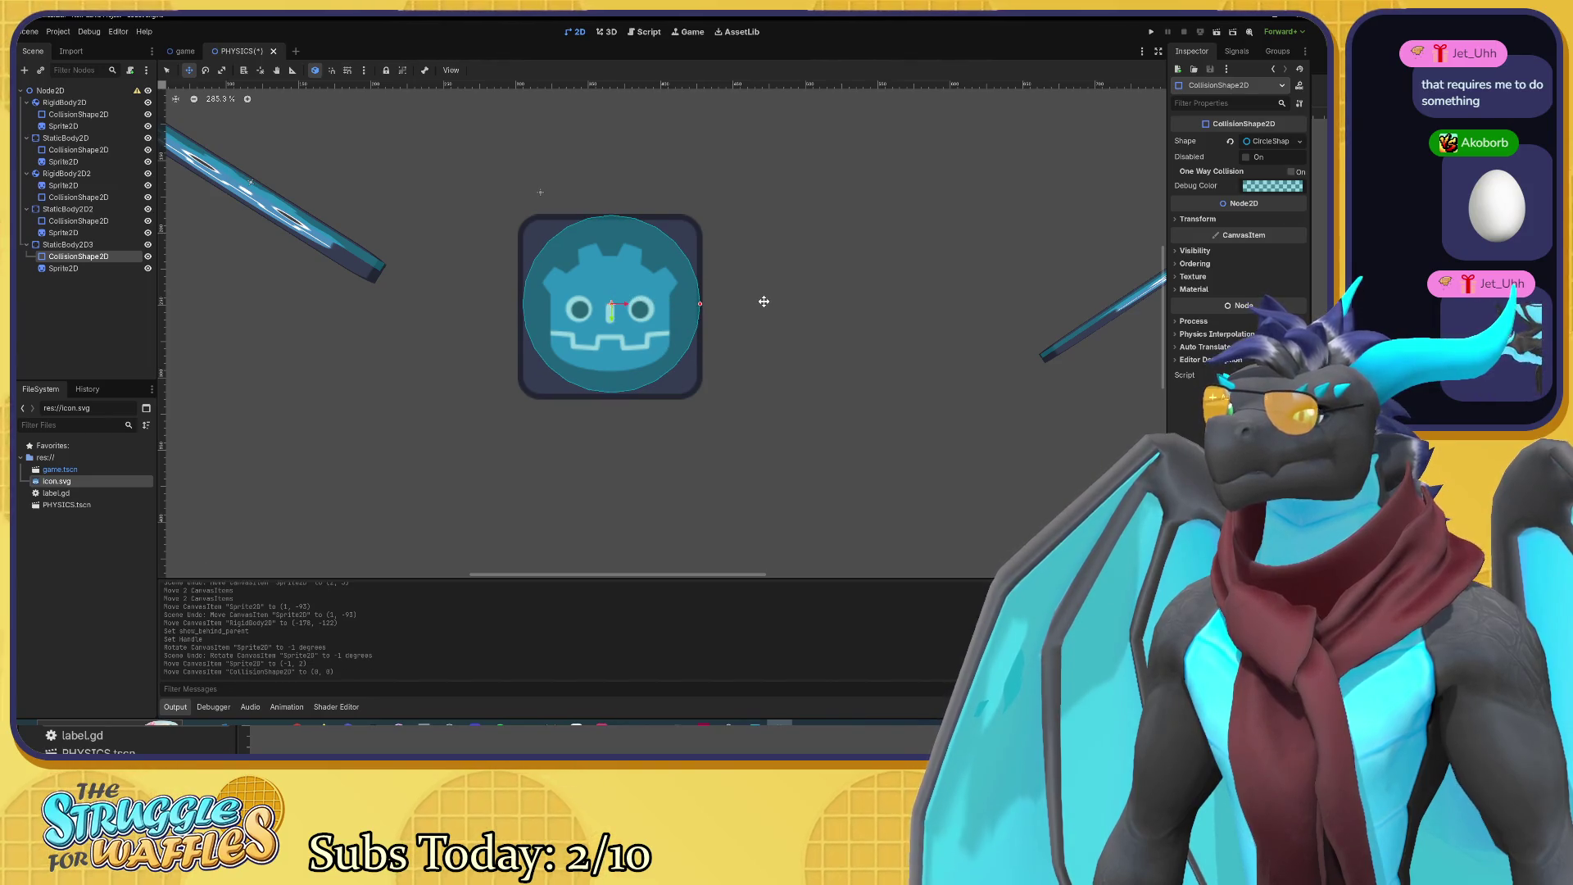
# Step: Move the centre bumper's sprite to position (0, 0)
pyautogui.click(64, 268)
pyautogui.scroll(3, 672, 336)
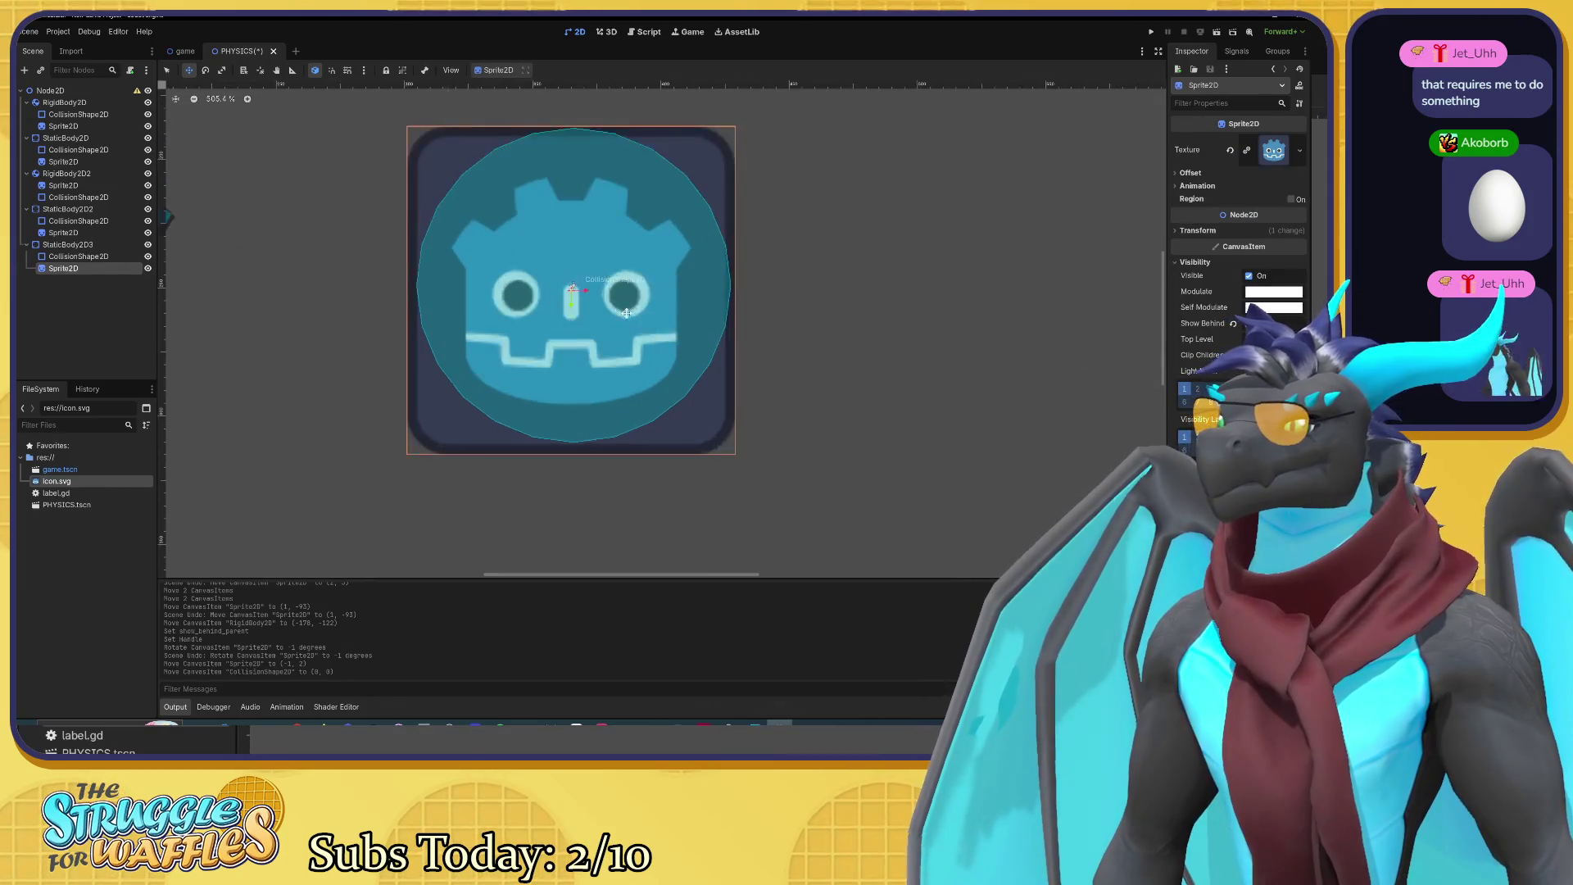
pyautogui.scroll(3, 627, 313)
pyautogui.moveTo(565, 289); pyautogui.dragTo(583, 297)
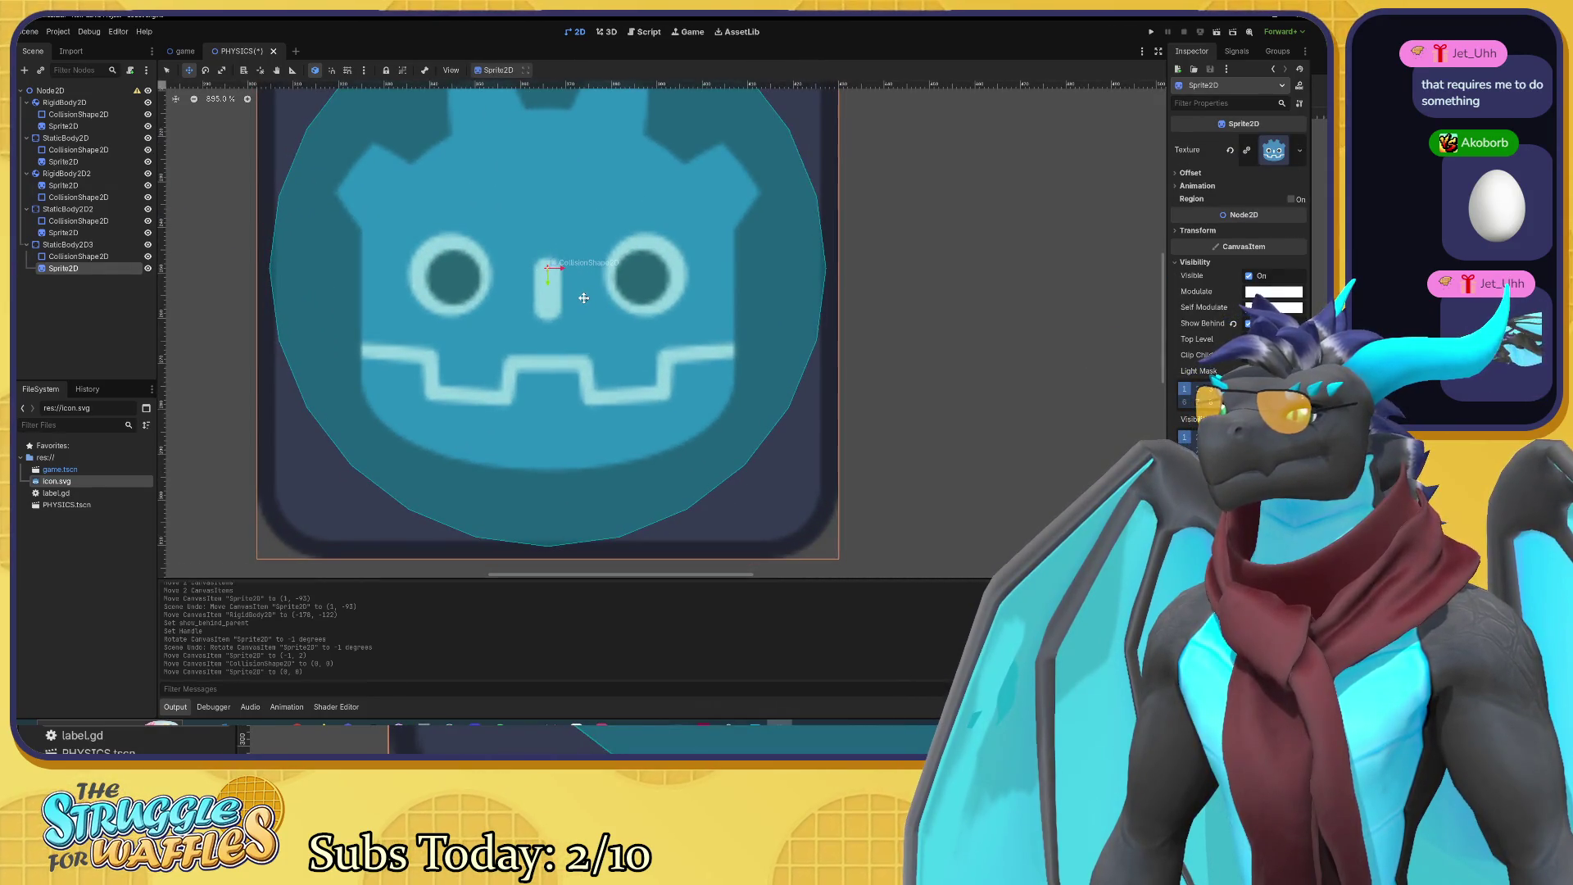
pyautogui.scroll(-1, 664, 311)
pyautogui.scroll(-12, 664, 310)
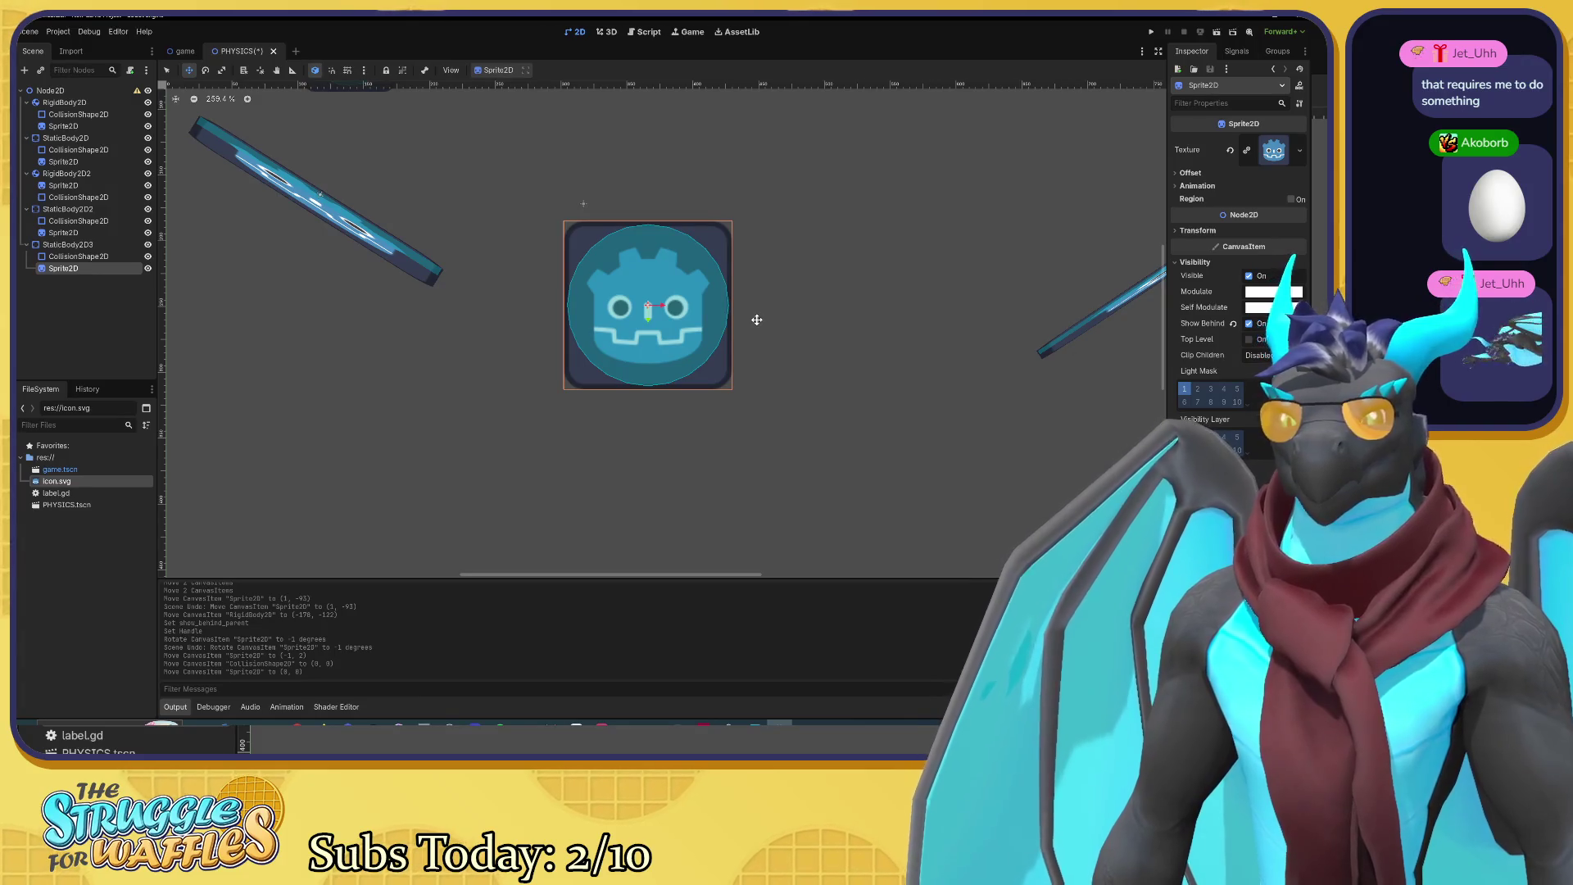
pyautogui.scroll(-4, 757, 320)
pyautogui.scroll(4, 775, 333)
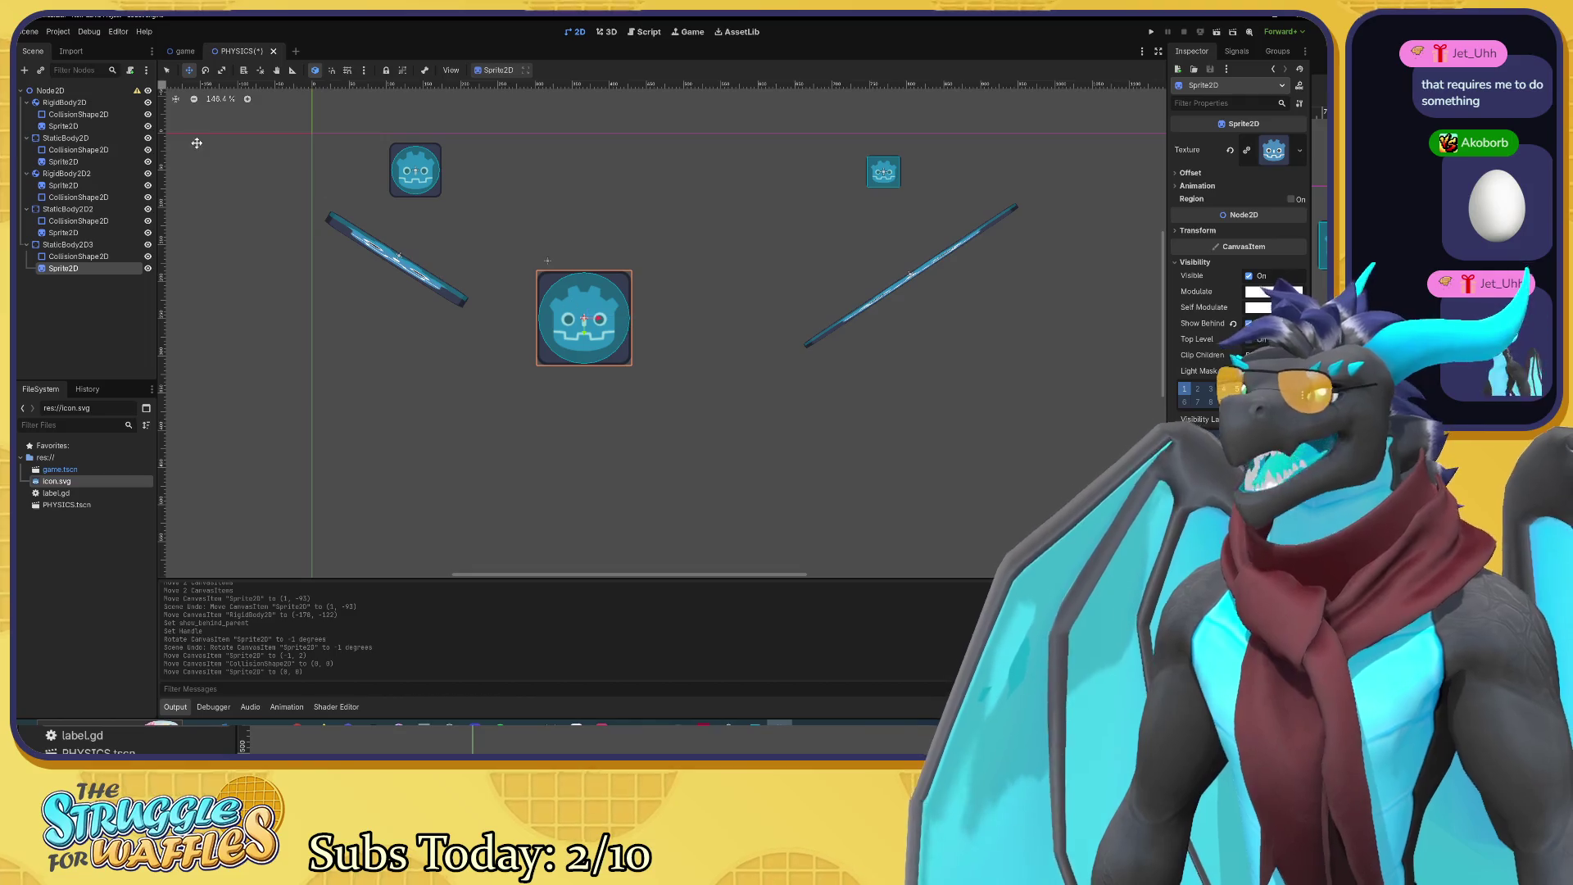
# Step: Move the centre bumper StaticBody2D3 down toward the bottom of the scene
pyautogui.click(95, 247)
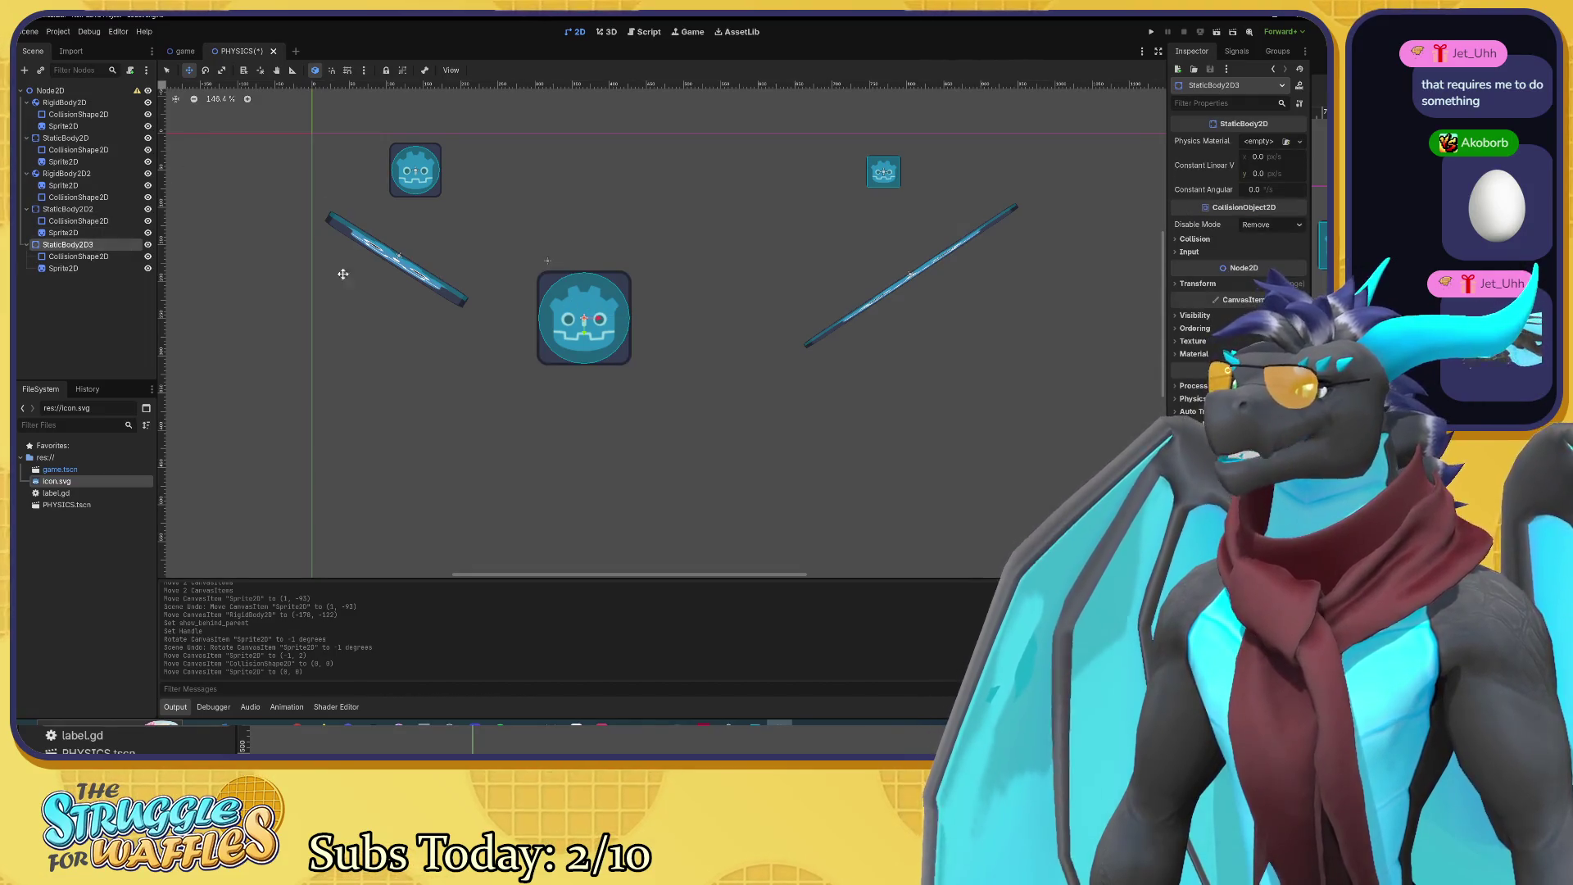
pyautogui.moveTo(571, 311)
pyautogui.mouseDown()
pyautogui.moveTo(635, 439)
pyautogui.moveTo(610, 470)
pyautogui.moveTo(619, 307)
pyautogui.mouseUp()
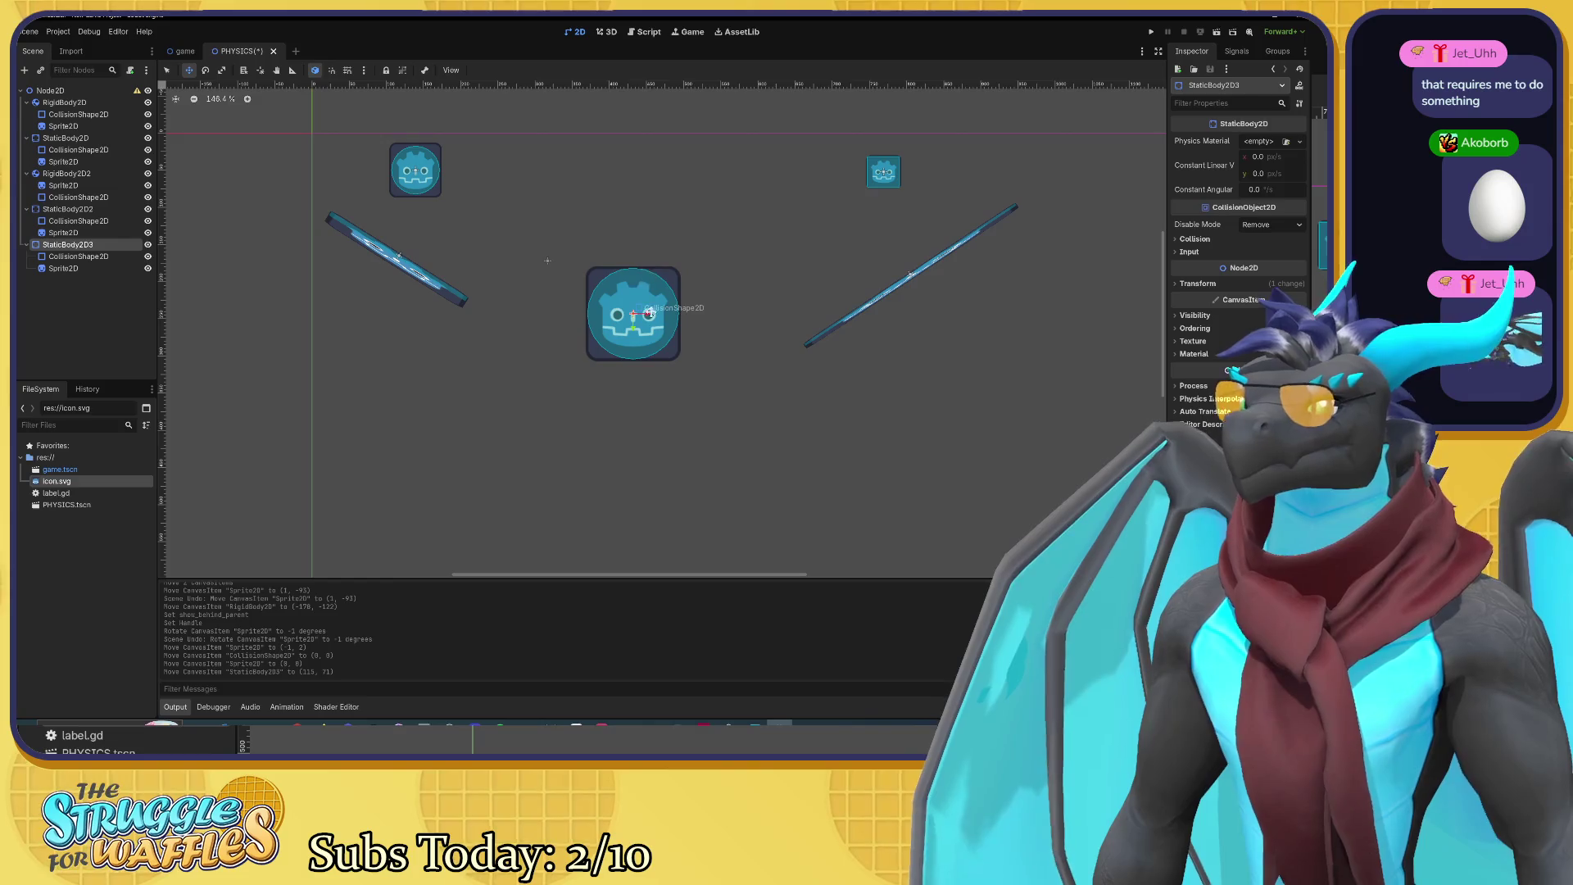
pyautogui.scroll(-1, 631, 418)
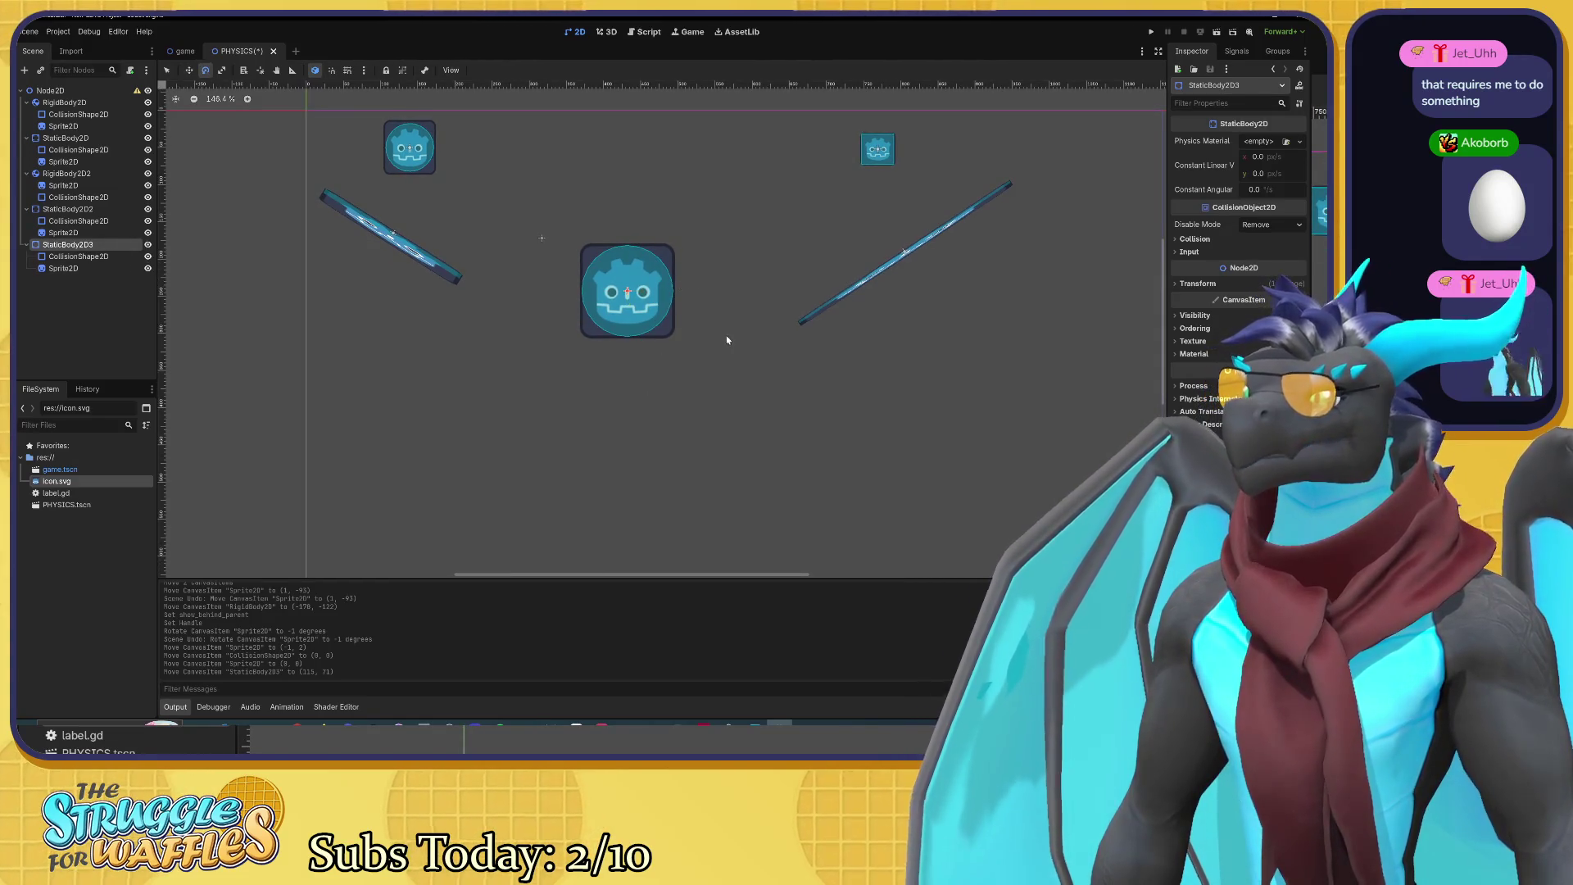
# Step: Scale the central icon bumper down to about 0.88 with the Scale tool
pyautogui.press('s')
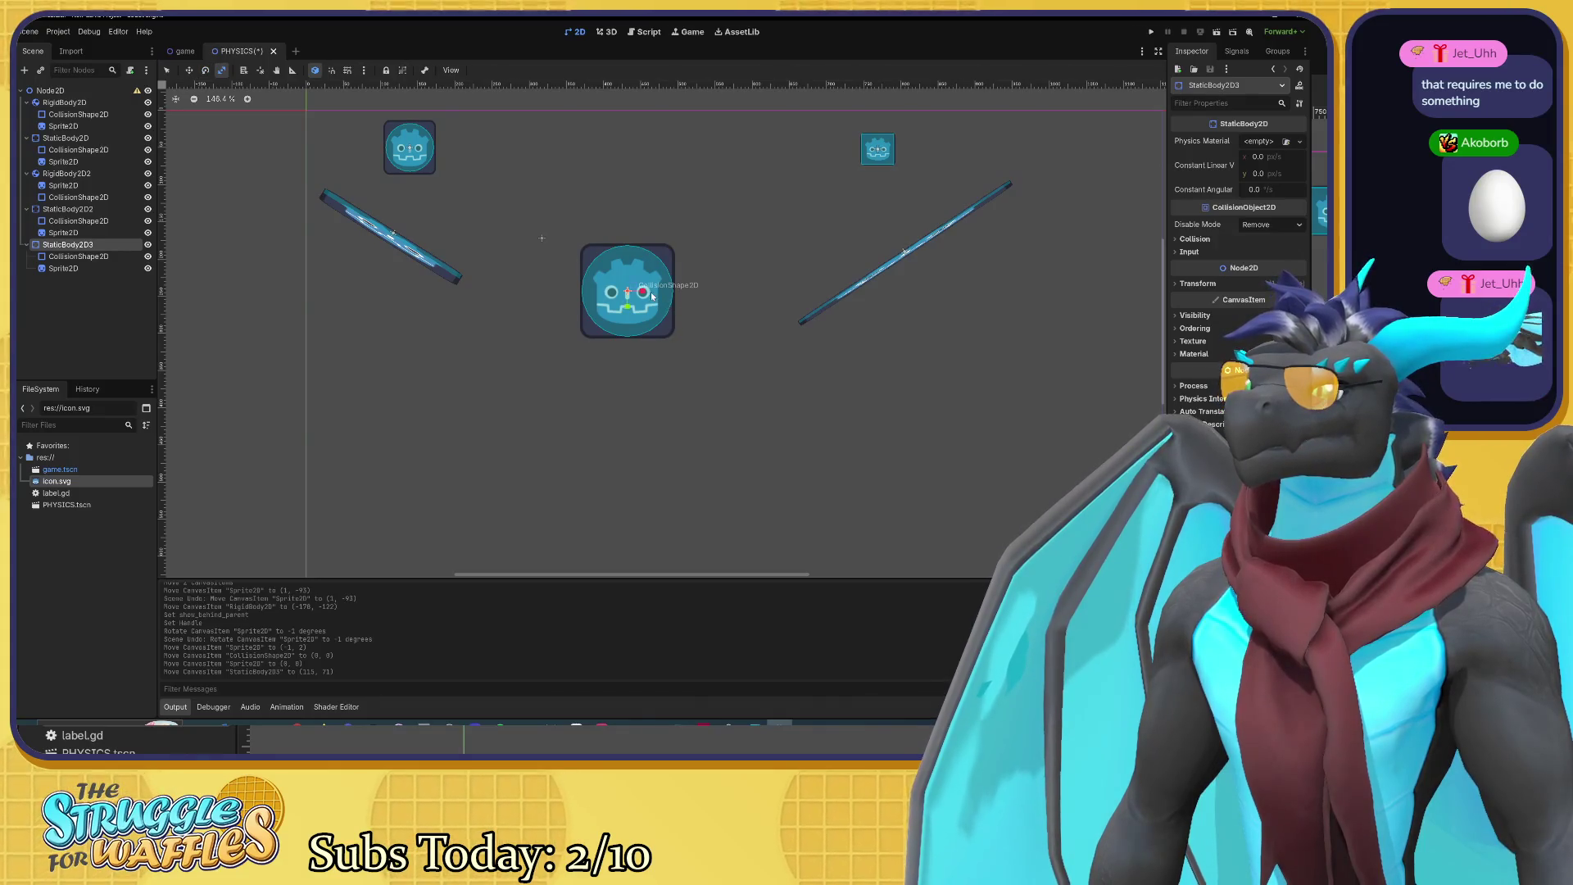
pyautogui.moveTo(765, 362); pyautogui.dragTo(718, 341)
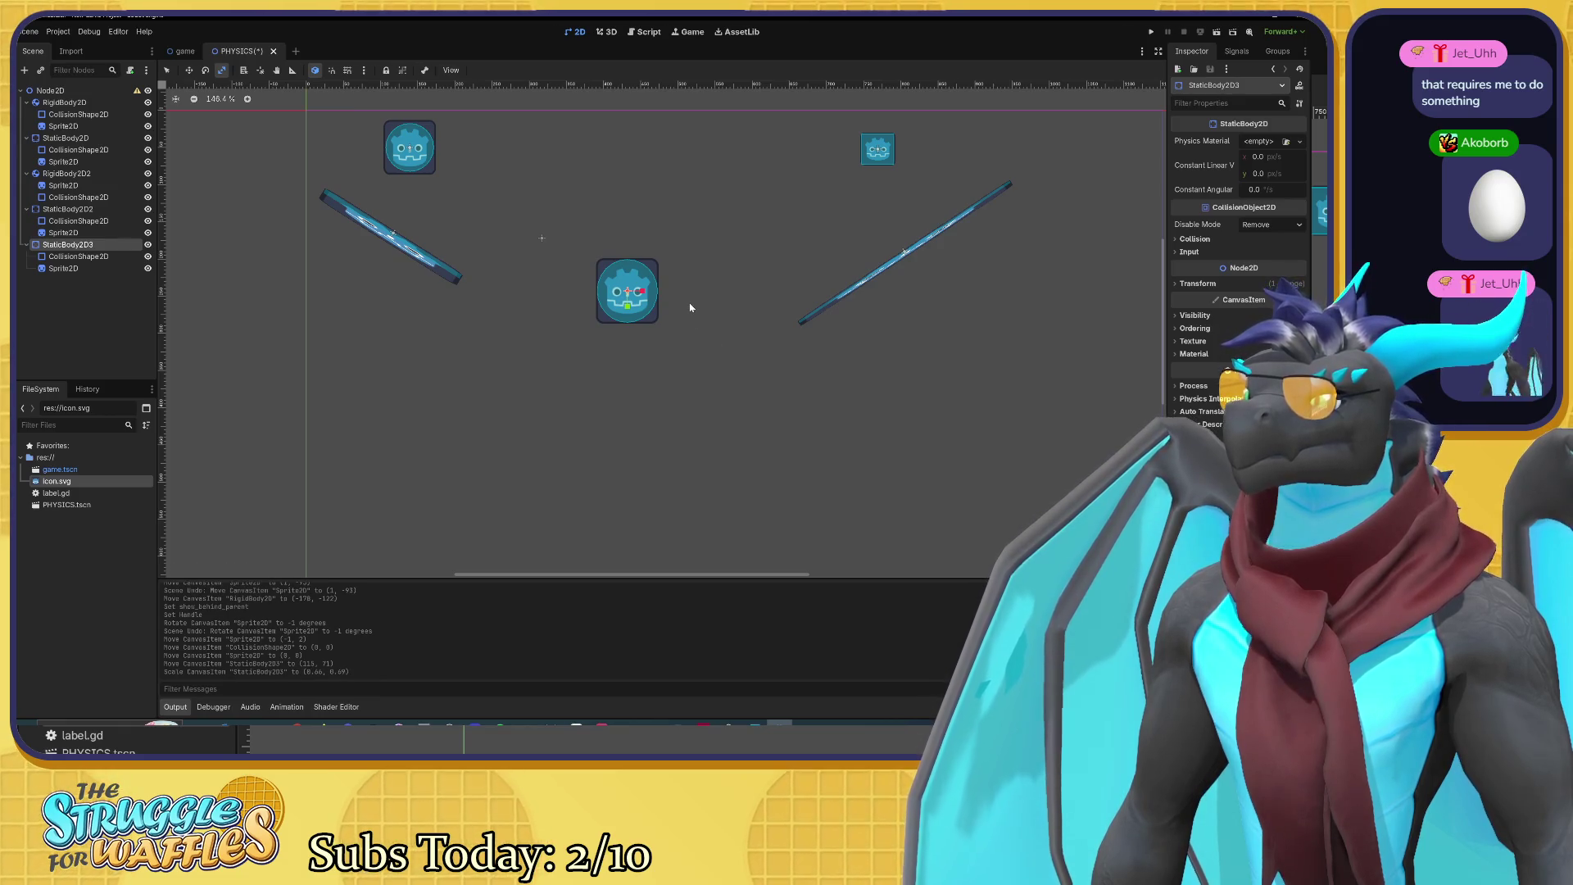
pyautogui.scroll(-2, 689, 307)
pyautogui.scroll(-3, 734, 355)
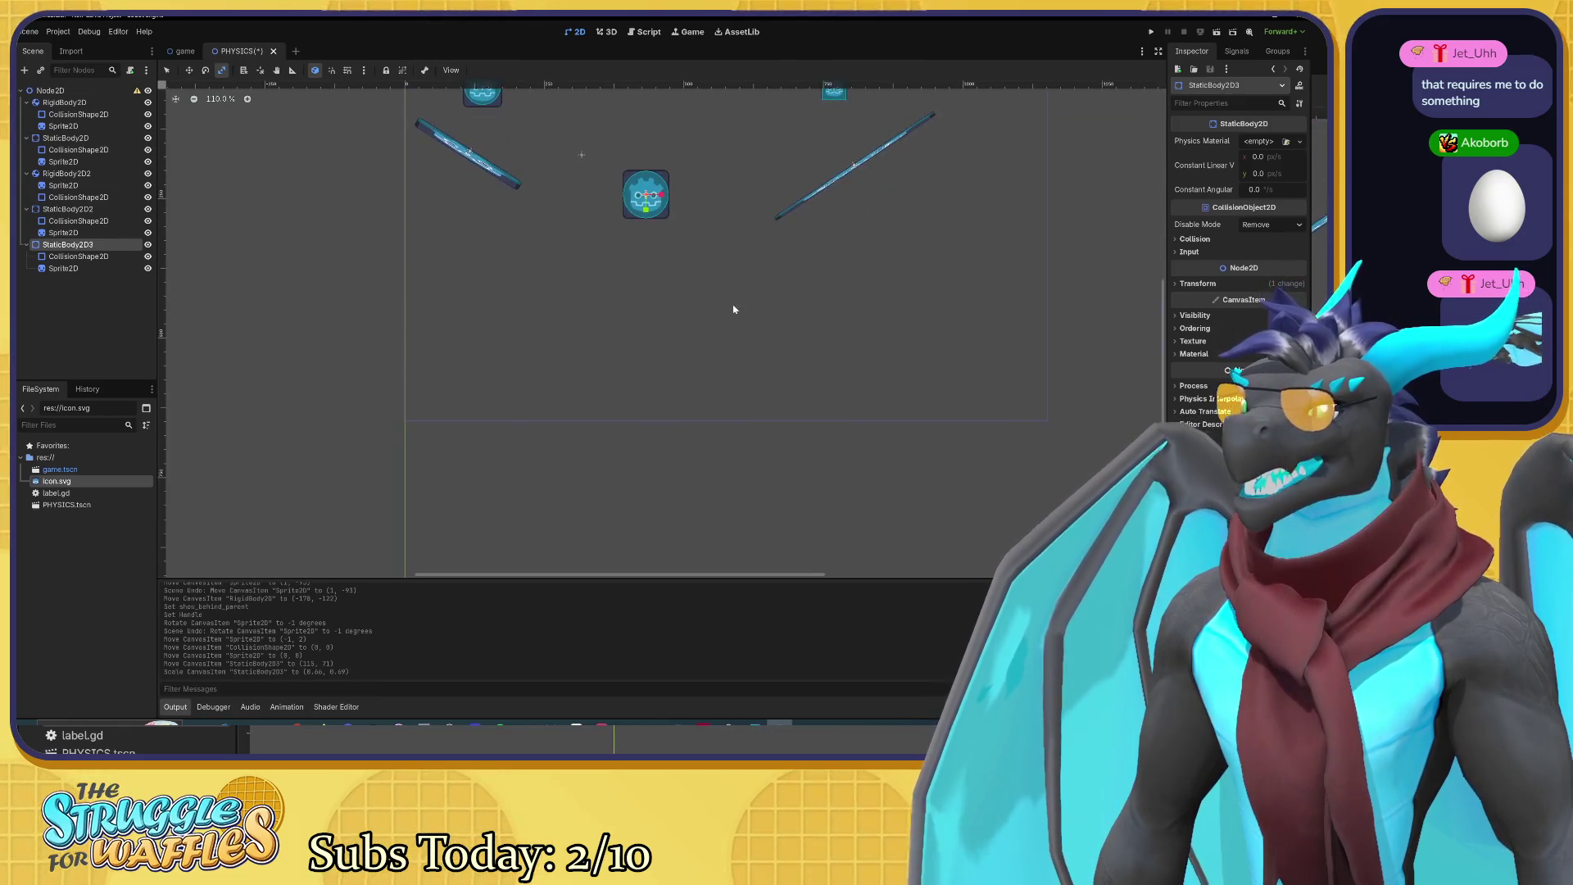
pyautogui.scroll(-2, 723, 292)
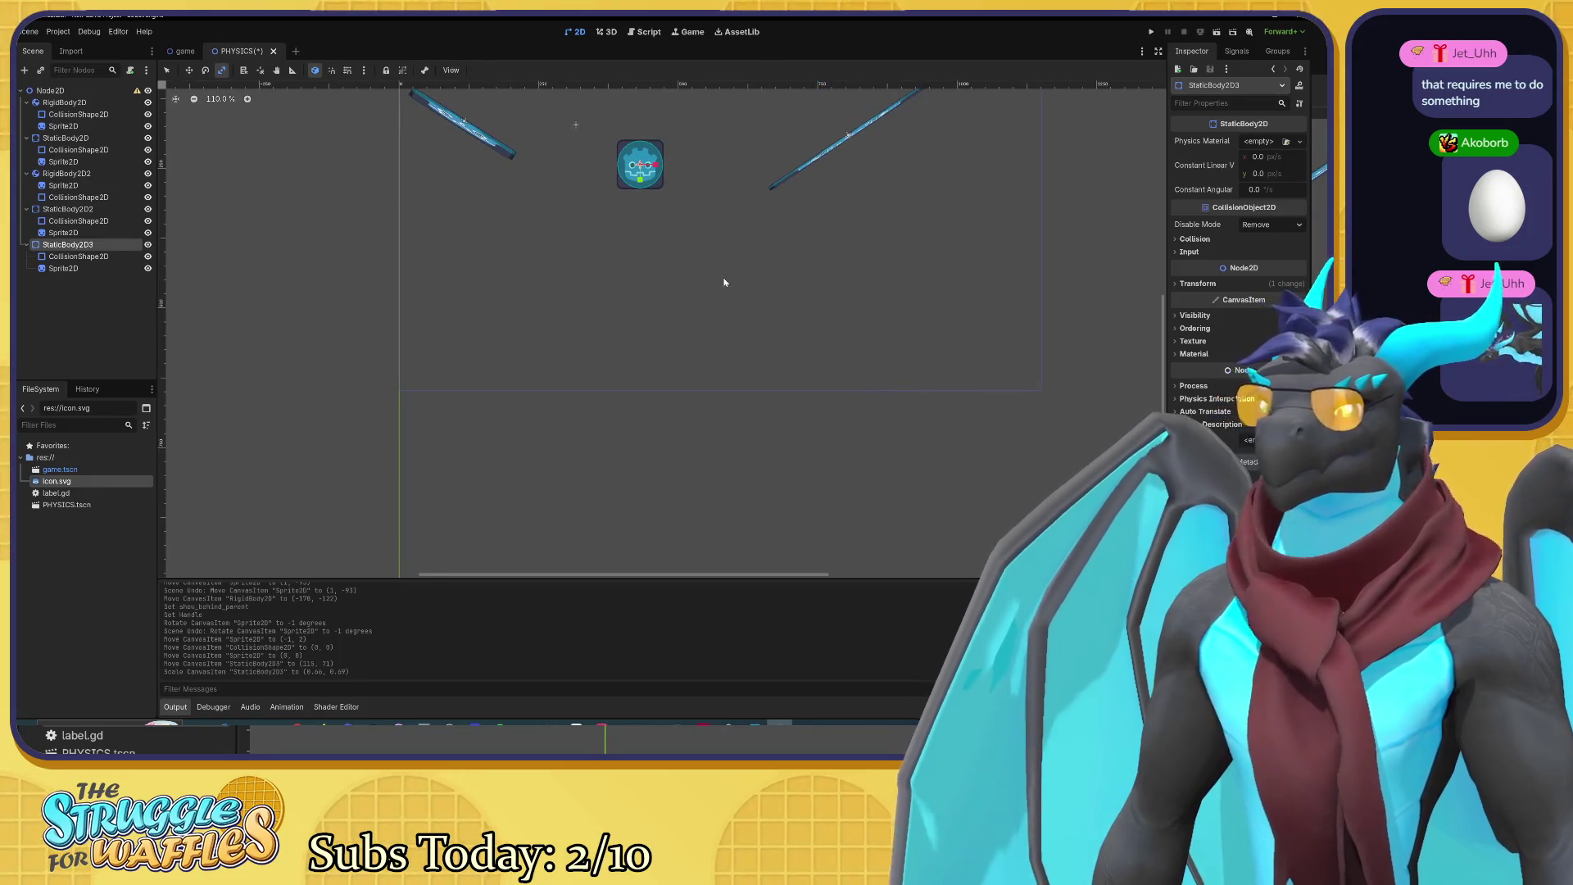
pyautogui.moveTo(725, 282); pyautogui.dragTo(715, 243)
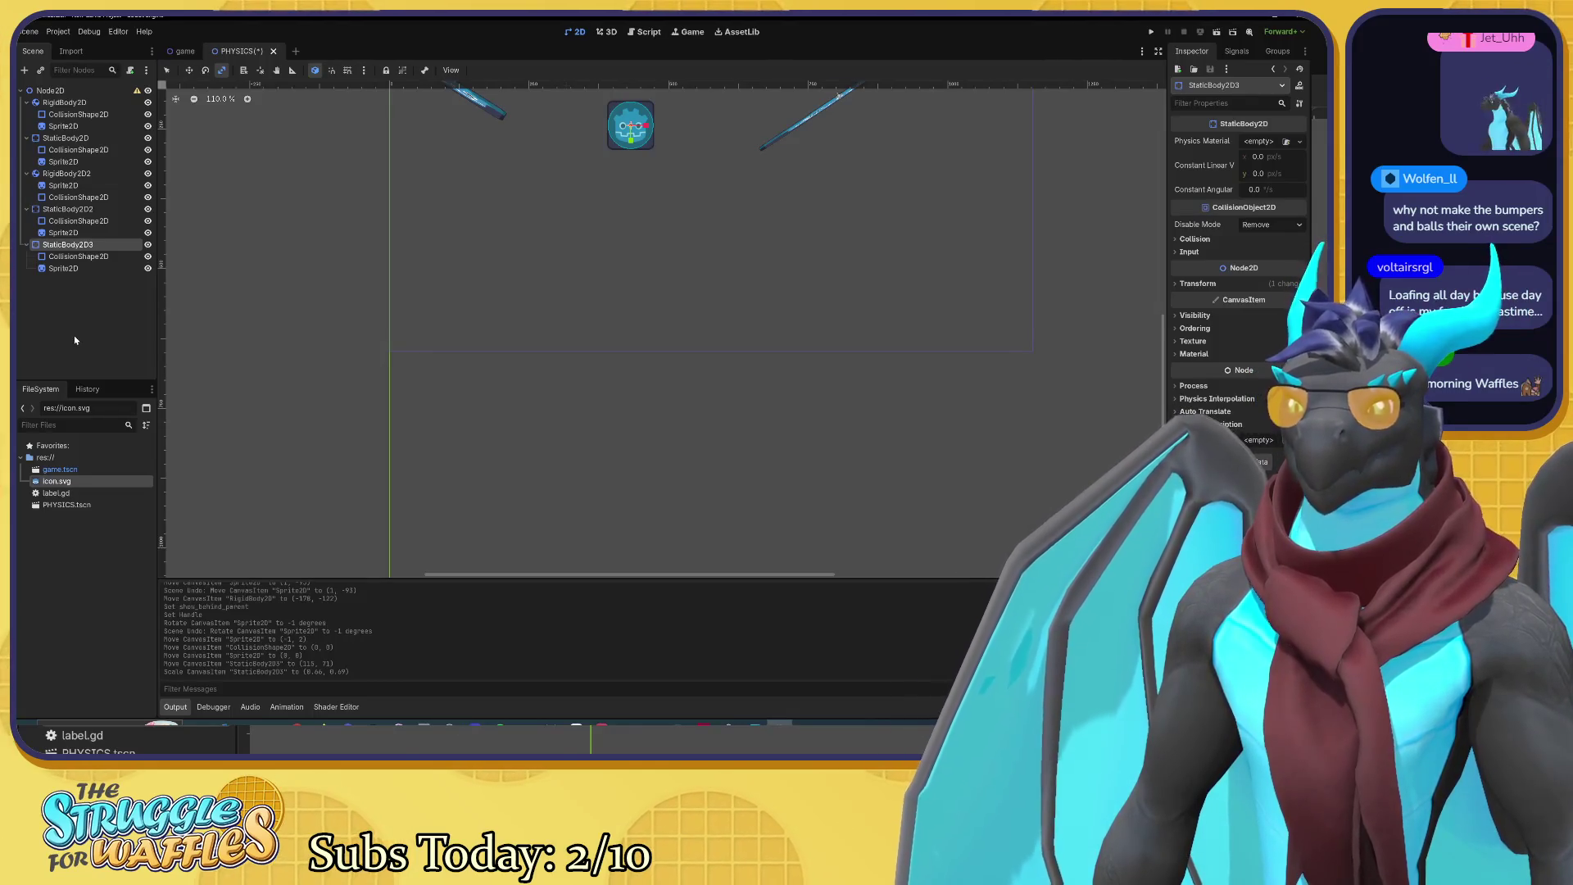
pyautogui.click(77, 103)
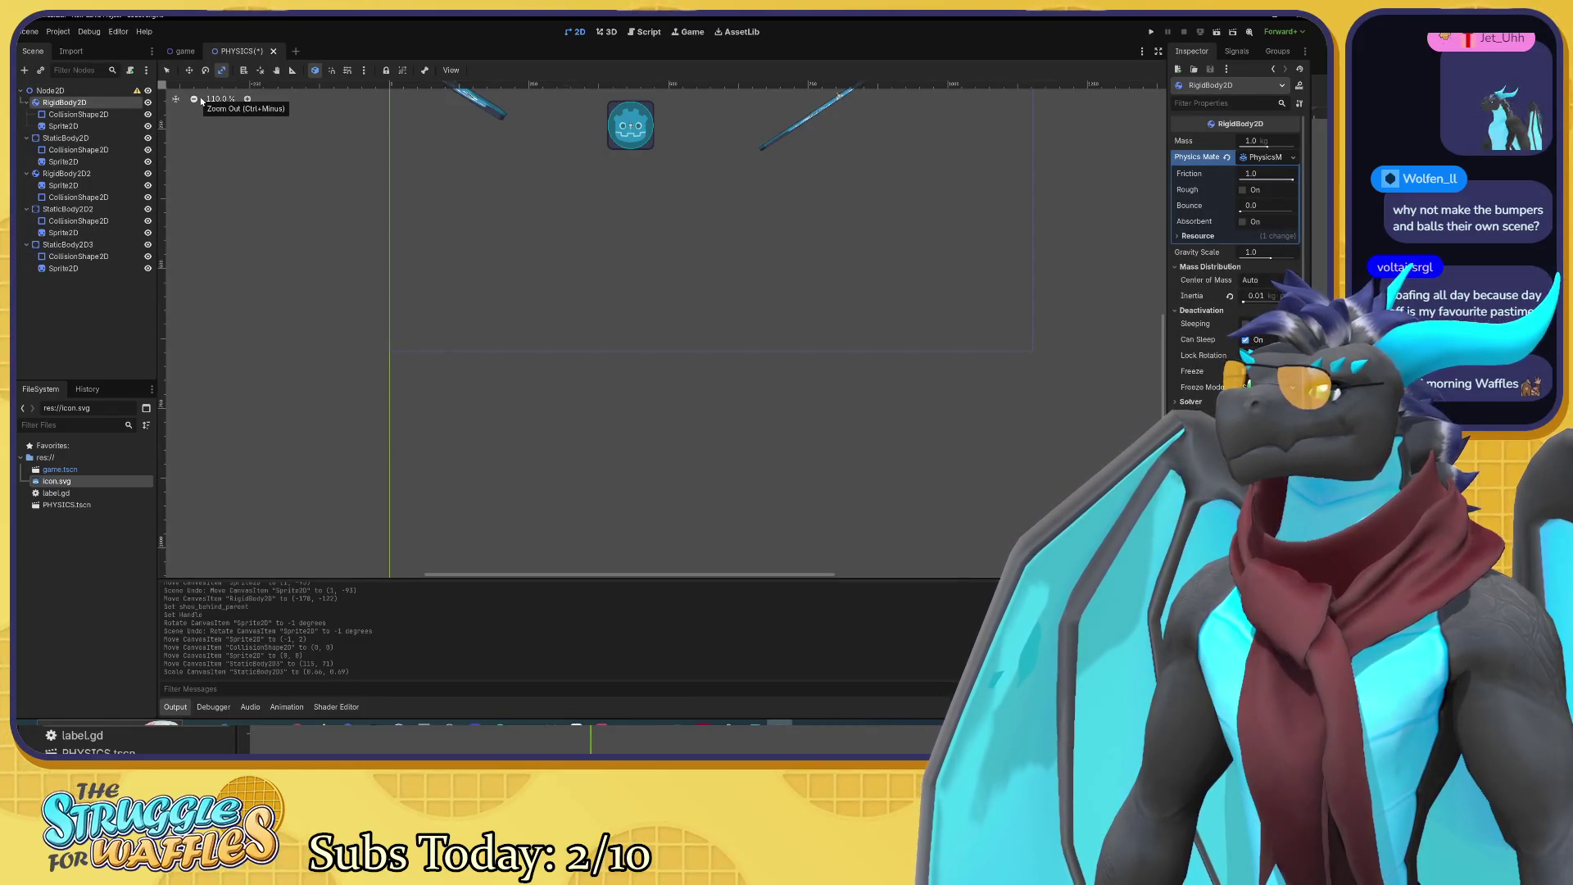
# Step: Save the PHYSICS scene and open a new empty scene tab
pyautogui.hotkey('ctrl', 's')
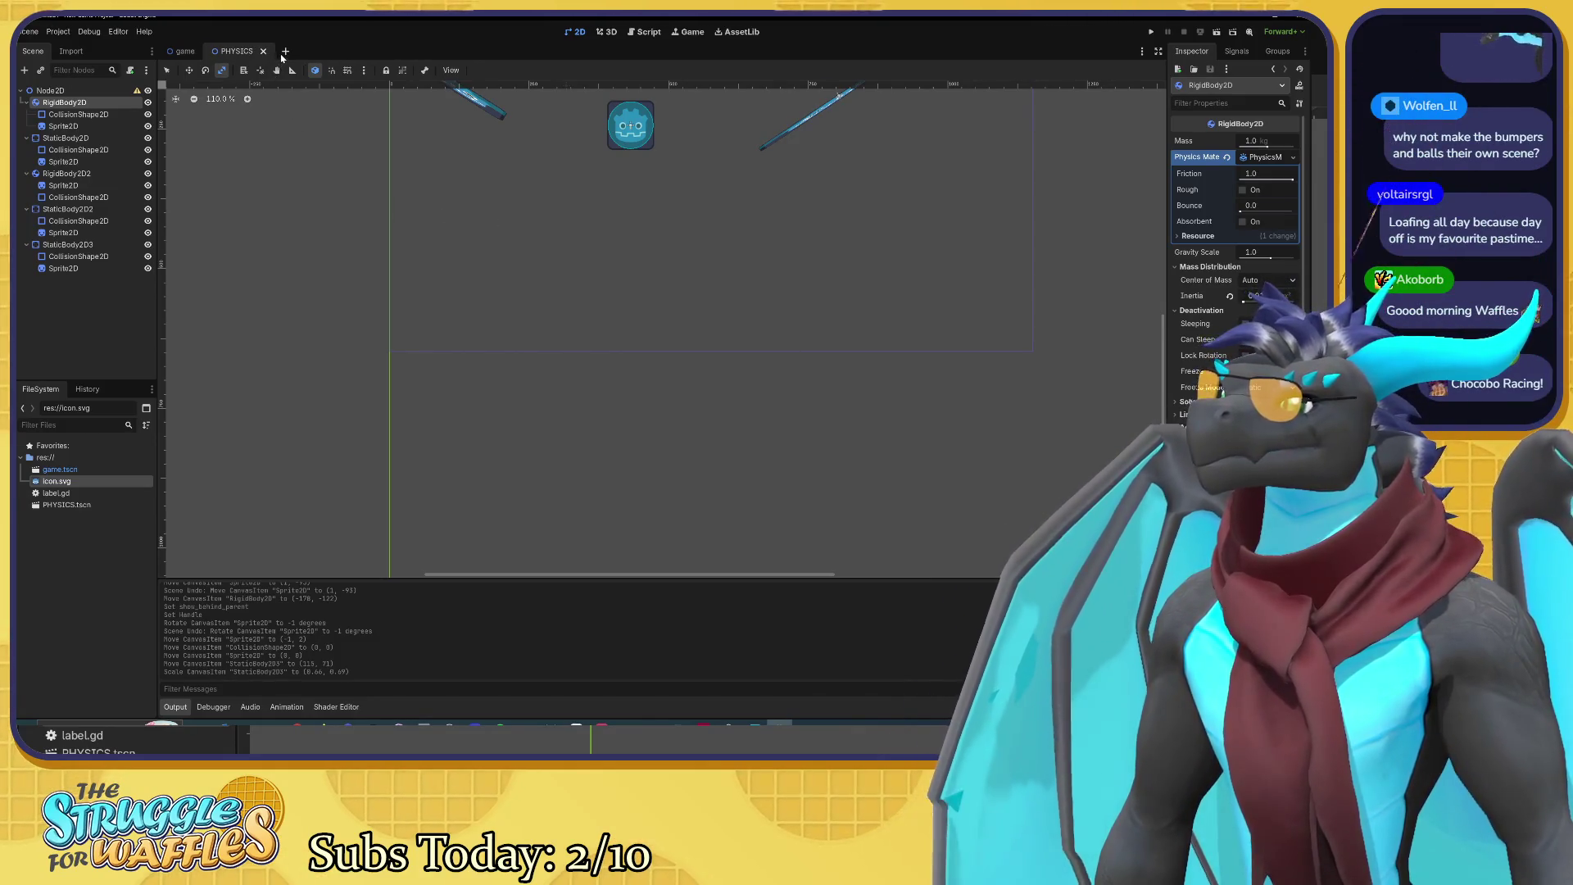
pyautogui.click(285, 50)
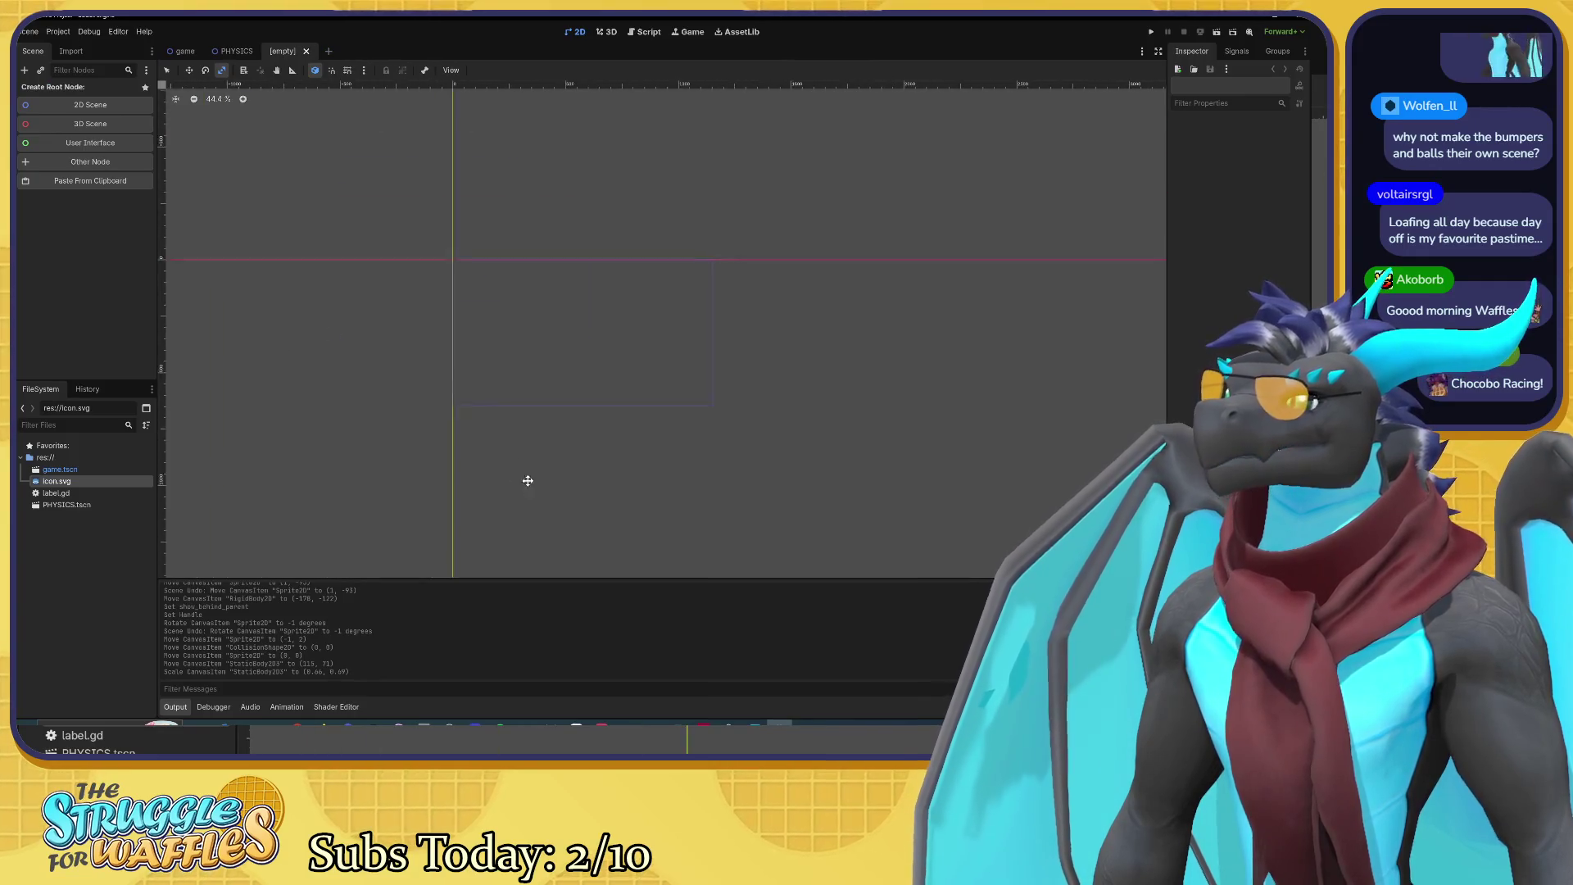
pyautogui.click(236, 51)
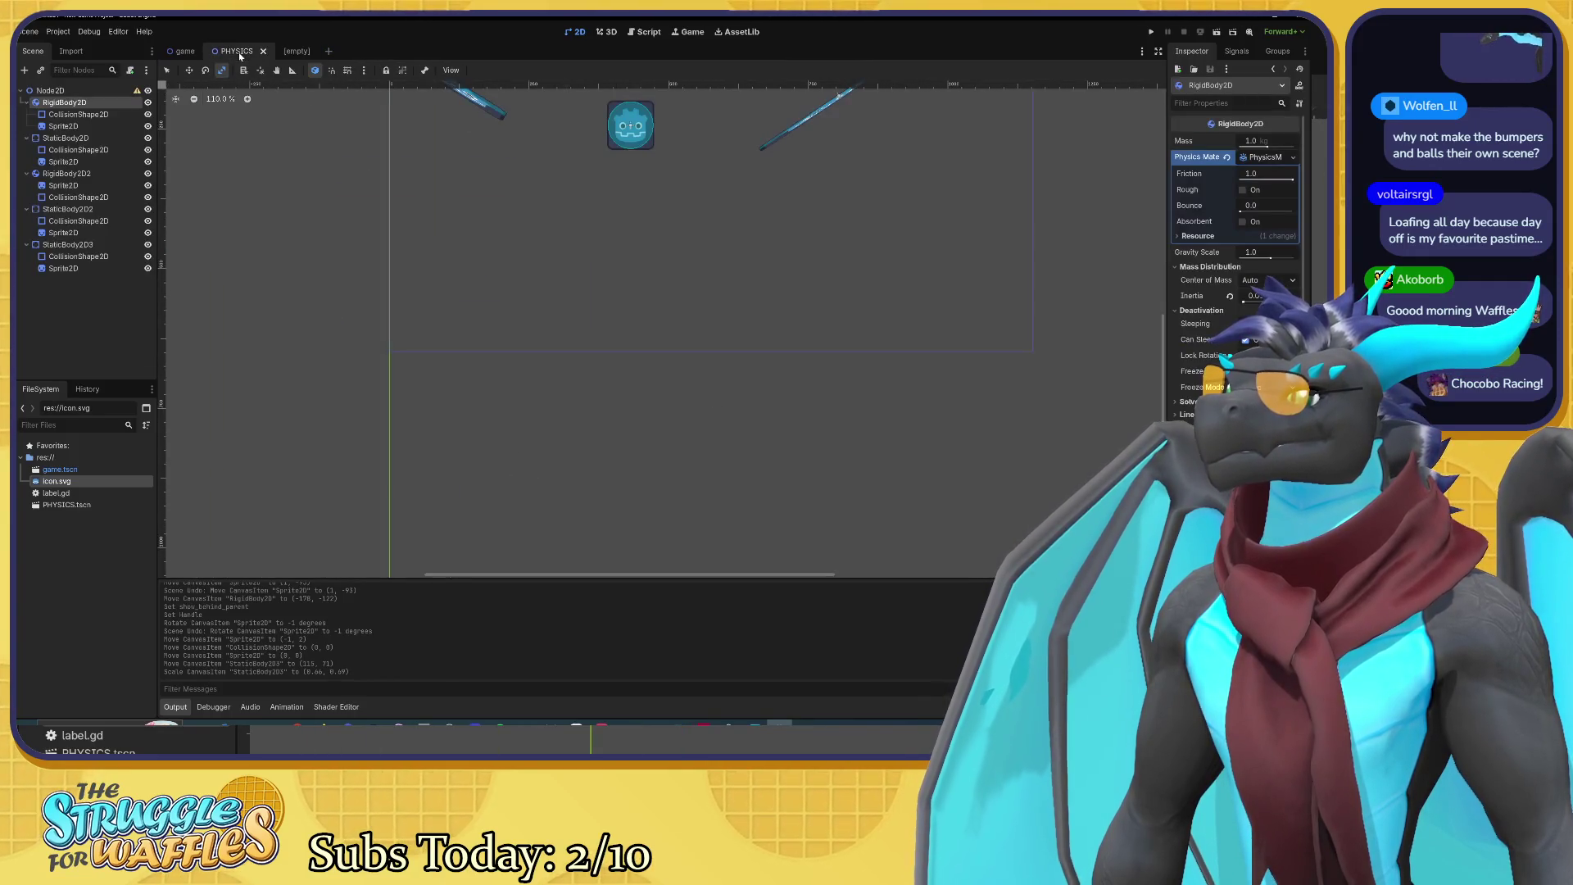
# Step: Copy the three StaticBody2D bumper nodes from the PHYSICS scene
pyautogui.click(65, 137)
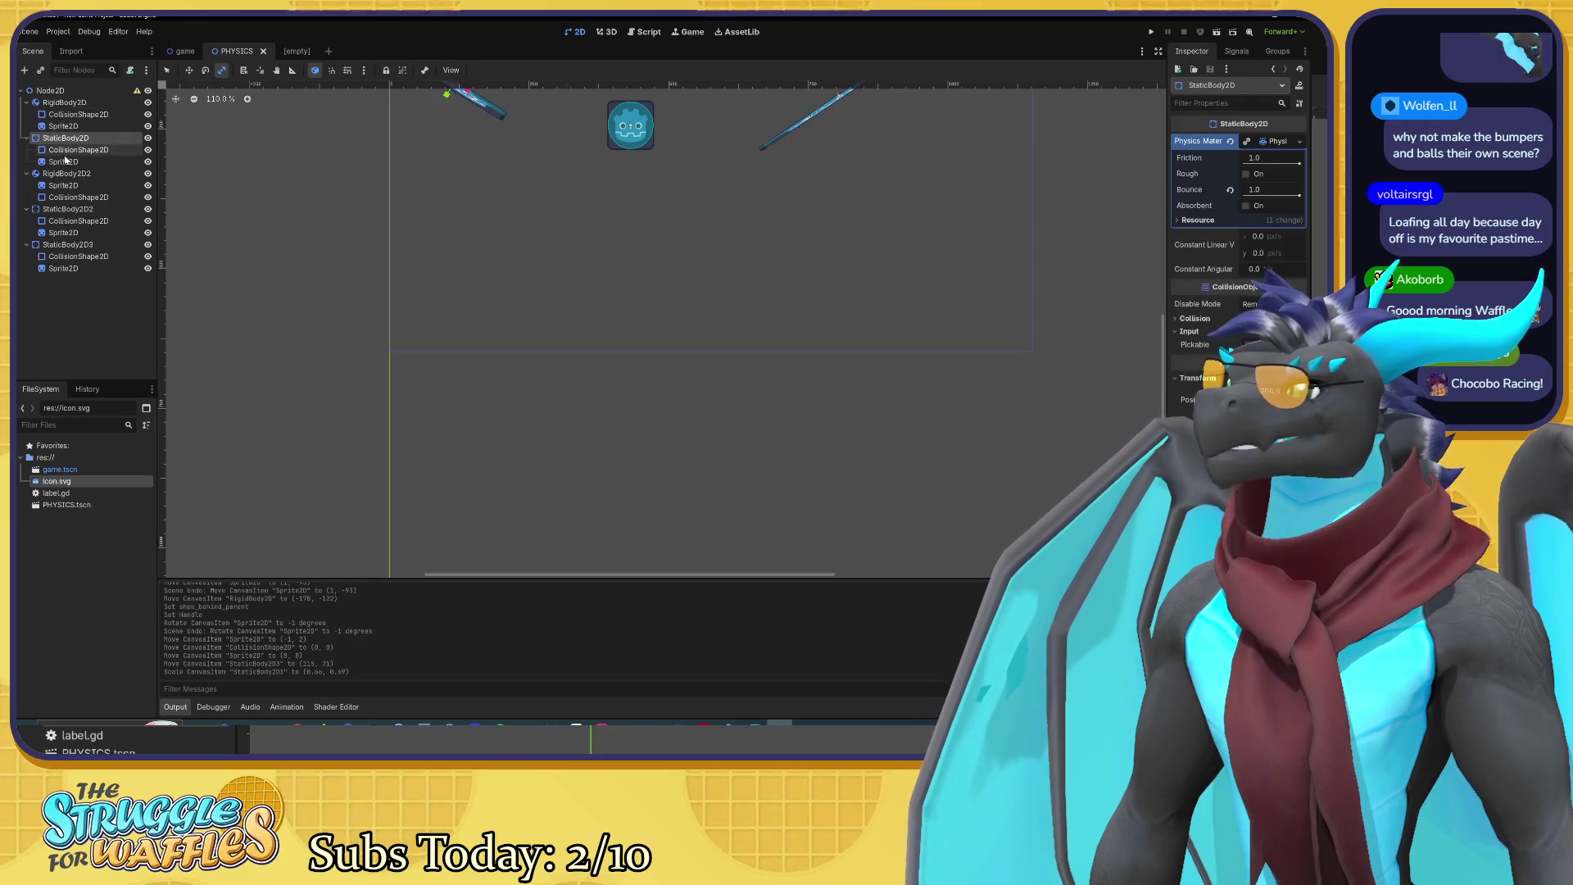
pyautogui.keyDown('ctrl'); pyautogui.click(59, 209); pyautogui.keyUp('ctrl')
pyautogui.keyDown('ctrl'); pyautogui.click(57, 246); pyautogui.keyUp('ctrl')
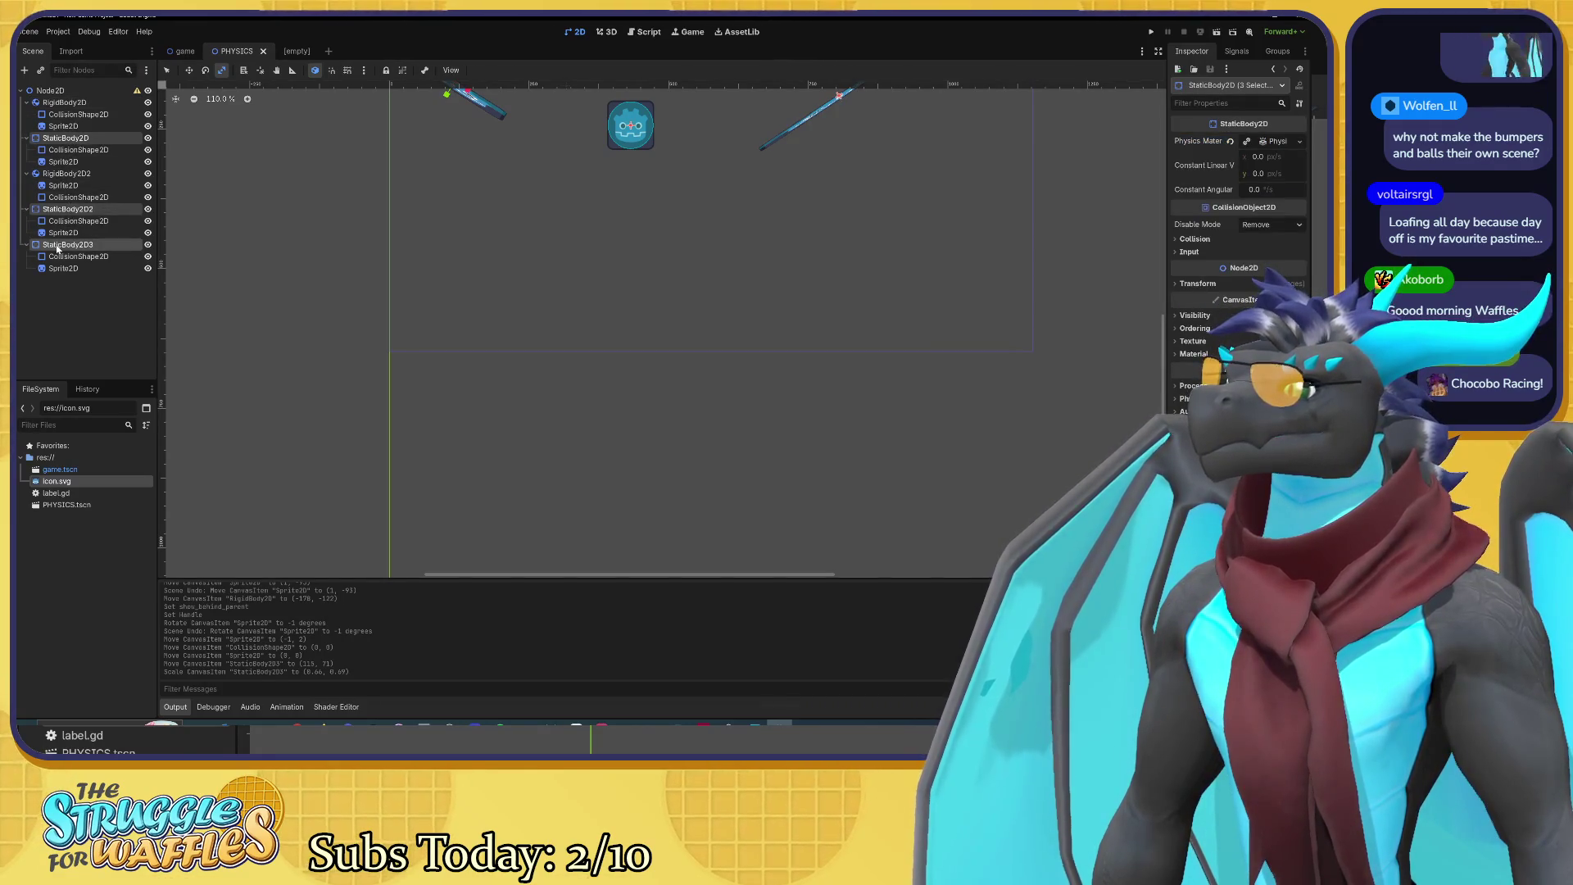
pyautogui.rightClick(68, 145)
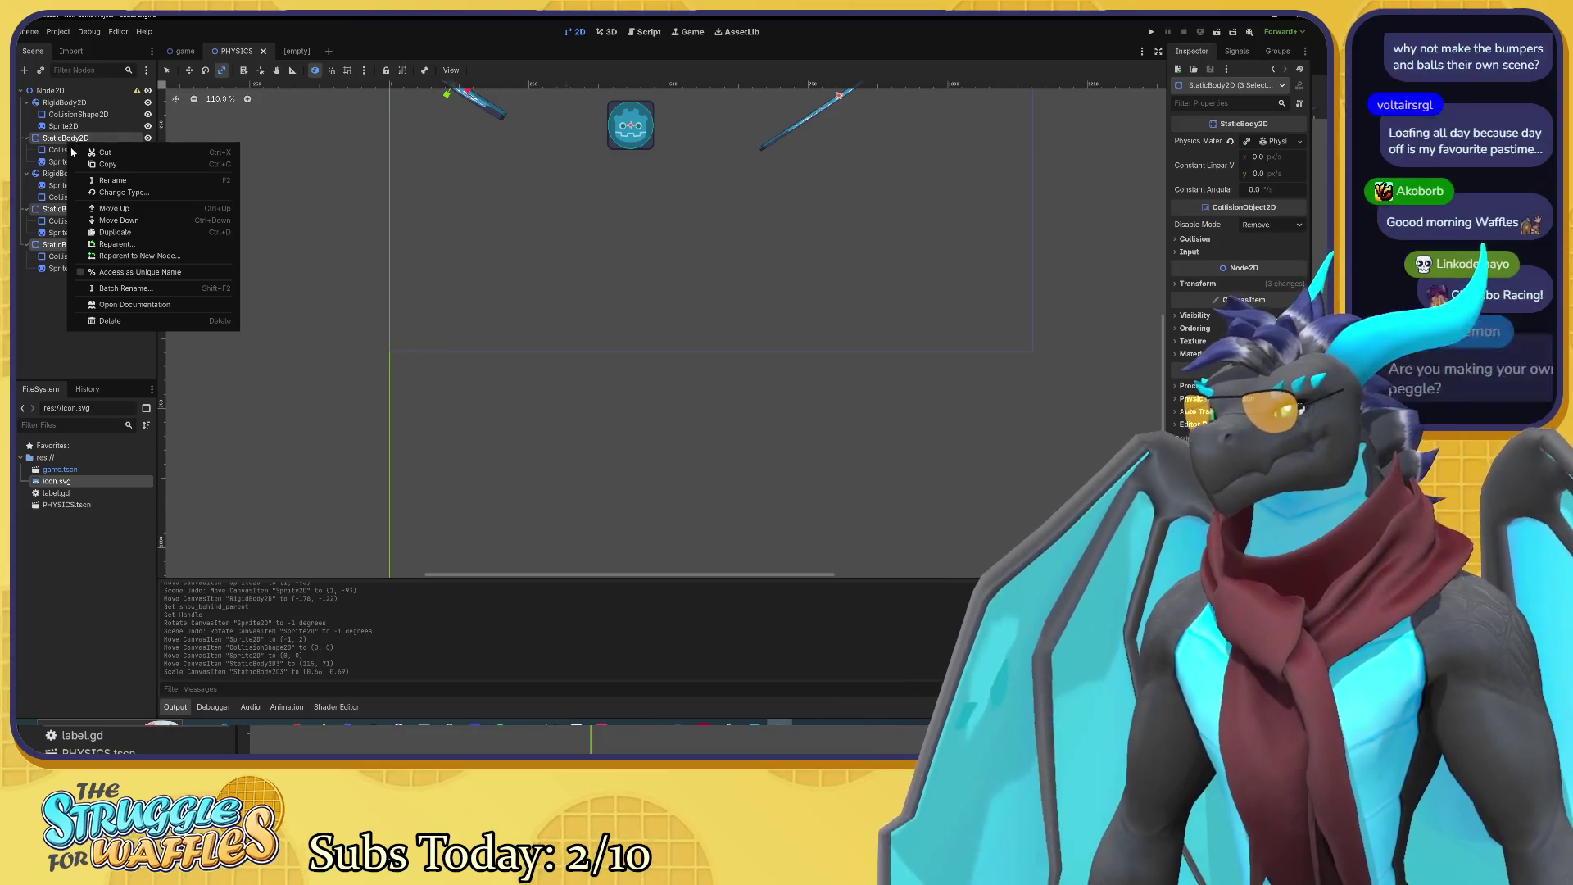
pyautogui.click(54, 327)
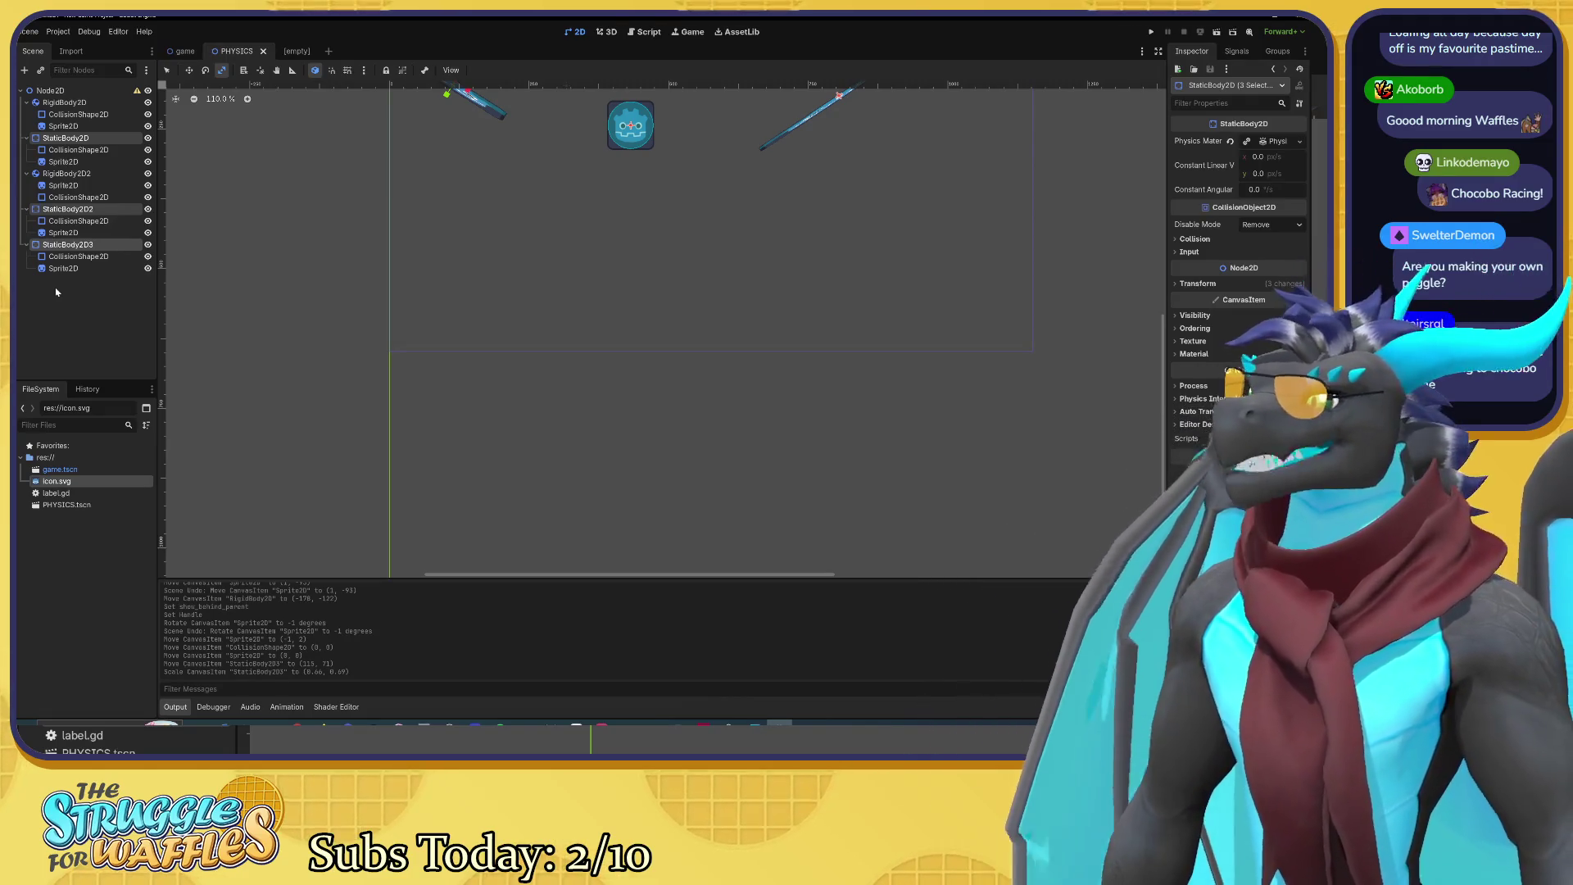
# Step: Look up the StaticBody2D class documentation, then go back to the 2D scene
pyautogui.rightClick(75, 249)
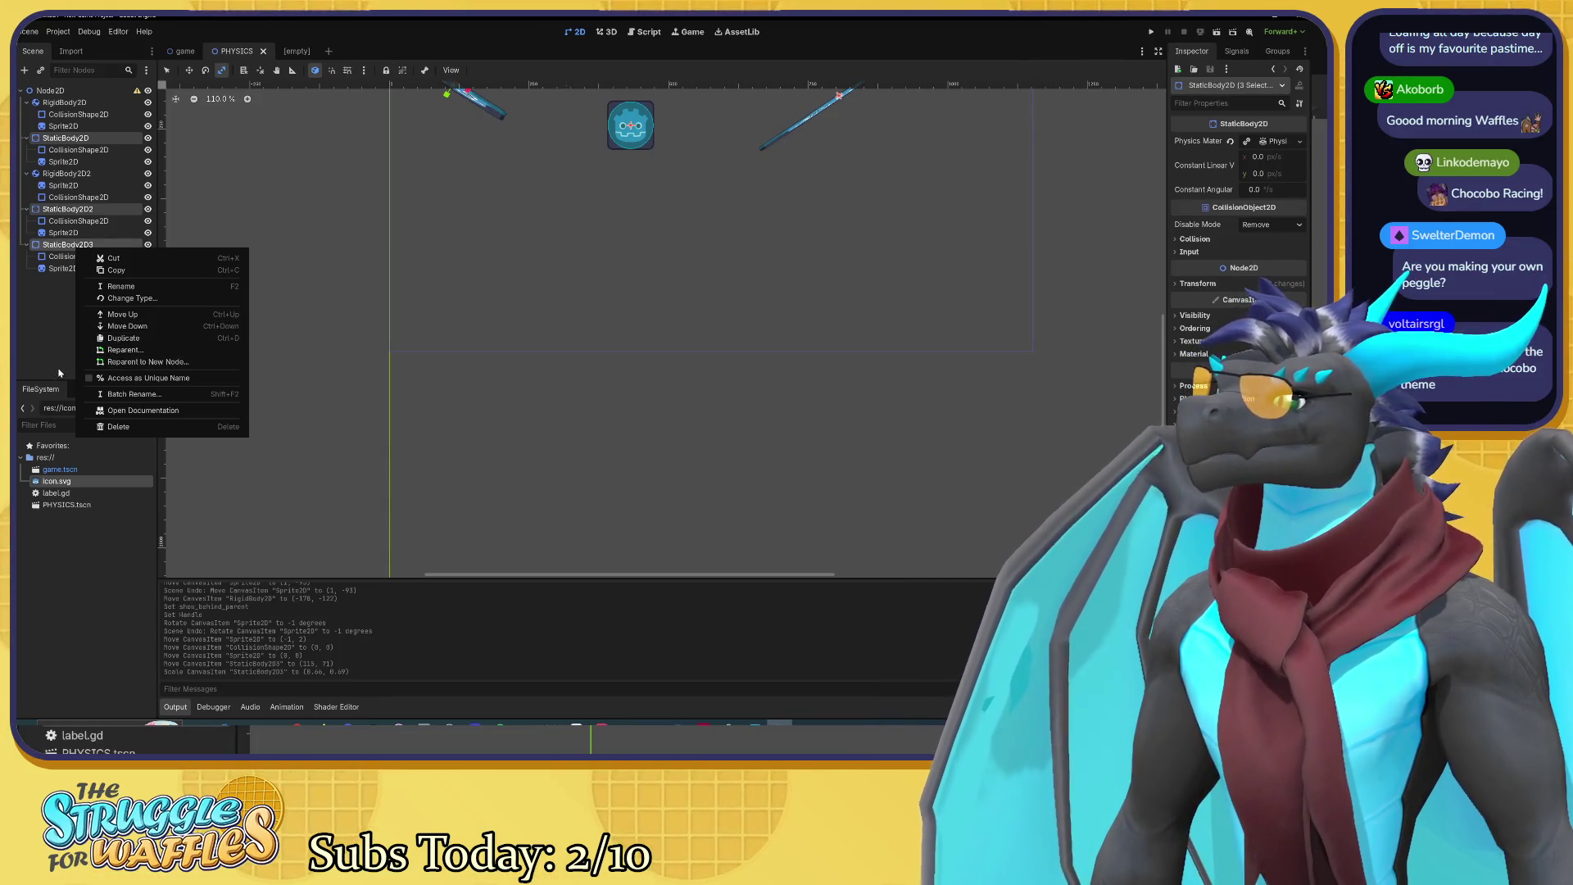
pyautogui.click(144, 410)
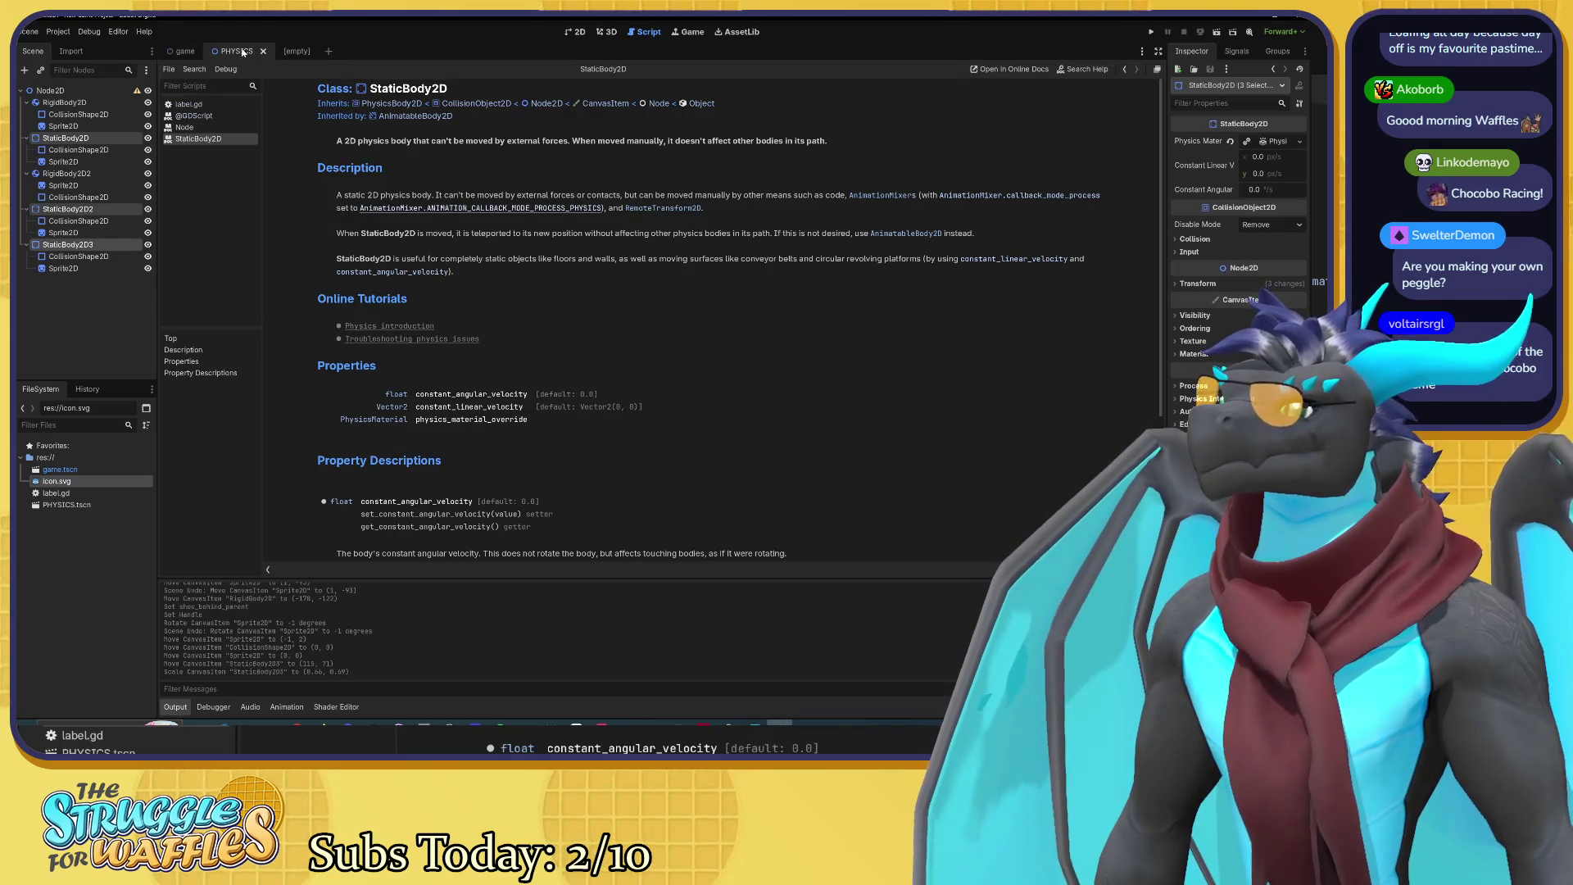
pyautogui.click(269, 52)
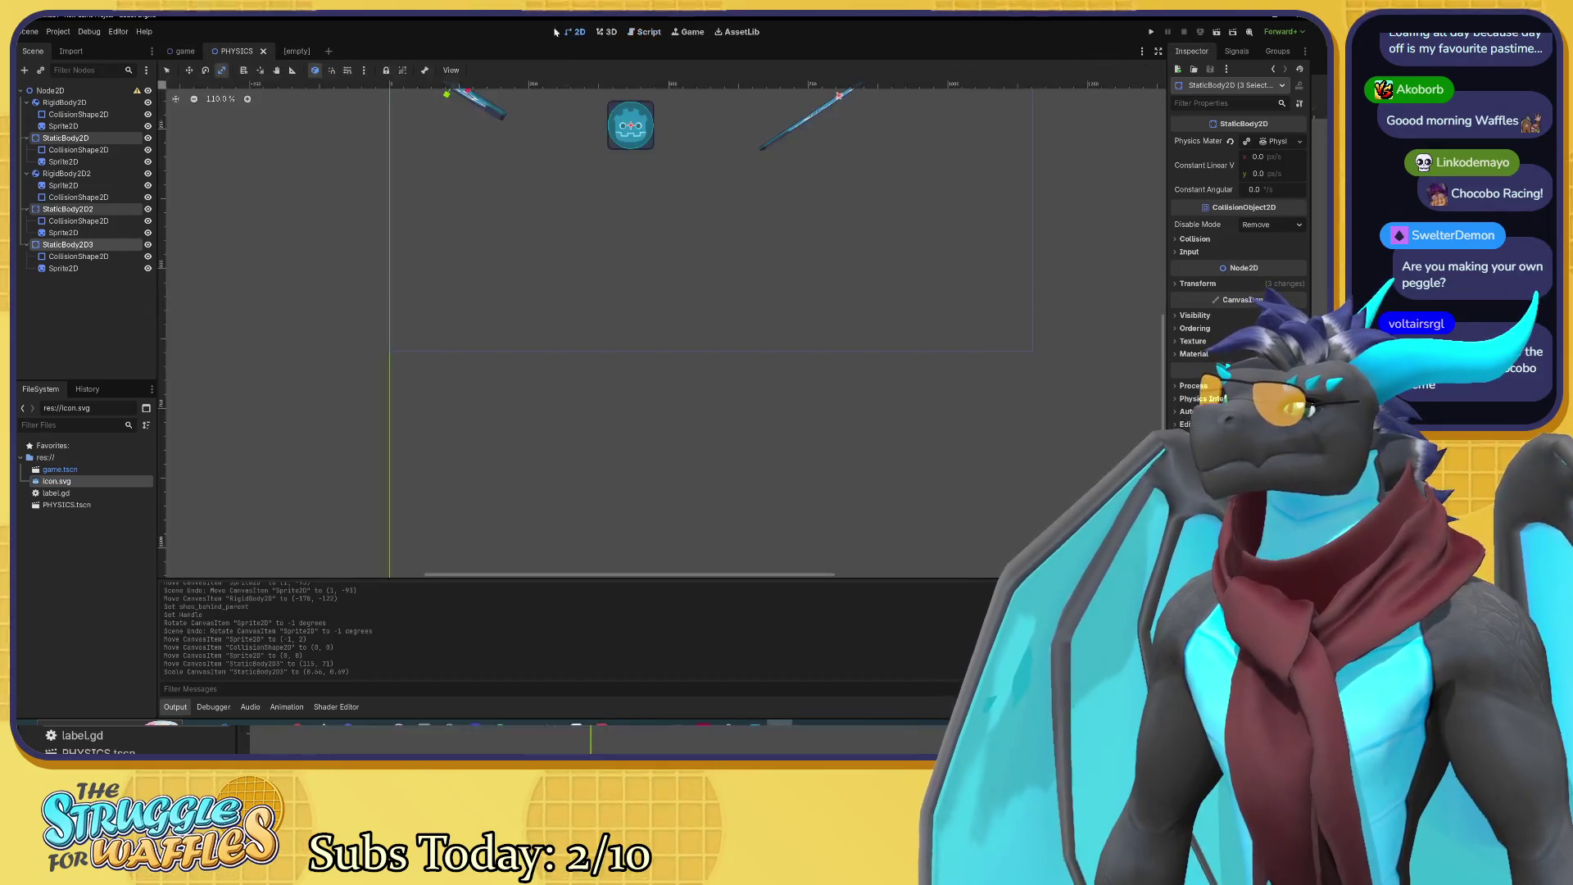
# Step: Paste the copied bumpers as the root of the new empty scene
pyautogui.click(308, 52)
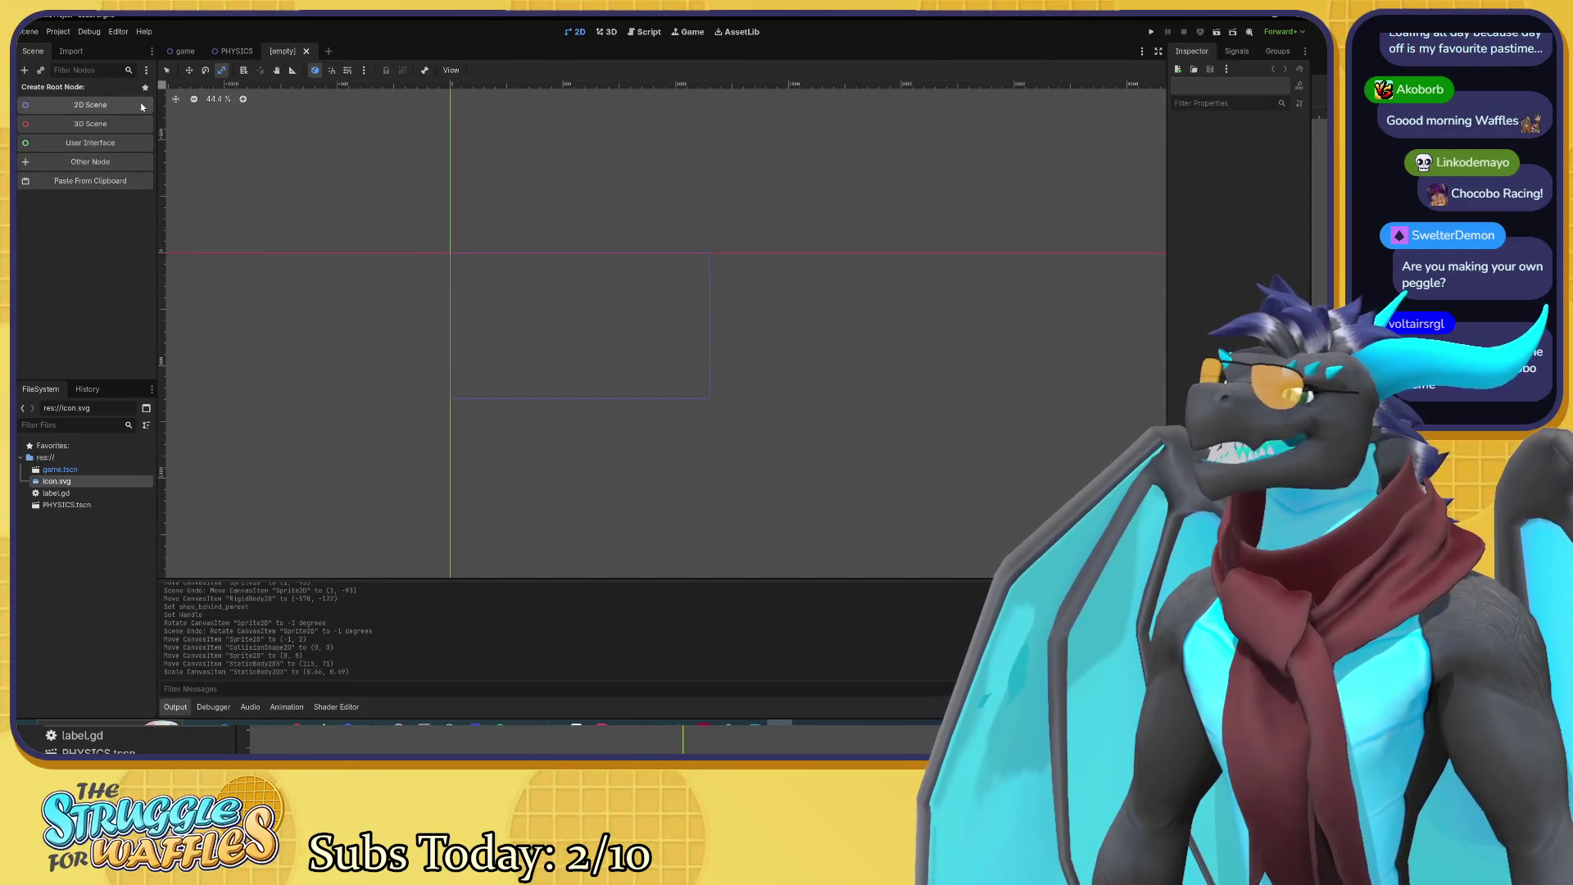
pyautogui.click(98, 181)
pyautogui.scroll(2, 318, 208)
pyautogui.scroll(2, 360, 215)
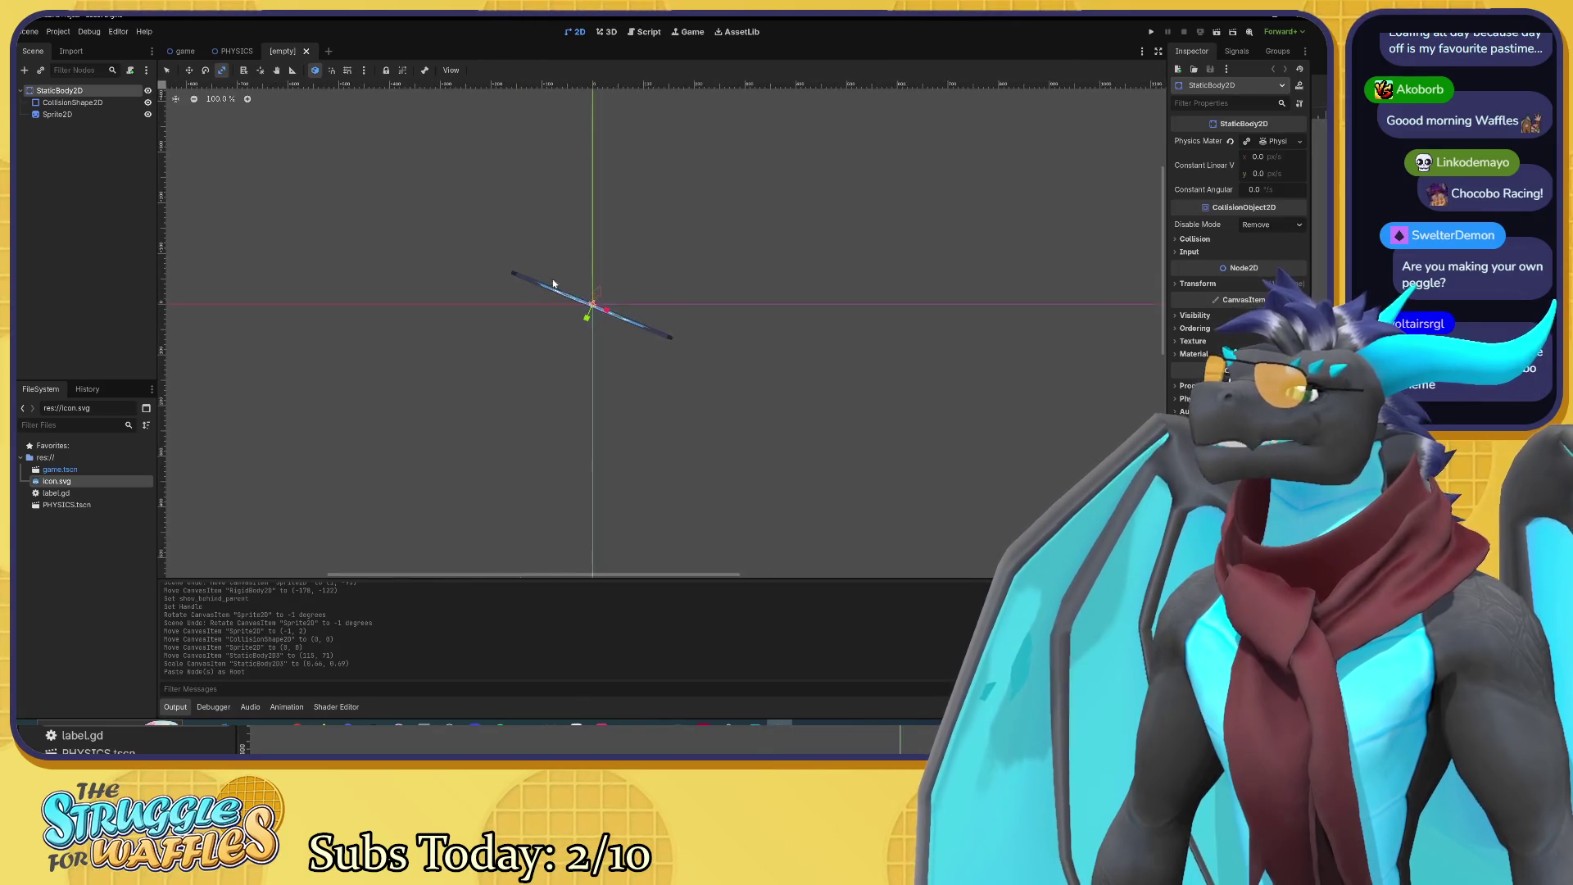
pyautogui.hotkey('ctrl', 'z')
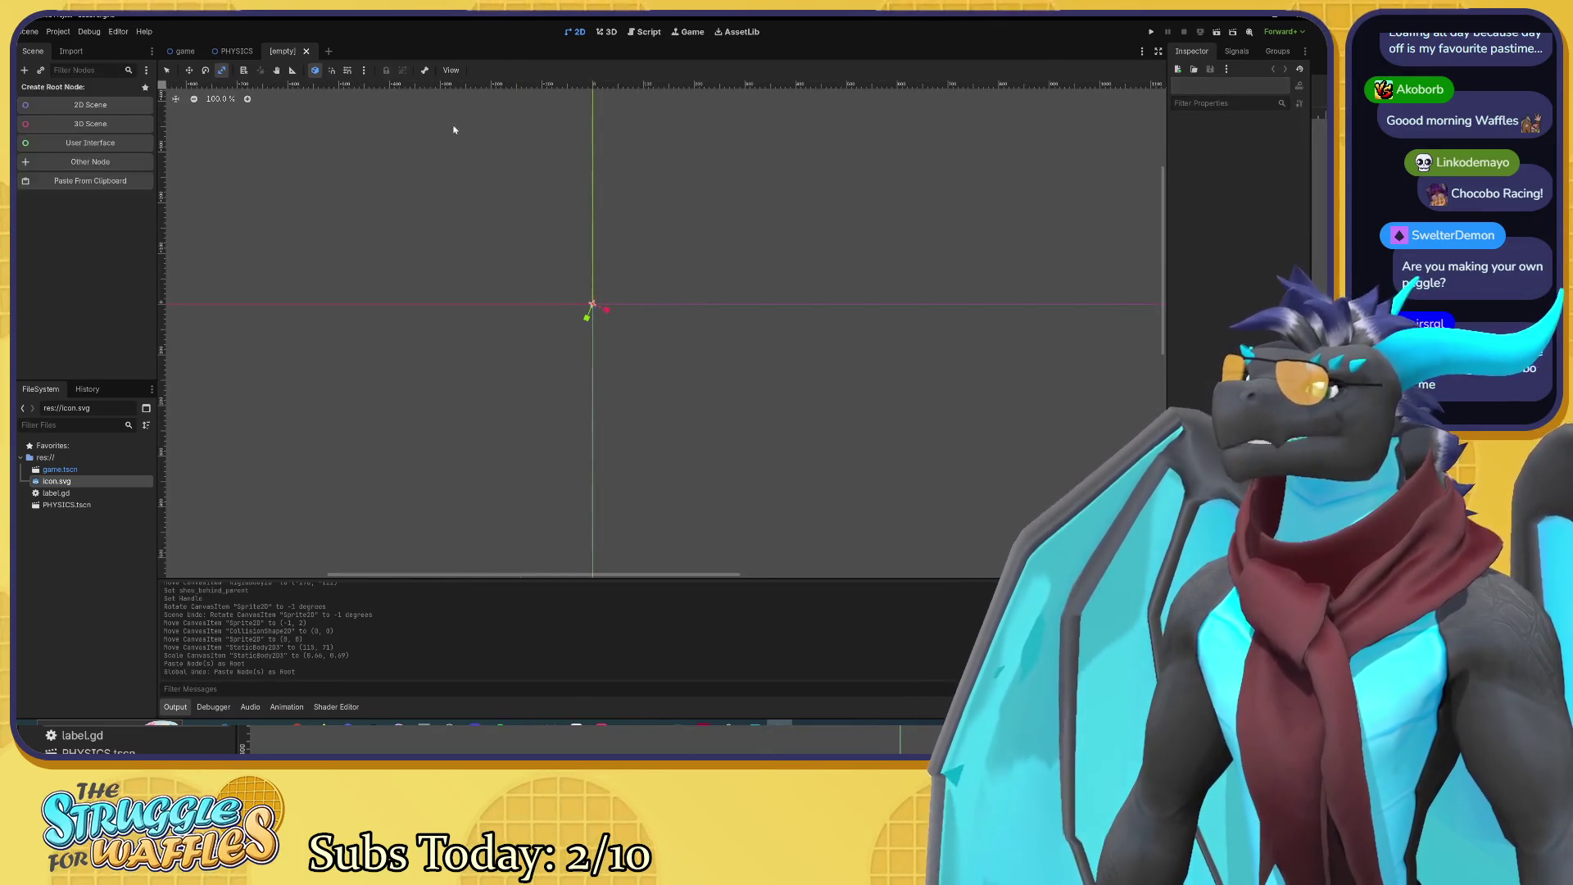
pyautogui.click(236, 52)
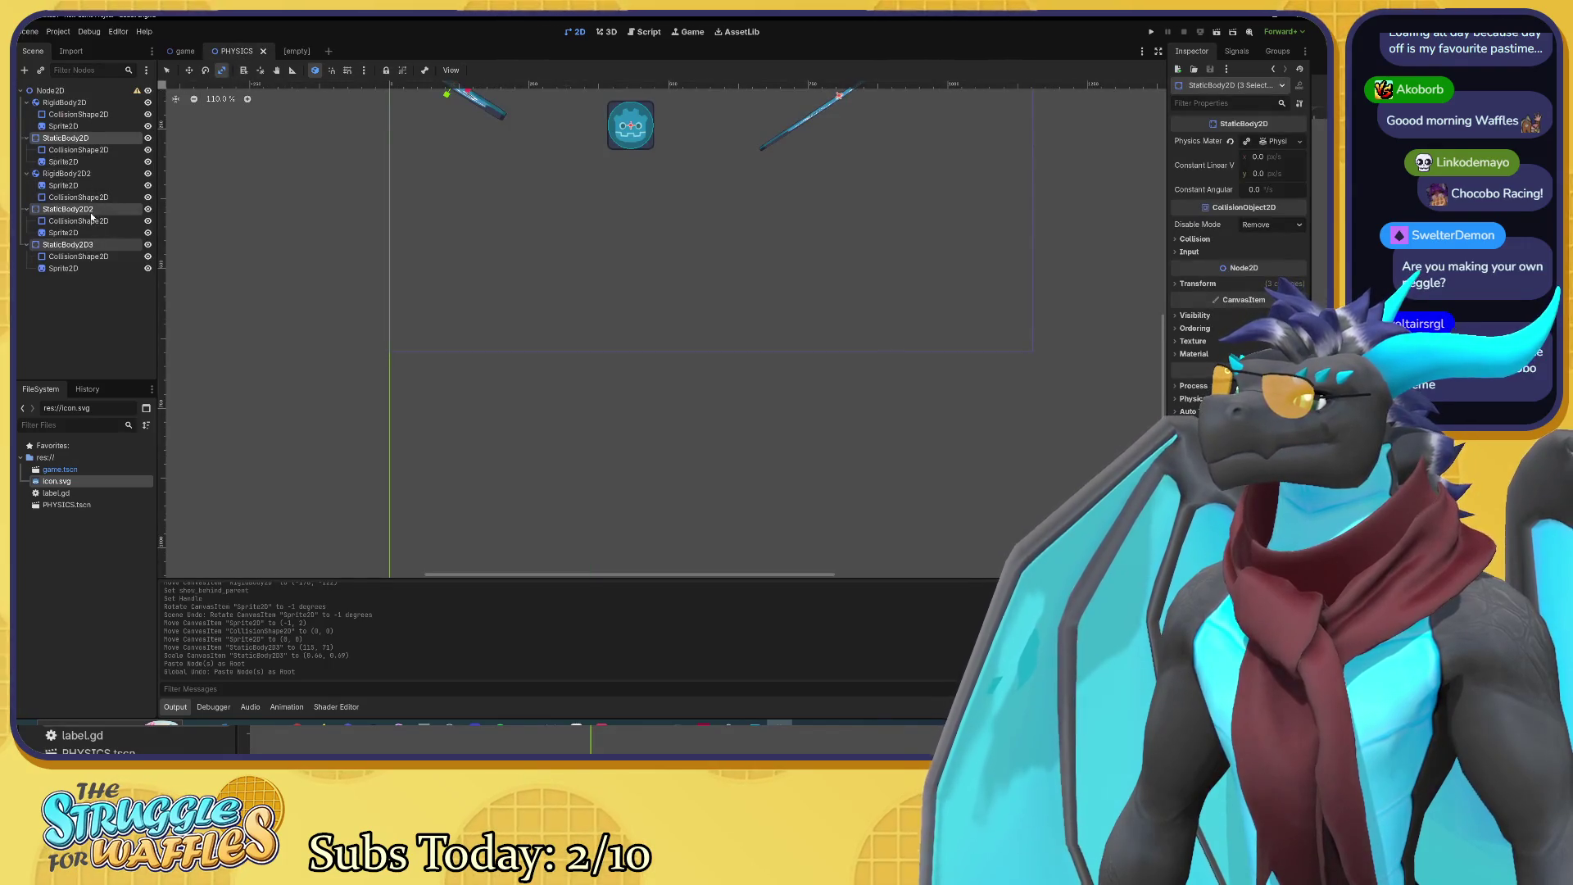
pyautogui.click(297, 51)
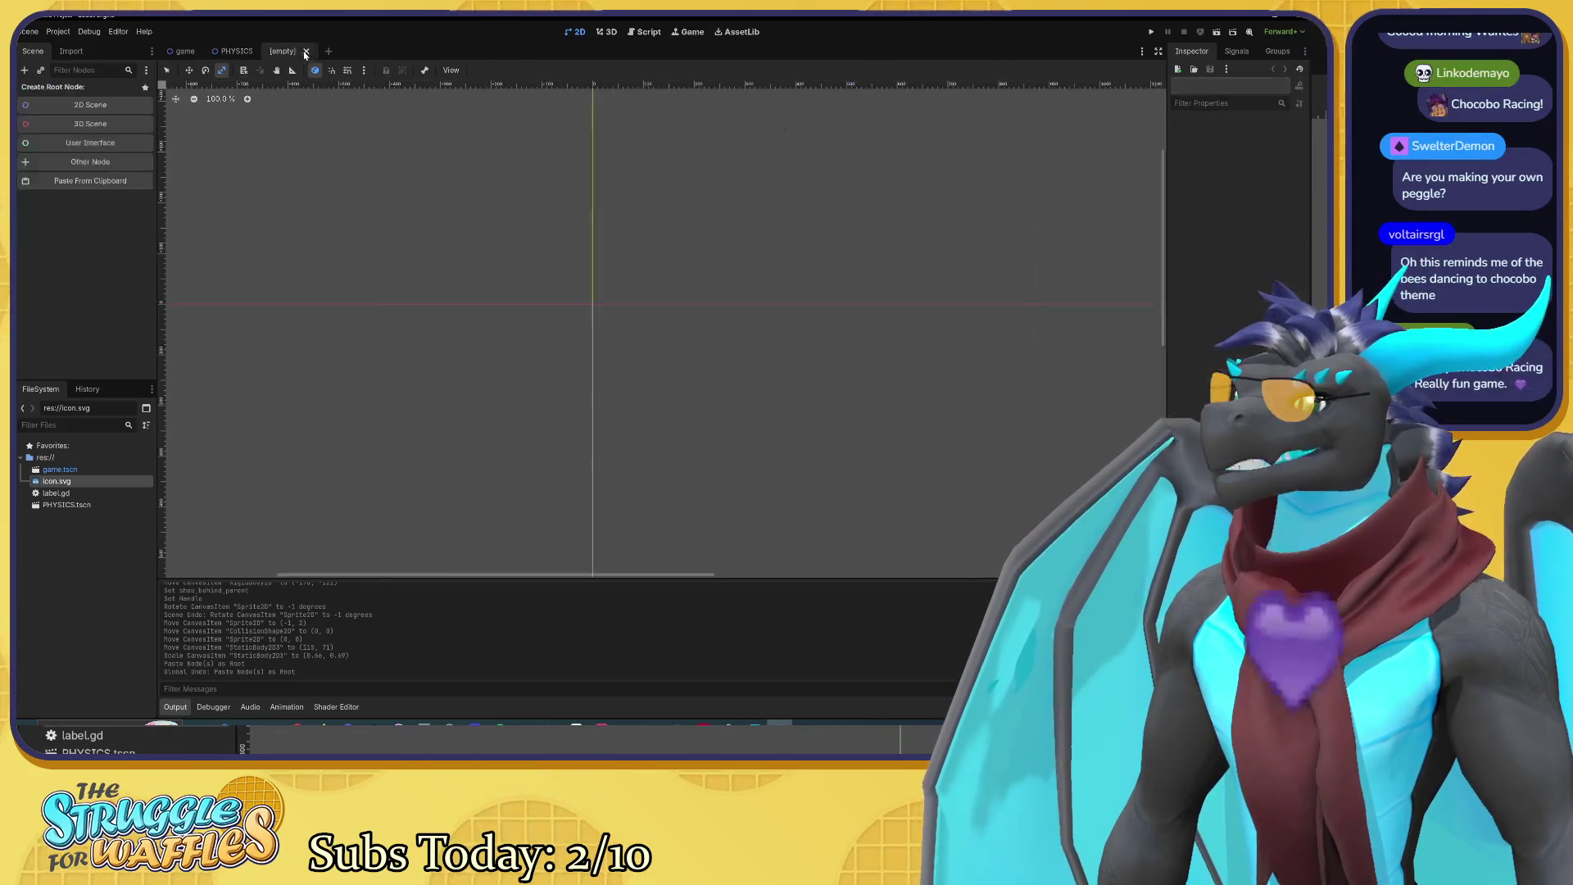
pyautogui.hotkey('ctrl', 'v')
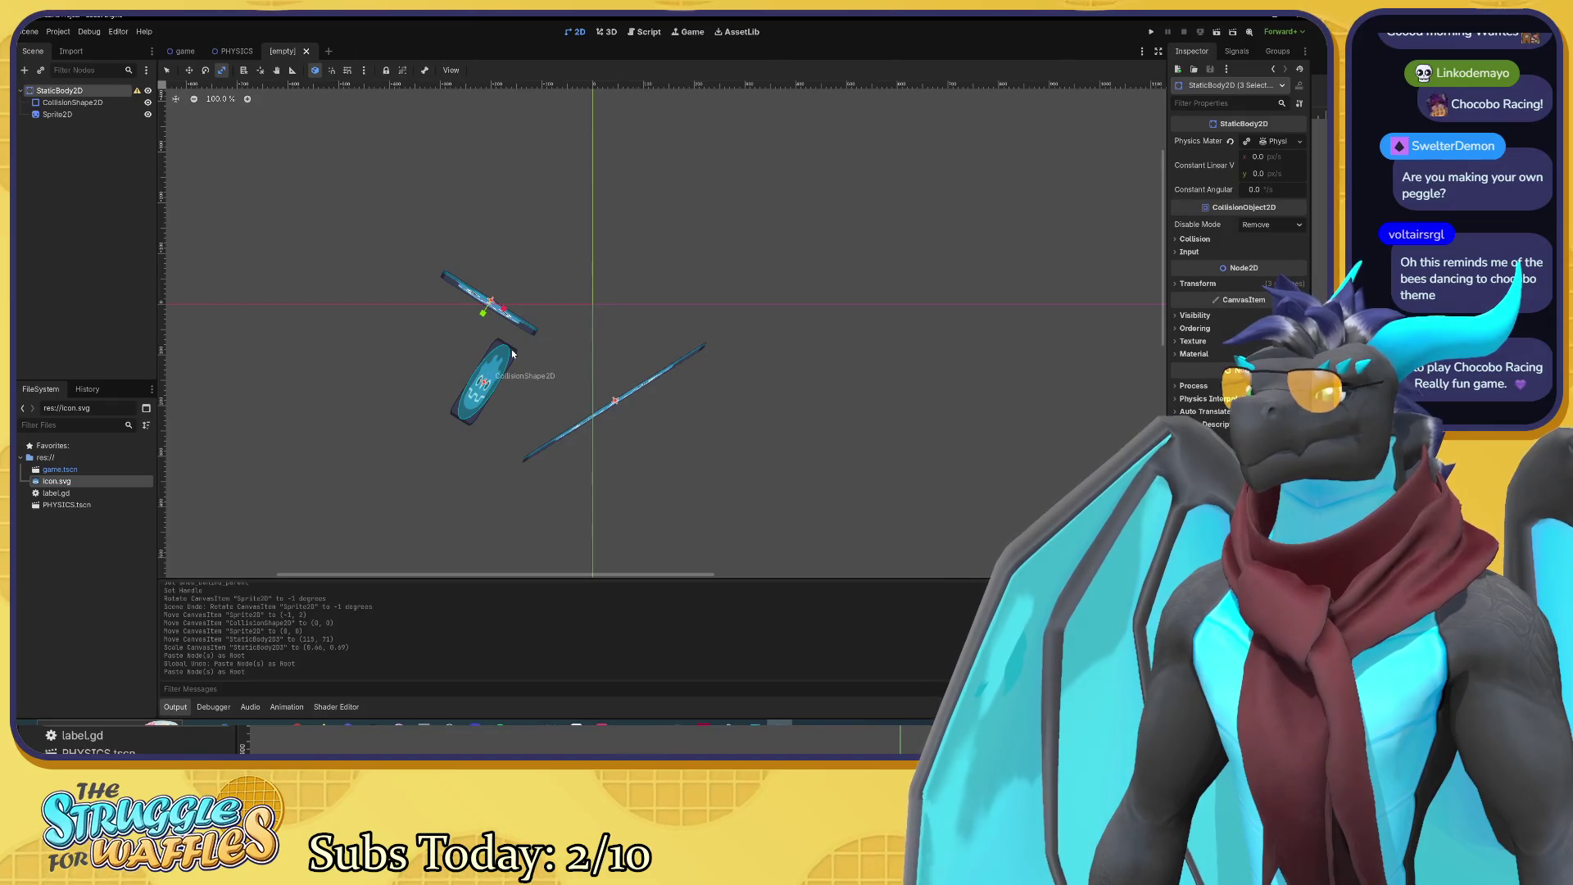
pyautogui.scroll(1, 523, 349)
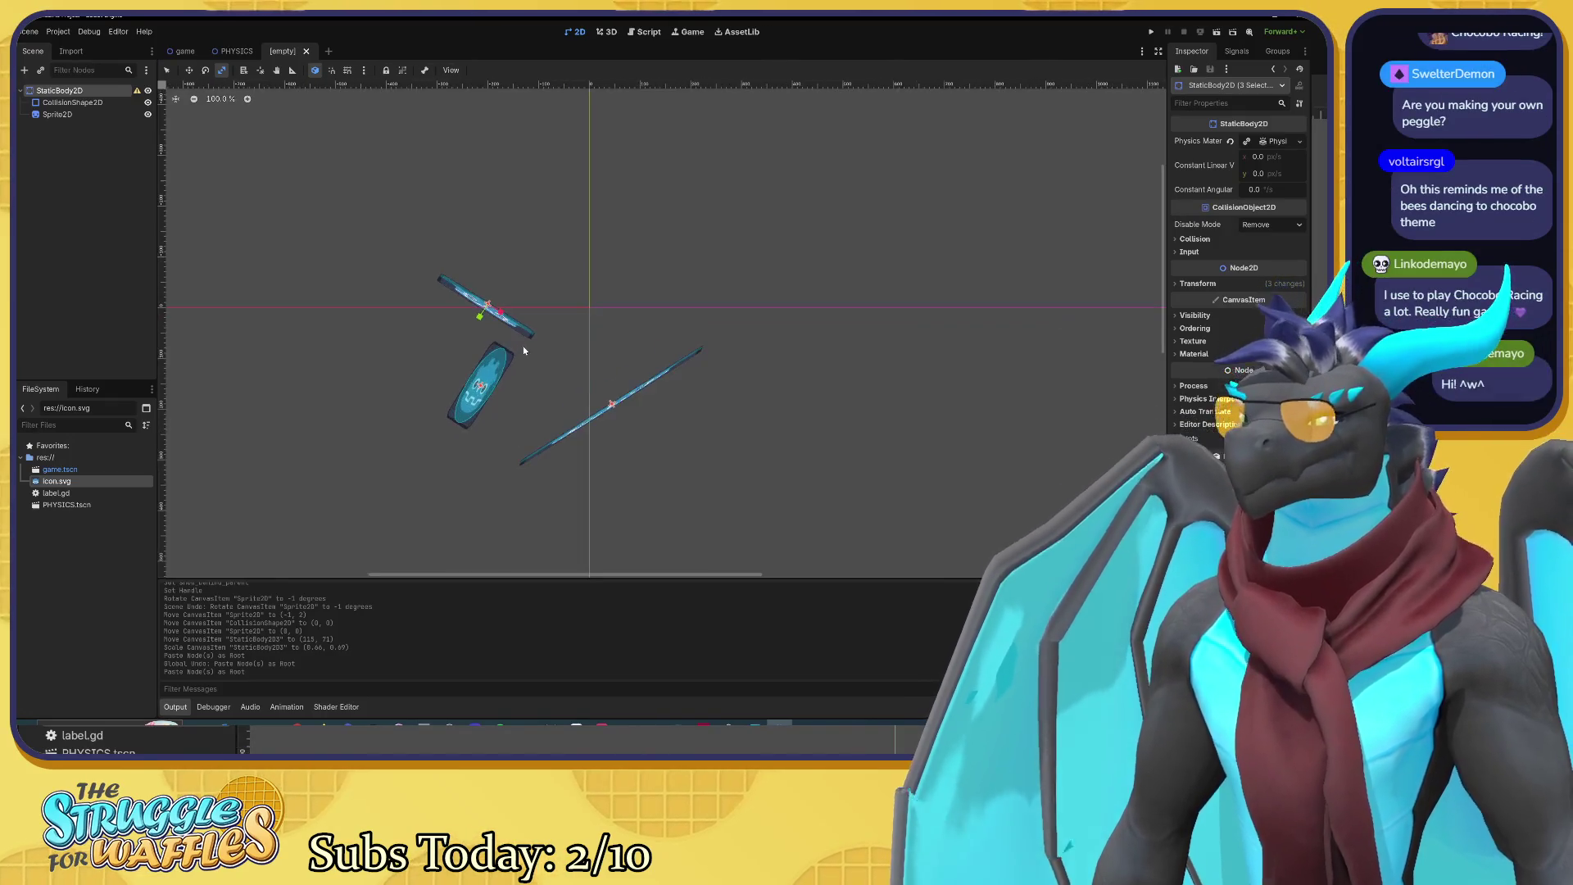
pyautogui.scroll(4, 524, 346)
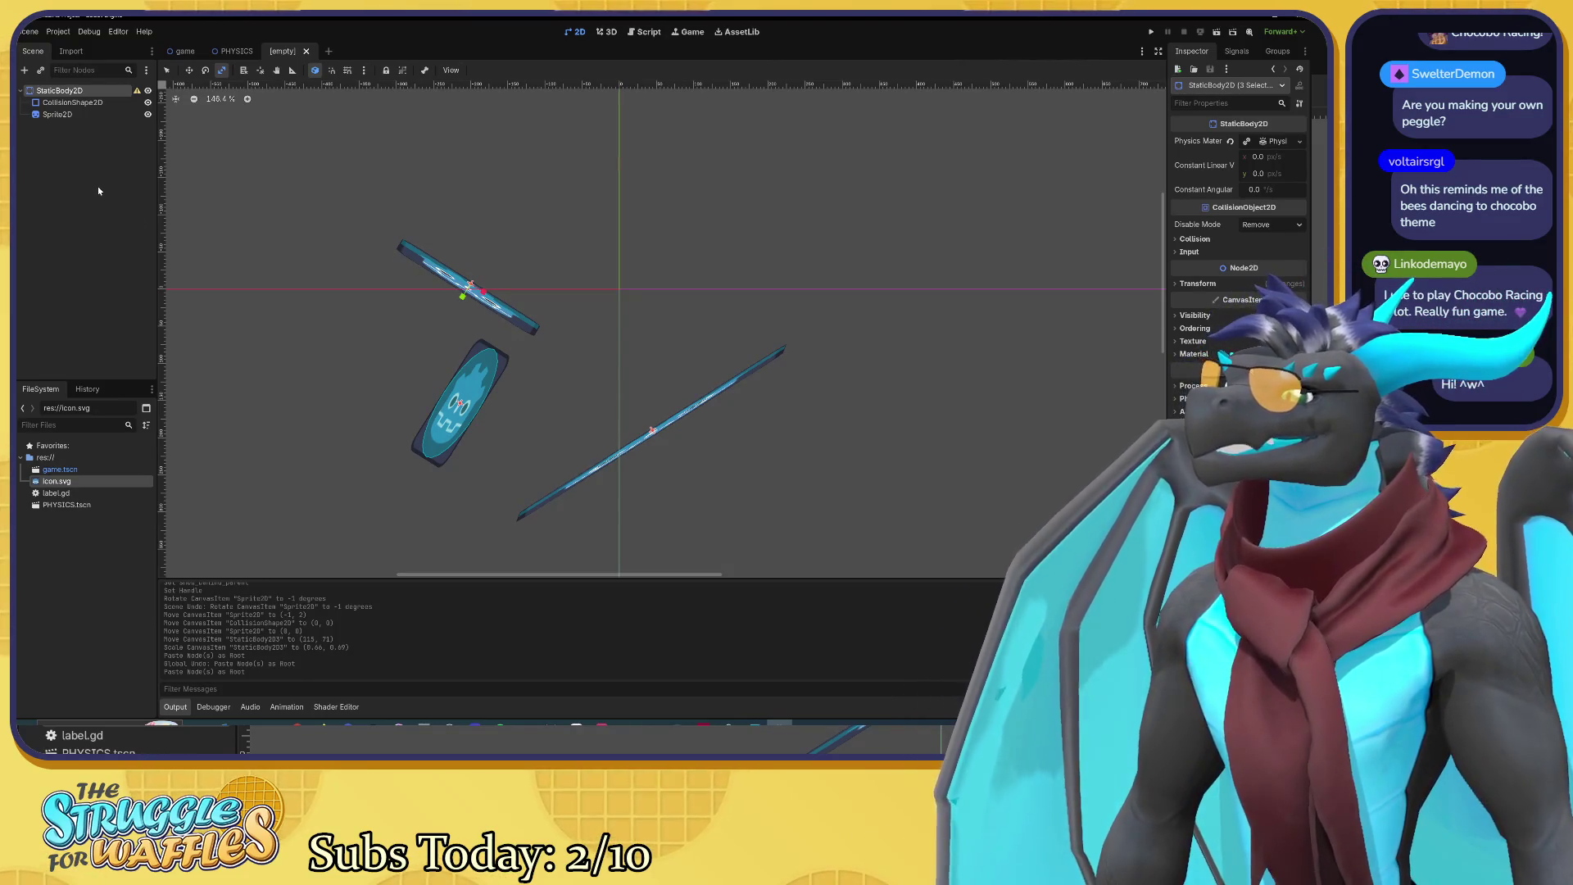
# Step: Undo the trial paste and give the new scene a Node2D root instead
pyautogui.click(147, 94)
pyautogui.click(148, 94)
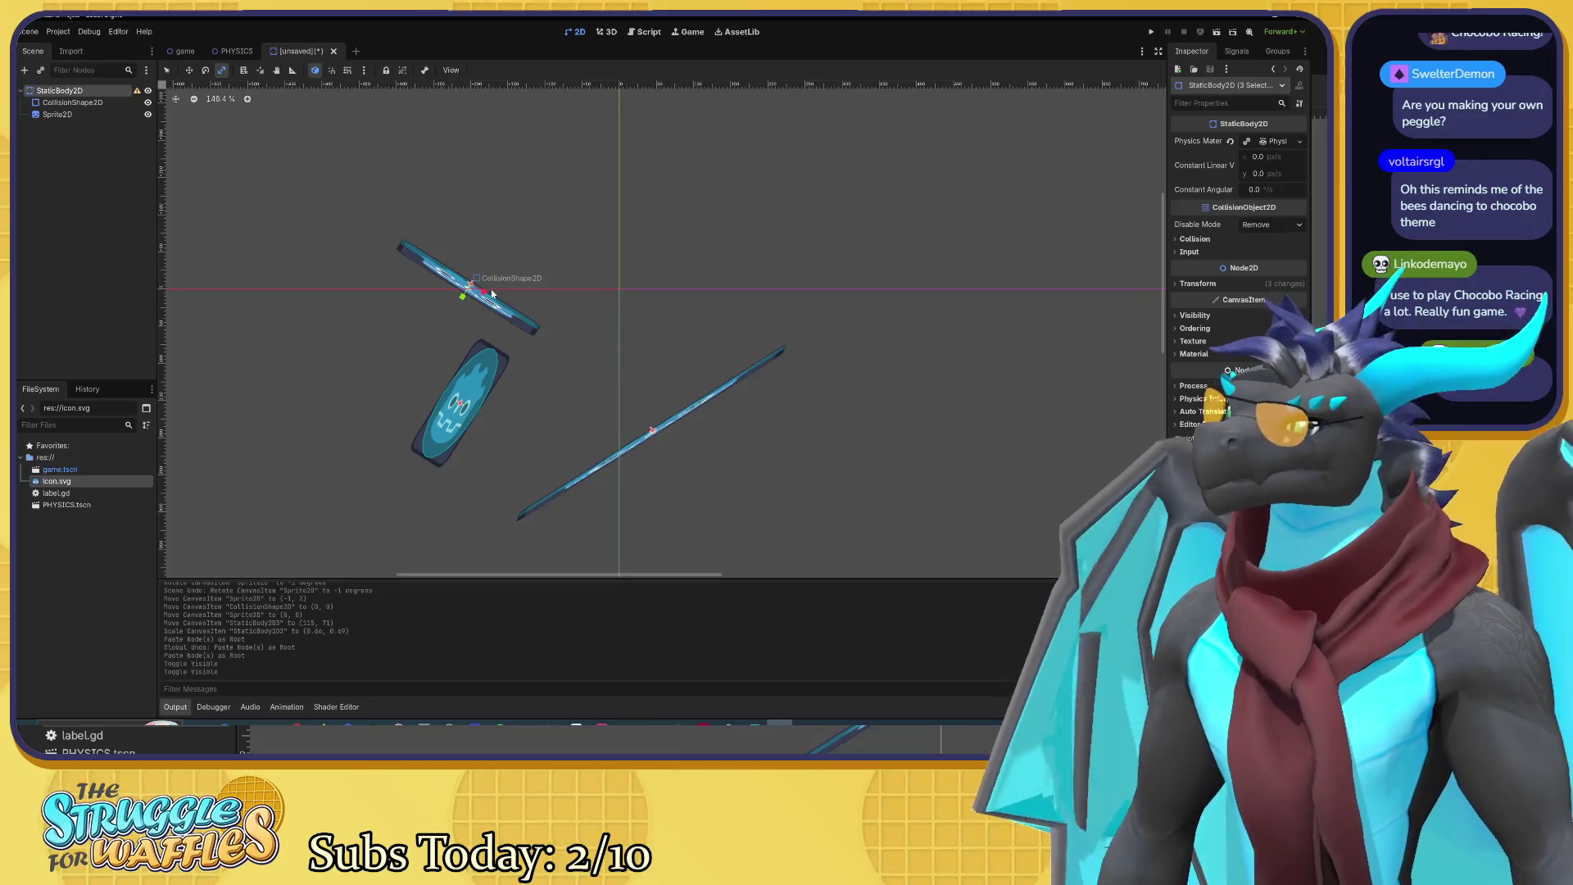
pyautogui.moveTo(492, 293); pyautogui.dragTo(482, 286)
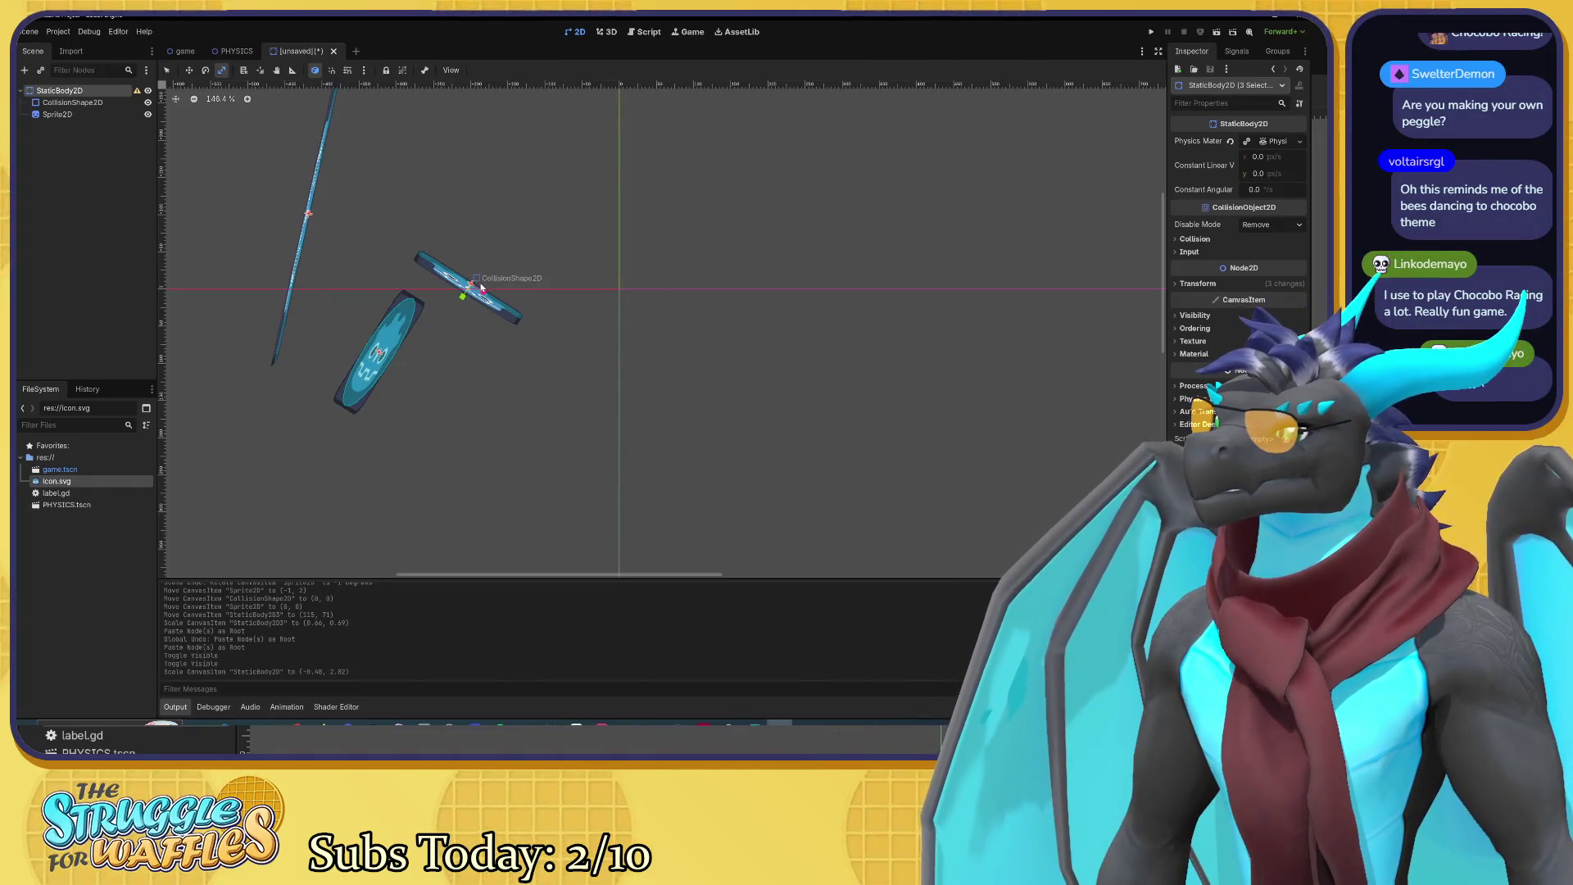
pyautogui.hotkey('ctrl', 'z')
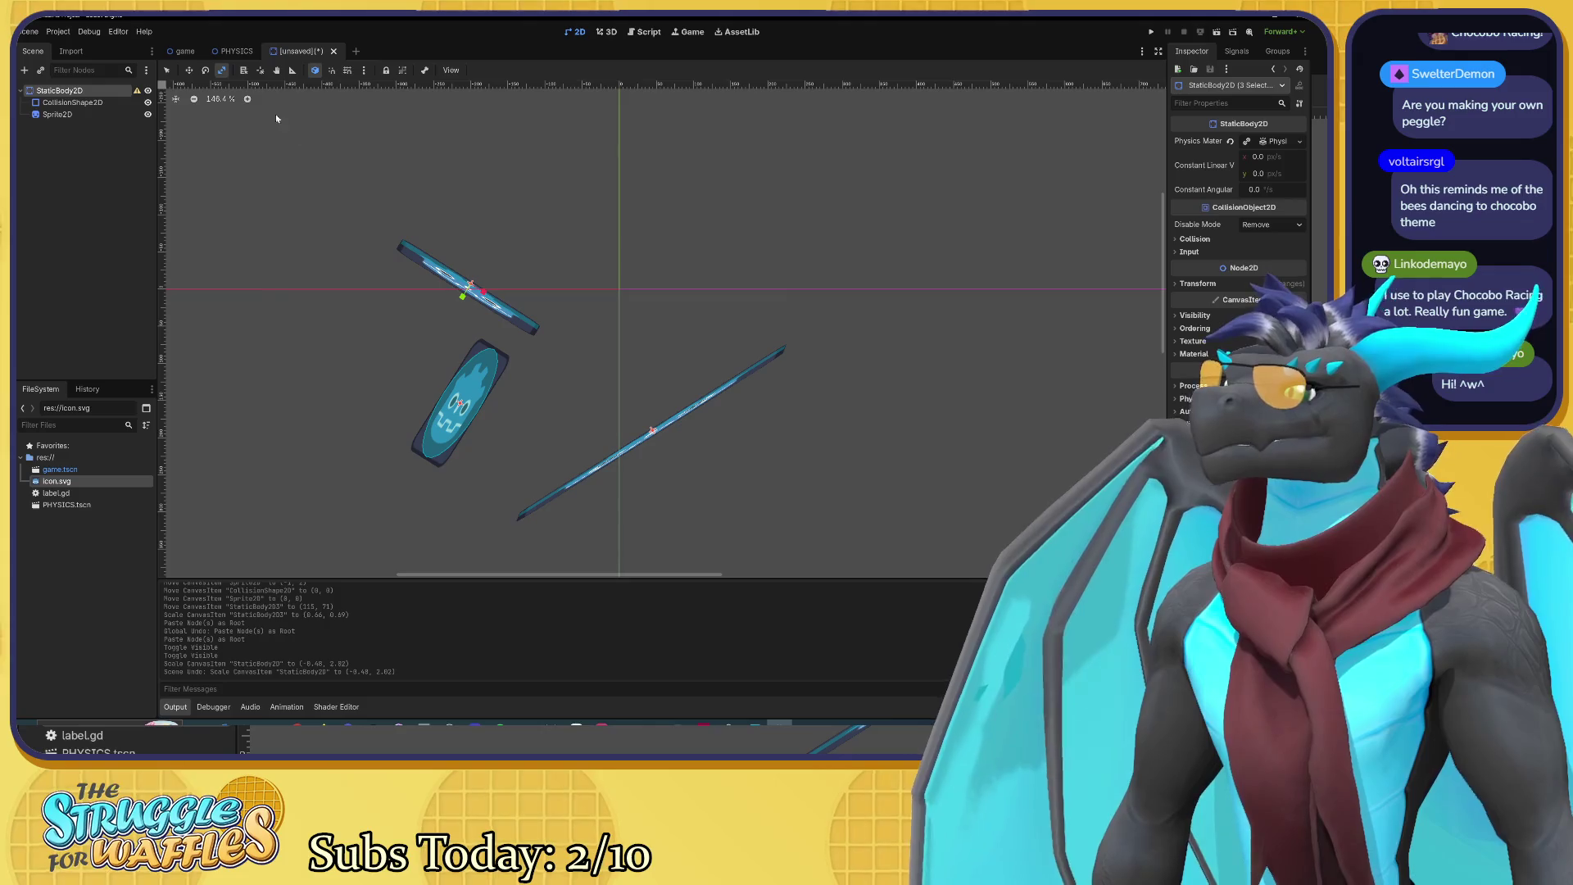
pyautogui.hotkey('ctrl', 'z')
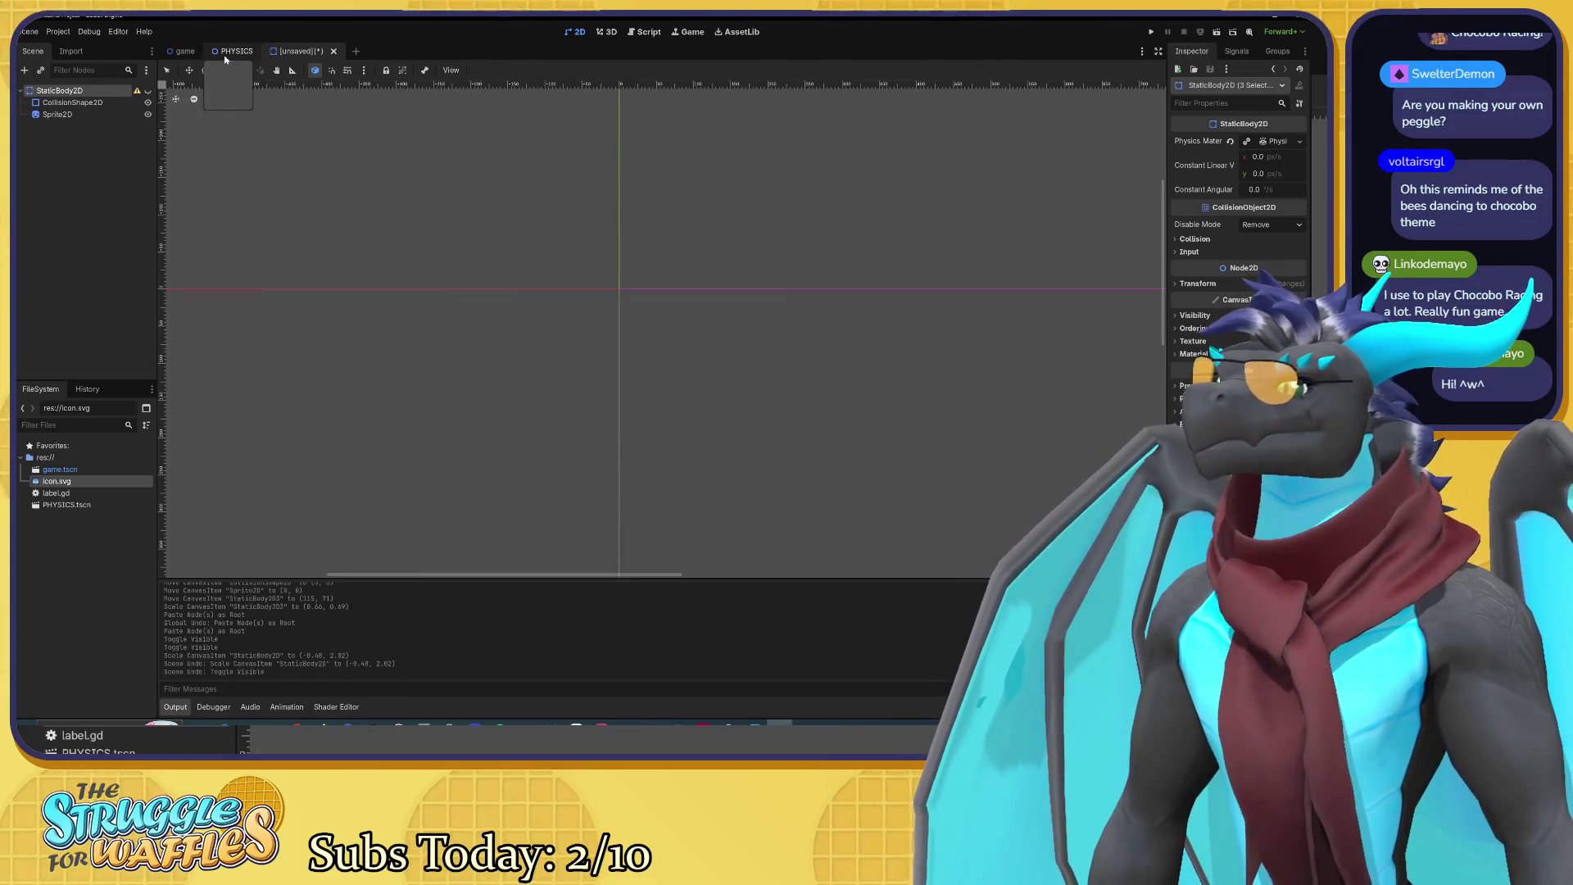
pyautogui.hotkey('ctrl', 'z')
pyautogui.hotkey('ctrl', 'z')
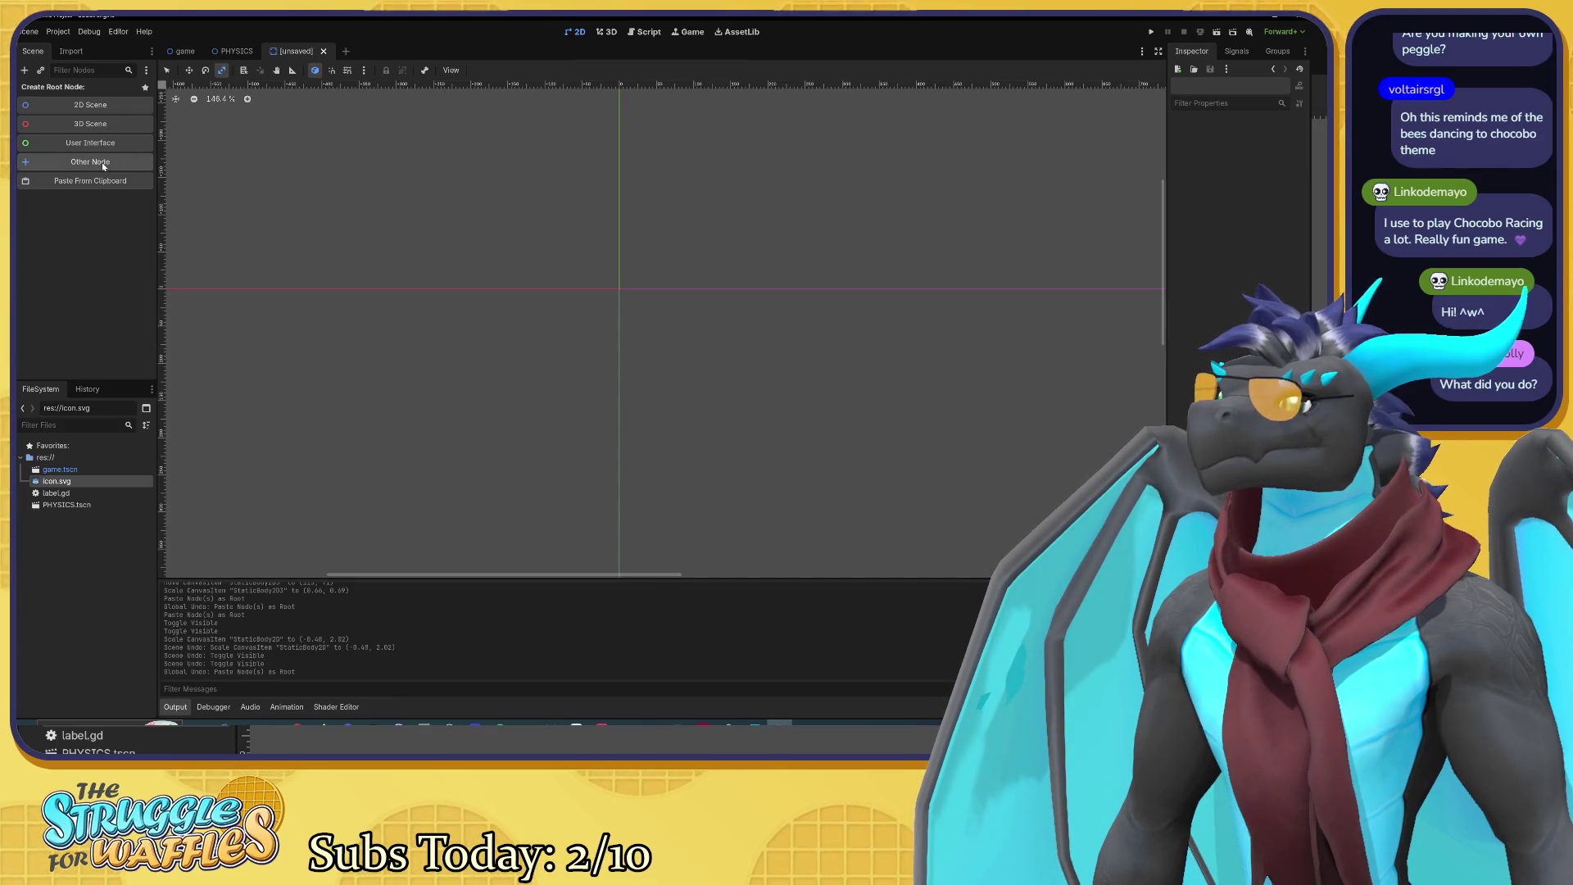
pyautogui.click(124, 104)
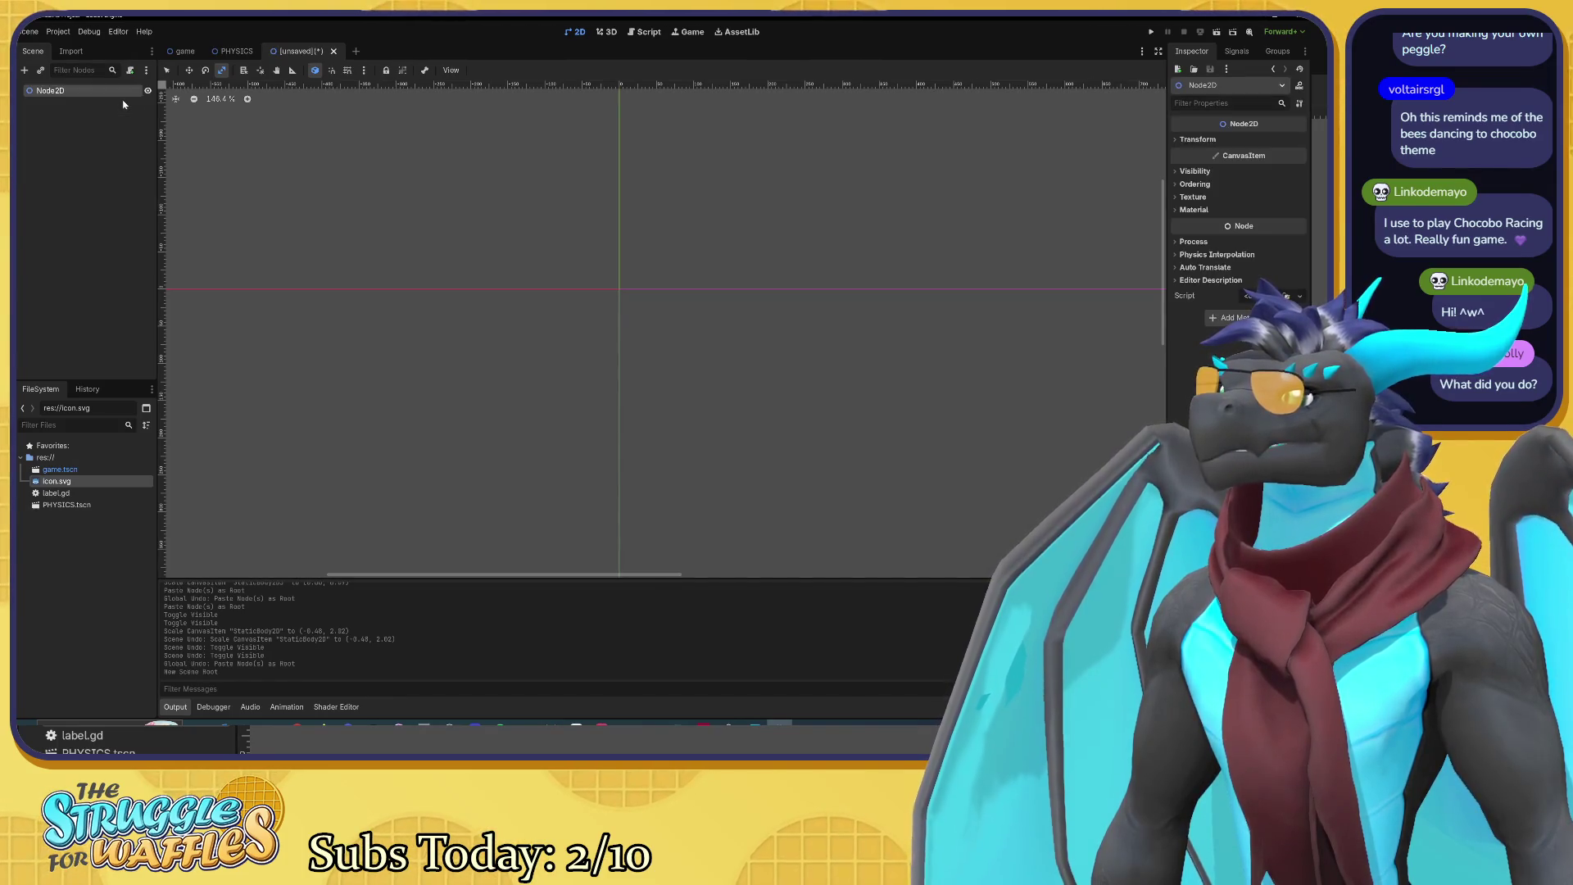
# Step: Paste the three static bumpers under Node2D and centre them in view
pyautogui.moveTo(435, 263); pyautogui.dragTo(277, 236)
pyautogui.scroll(-3, 420, 260)
pyautogui.moveTo(436, 298)
pyautogui.mouseDown()
pyautogui.moveTo(368, 292)
pyautogui.moveTo(296, 240)
pyautogui.mouseUp()
pyautogui.scroll(-2, 397, 270)
pyautogui.click(123, 173)
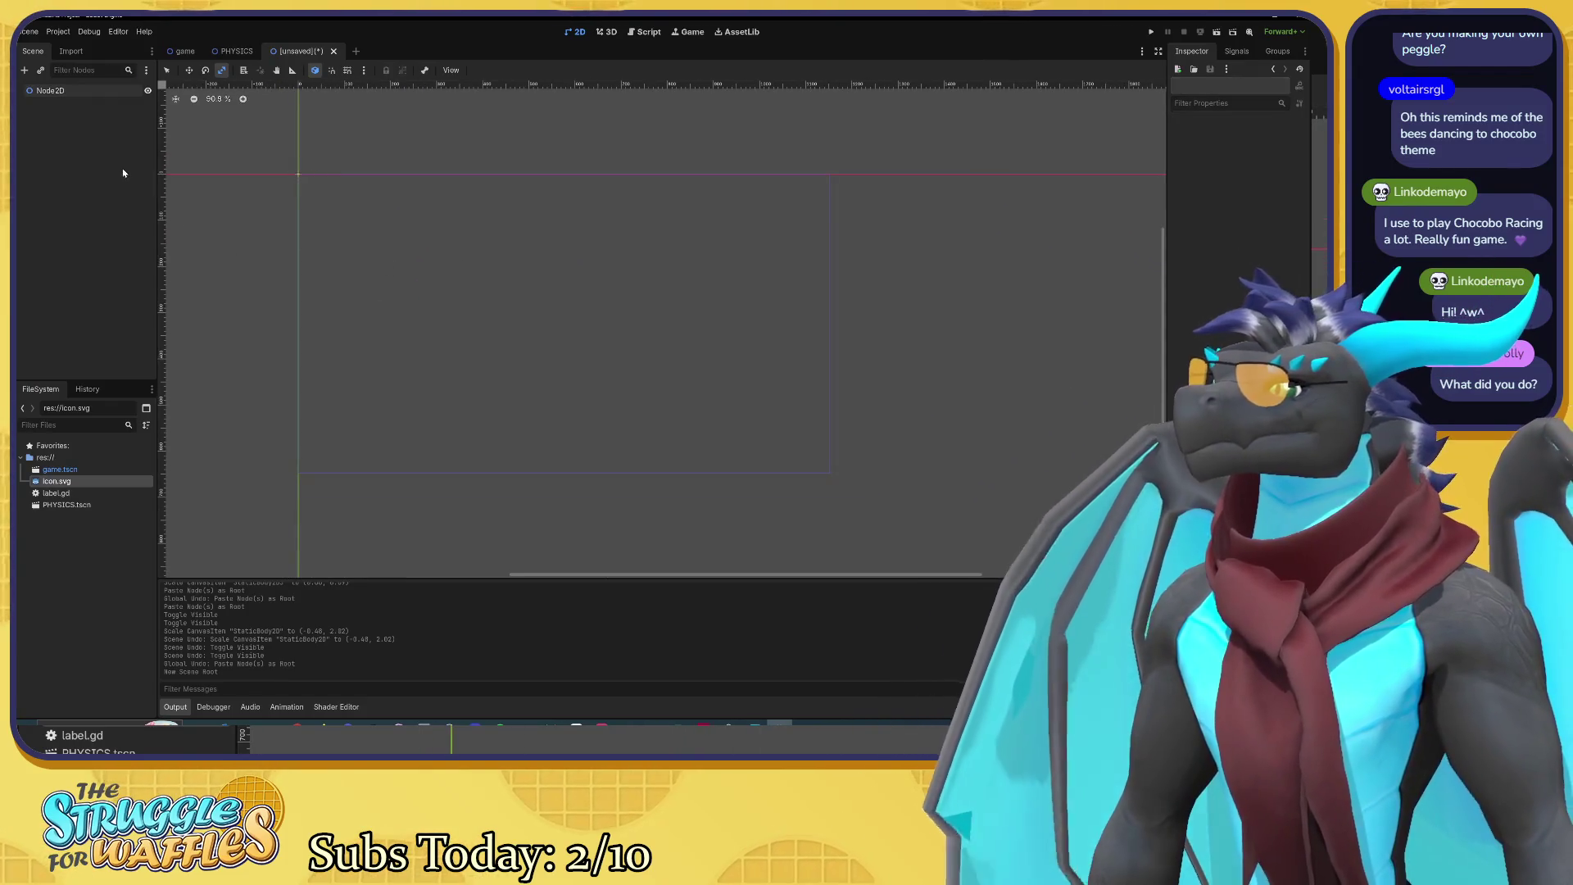
pyautogui.hotkey('ctrl', 'v')
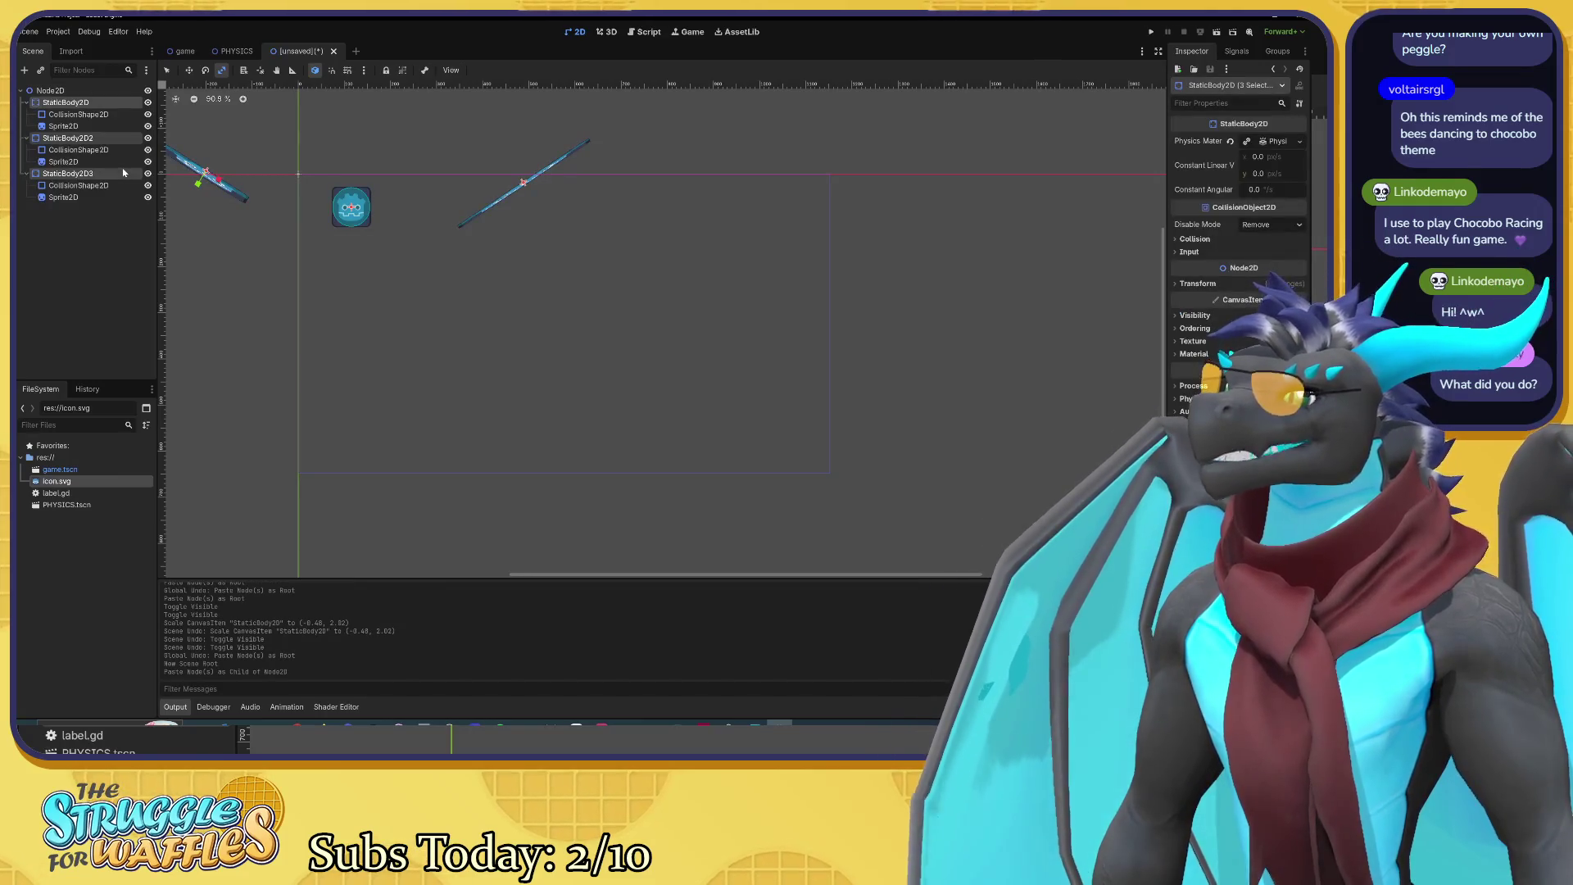
pyautogui.moveTo(288, 238)
pyautogui.mouseDown()
pyautogui.moveTo(582, 361)
pyautogui.moveTo(608, 356)
pyautogui.moveTo(600, 370)
pyautogui.mouseUp()
# Step: Move the left bar up-left, the centre block down-left and the right bar up-right
pyautogui.press('w')
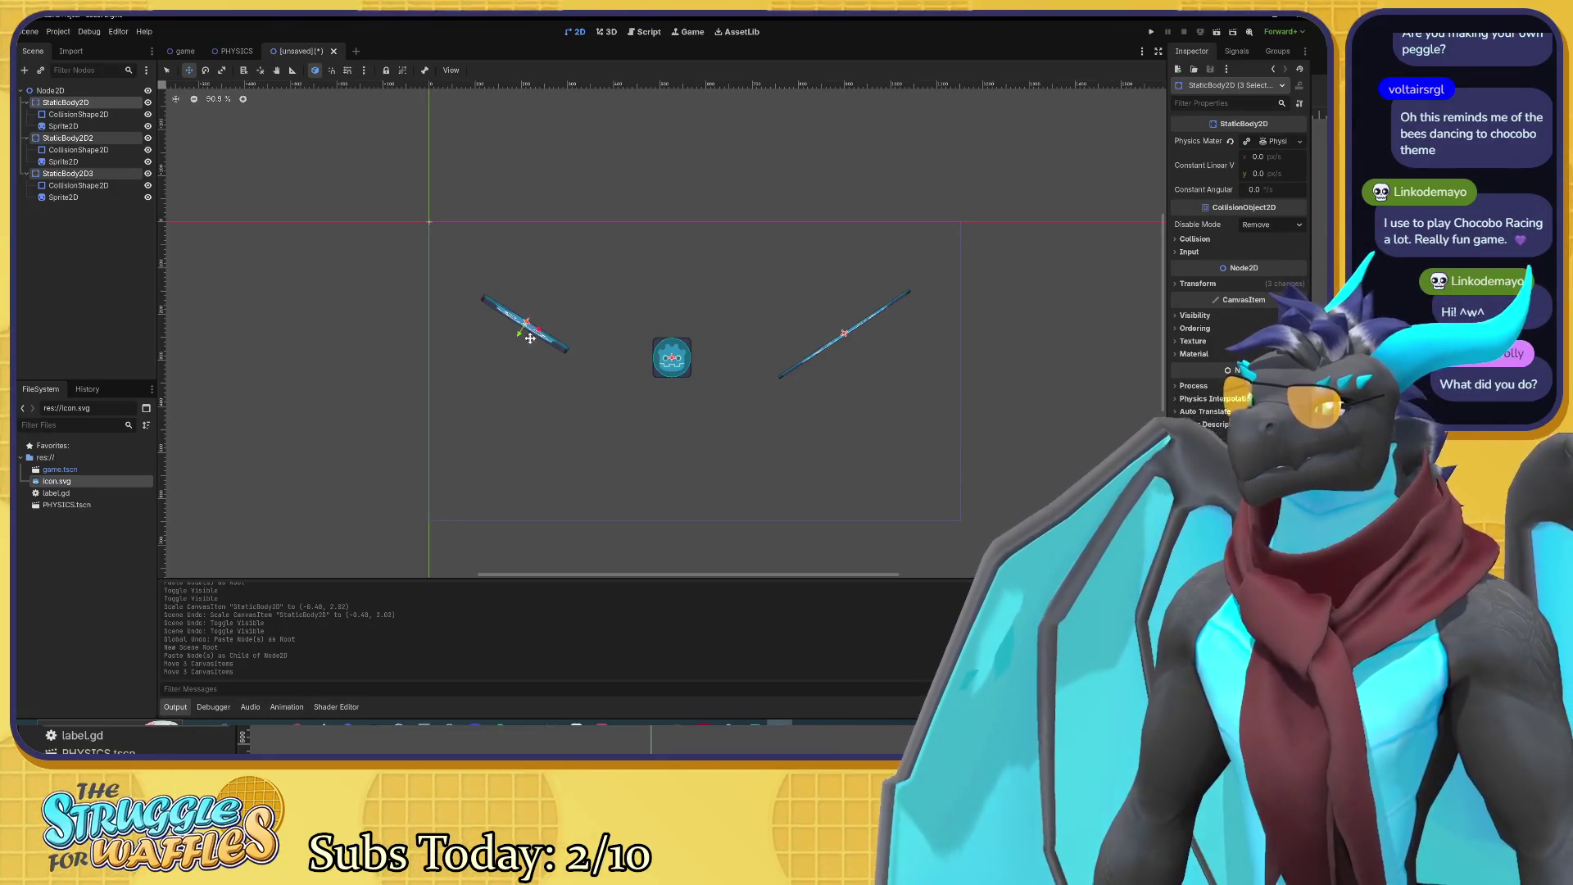
pyautogui.moveTo(527, 330); pyautogui.dragTo(524, 331)
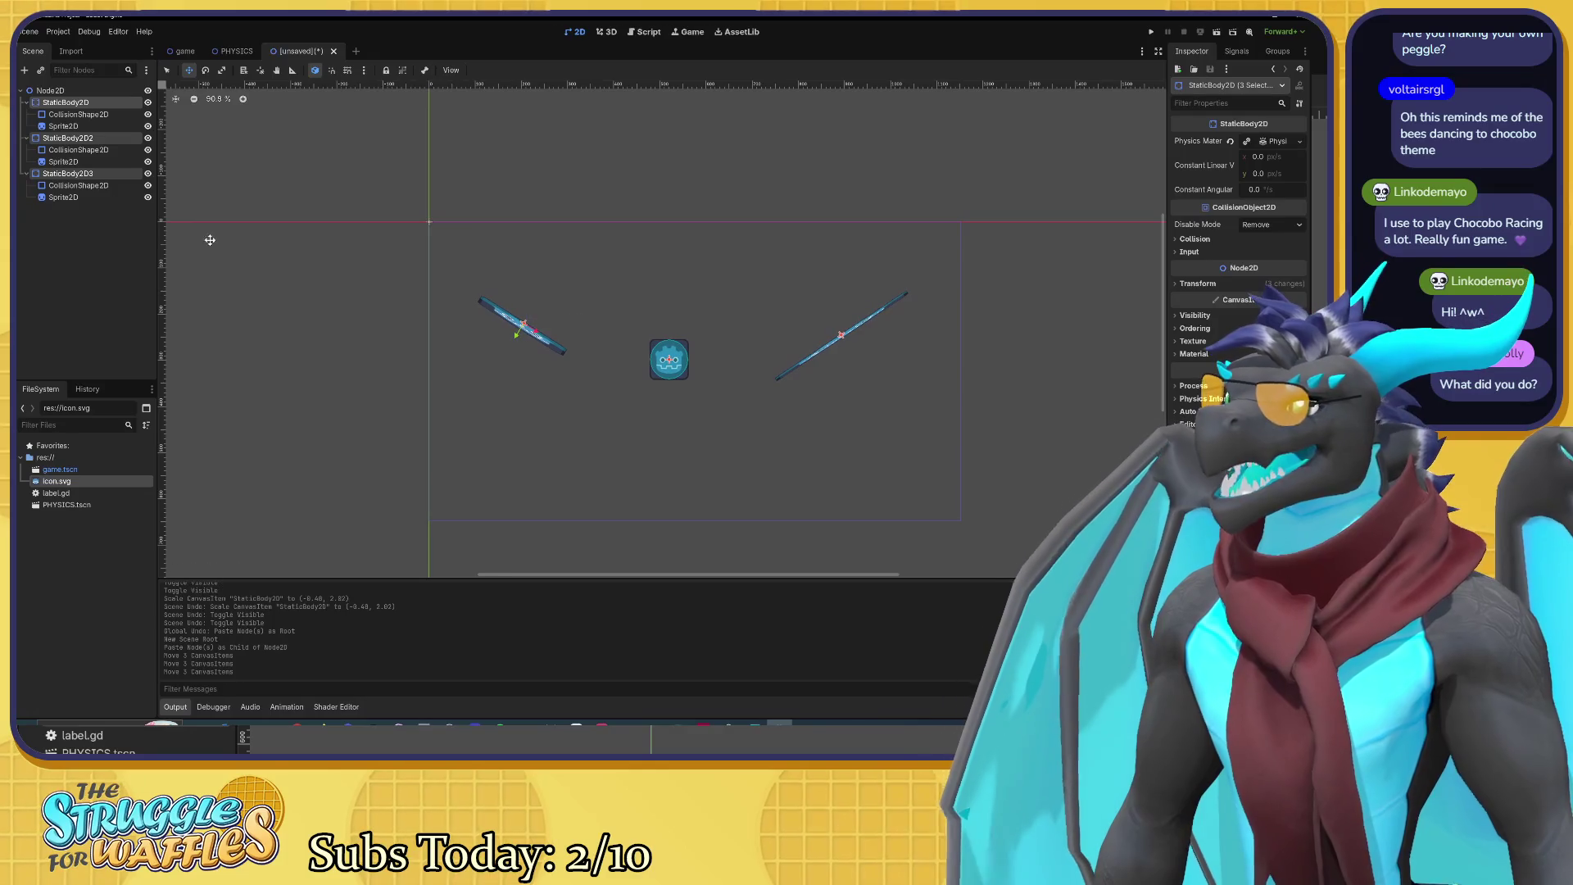
pyautogui.click(79, 113)
pyautogui.click(78, 102)
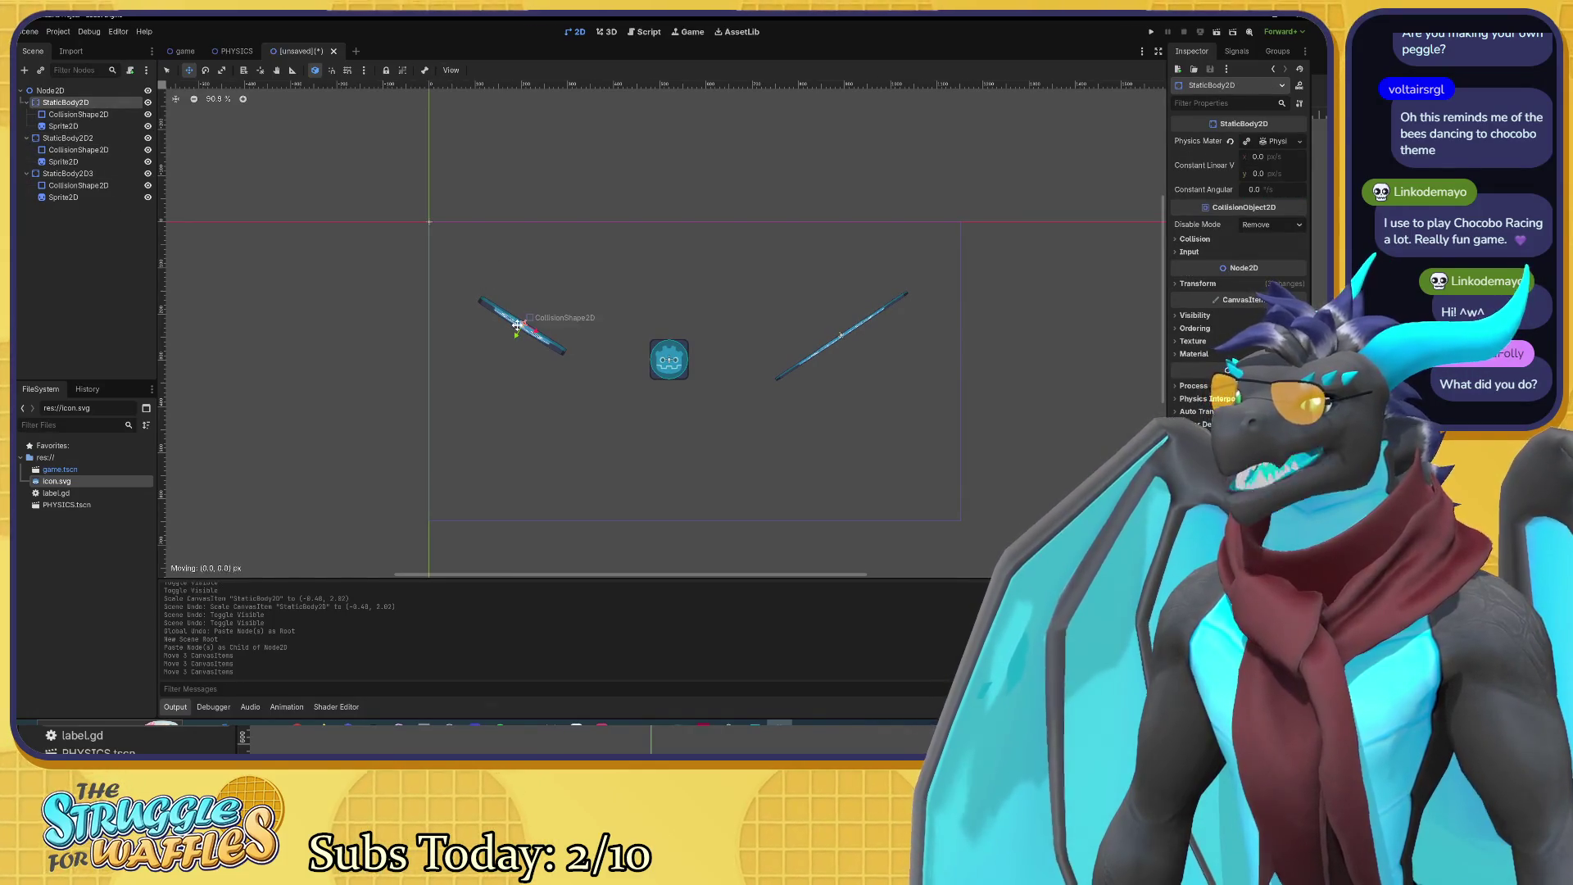
pyautogui.moveTo(501, 318); pyautogui.dragTo(474, 281)
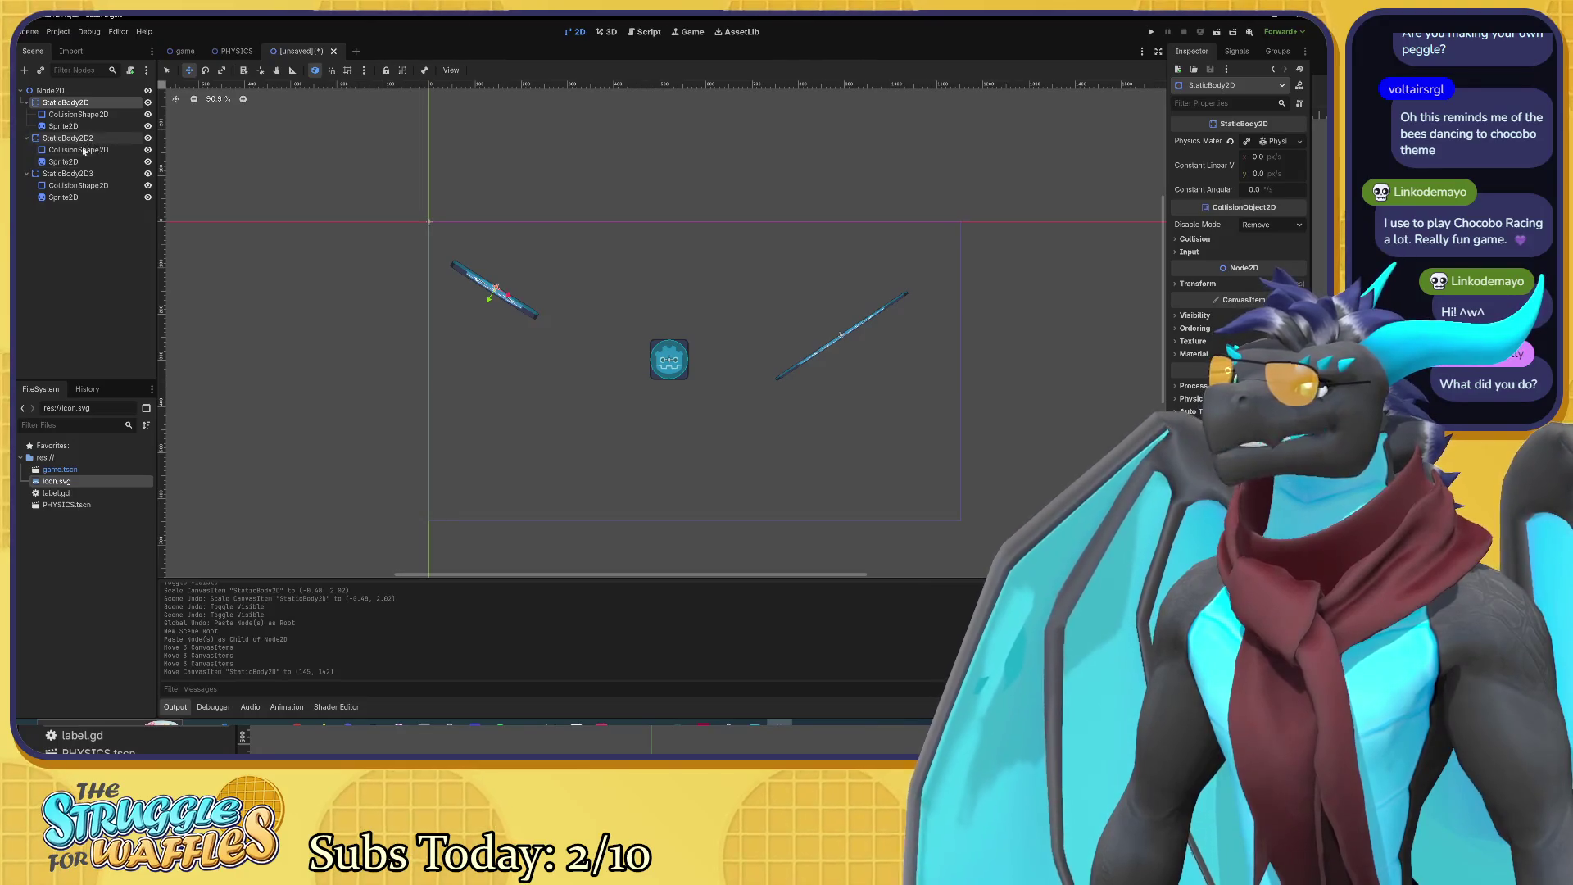
pyautogui.click(68, 174)
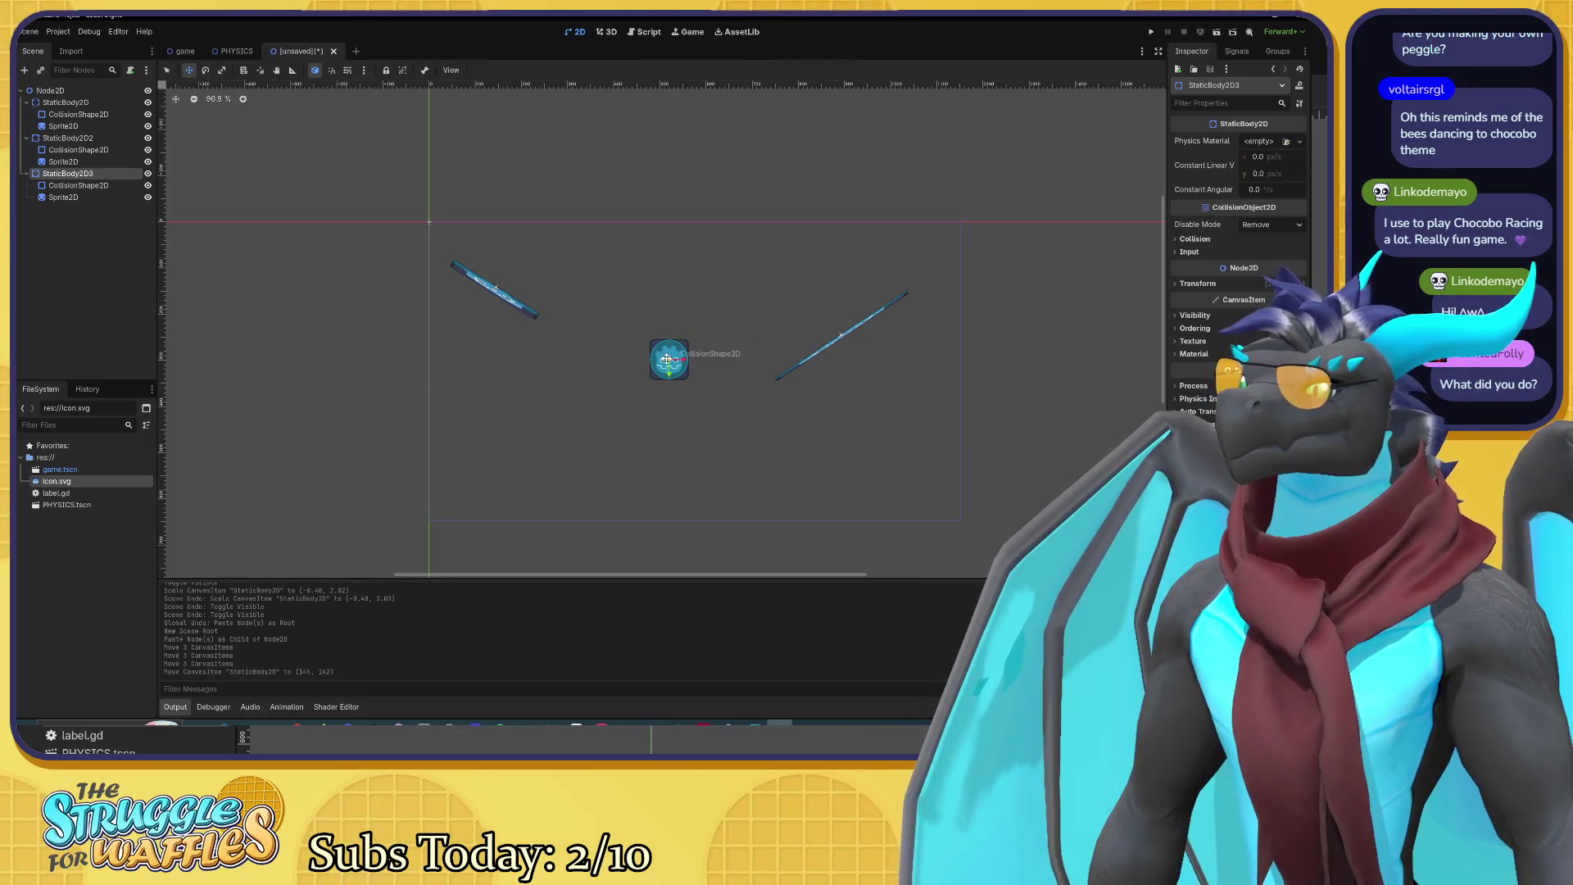
pyautogui.moveTo(668, 359); pyautogui.dragTo(656, 379)
pyautogui.click(844, 335)
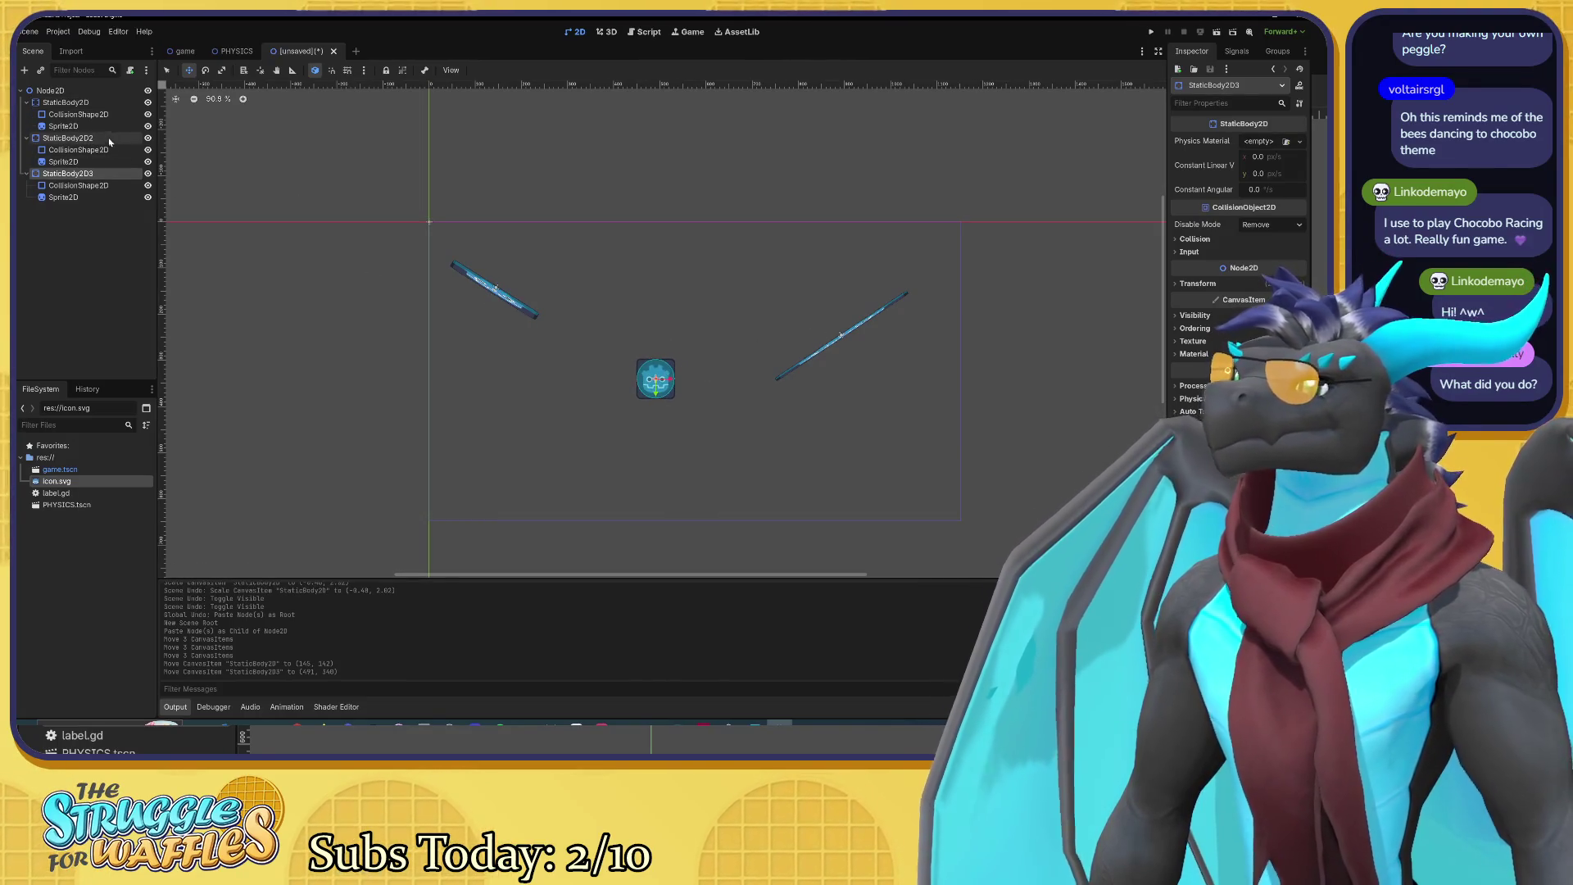
pyautogui.moveTo(842, 335)
pyautogui.mouseDown()
pyautogui.moveTo(853, 283)
pyautogui.moveTo(864, 313)
pyautogui.moveTo(861, 299)
pyautogui.mouseUp()
pyautogui.moveTo(667, 371)
pyautogui.mouseDown()
pyautogui.moveTo(684, 355)
pyautogui.moveTo(652, 374)
pyautogui.moveTo(668, 351)
pyautogui.mouseUp()
pyautogui.click(655, 377)
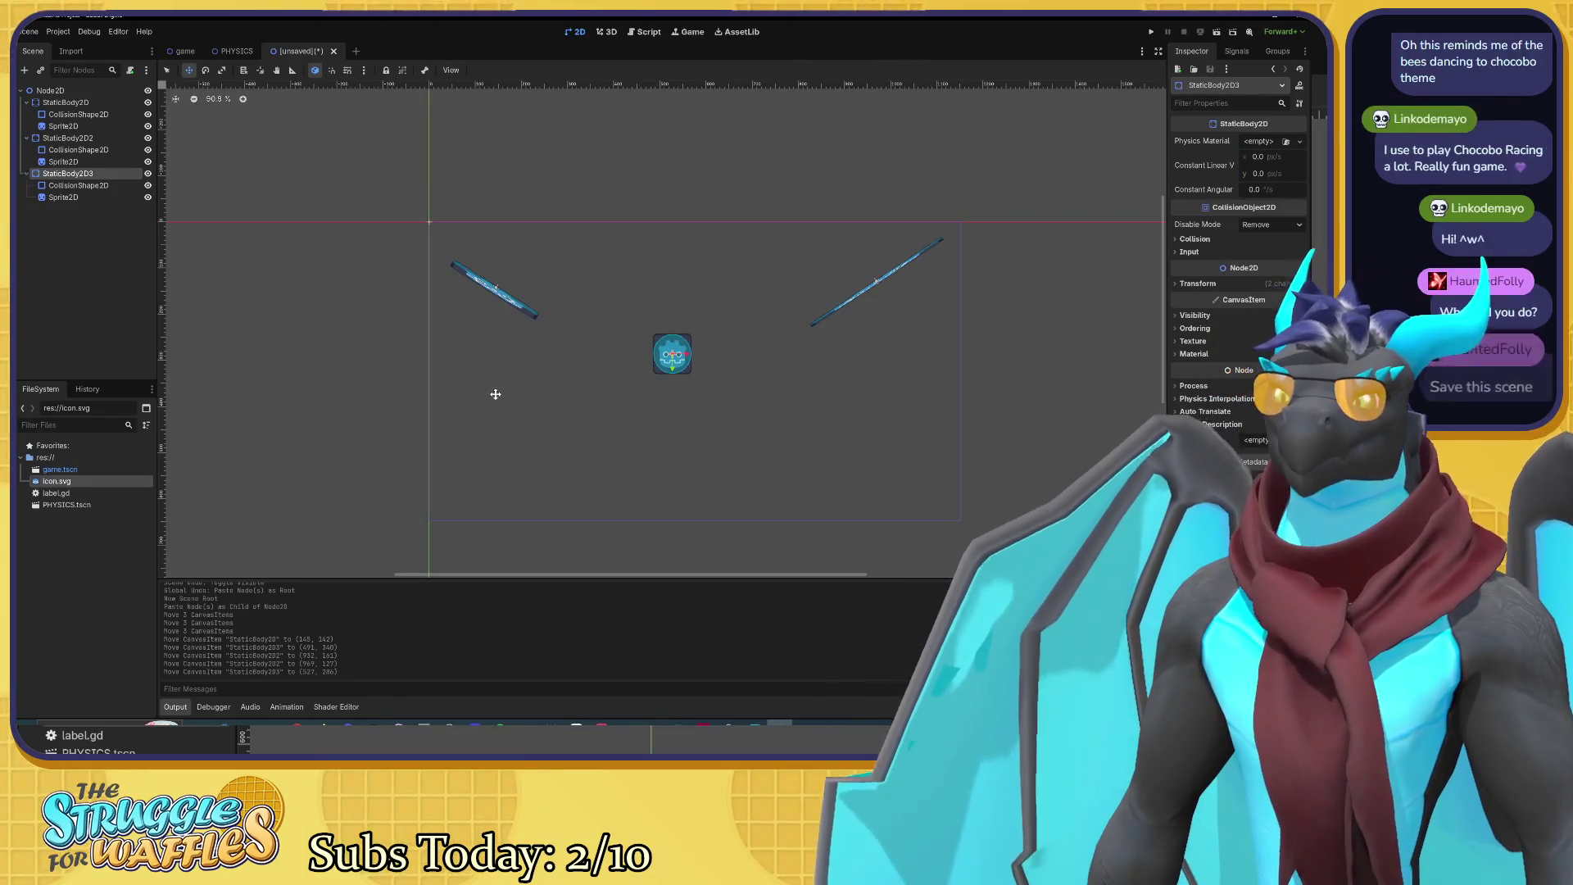
pyautogui.hotkey('ctrl', 's')
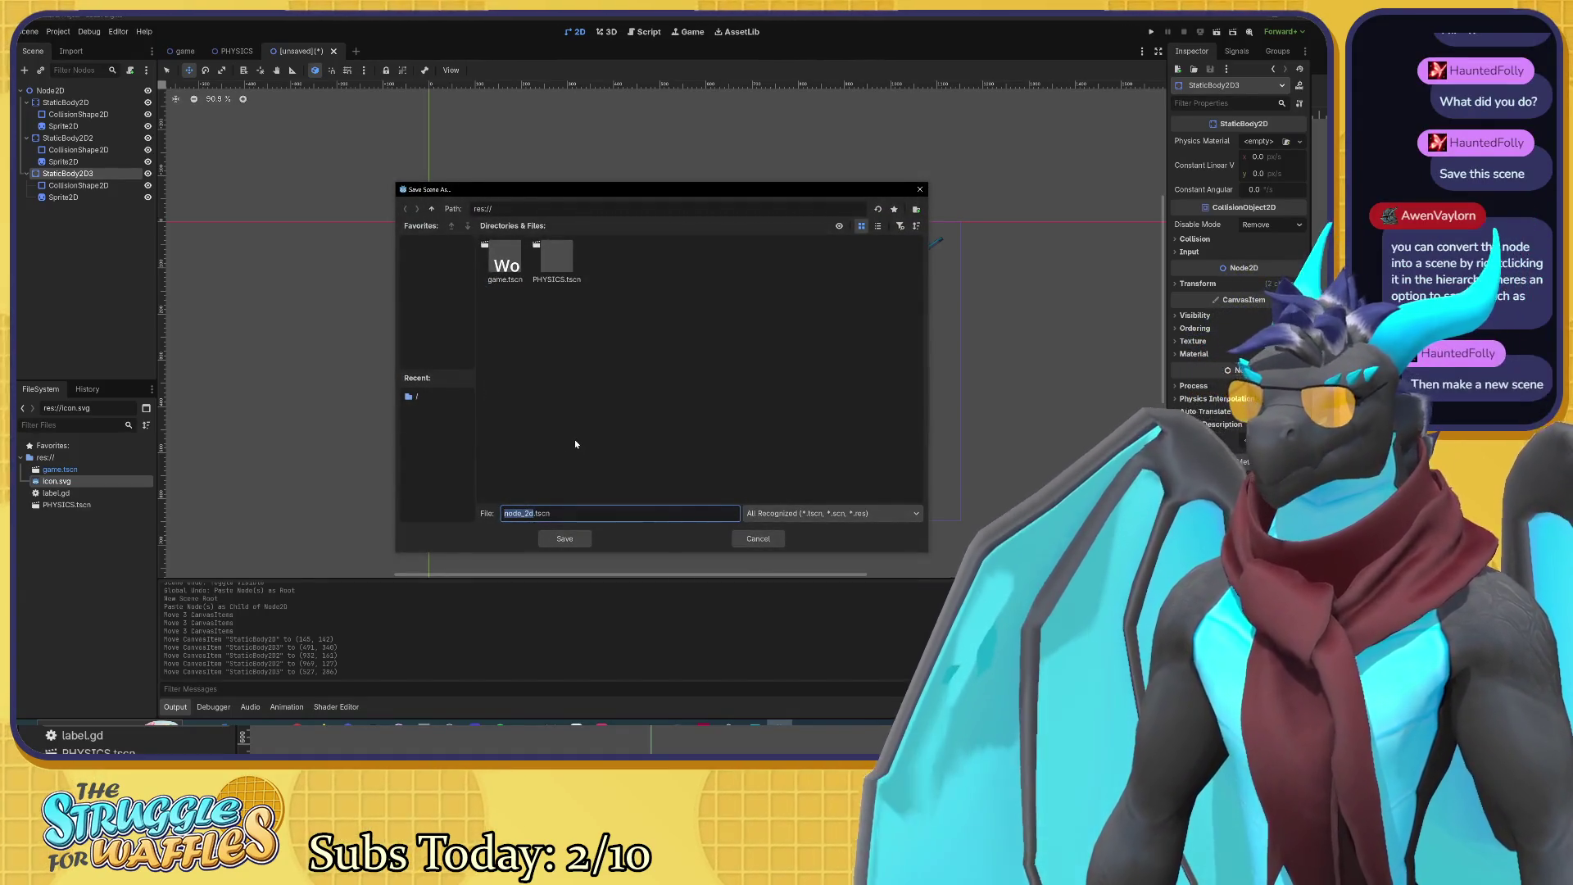
# Step: Save the new scene as Bumpers.tscn and switch back to the PHYSICS scene
pyautogui.write('Bumpe')
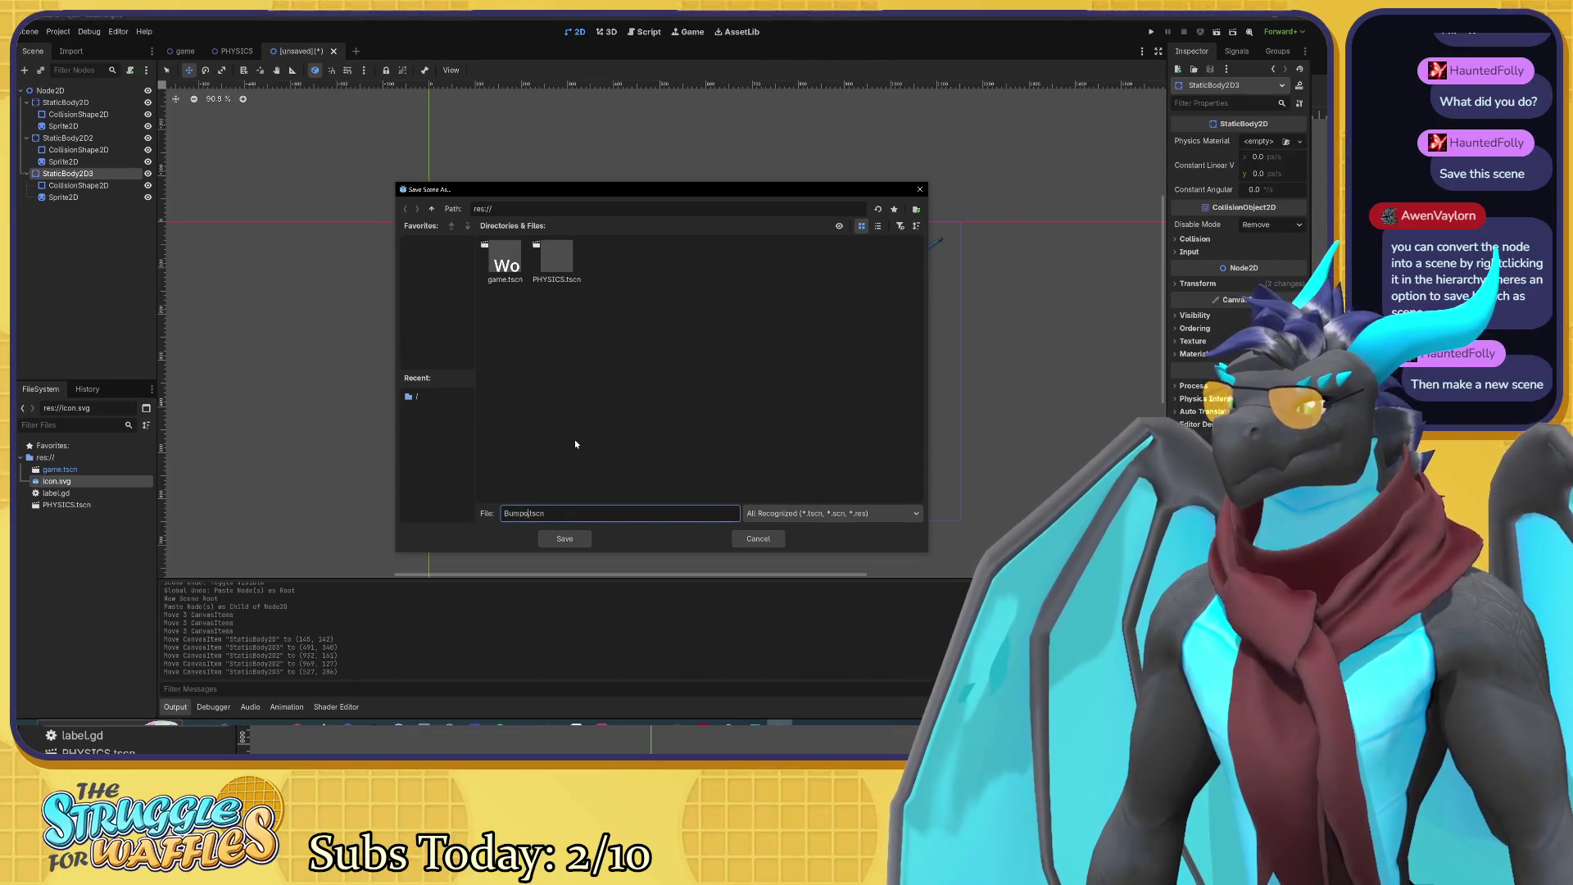
pyautogui.write('rs')
pyautogui.press('Return')
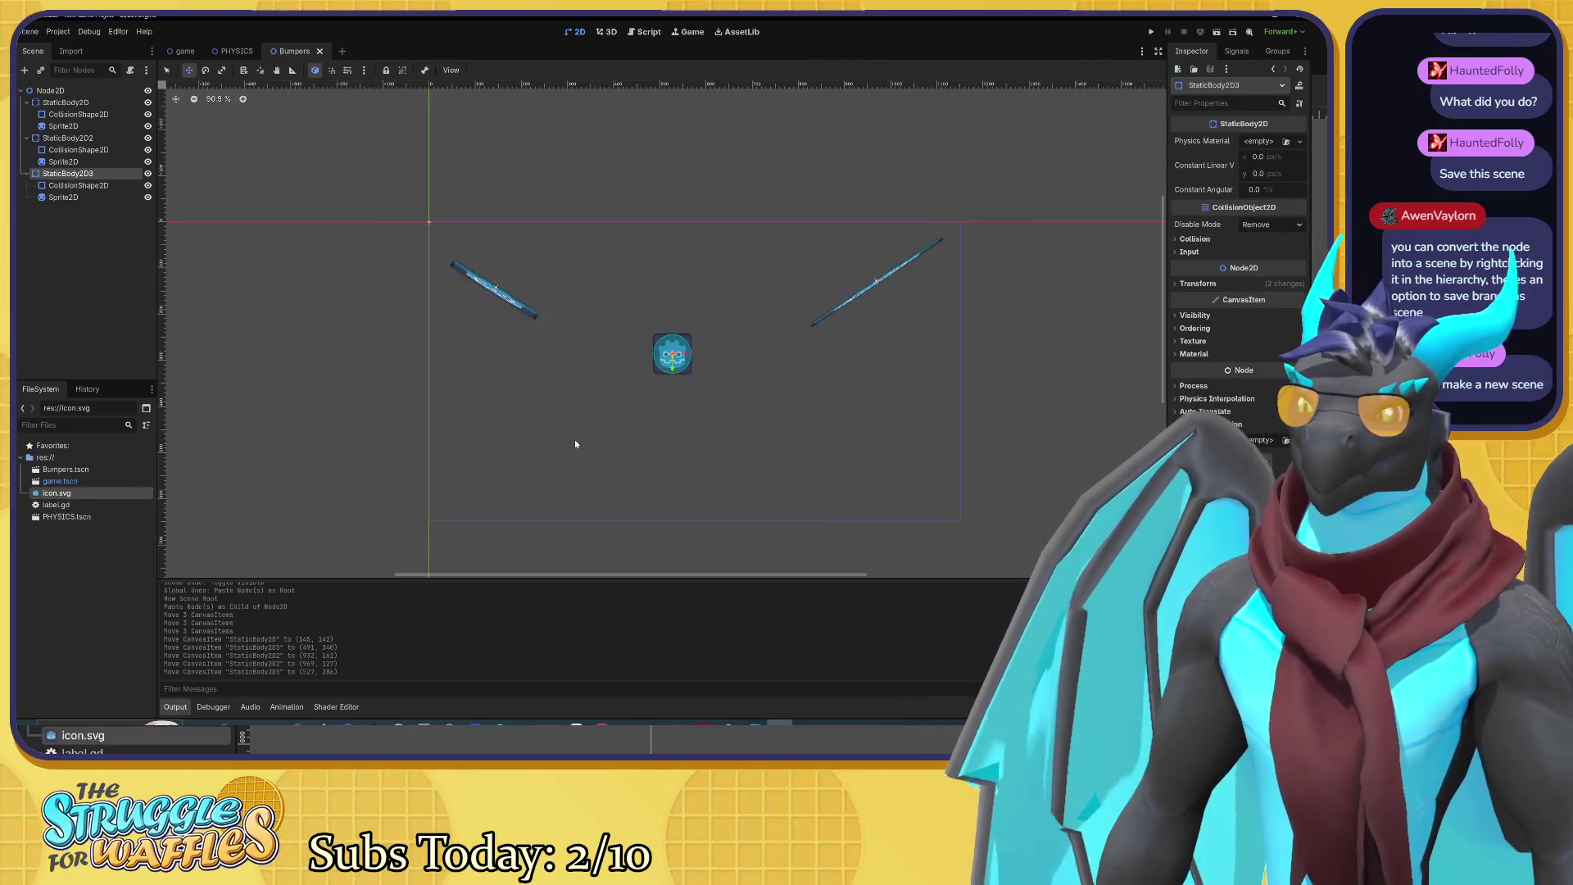
pyautogui.click(237, 52)
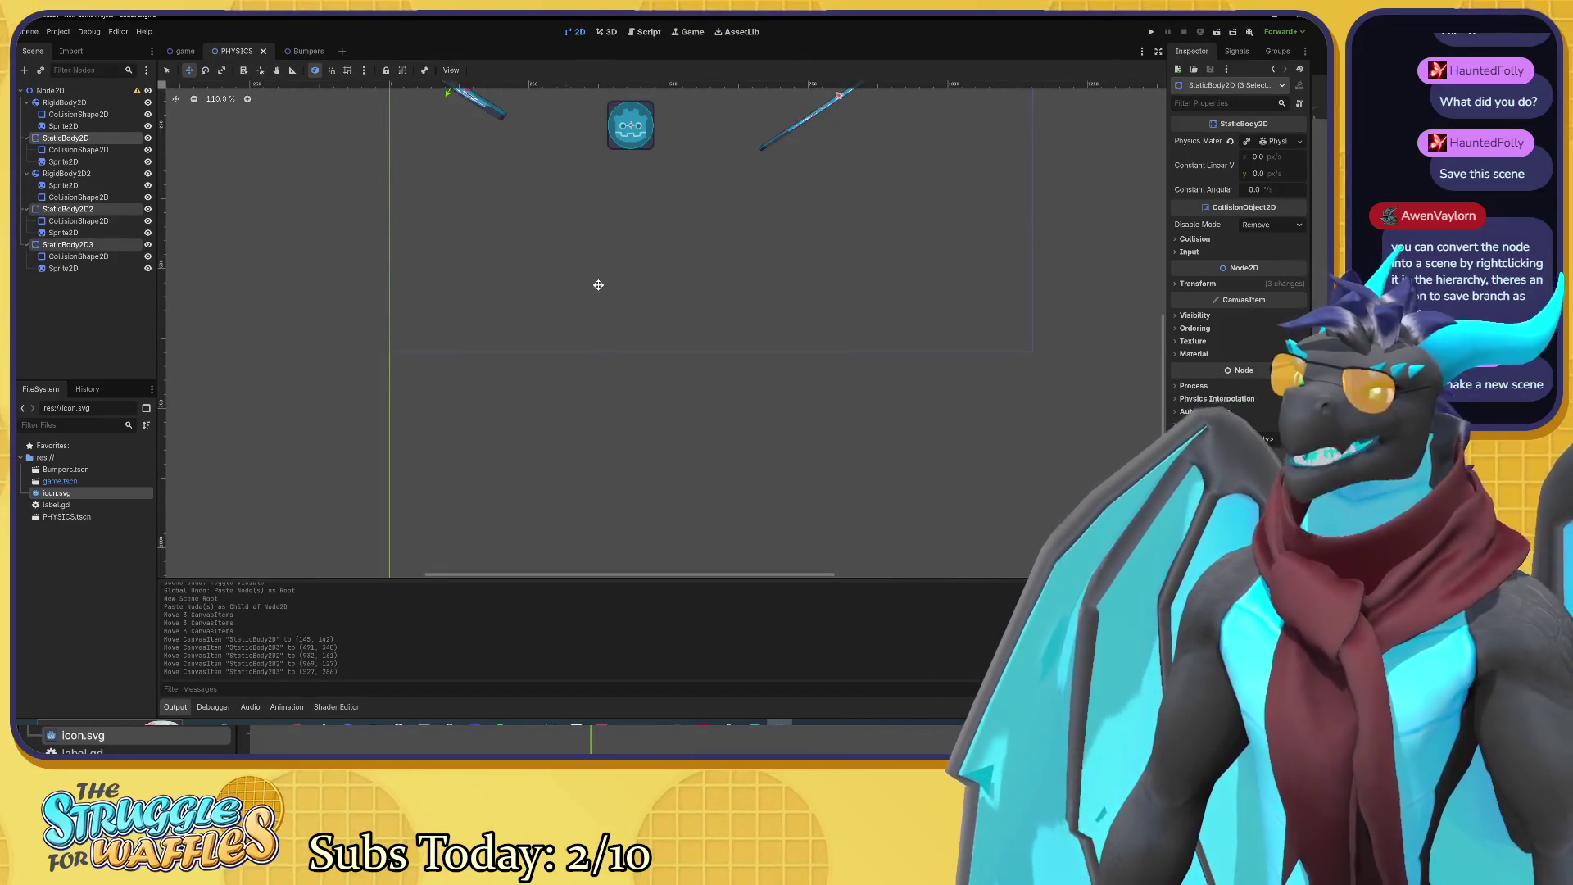
pyautogui.moveTo(598, 285); pyautogui.dragTo(583, 502)
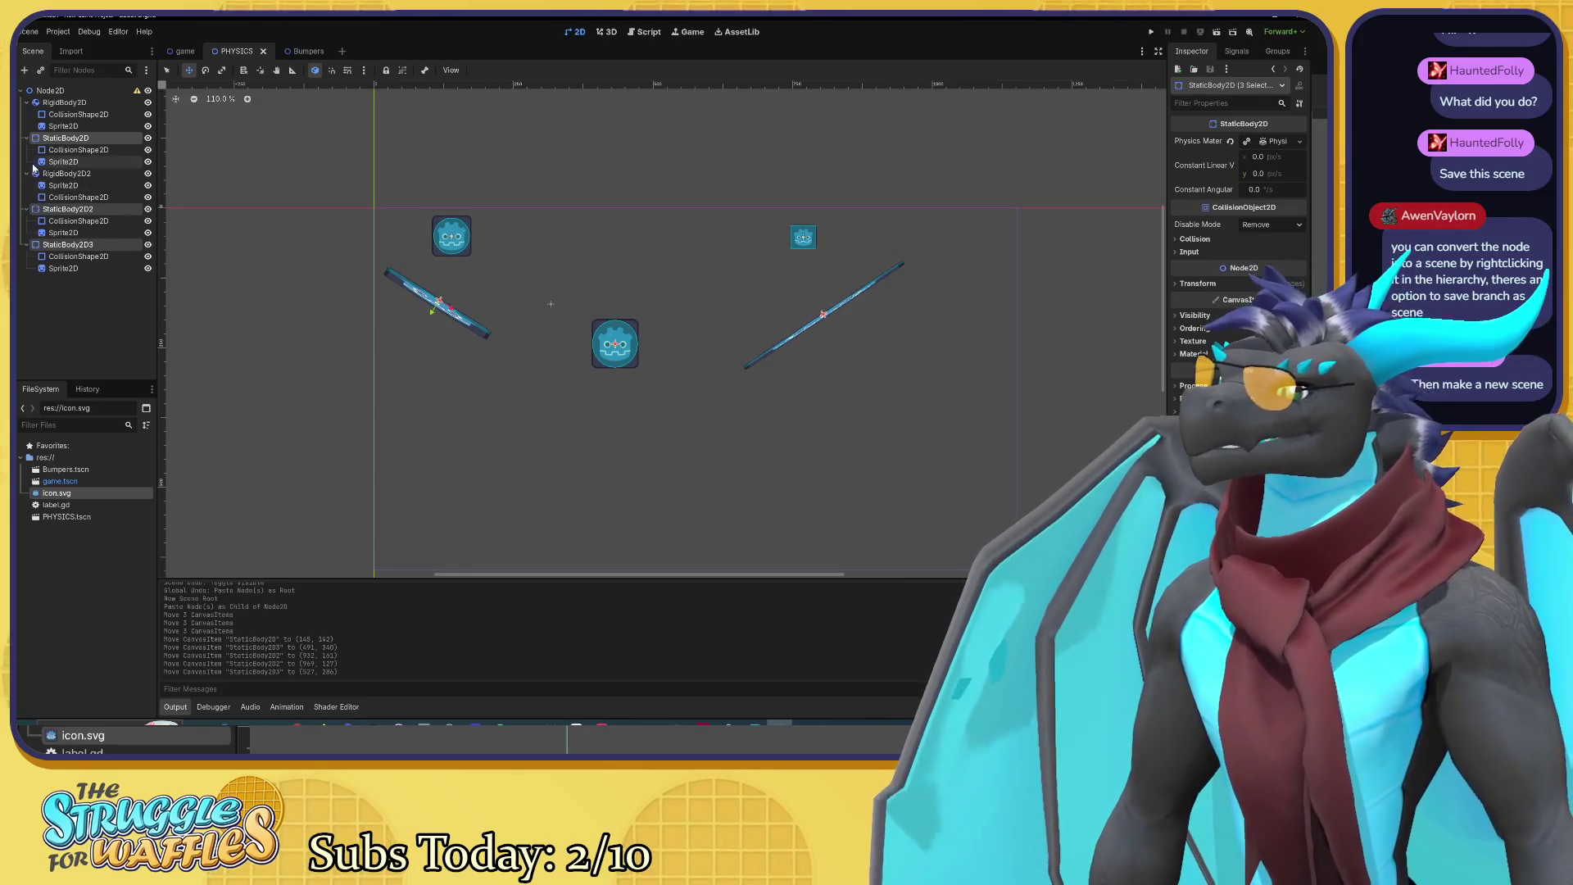
# Step: Hide the hand-placed StaticBody2D bumpers and undo the accidental reparent under RigidBody2D2
pyautogui.click(148, 137)
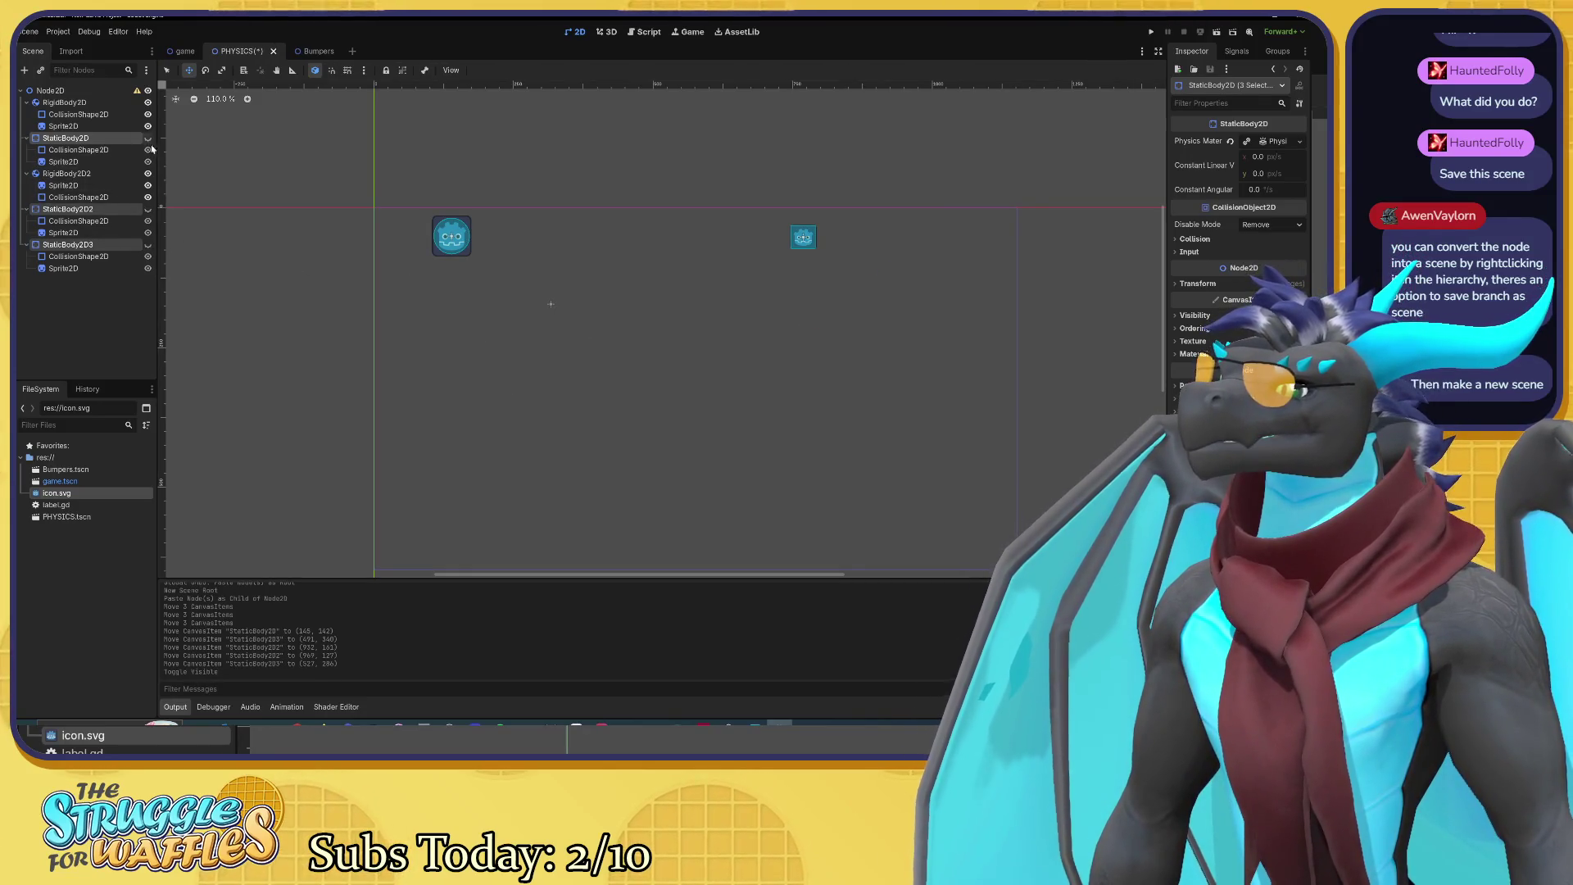
pyautogui.click(142, 326)
pyautogui.moveTo(66, 137)
pyautogui.mouseDown()
pyautogui.moveTo(71, 206)
pyautogui.moveTo(23, 205)
pyautogui.mouseUp()
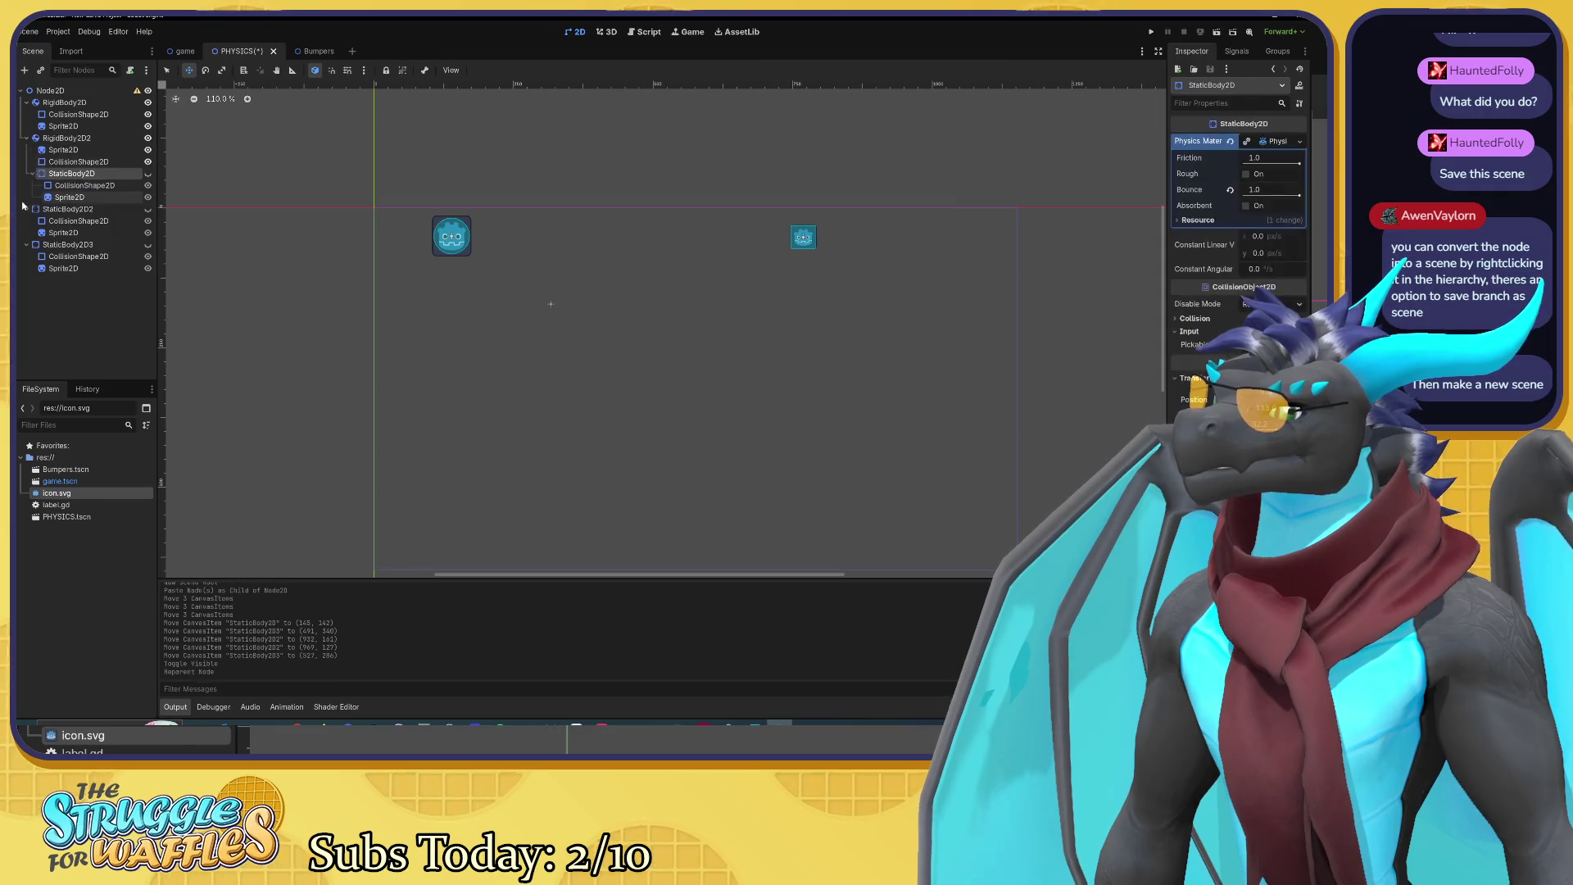
pyautogui.hotkey('ctrl', 'z')
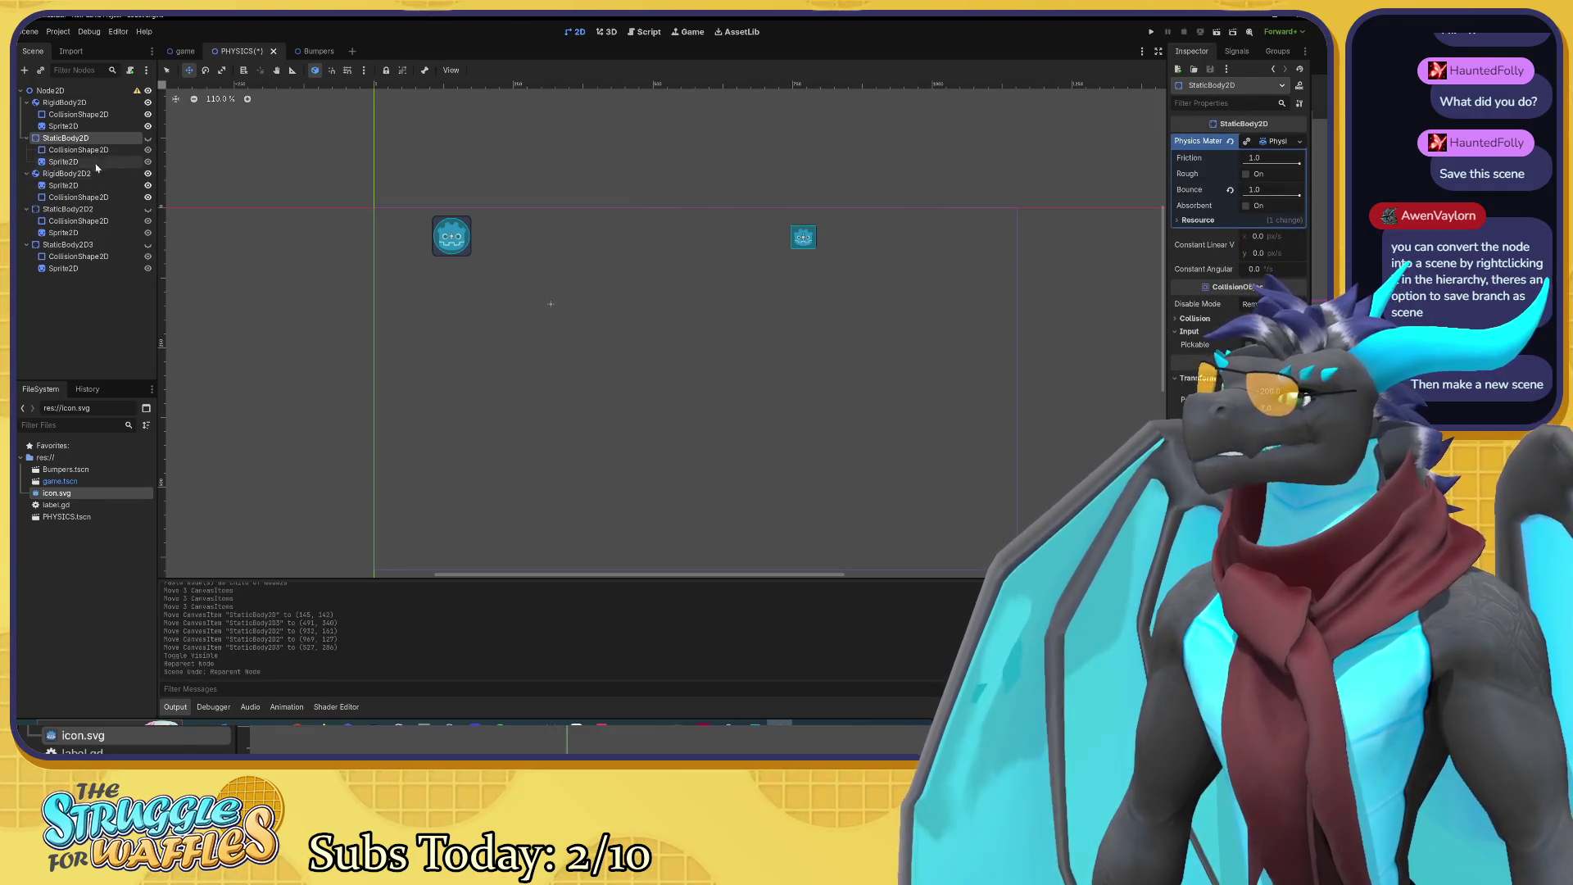
pyautogui.moveTo(56, 140); pyautogui.dragTo(71, 298)
pyautogui.moveTo(66, 211)
pyautogui.mouseDown()
pyautogui.moveTo(66, 231)
pyautogui.moveTo(65, 94)
pyautogui.moveTo(63, 174)
pyautogui.moveTo(62, 145)
pyautogui.mouseUp()
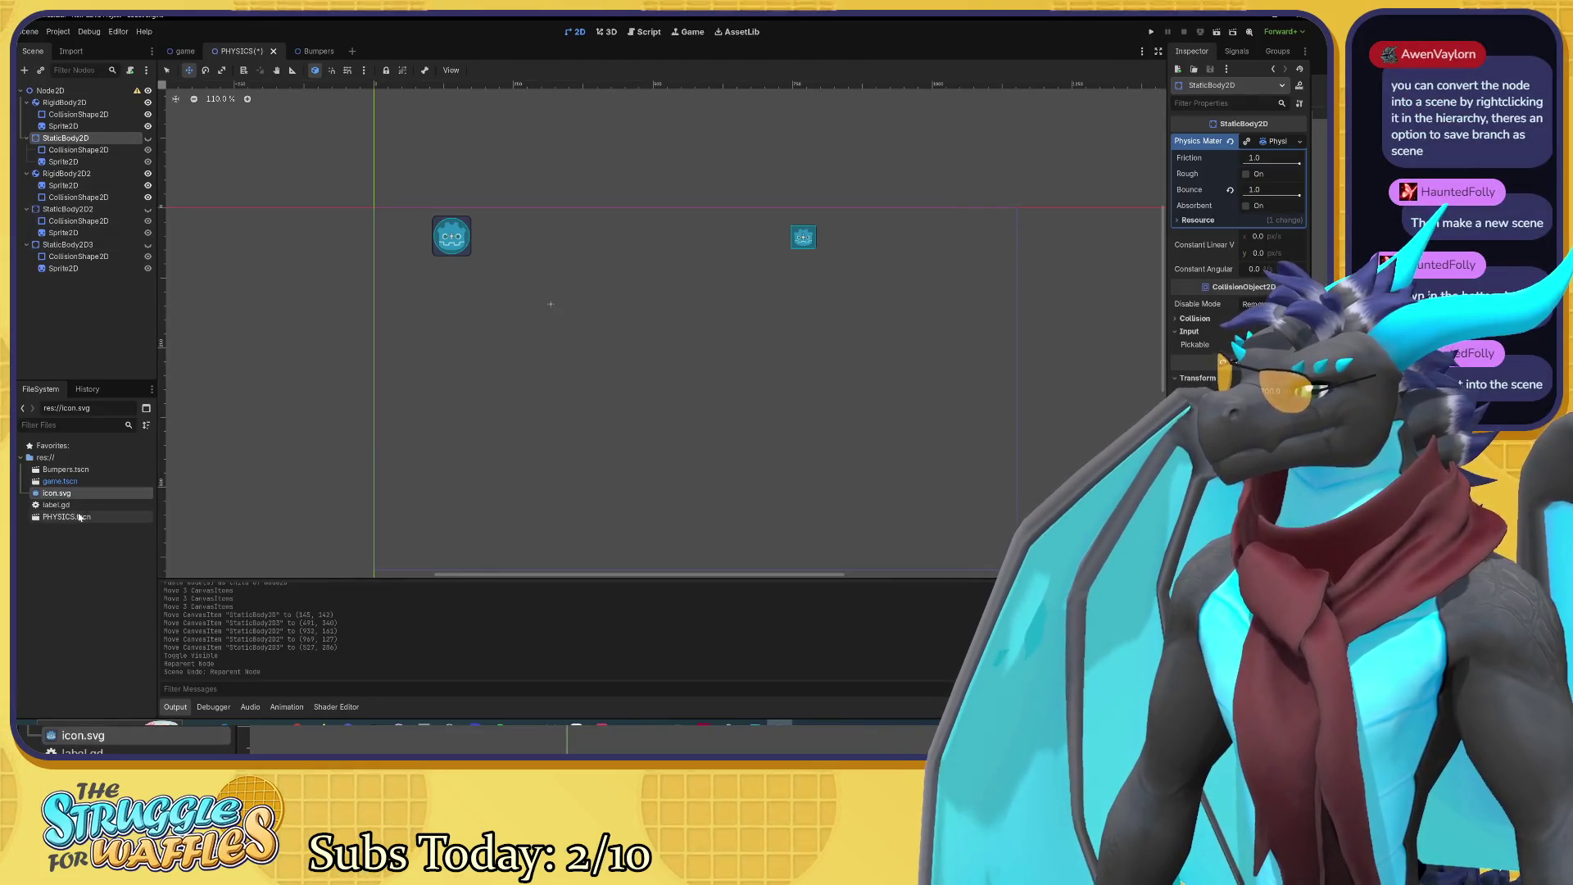
# Step: Drag Bumpers.tscn from the FileSystem dock into the 2D viewport to instance it
pyautogui.click(63, 473)
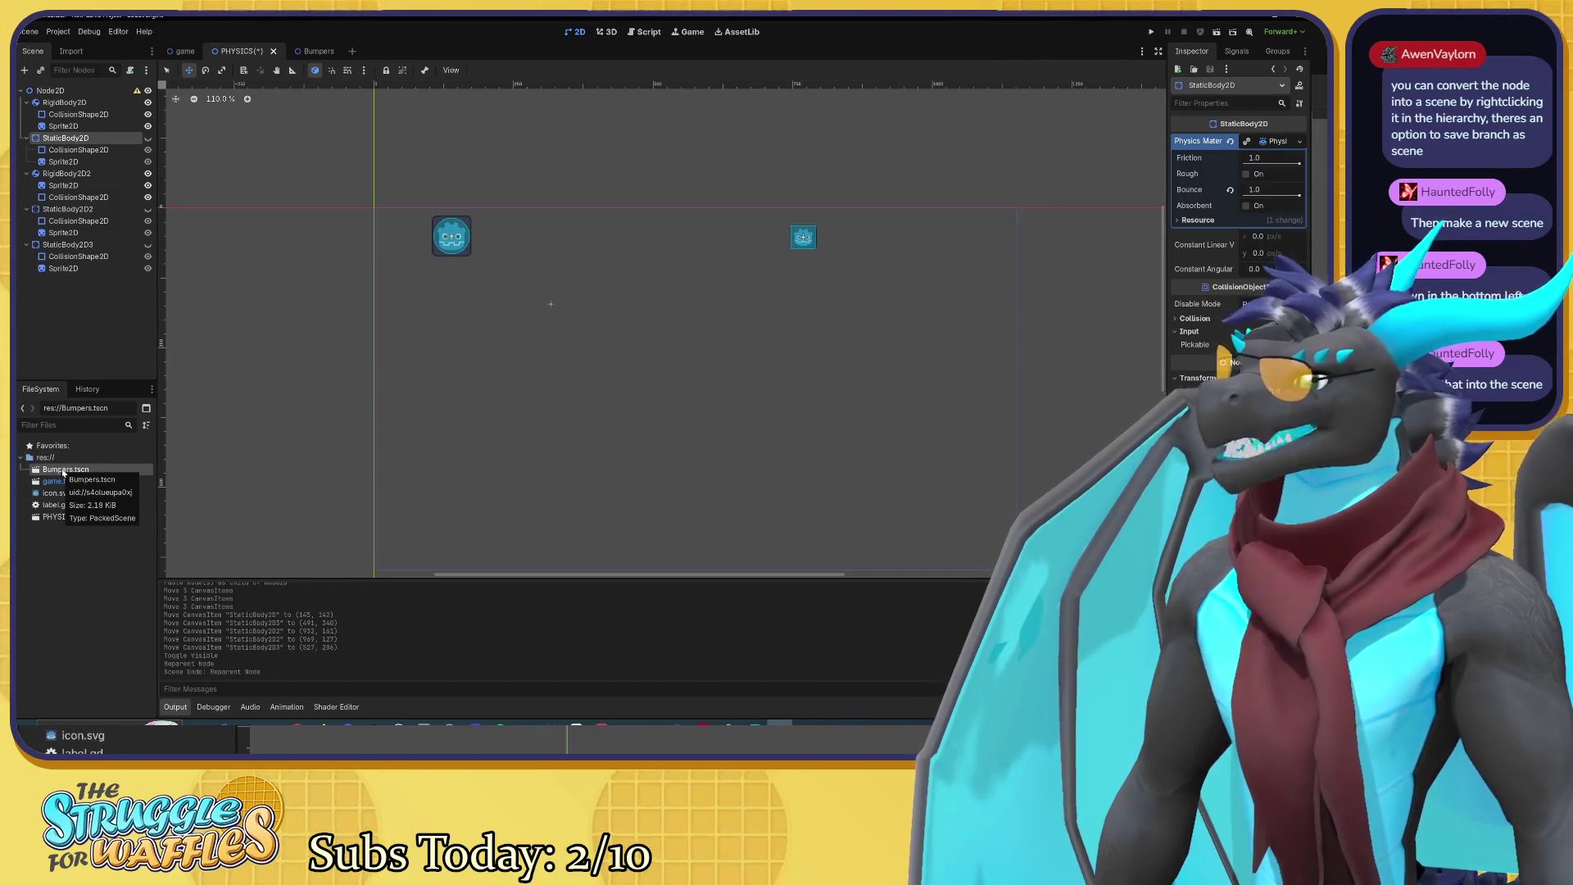
pyautogui.moveTo(63, 473)
pyautogui.mouseDown()
pyautogui.moveTo(267, 450)
pyautogui.moveTo(393, 379)
pyautogui.moveTo(355, 240)
pyautogui.mouseUp()
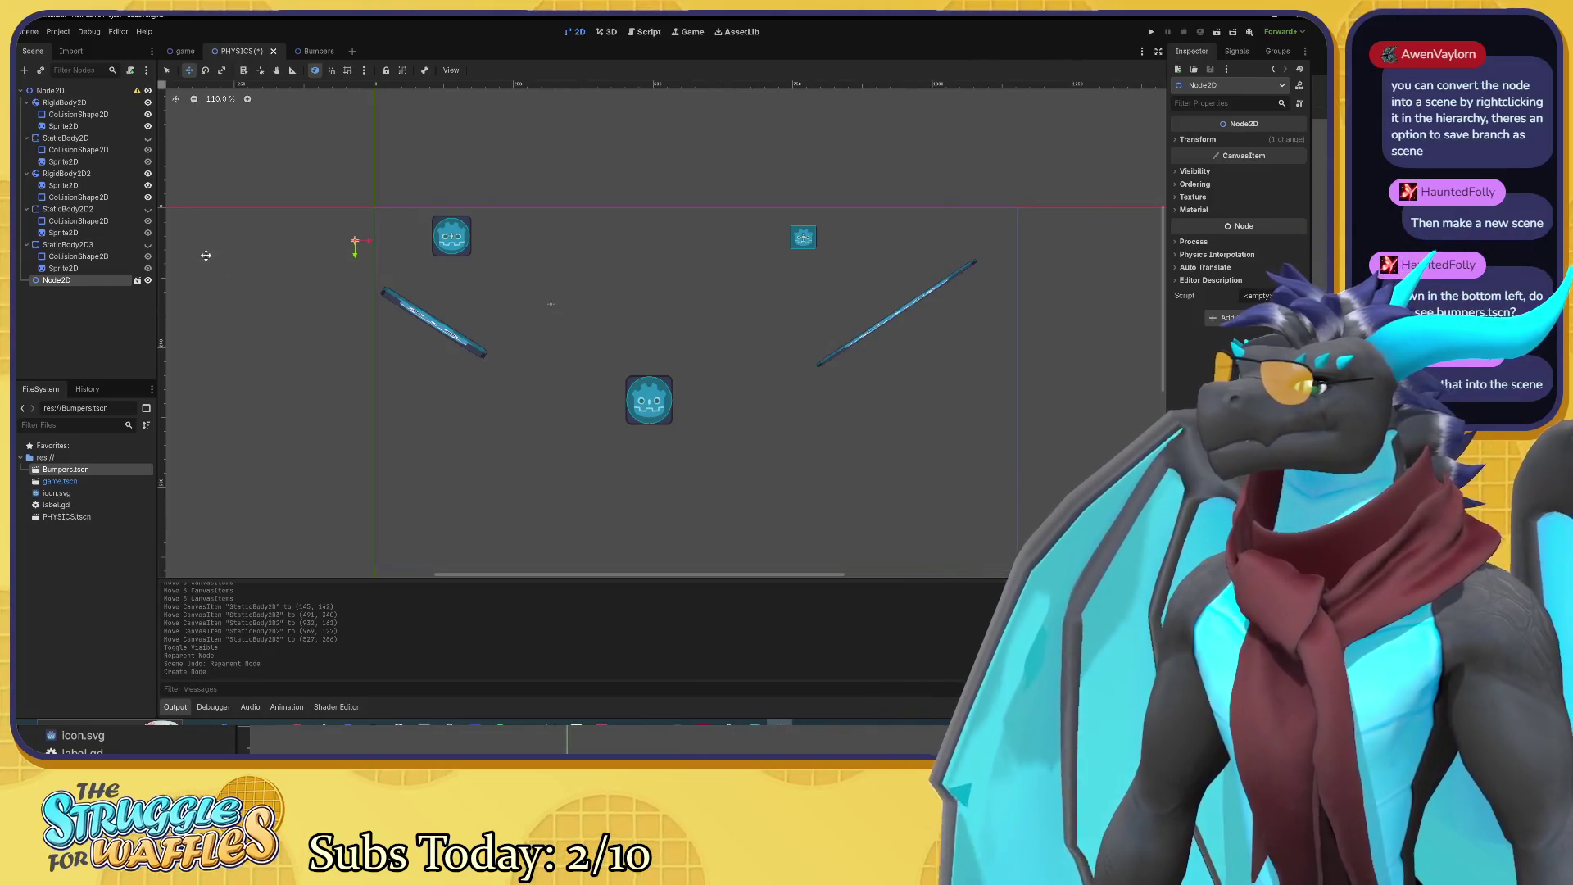
# Step: Nudge the Bumpers instance and move RigidBody2D2 below it in the scene tree
pyautogui.moveTo(480, 338); pyautogui.dragTo(475, 349)
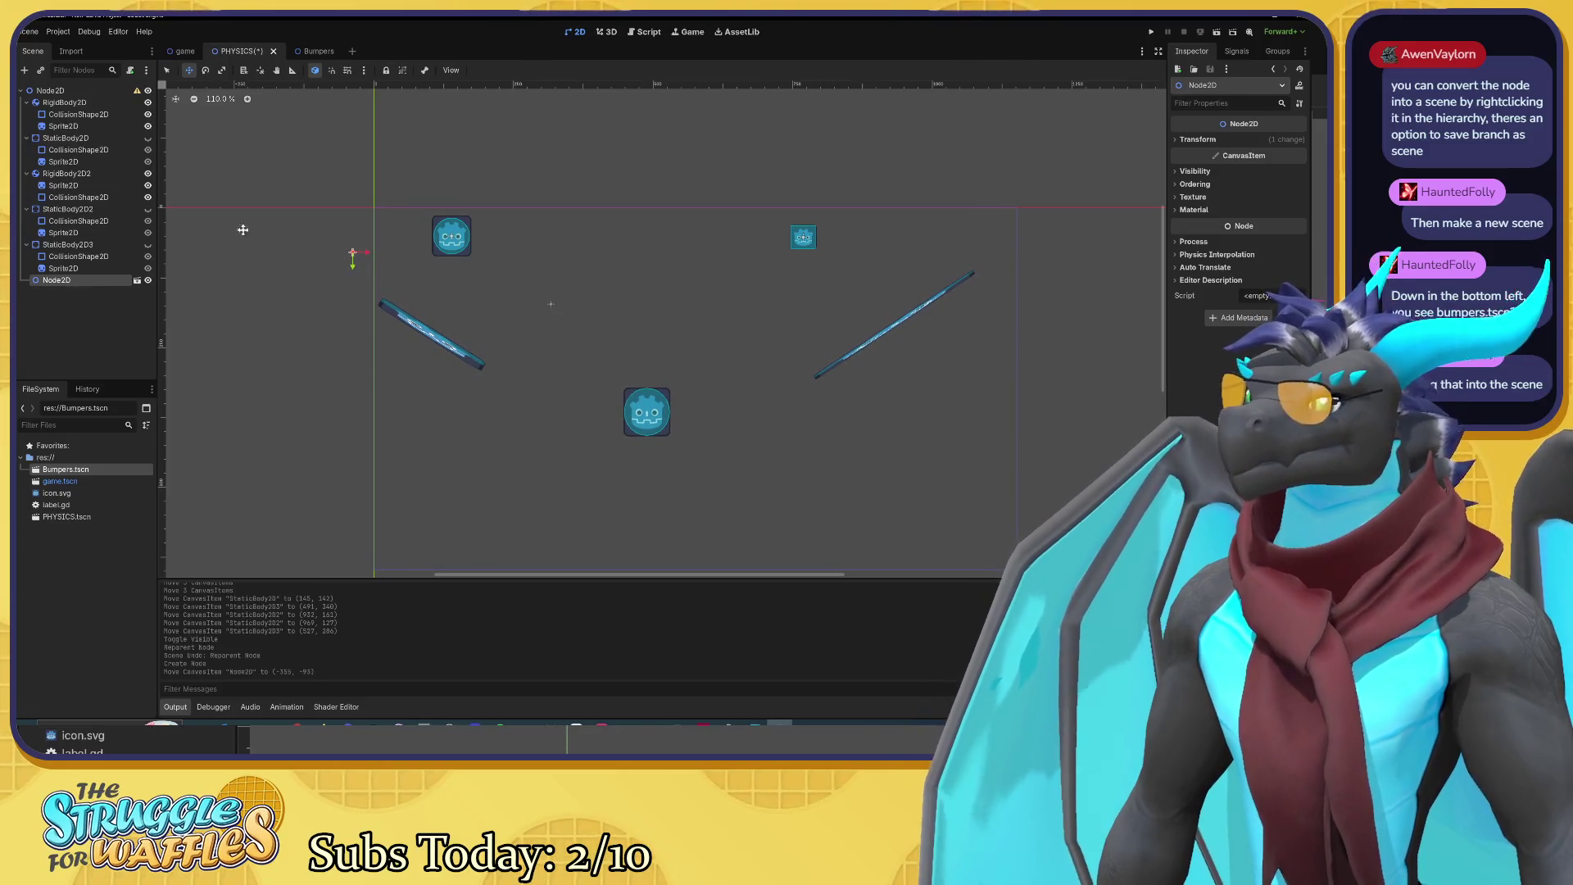
pyautogui.click(66, 137)
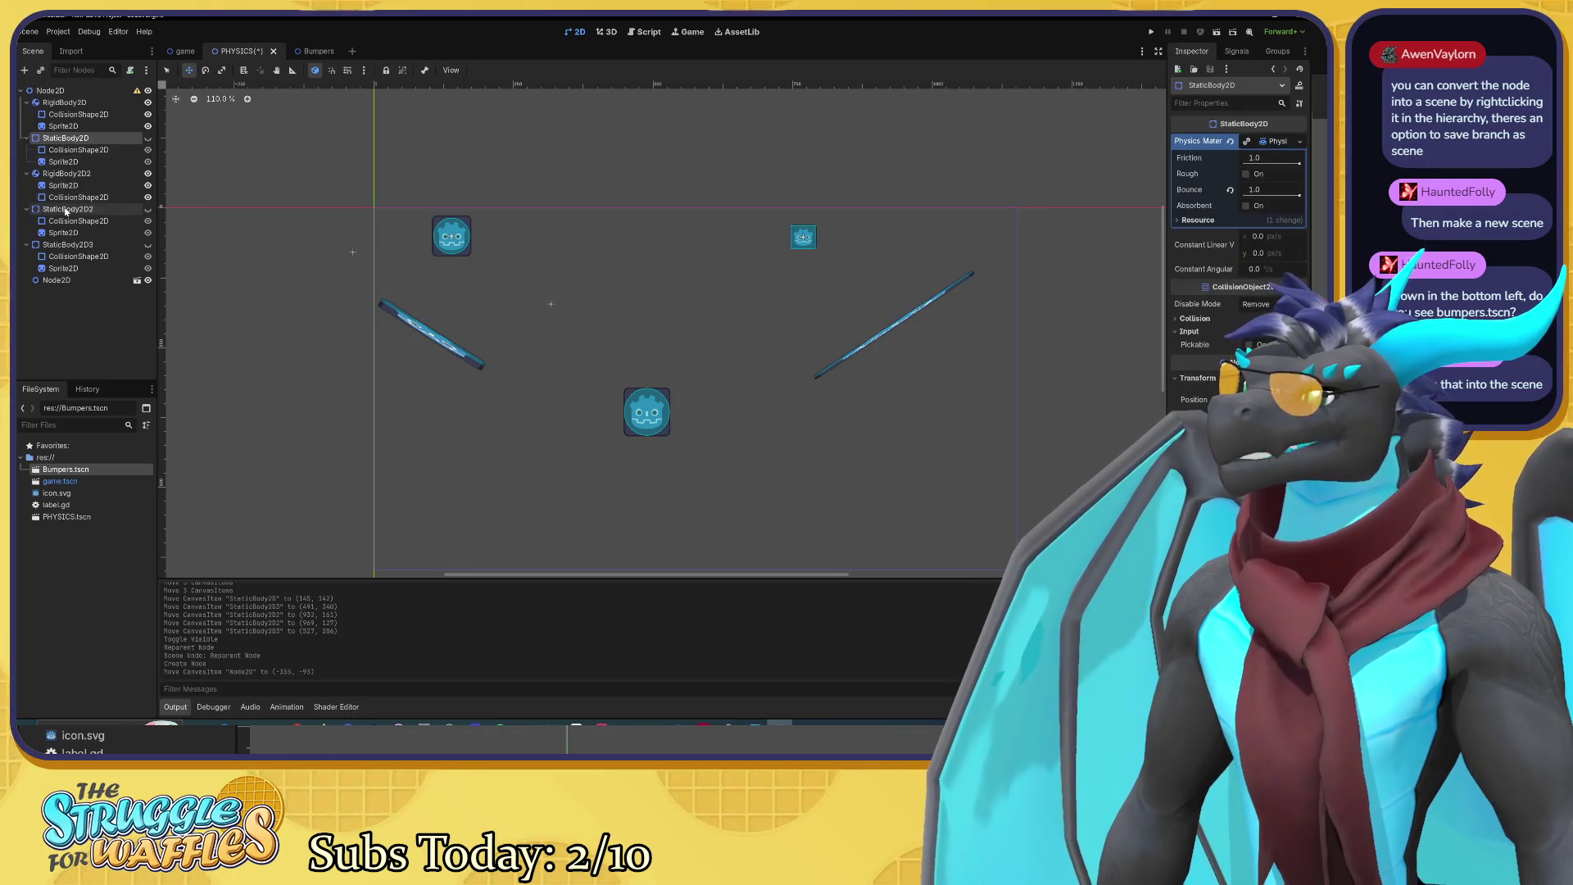
pyautogui.moveTo(65, 138)
pyautogui.mouseDown()
pyautogui.moveTo(66, 185)
pyautogui.moveTo(57, 131)
pyautogui.moveTo(25, 128)
pyautogui.moveTo(49, 90)
pyautogui.mouseUp()
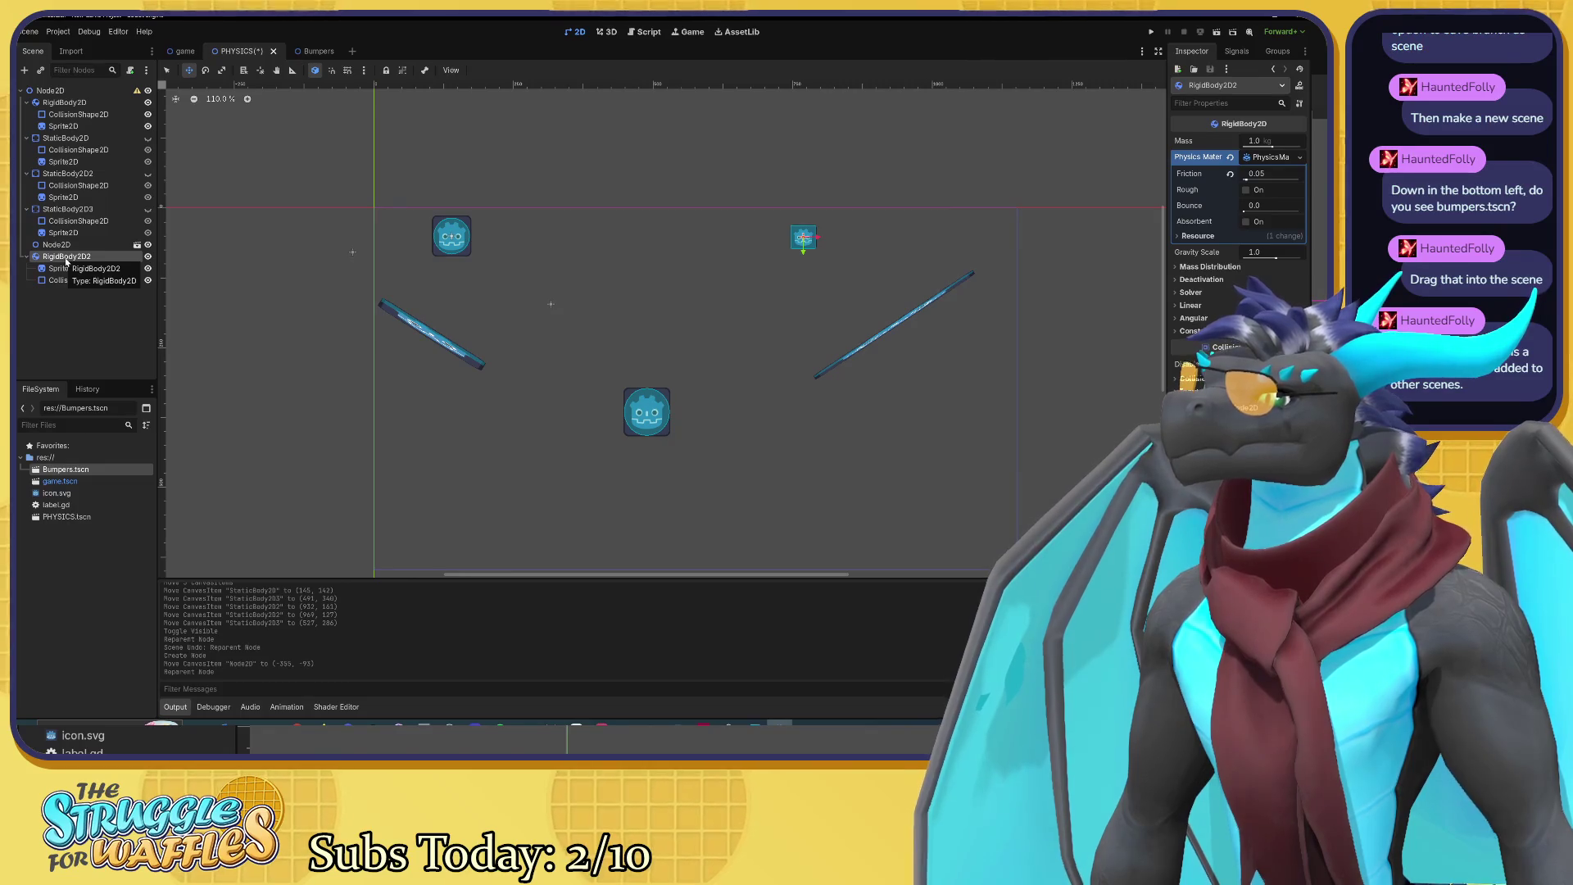
pyautogui.moveTo(66, 261)
pyautogui.mouseDown()
pyautogui.moveTo(71, 123)
pyautogui.moveTo(50, 94)
pyautogui.mouseUp()
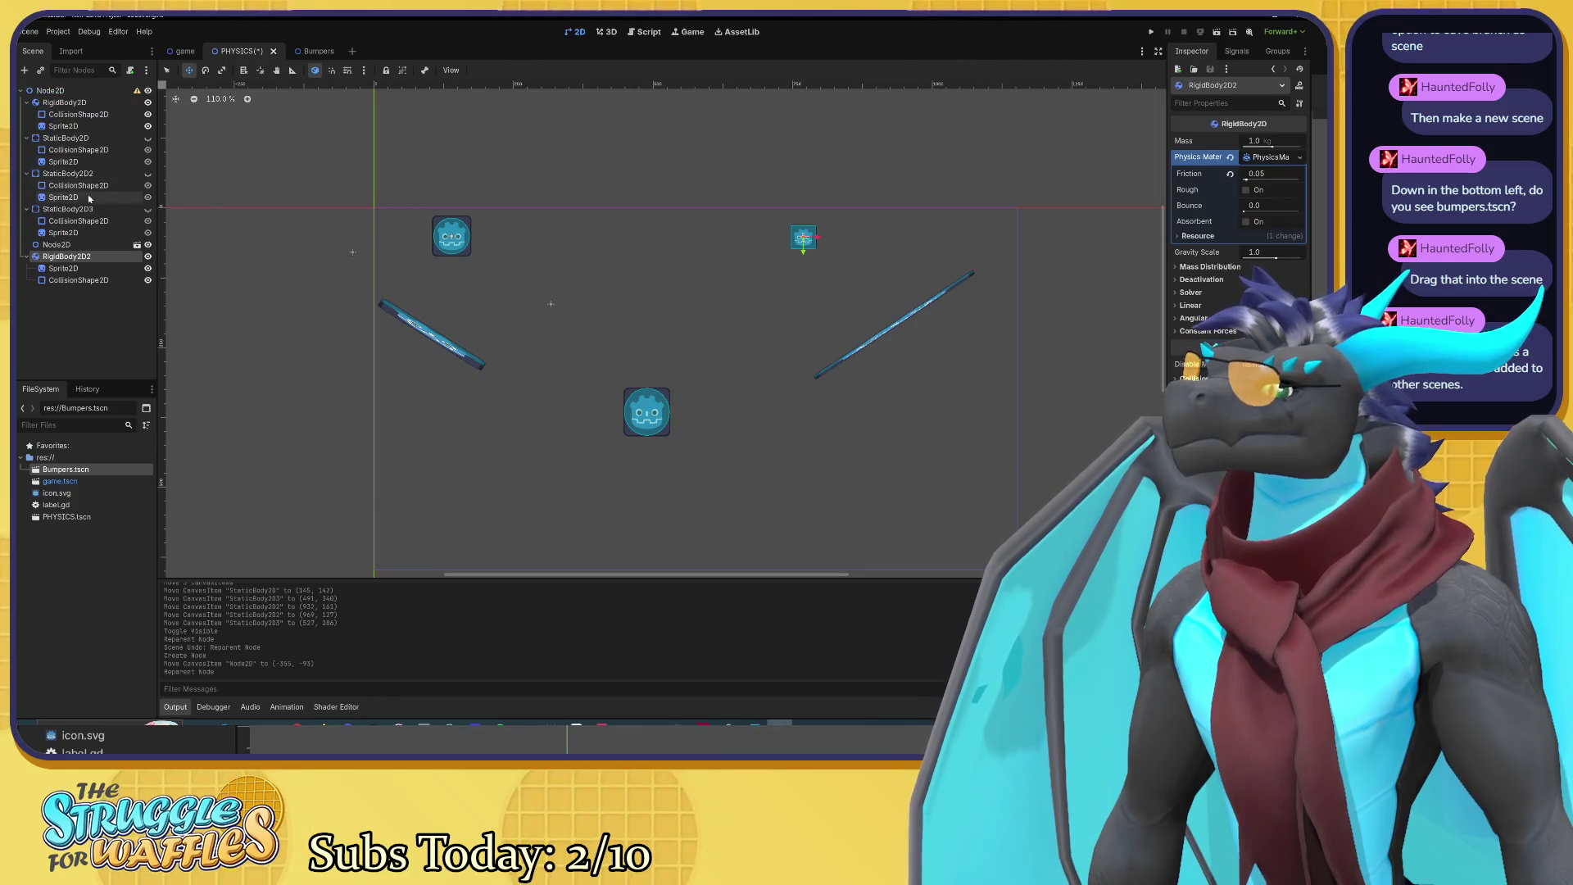
# Step: Toggle the Bumpers instance's visibility off and on, then open the Bumpers scene
pyautogui.click(74, 244)
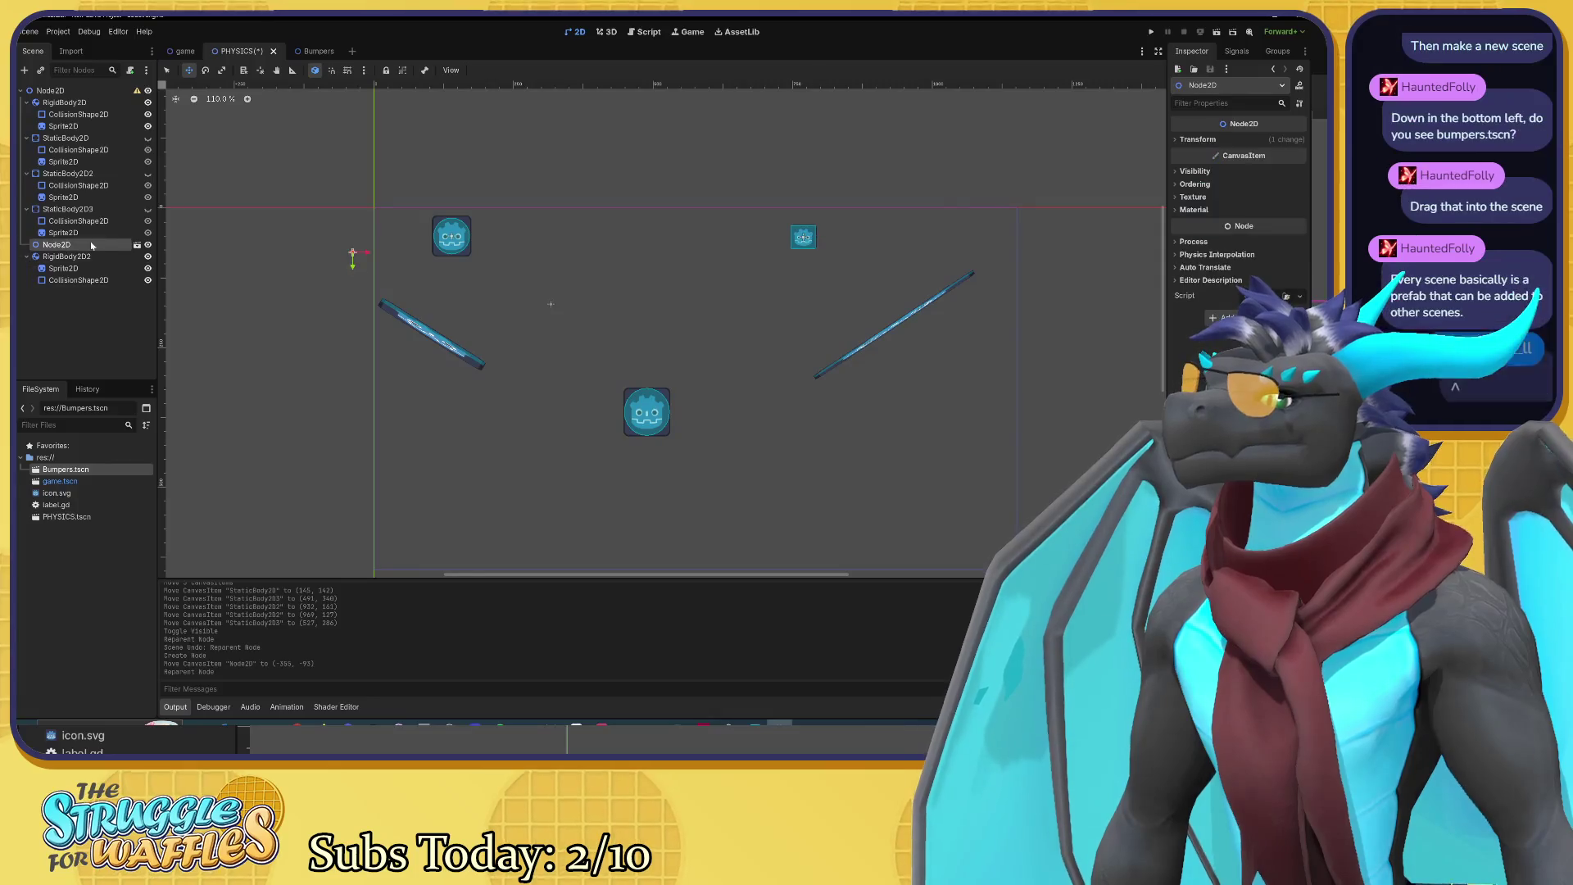
pyautogui.click(148, 245)
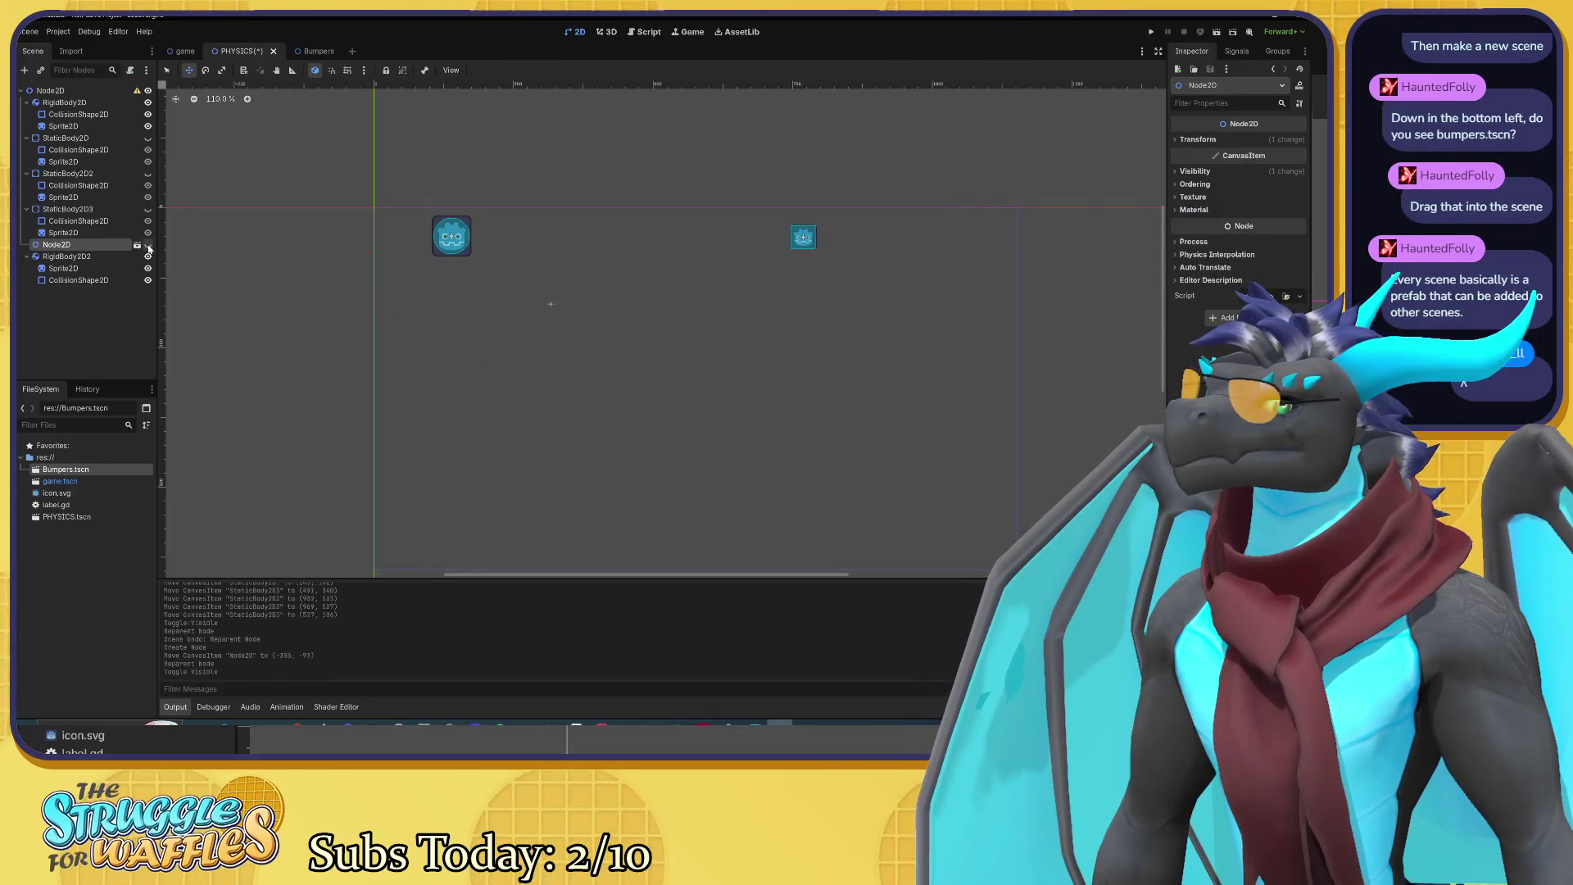
pyautogui.click(148, 245)
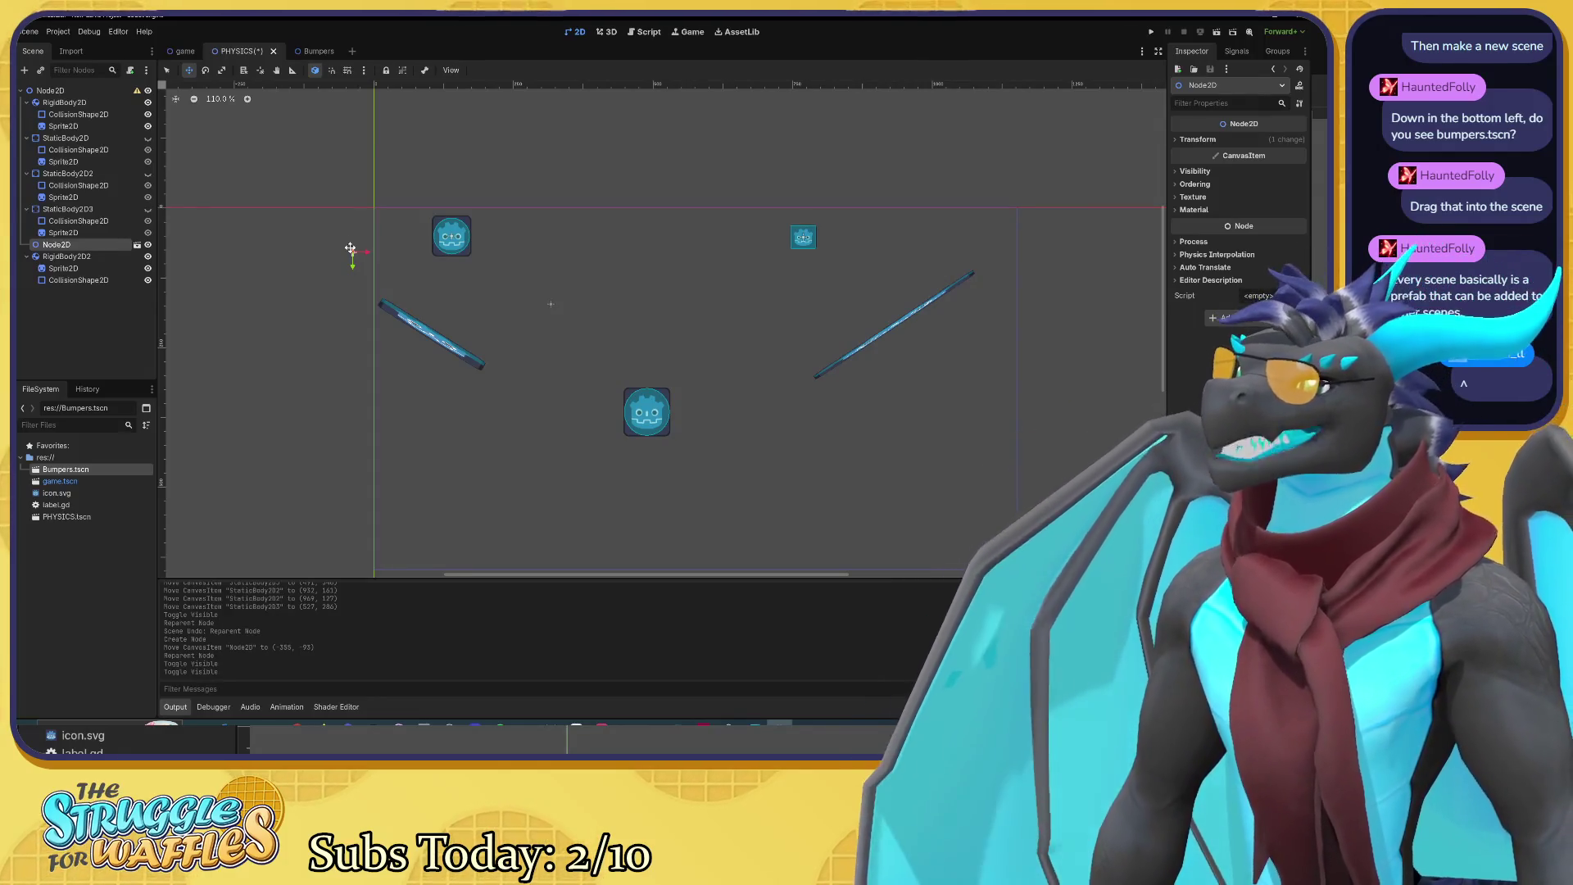
pyautogui.click(305, 51)
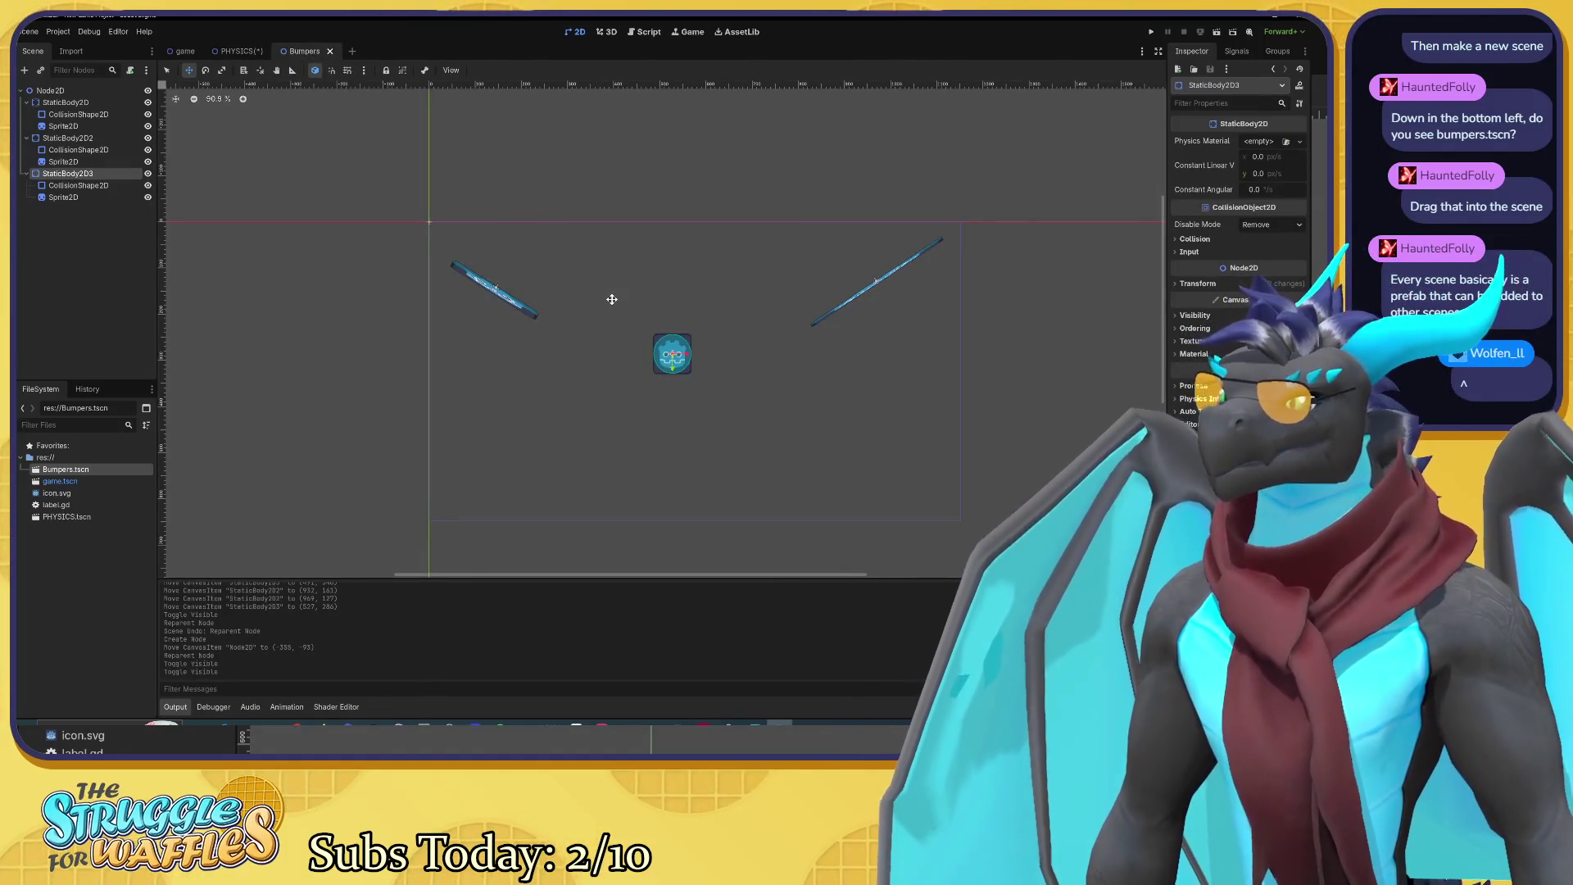
# Step: Shift the Bumpers root and its bumpers down-right in the Bumpers scene
pyautogui.click(50, 90)
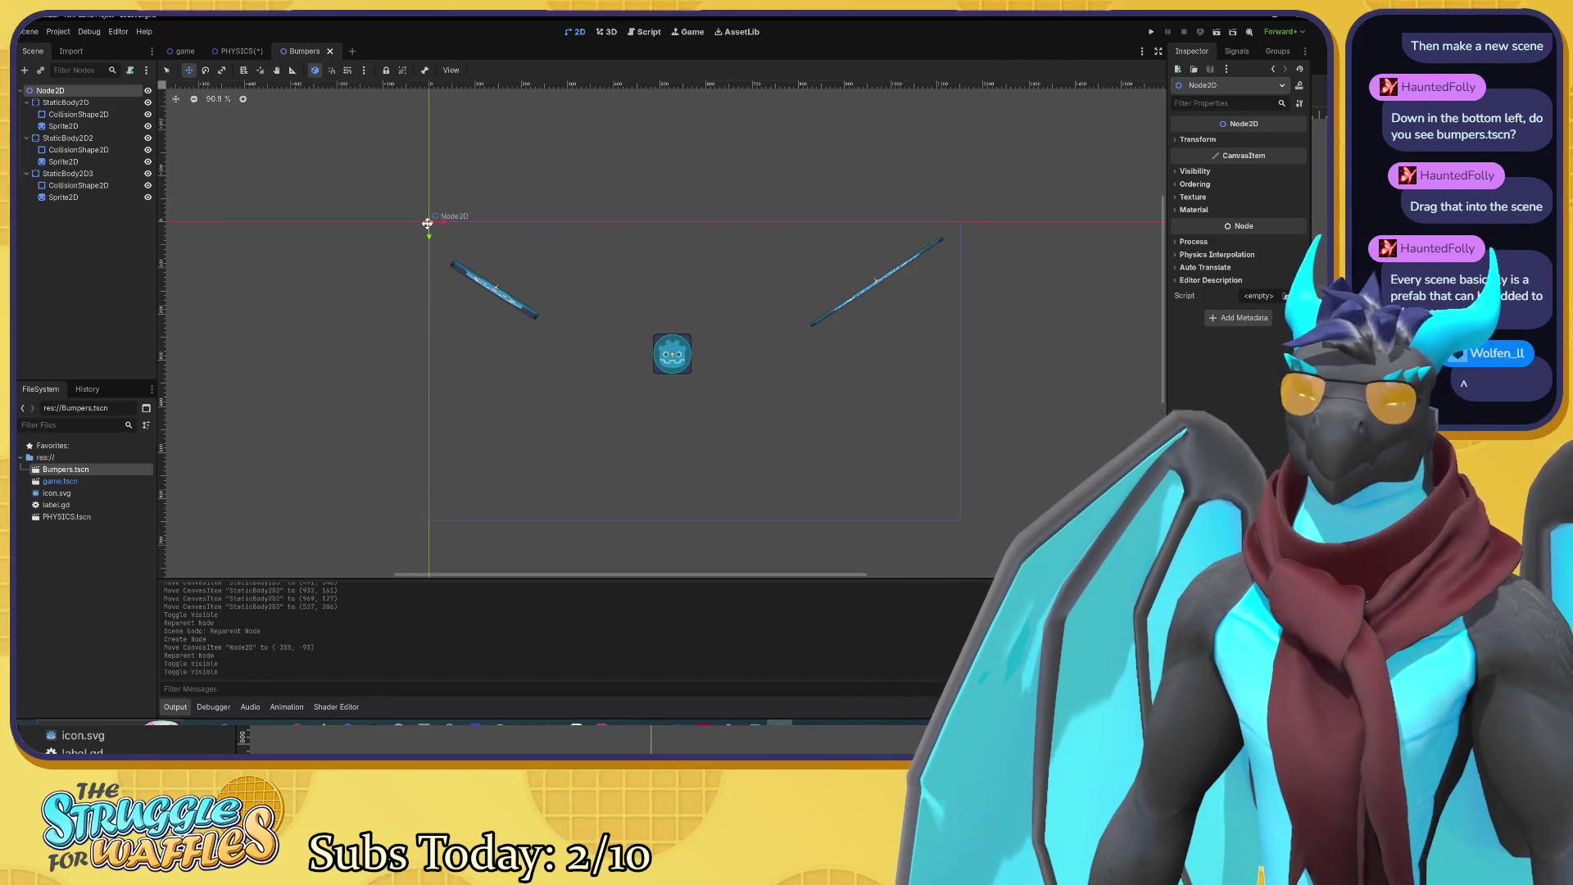
pyautogui.scroll(6, 428, 223)
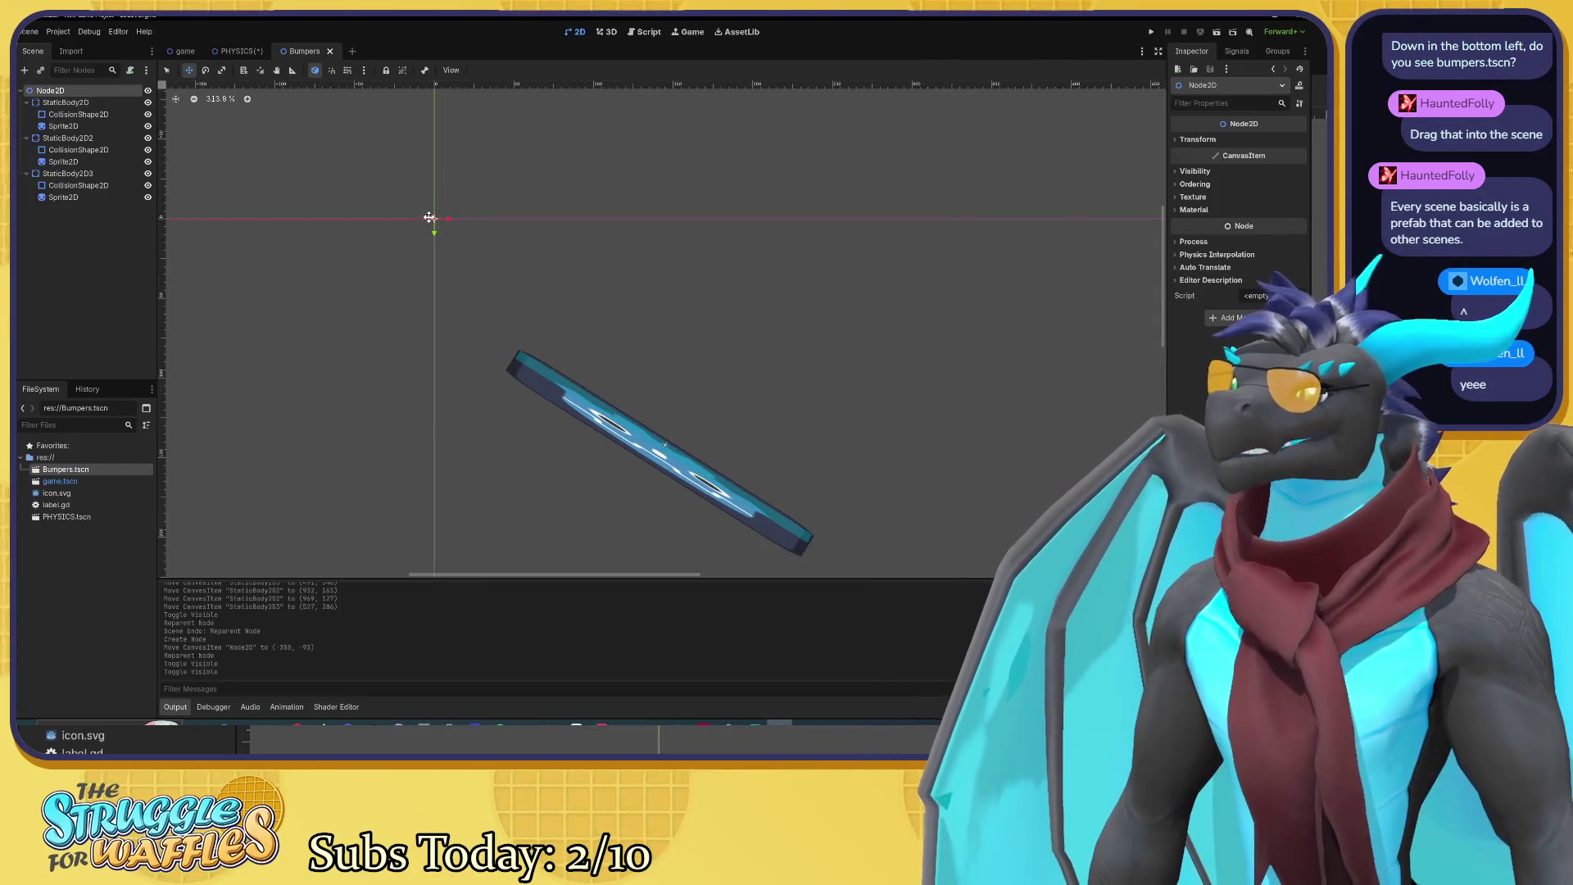
pyautogui.moveTo(435, 220); pyautogui.dragTo(498, 276)
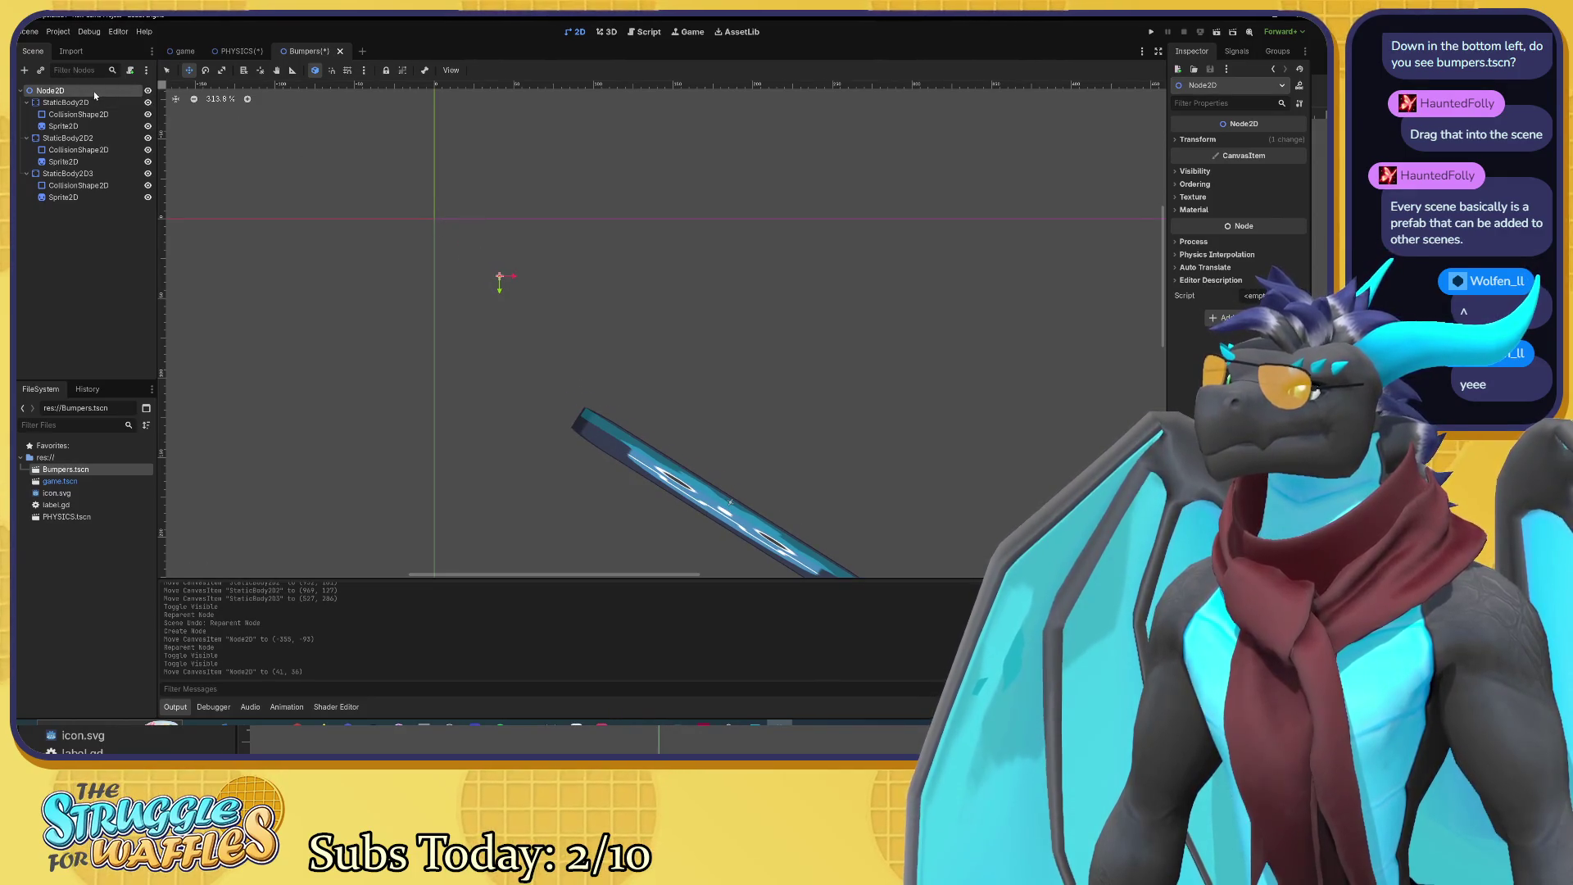
pyautogui.scroll(-8, 362, 229)
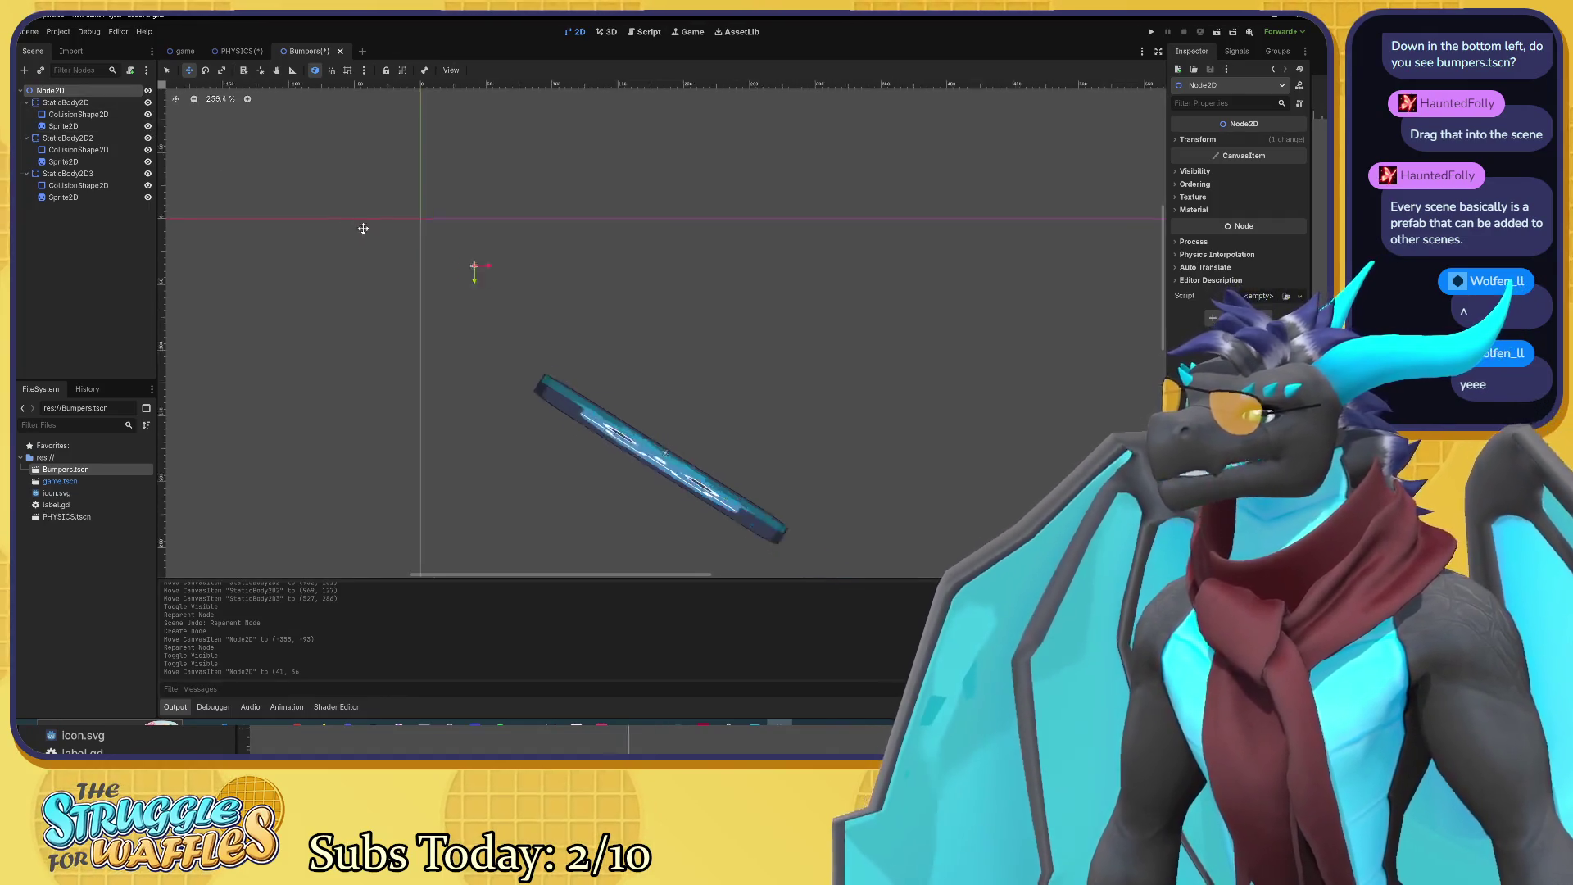
pyautogui.click(64, 102)
pyautogui.press('Escape')
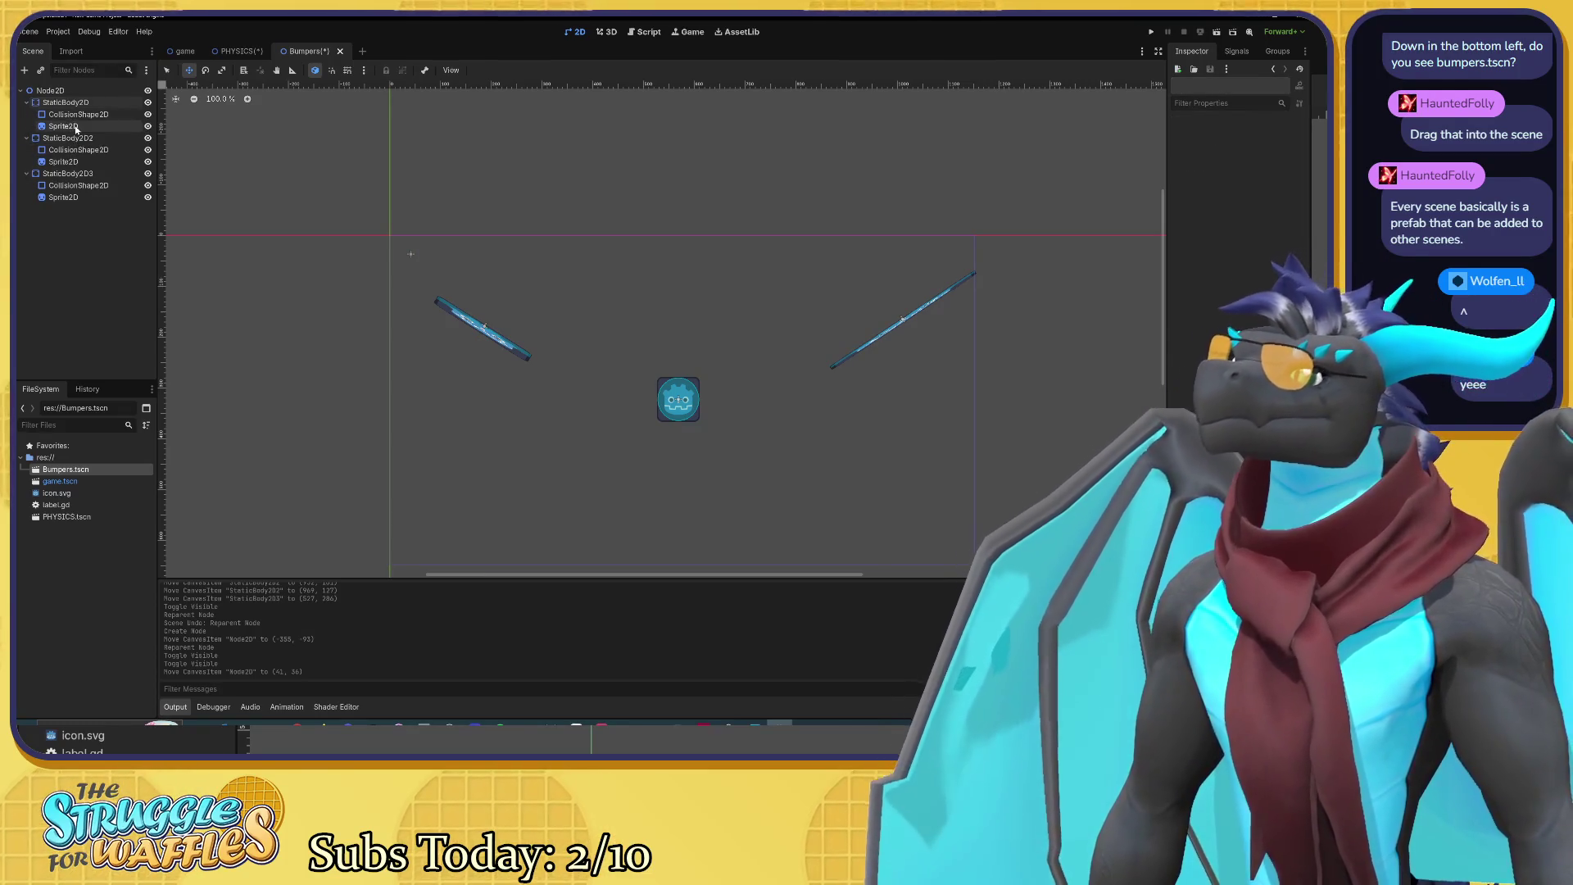
pyautogui.hotkey('ctrl', 'a')
pyautogui.click(739, 533)
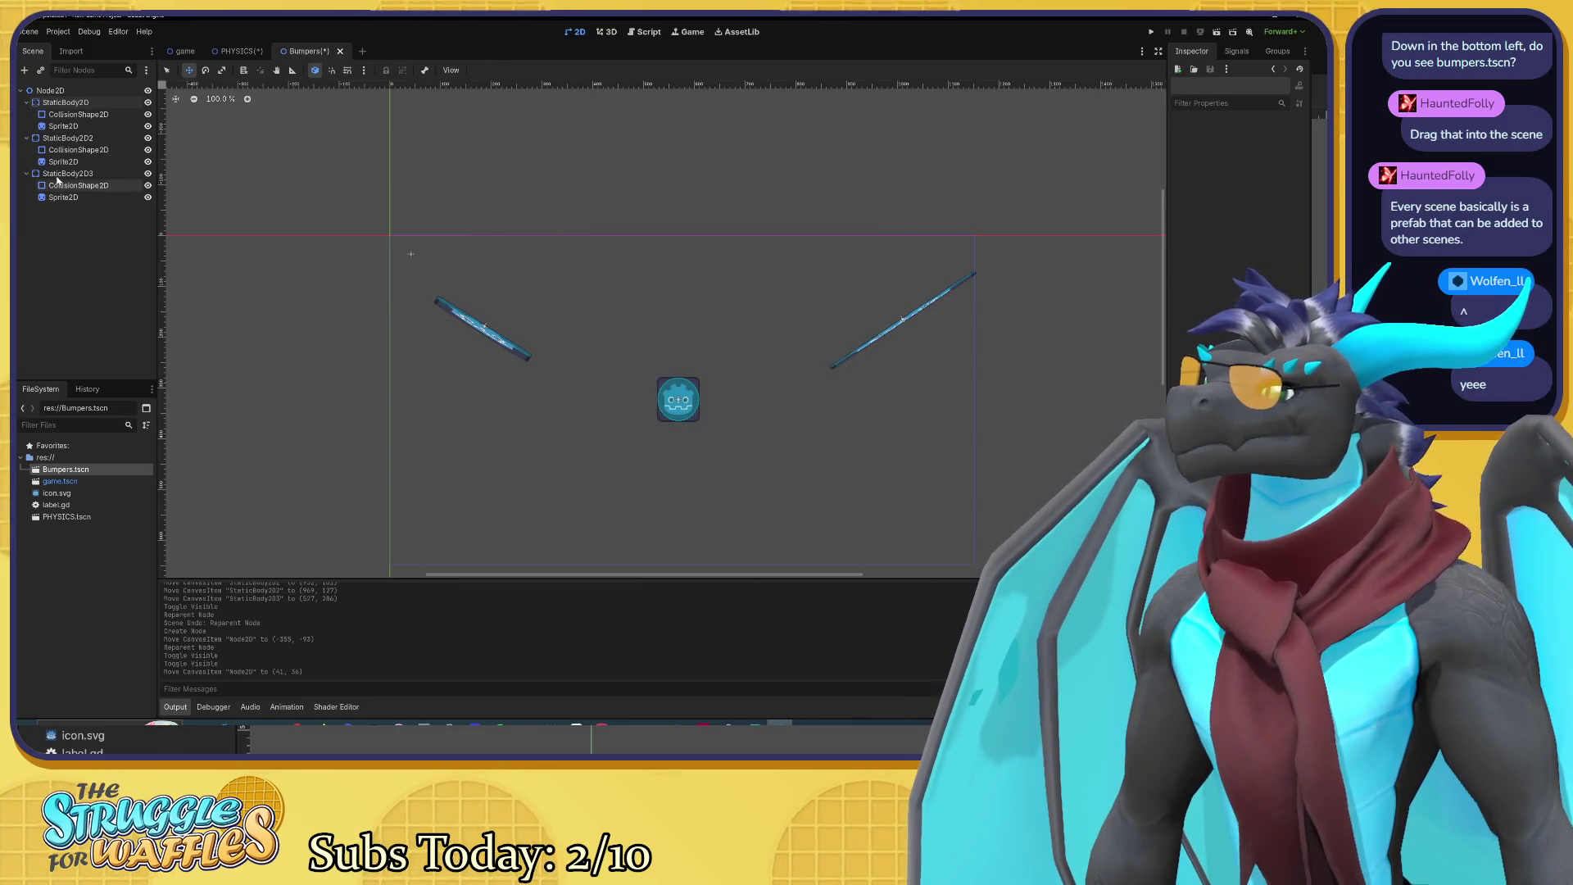
# Step: Select all bumper bodies with their shapes and sprites and move them up-left together
pyautogui.click(65, 102)
pyautogui.keyDown('ctrl'); pyautogui.click(67, 138); pyautogui.keyUp('ctrl')
pyautogui.keyDown('ctrl'); pyautogui.click(57, 173); pyautogui.keyUp('ctrl')
pyautogui.keyDown('shift'); pyautogui.click(56, 177); pyautogui.keyUp('shift')
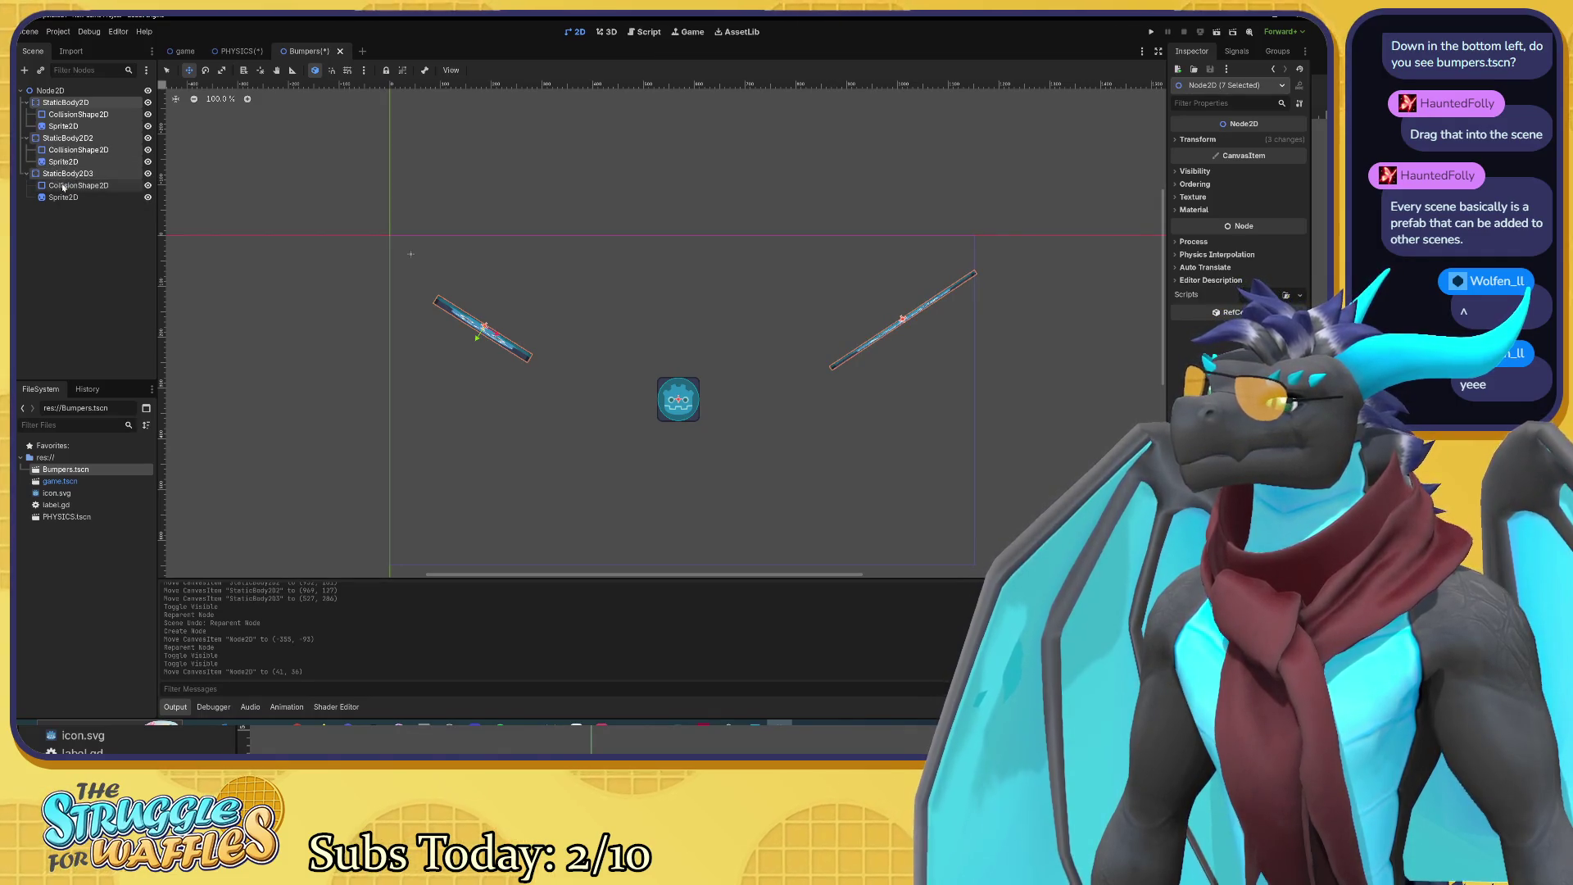
pyautogui.keyDown('shift'); pyautogui.click(67, 197); pyautogui.keyUp('shift')
pyautogui.moveTo(670, 394)
pyautogui.mouseDown()
pyautogui.moveTo(393, 266)
pyautogui.moveTo(409, 255)
pyautogui.moveTo(564, 374)
pyautogui.moveTo(648, 408)
pyautogui.mouseUp()
pyautogui.click(411, 252)
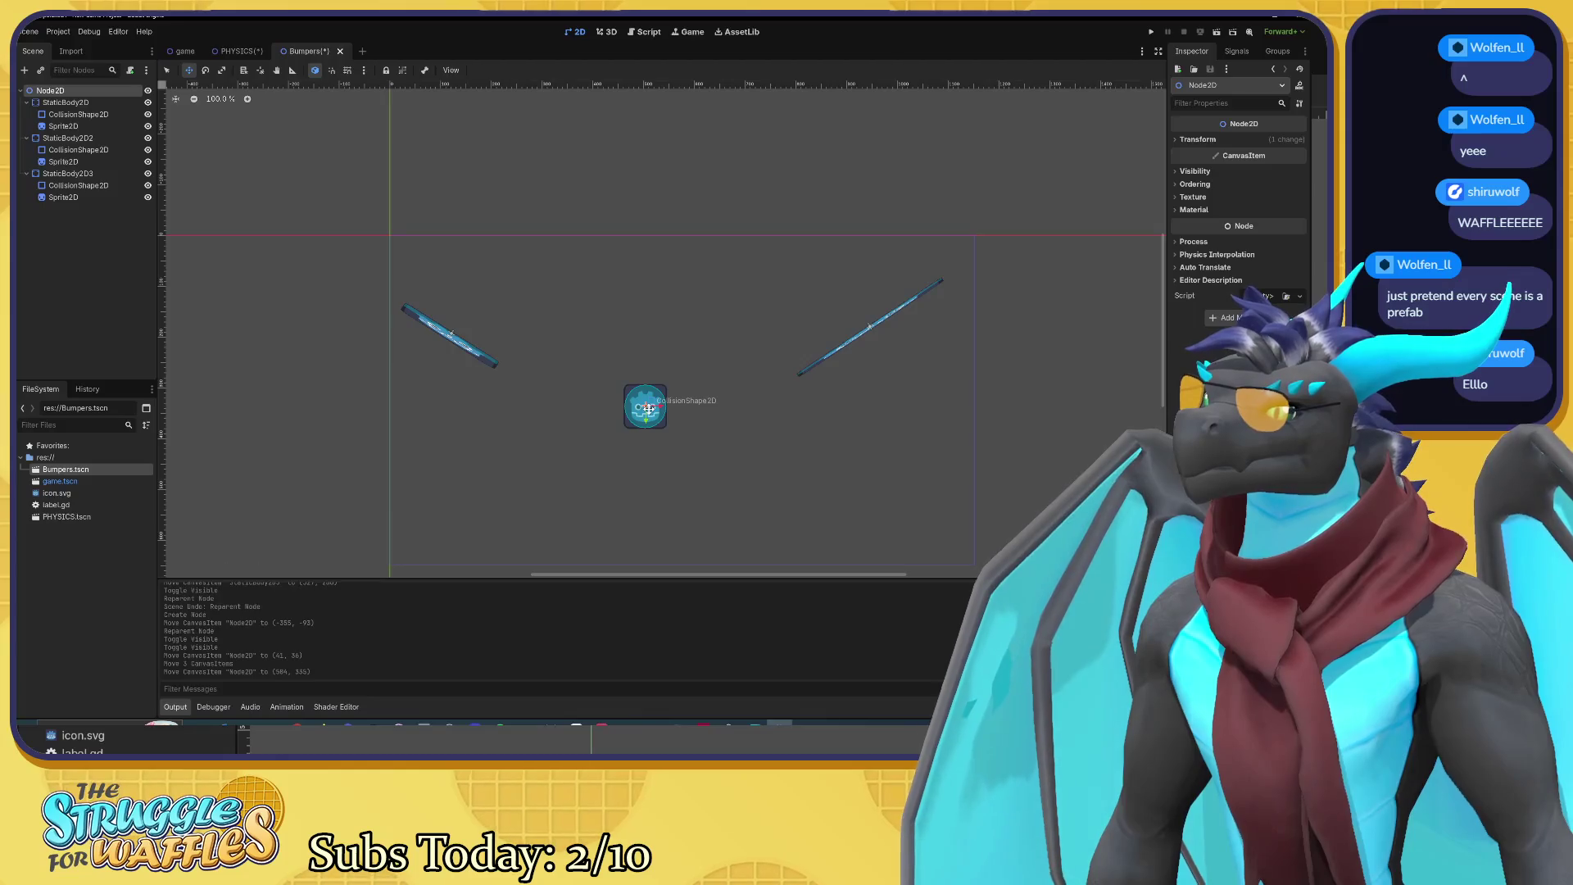
pyautogui.click(238, 50)
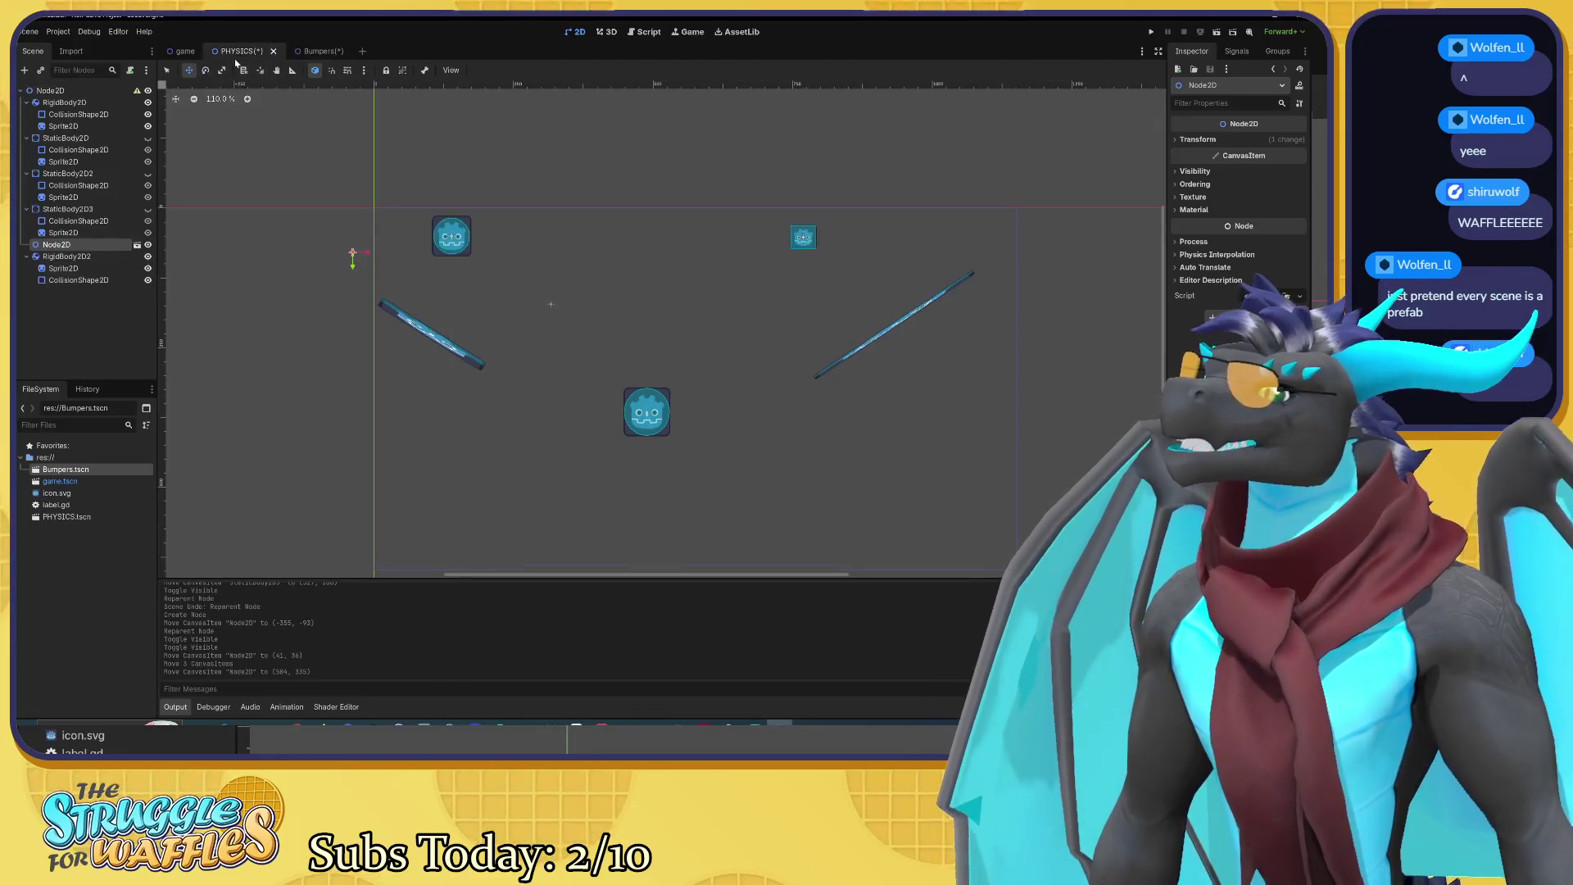
pyautogui.moveTo(137, 93)
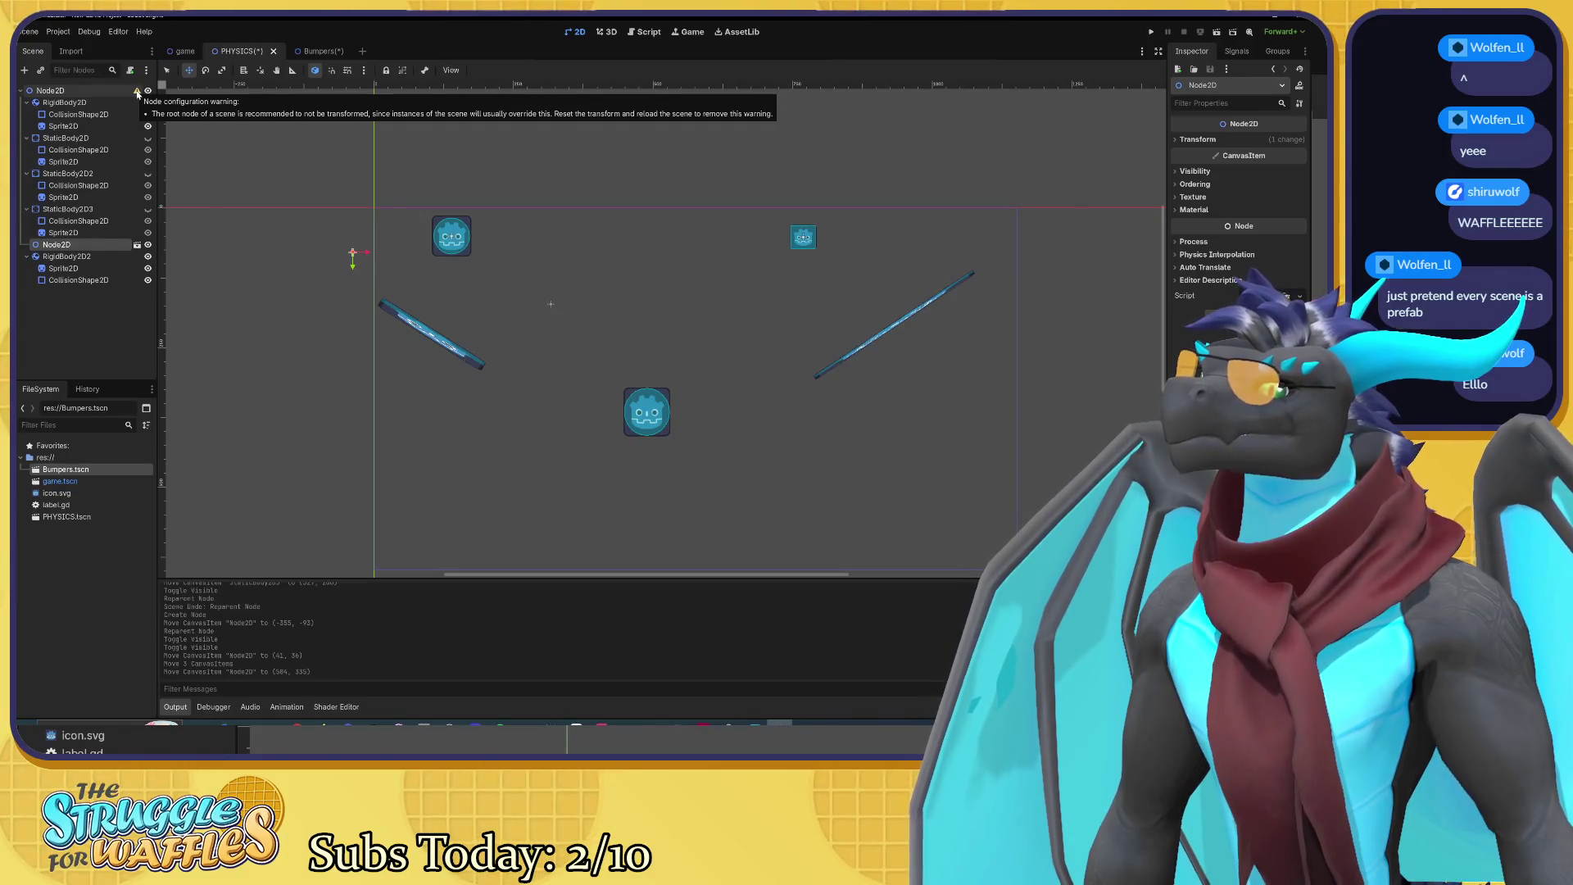
pyautogui.click(123, 92)
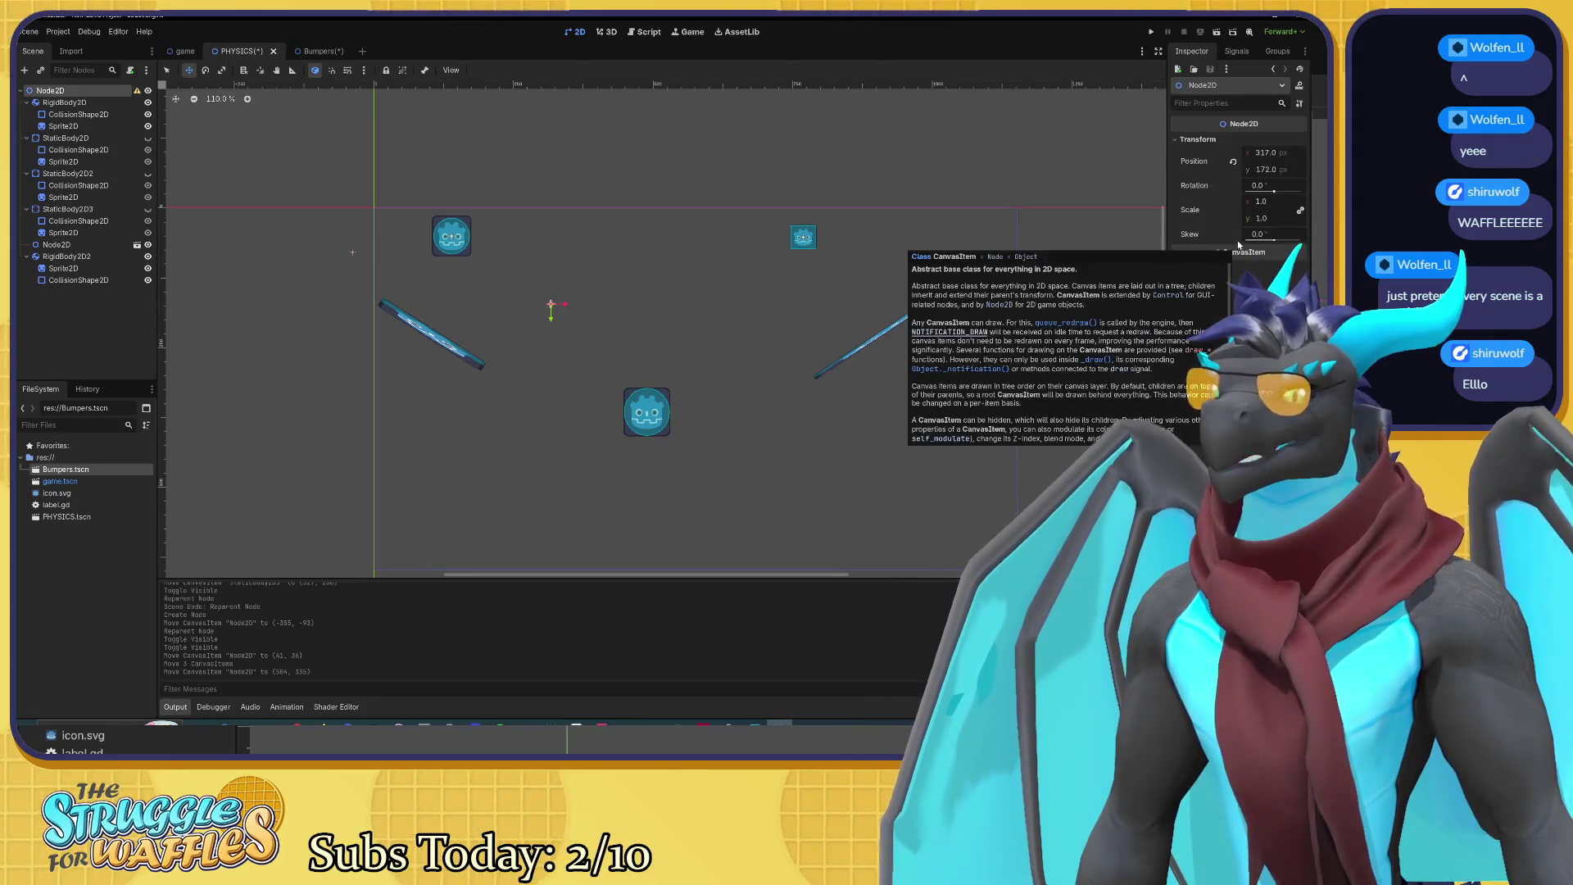
pyautogui.moveTo(1238, 244)
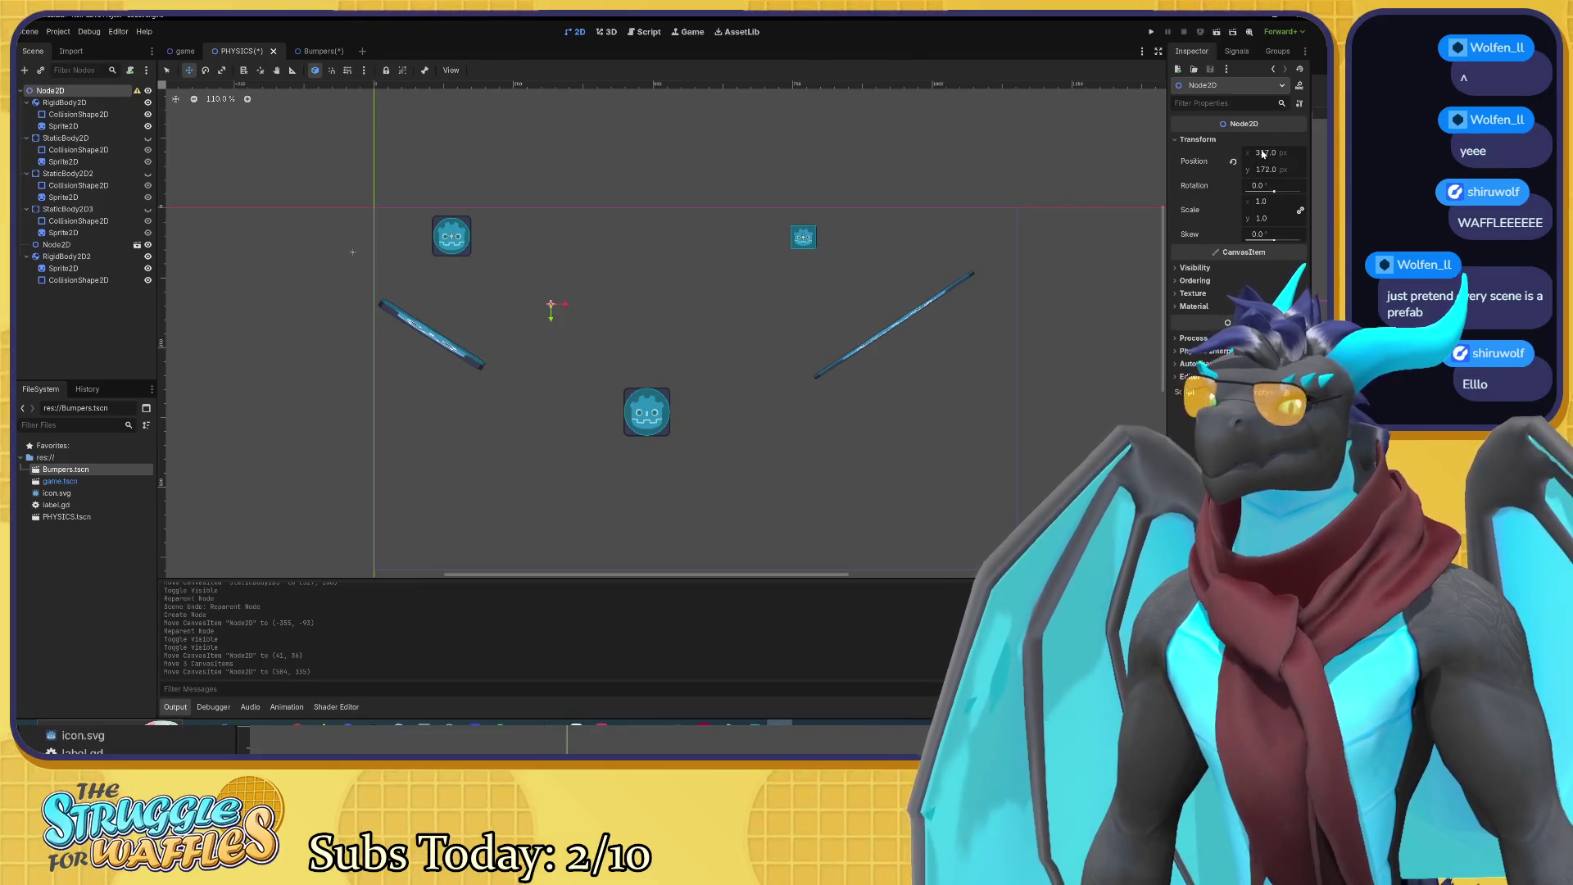
pyautogui.click(310, 50)
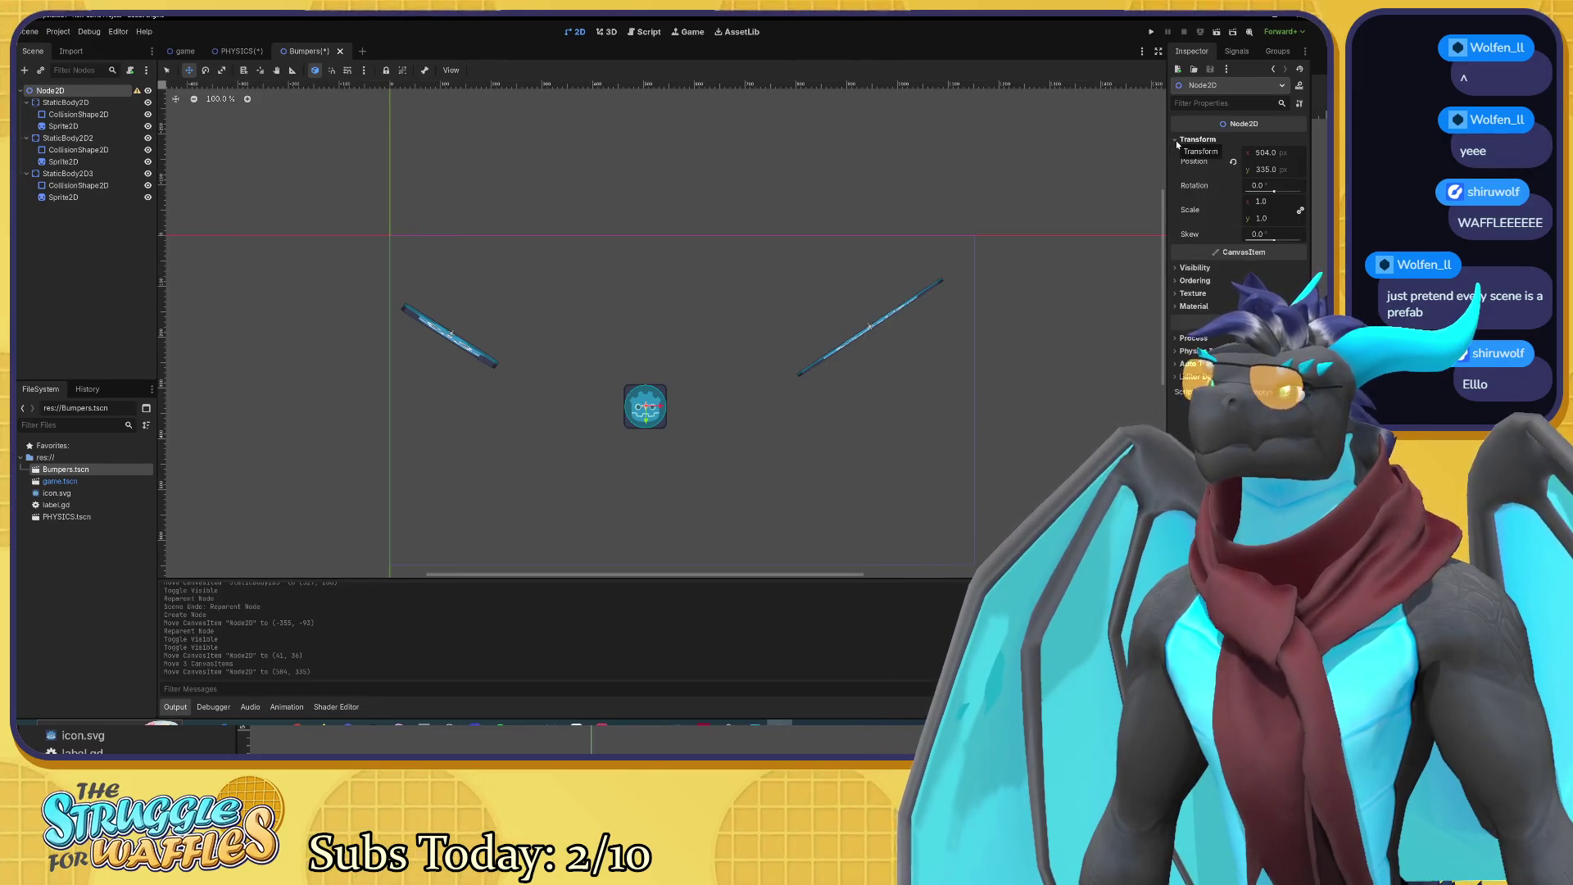
pyautogui.click(132, 201)
pyautogui.click(124, 90)
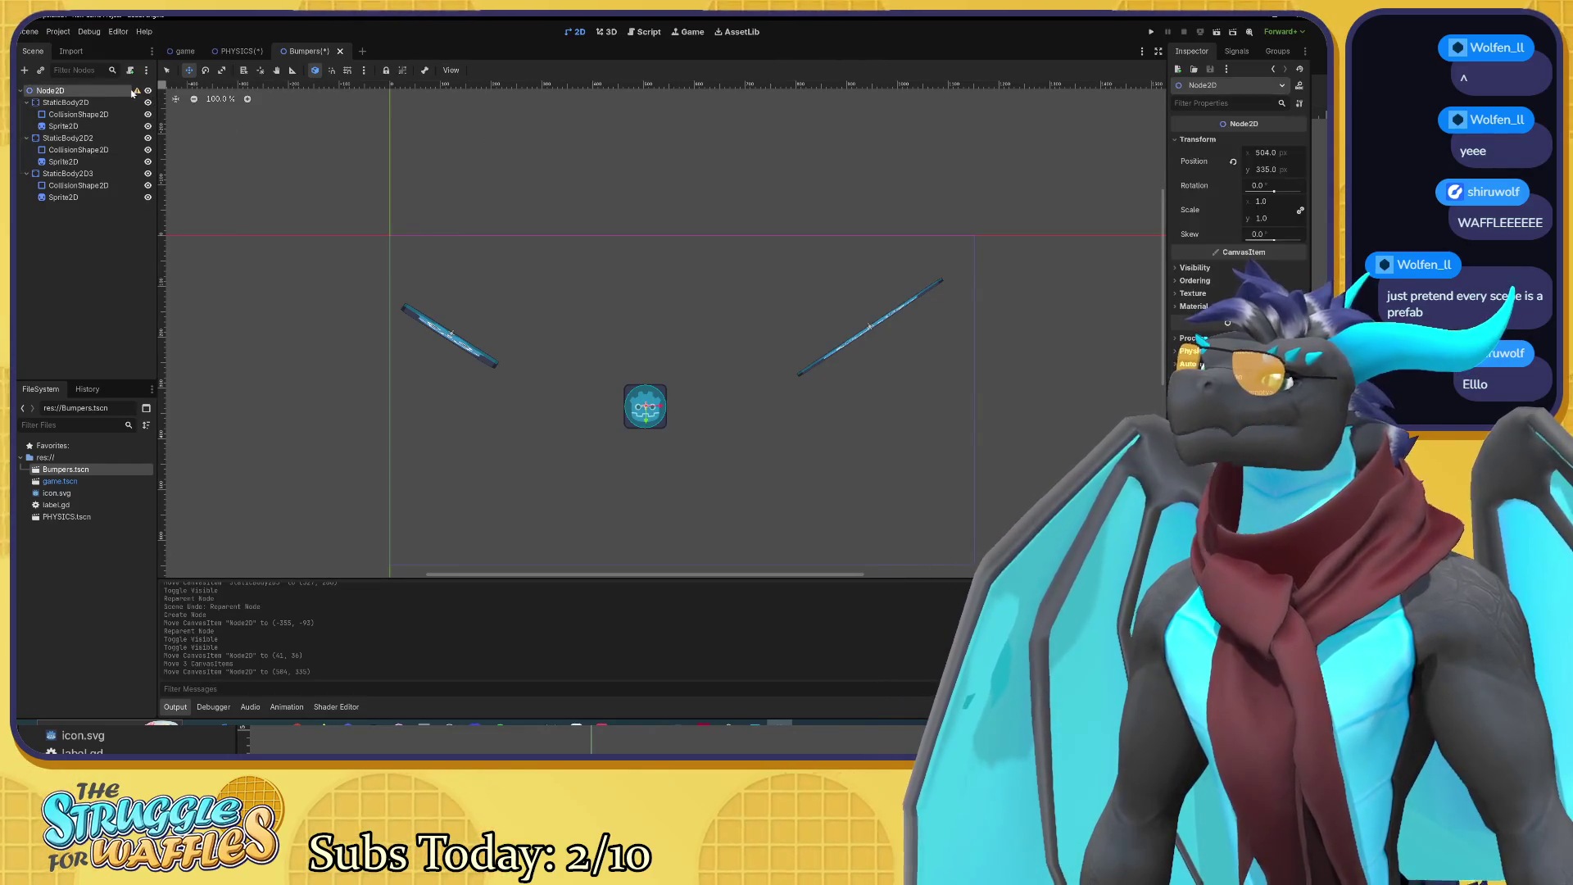
pyautogui.moveTo(139, 93)
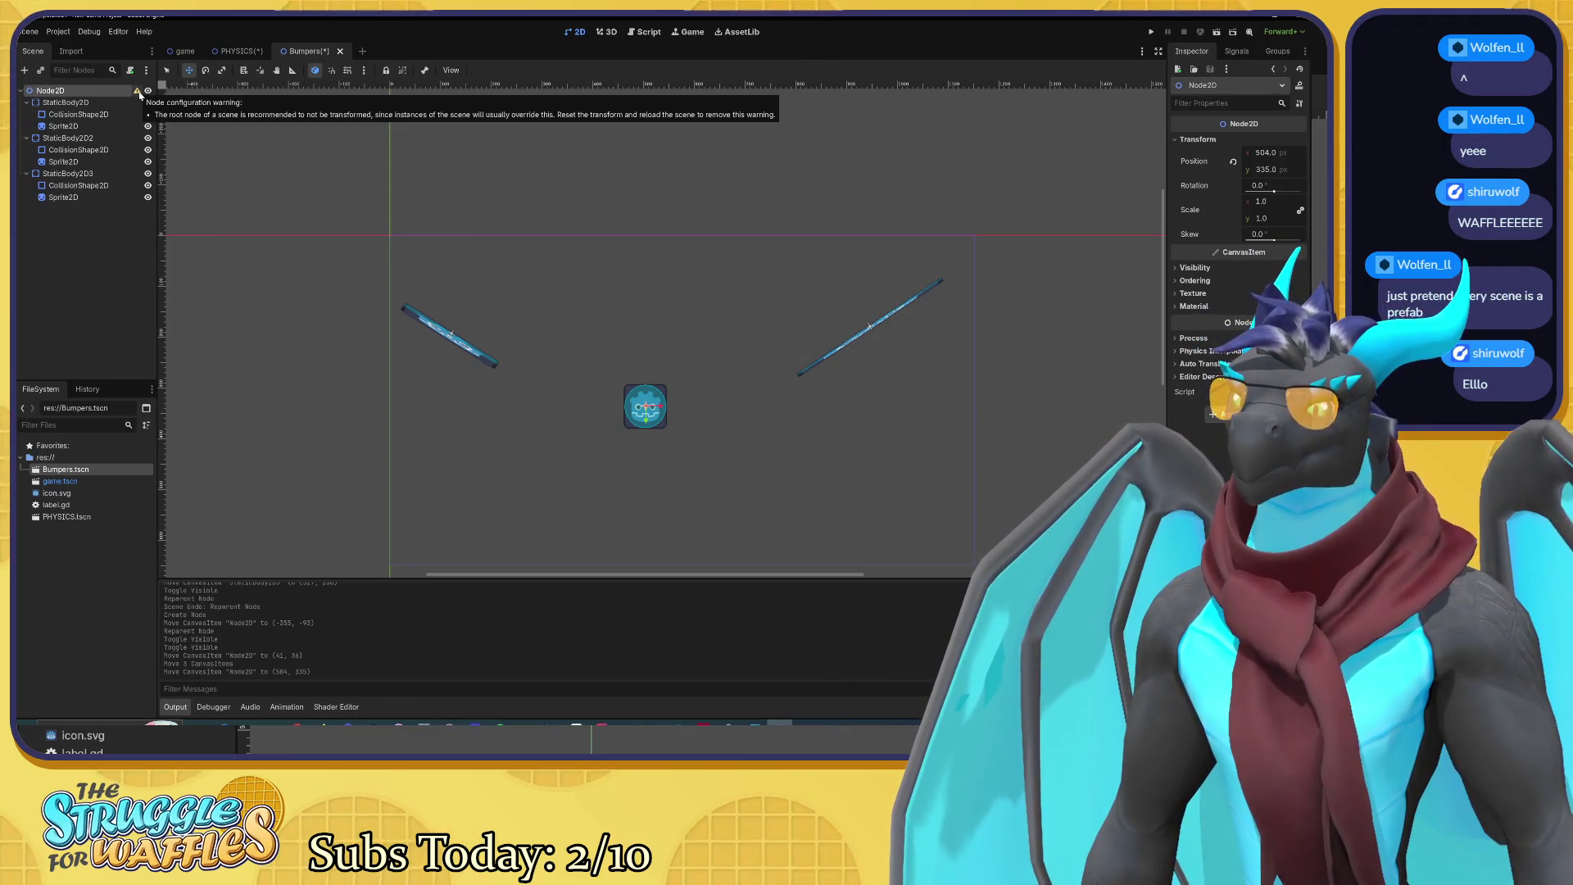
pyautogui.click(136, 91)
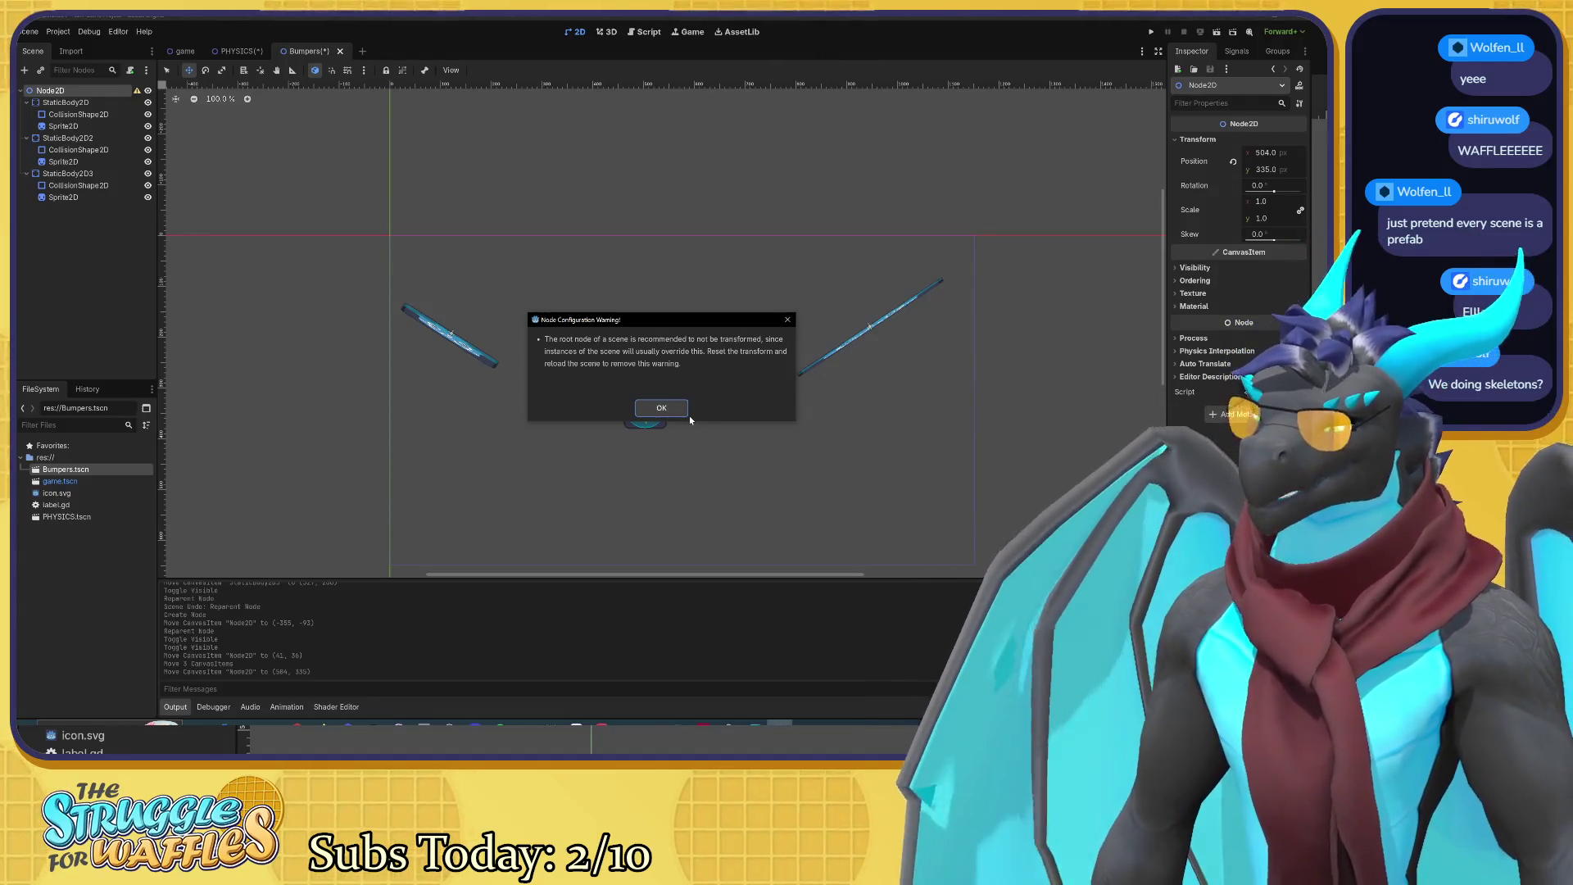
pyautogui.click(658, 411)
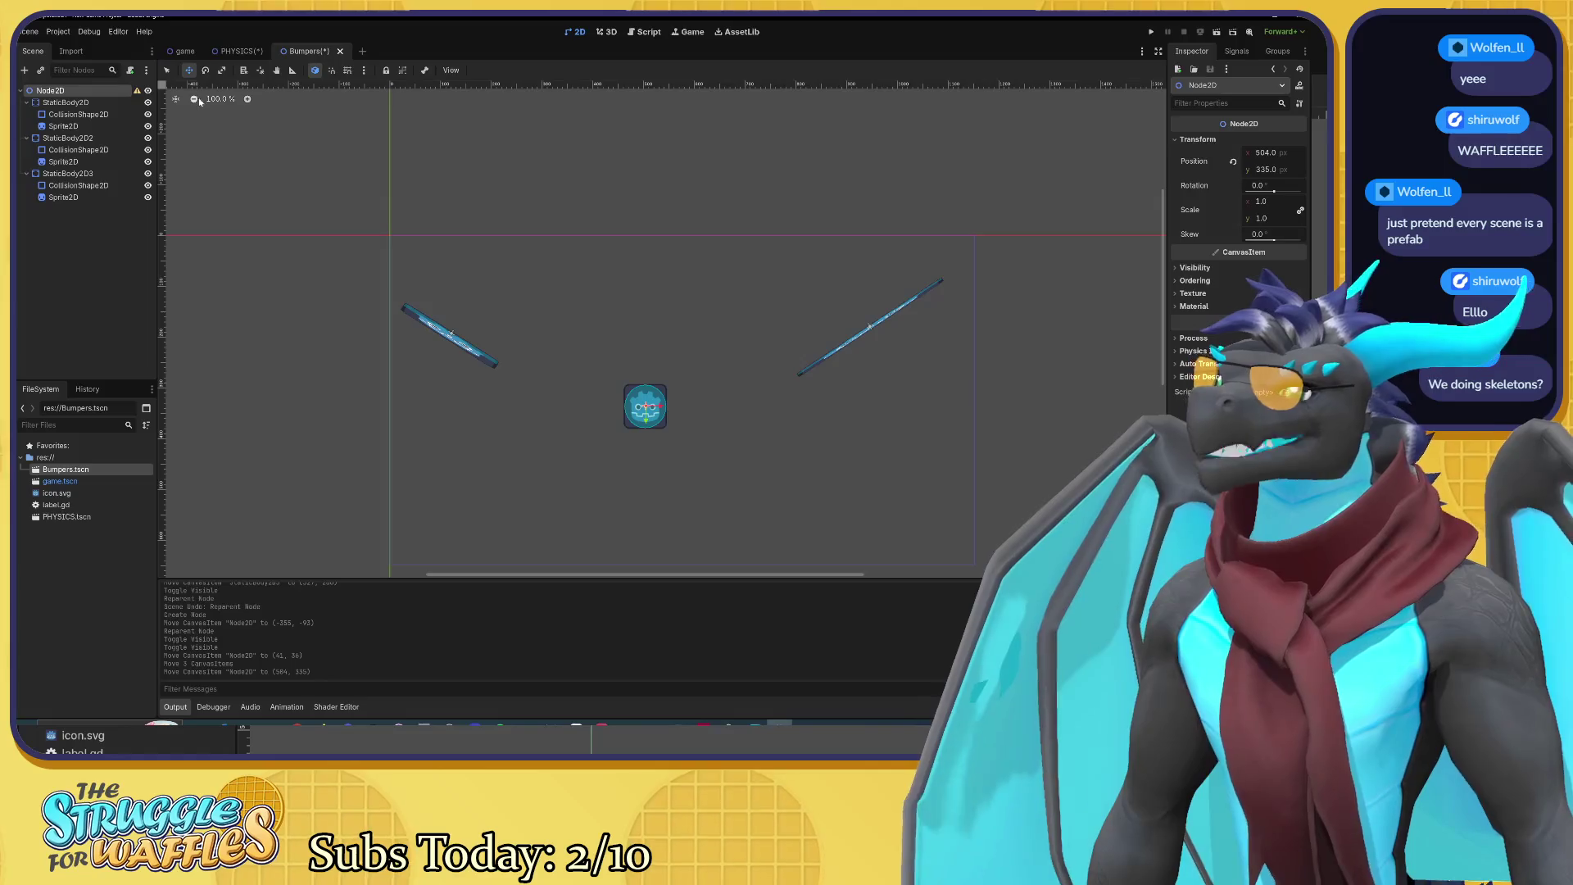
pyautogui.click(231, 52)
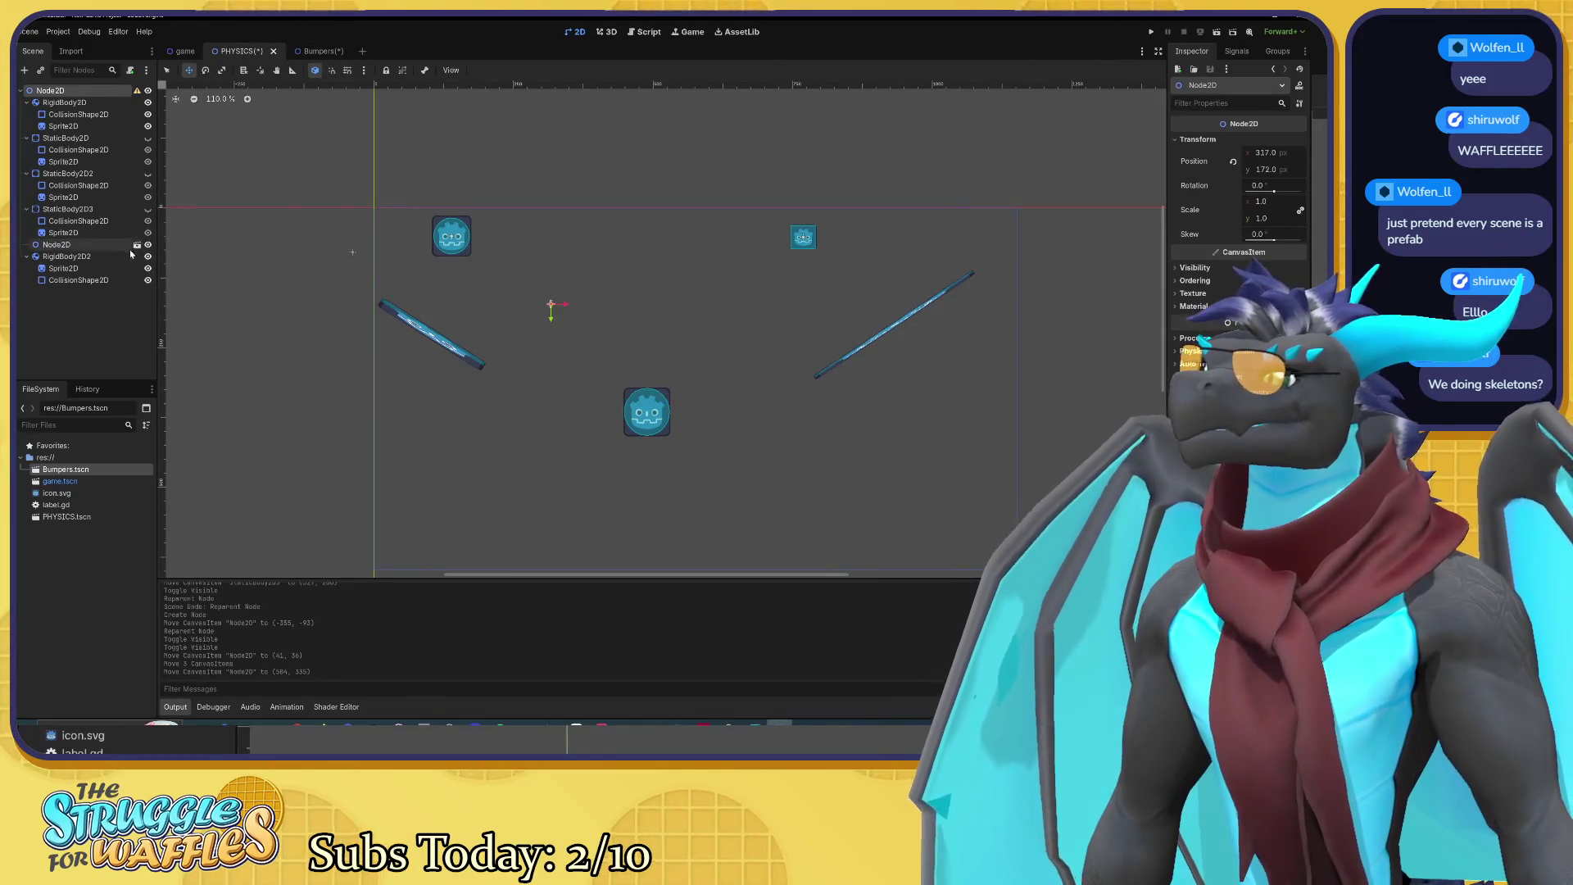
# Step: Undo the accidental reparenting of the Bumpers instance so it stays at the scene's top level
pyautogui.click(53, 256)
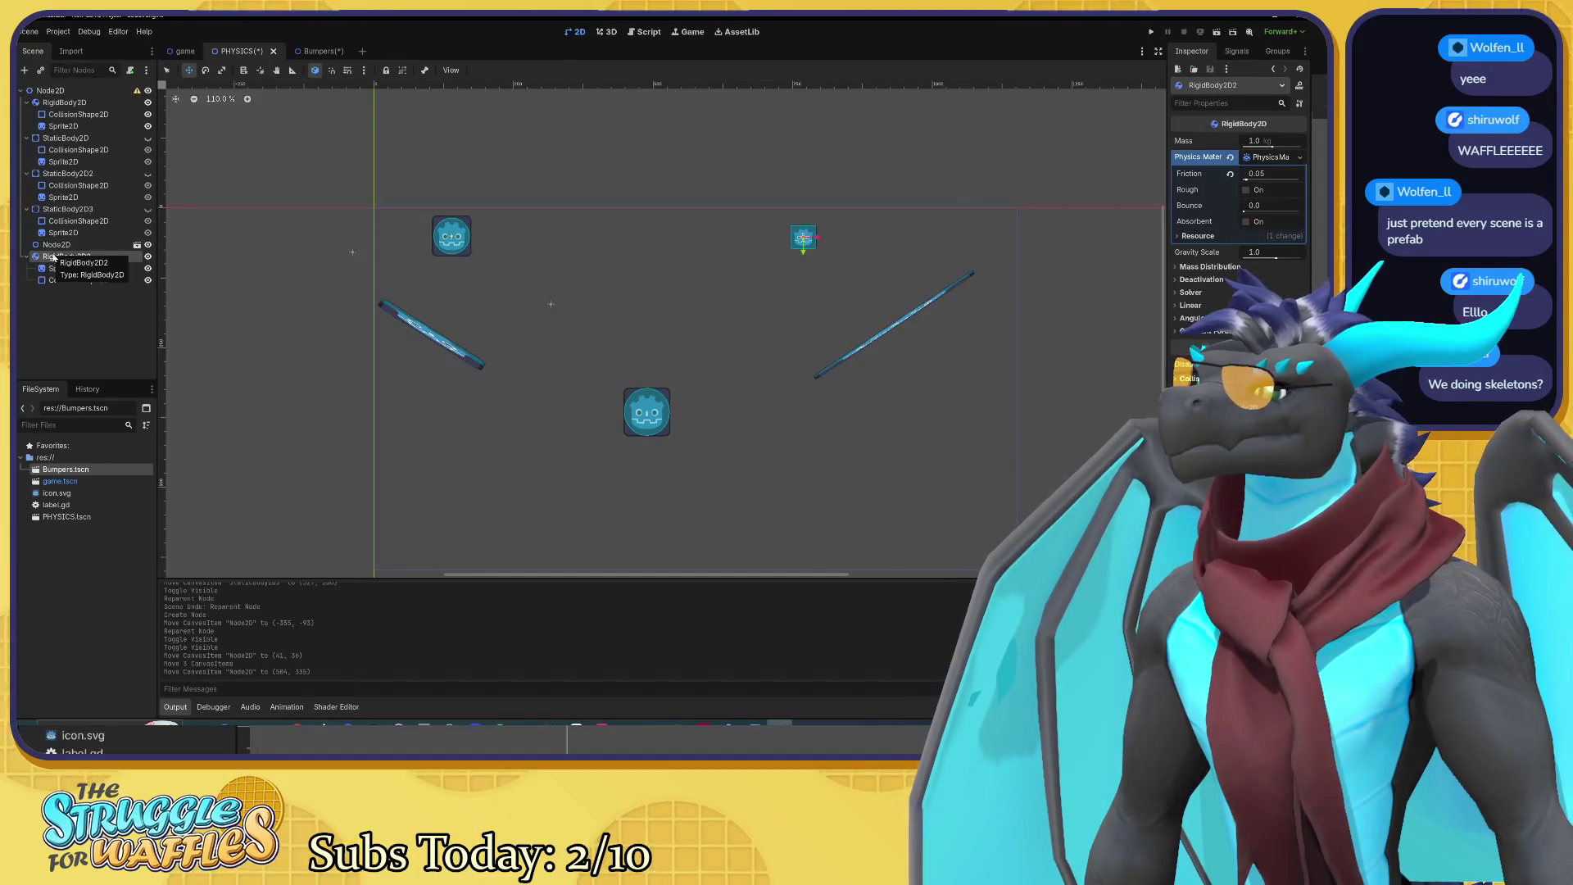
pyautogui.click(55, 246)
pyautogui.moveTo(55, 247); pyautogui.dragTo(40, 289)
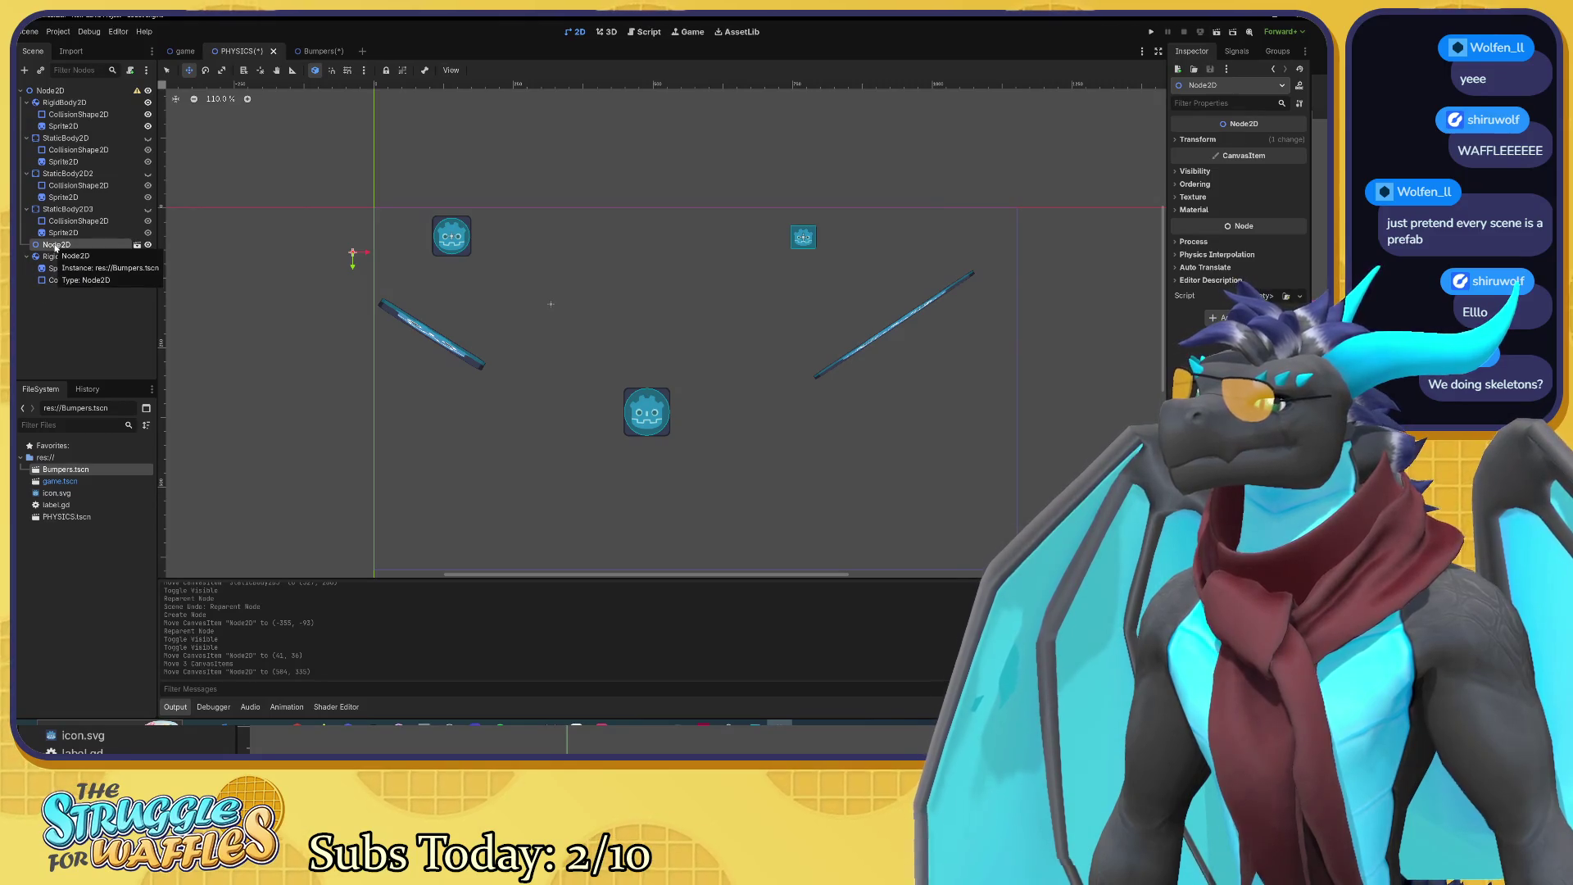
pyautogui.moveTo(29, 288); pyautogui.dragTo(21, 242)
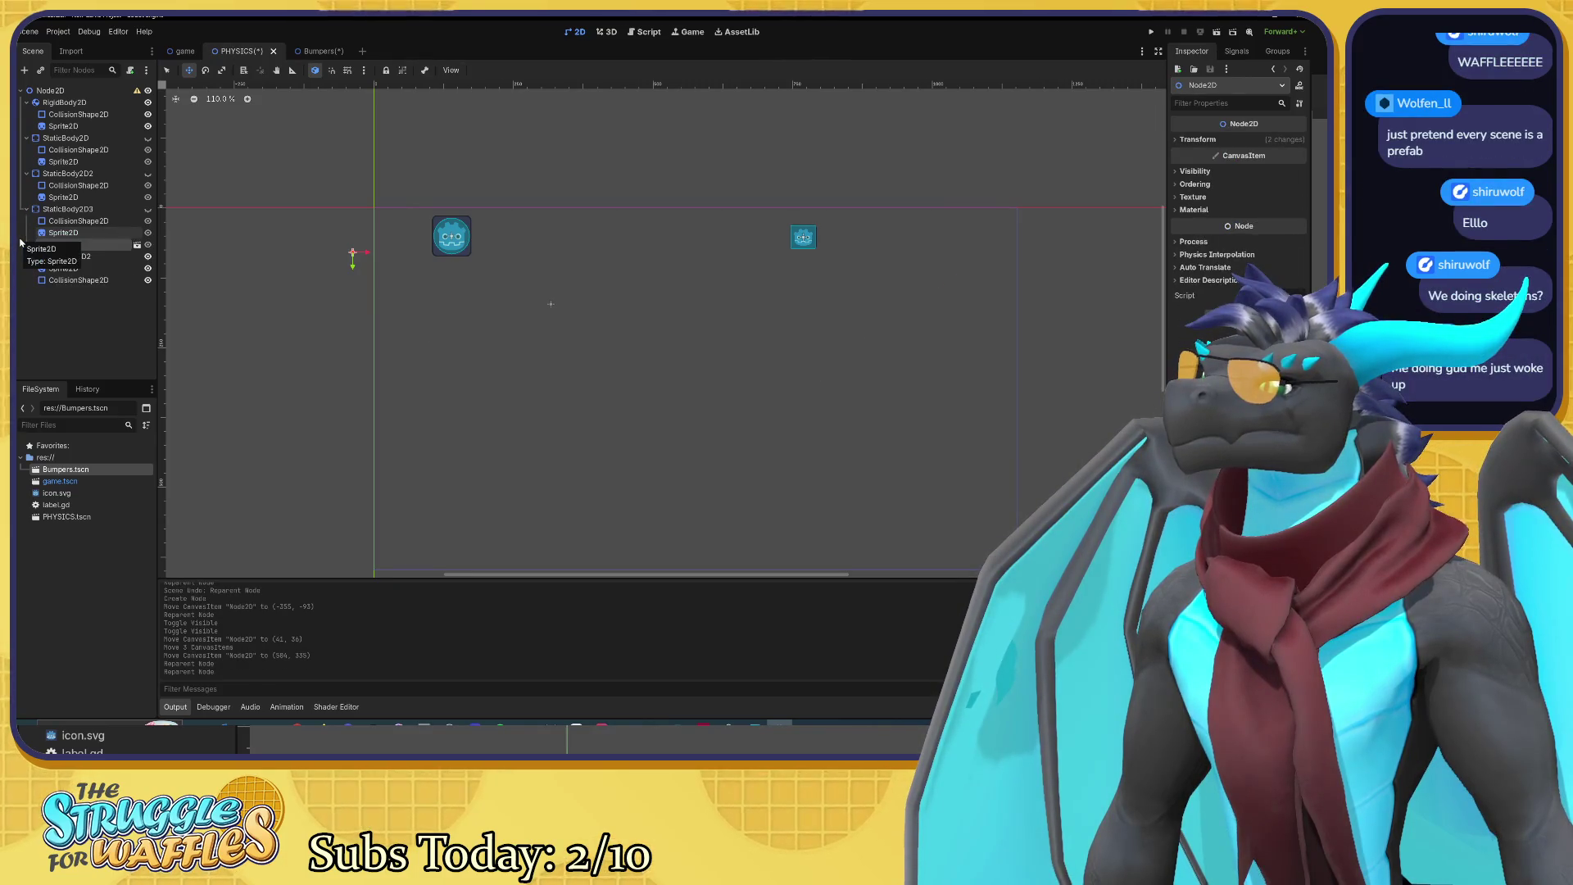
pyautogui.hotkey('ctrl', 'z')
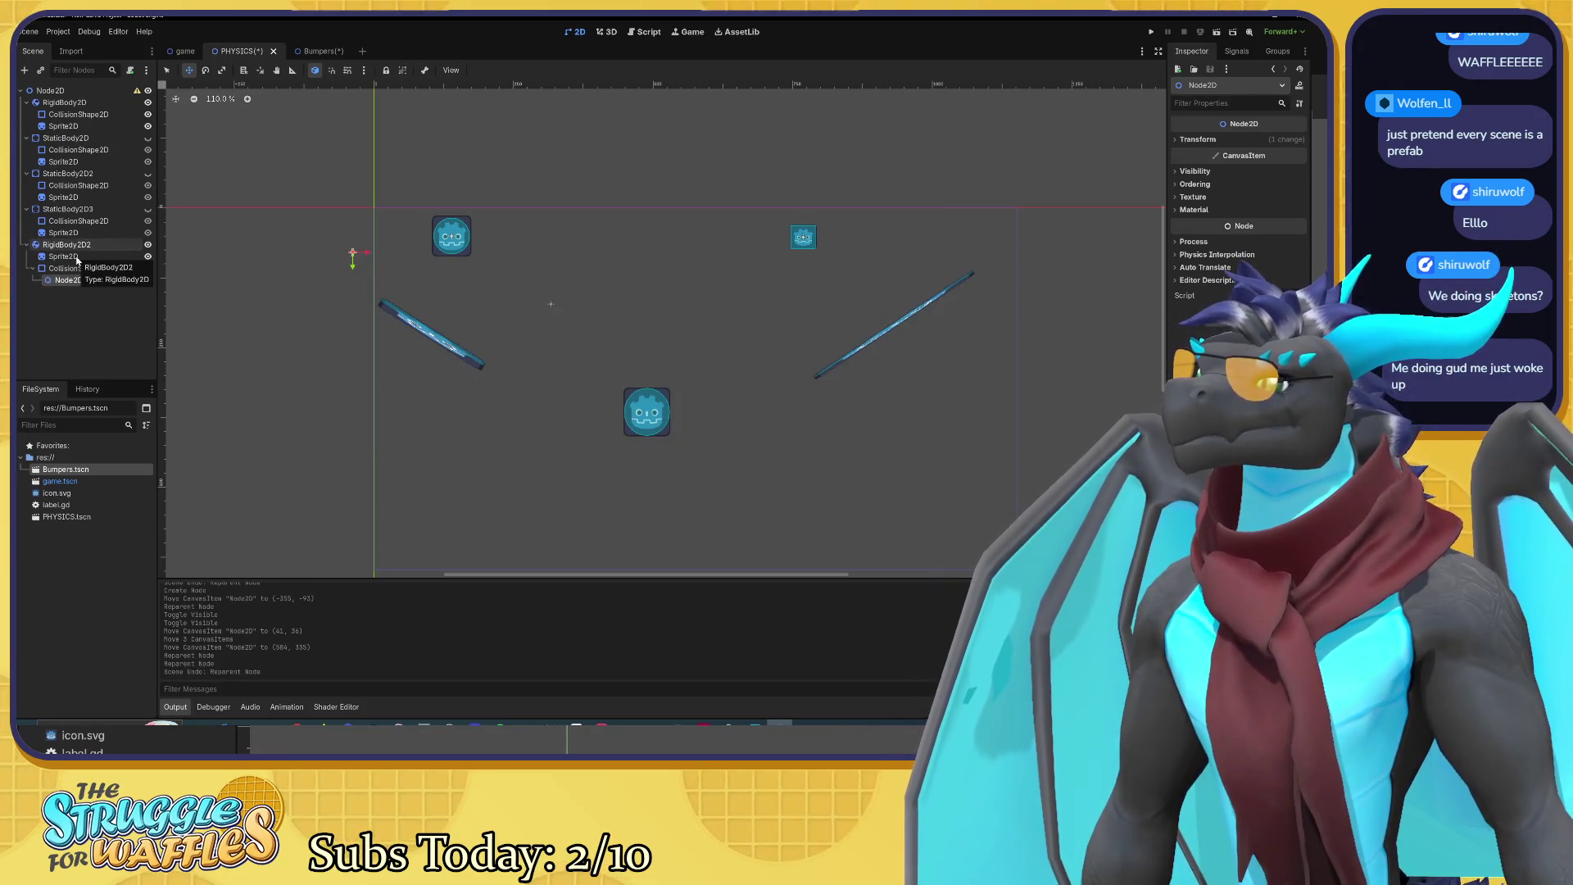
pyautogui.hotkey('ctrl', 'z')
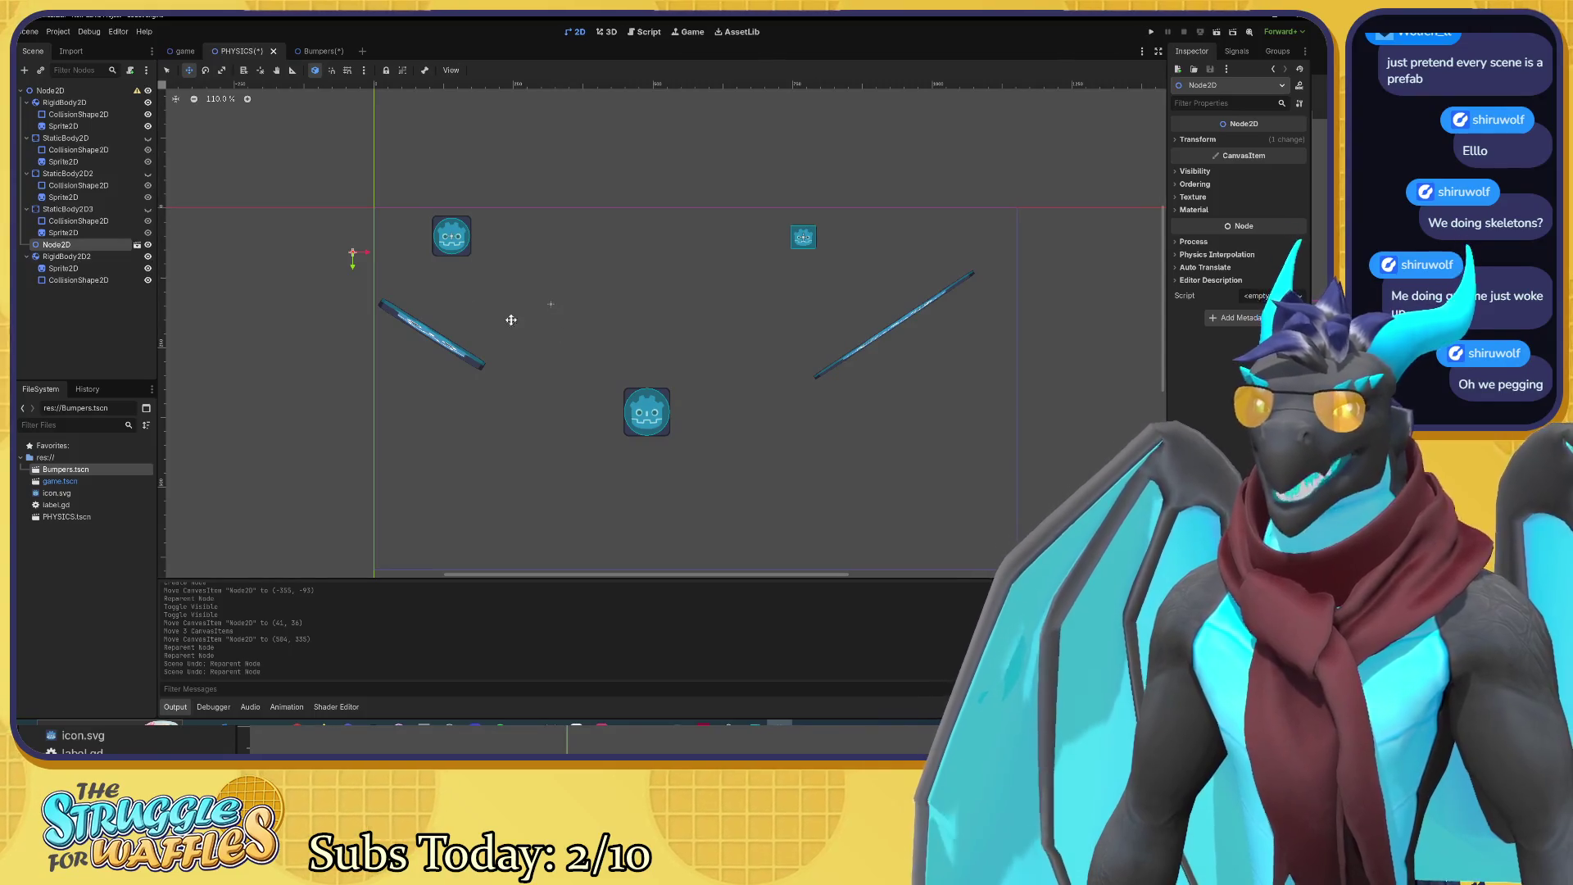
# Step: Save and test-run the PHYSICS scene with F6, then stop the game
pyautogui.scroll(3, 669, 355)
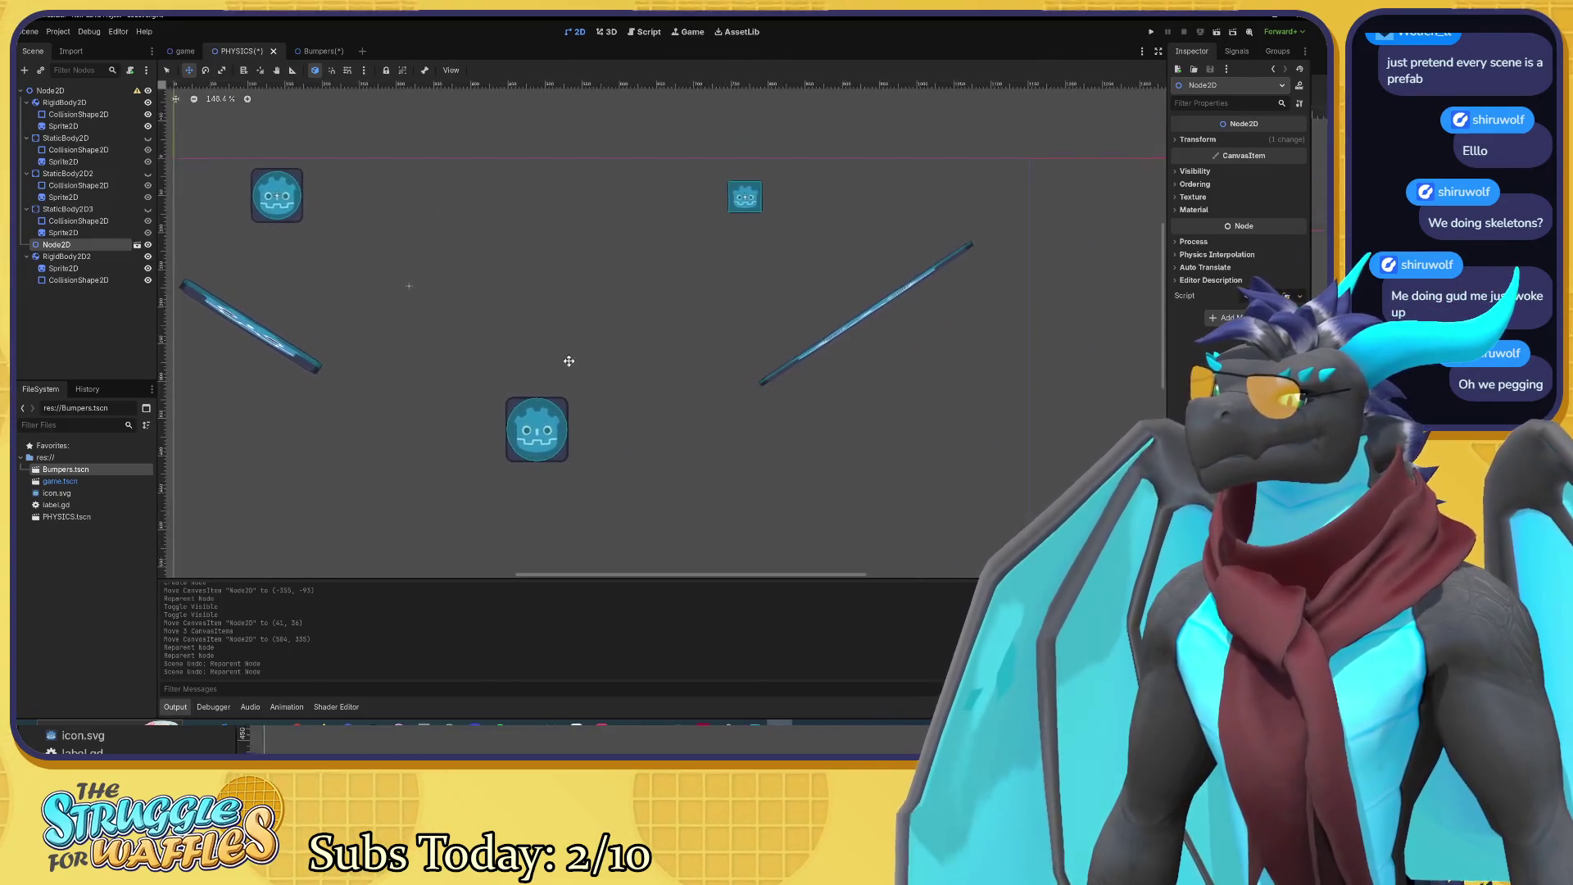
pyautogui.moveTo(570, 361); pyautogui.dragTo(580, 322)
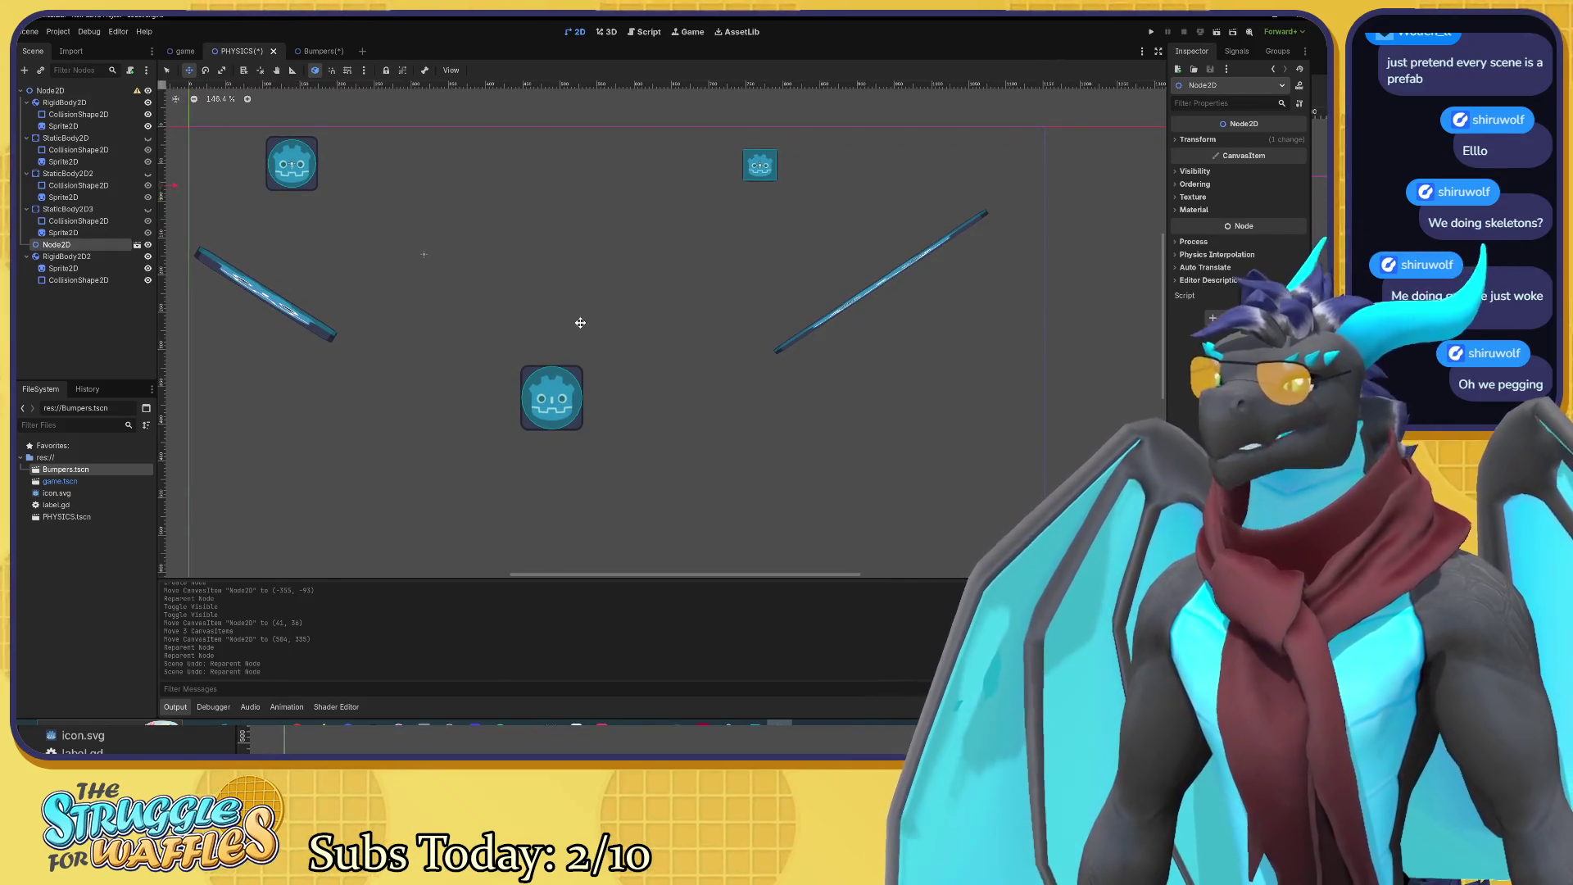
pyautogui.press('F6')
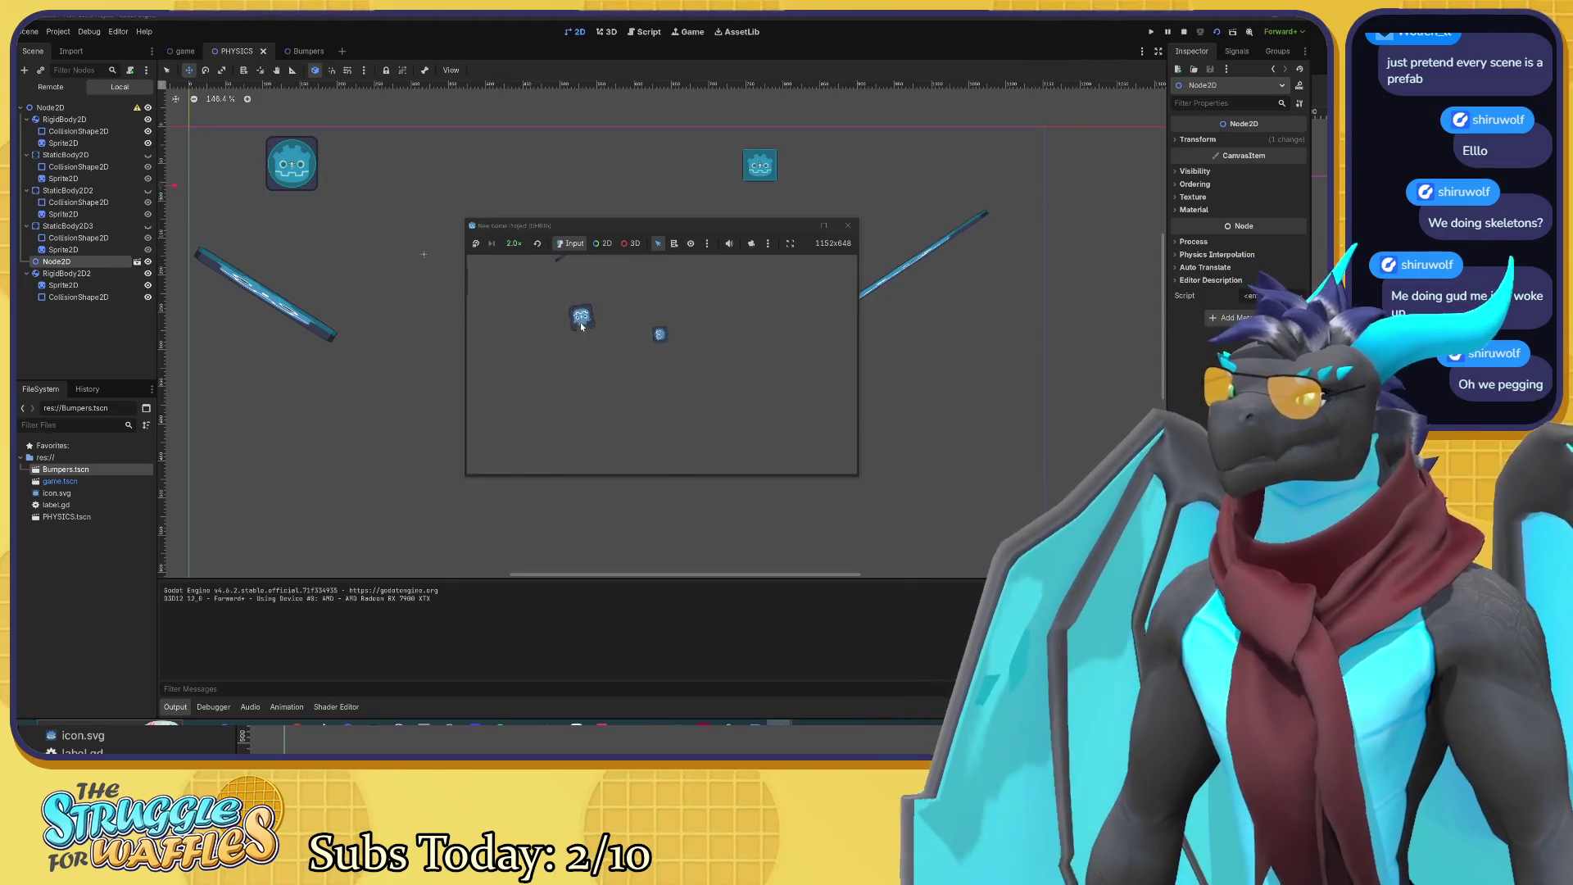
pyautogui.click(846, 225)
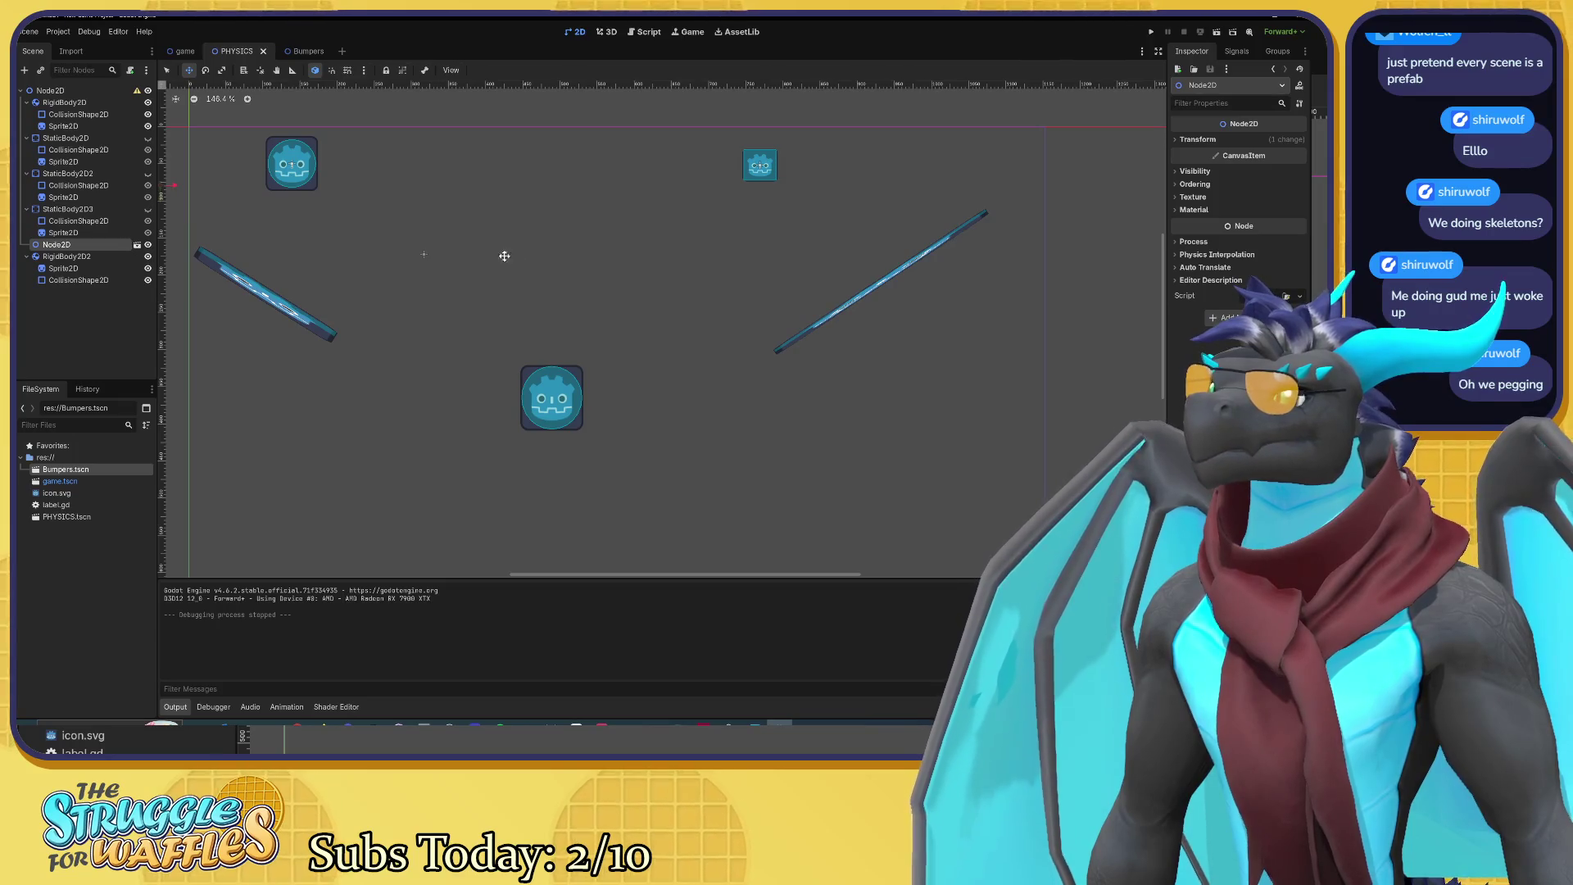
# Step: Drag the Bumpers instance down-right in the PHYSICS viewport, beneath both falling icons
pyautogui.click(136, 245)
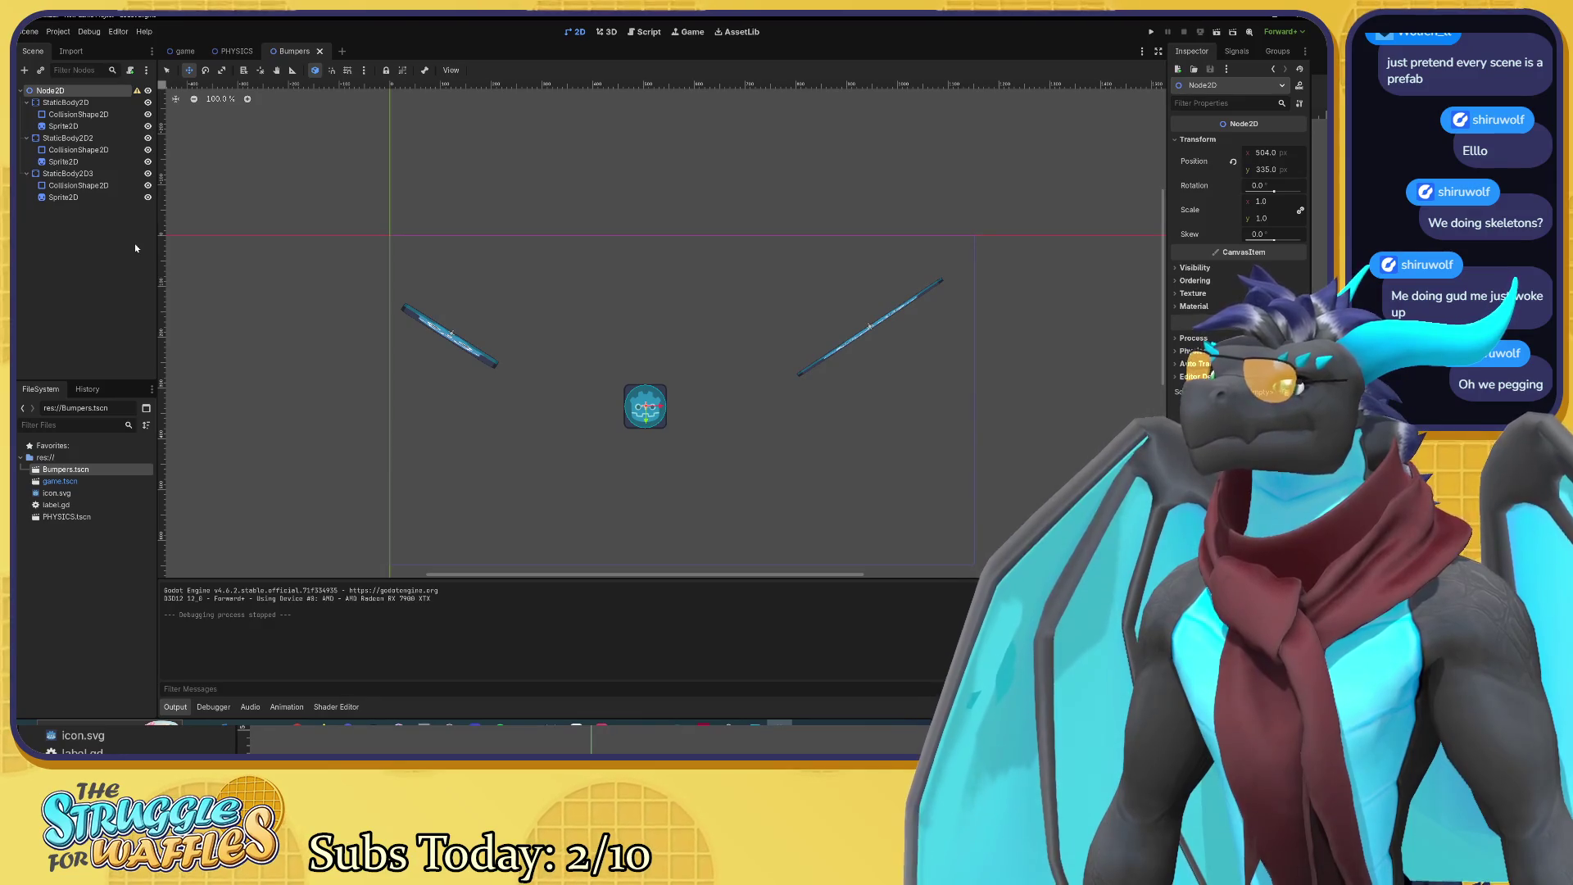
pyautogui.click(237, 51)
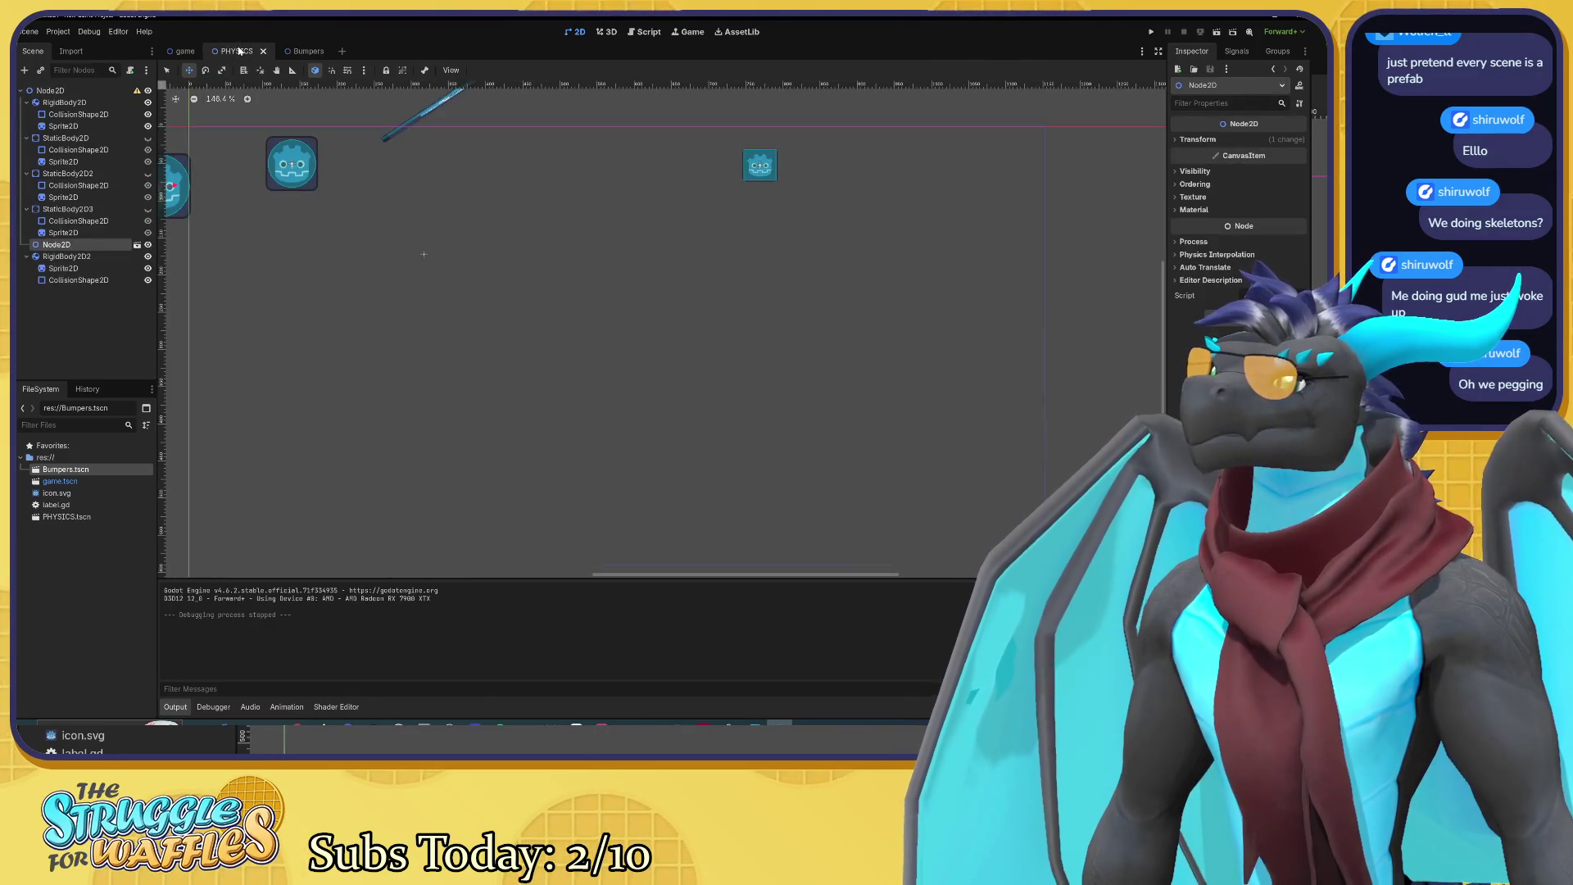
pyautogui.scroll(-4, 290, 230)
pyautogui.moveTo(290, 230); pyautogui.dragTo(473, 338)
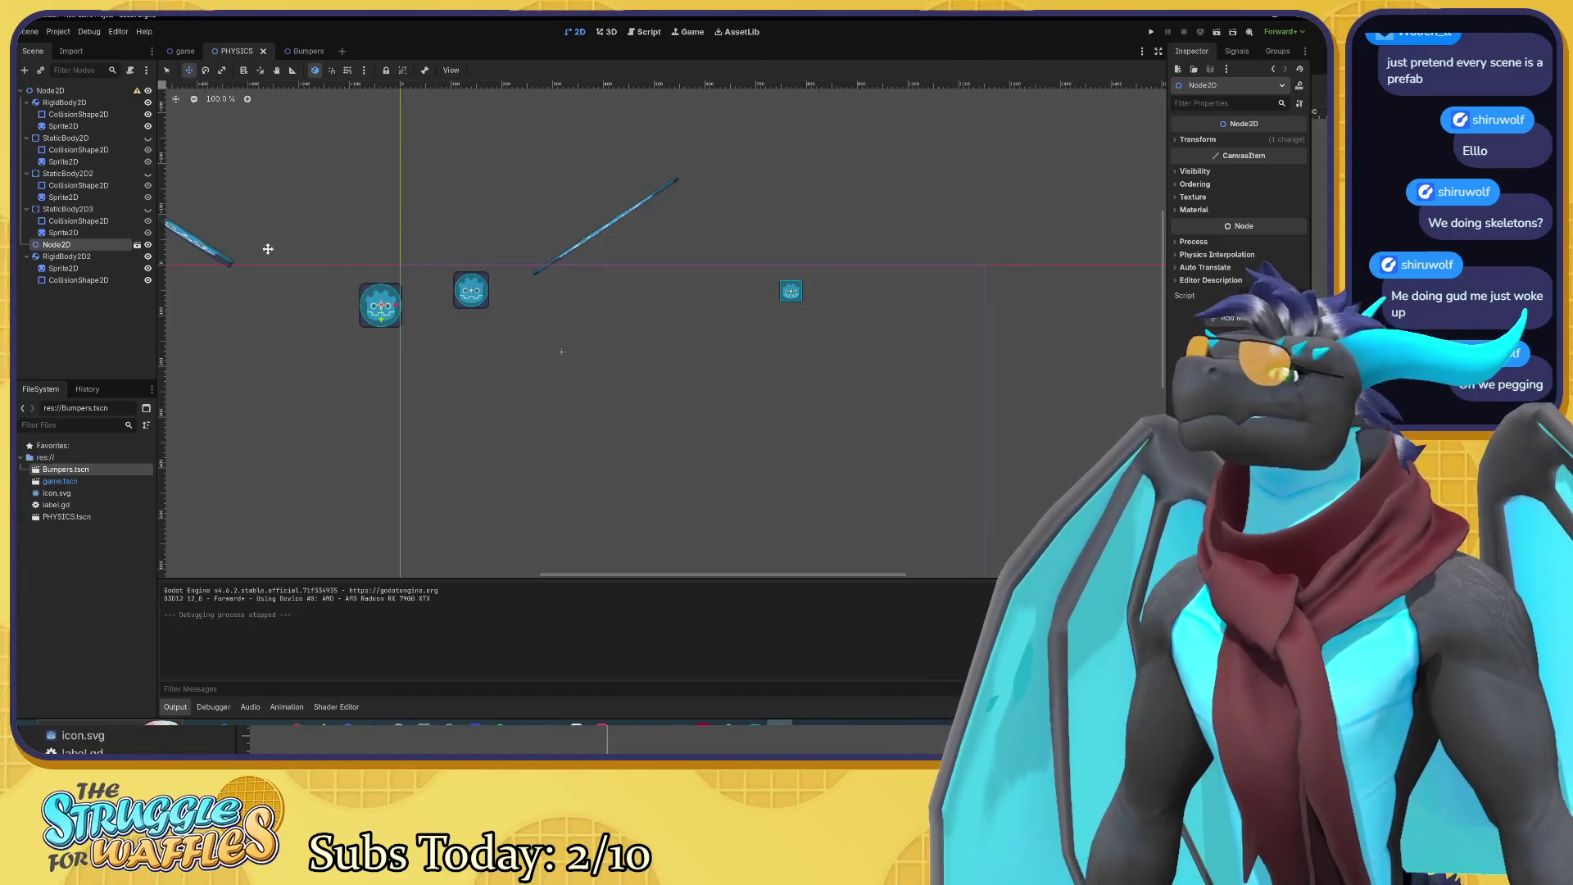
pyautogui.moveTo(329, 290)
pyautogui.mouseDown()
pyautogui.moveTo(406, 364)
pyautogui.moveTo(563, 463)
pyautogui.moveTo(599, 421)
pyautogui.mouseUp()
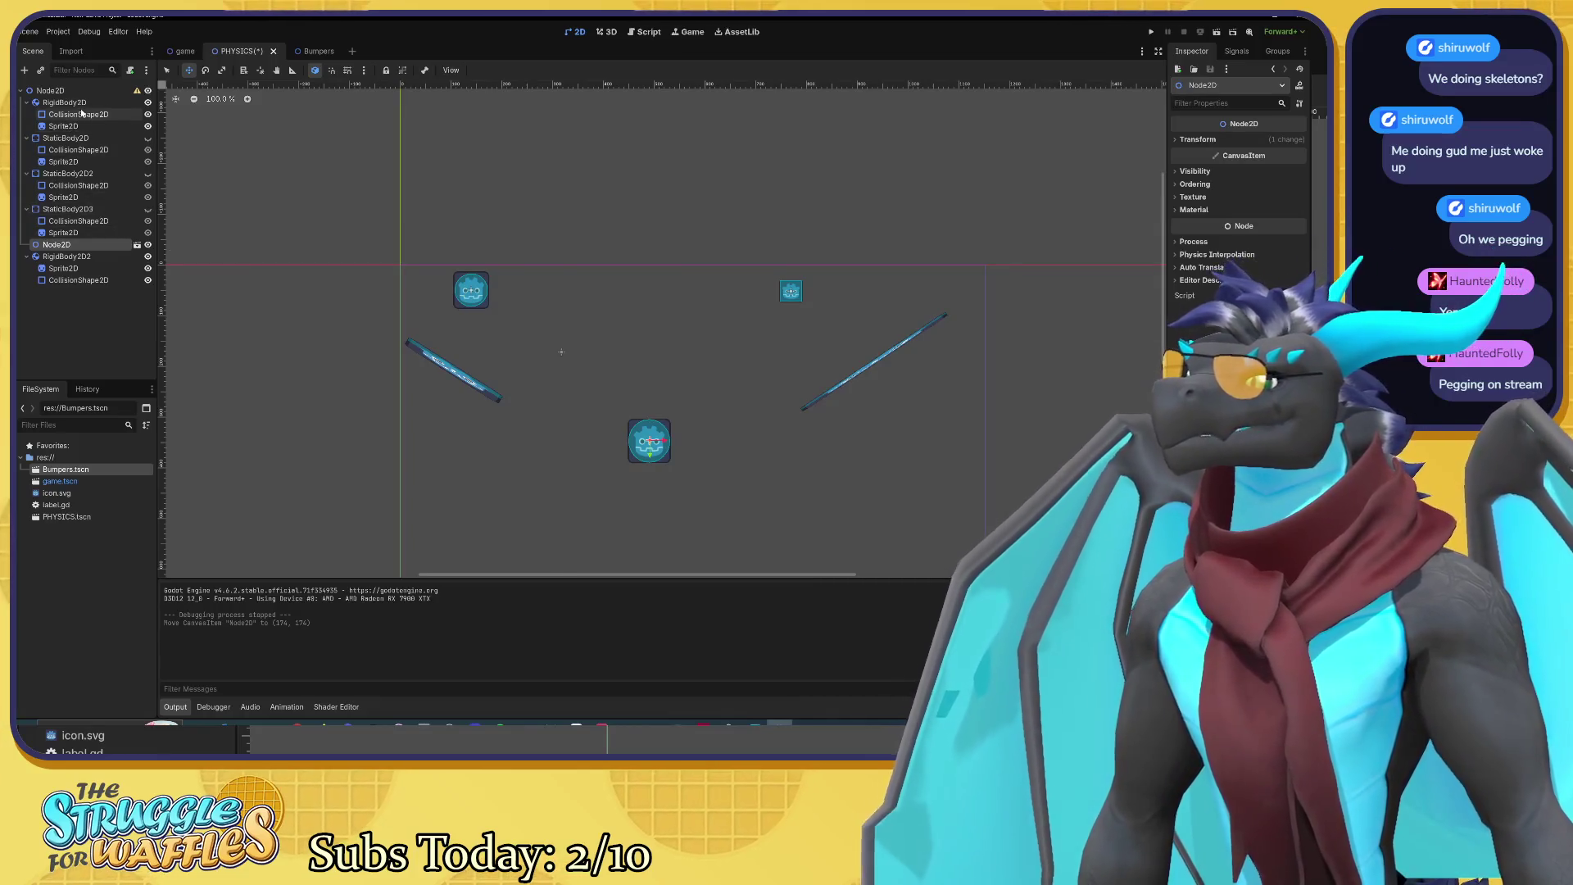
# Step: Nudge RigidBody2D2 slightly right, to about (571, -137)
pyautogui.click(78, 103)
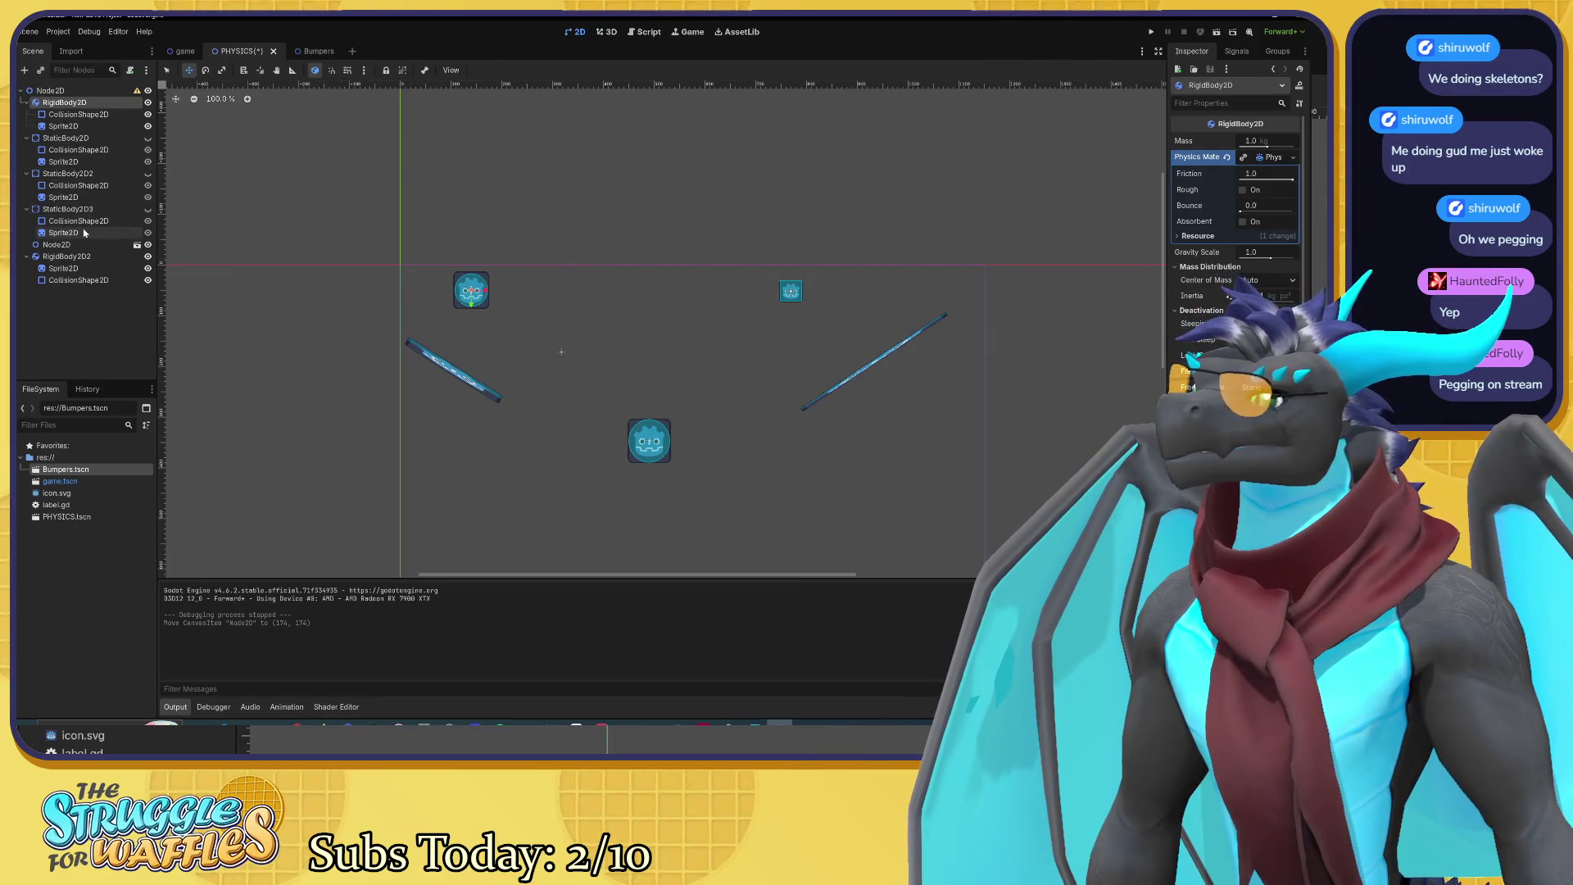
pyautogui.click(67, 256)
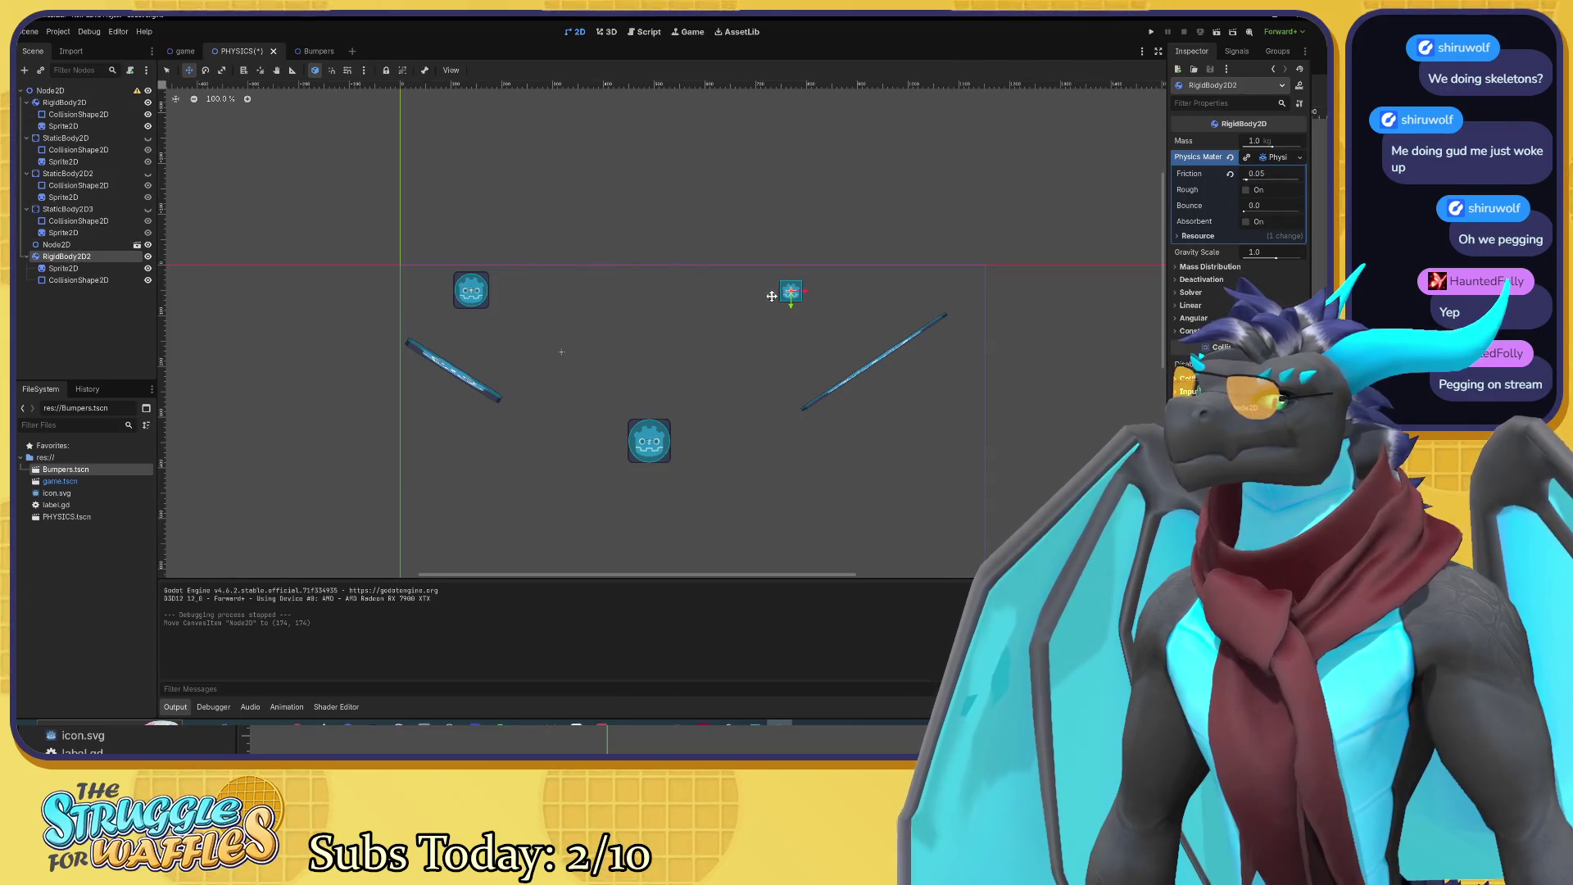
pyautogui.moveTo(788, 293); pyautogui.dragTo(853, 292)
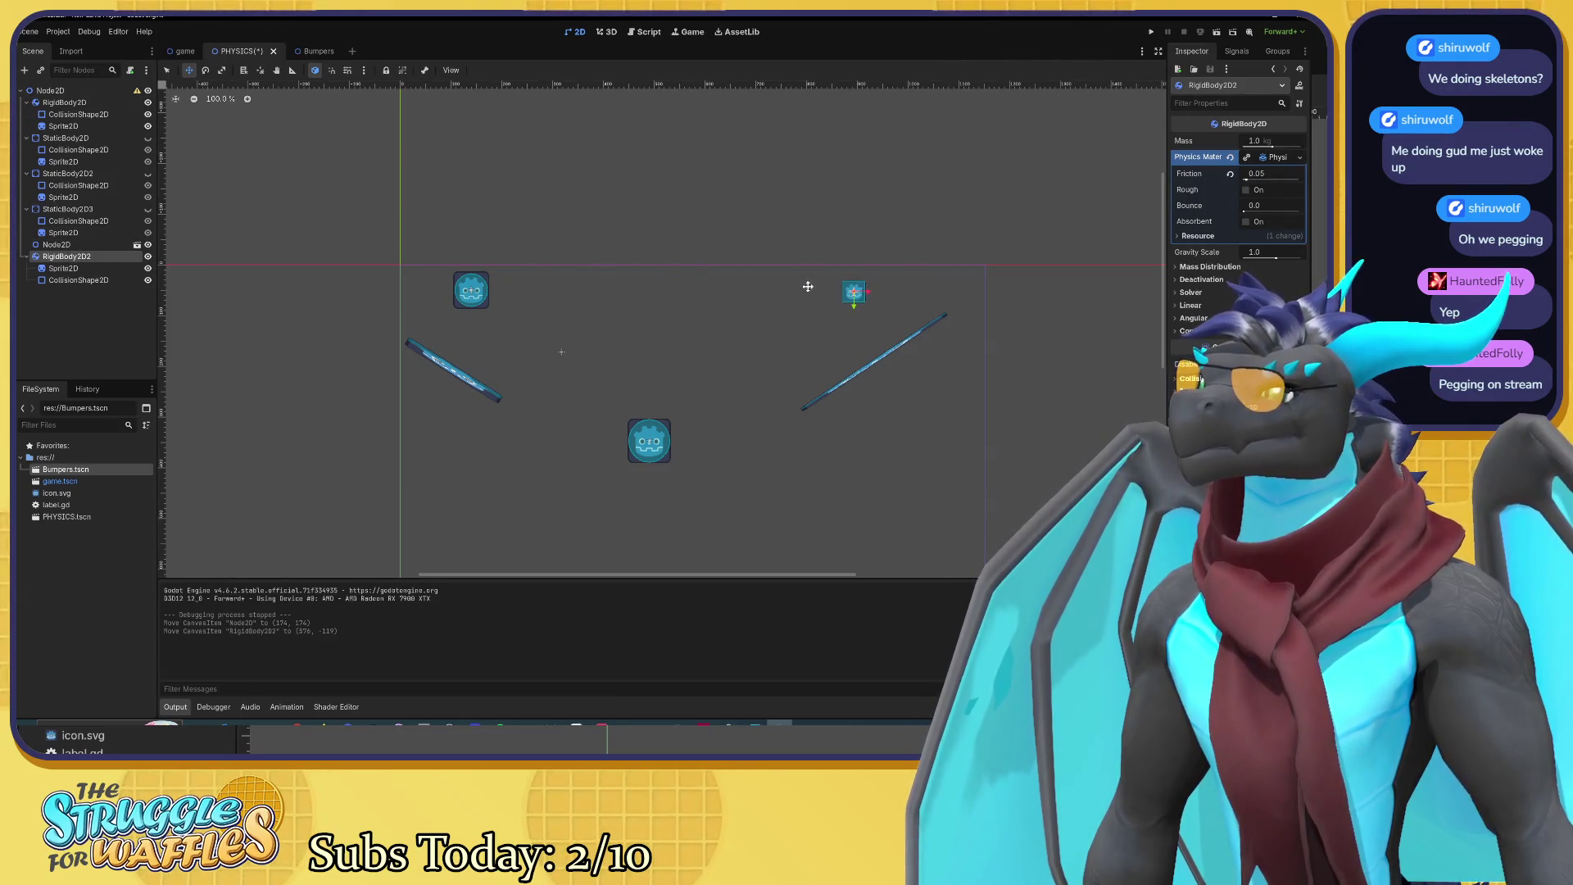
# Step: Save and test-run the PHYSICS scene, then stop the game
pyautogui.click(68, 209)
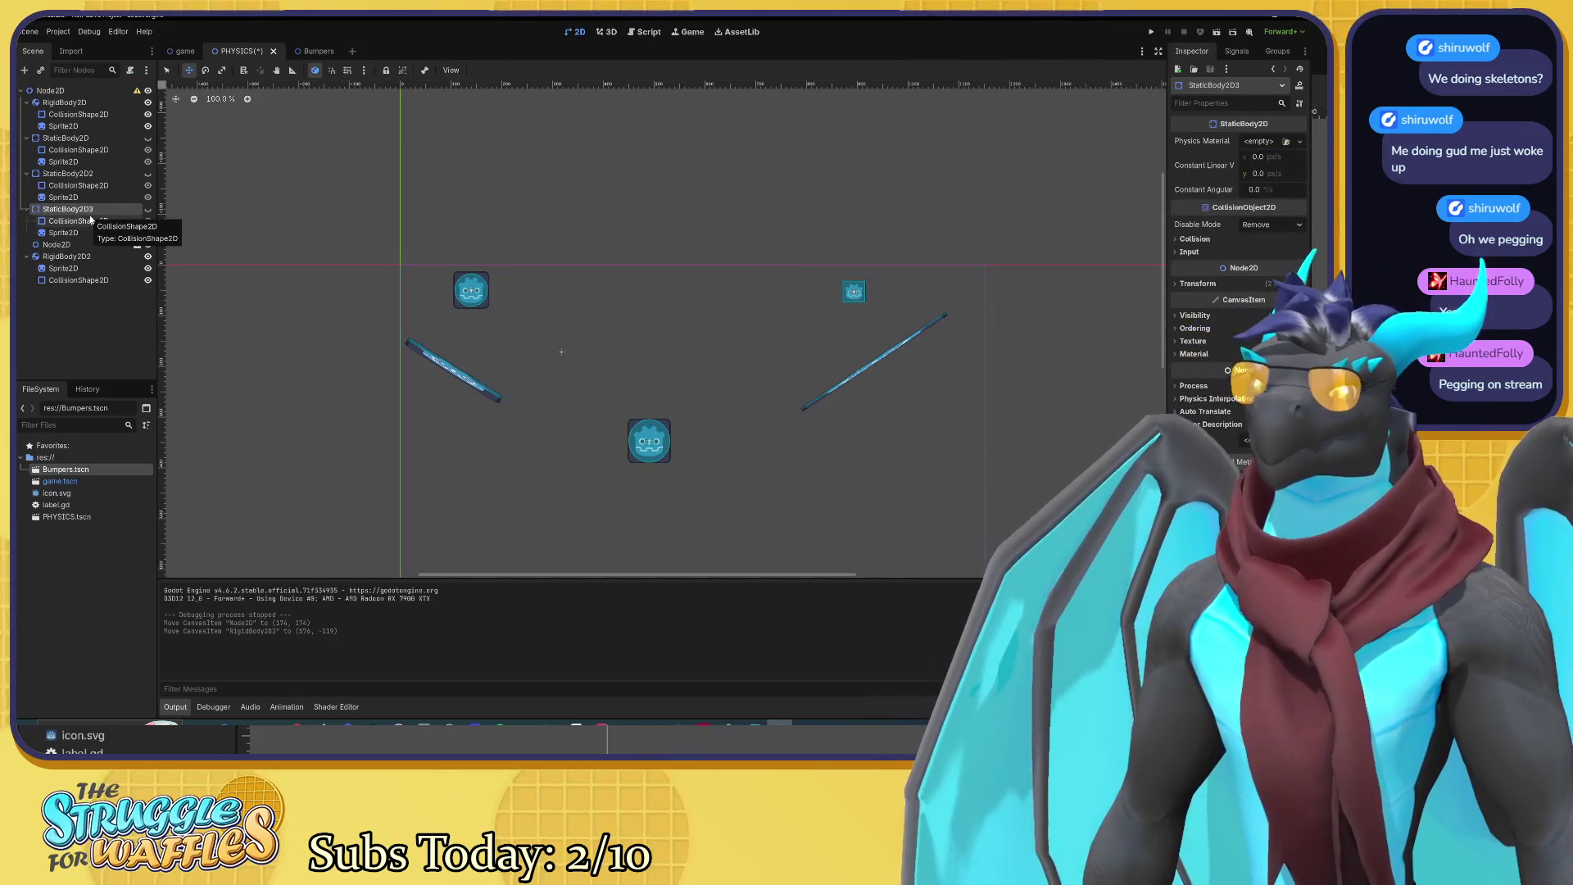
pyautogui.press('F6')
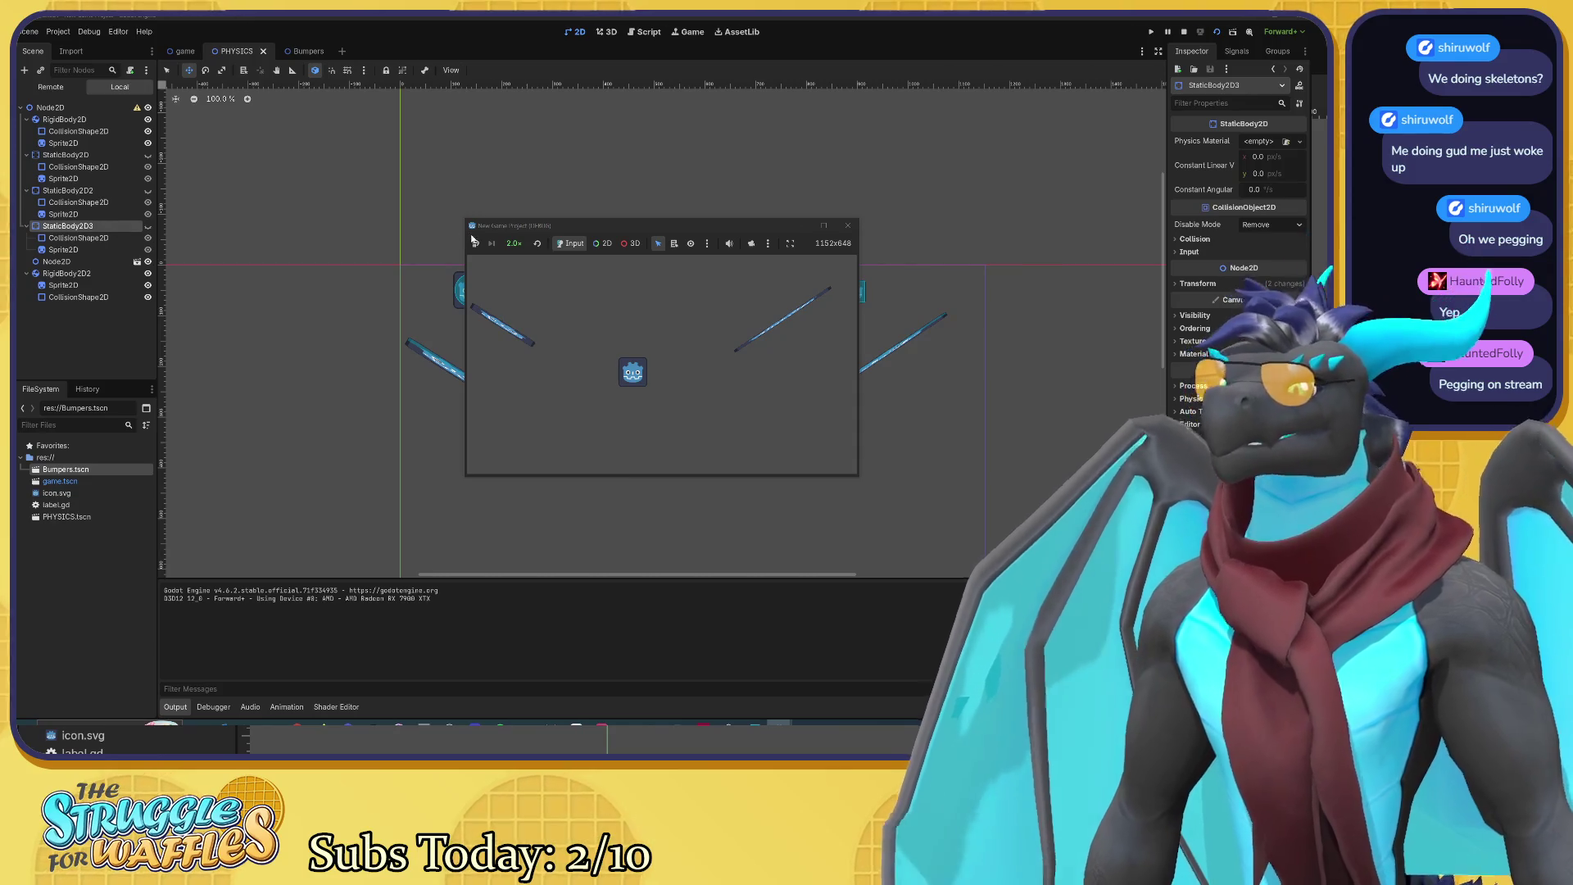
pyautogui.click(850, 225)
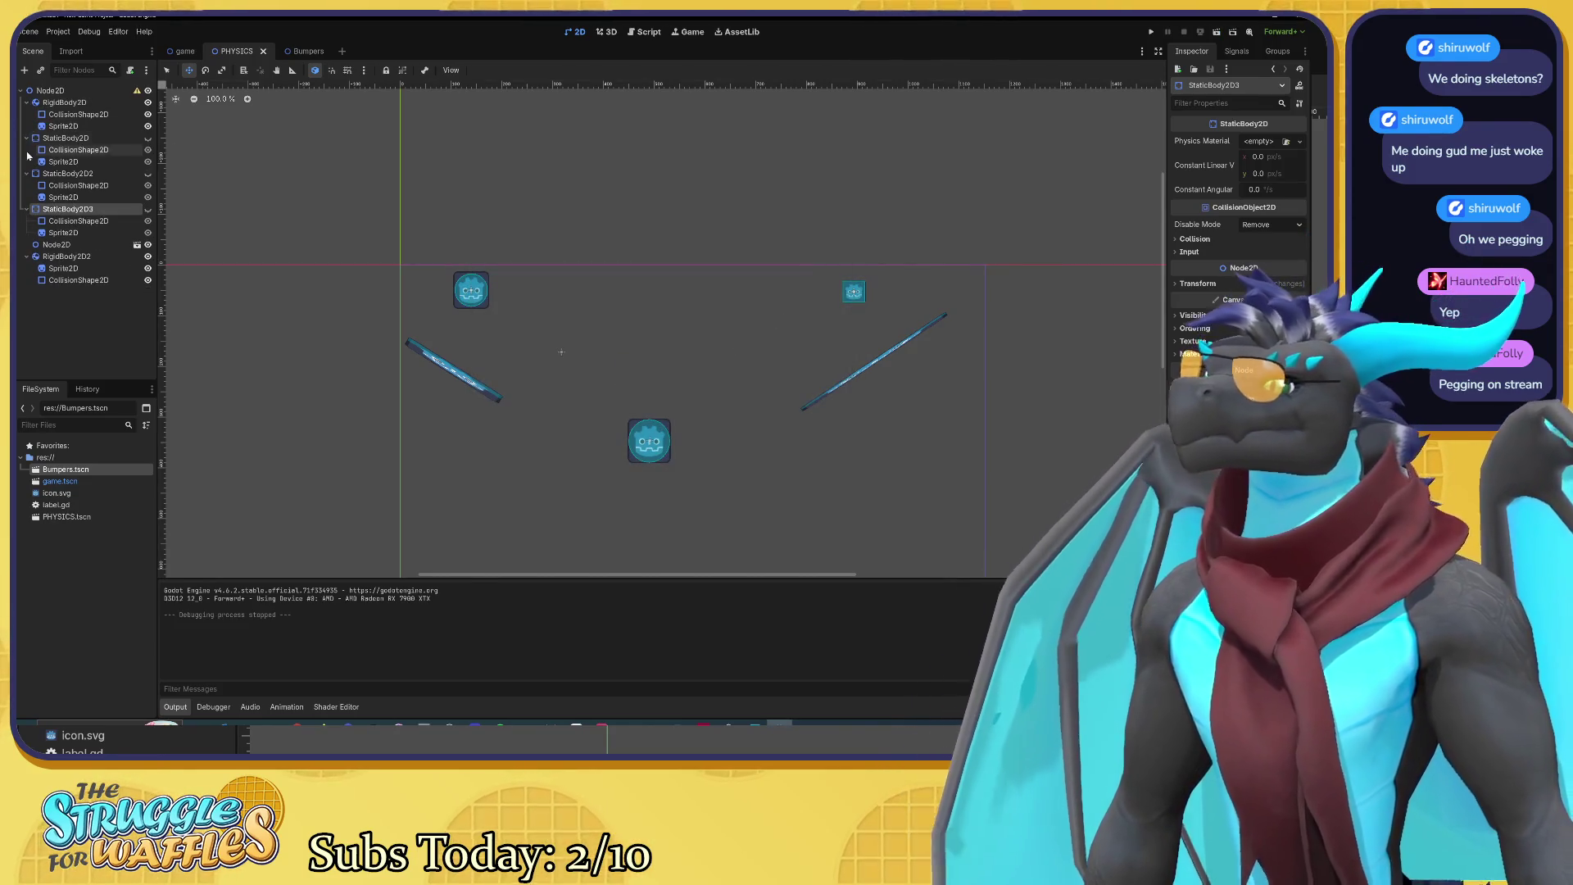
# Step: Unhide StaticBody2D, StaticBody2D2 and StaticBody2D3
pyautogui.click(148, 173)
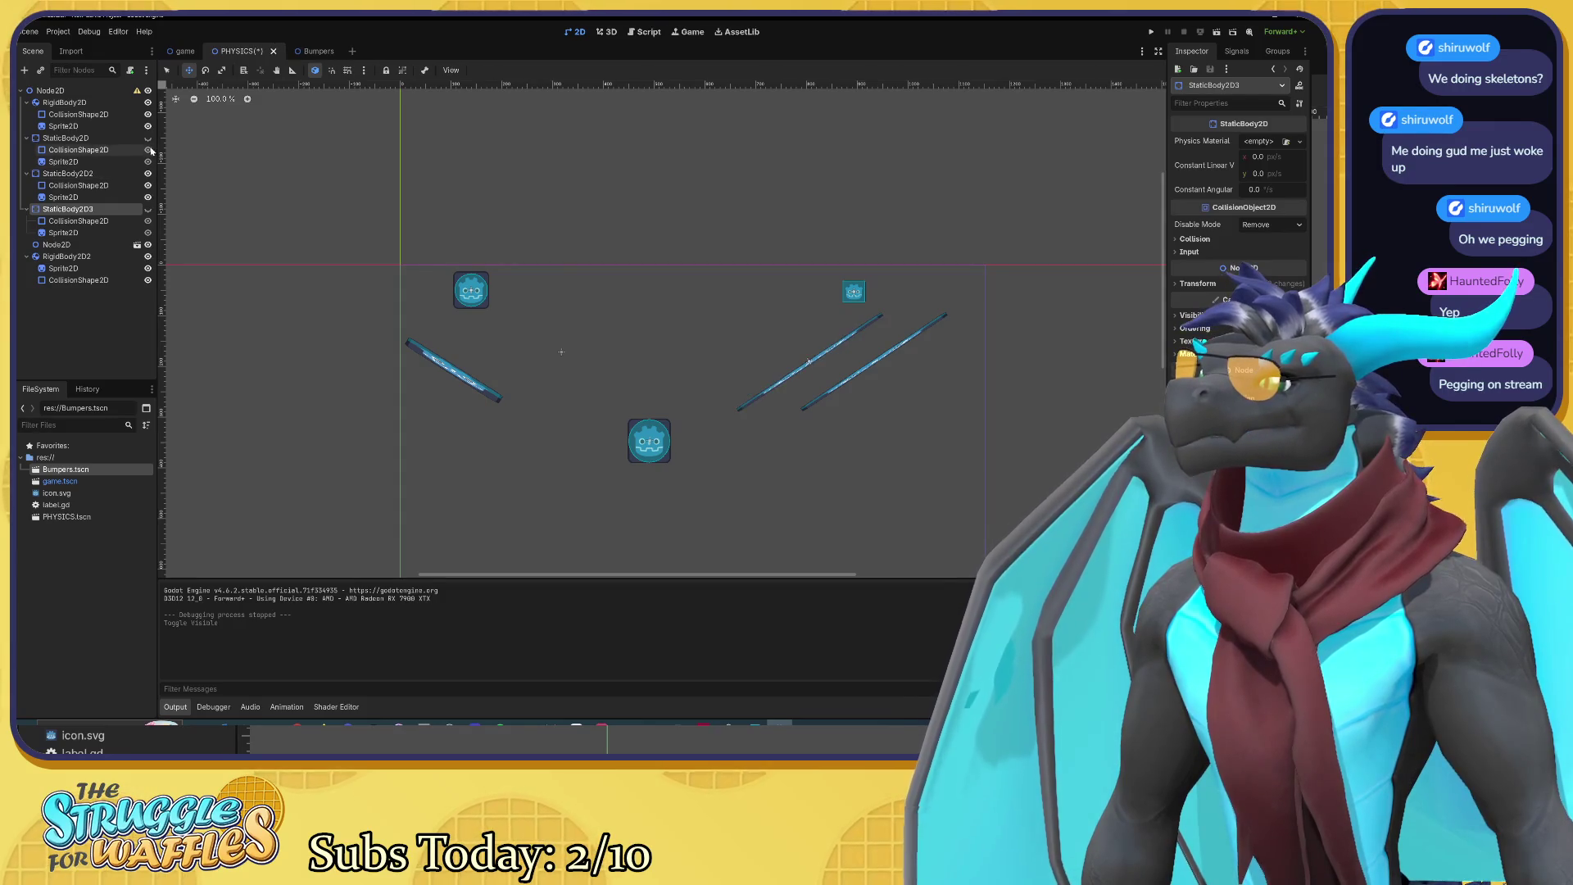
pyautogui.click(147, 137)
pyautogui.click(148, 209)
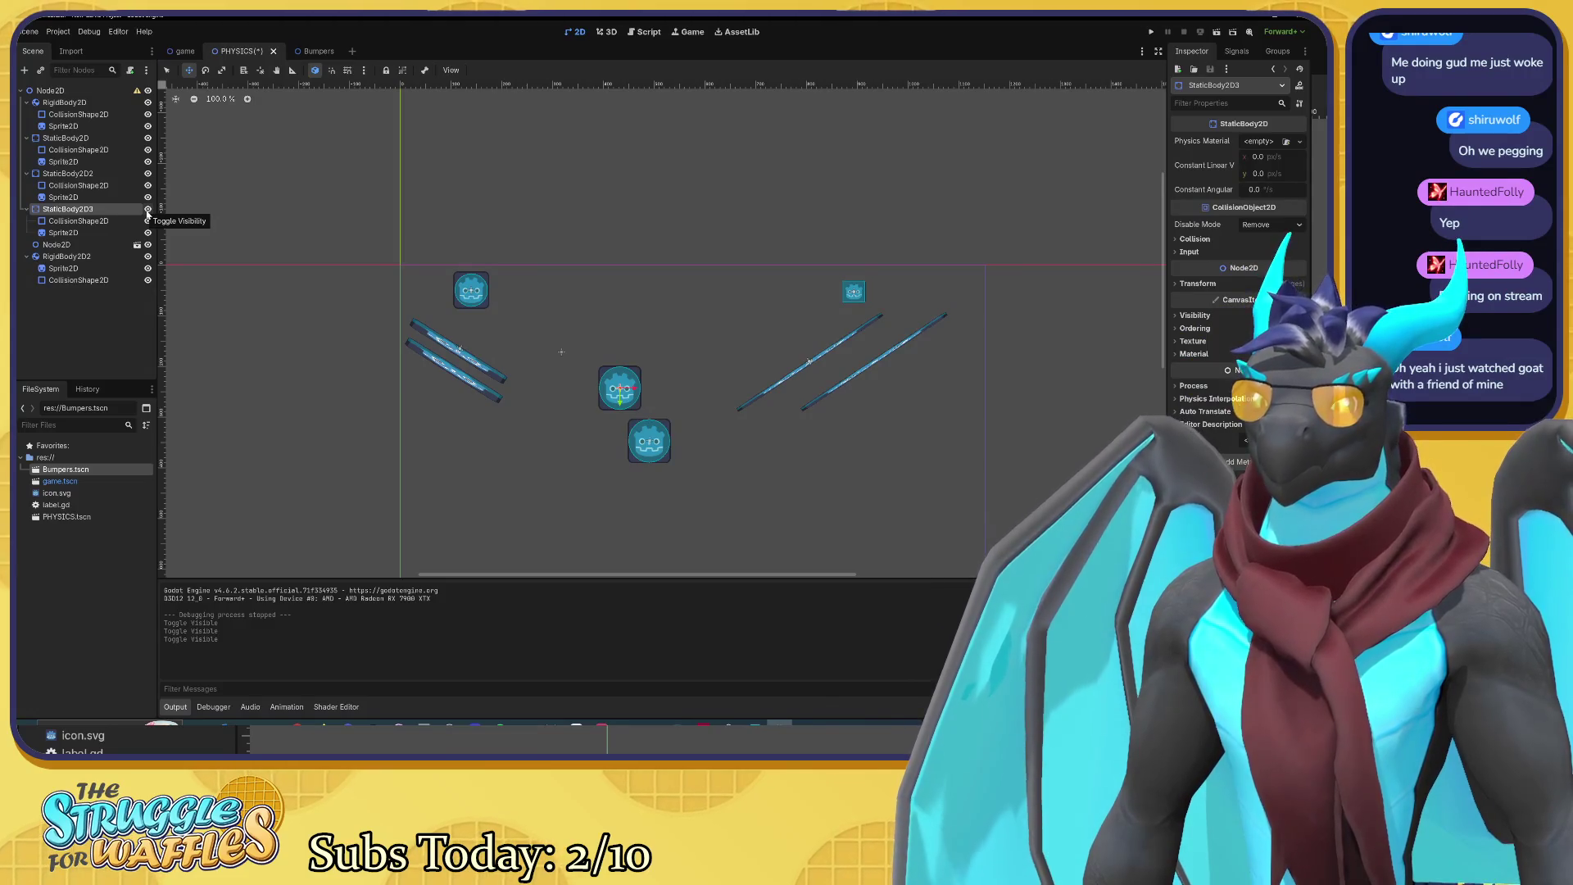
# Step: Select all three static bumper bodies with their children and request their deletion
pyautogui.click(66, 174)
pyautogui.click(63, 210)
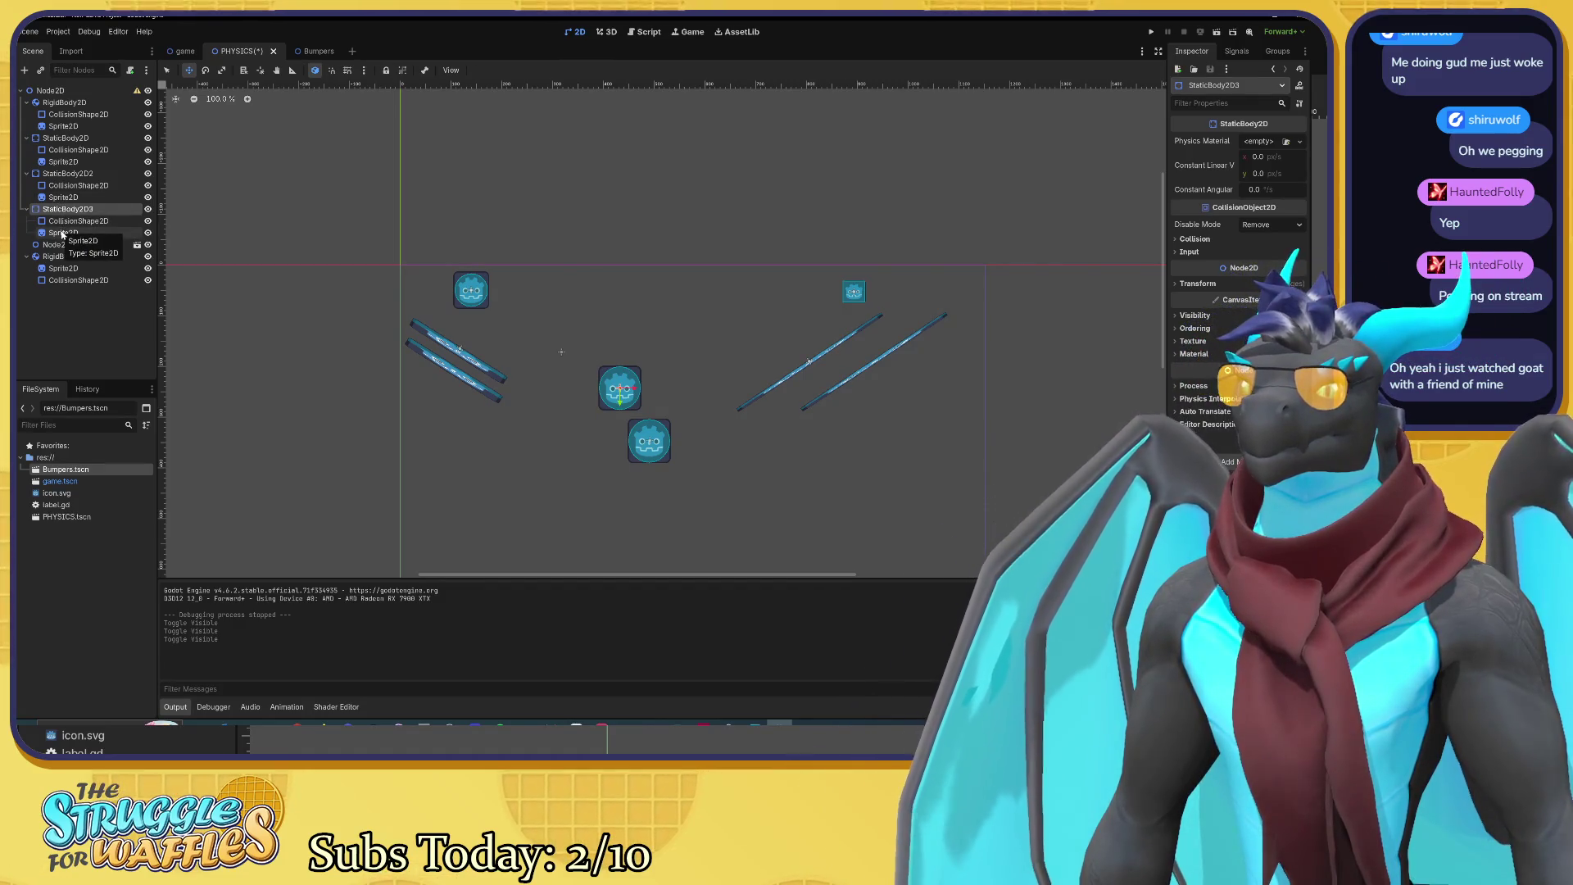
pyautogui.click(62, 233)
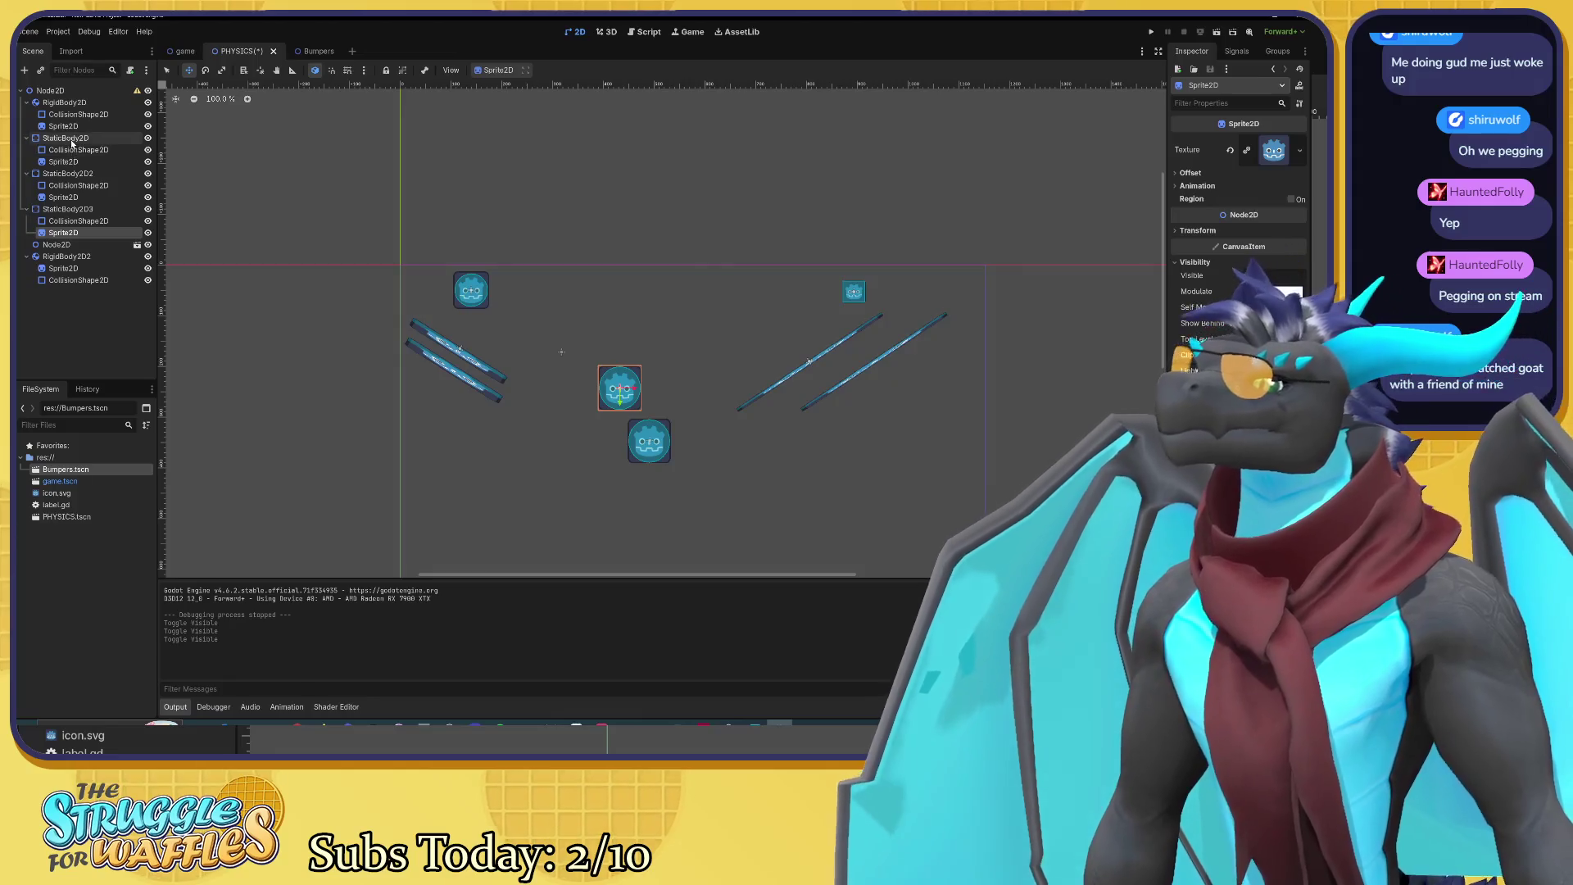
pyautogui.keyDown('shift'); pyautogui.click(74, 139); pyautogui.keyUp('shift')
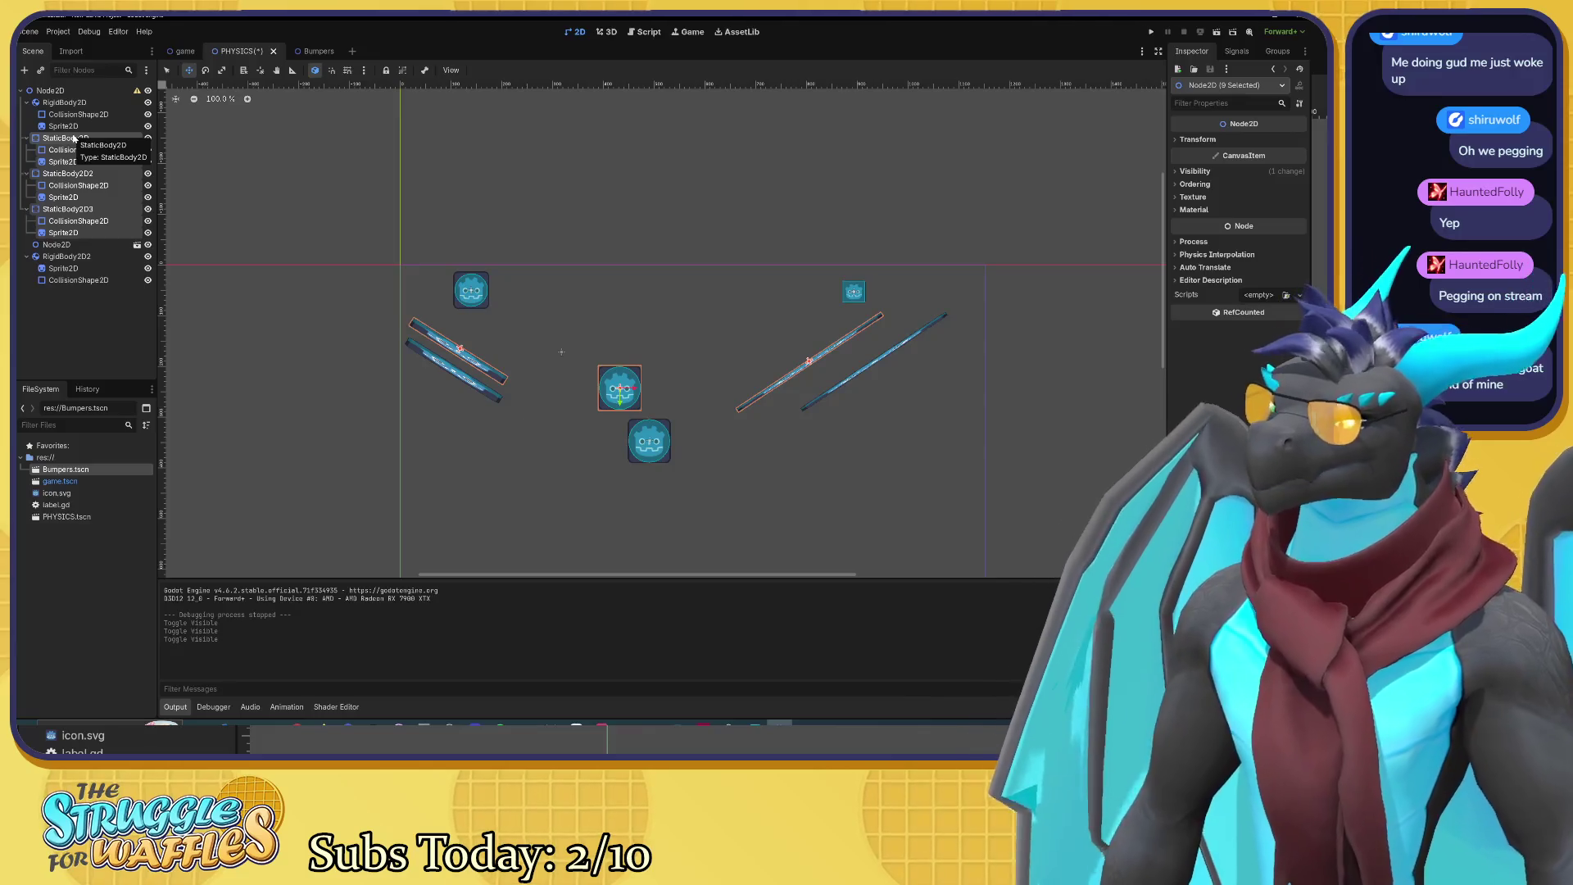
pyautogui.press('Delete')
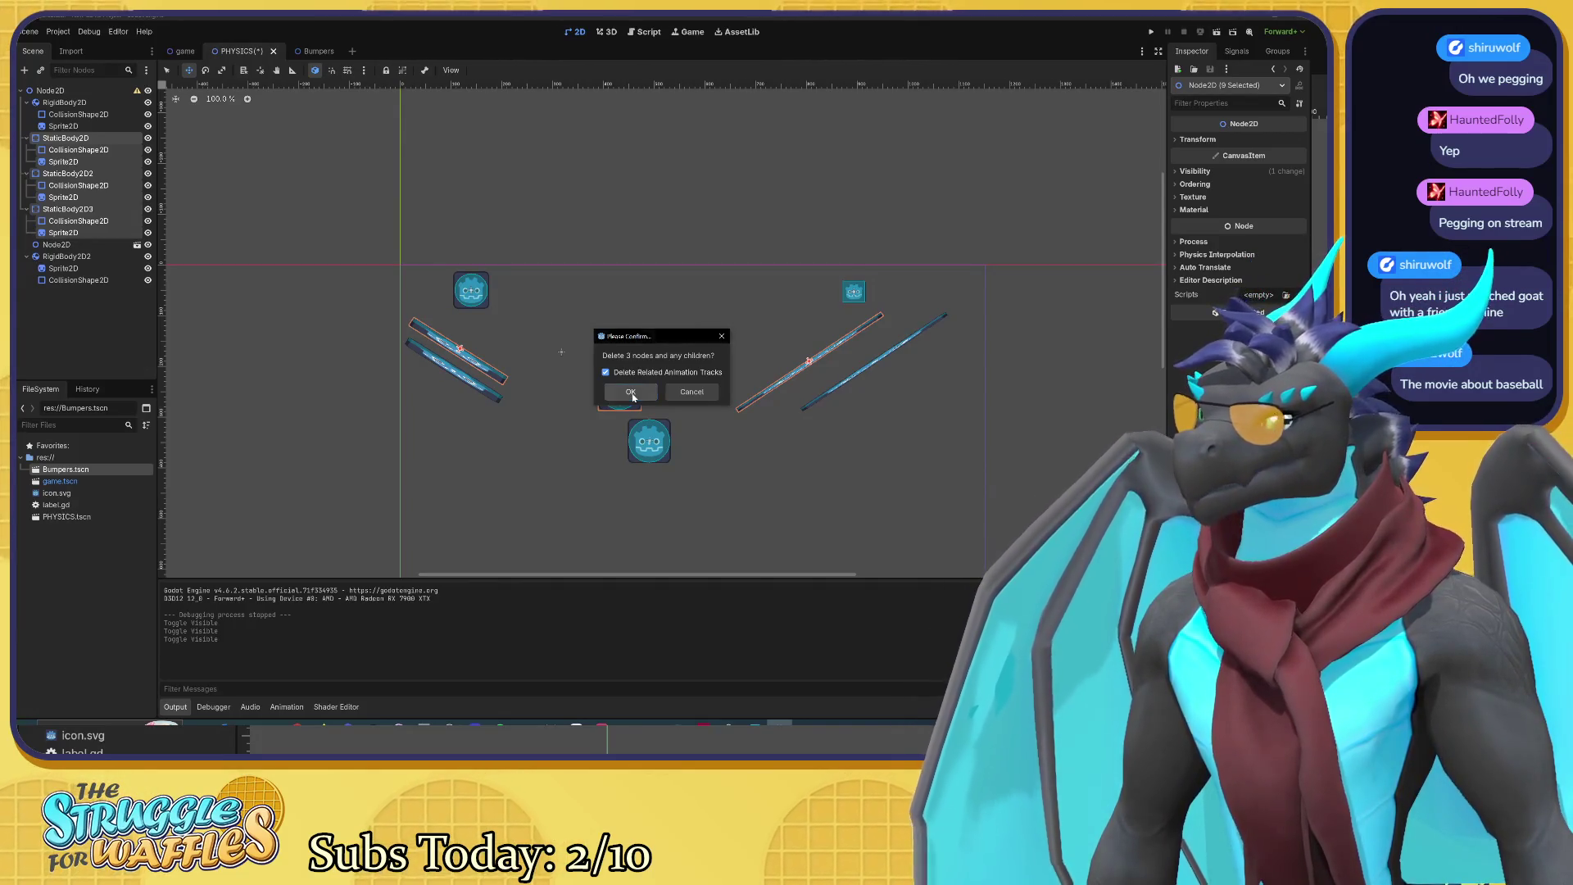
# Step: Confirm deleting the three hand-placed static bumpers, leaving the Bumpers instance selected
pyautogui.click(630, 392)
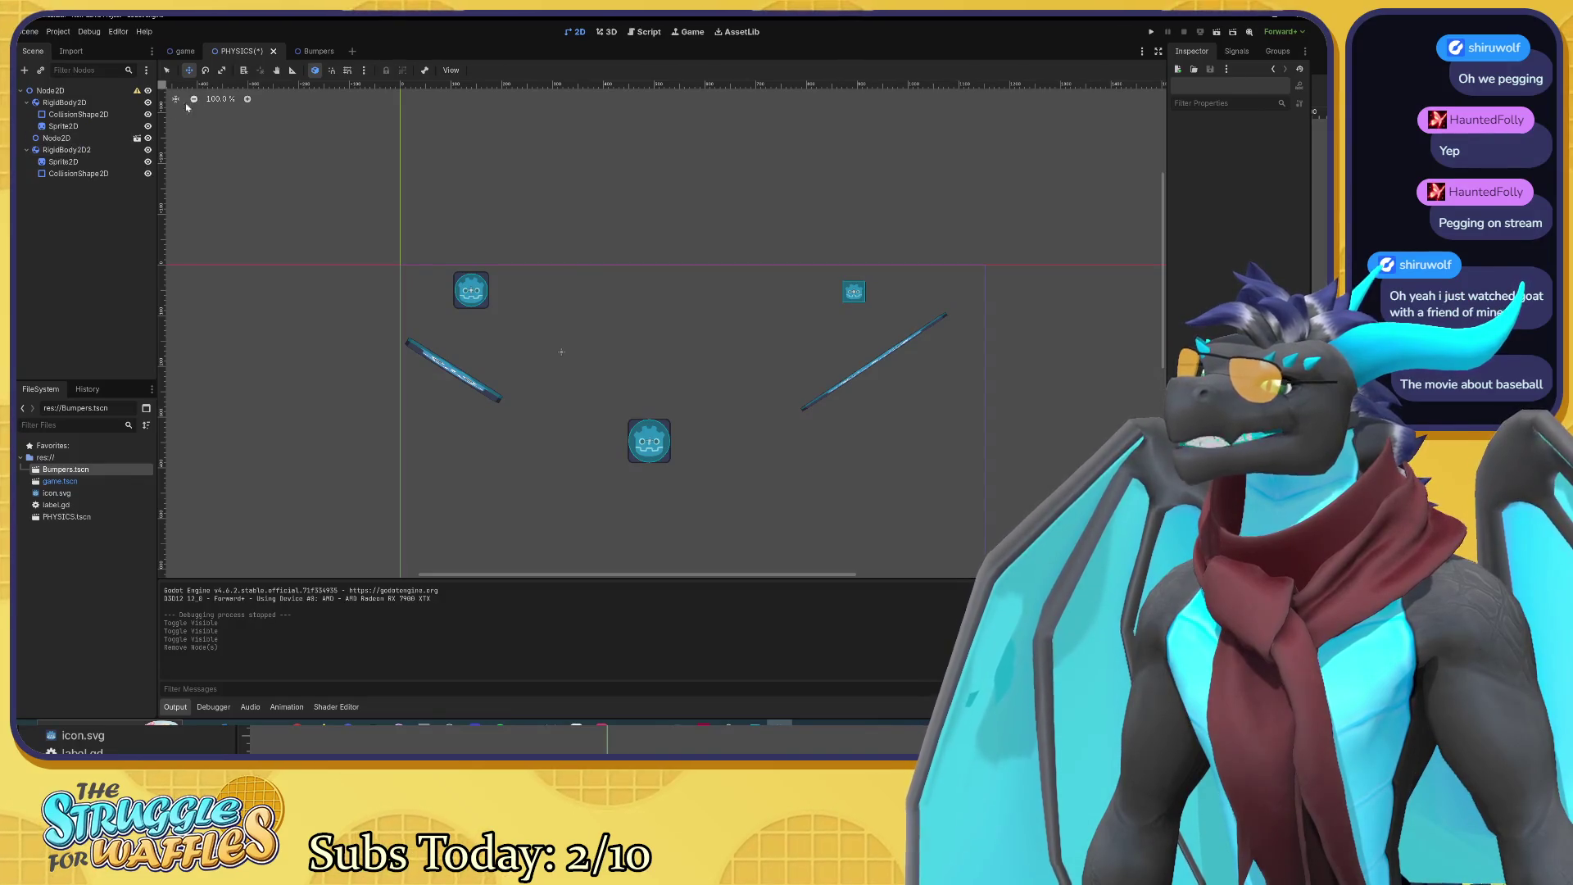
pyautogui.click(95, 151)
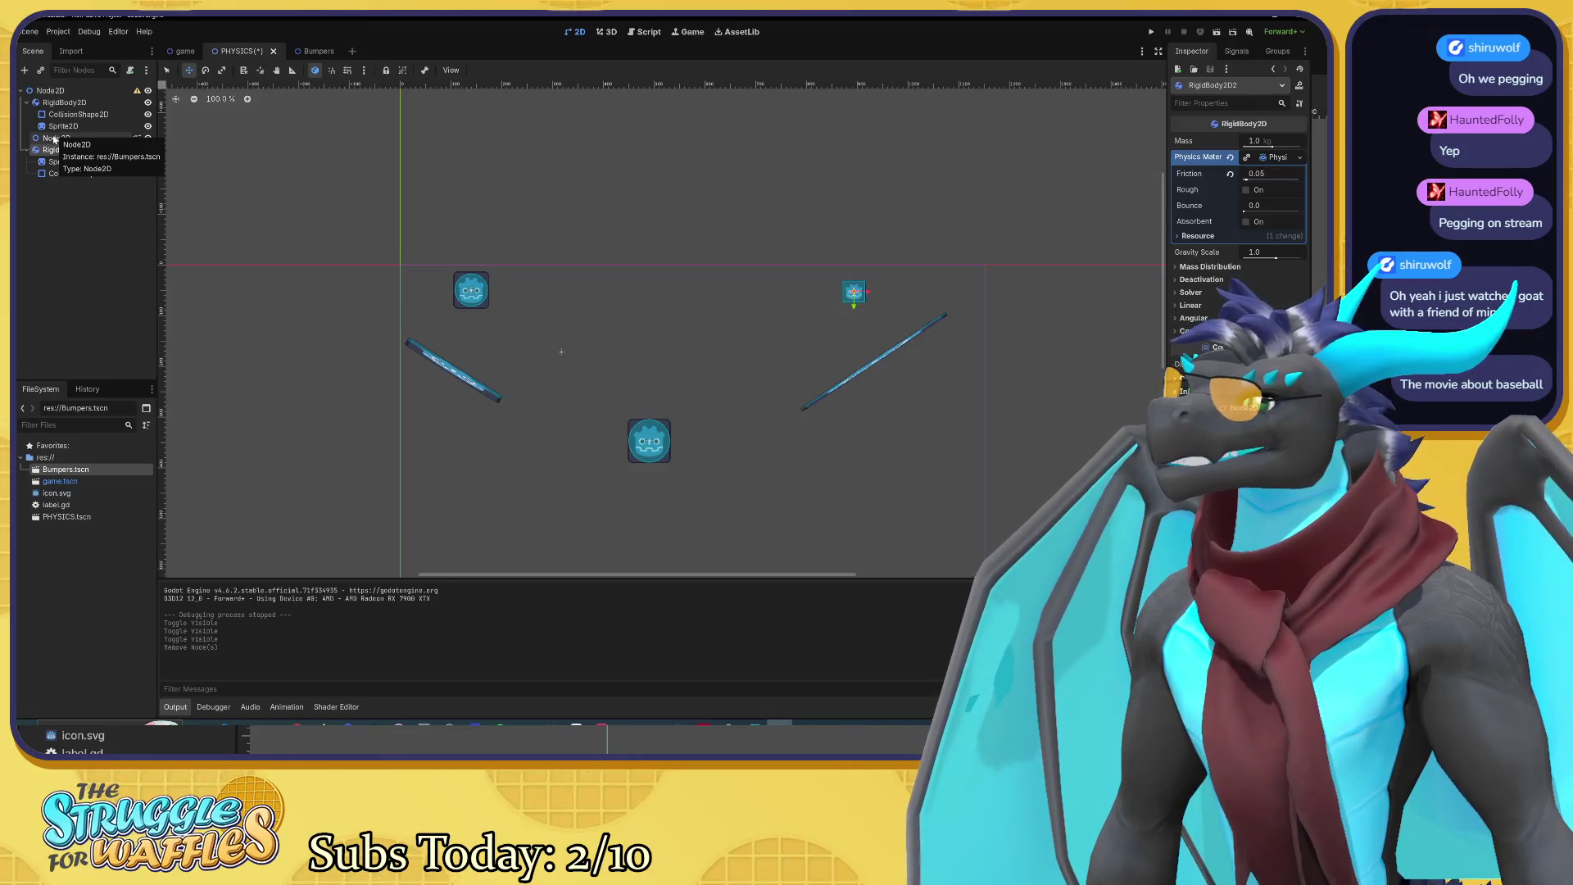
pyautogui.moveTo(52, 142); pyautogui.dragTo(52, 142)
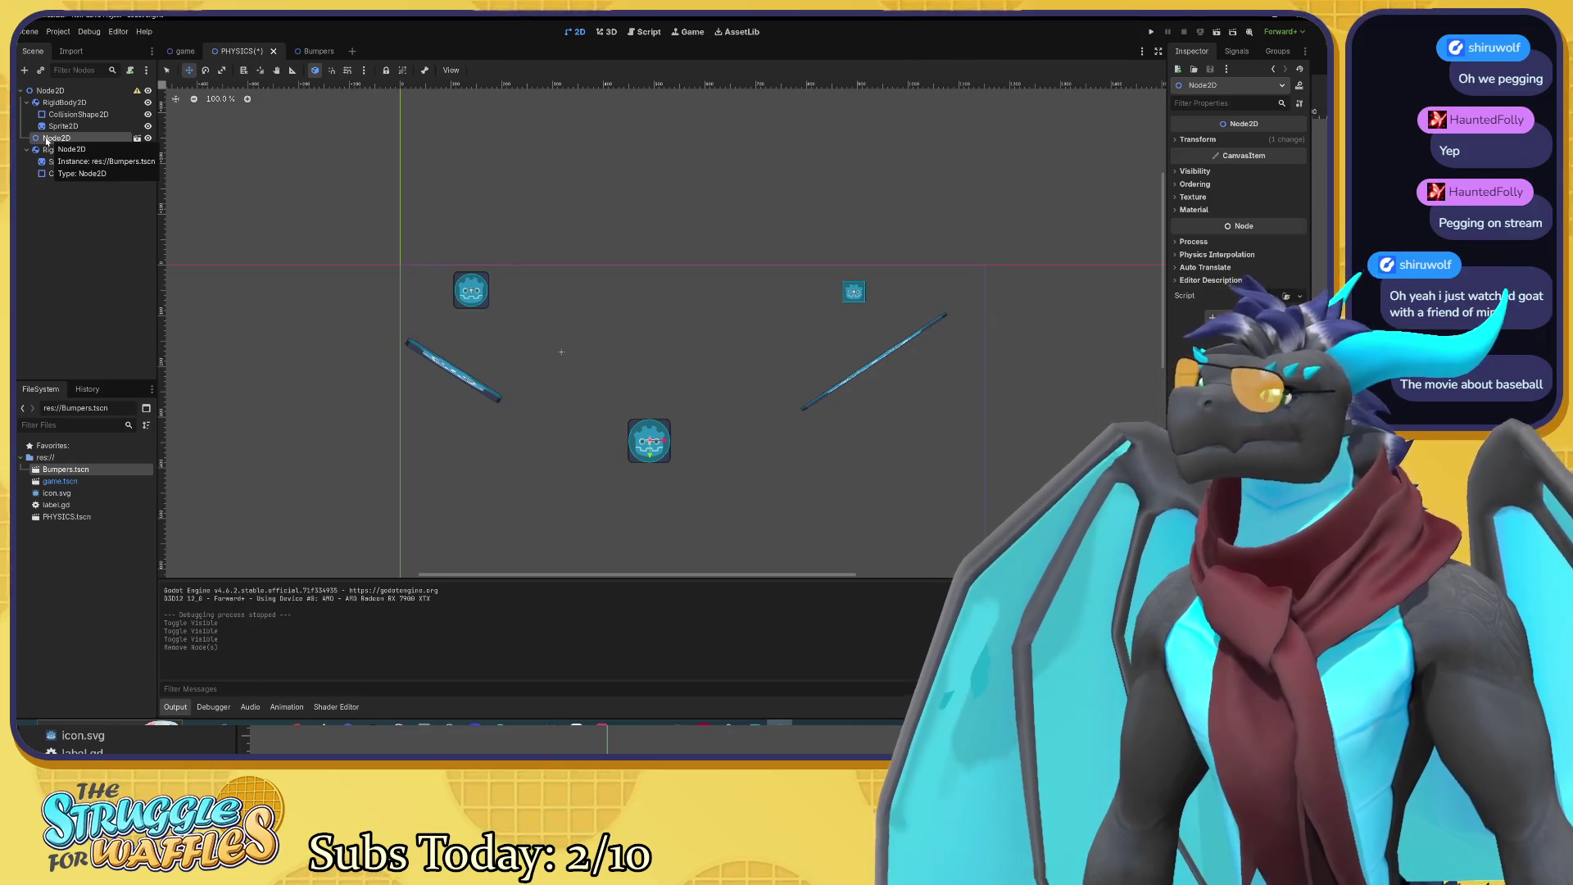
# Step: Check RigidBody2D2 and the Bumpers instance, then save and test-run the PHYSICS scene
pyautogui.press('Down')
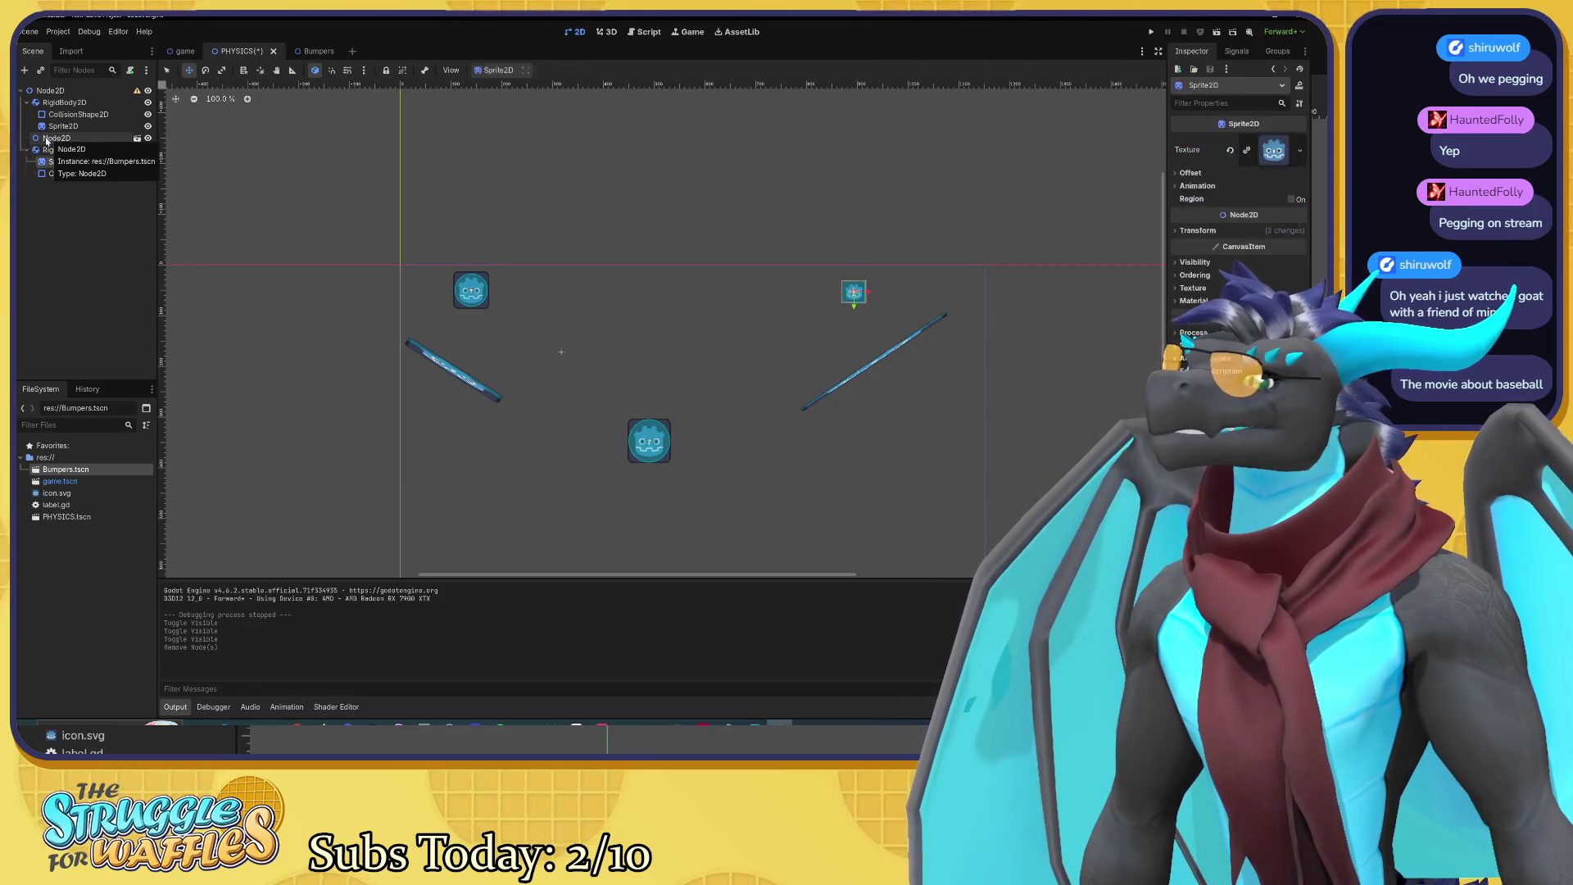
pyautogui.press('Up')
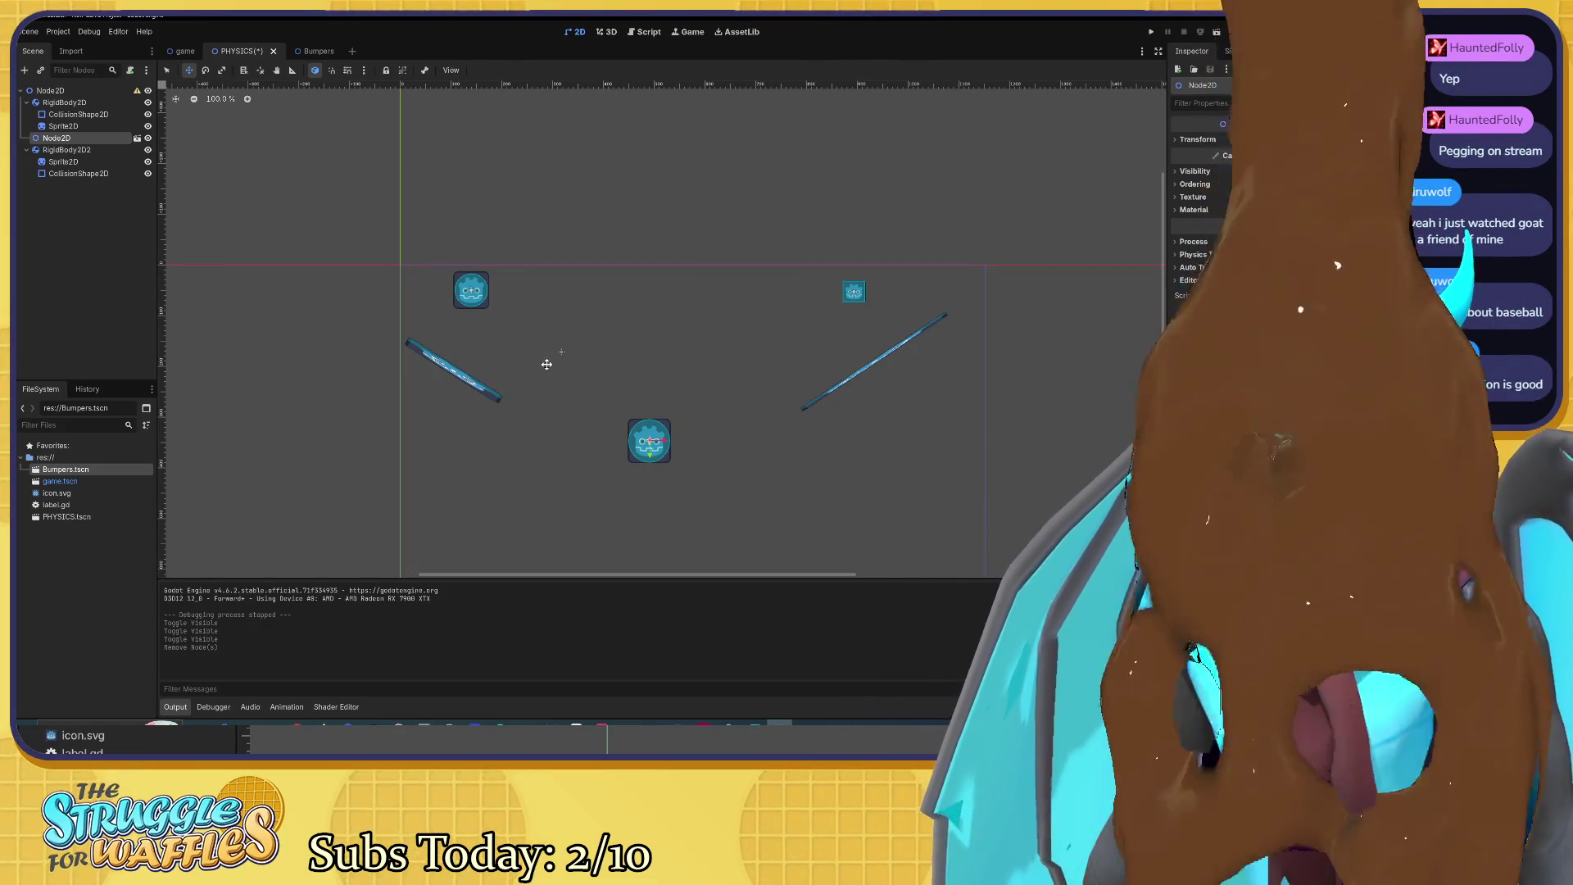
pyautogui.press('F6')
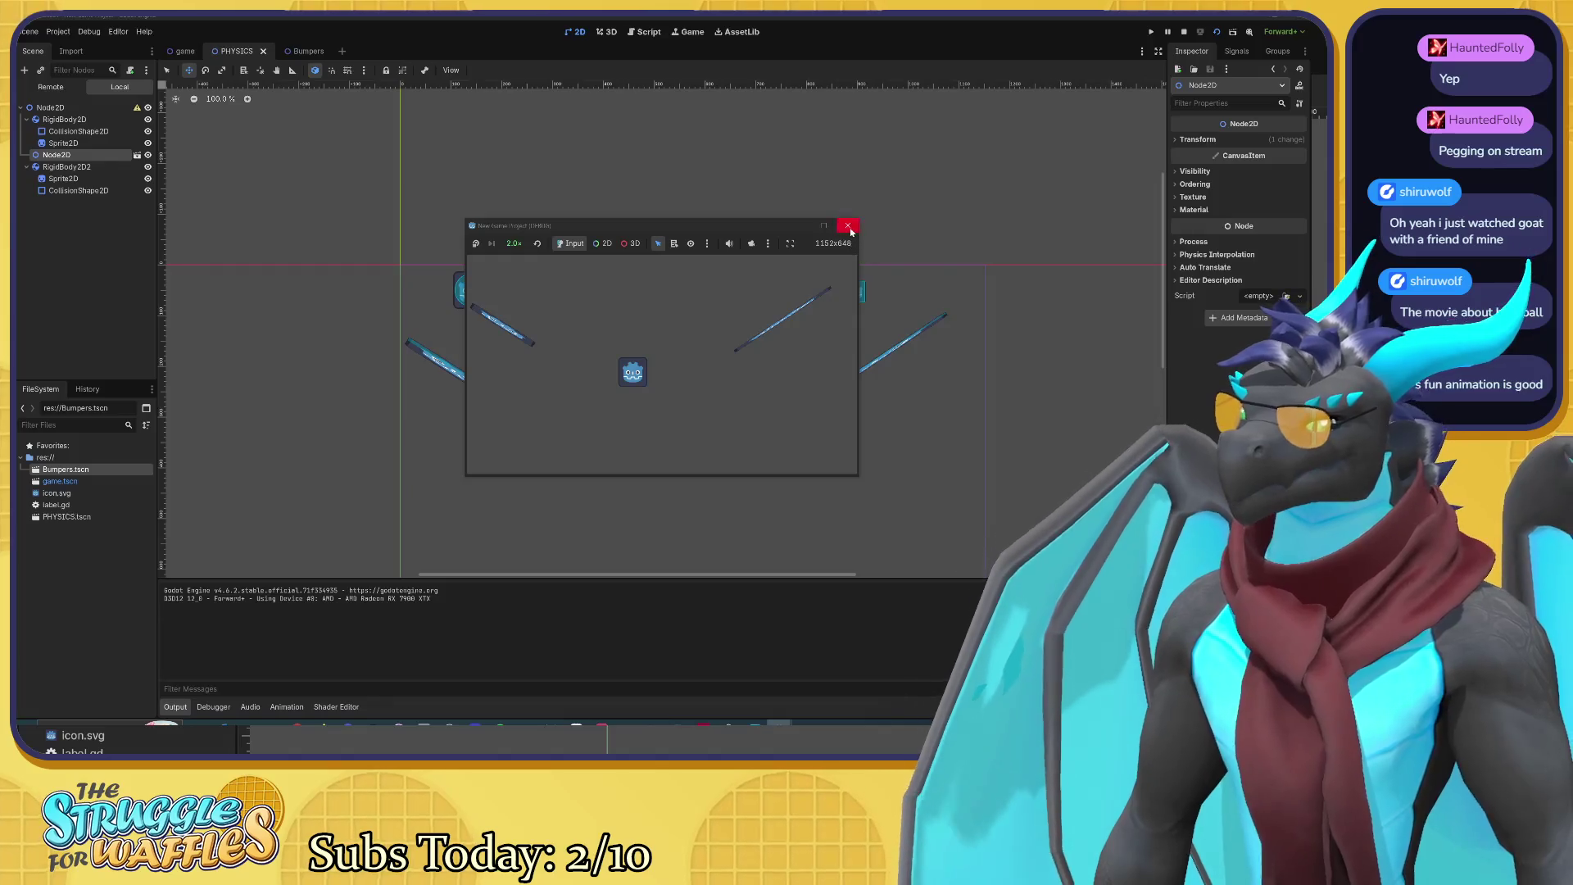
# Step: Close the game, relaunch the PHYSICS scene with F6, and close that test run too
pyautogui.click(847, 225)
pyautogui.press('F6')
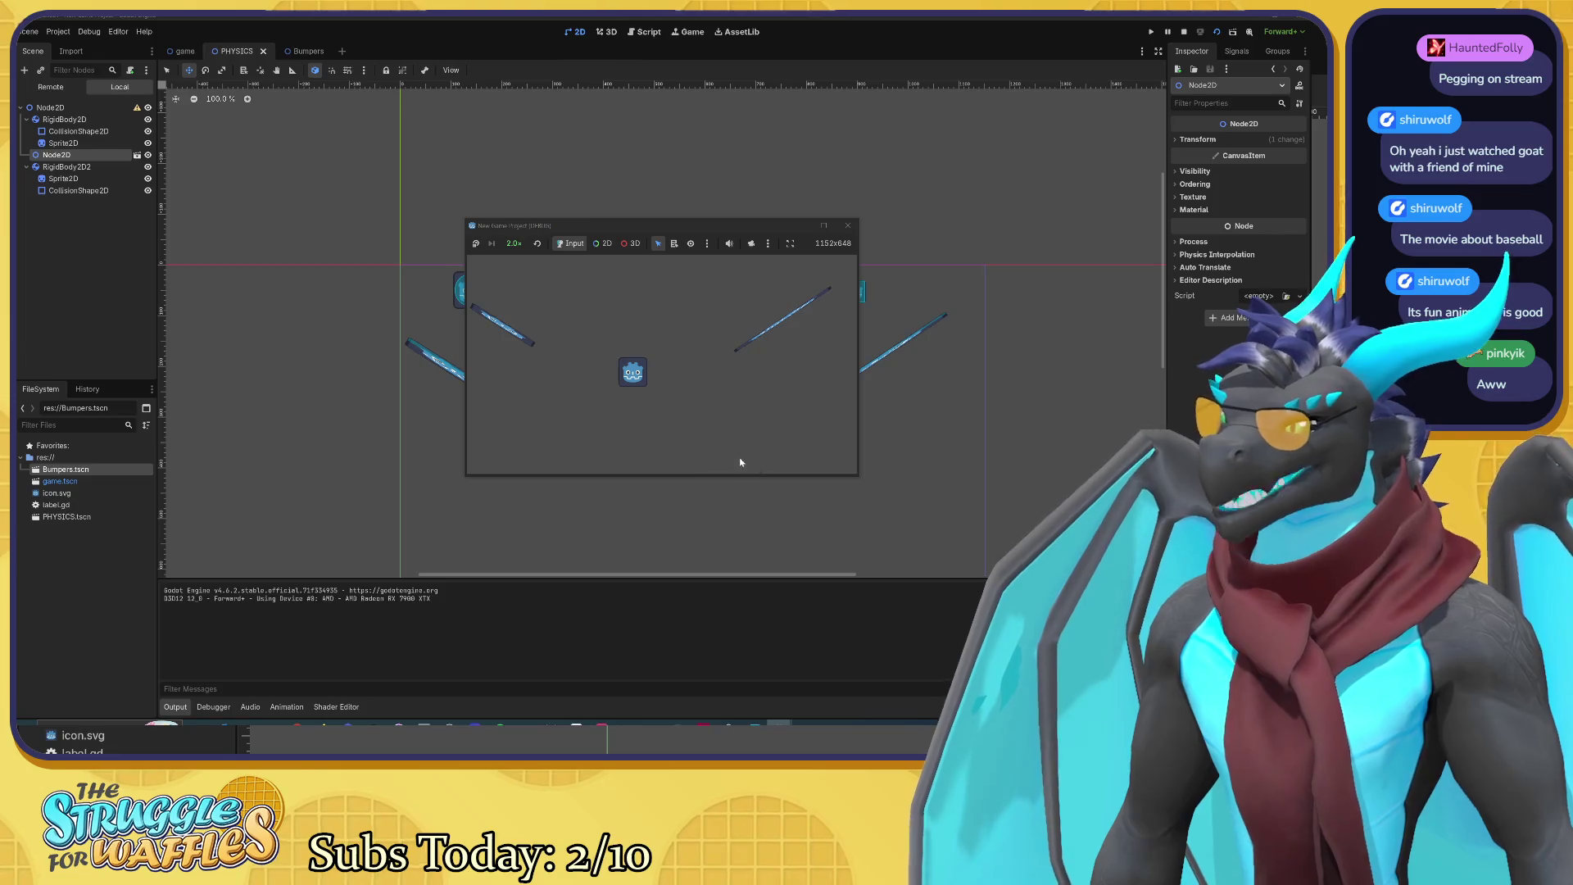
pyautogui.click(848, 226)
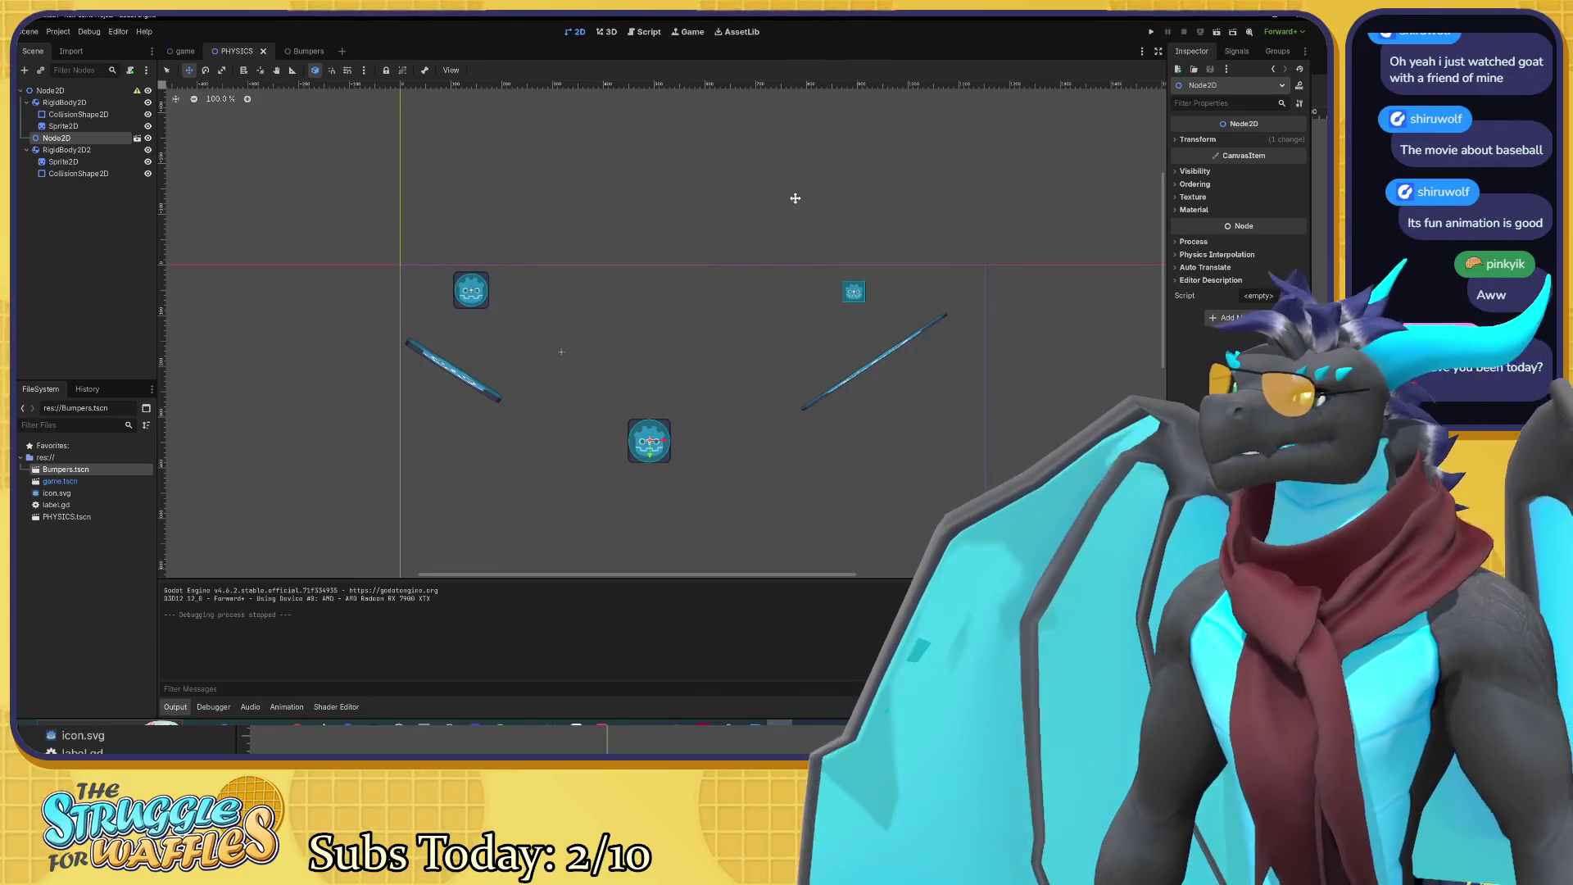
pyautogui.scroll(-3, 662, 354)
pyautogui.scroll(4, 672, 457)
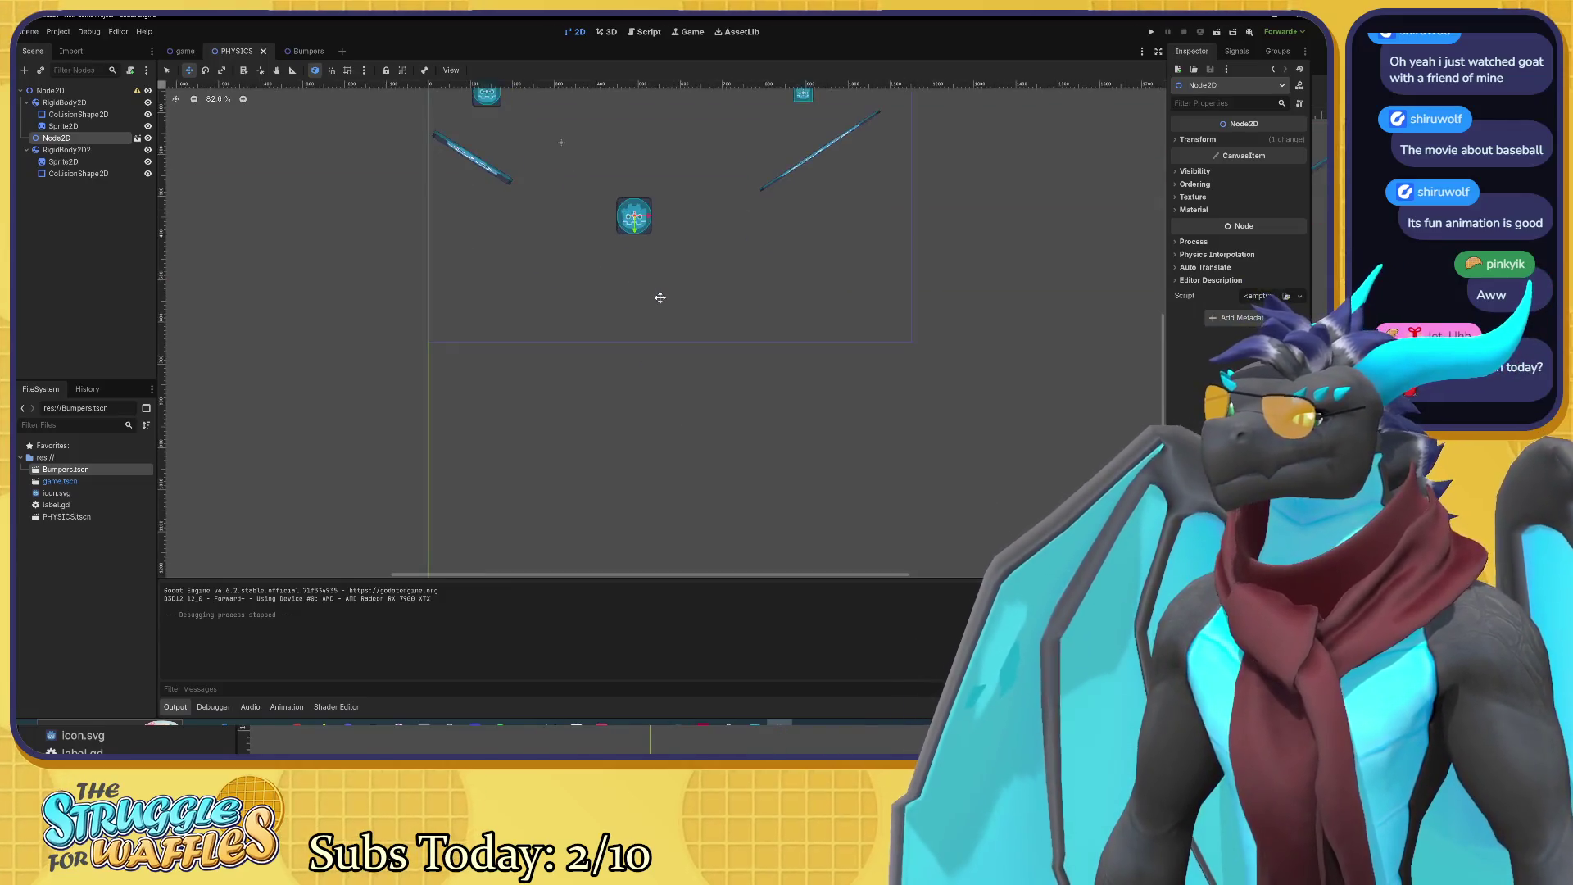
pyautogui.moveTo(665, 384); pyautogui.dragTo(659, 369)
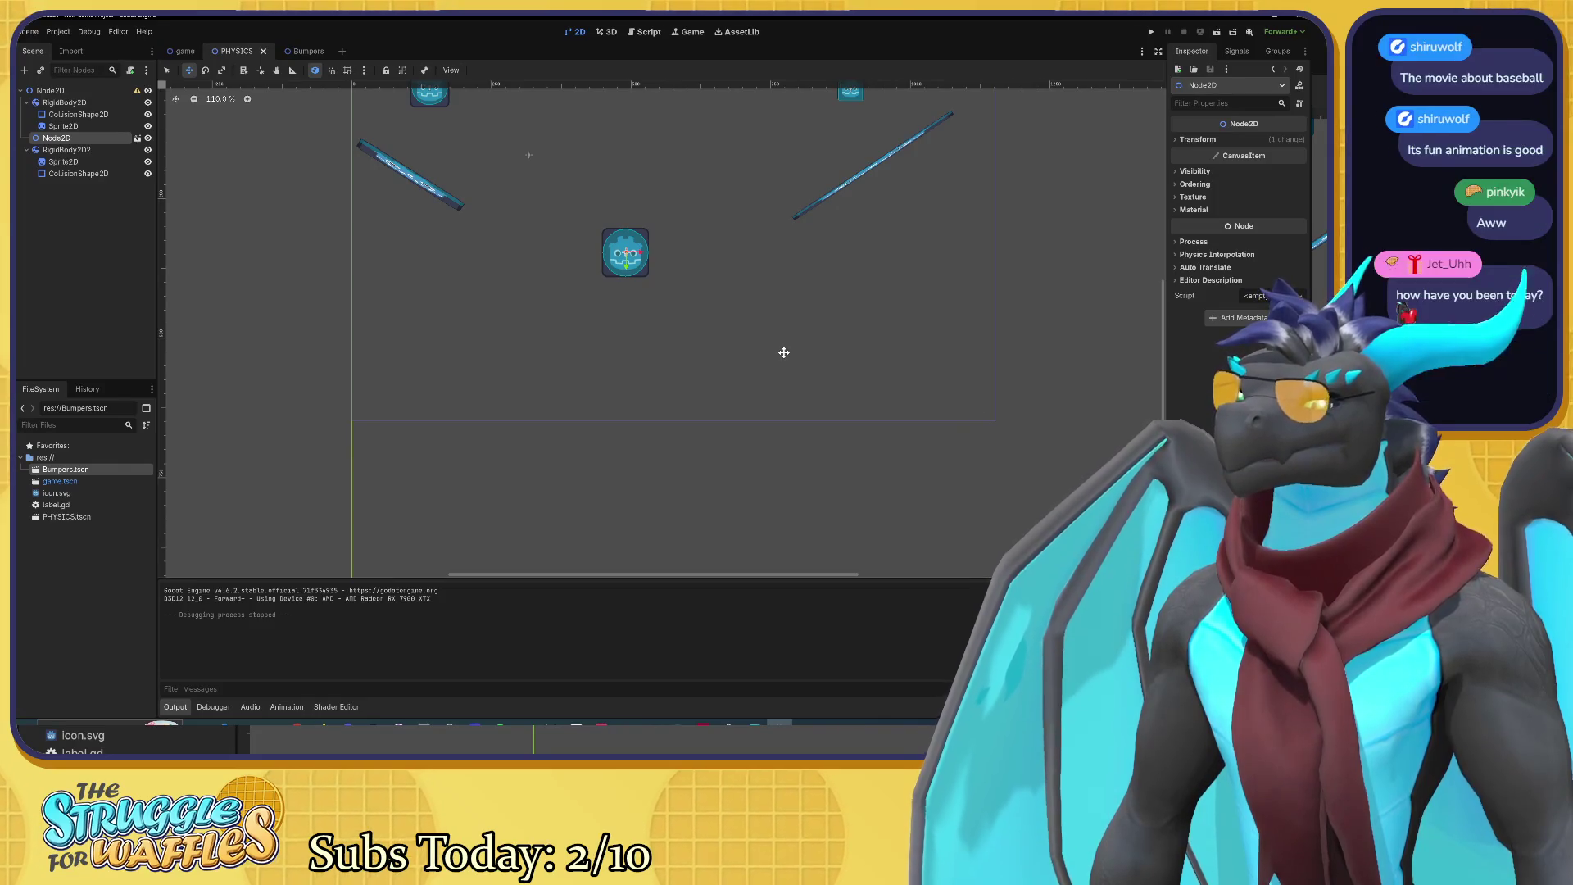
pyautogui.press('F2')
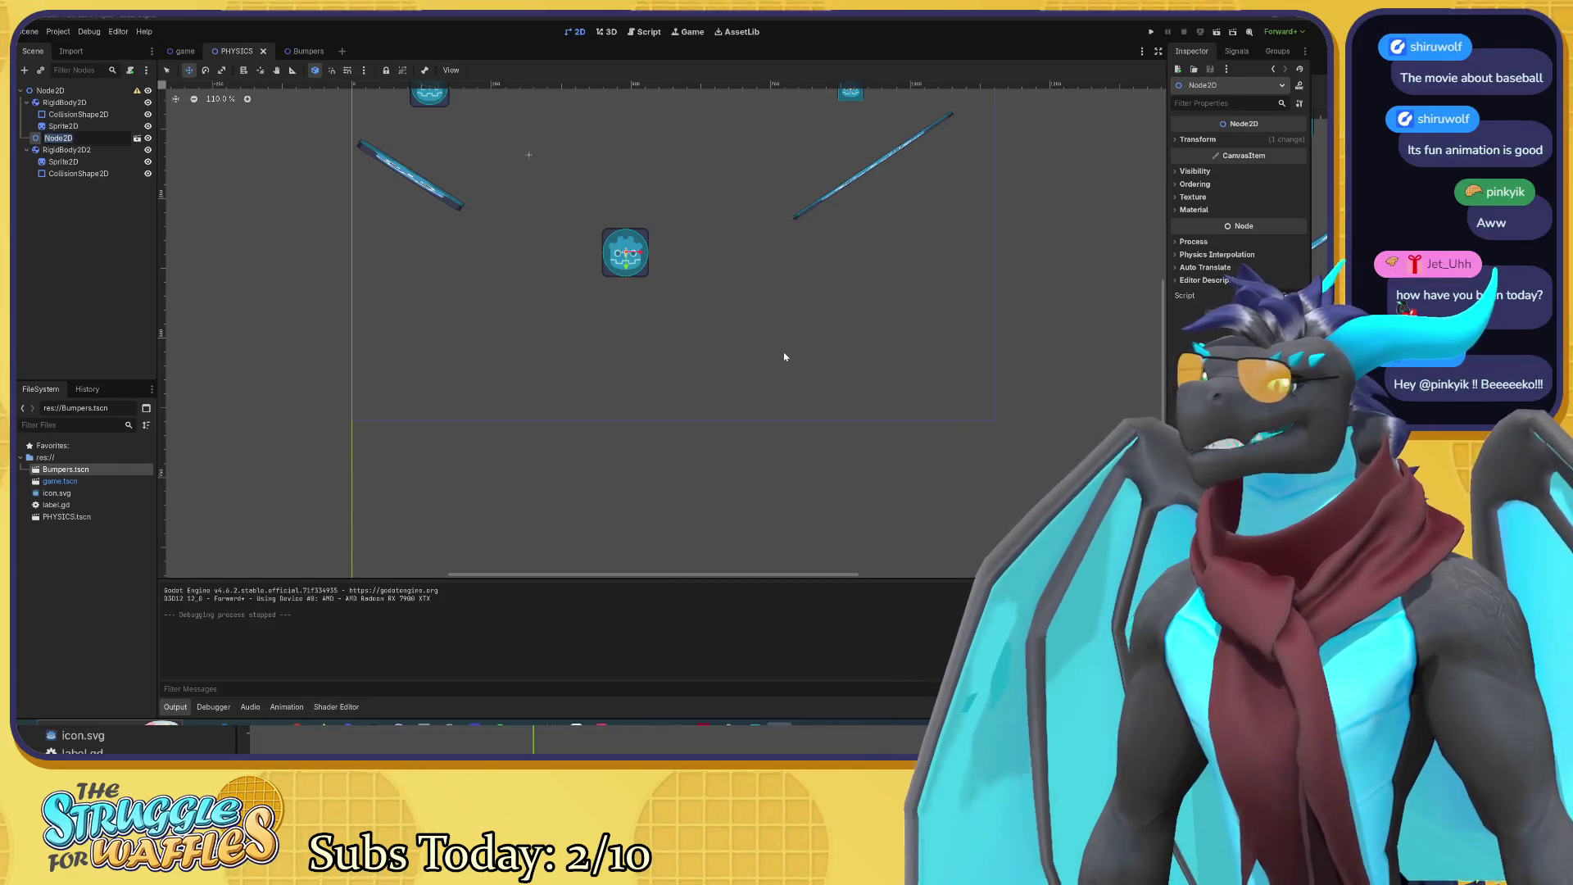
pyautogui.press('Escape')
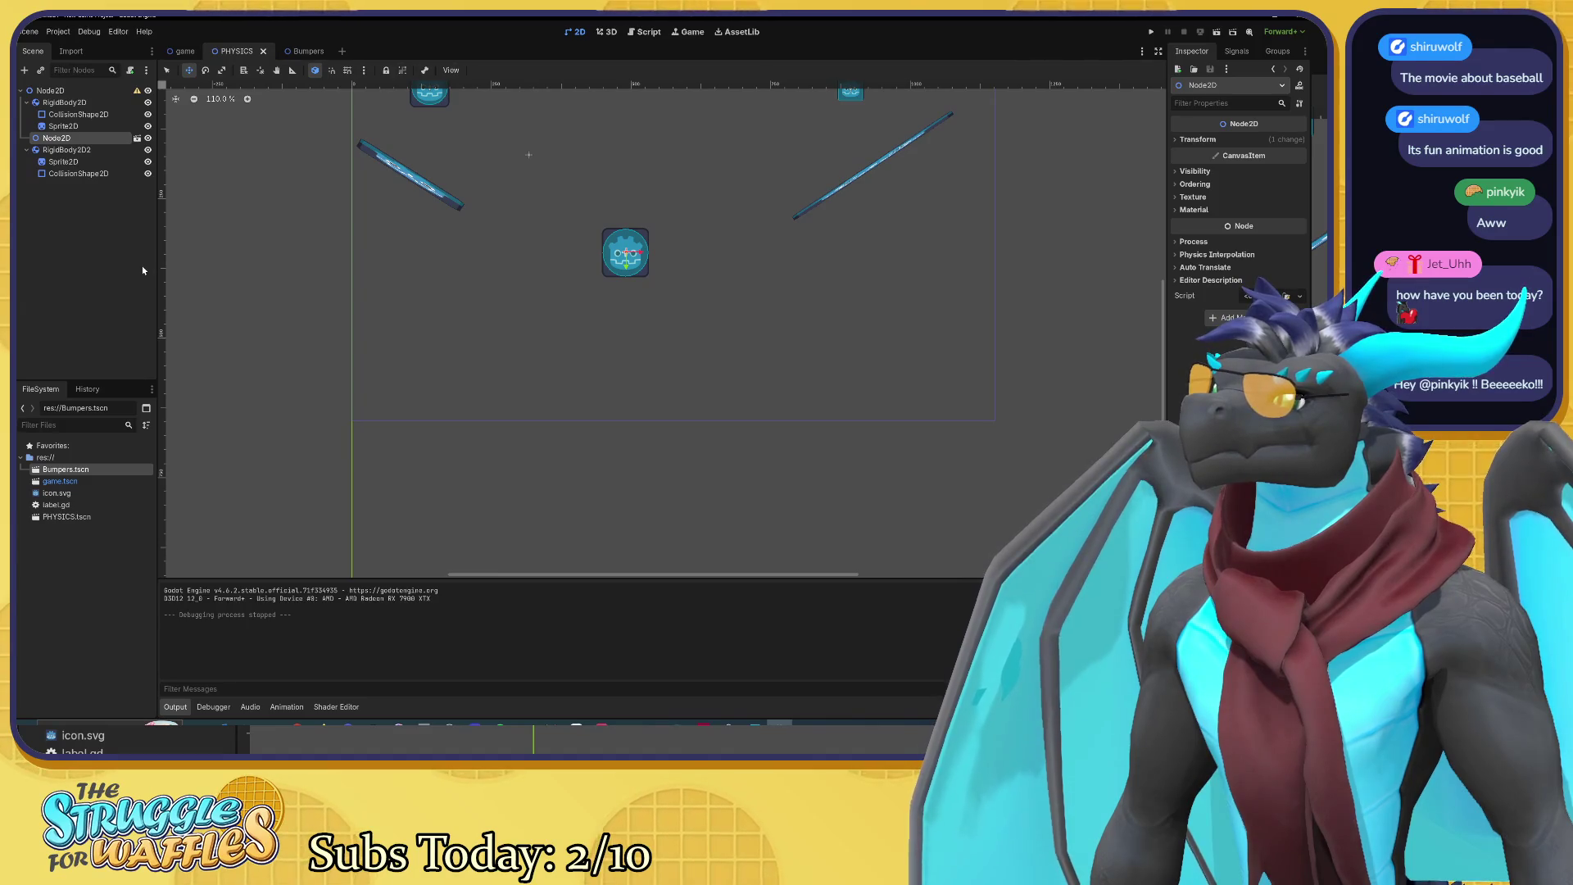
pyautogui.click(449, 71)
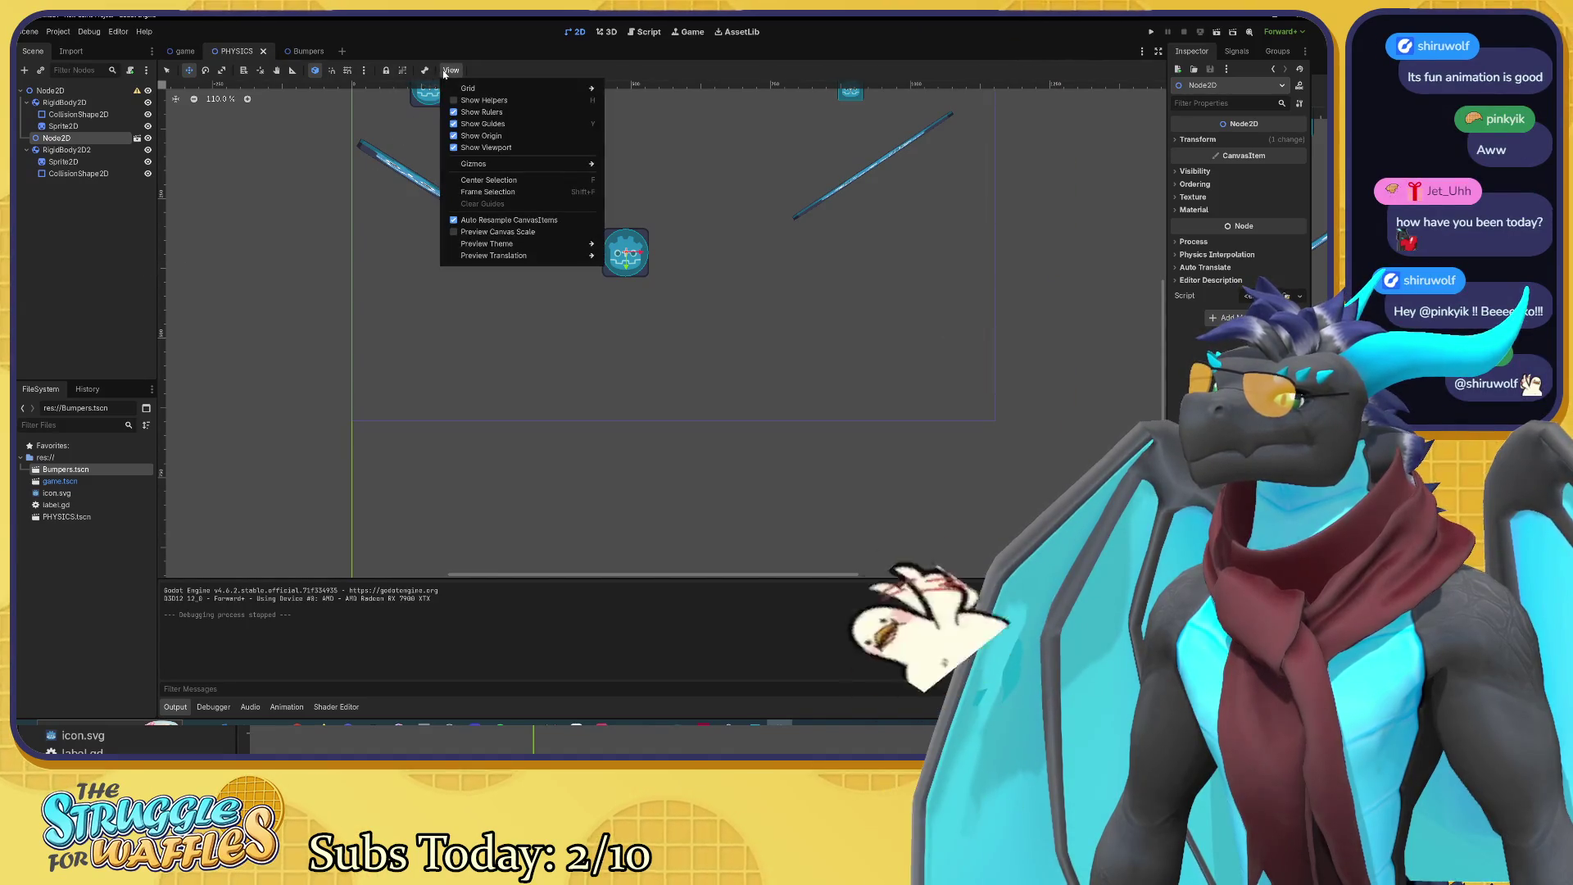
pyautogui.moveTo(492, 88)
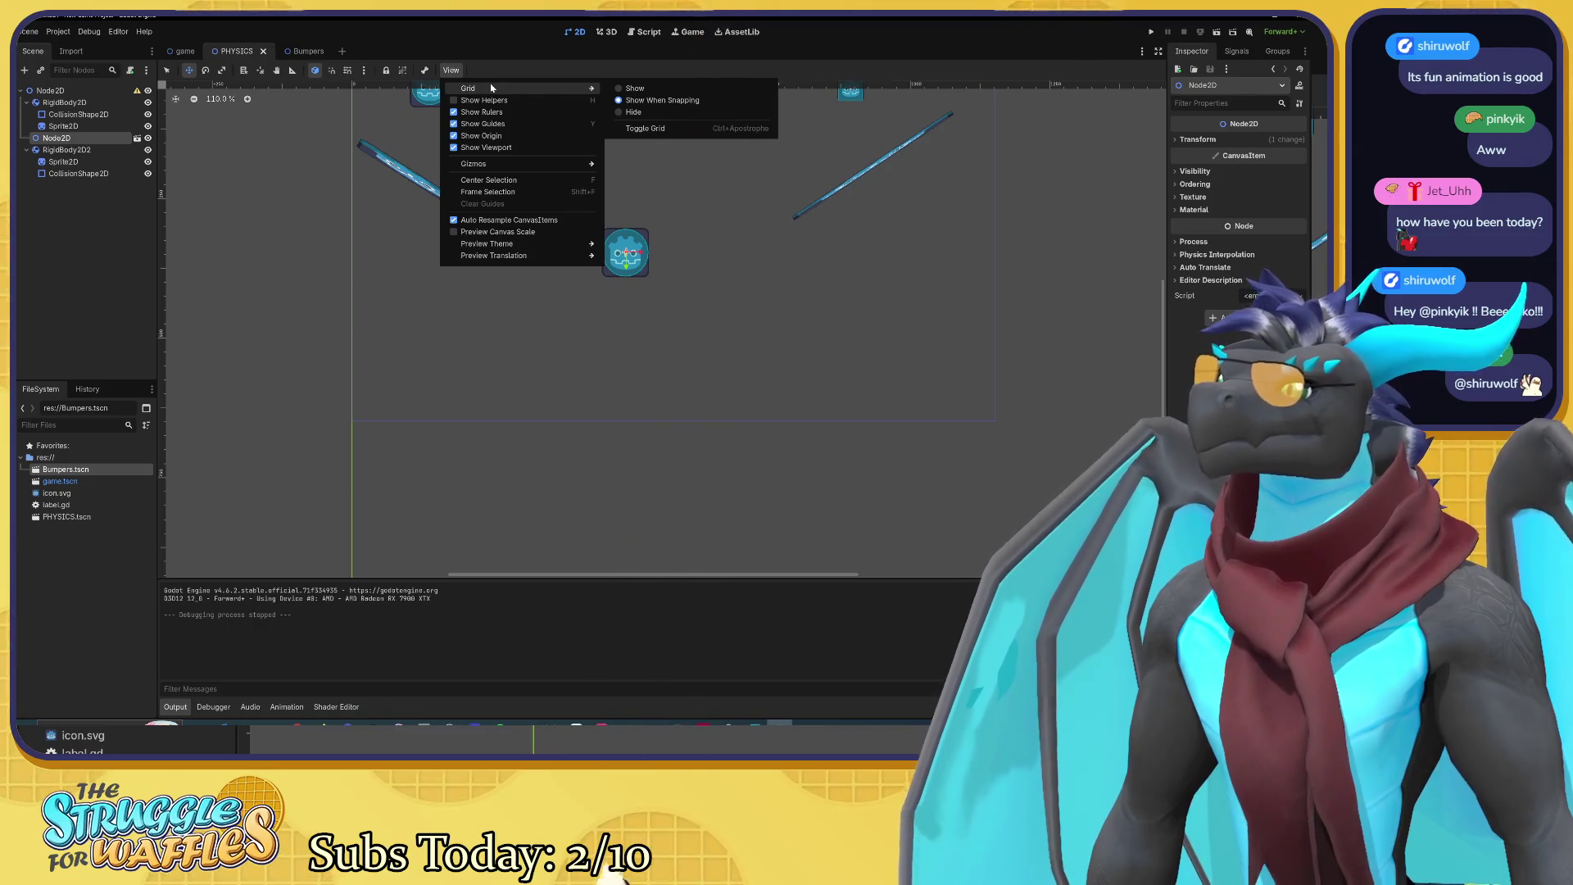
pyautogui.moveTo(557, 170)
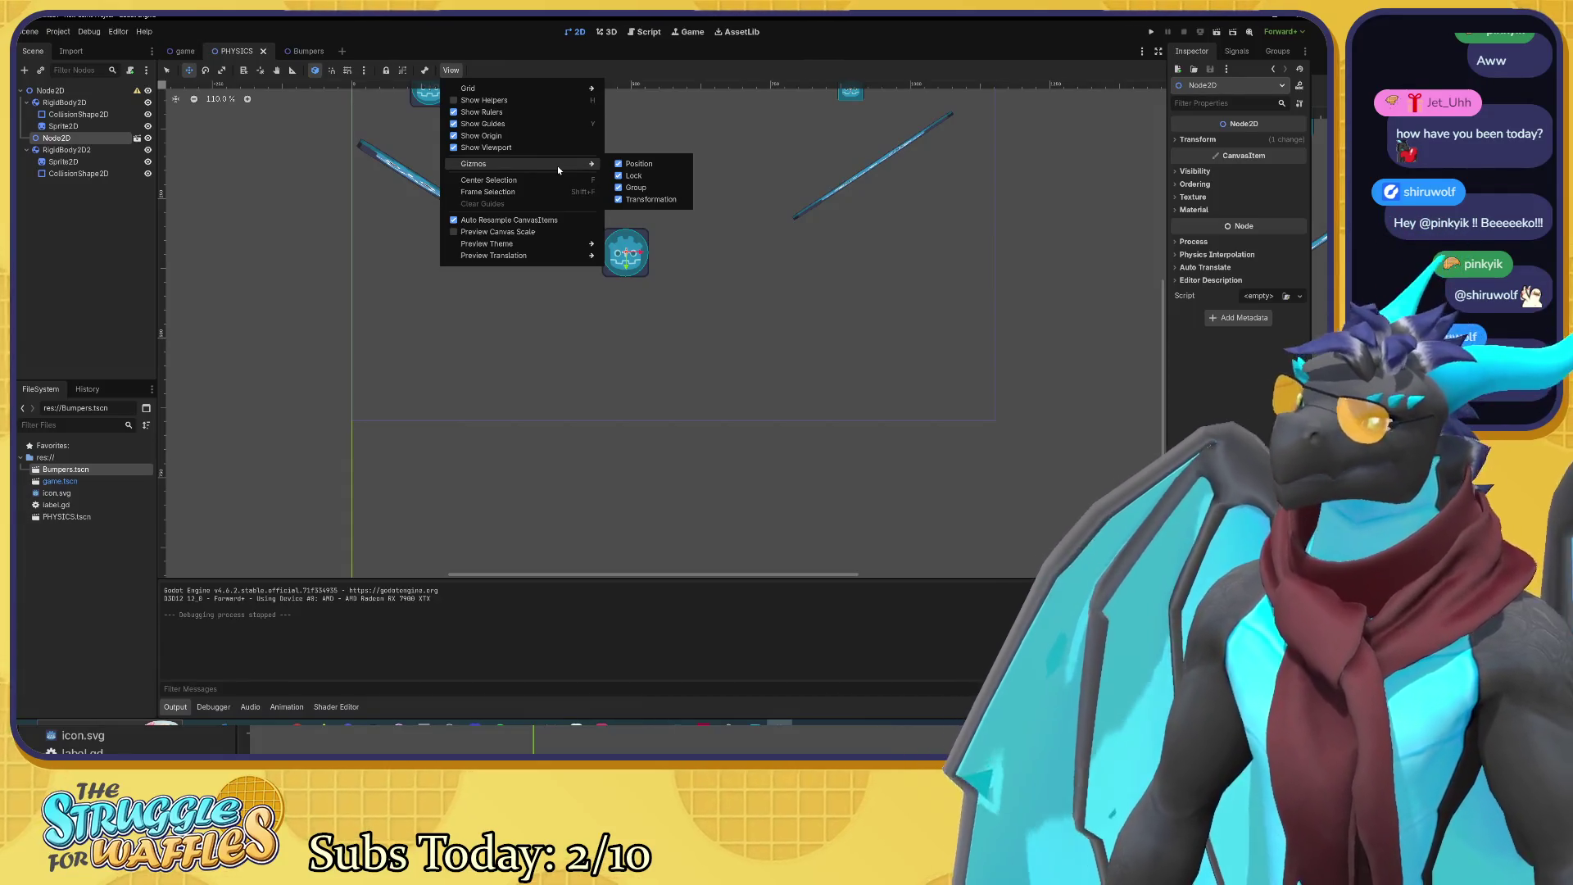
pyautogui.click(316, 257)
pyautogui.moveTo(327, 239)
pyautogui.mouseDown()
pyautogui.moveTo(353, 380)
pyautogui.moveTo(287, 347)
pyautogui.mouseUp()
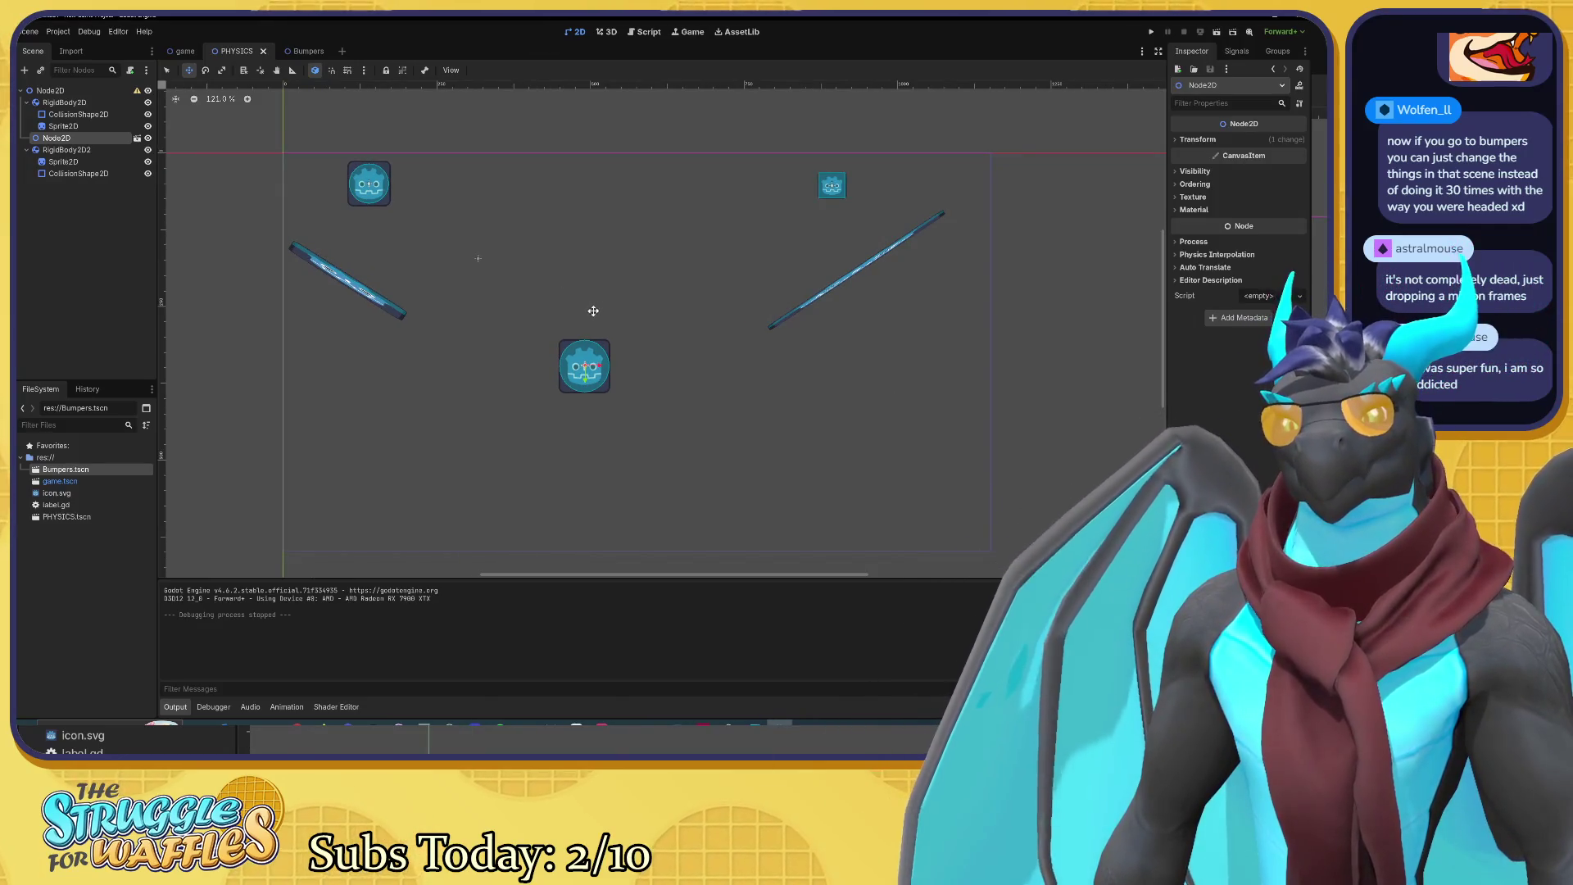
pyautogui.scroll(1, 617, 363)
pyautogui.scroll(1, 616, 364)
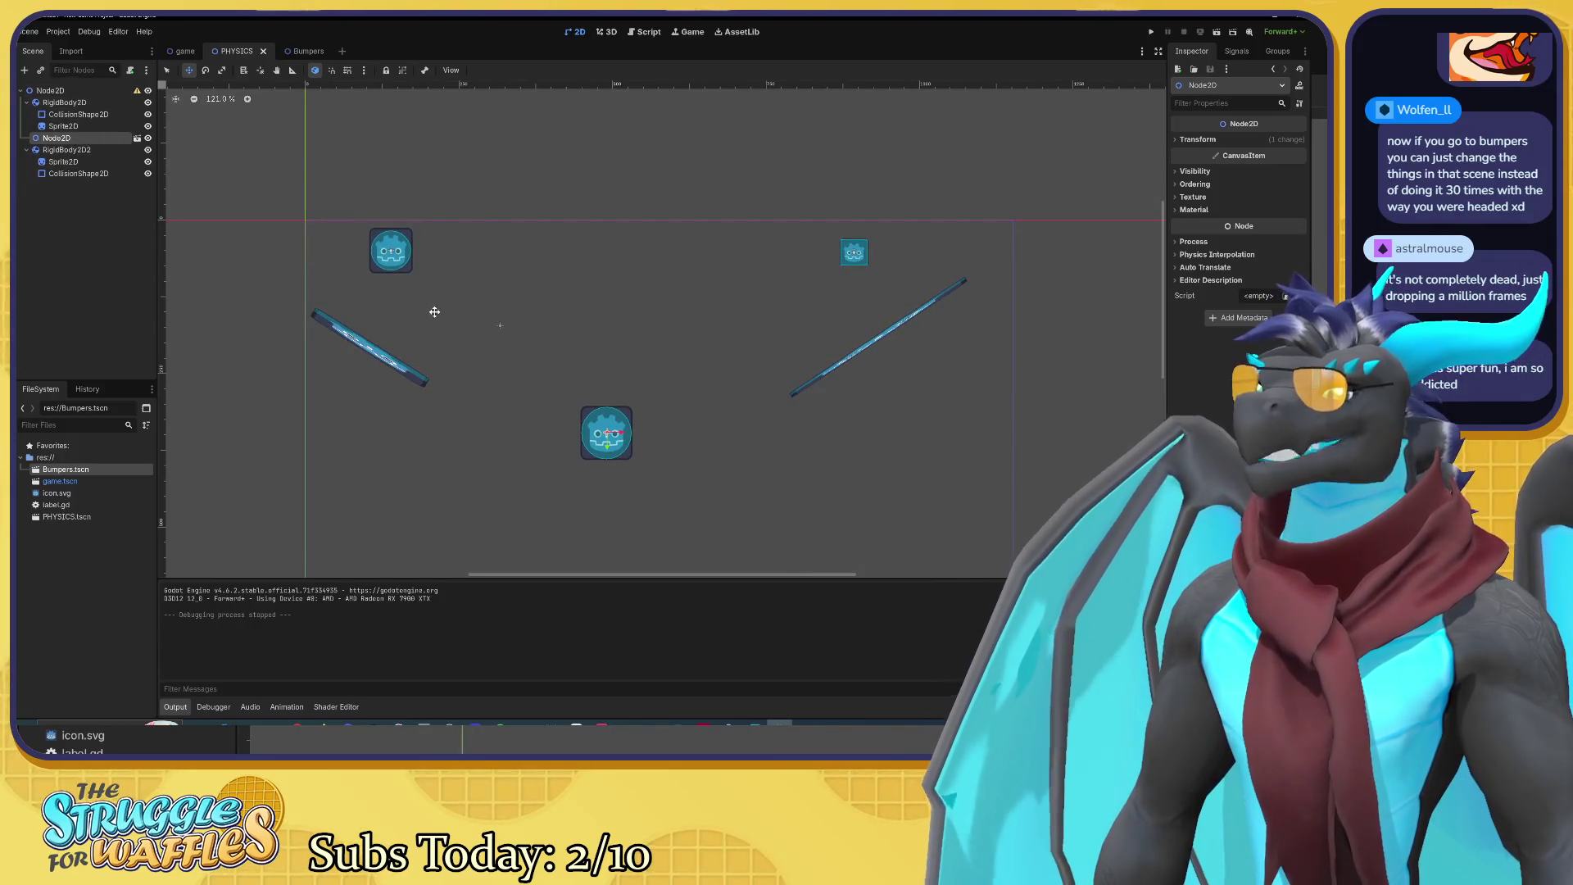
pyautogui.scroll(1, 459, 332)
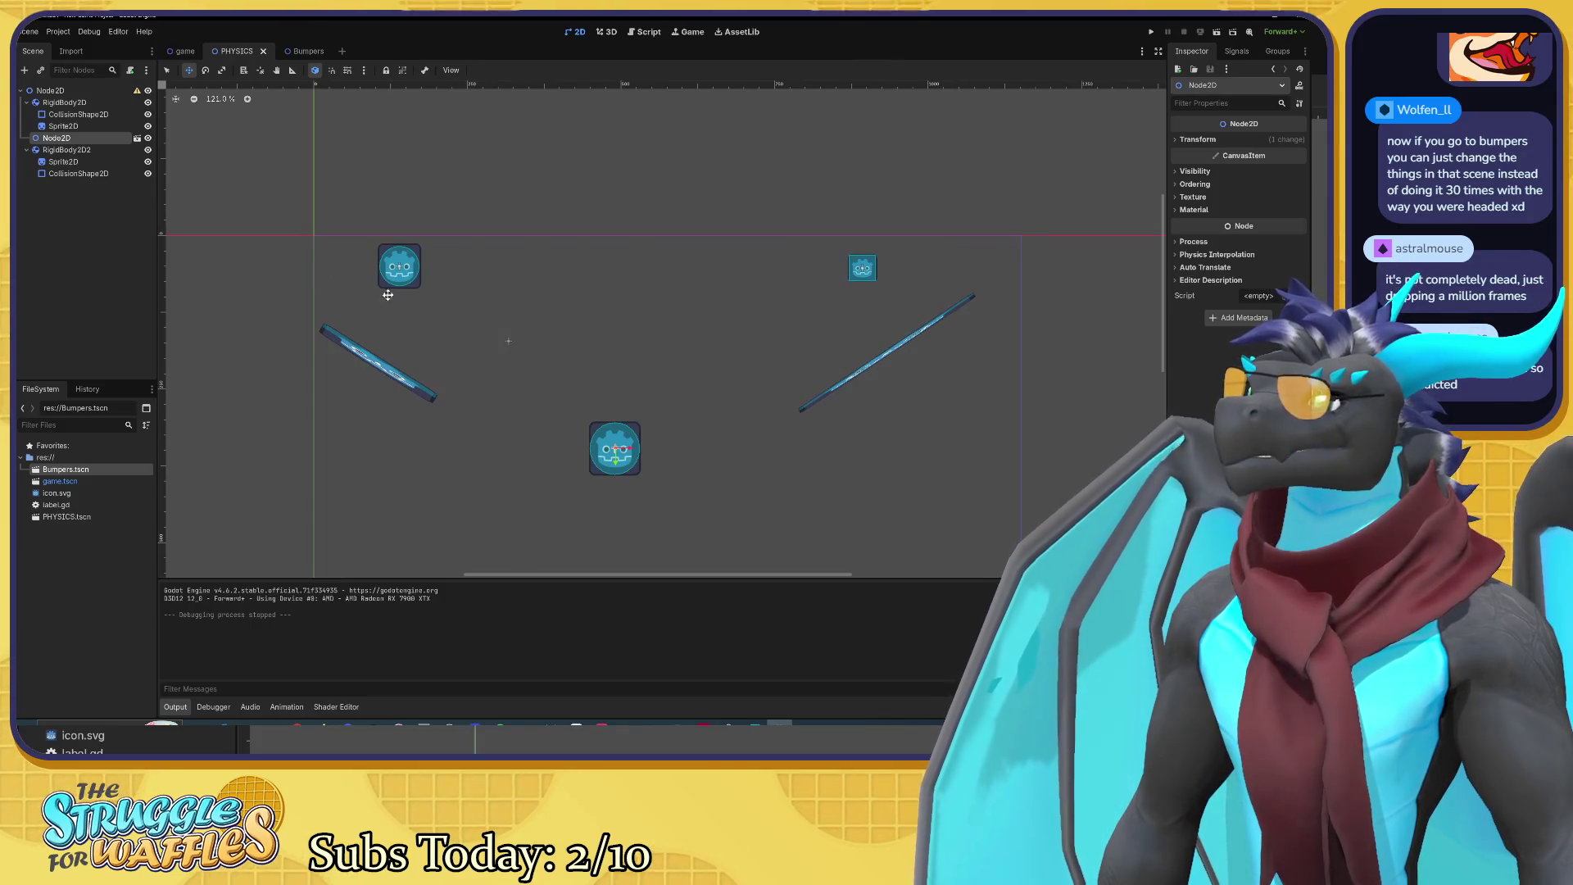
pyautogui.doubleClick(92, 139)
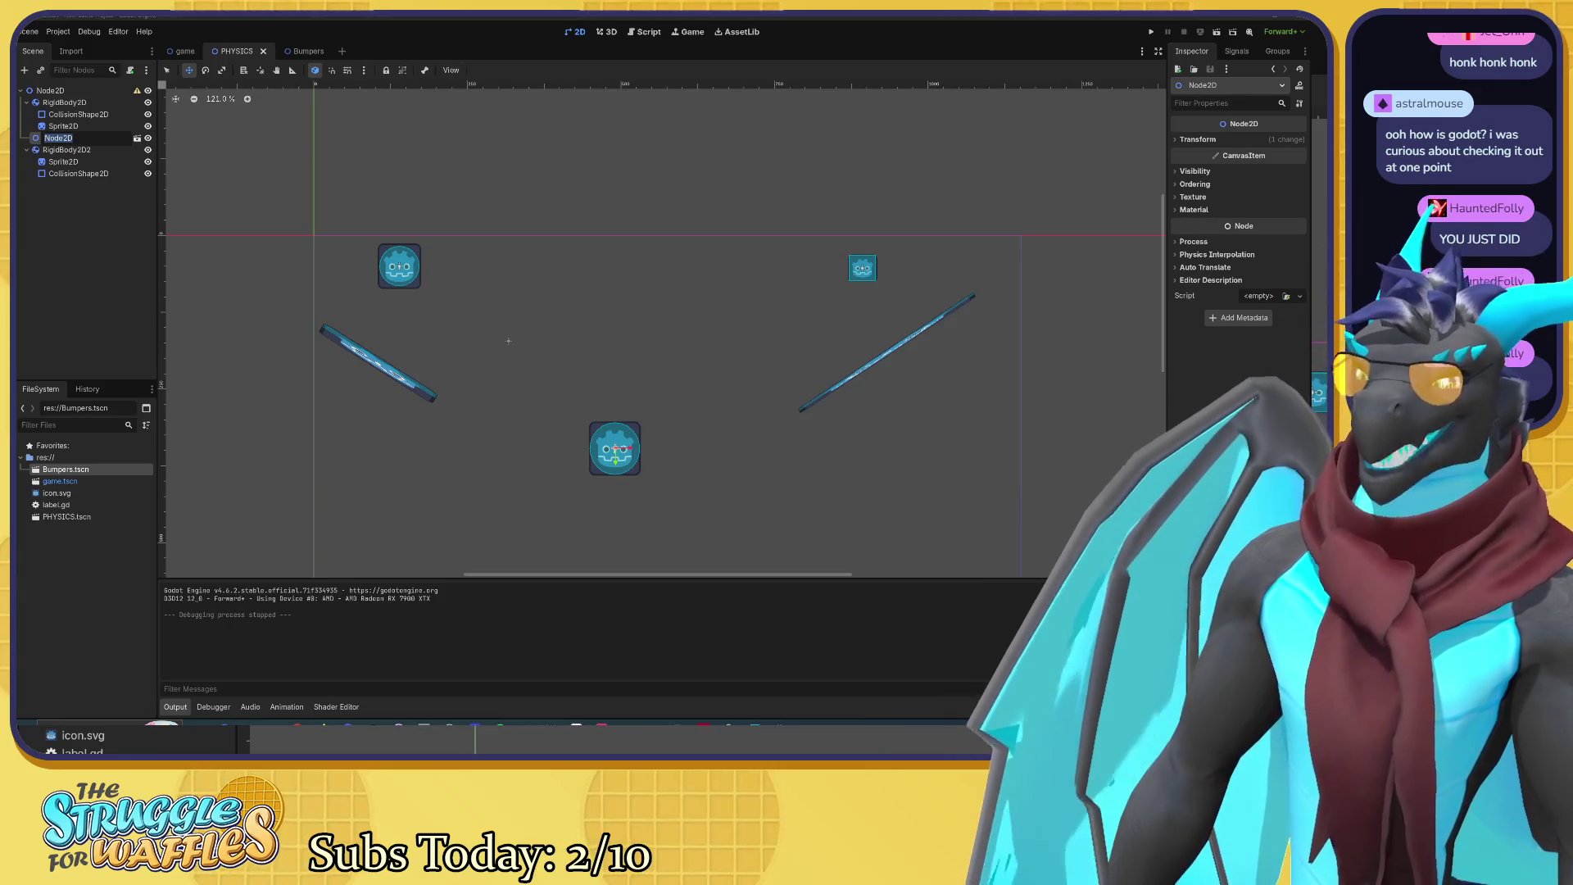
pyautogui.press('Escape')
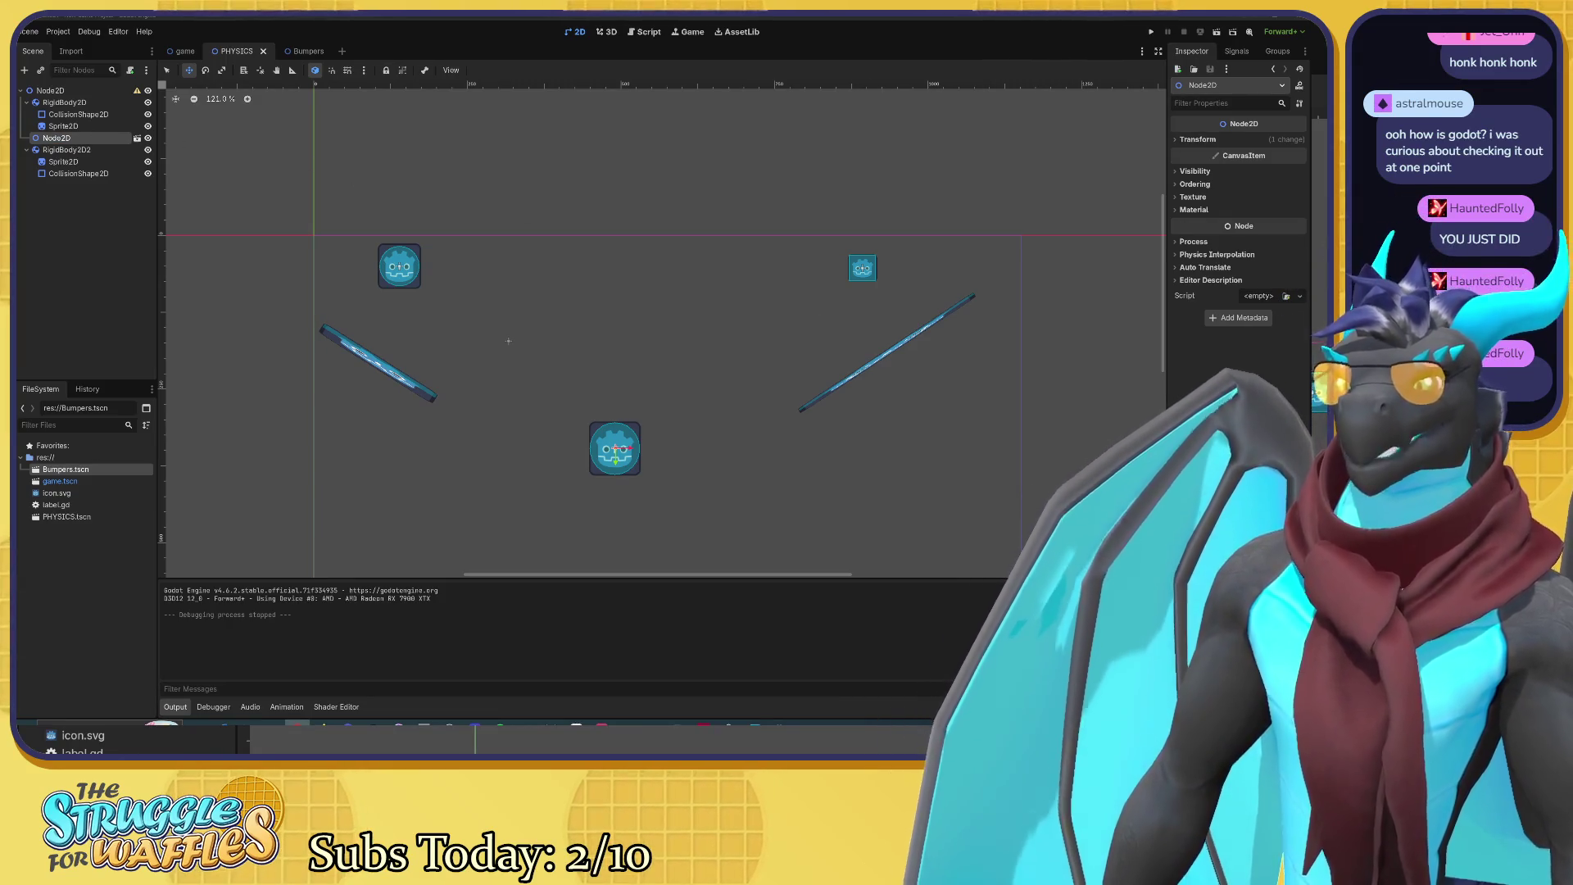
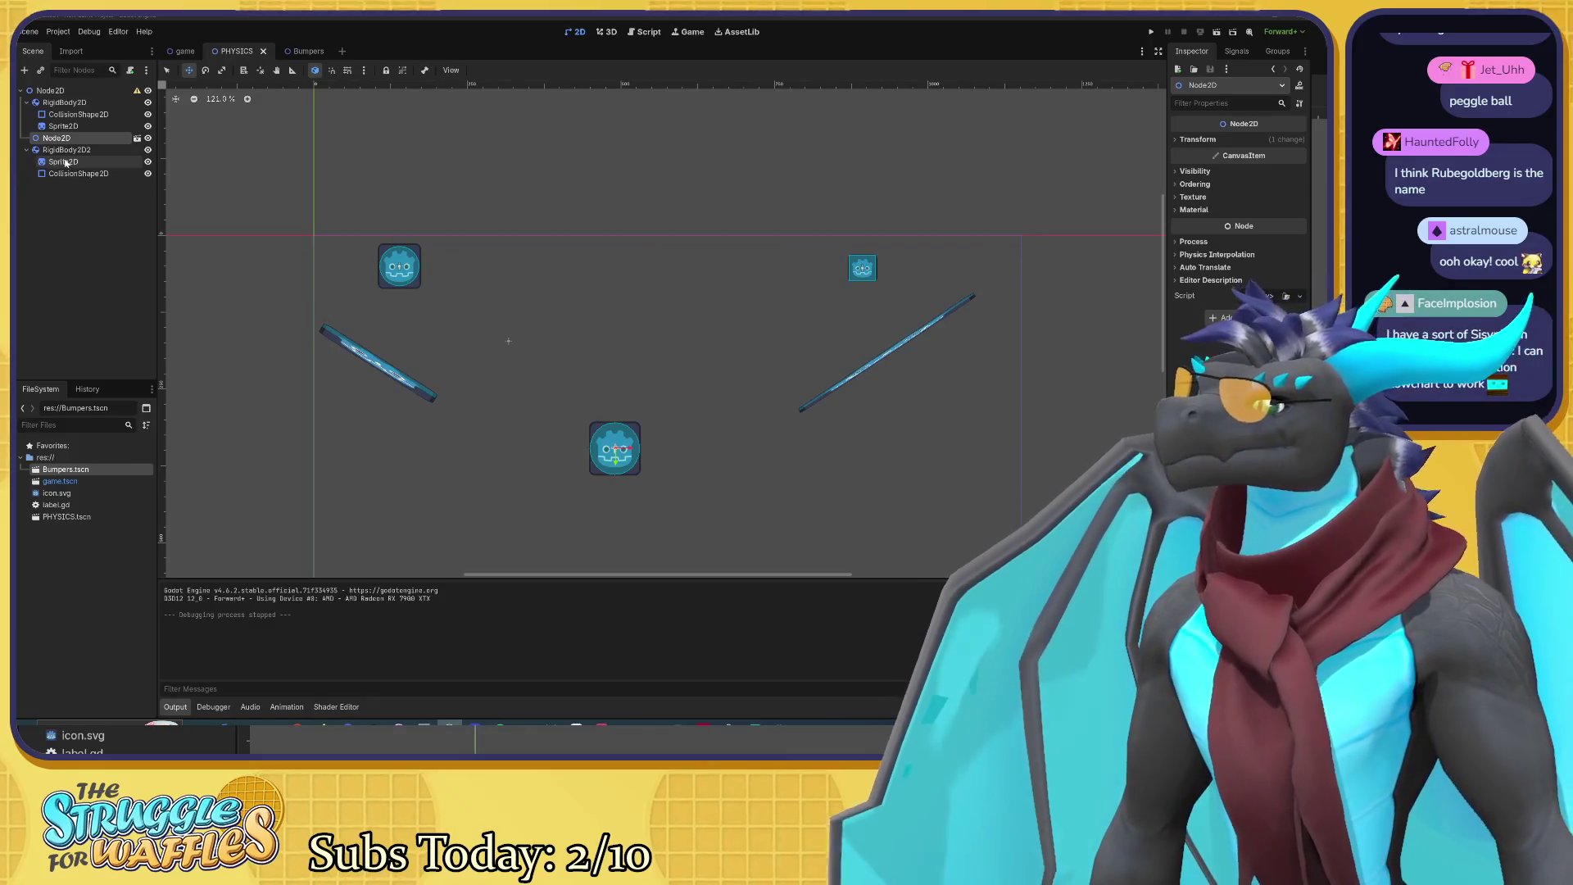
# Step: Rename the instanced Node2D scene to 'Bumpers'
pyautogui.click(79, 114)
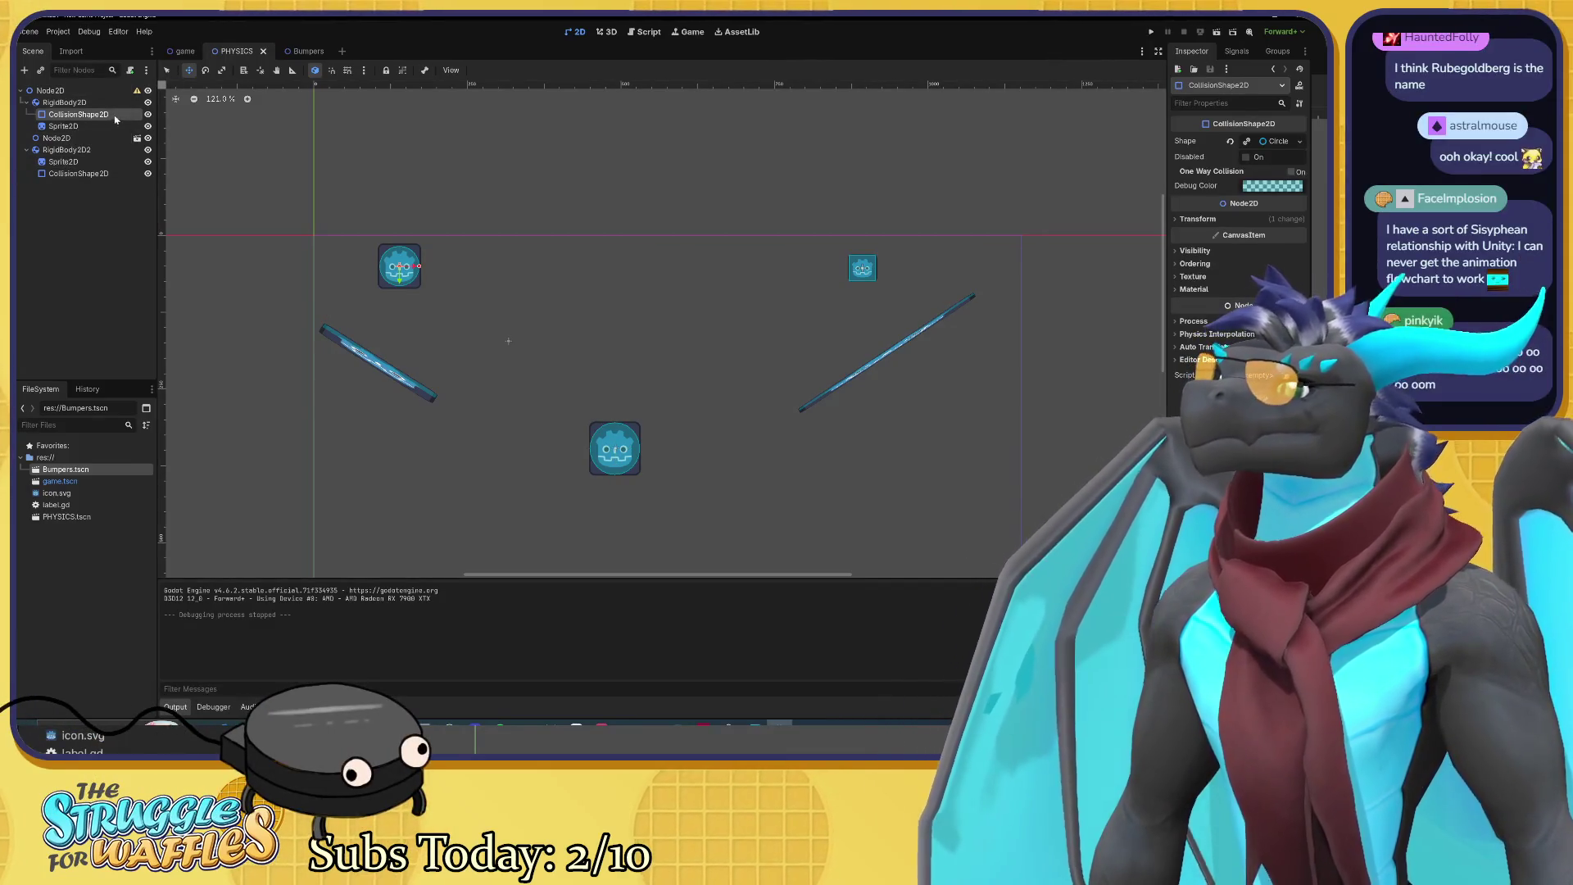
pyautogui.click(87, 140)
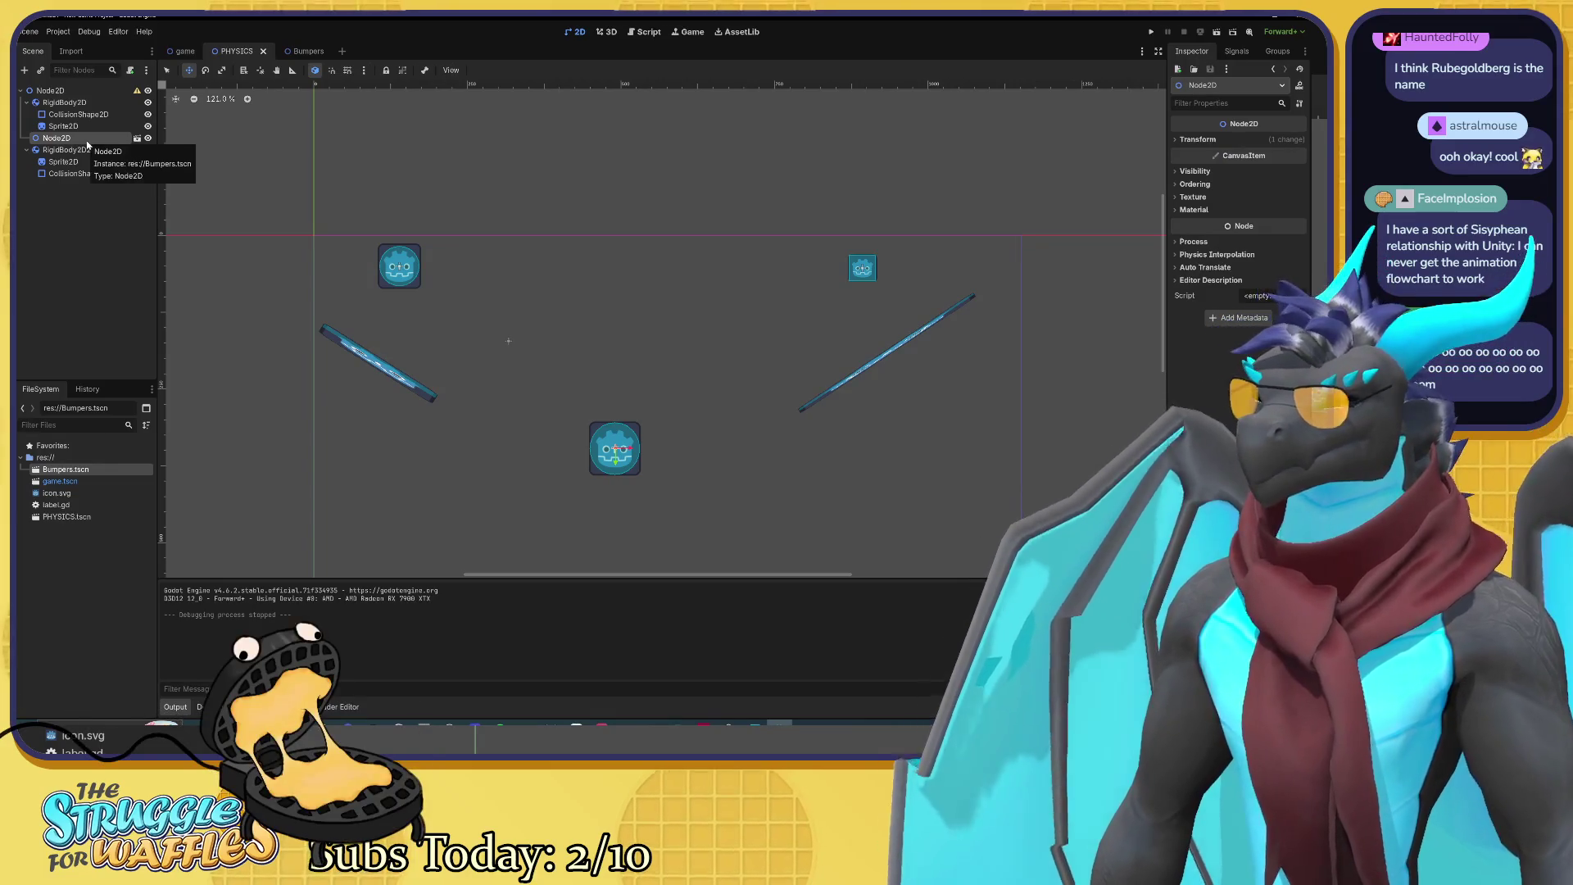
pyautogui.write('Bumpers')
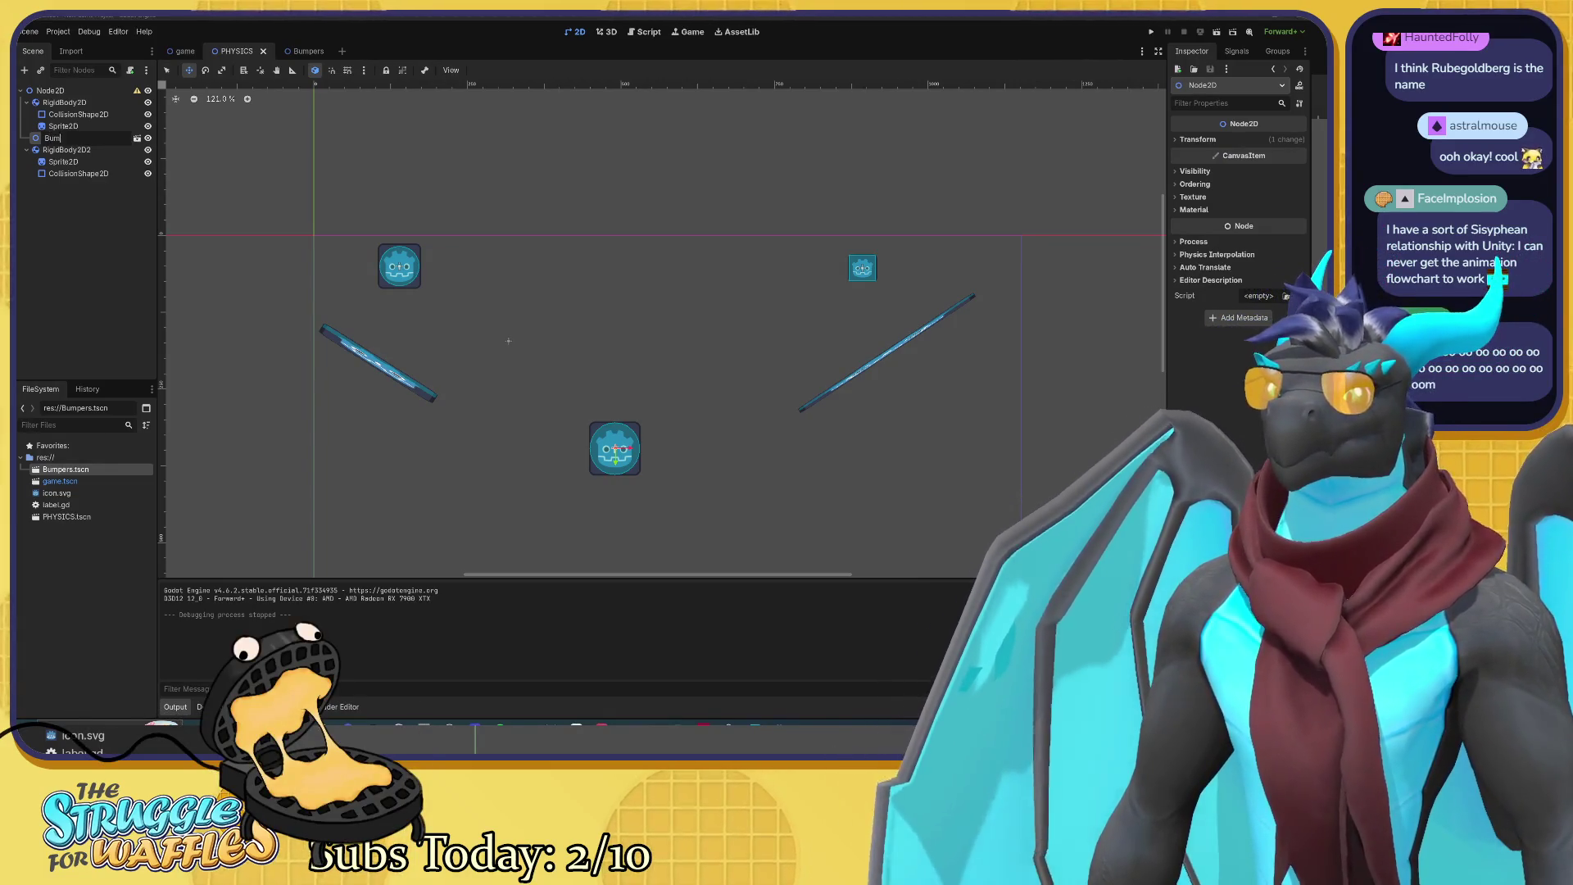
pyautogui.press('Return')
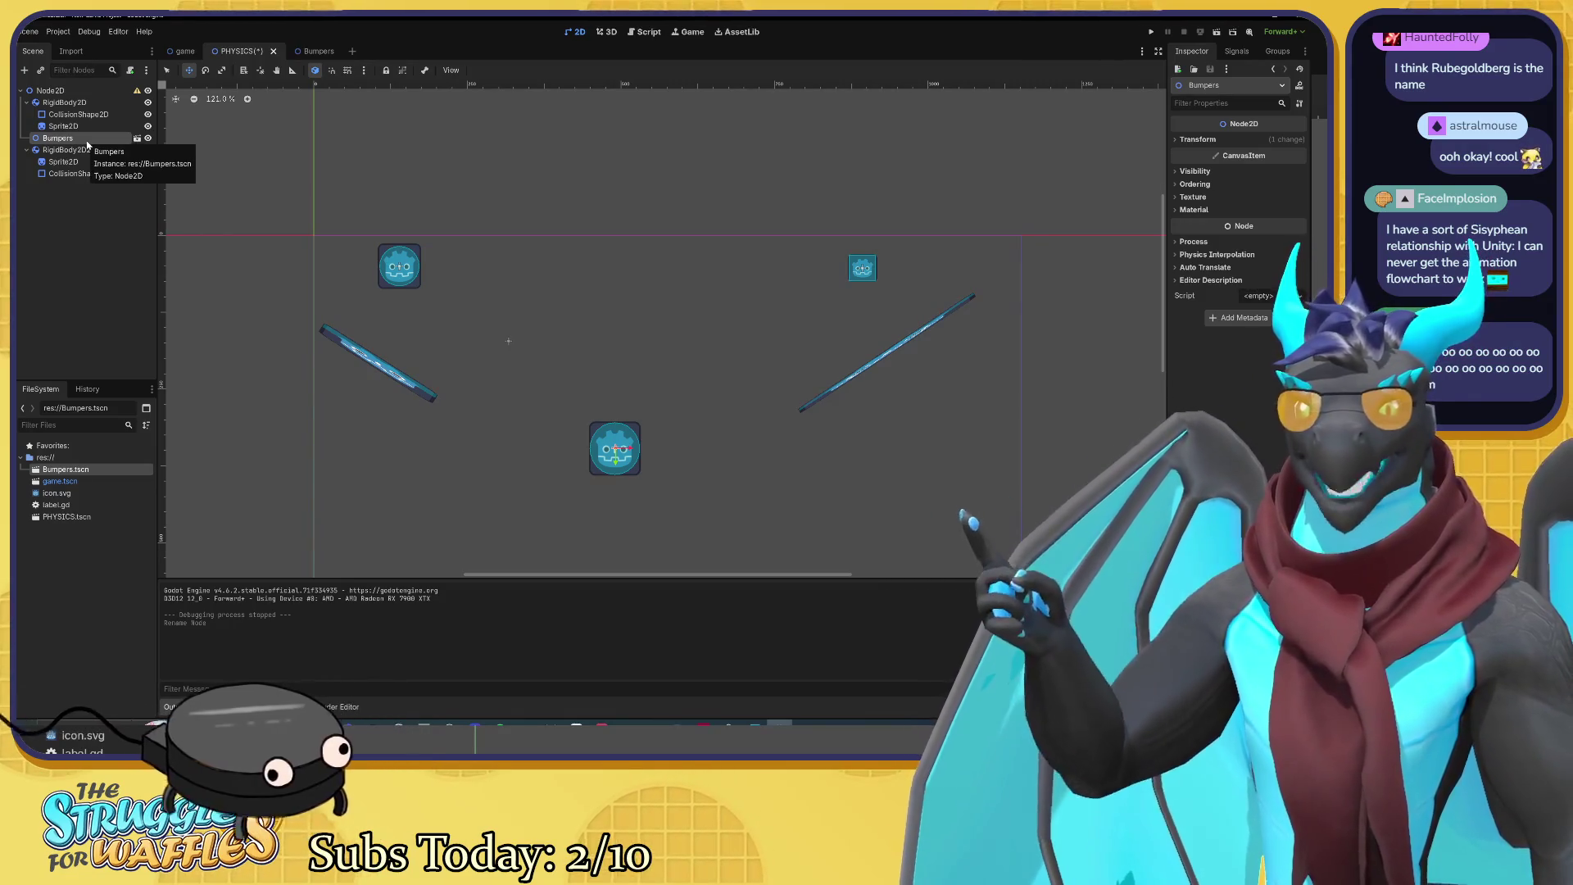
# Step: Rename the root Node2D to 'Game Scene' and save the PHYSICS scene
pyautogui.click(50, 91)
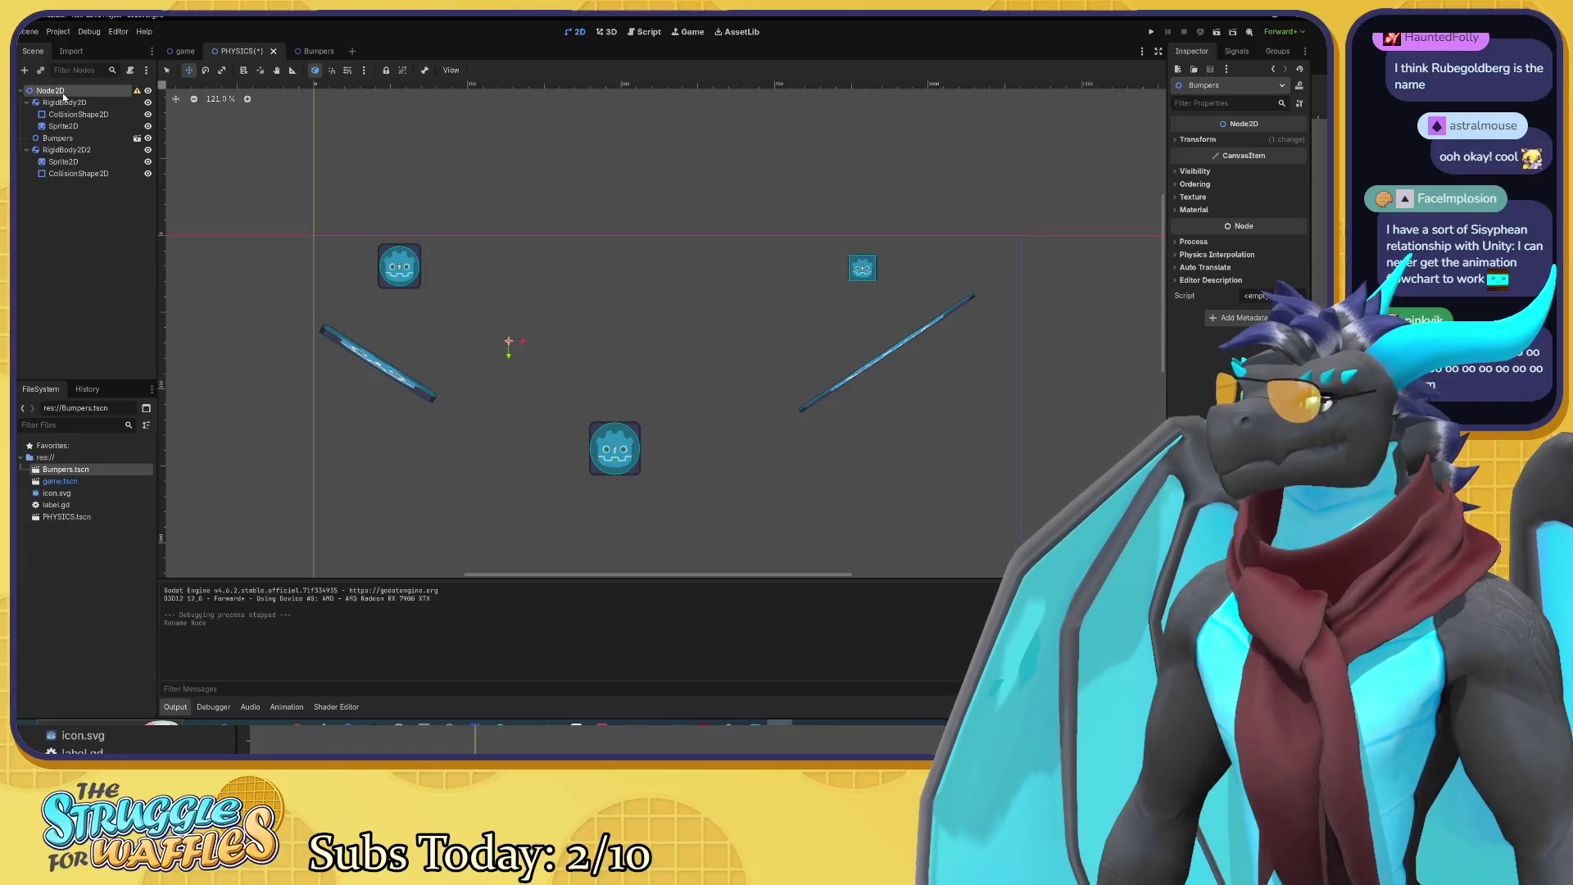
pyautogui.doubleClick(51, 91)
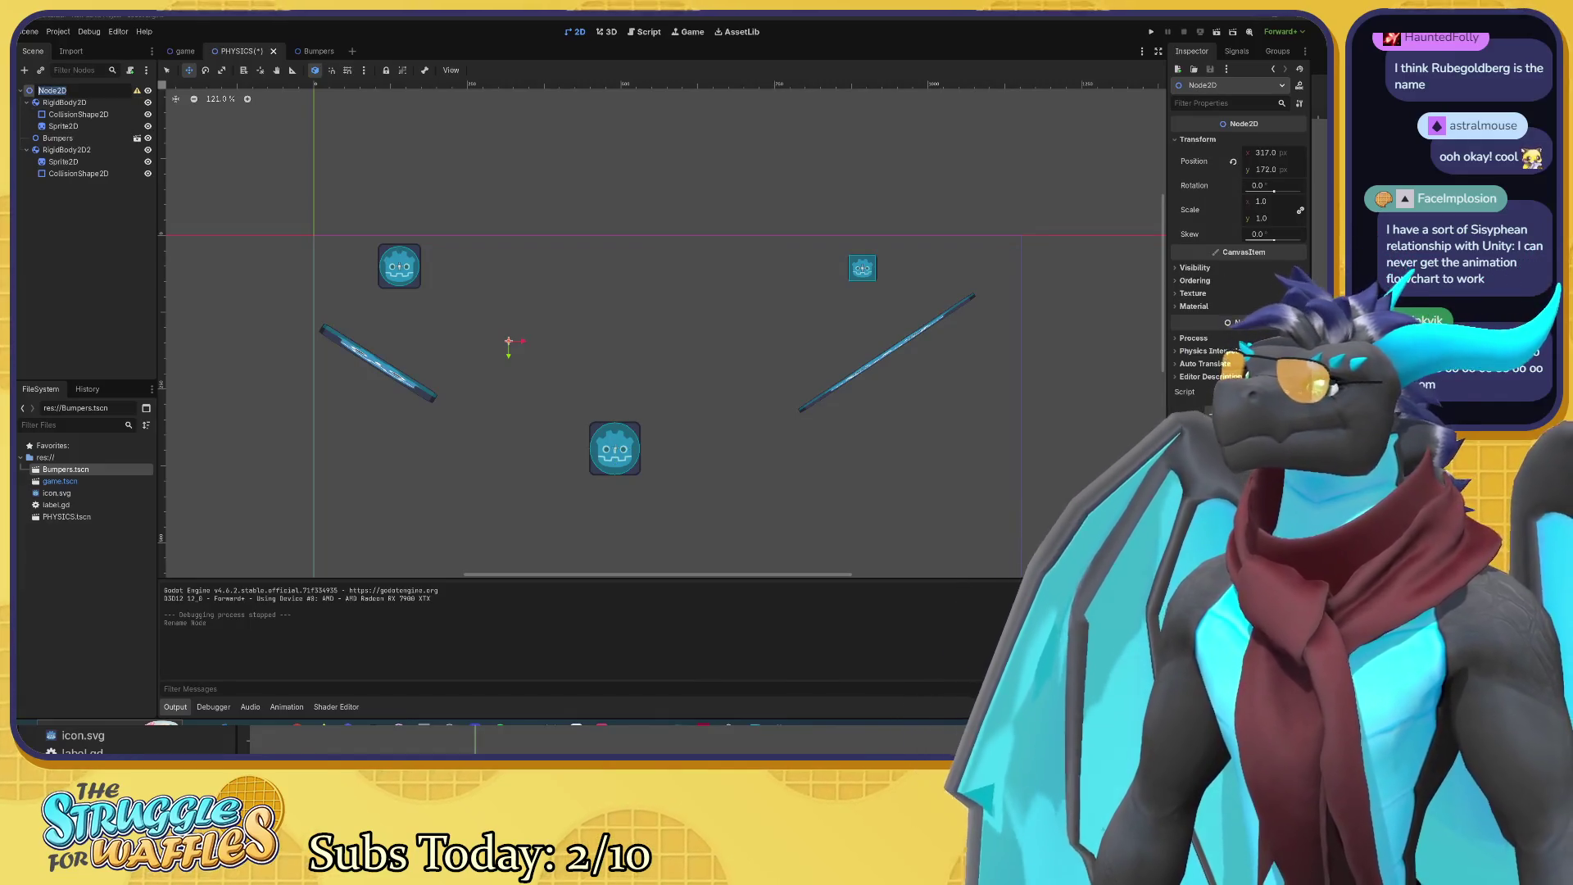
pyautogui.write('Game Scene')
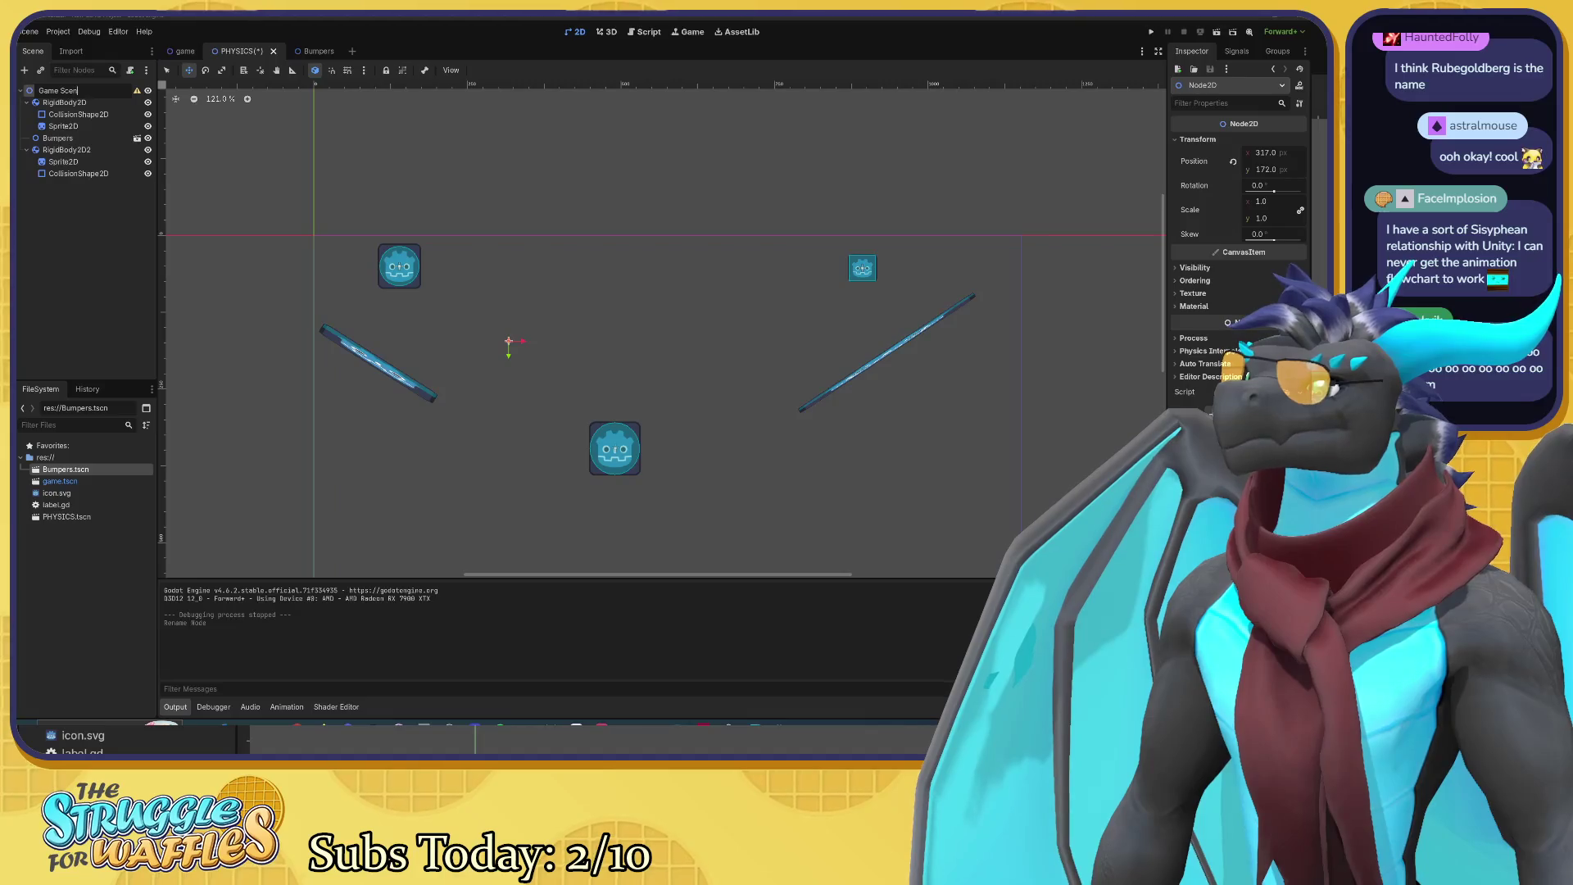
pyautogui.press('Return')
pyautogui.hotkey('ctrl', 's')
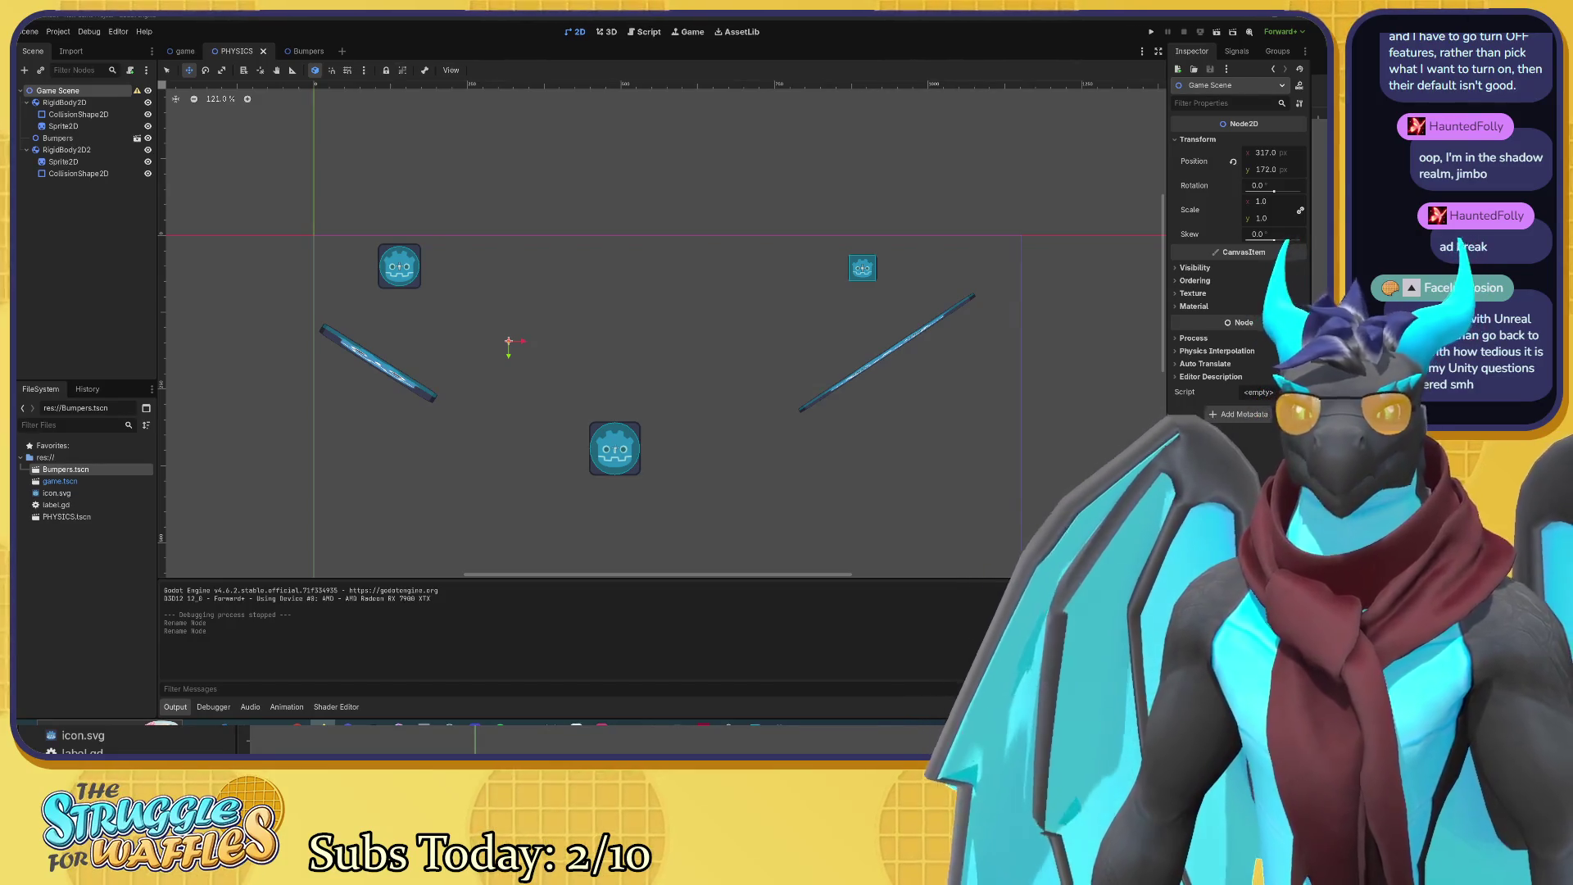
pyautogui.press('super+shift+s')
pyautogui.press('Escape')
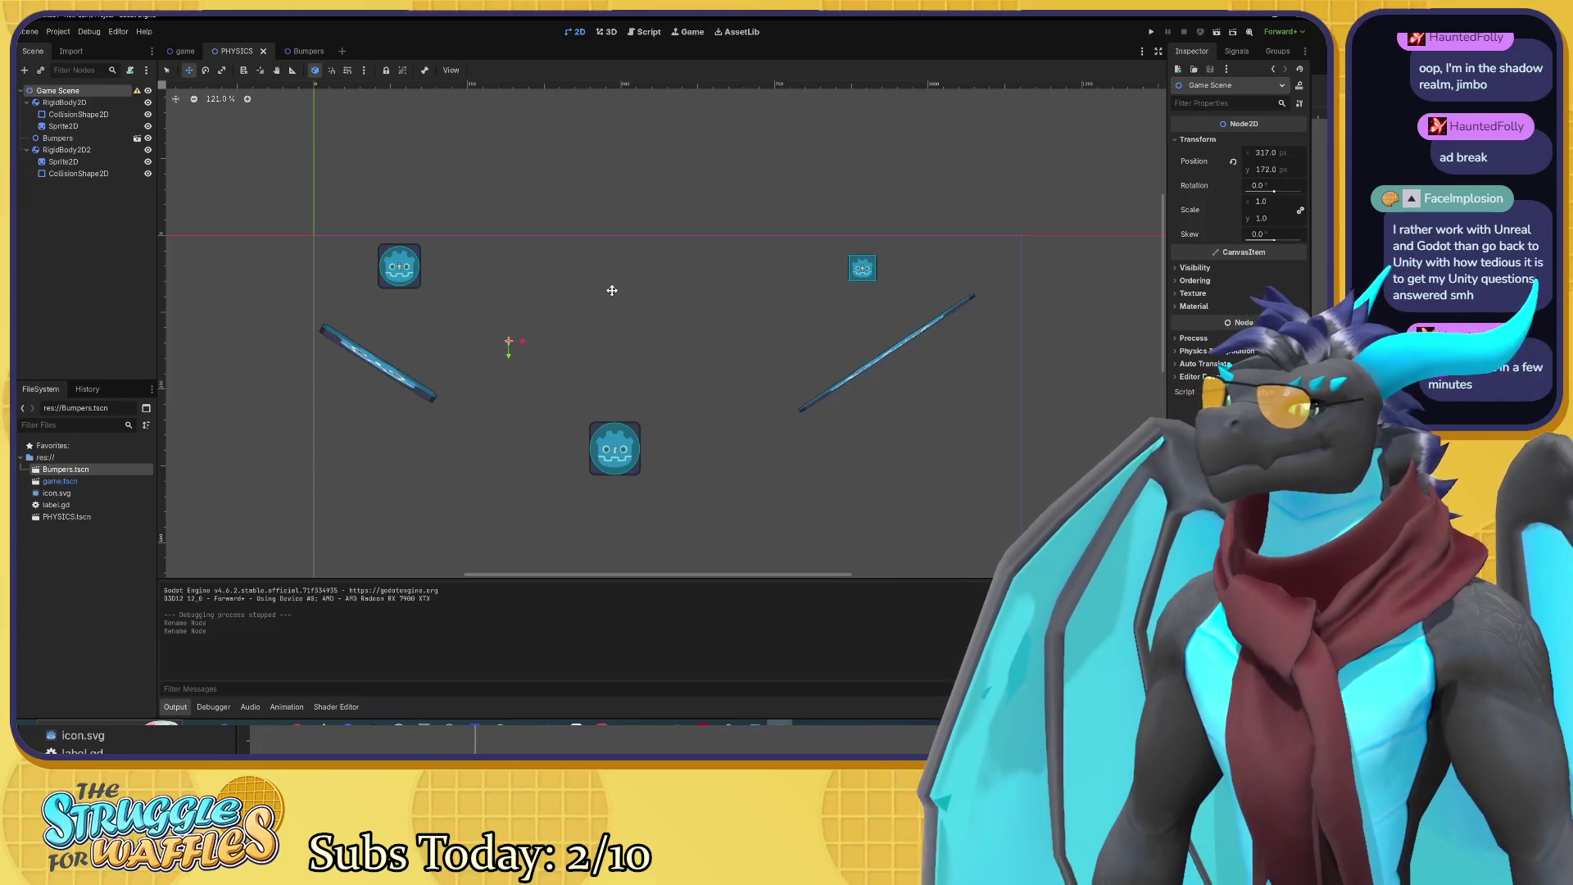
# Step: Select the CollisionShape2D of RigidBody2D2
pyautogui.moveTo(611, 292)
pyautogui.mouseDown()
pyautogui.moveTo(625, 253)
pyautogui.moveTo(653, 257)
pyautogui.mouseUp()
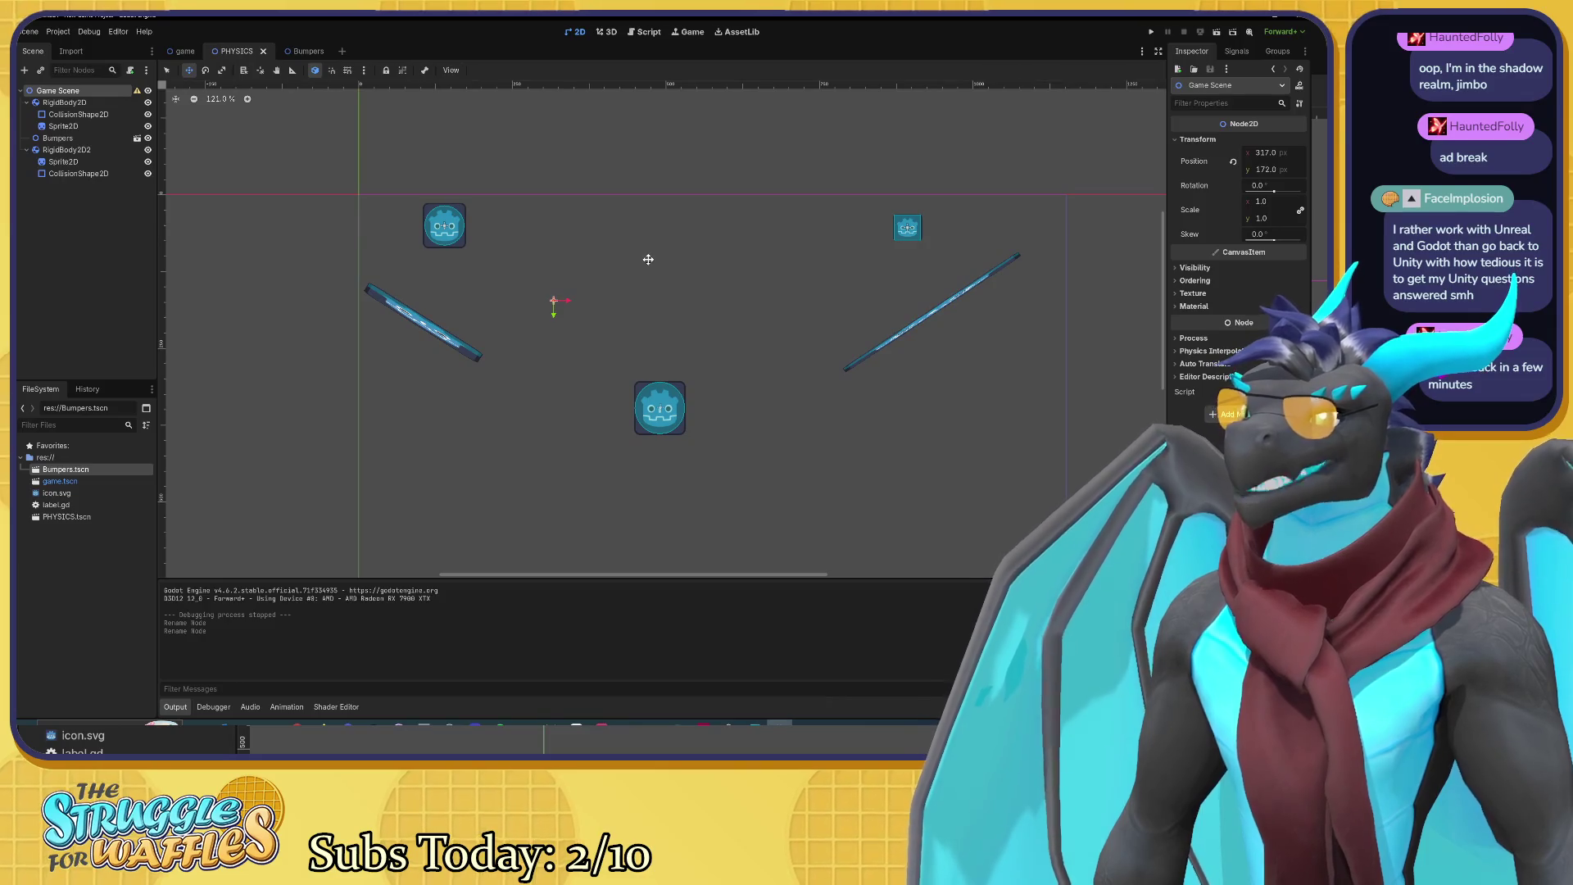
pyautogui.moveTo(646, 260); pyautogui.dragTo(620, 264)
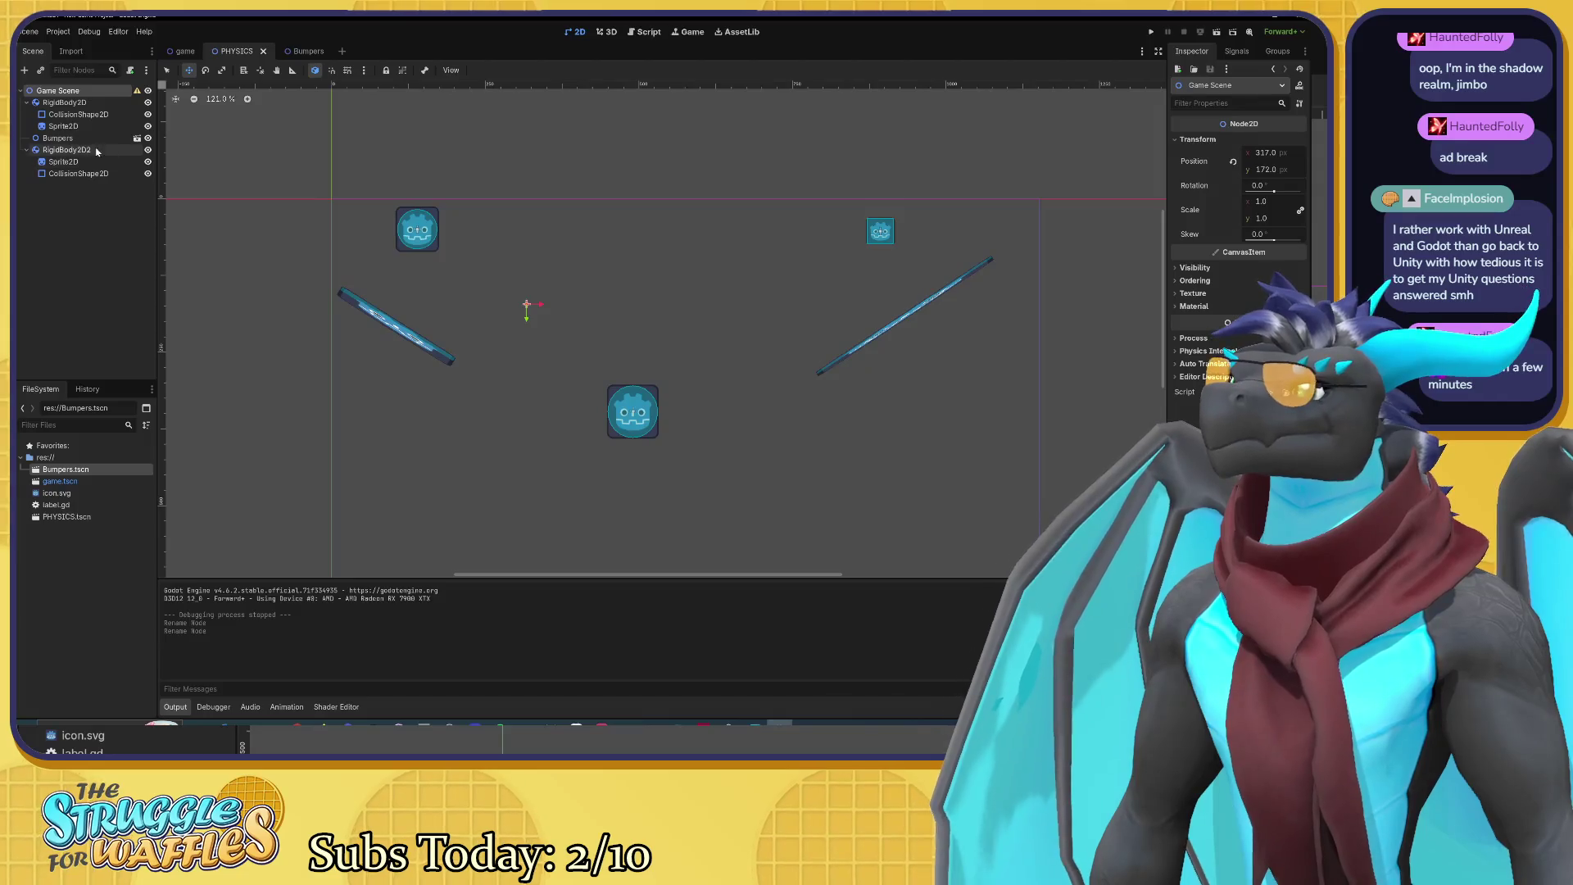
pyautogui.click(66, 102)
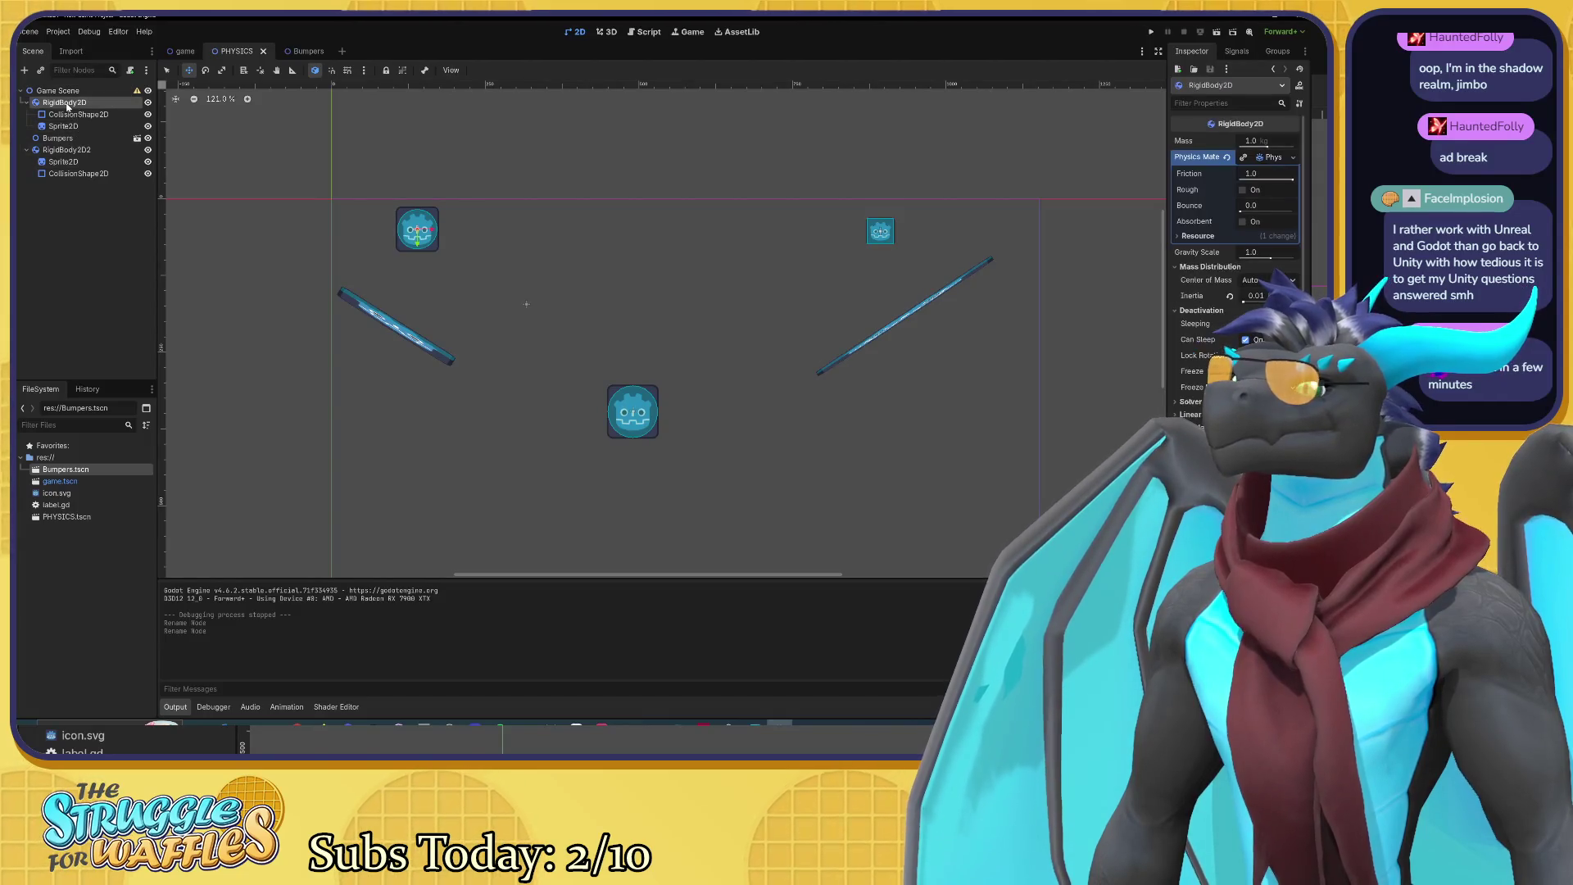
pyautogui.click(67, 150)
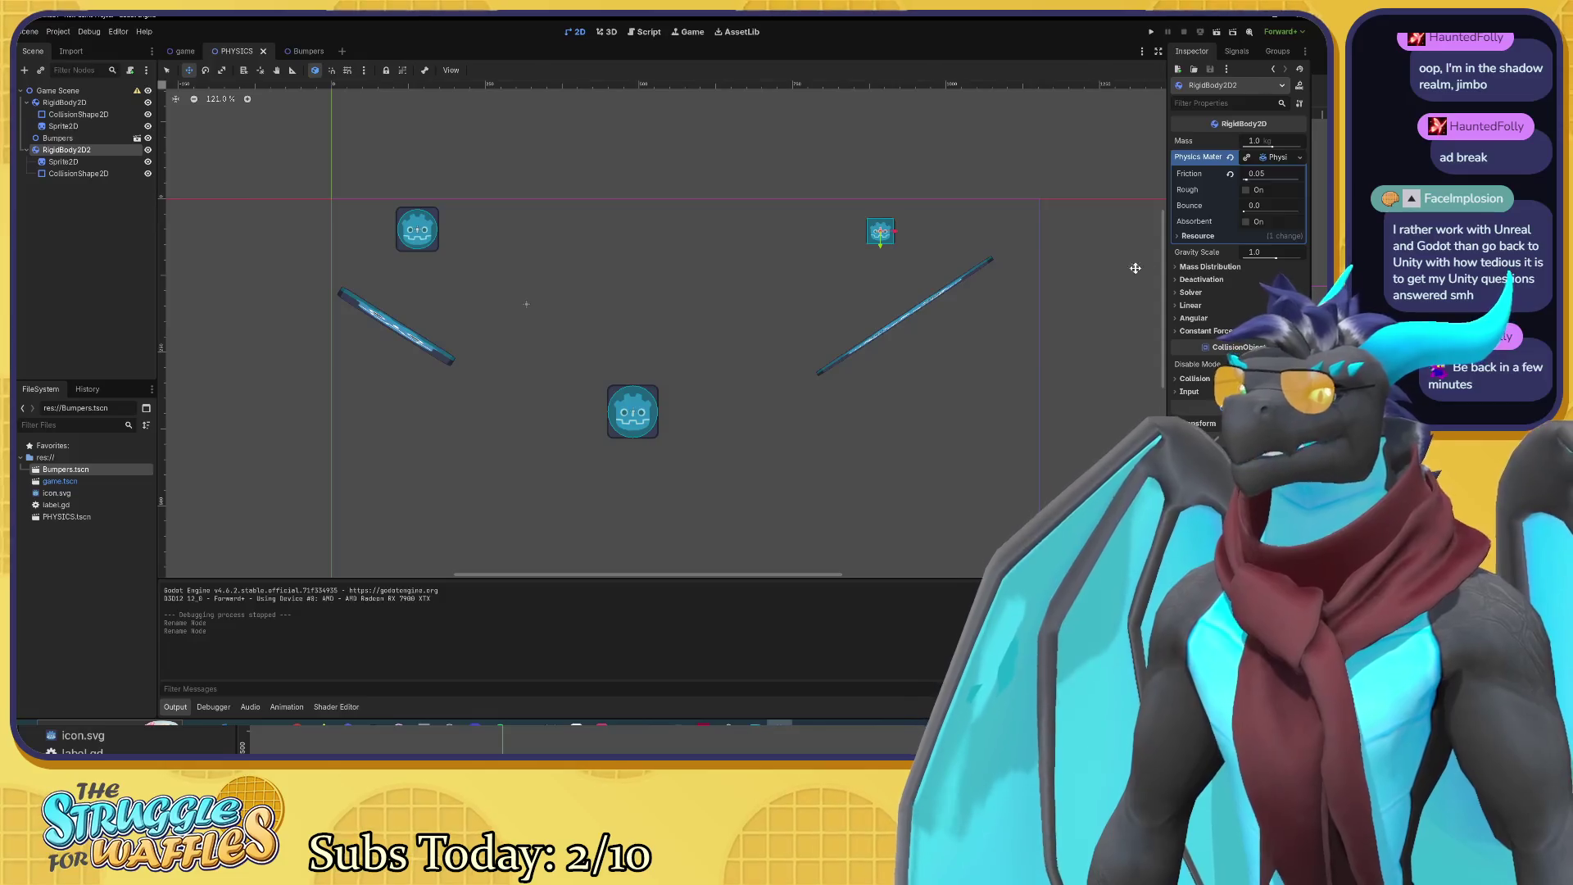
pyautogui.click(78, 173)
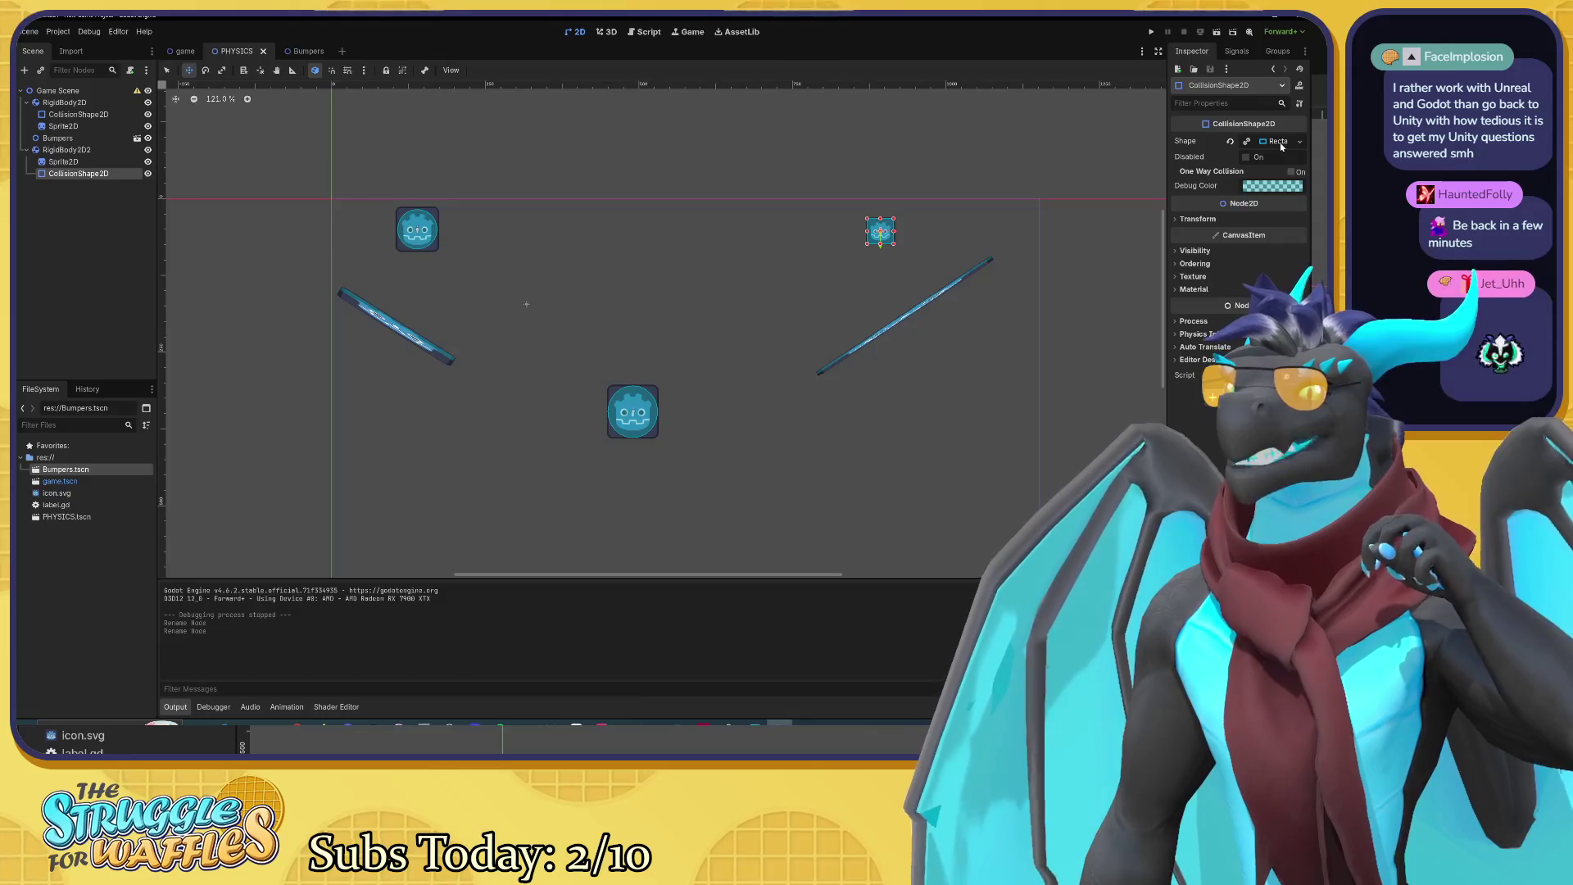
# Step: Replace its rectangle with a CircleShape2D and enlarge the radius to about 22.02 over the icon
pyautogui.click(1278, 142)
pyautogui.click(1299, 142)
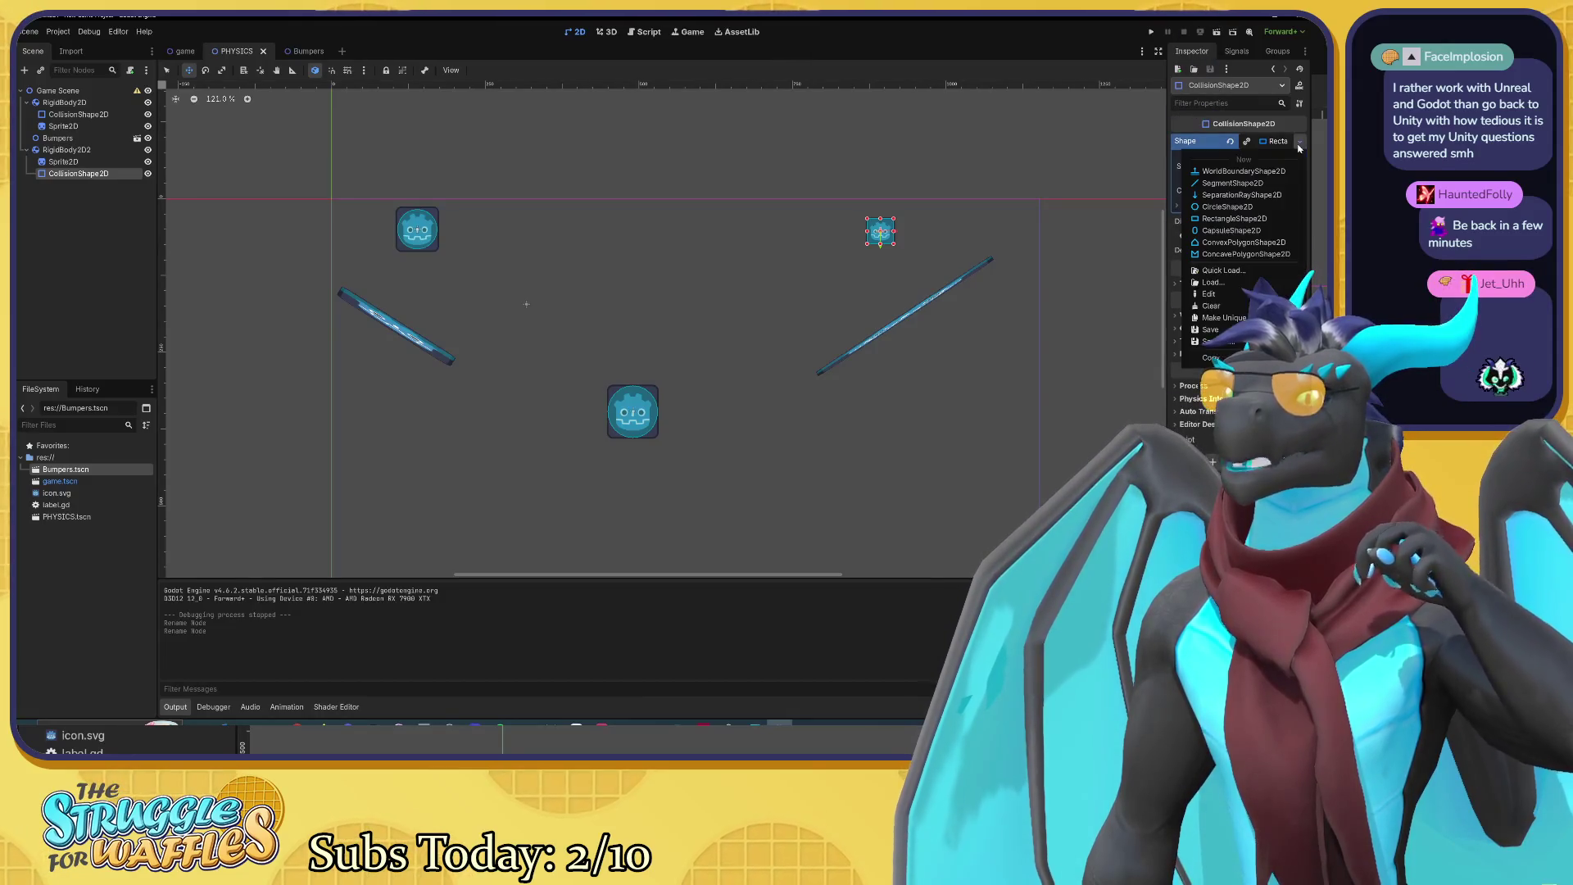
pyautogui.click(1240, 208)
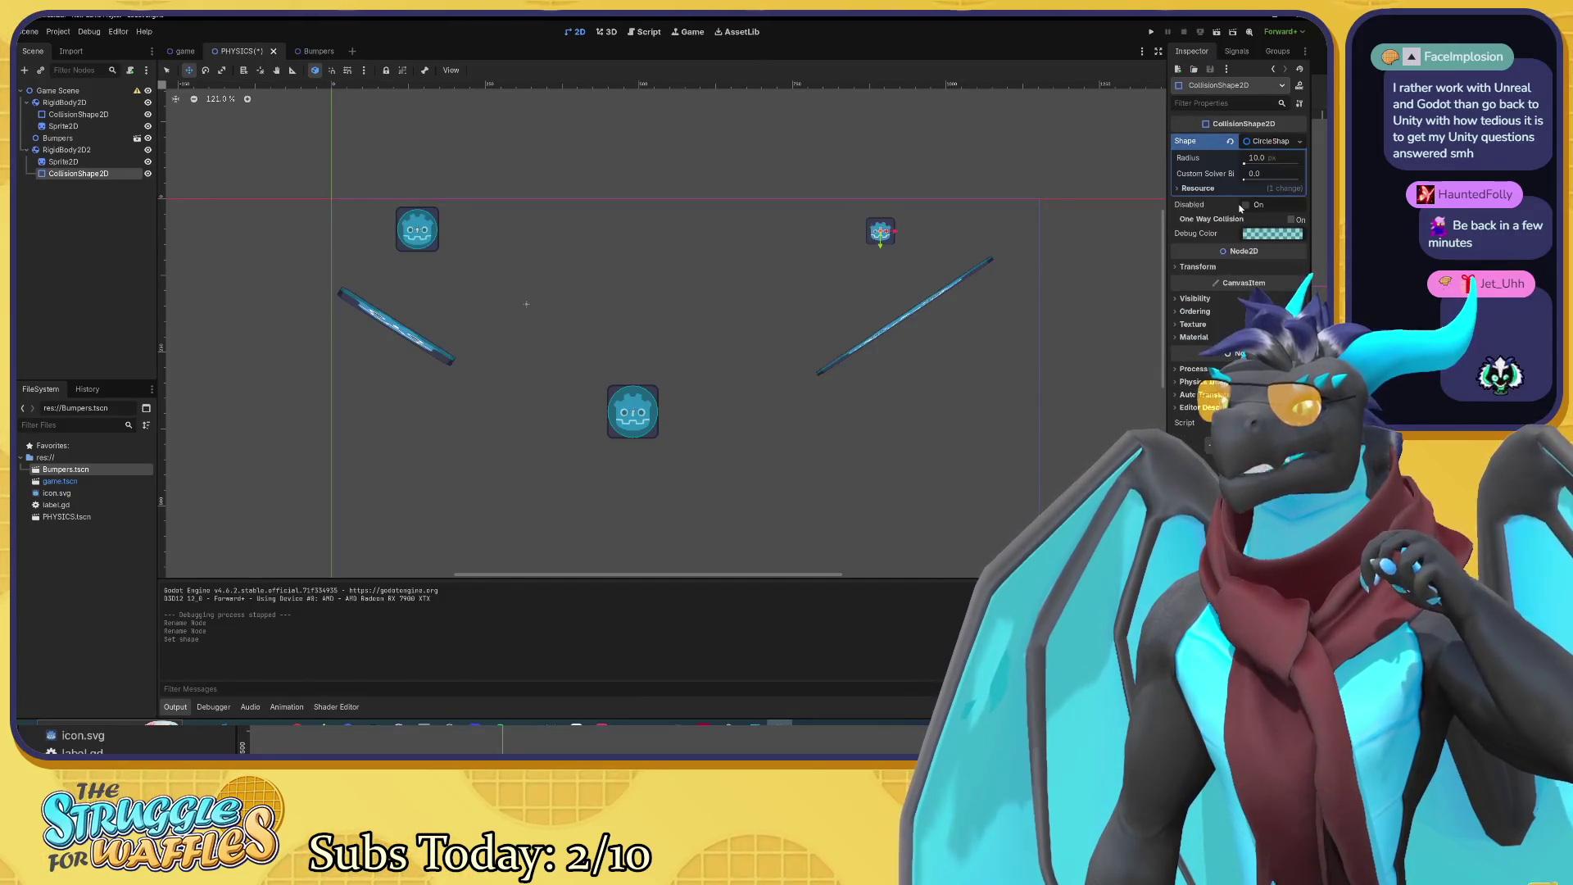
pyautogui.scroll(10, 903, 210)
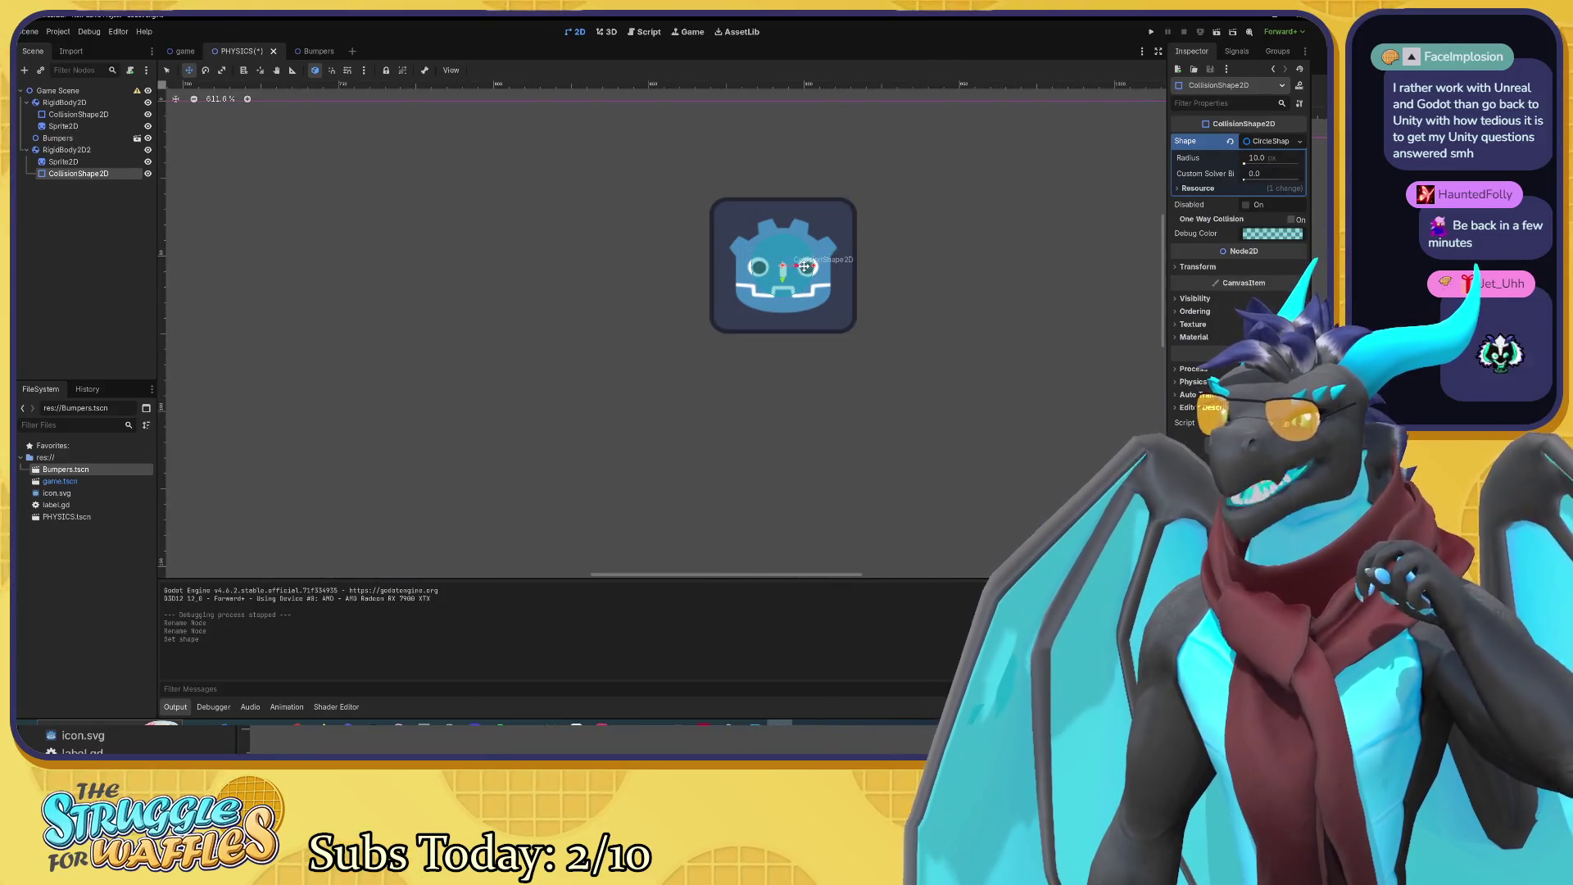
pyautogui.press('e')
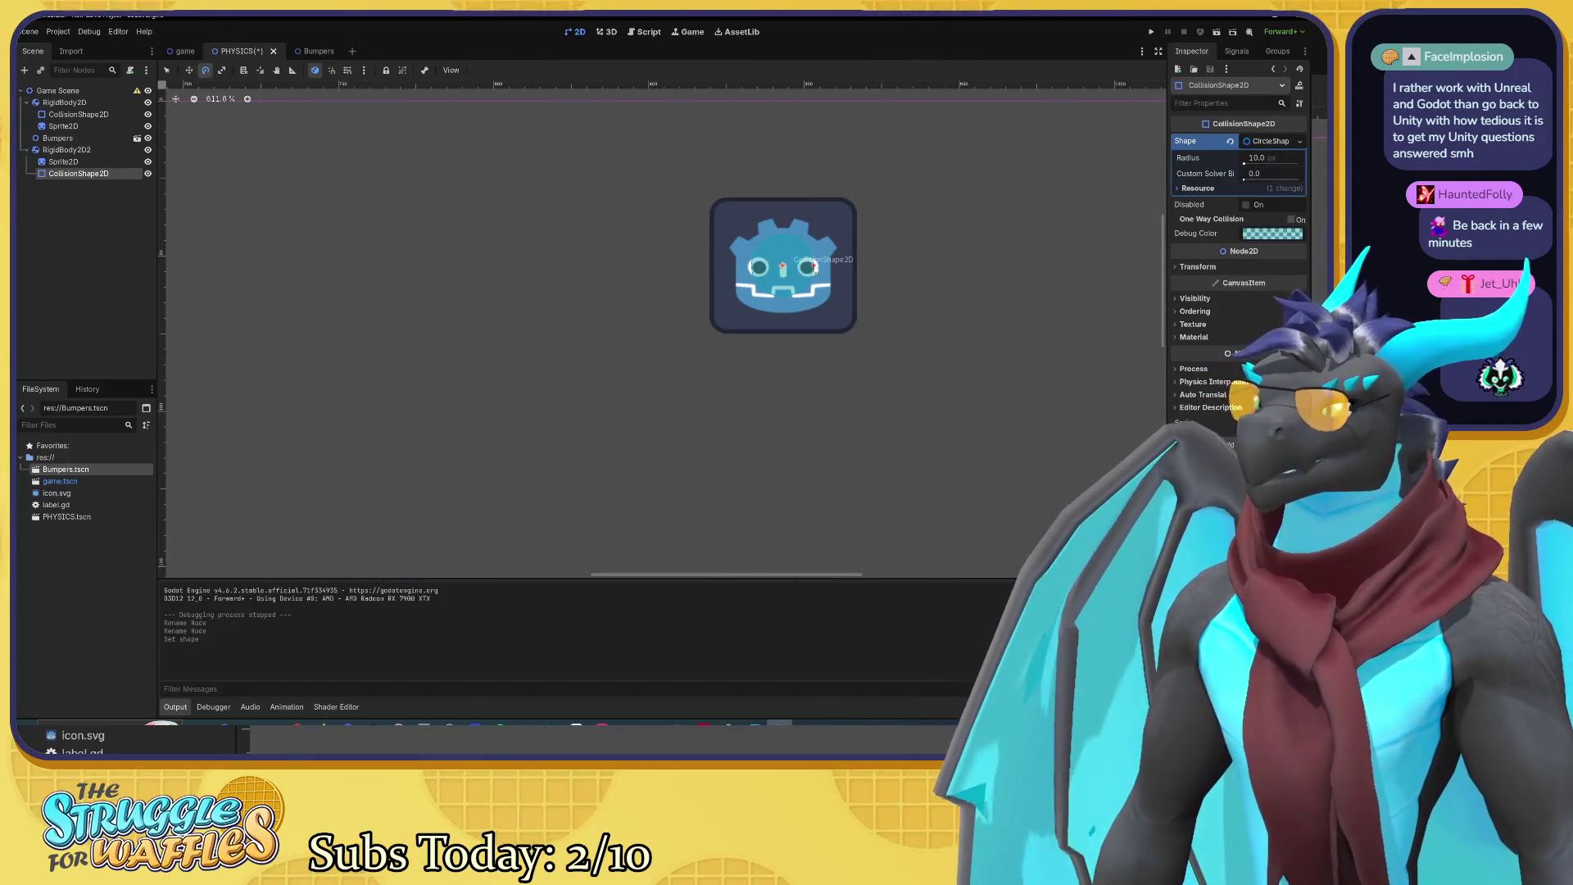
pyautogui.moveTo(813, 268); pyautogui.dragTo(851, 273)
pyautogui.click(67, 162)
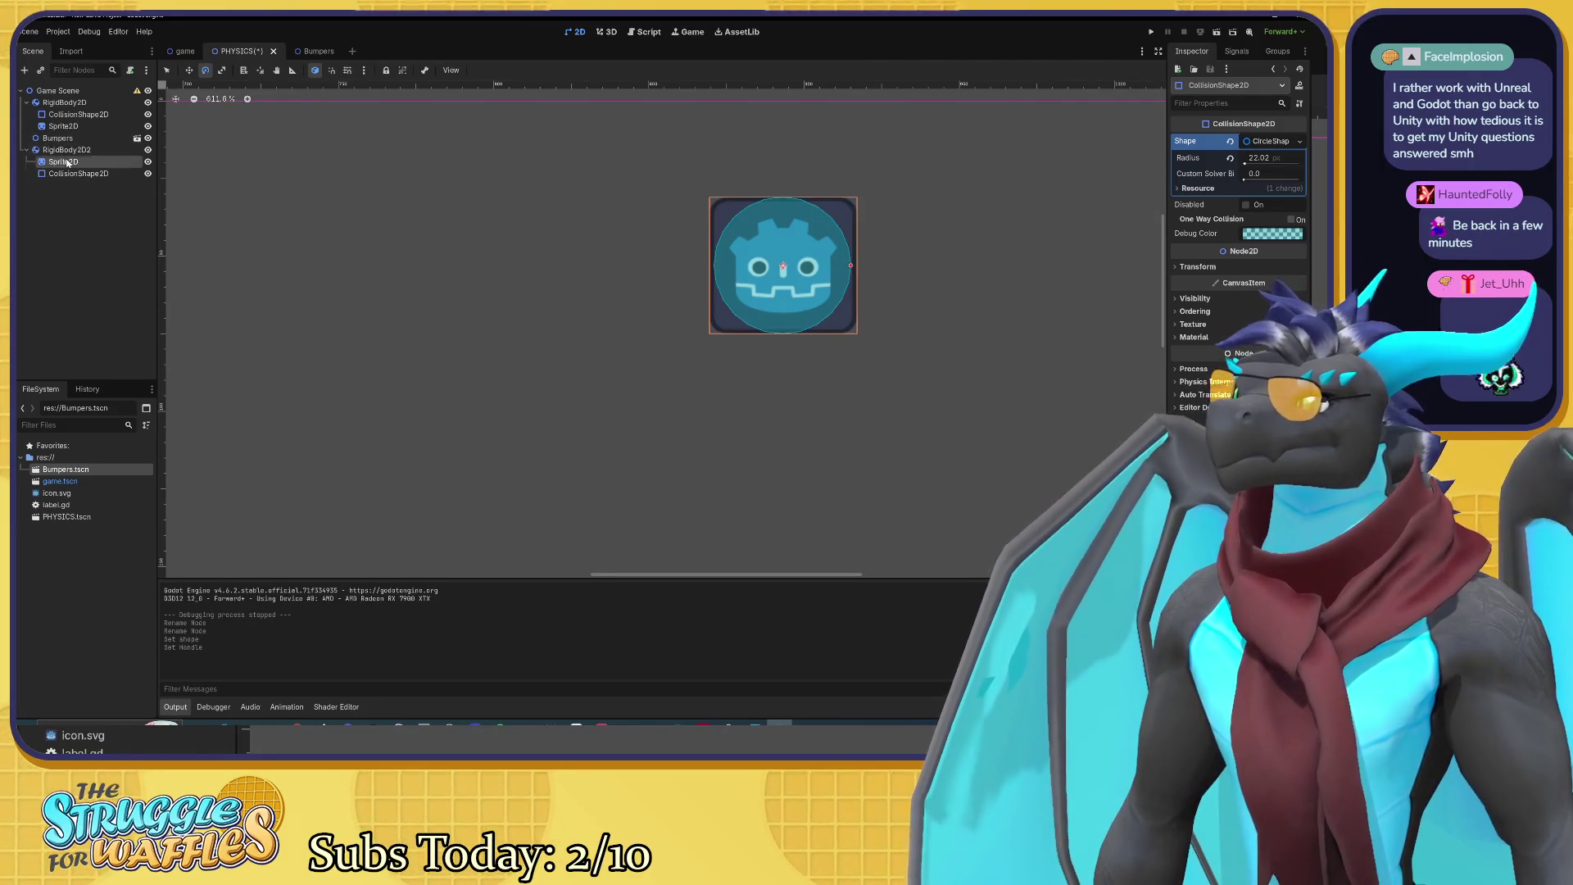
# Step: Scale RigidBody2D2's Sprite2D slightly, undoing the accidental rotation
pyautogui.click(68, 163)
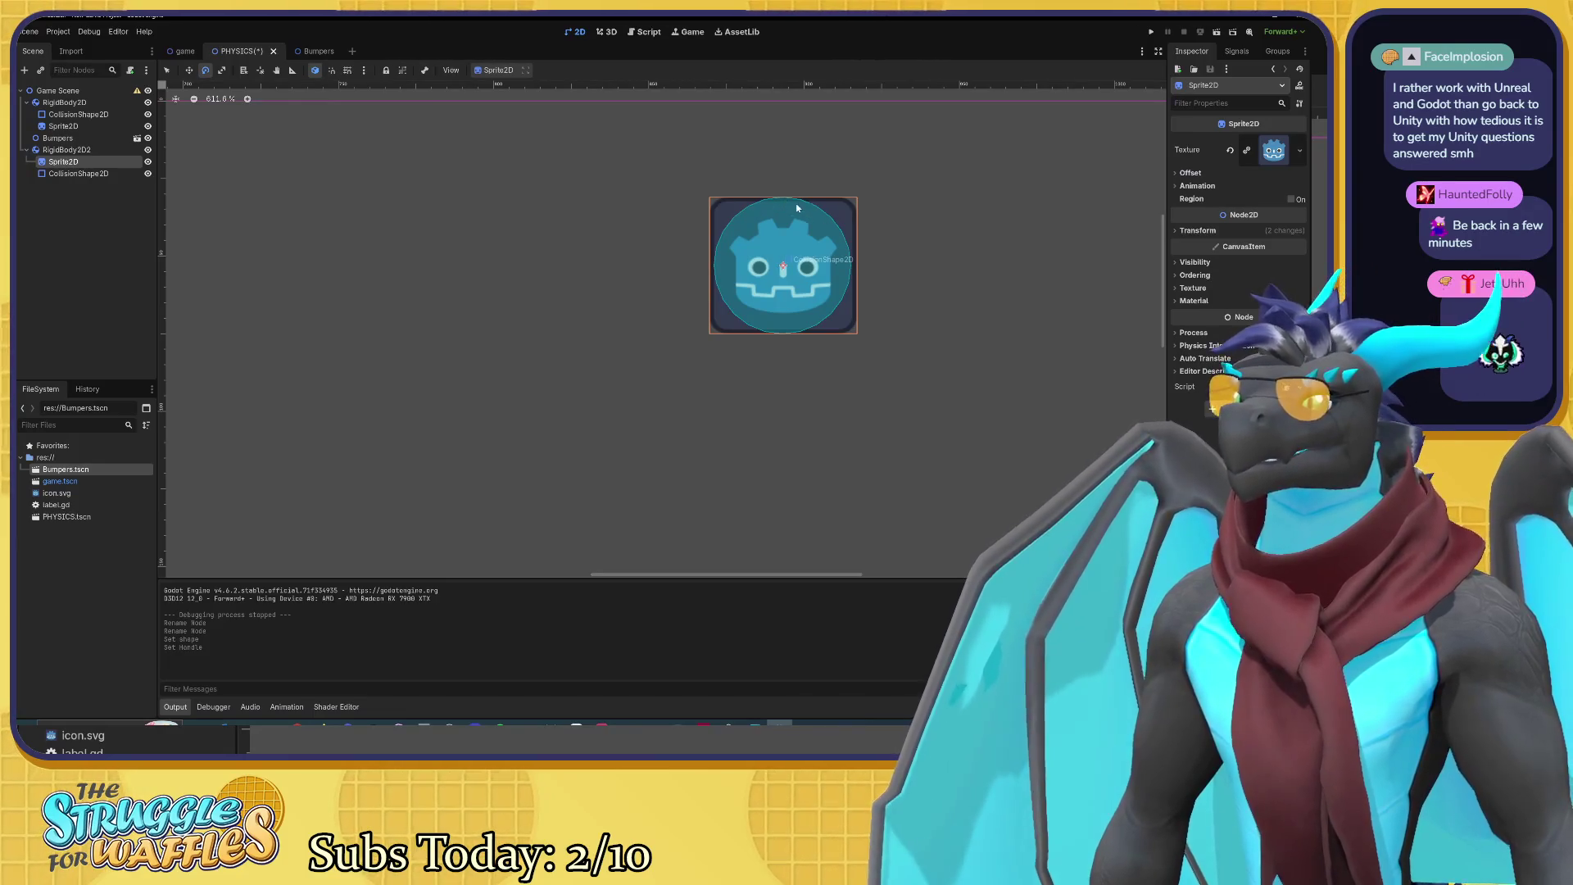
pyautogui.press('w')
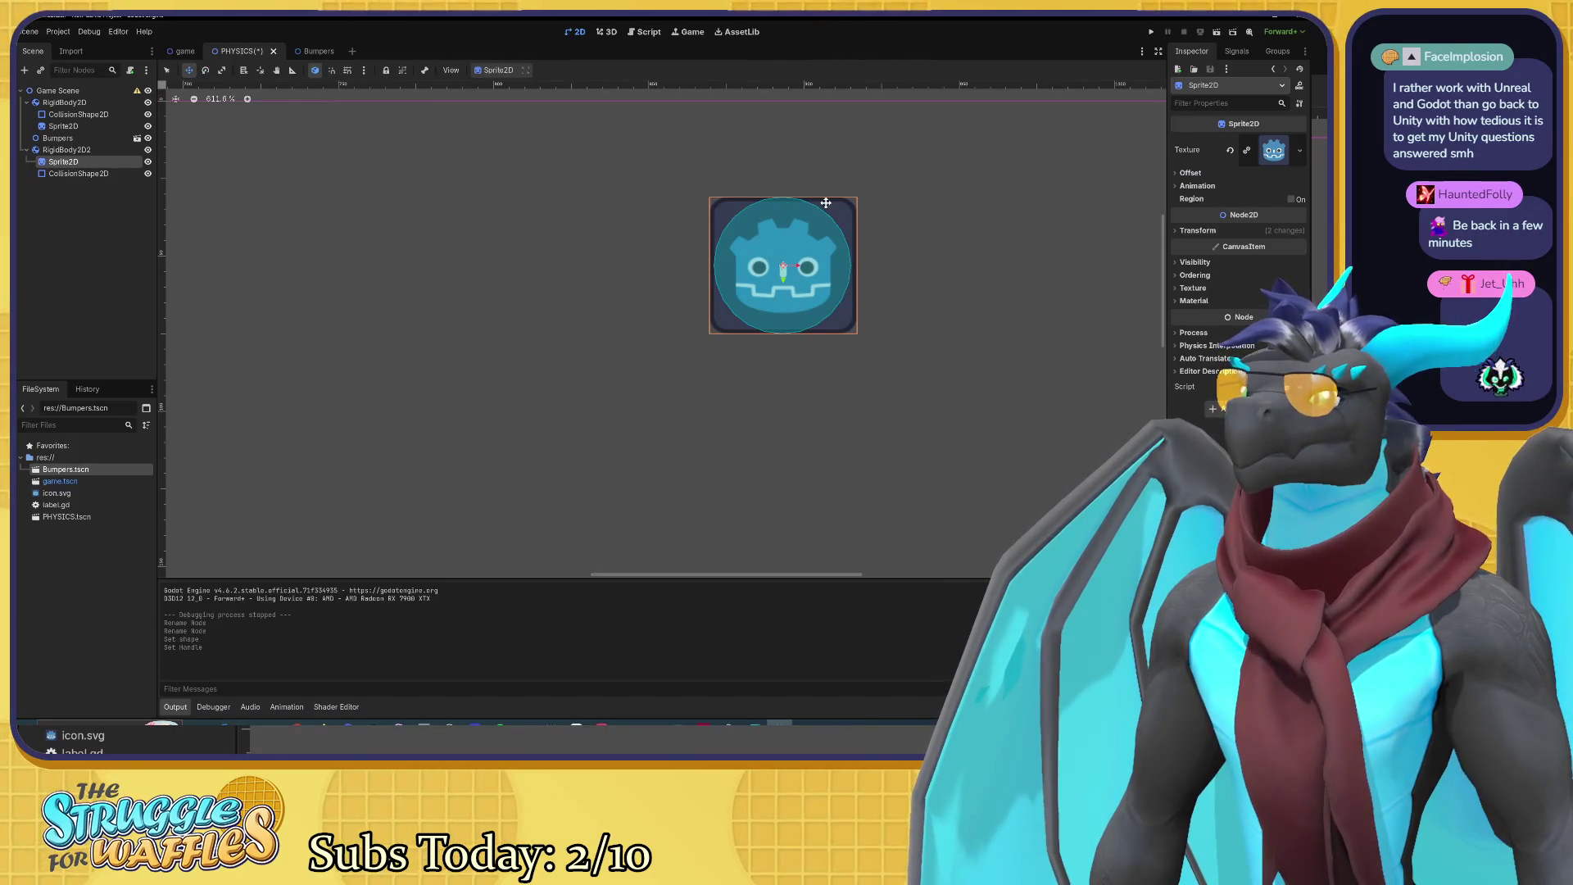
pyautogui.press('s')
pyautogui.press('e')
pyautogui.moveTo(826, 206); pyautogui.dragTo(834, 205)
pyautogui.hotkey('ctrl', 'z')
pyautogui.hotkey('ctrl', 'z')
pyautogui.press('s')
# Step: Zoom out to view both bumpers and icons, then switch to the Bumpers scene
pyautogui.scroll(-5, 587, 336)
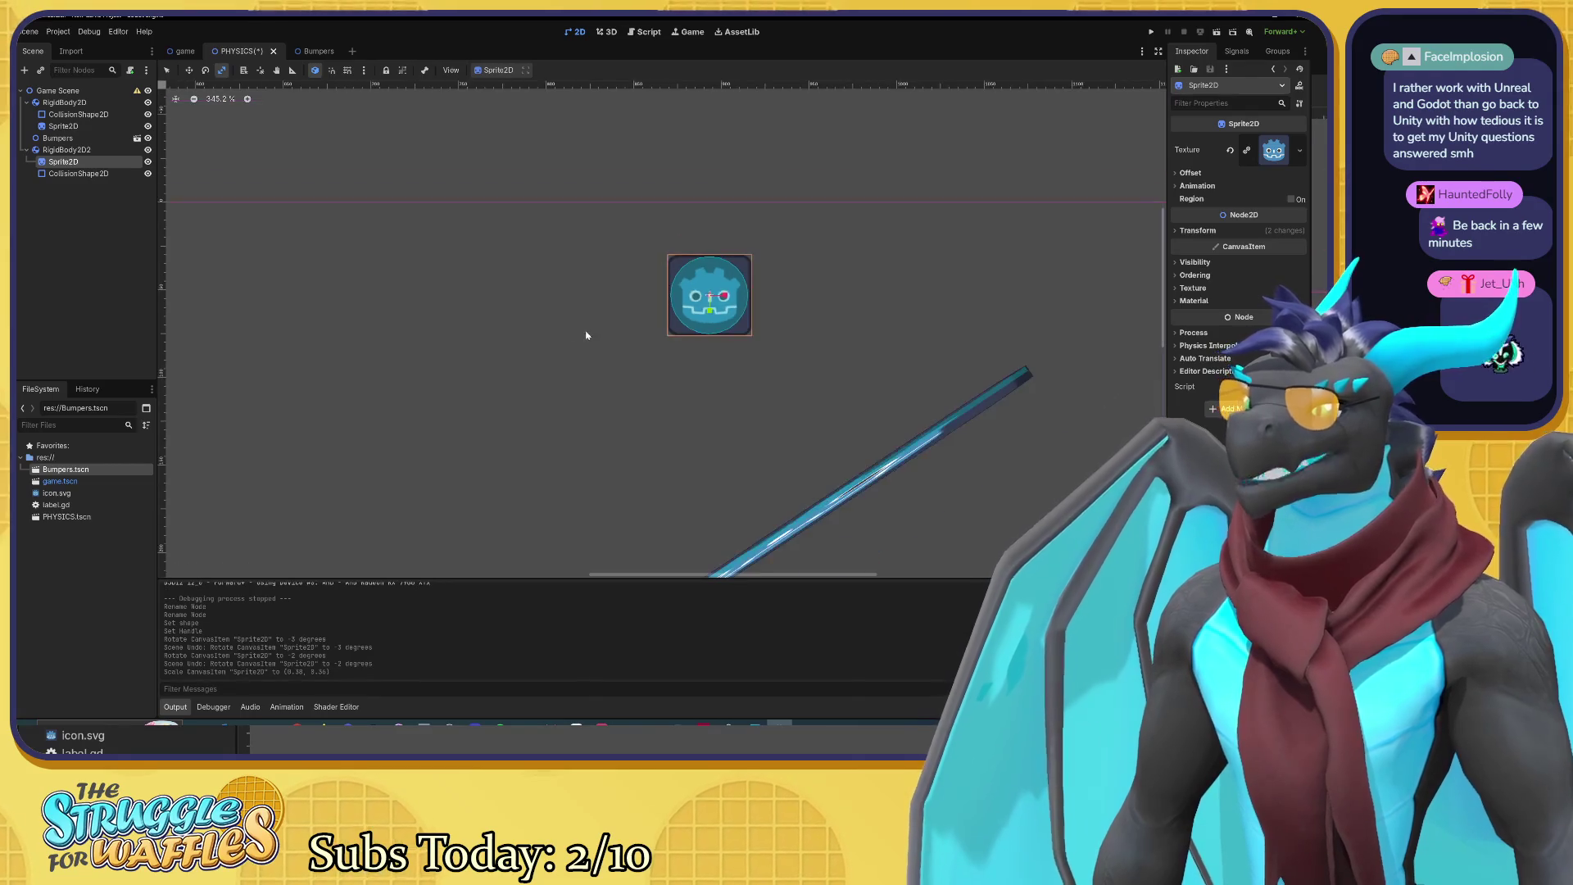
pyautogui.scroll(-3, 554, 319)
pyautogui.moveTo(521, 320); pyautogui.dragTo(720, 239)
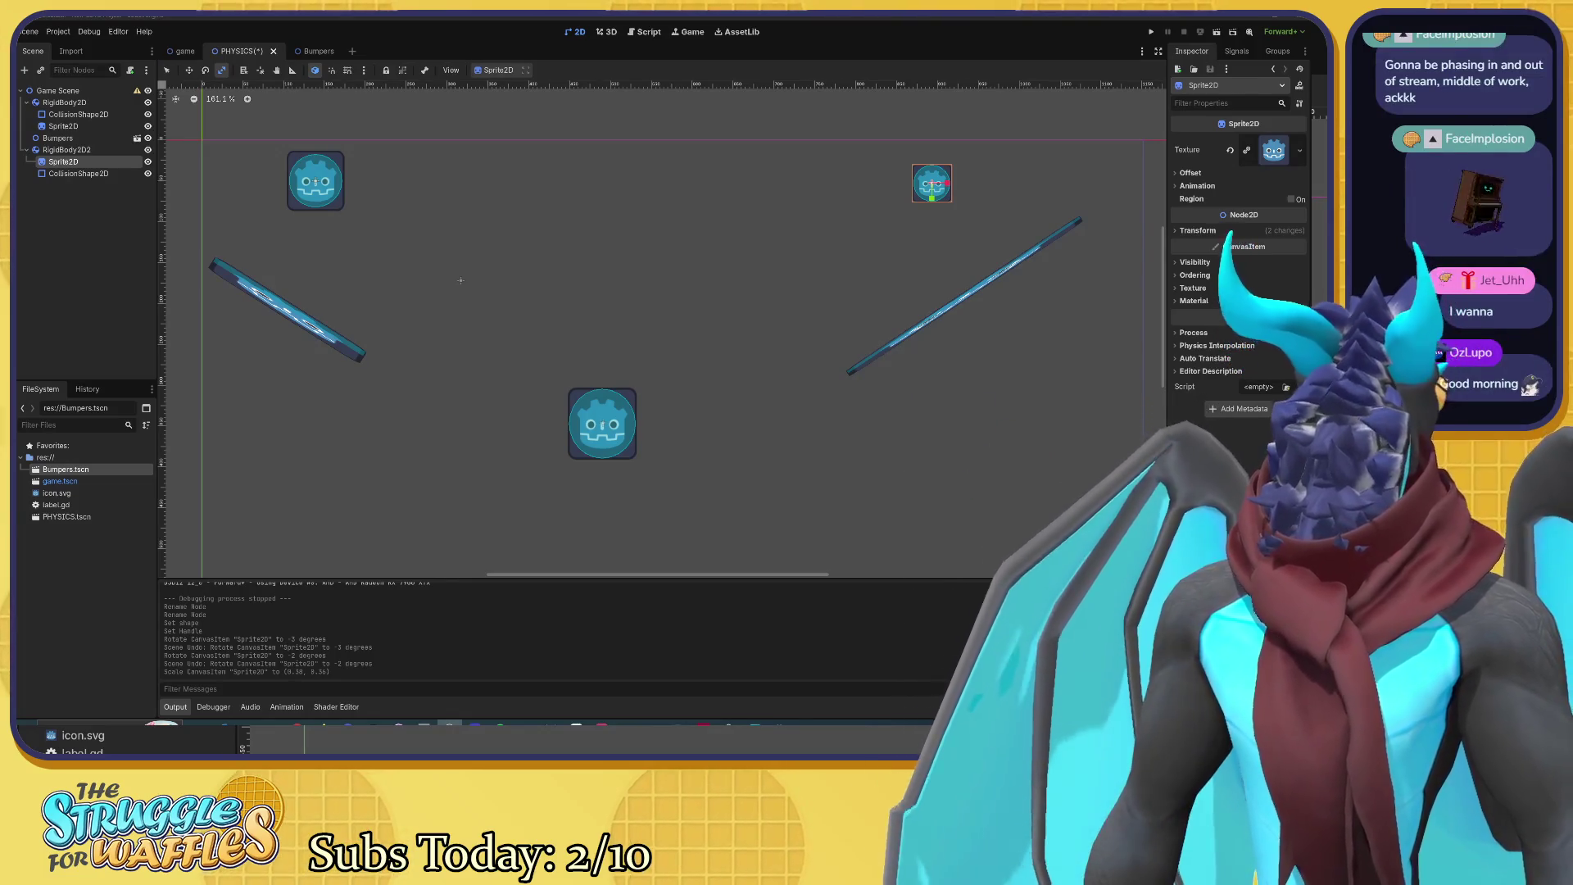
pyautogui.scroll(-2, 579, 344)
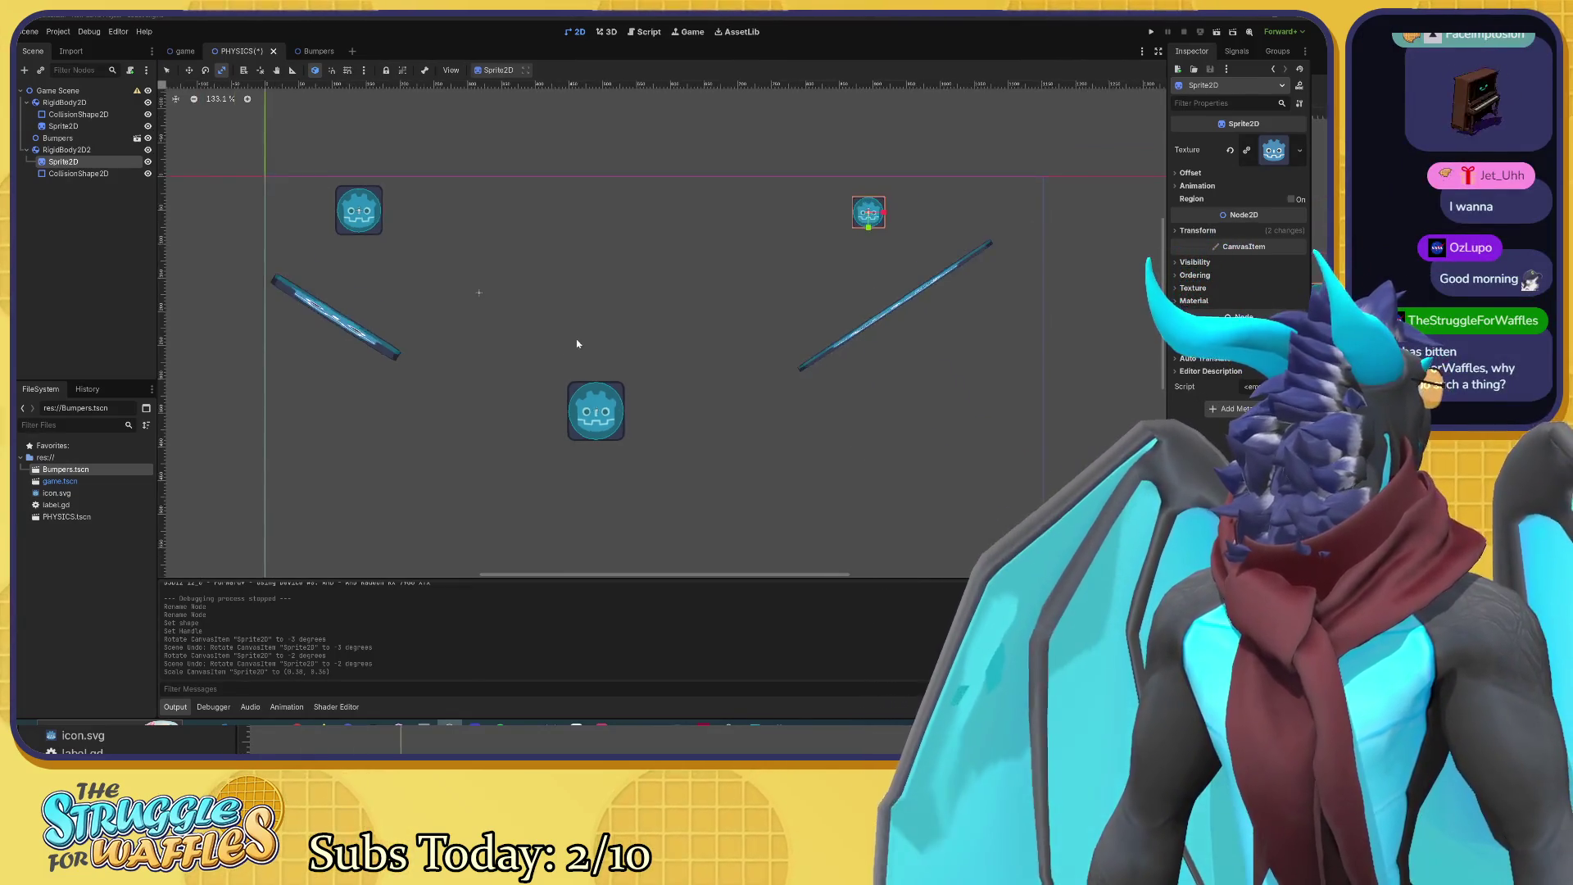
pyautogui.scroll(-3, 639, 385)
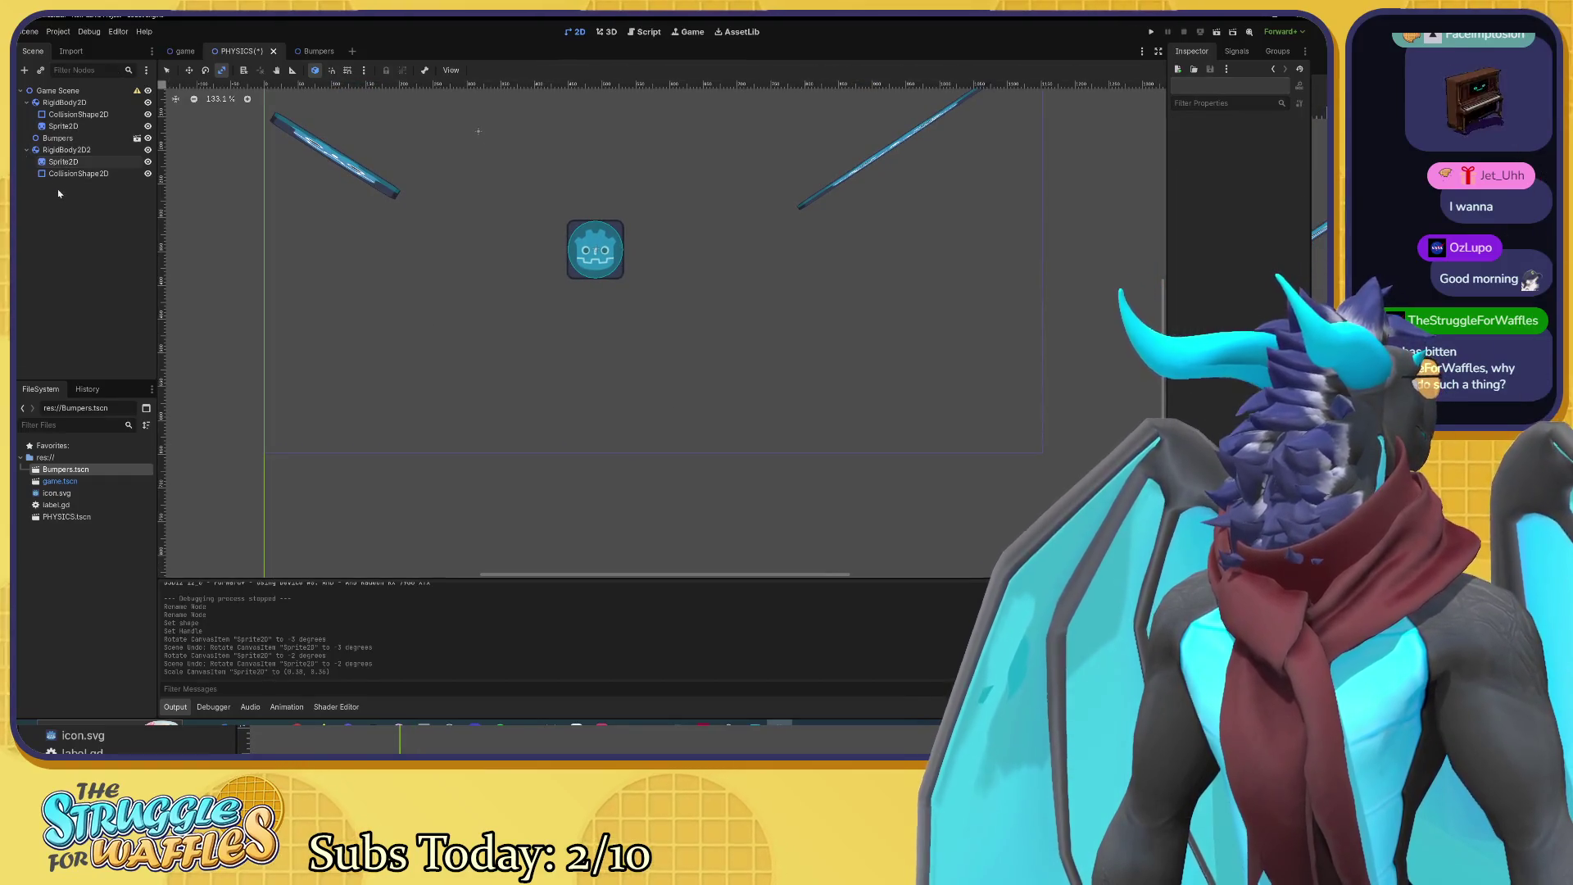
pyautogui.click(318, 53)
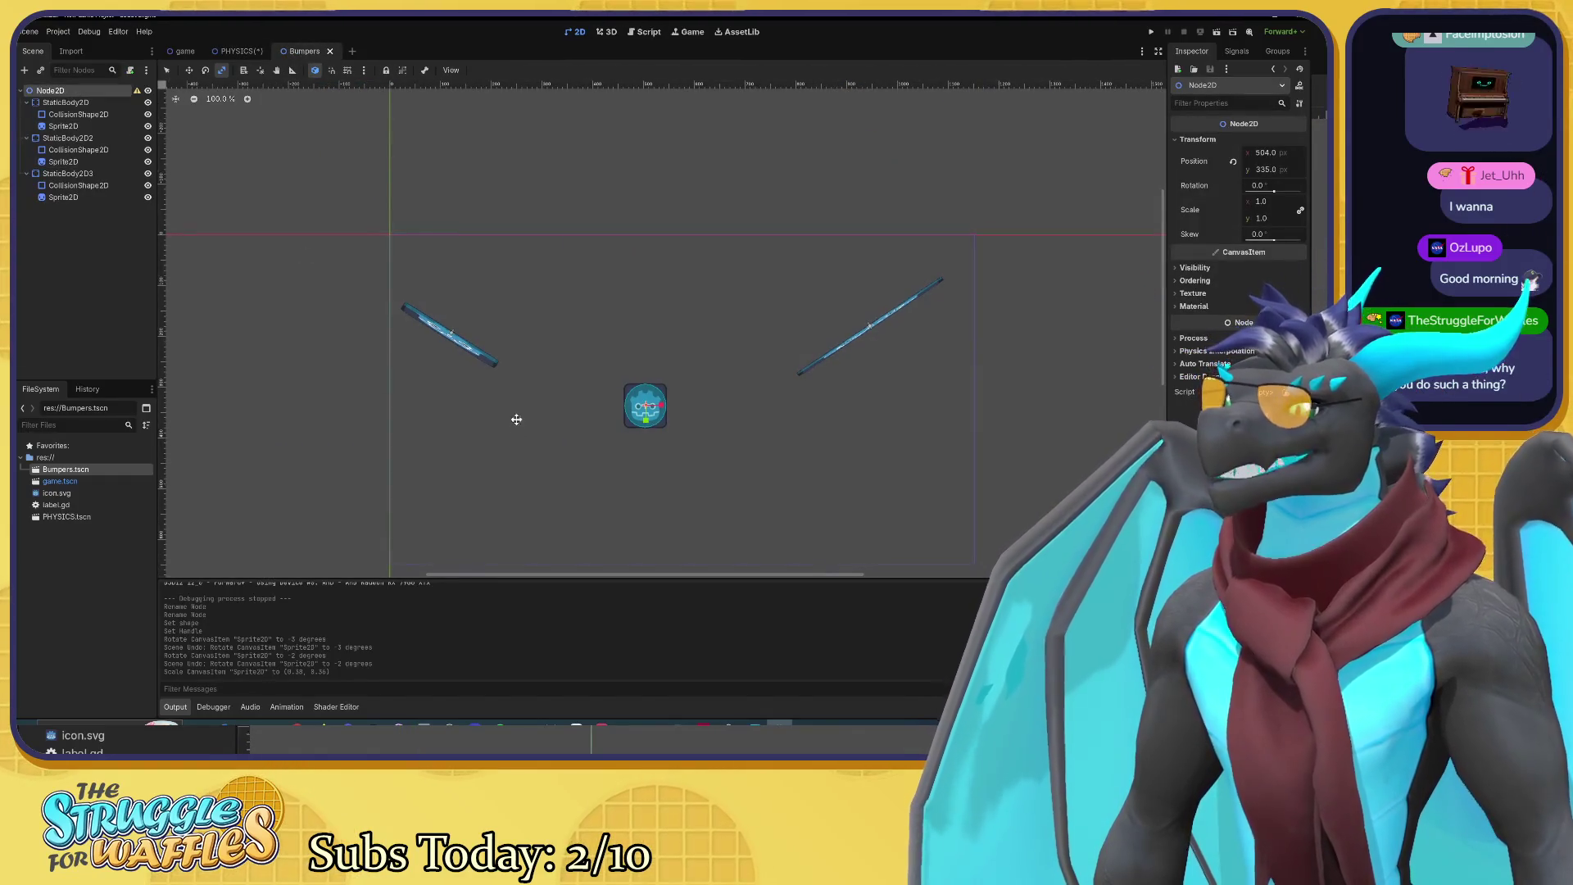
# Step: Add a new StaticBody2D under the Bumpers scene's root Node2D
pyautogui.moveTo(516, 421); pyautogui.dragTo(508, 330)
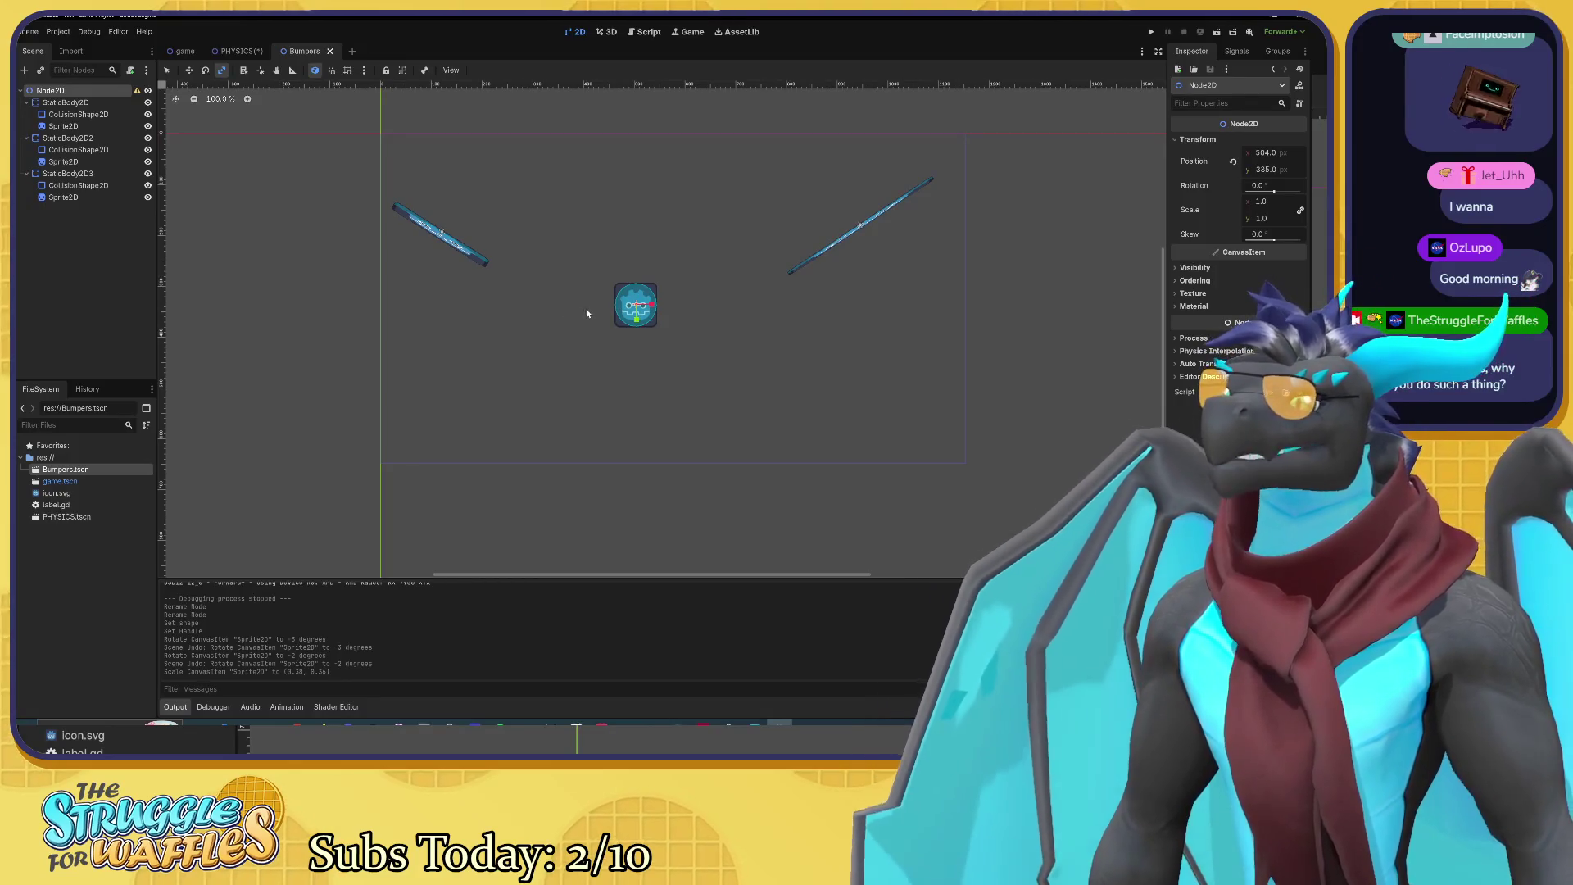
pyautogui.click(82, 173)
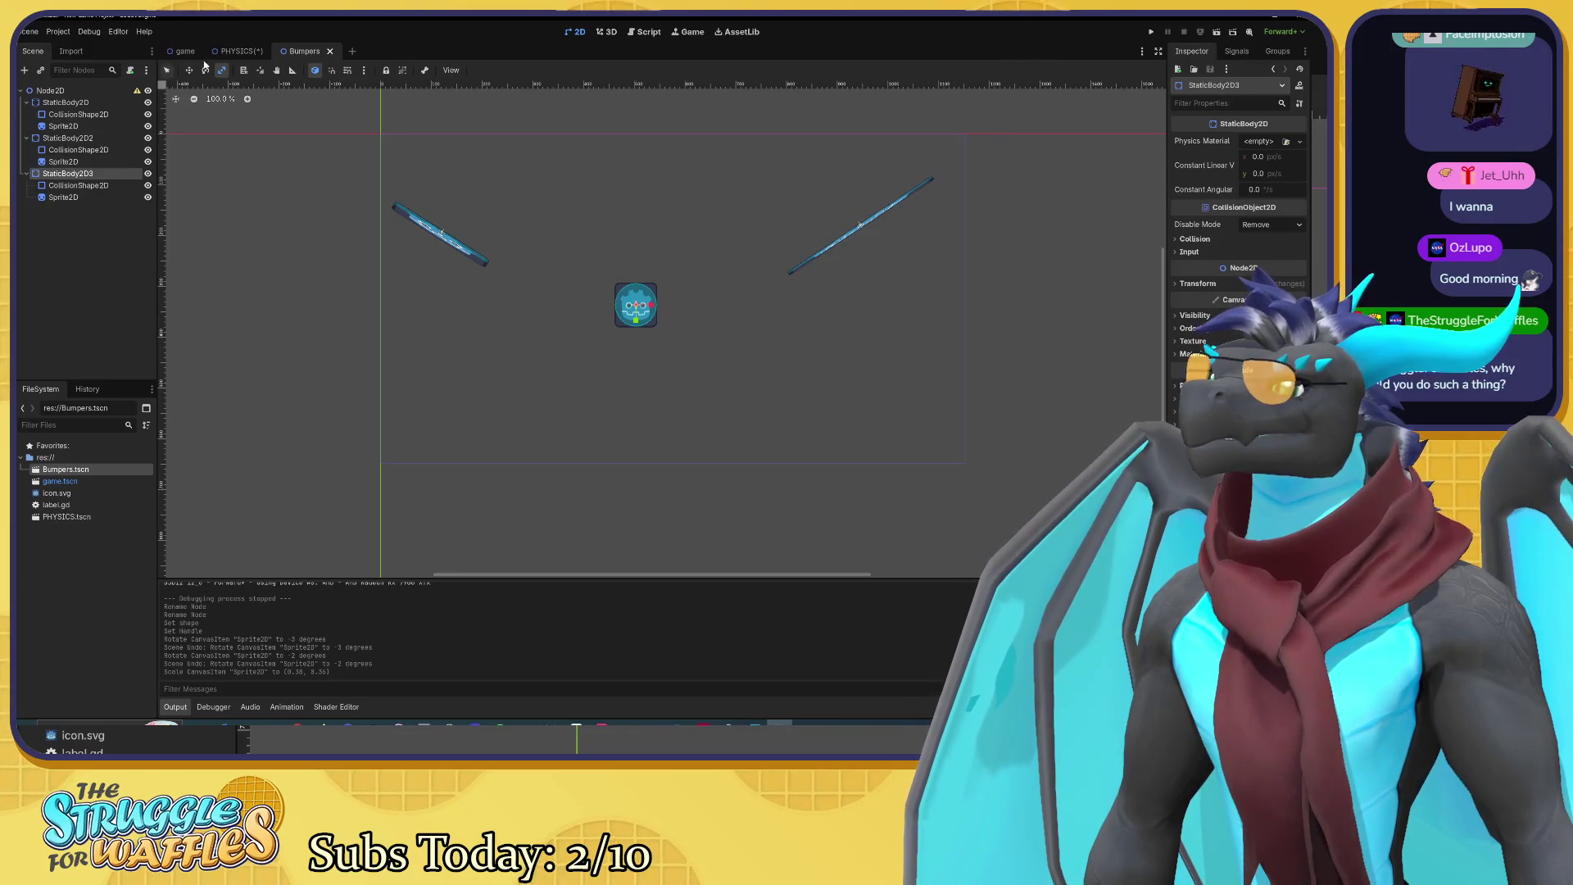
pyautogui.click(238, 52)
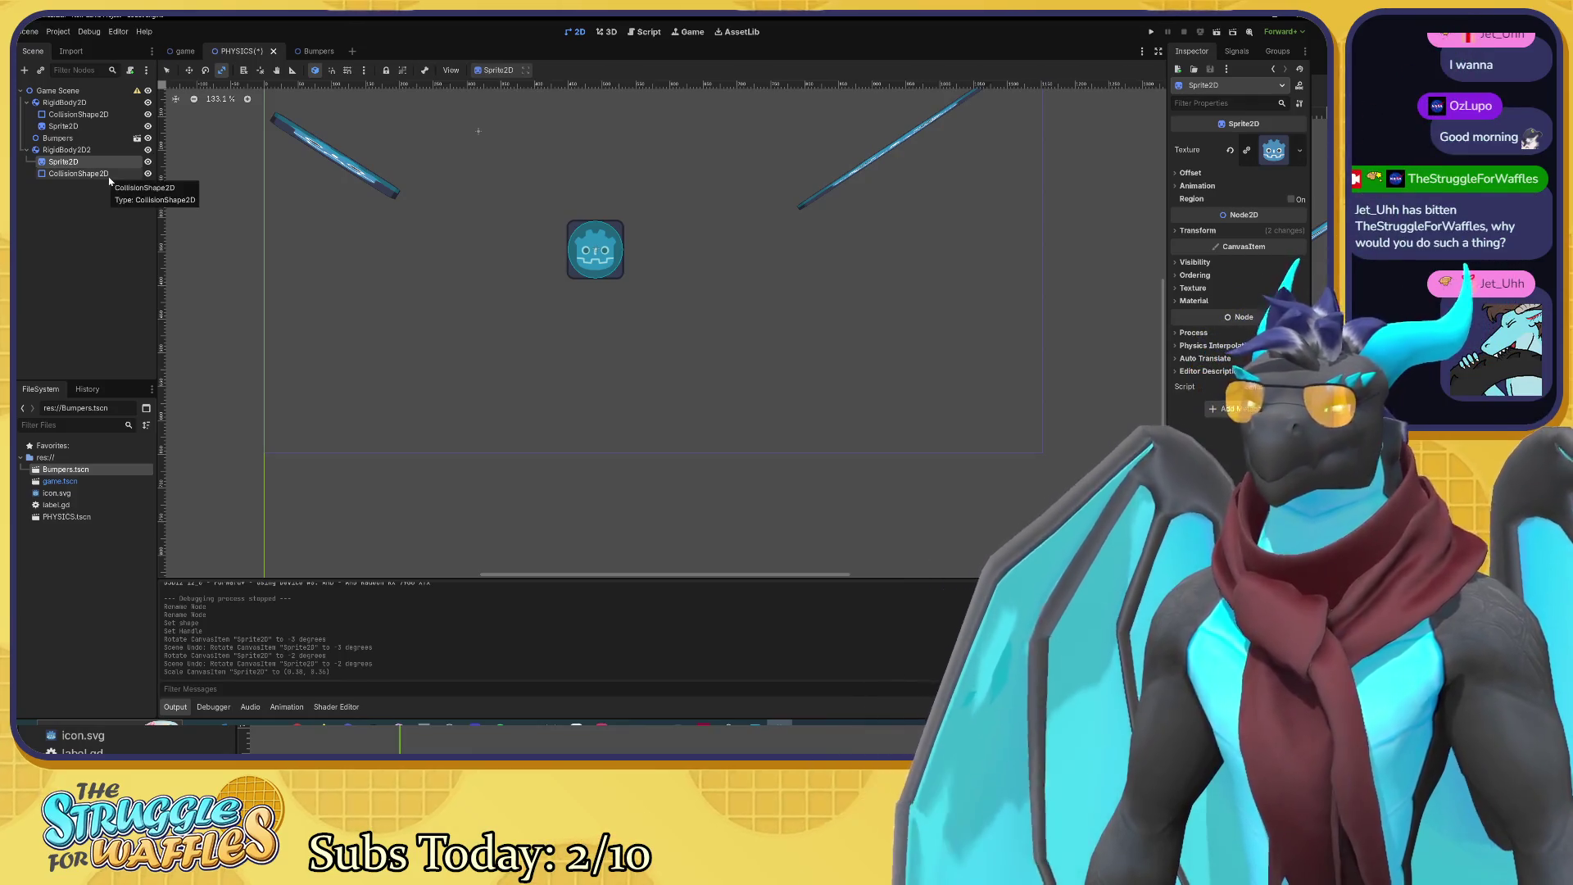
pyautogui.click(315, 50)
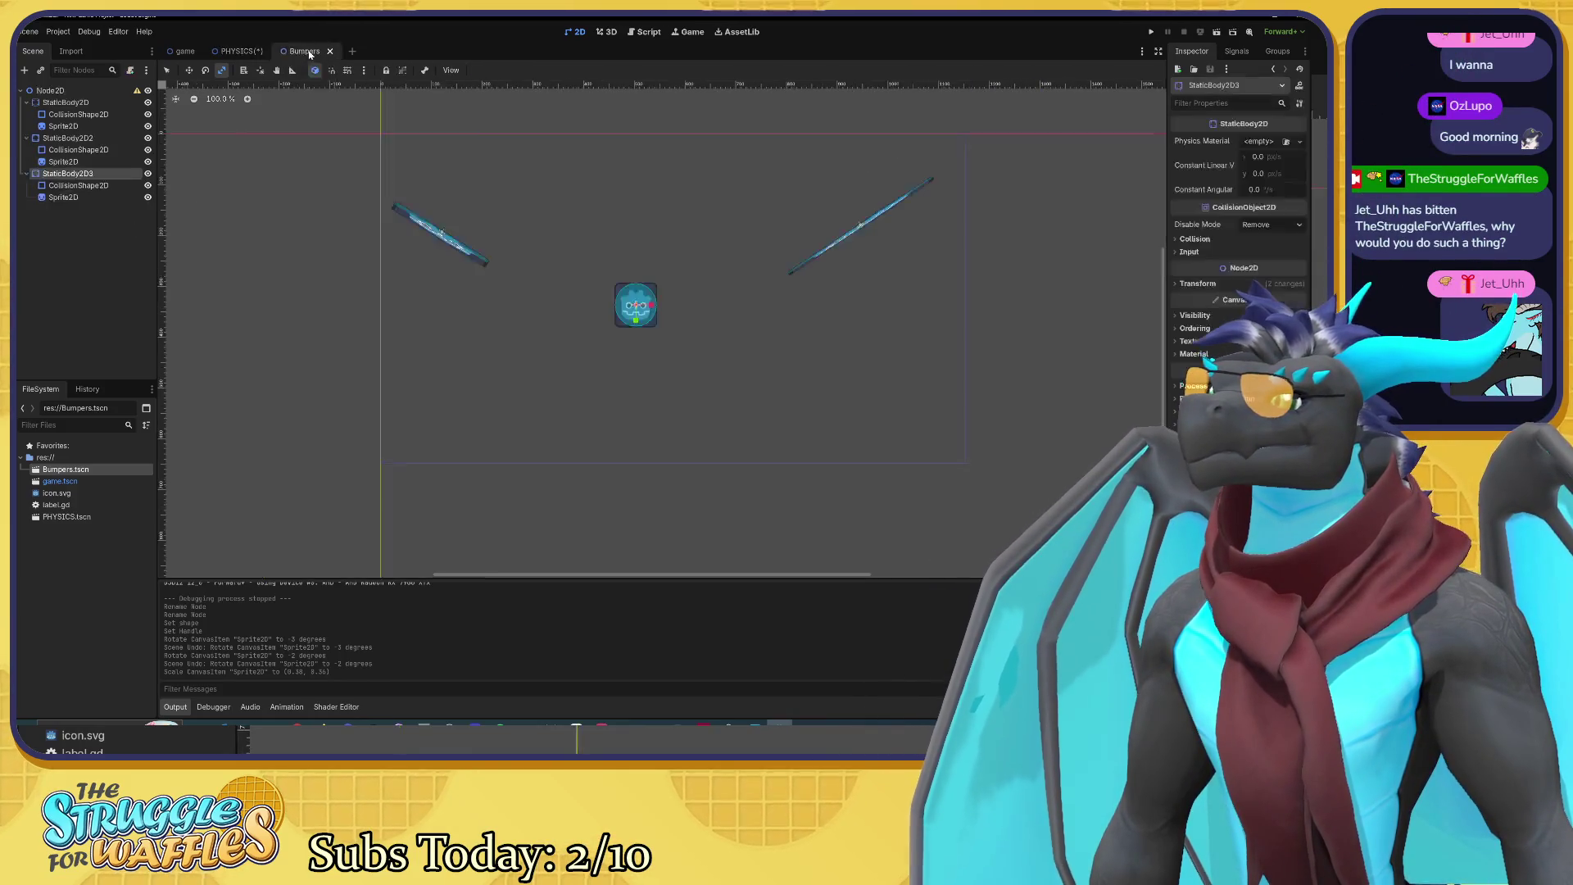
pyautogui.click(66, 172)
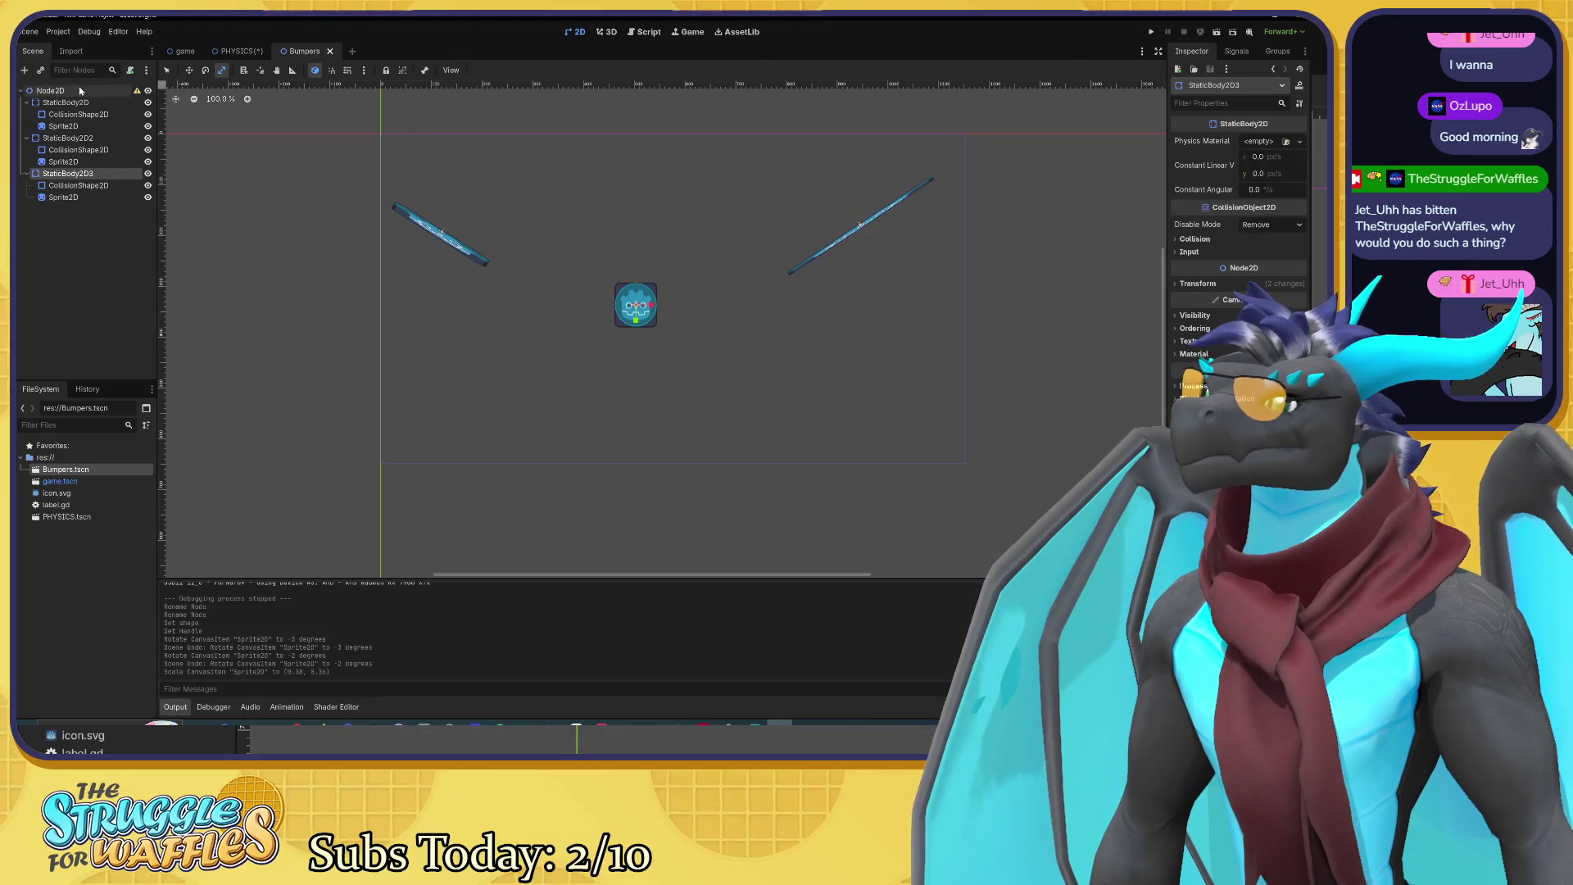
pyautogui.click(49, 90)
pyautogui.hotkey('ctrl', 'a')
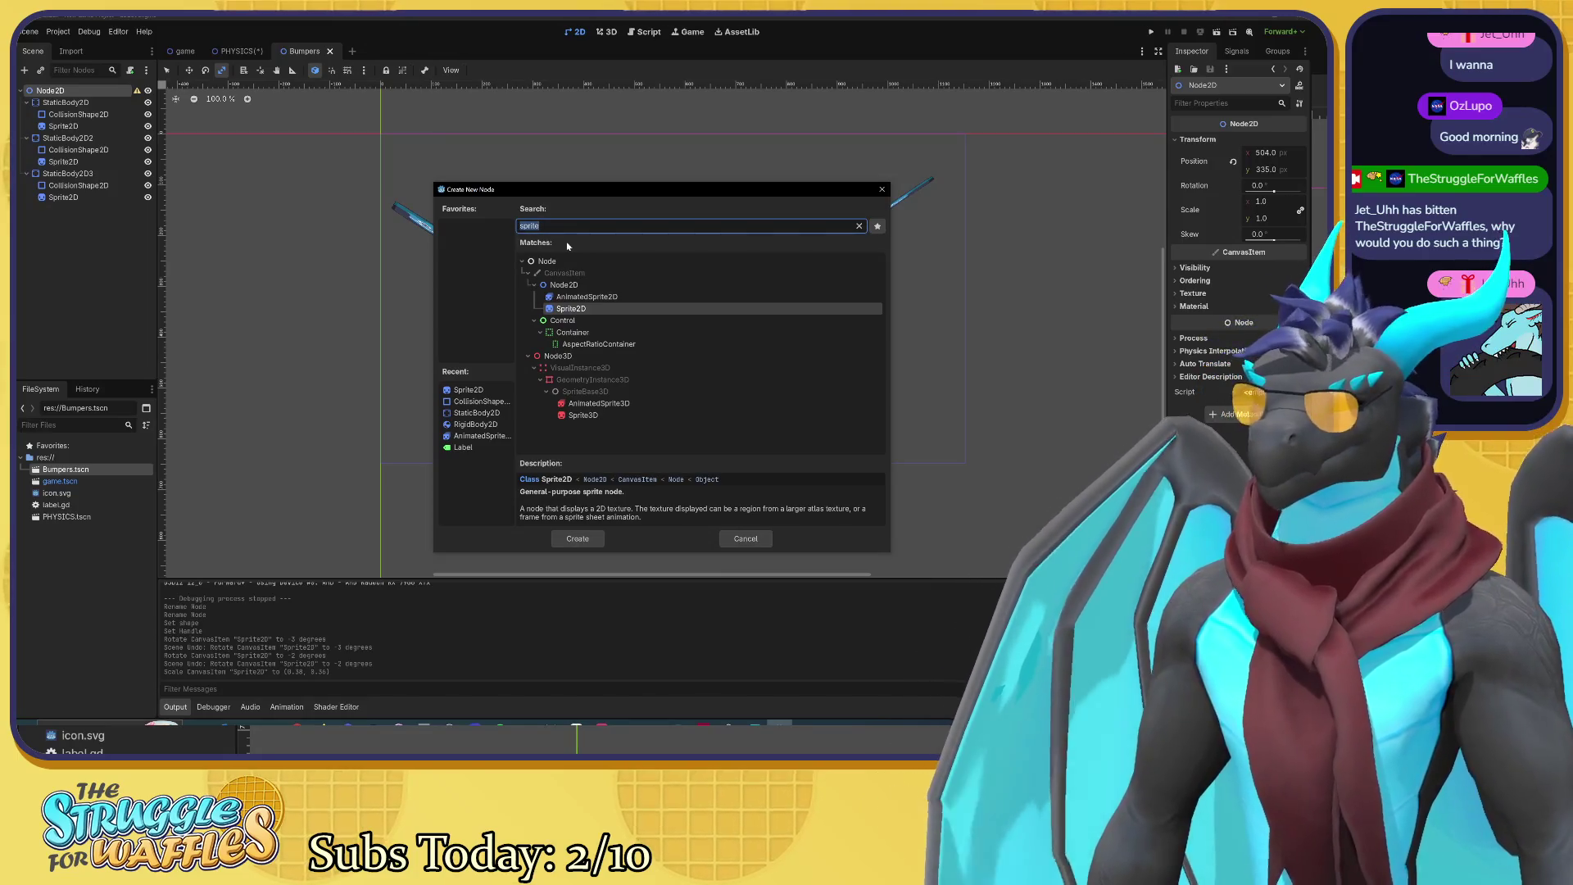
pyautogui.write('co')
pyautogui.press('BackSpace')
pyautogui.press('BackSpace')
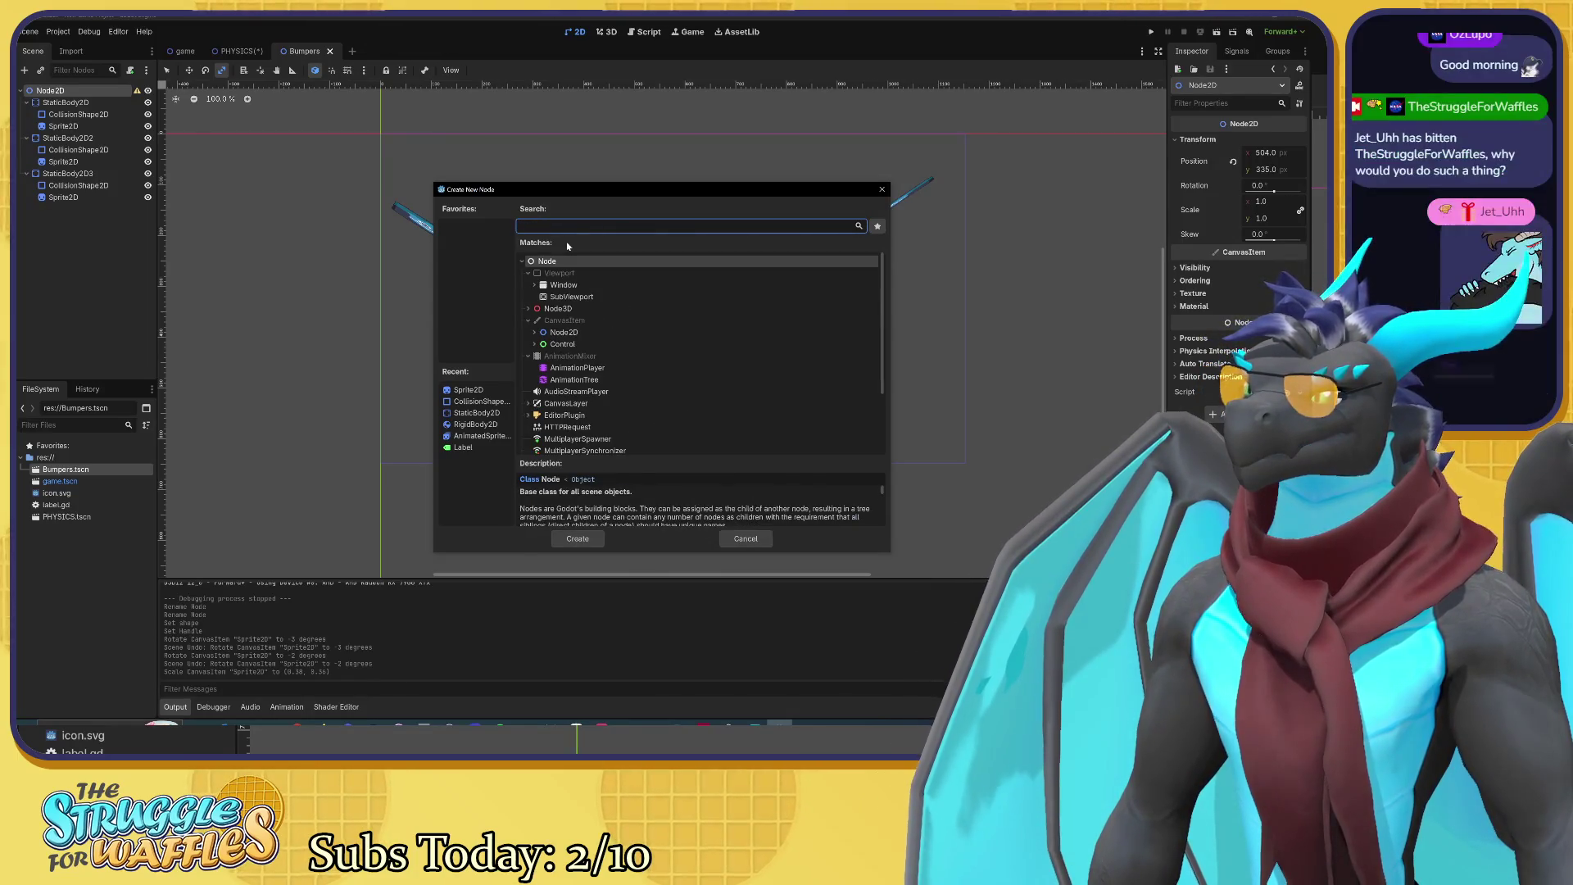
pyautogui.write('stat')
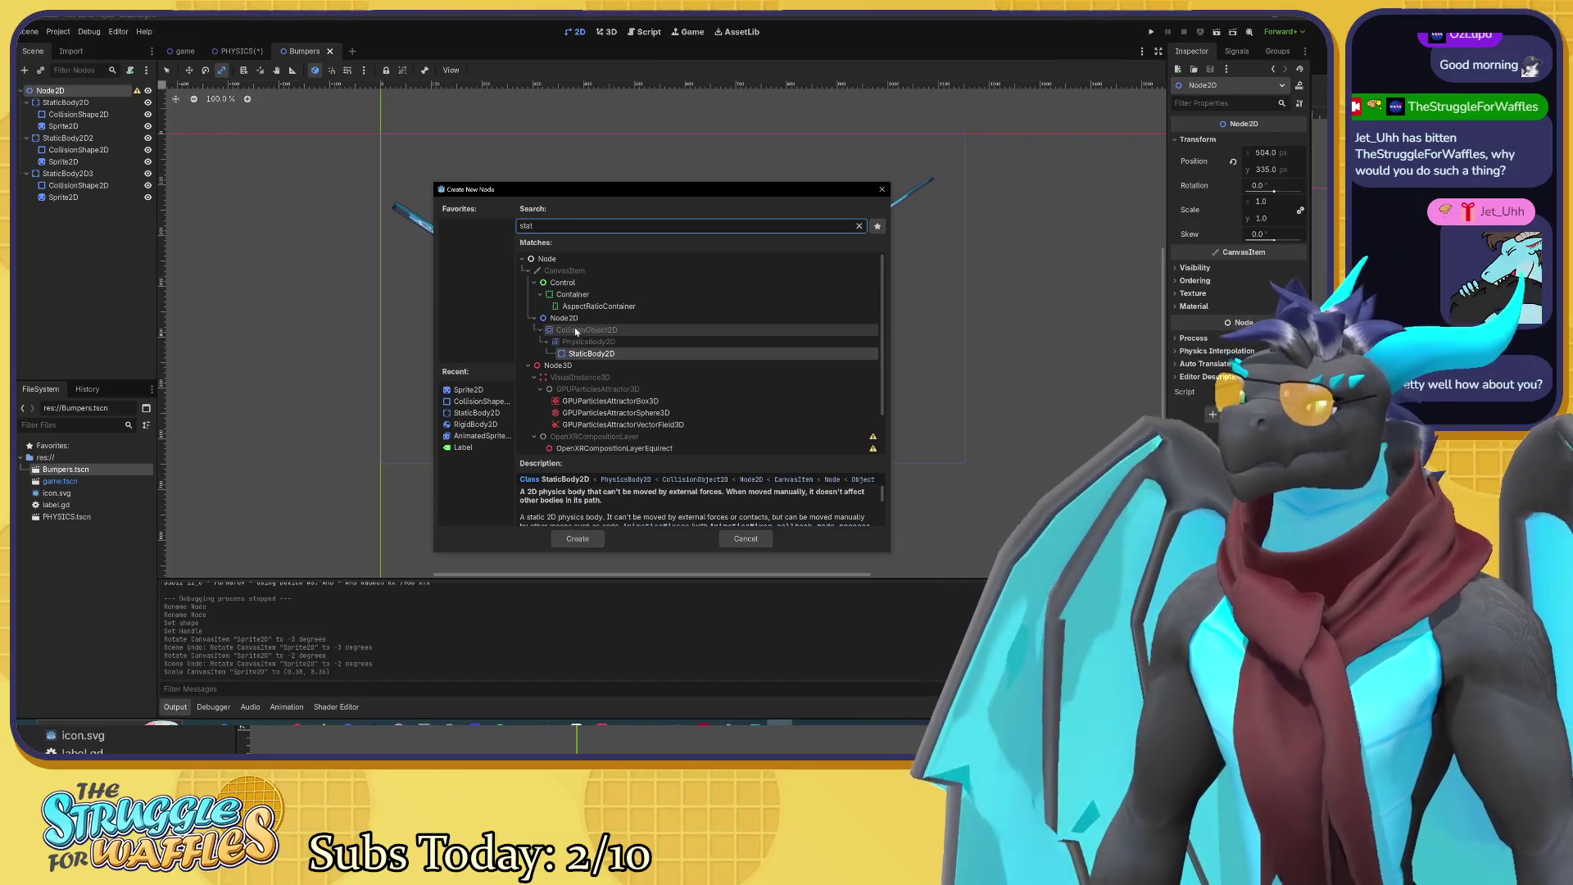
pyautogui.click(600, 542)
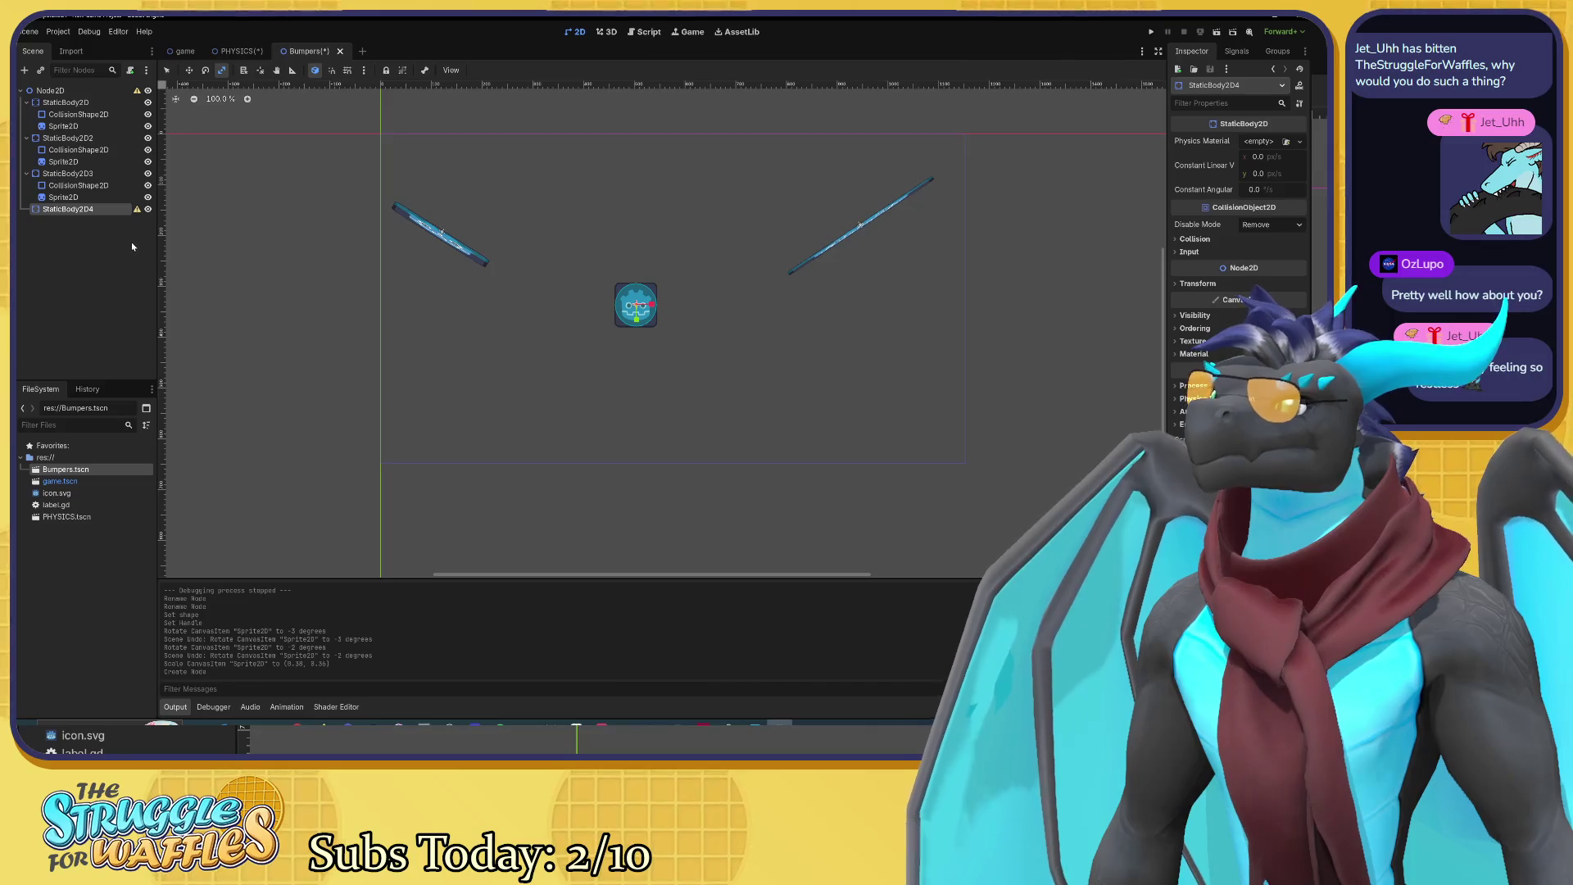
# Step: Give StaticBody2D4 a CollisionPolygon2D child, keeping build mode Solids
pyautogui.hotkey('ctrl', 'a')
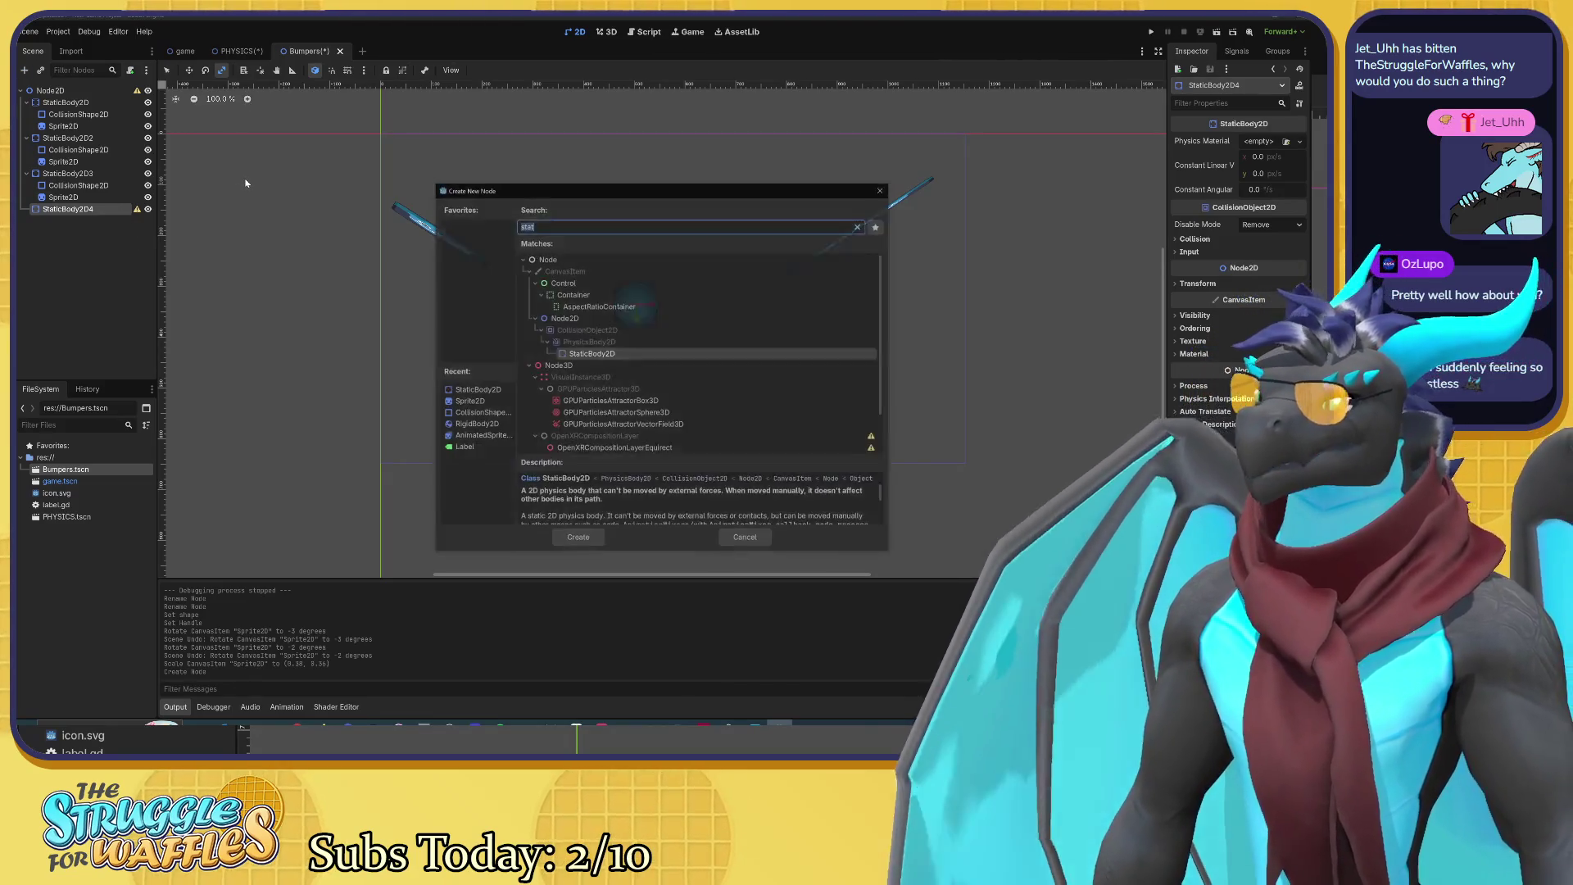
pyautogui.write('coll')
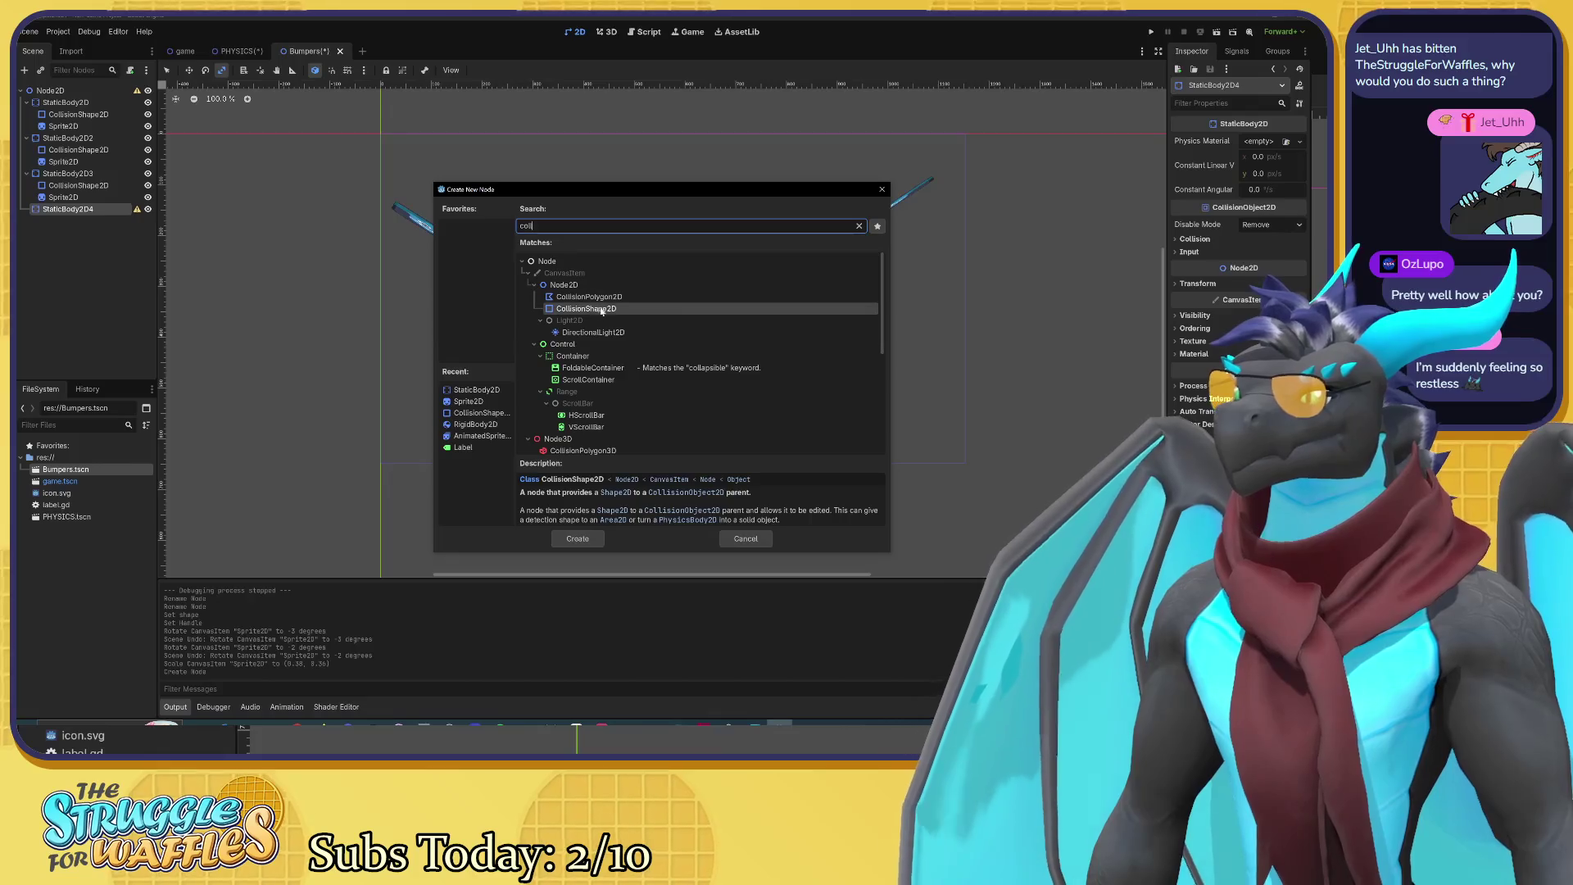
pyautogui.click(590, 297)
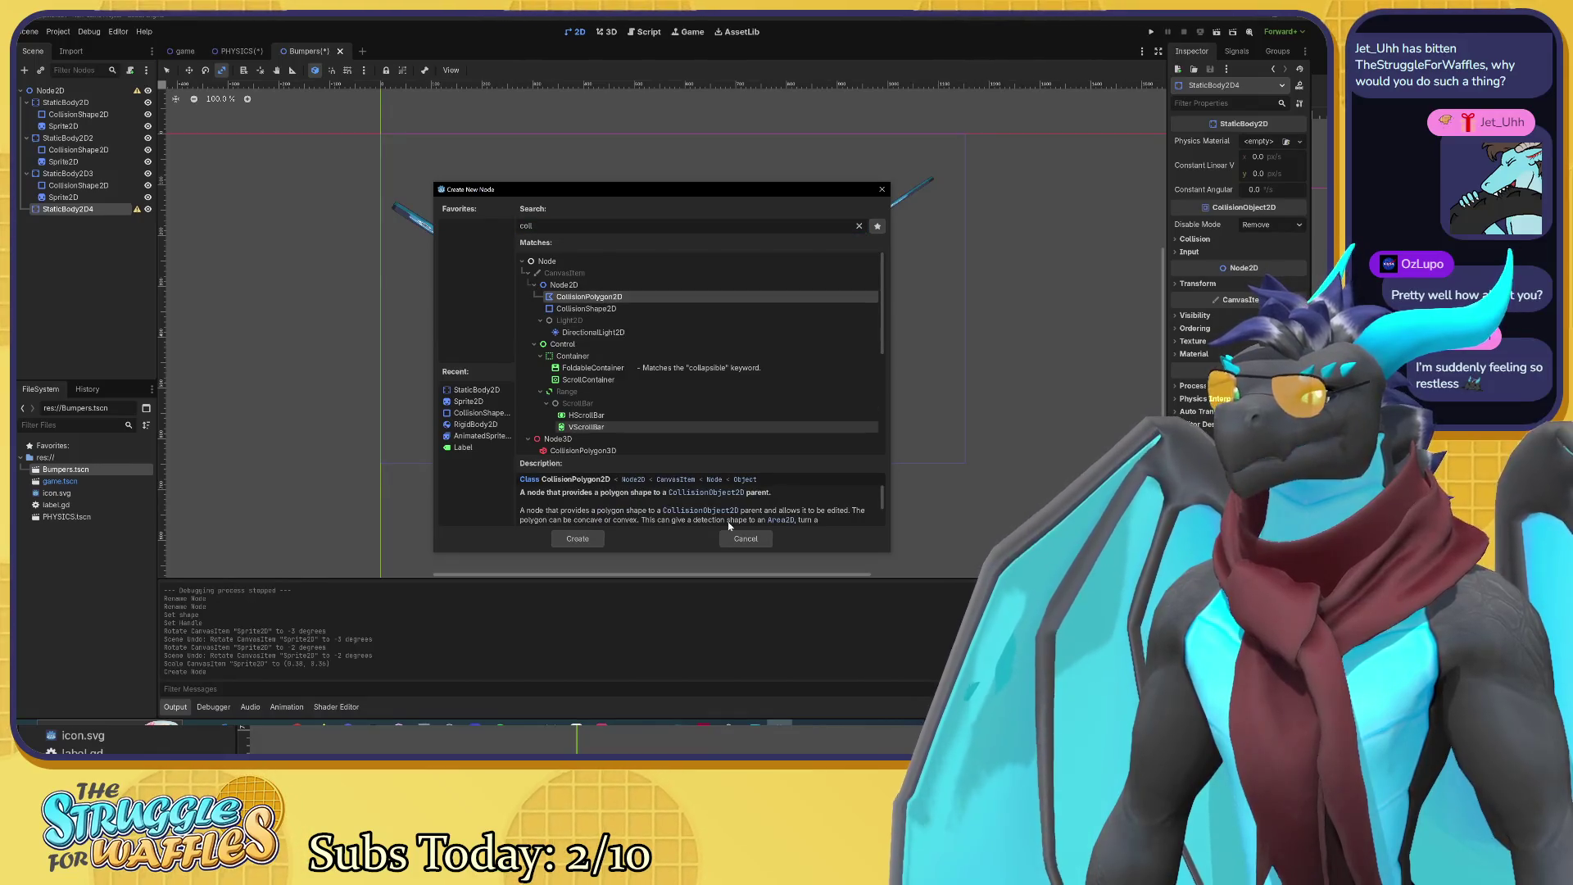
pyautogui.click(577, 538)
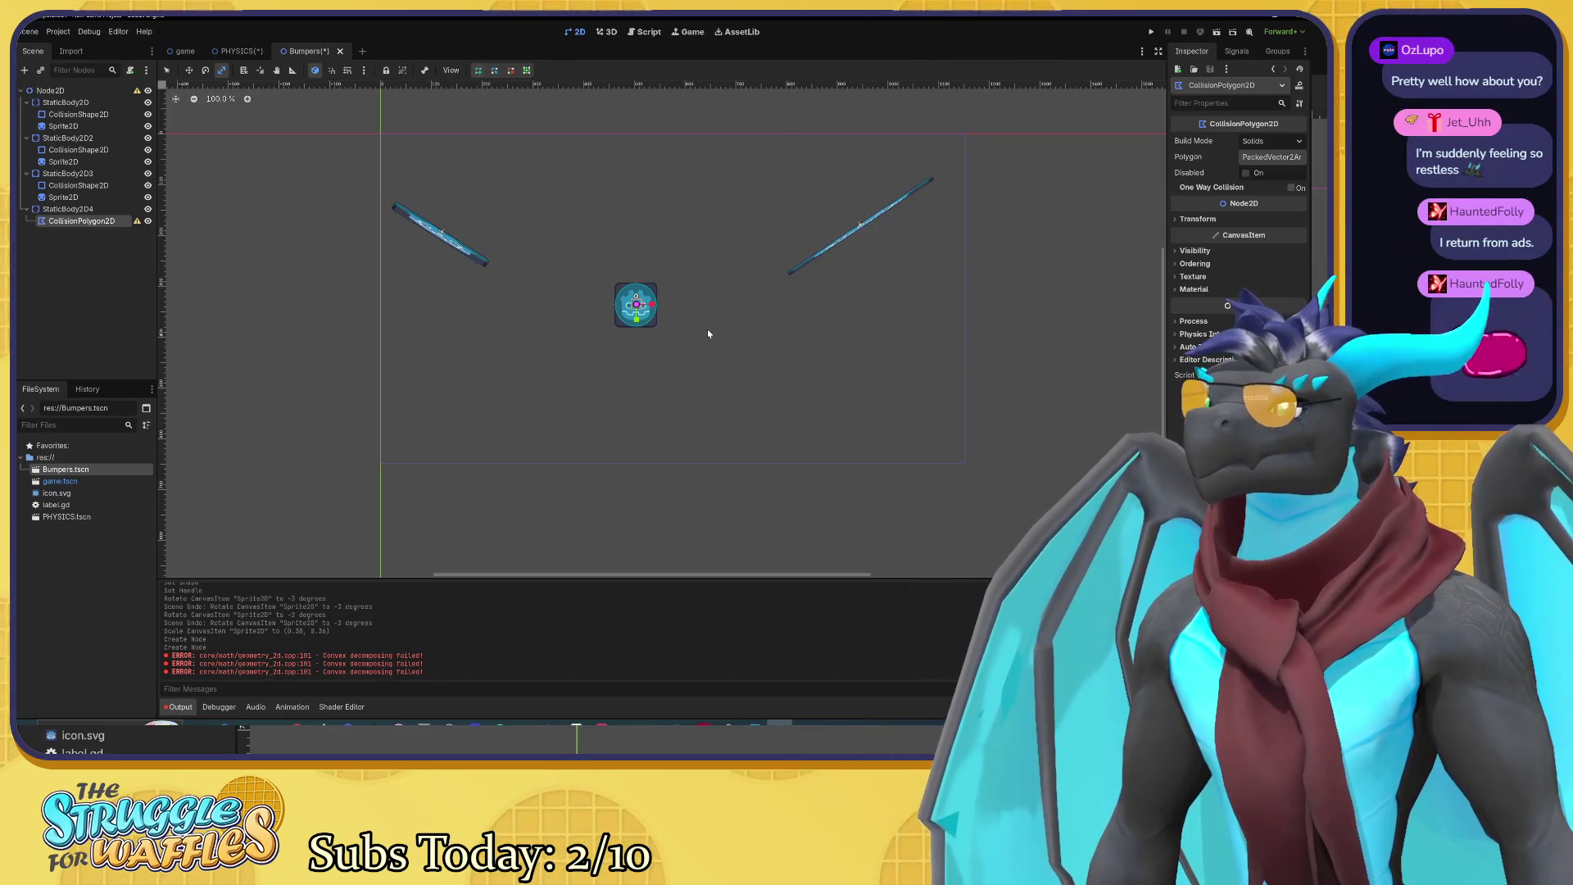
pyautogui.click(1274, 143)
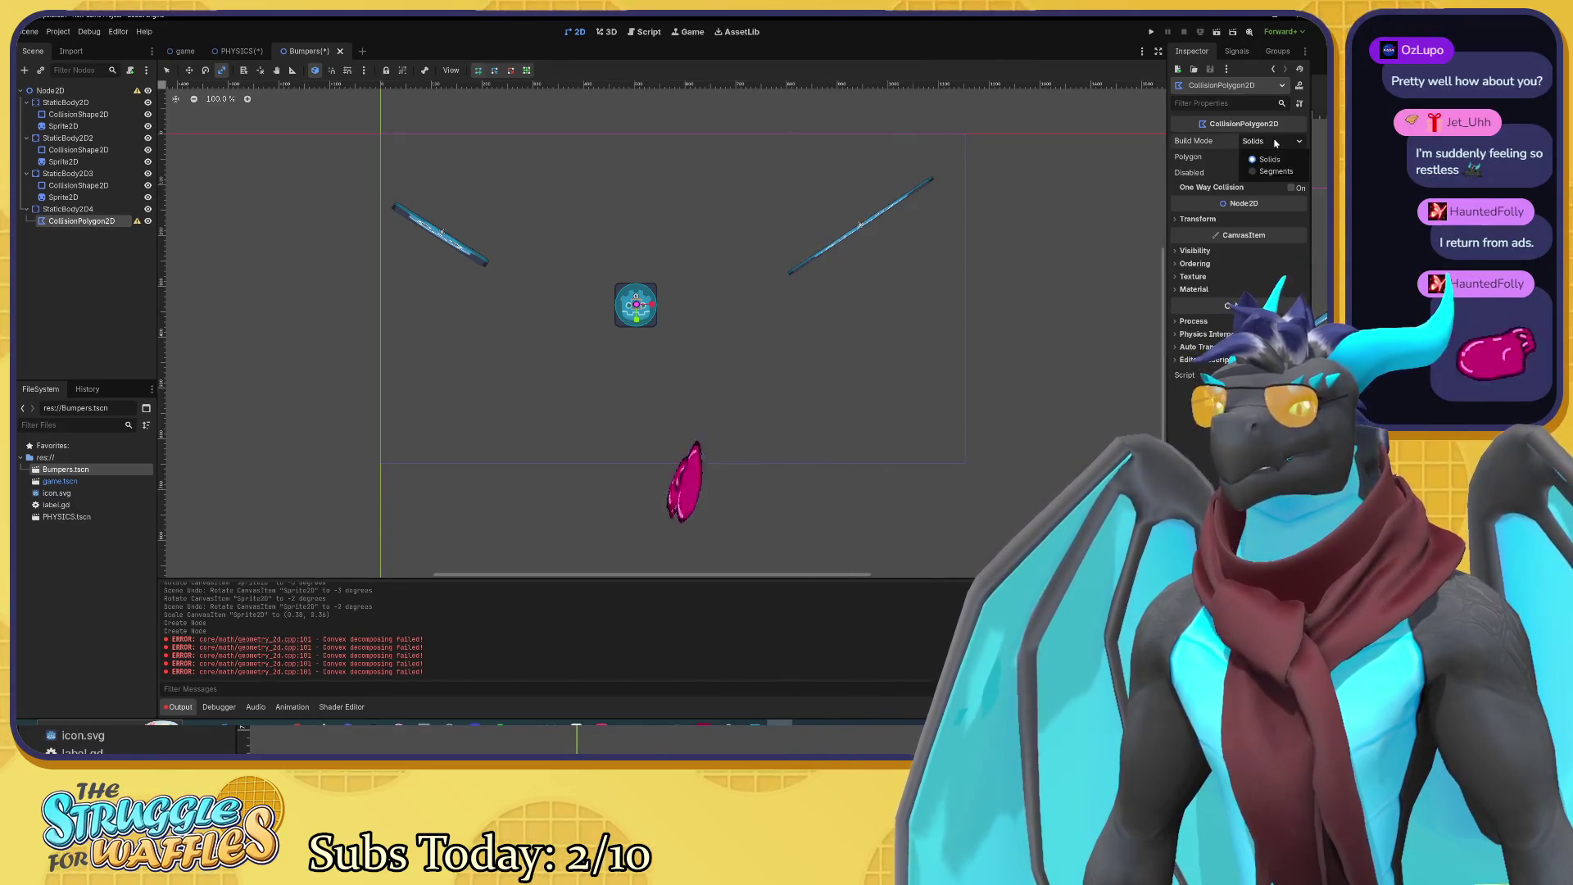
pyautogui.click(1274, 142)
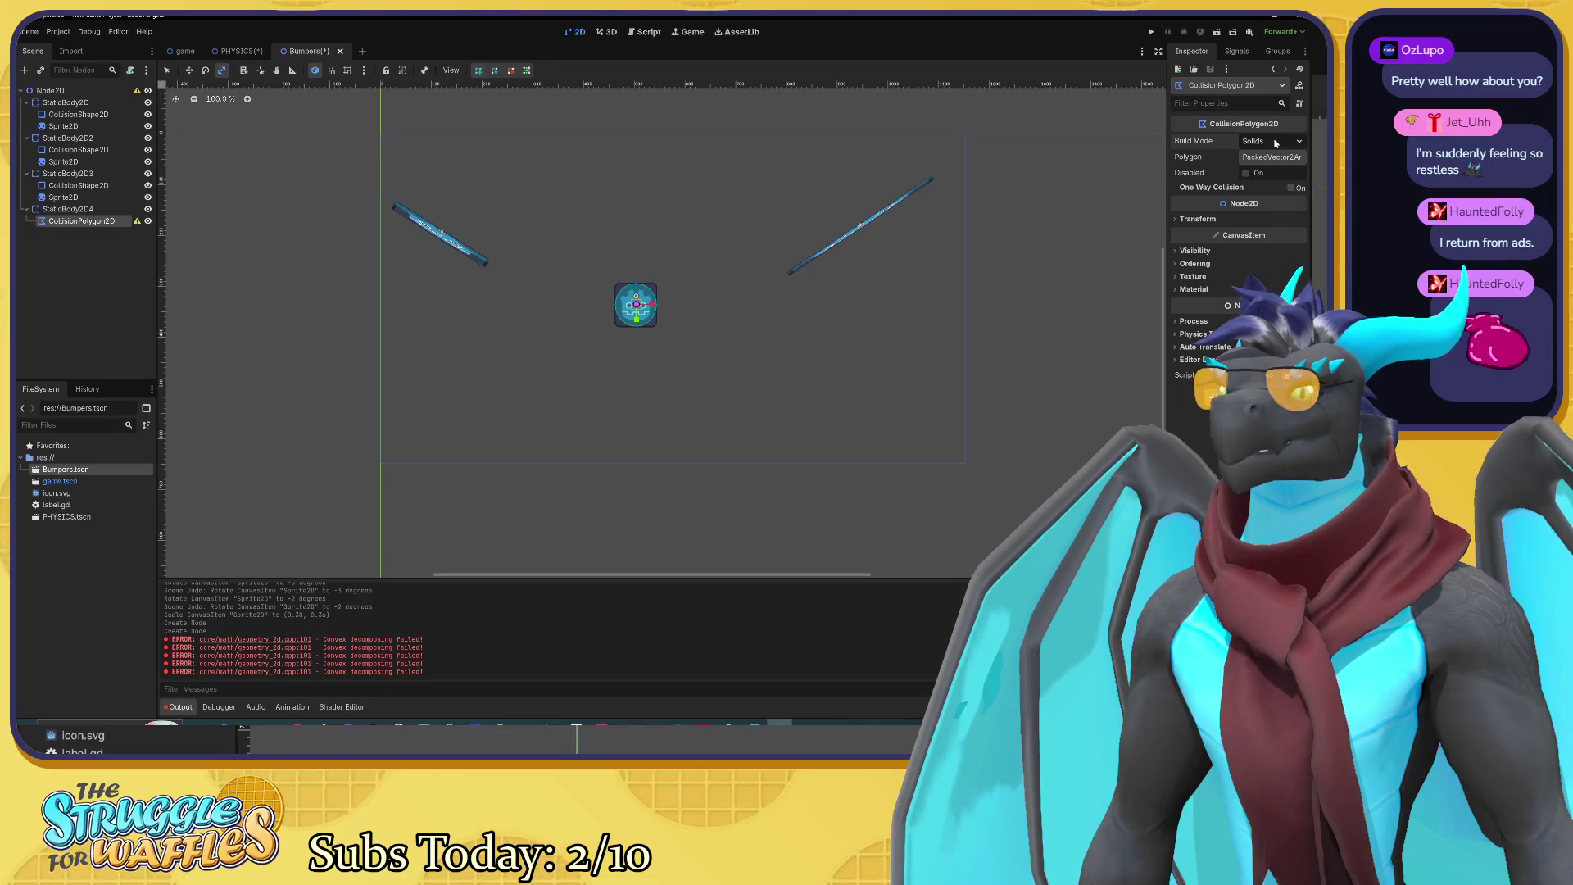
# Step: Undo the CollisionPolygon2D and add a CollisionShape2D under StaticBody2D4 instead
pyautogui.click(1273, 157)
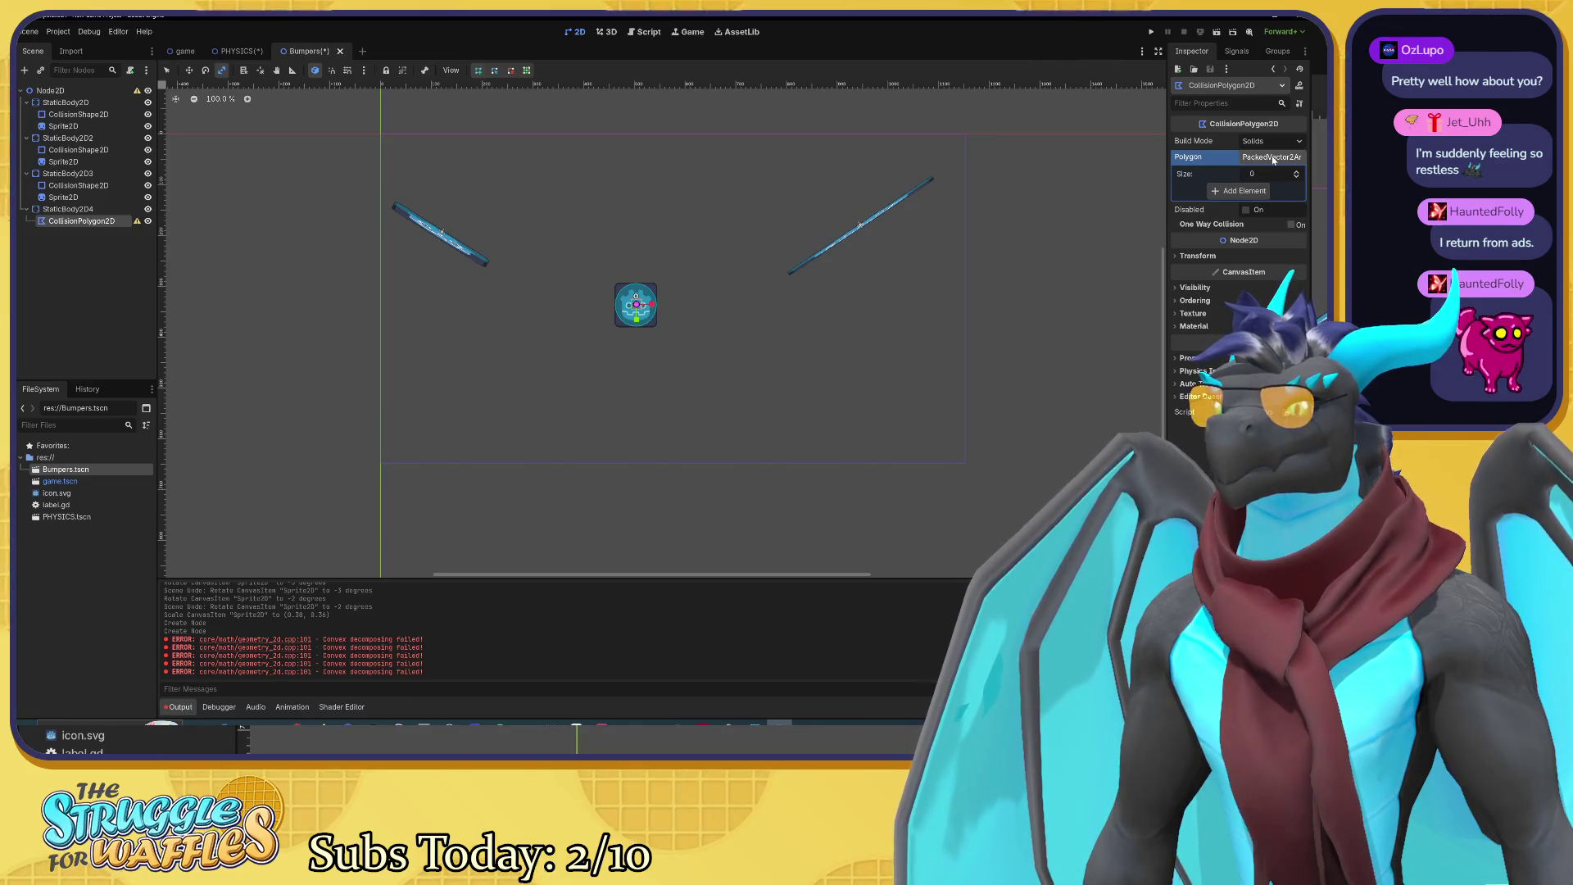
pyautogui.click(1273, 157)
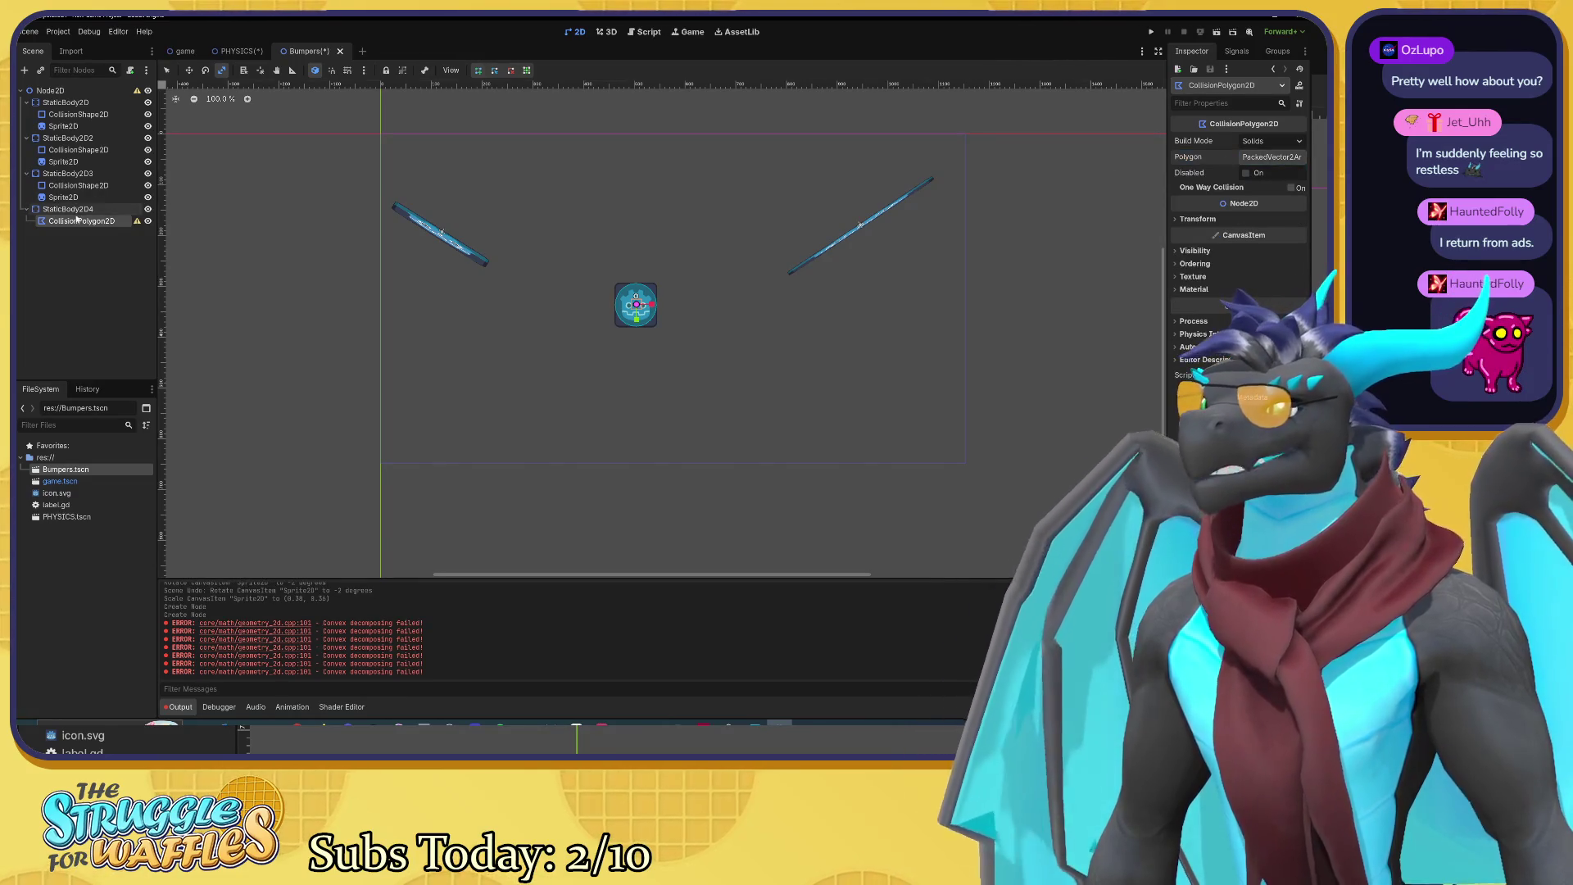
pyautogui.hotkey('ctrl', 'z')
pyautogui.click(83, 211)
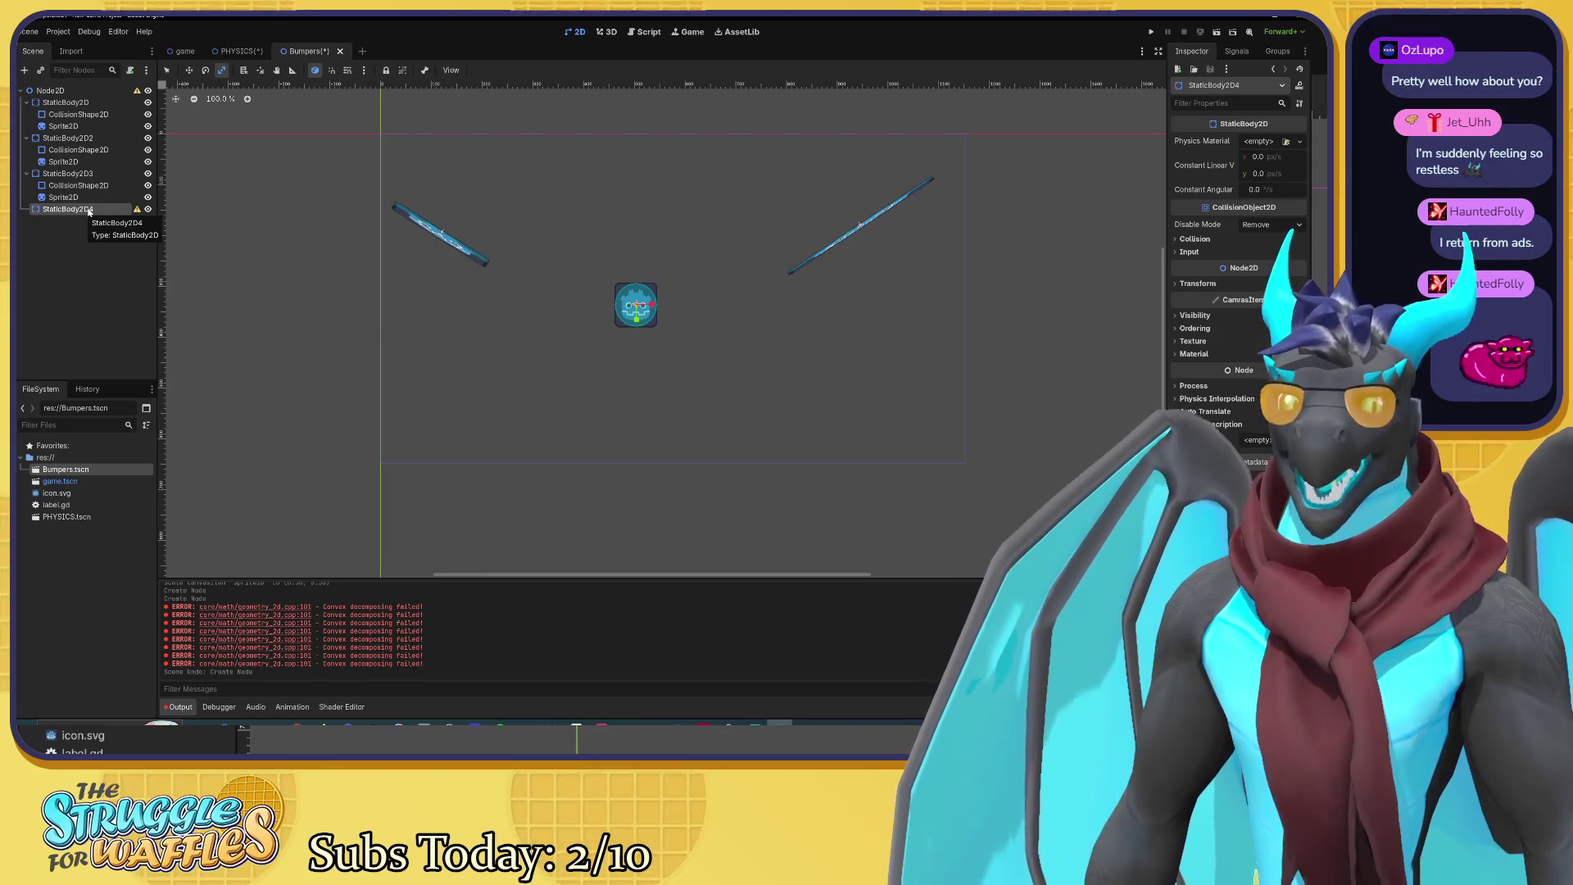
pyautogui.hotkey('ctrl', 'a')
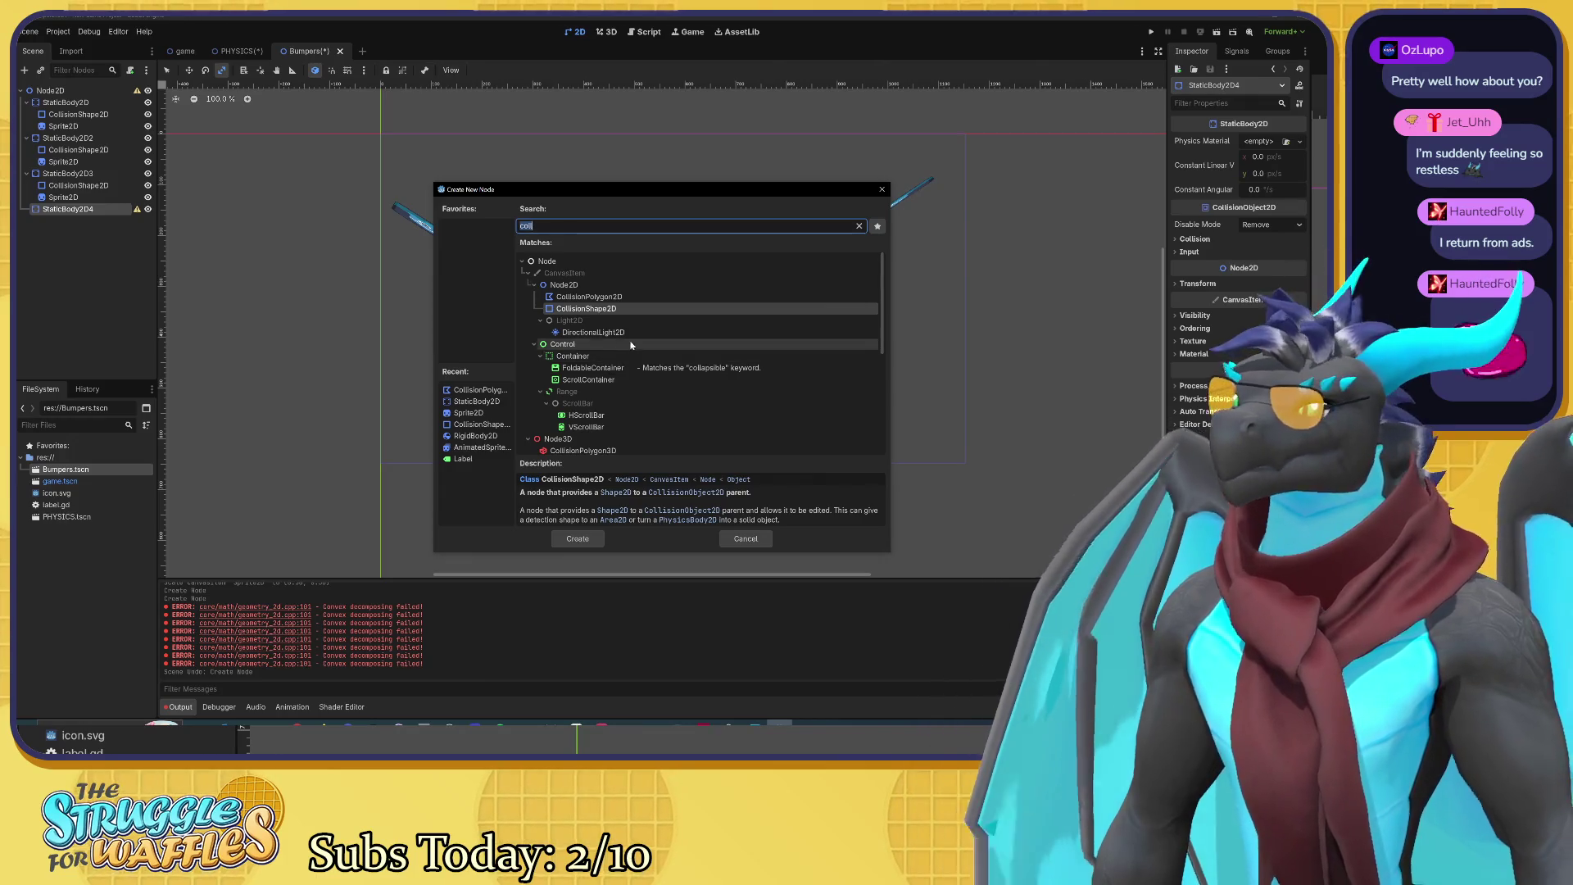
pyautogui.click(597, 538)
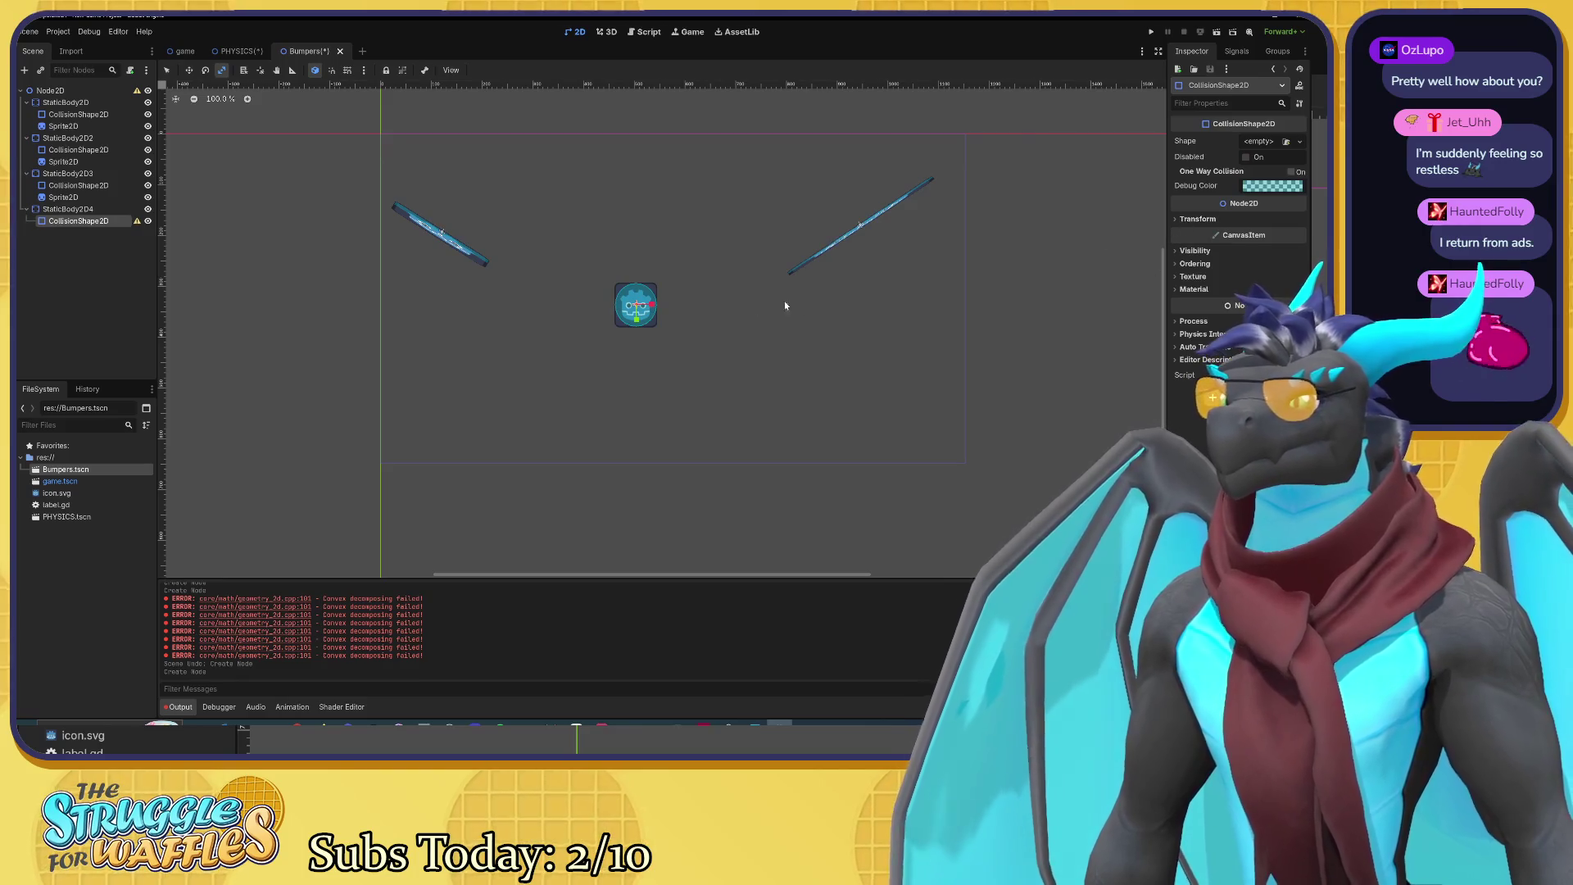
# Step: Move StaticBody2D4 down below the Godot icon
pyautogui.click(73, 209)
pyautogui.press('w')
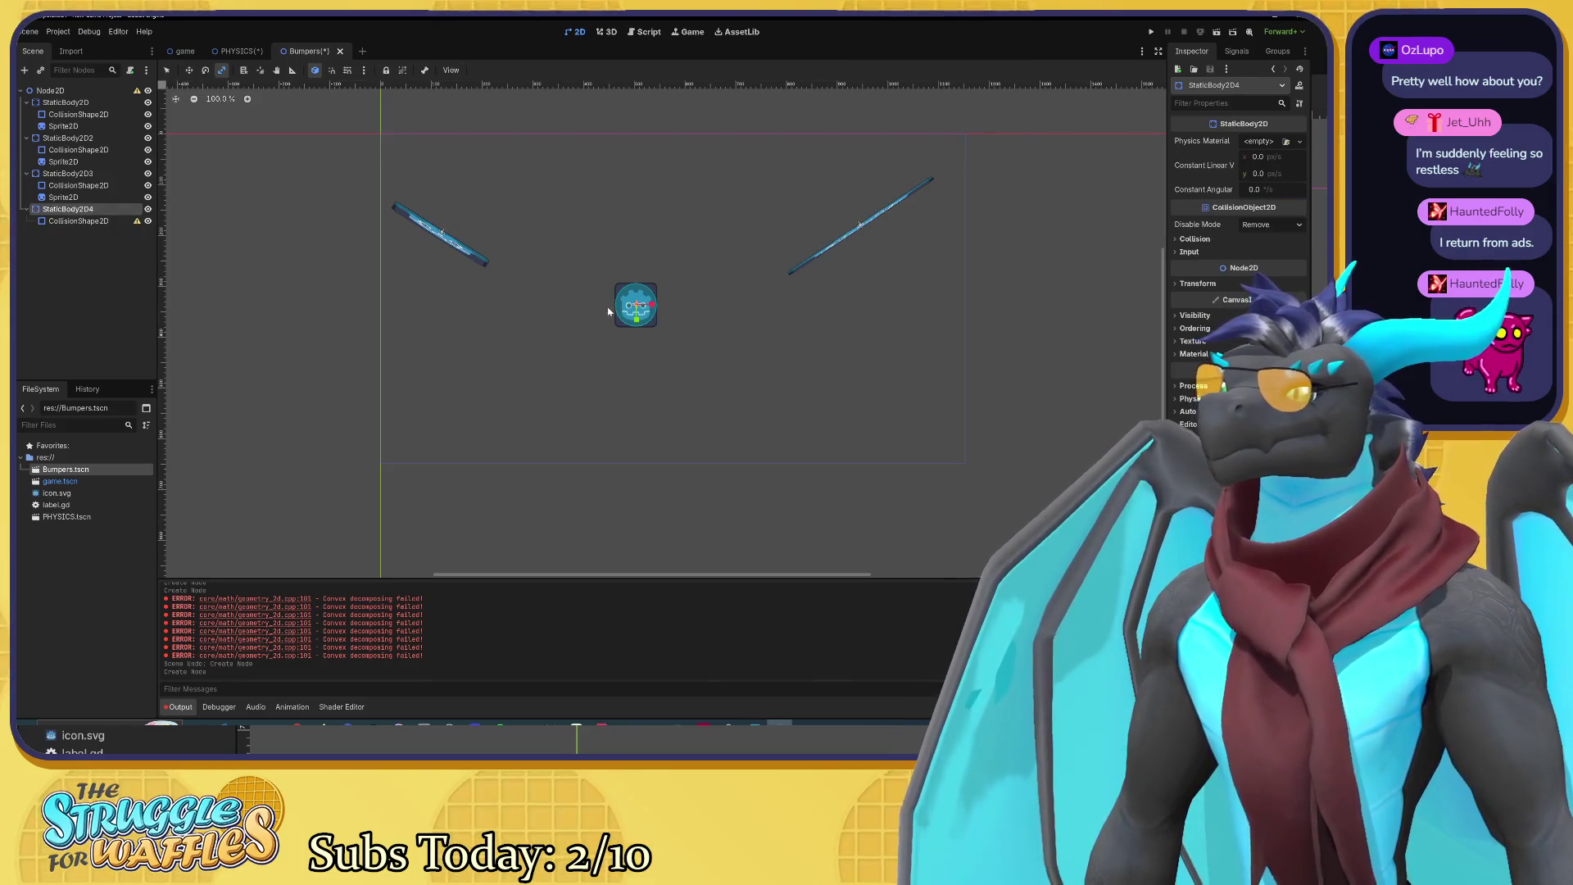
pyautogui.moveTo(636, 313); pyautogui.dragTo(642, 458)
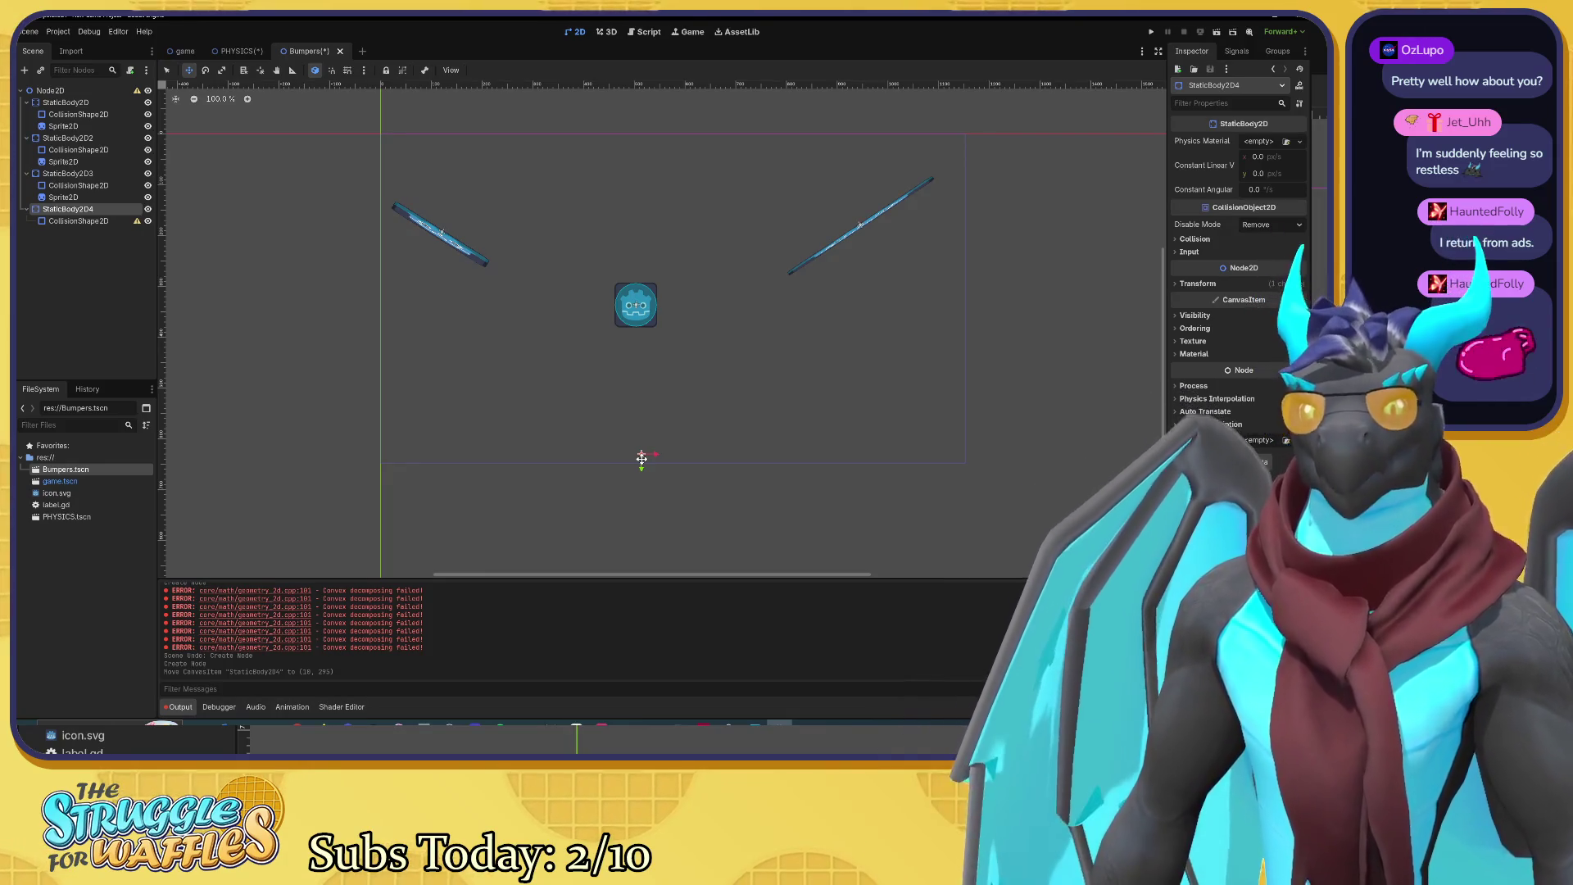
# Step: Rotate StaticBody2D4's CollisionShape2D and assign it a trial ConcavePolygonShape2D
pyautogui.scroll(5, 639, 455)
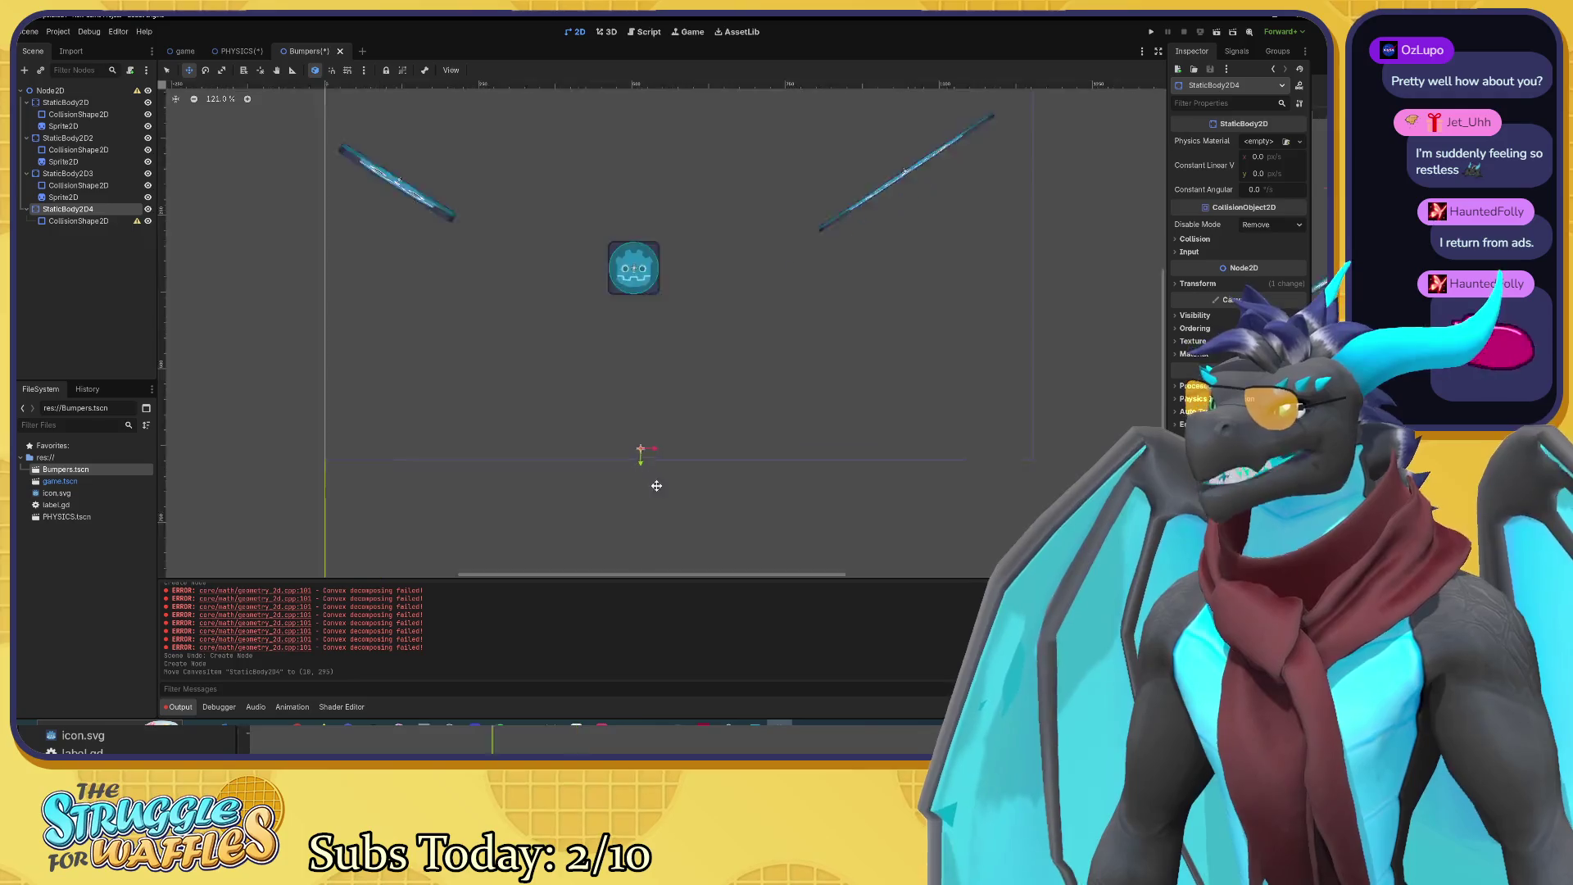
pyautogui.click(86, 221)
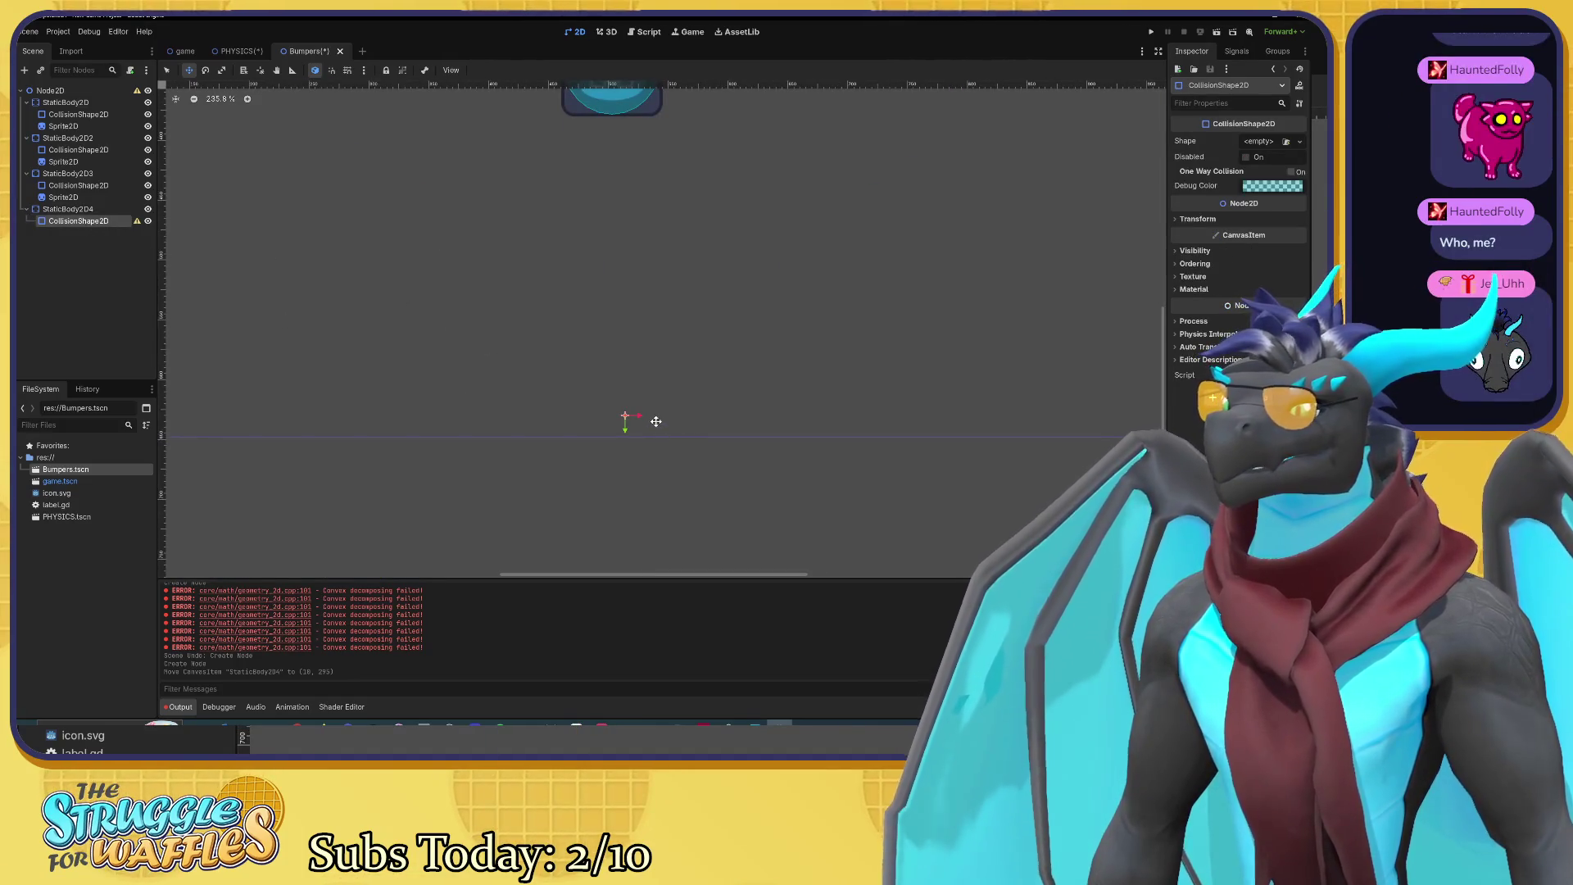
pyautogui.press('e')
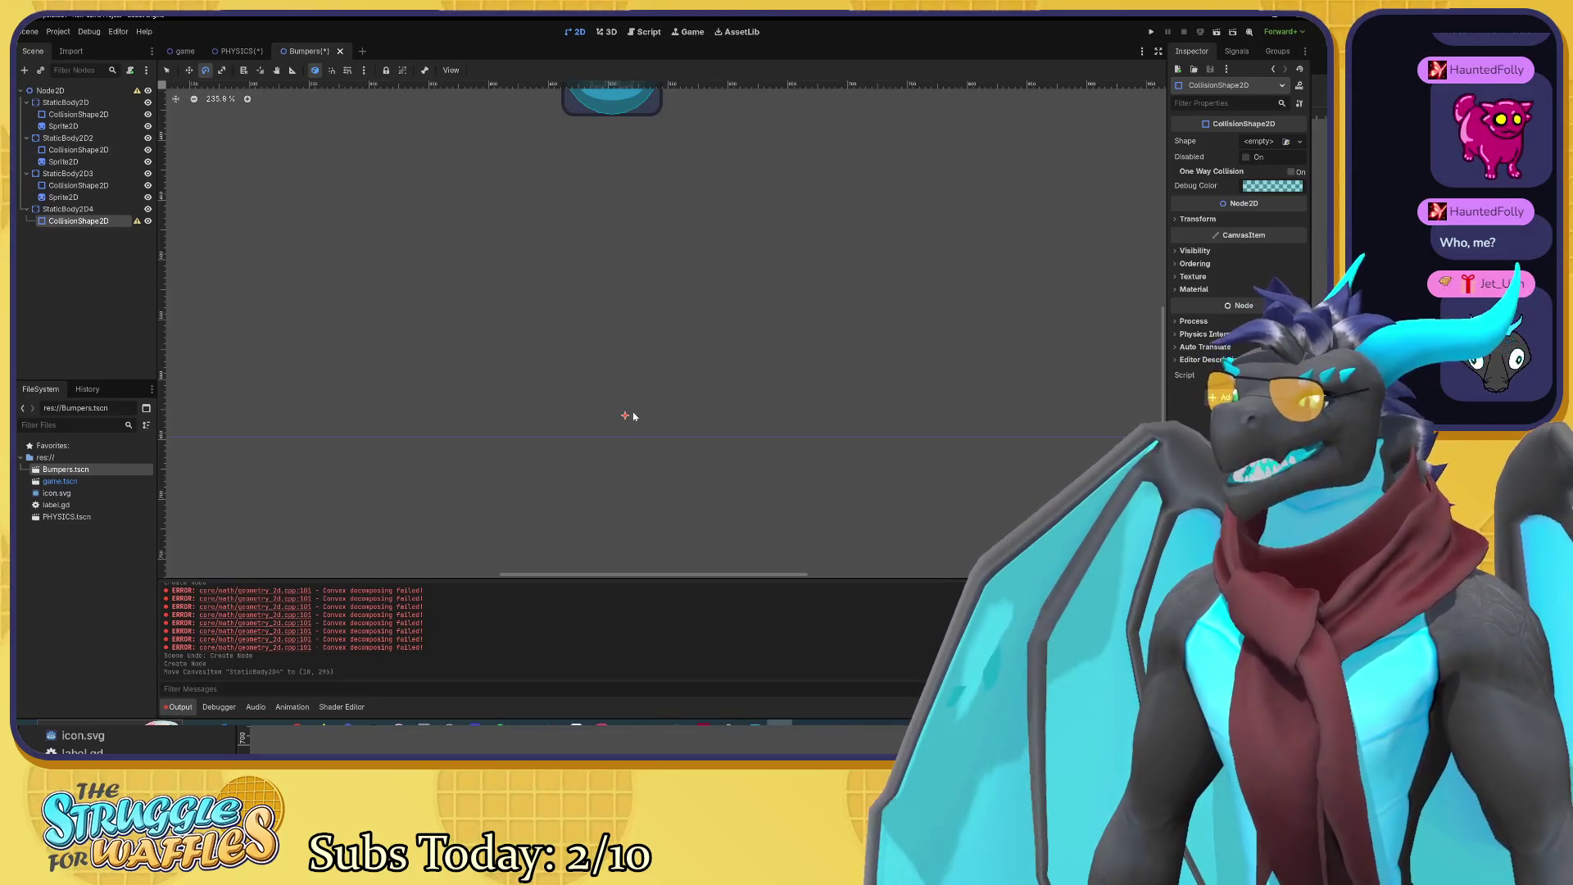
pyautogui.moveTo(635, 418); pyautogui.dragTo(763, 420)
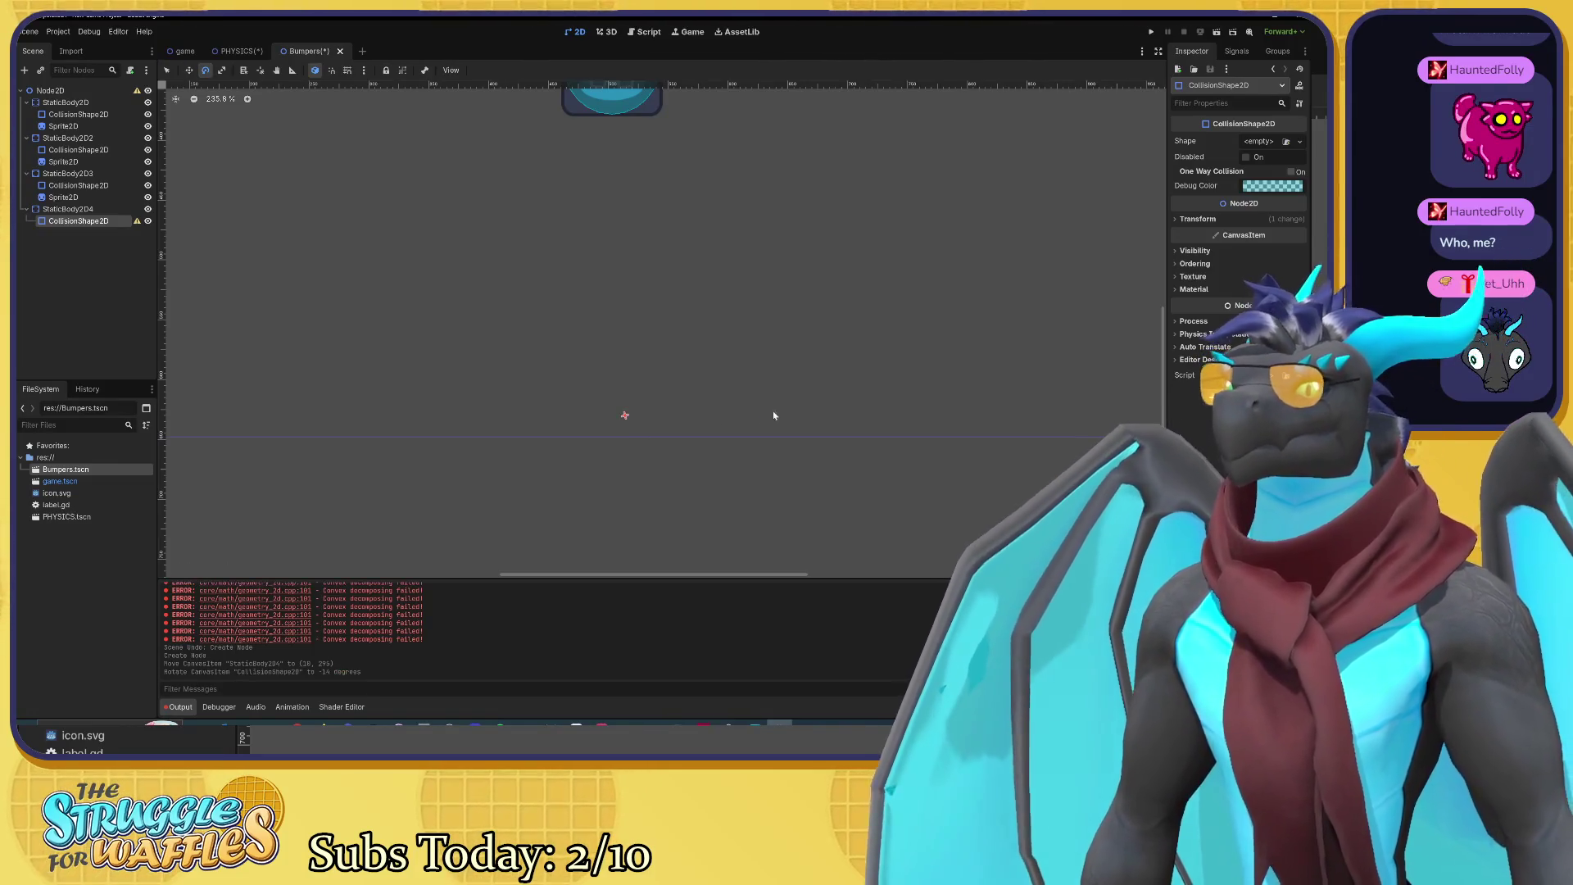
pyautogui.click(1264, 143)
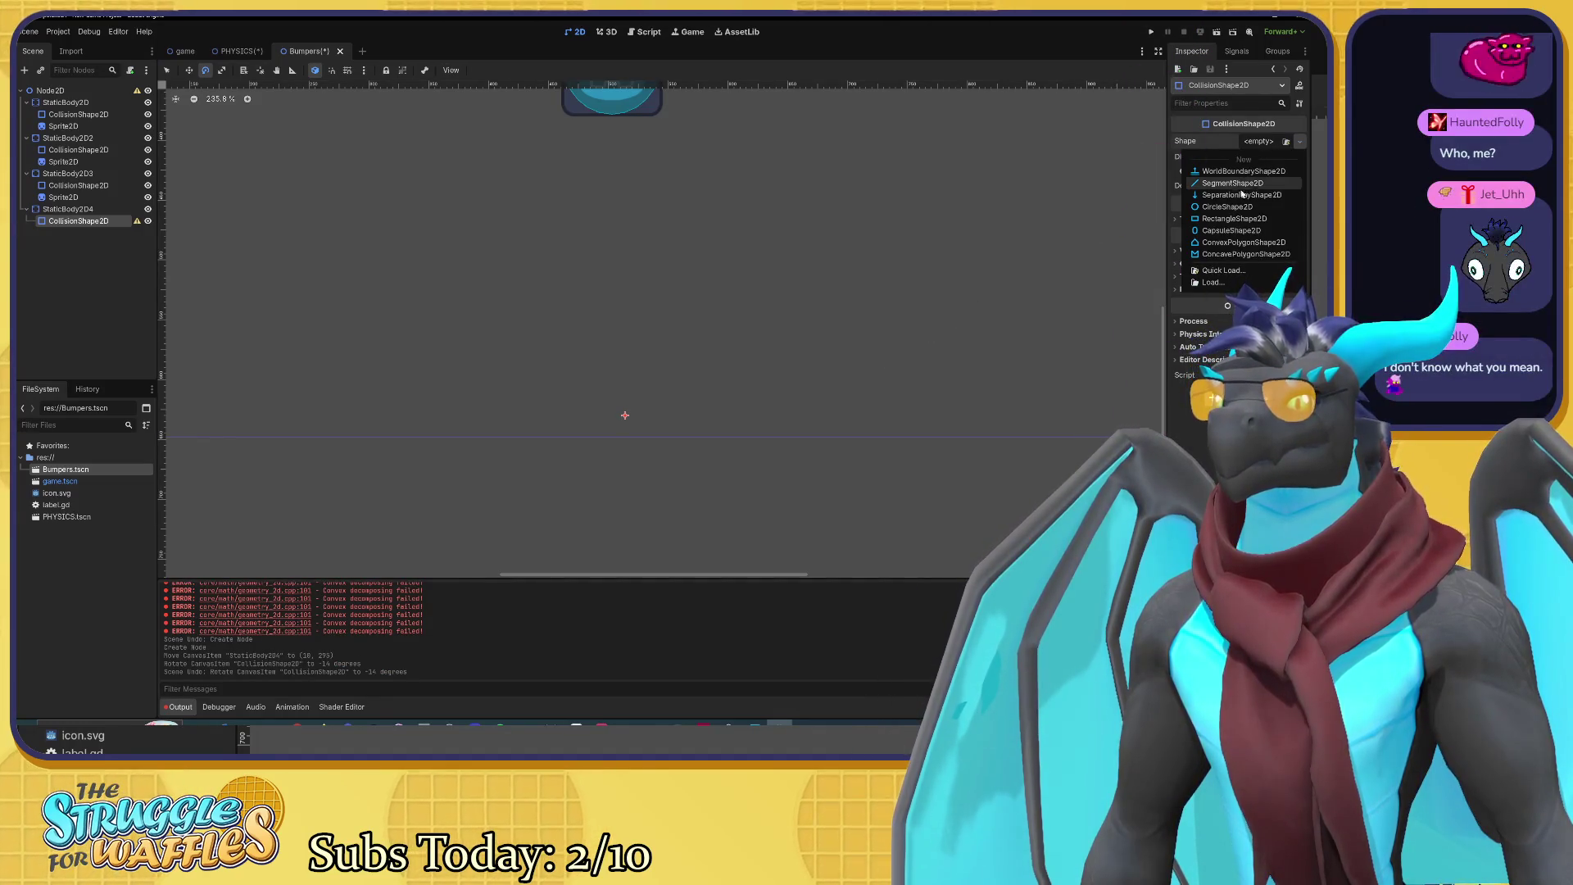
pyautogui.click(1245, 254)
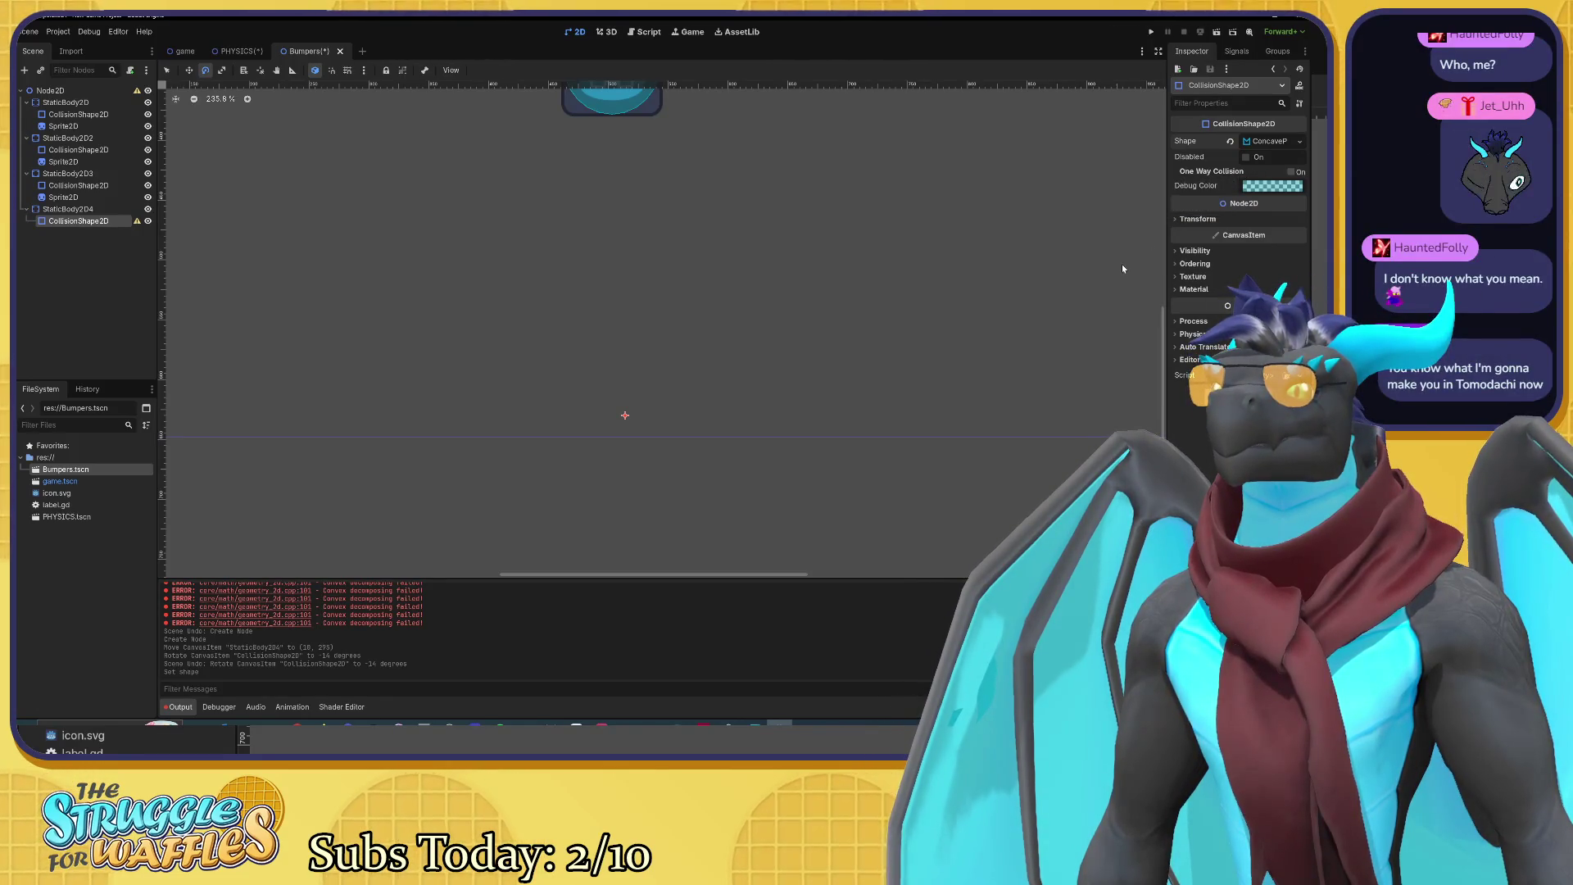
# Step: Undo trial scale and rotation changes, leaving the collision shape at rotation 0 and scale 1
pyautogui.click(1179, 220)
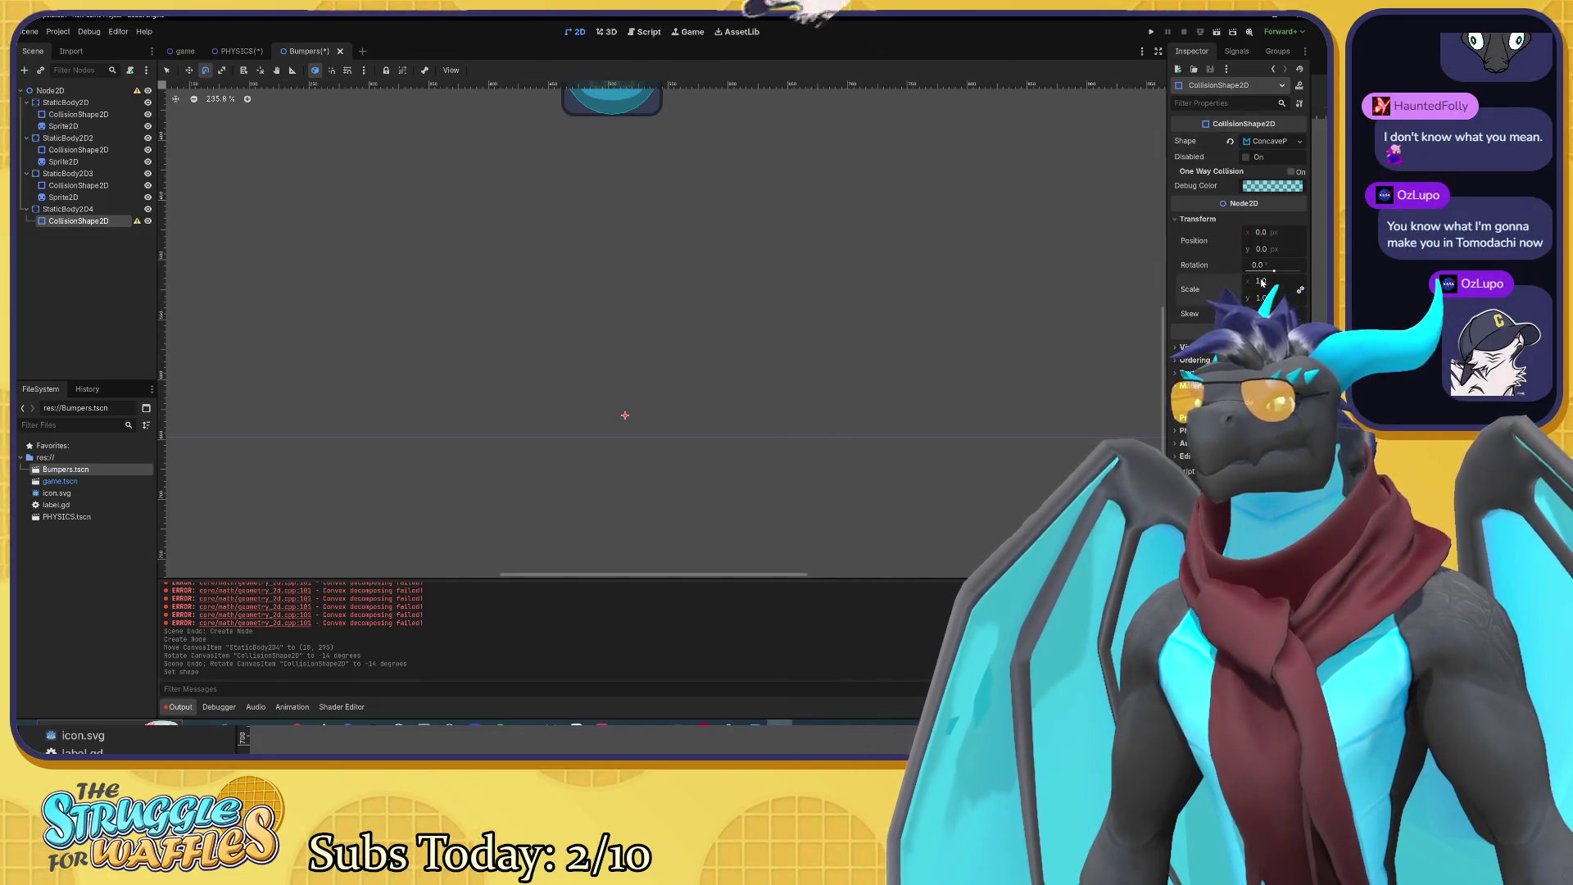
pyautogui.moveTo(1262, 281); pyautogui.dragTo(1278, 281)
pyautogui.hotkey('ctrl', 'z')
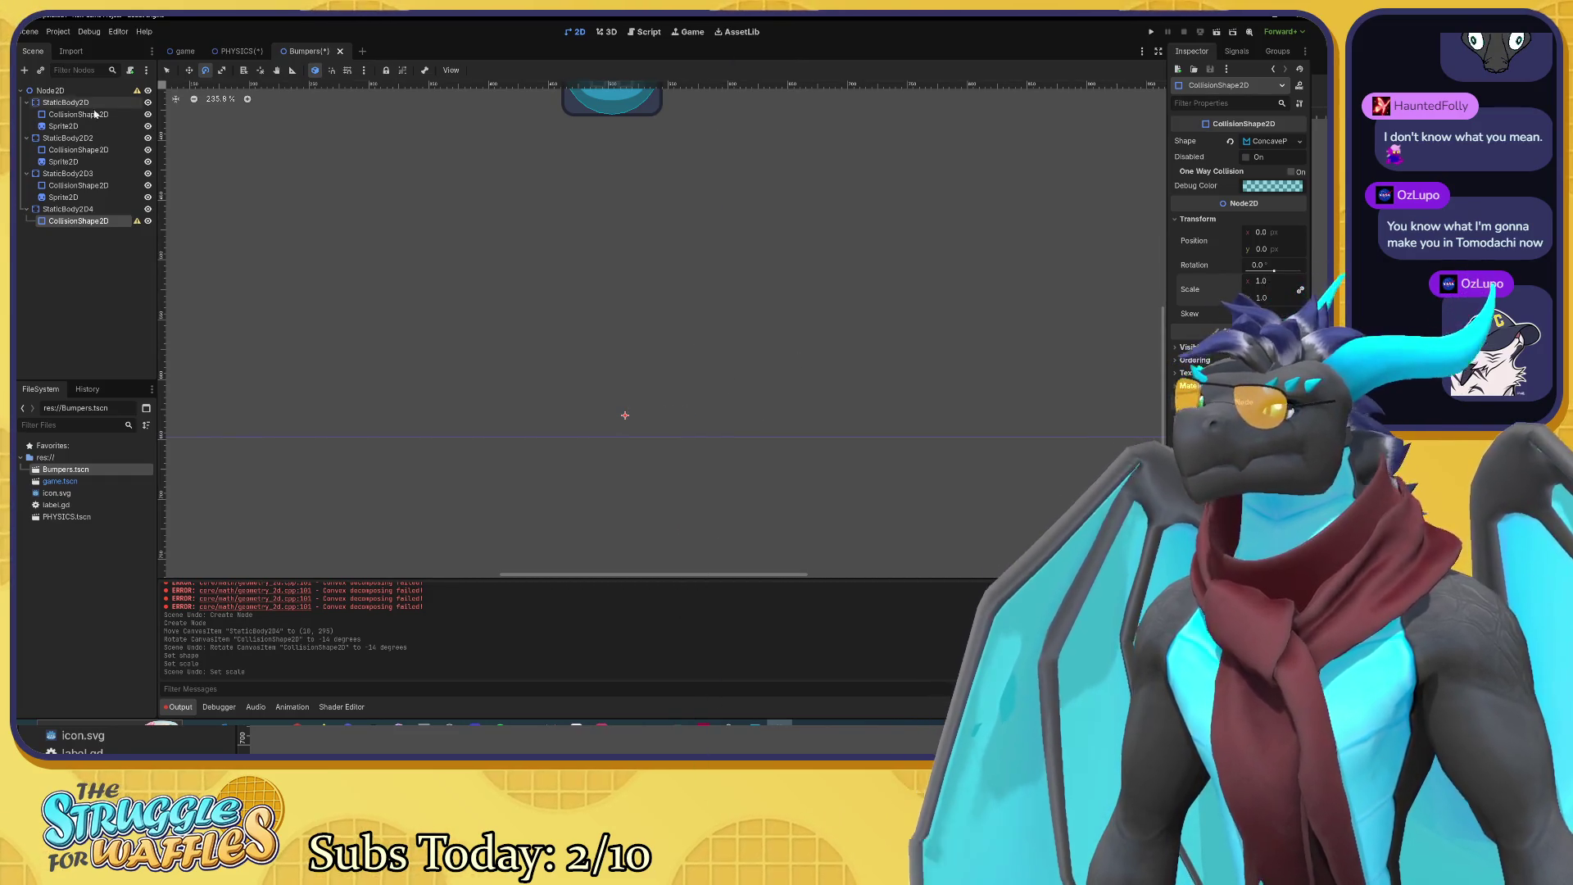
pyautogui.moveTo(138, 222)
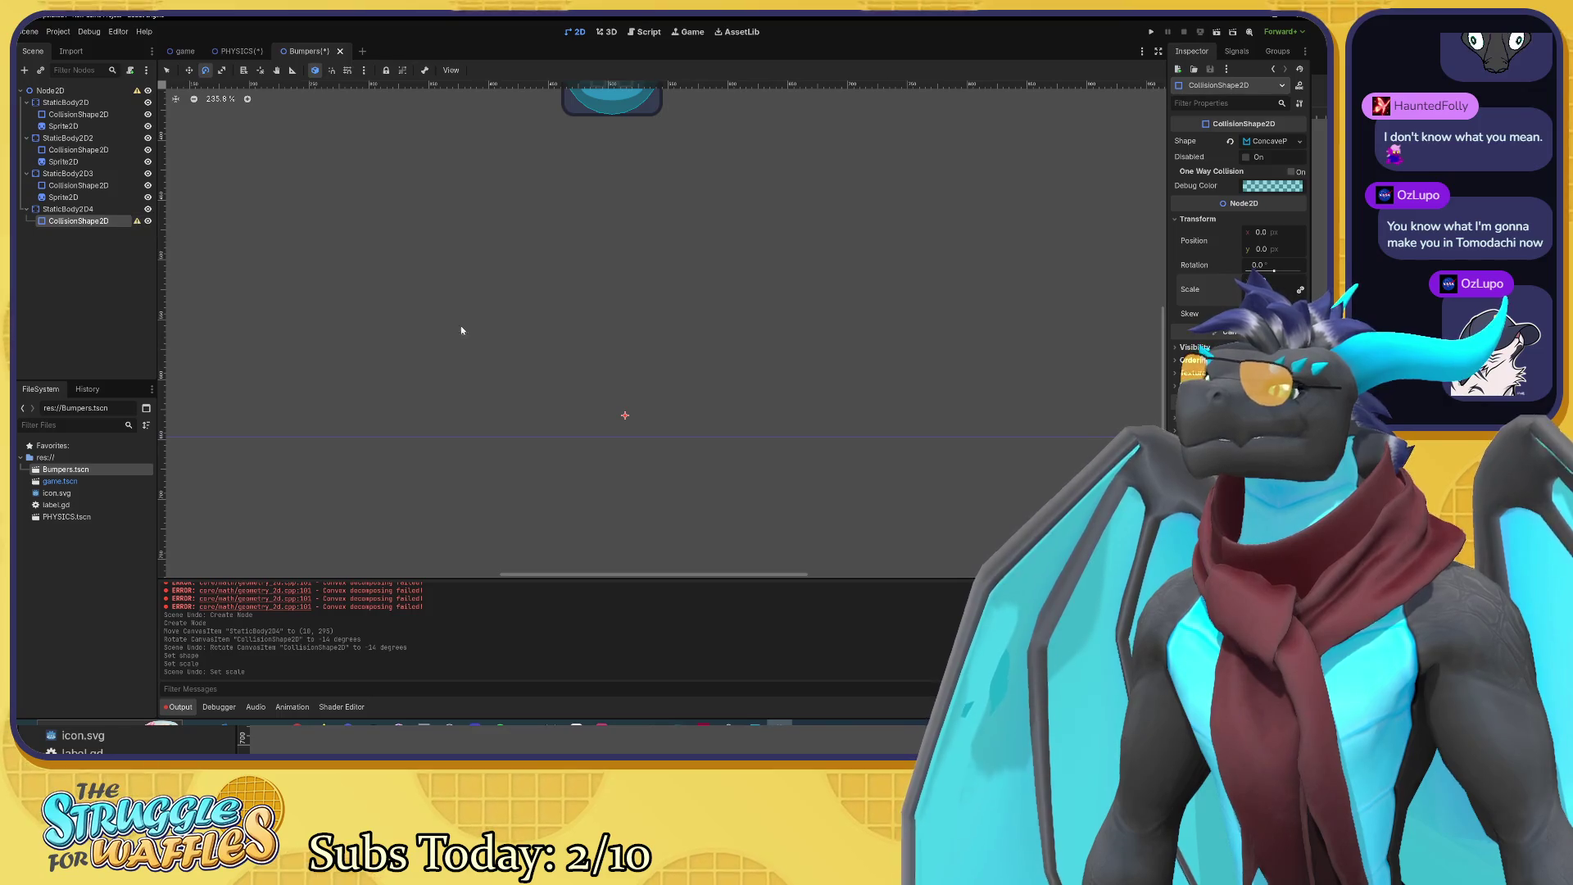
pyautogui.moveTo(653, 414)
pyautogui.mouseDown()
pyautogui.moveTo(716, 424)
pyautogui.moveTo(746, 449)
pyautogui.moveTo(741, 435)
pyautogui.moveTo(799, 530)
pyautogui.moveTo(680, 418)
pyautogui.moveTo(702, 475)
pyautogui.mouseUp()
pyautogui.hotkey('ctrl', 'z')
pyautogui.press('s')
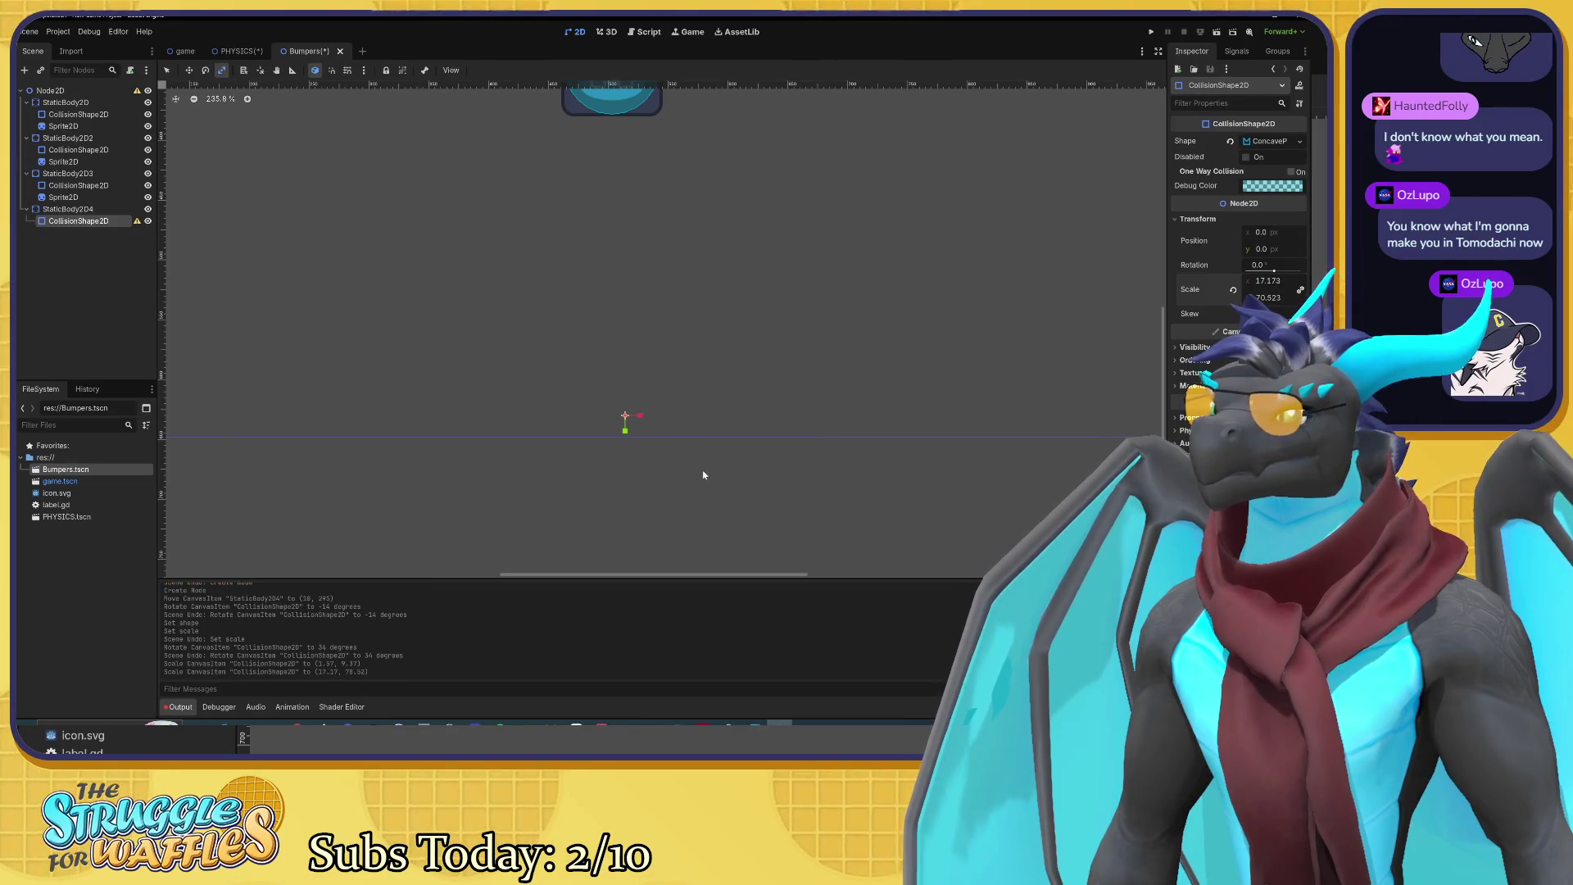
pyautogui.hotkey('ctrl', 'z')
pyautogui.hotkey('ctrl', 'z')
pyautogui.hotkey('ctrl', 'z')
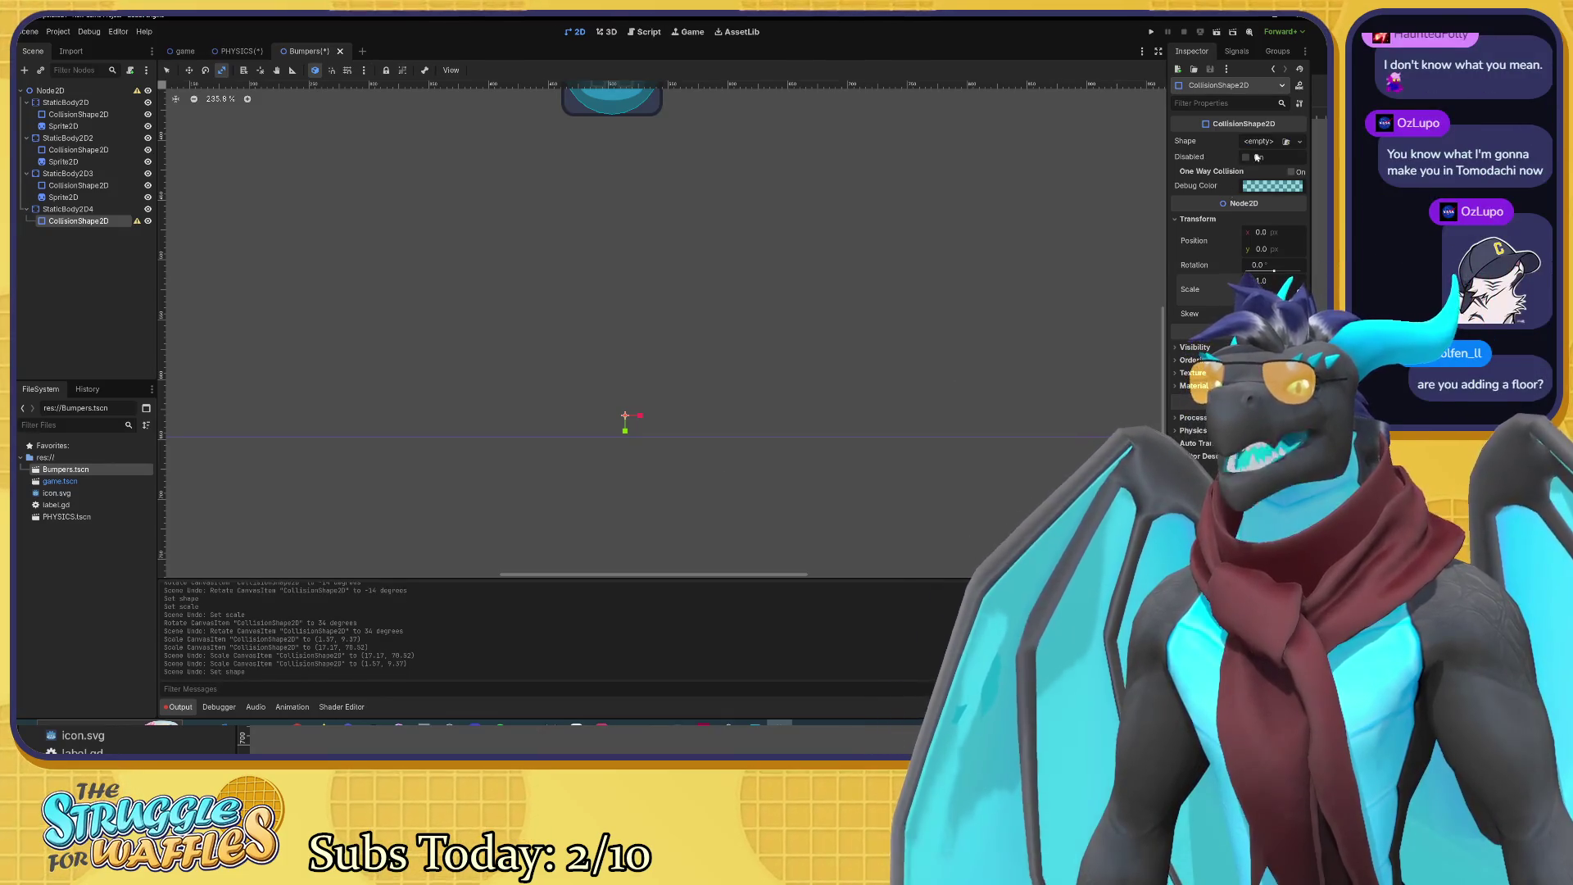
pyautogui.click(1298, 142)
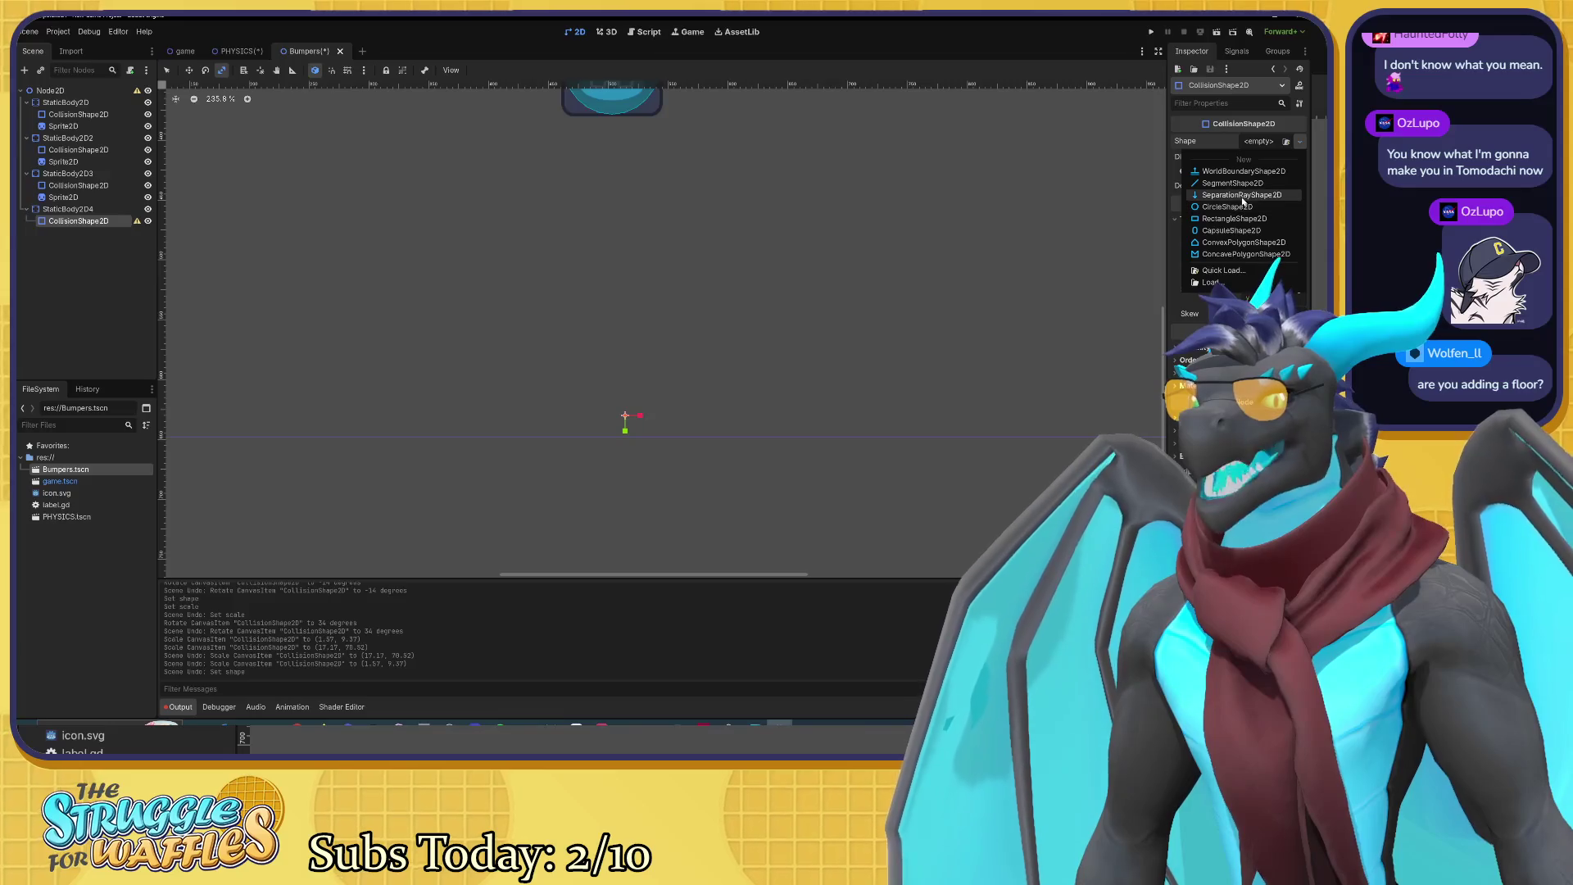
# Step: Give the collision shape a RectangleShape2D stretched to about 39.04 × 1 as a floor bar
pyautogui.click(1239, 219)
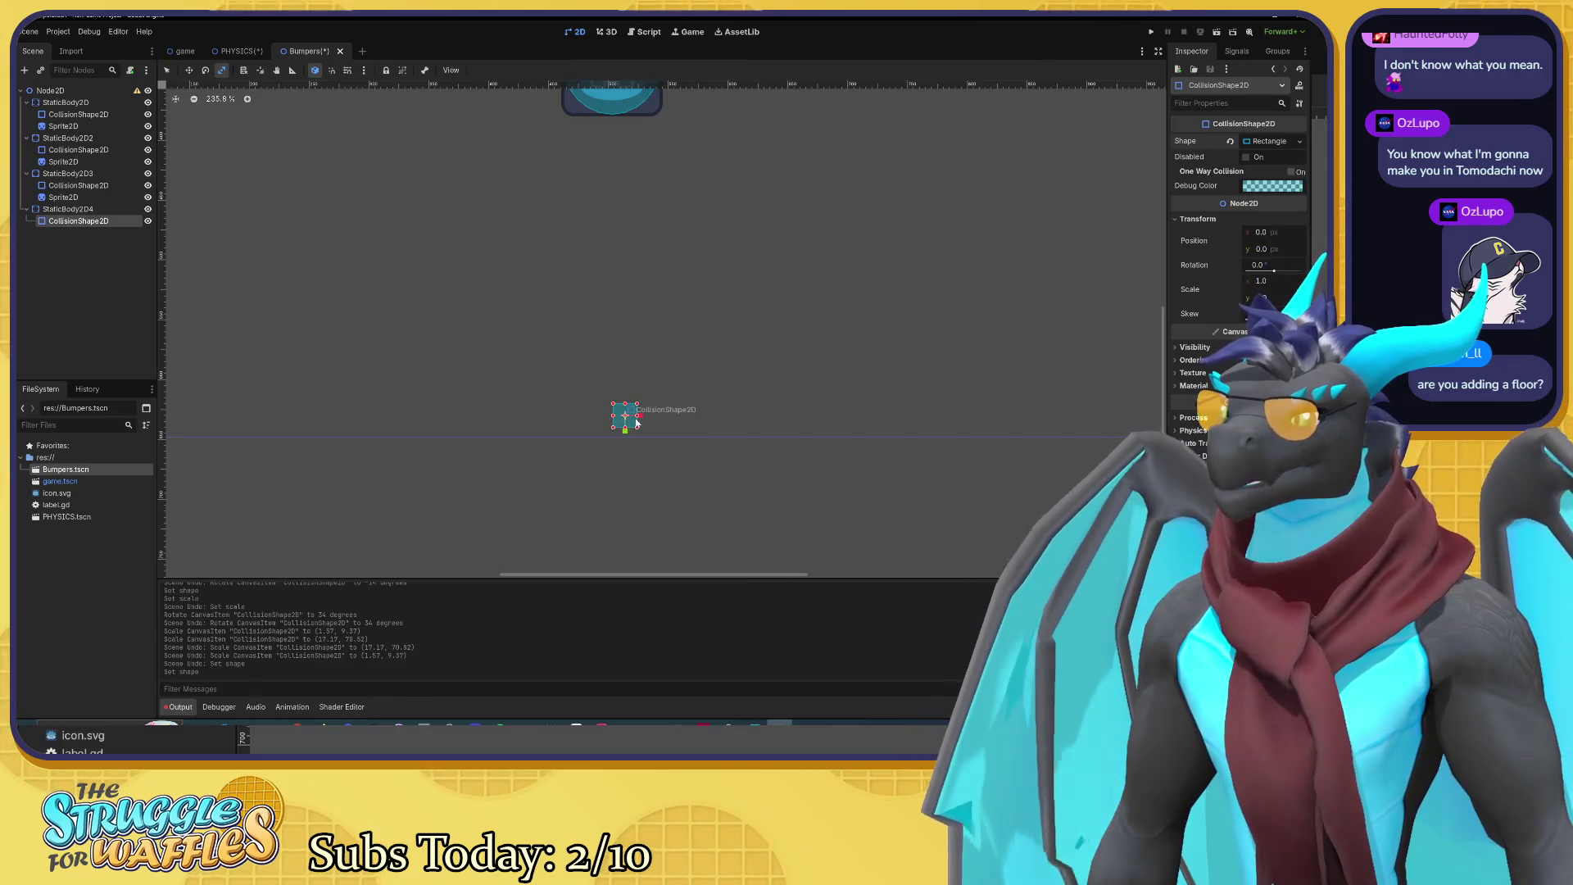
pyautogui.moveTo(637, 422); pyautogui.dragTo(962, 418)
pyautogui.scroll(-2, 807, 413)
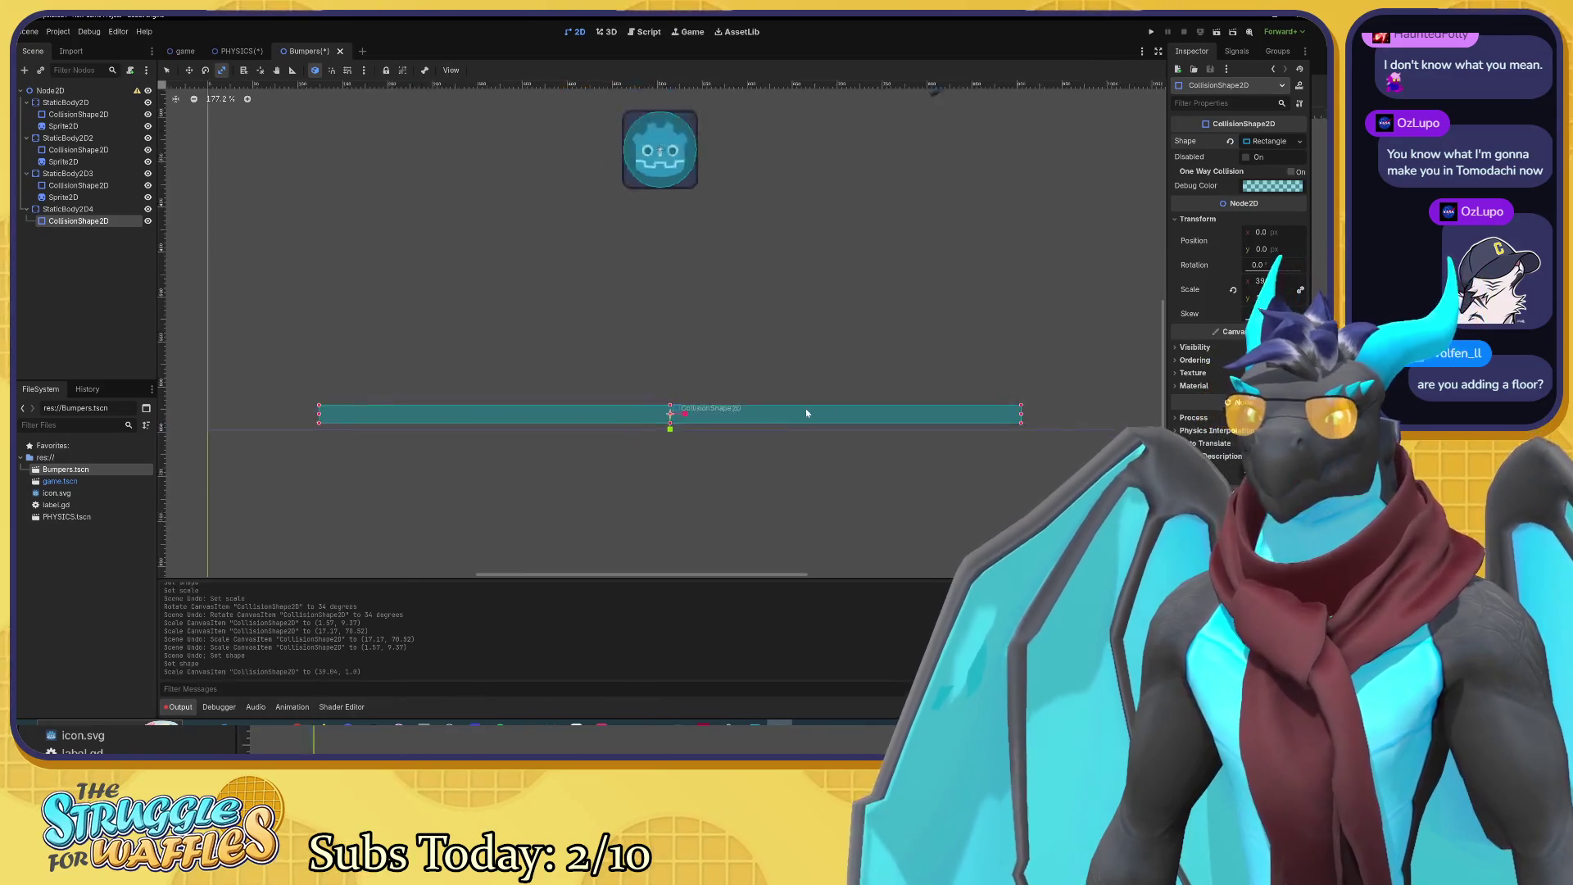
pyautogui.scroll(-2, 806, 413)
pyautogui.scroll(-2, 866, 411)
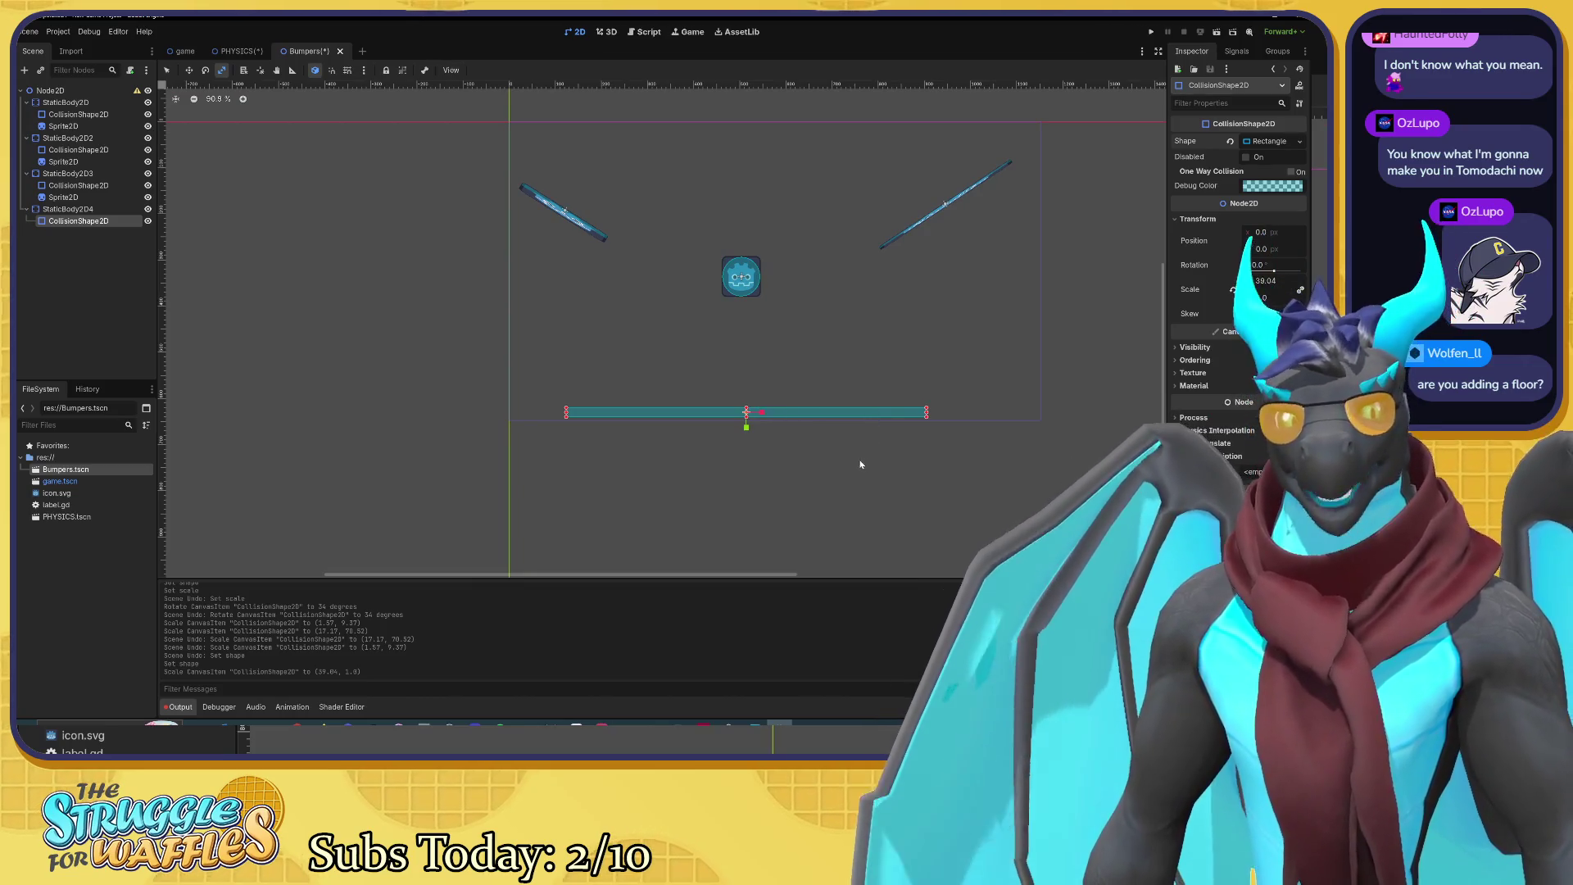
pyautogui.scroll(4, 860, 465)
pyautogui.moveTo(745, 434); pyautogui.dragTo(751, 472)
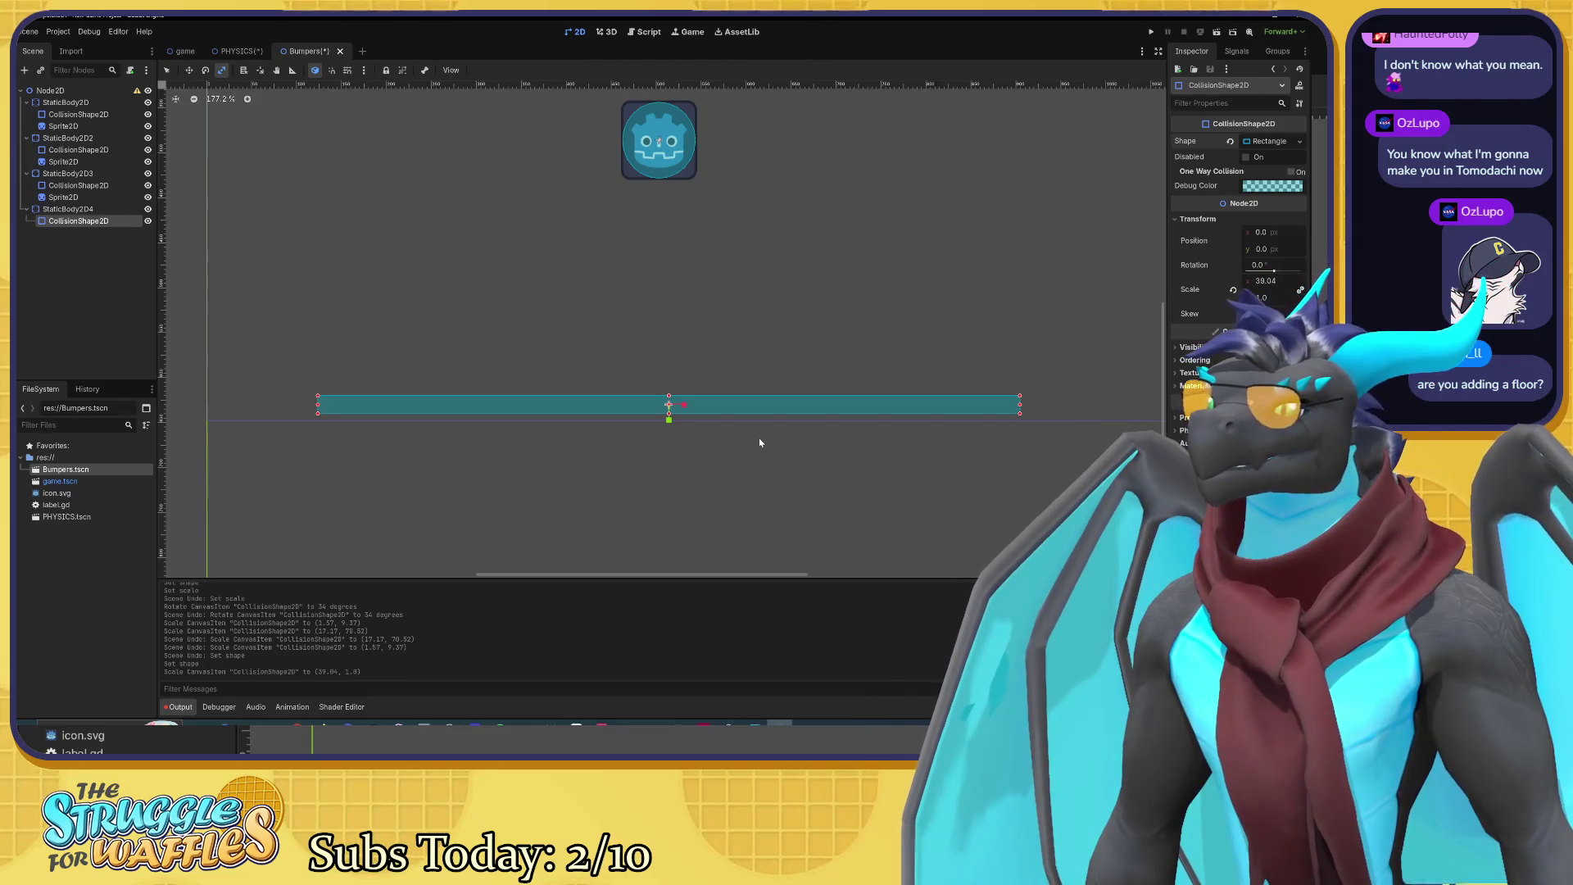
pyautogui.scroll(2, 738, 333)
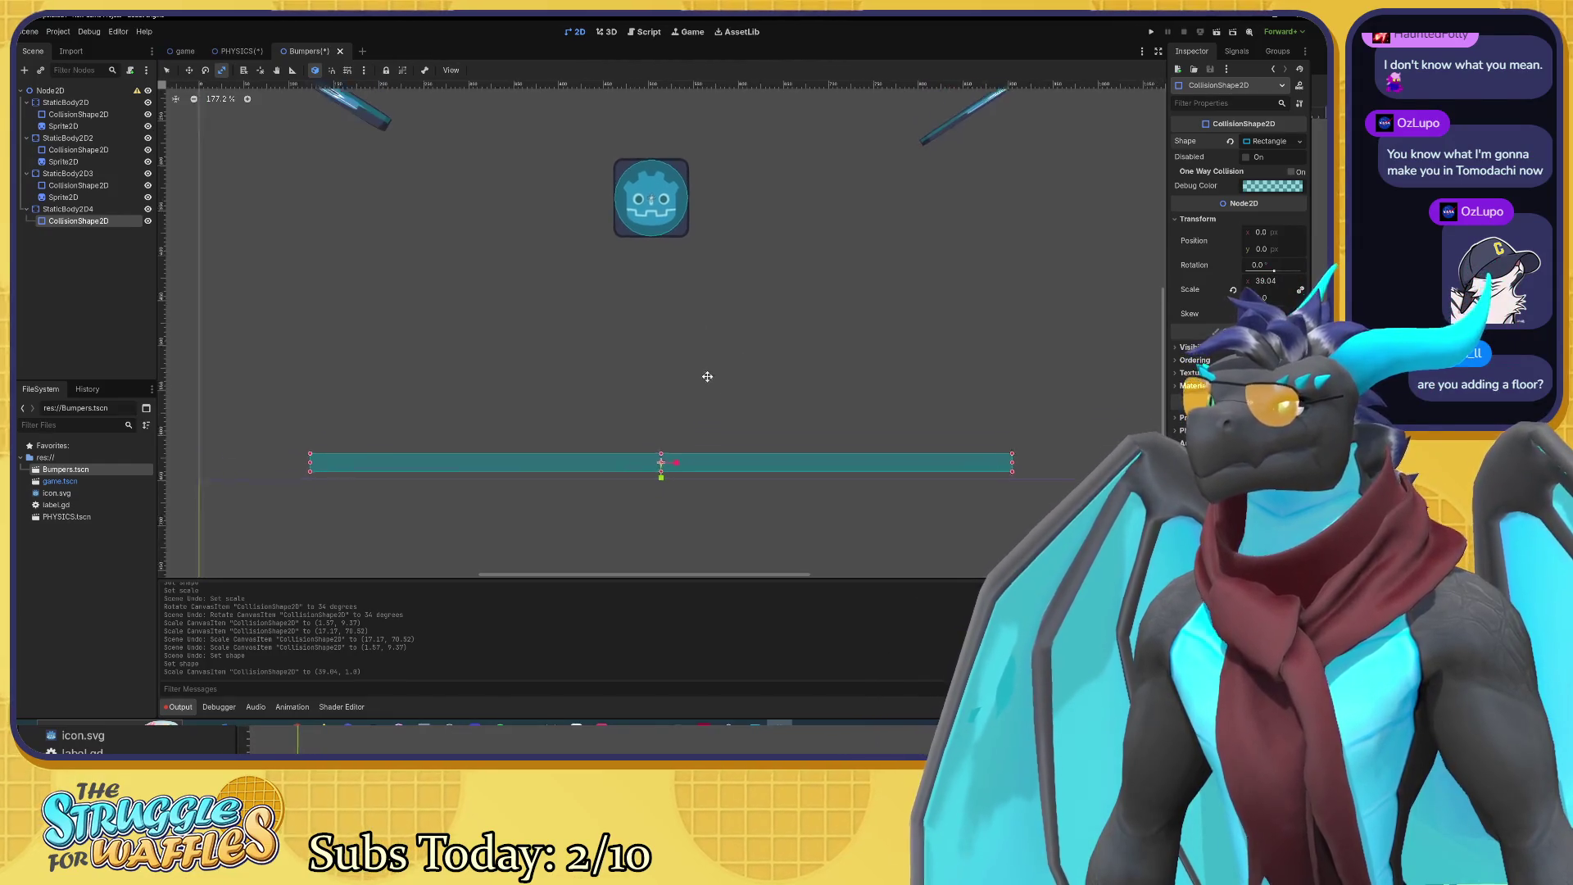
# Step: Add a new PhysicsMaterial to StaticBody2D3 with bounce 0.83
pyautogui.click(68, 174)
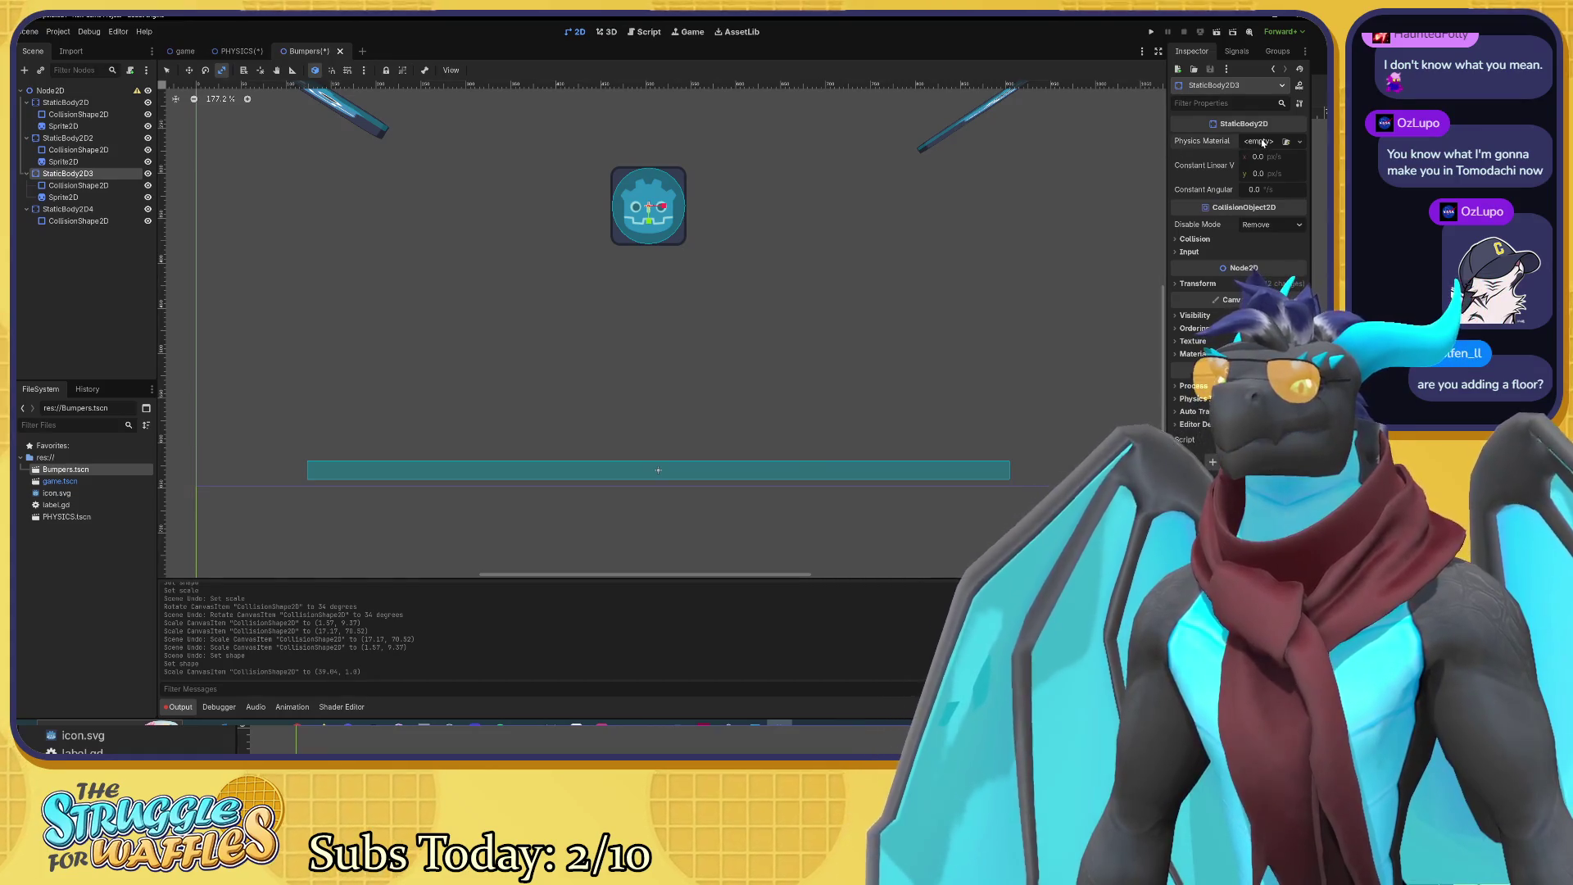
pyautogui.click(1259, 141)
pyautogui.click(1253, 172)
pyautogui.click(1244, 143)
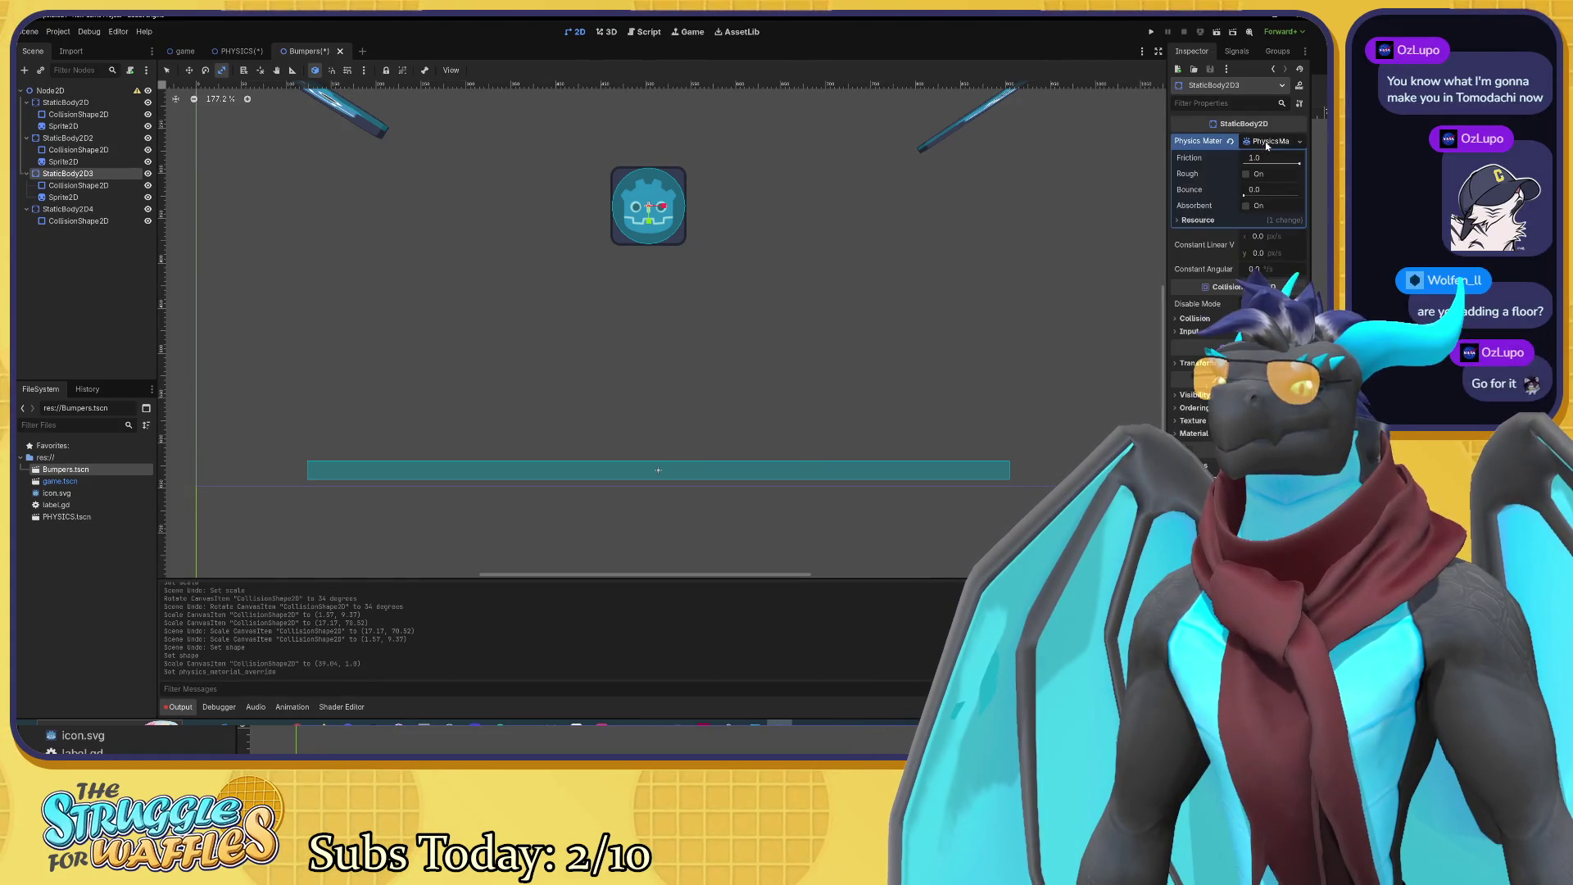
pyautogui.moveTo(1246, 198); pyautogui.dragTo(1278, 195)
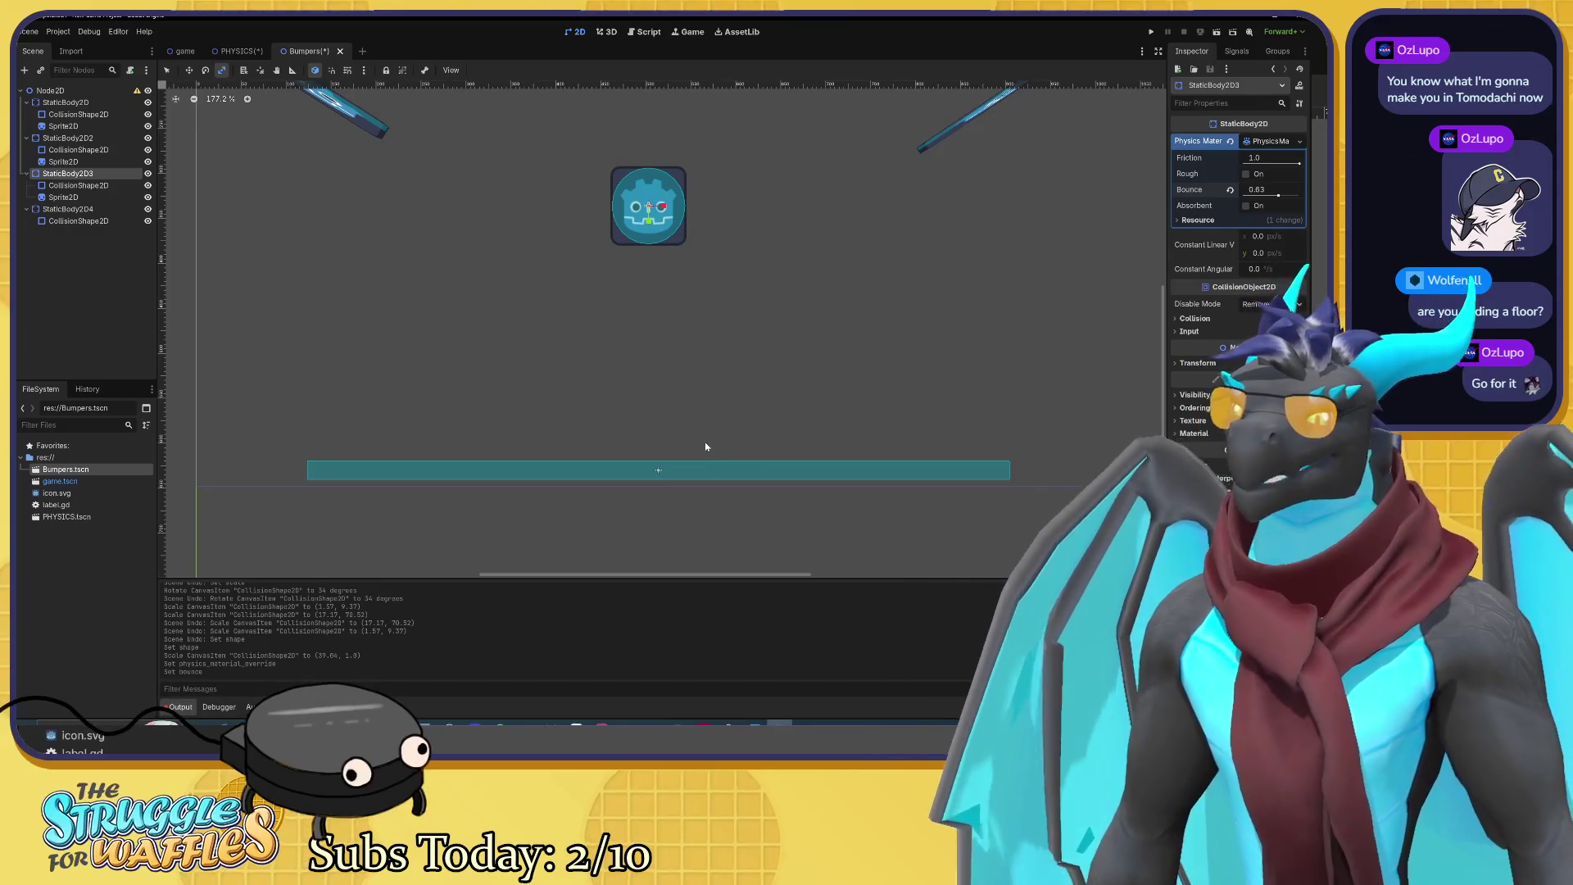
pyautogui.click(90, 211)
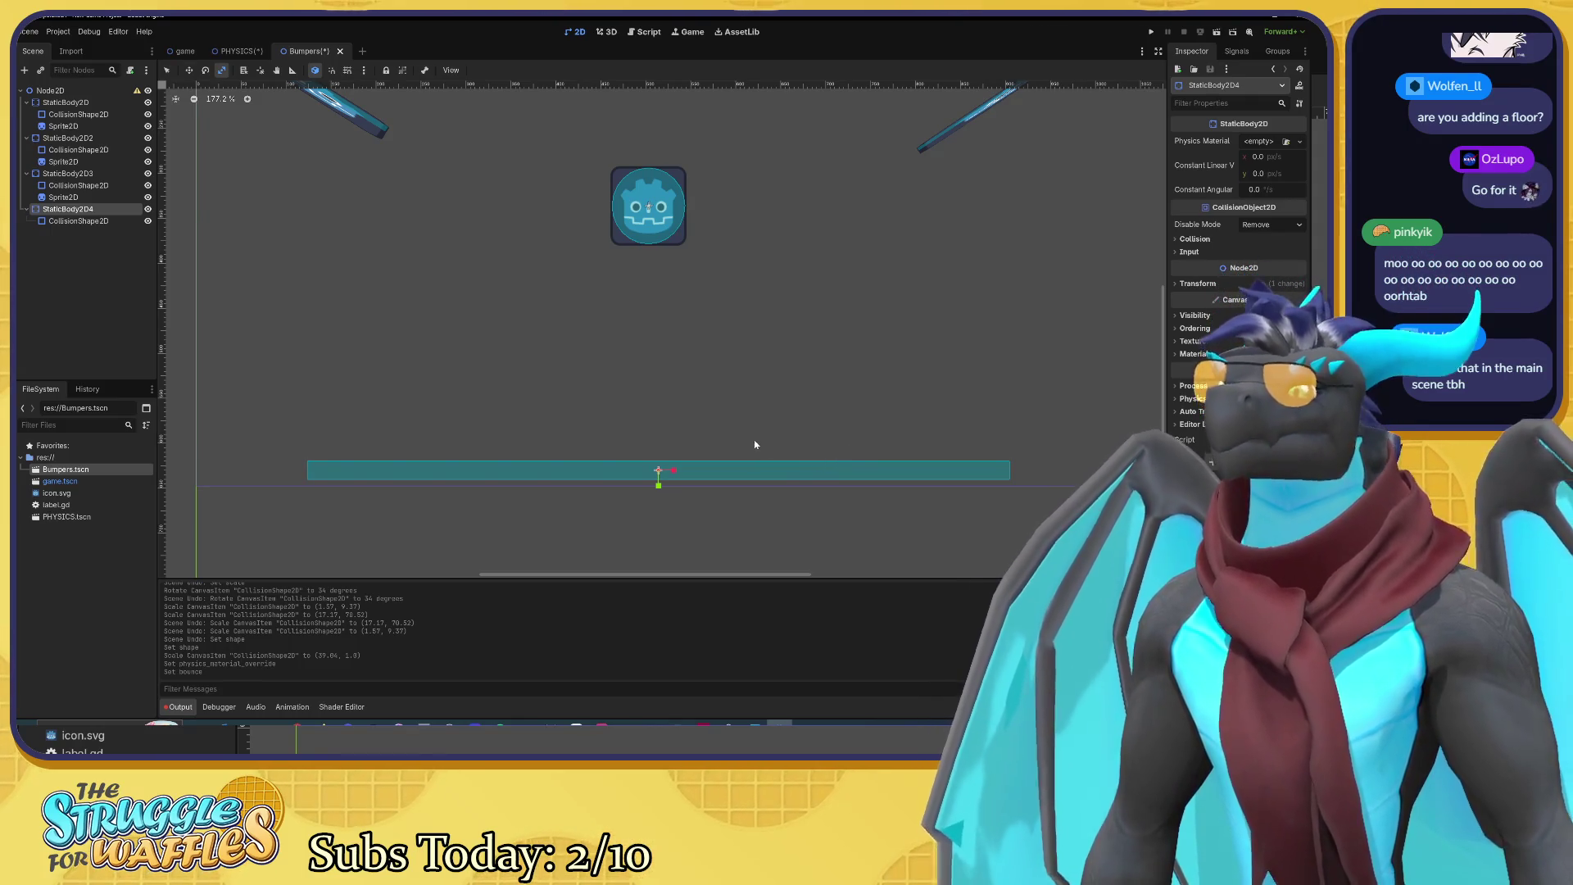
# Step: Revert a trial stretch of Node2D, then cut the StaticBody2D4 floor body with Ctrl+X
pyautogui.scroll(-3, 762, 431)
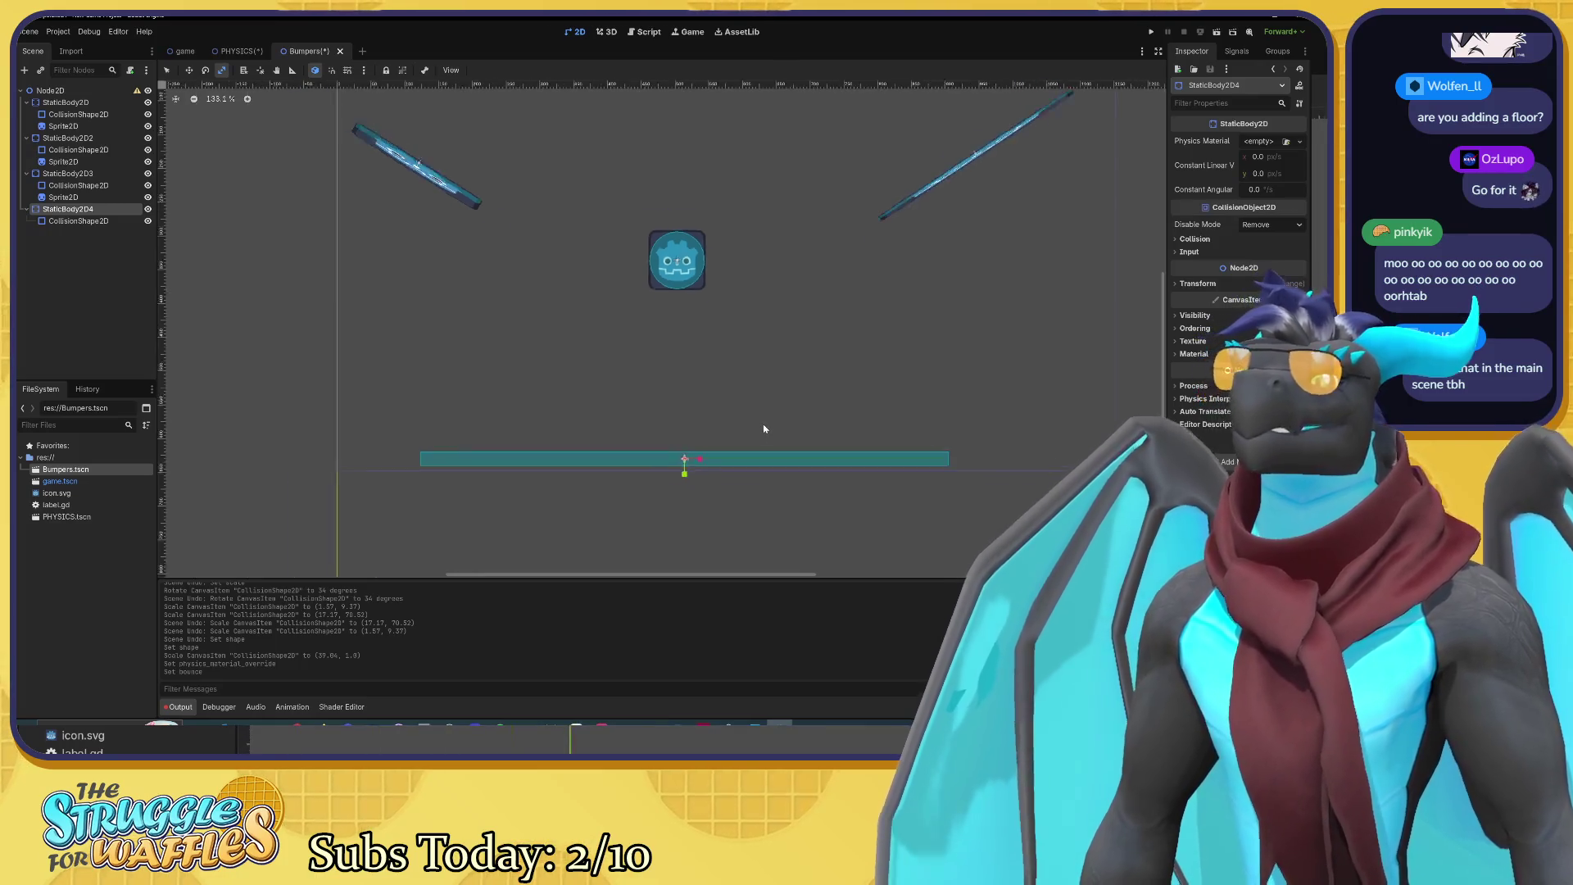
pyautogui.scroll(-4, 763, 426)
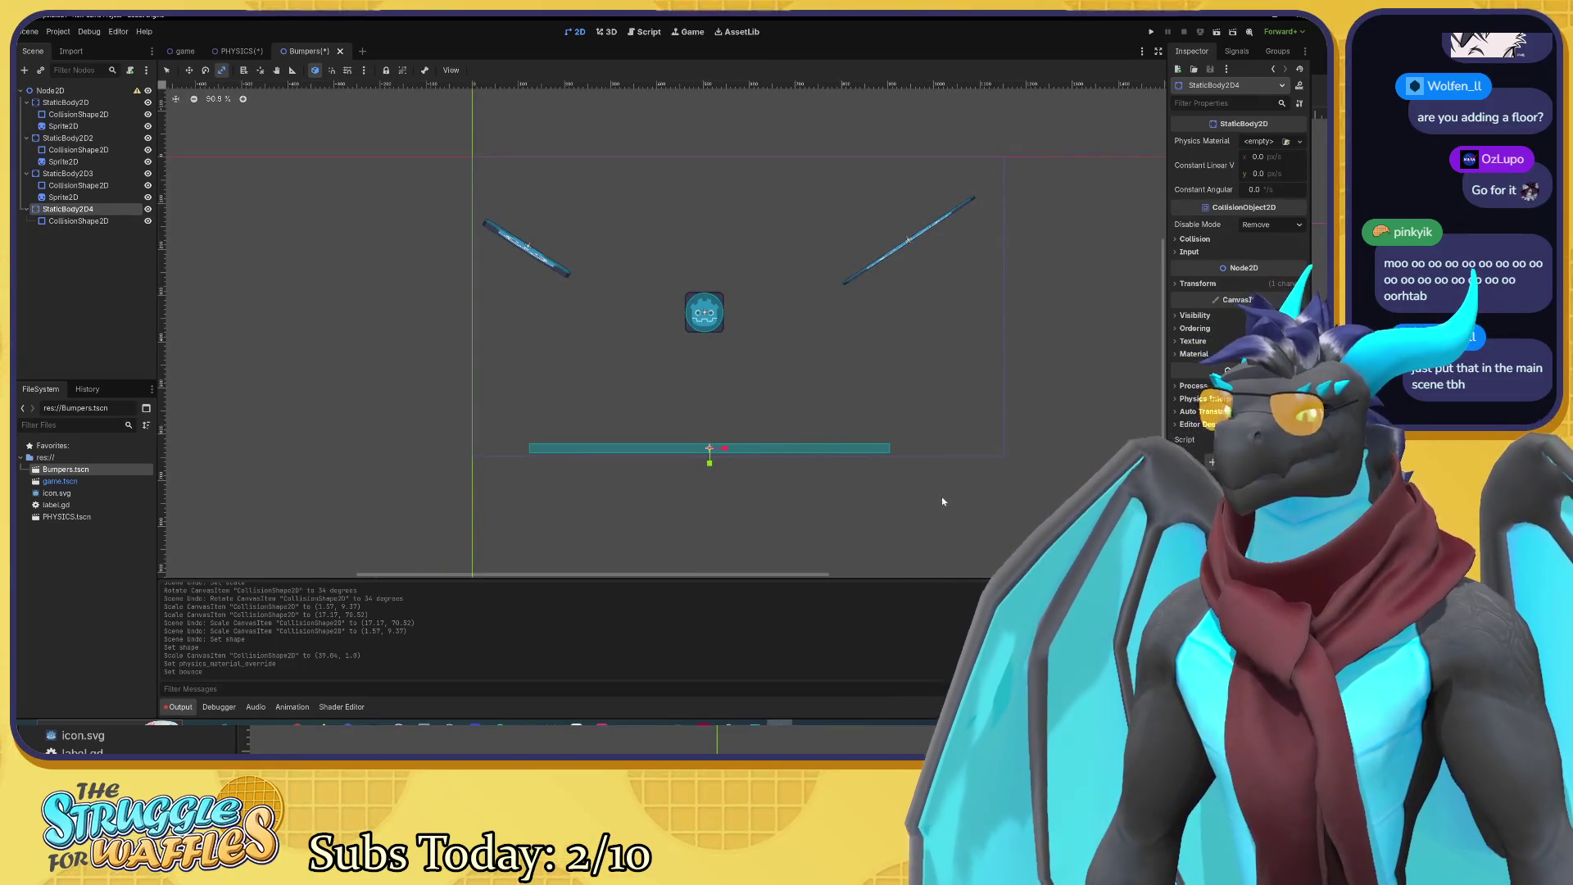
pyautogui.scroll(2, 942, 501)
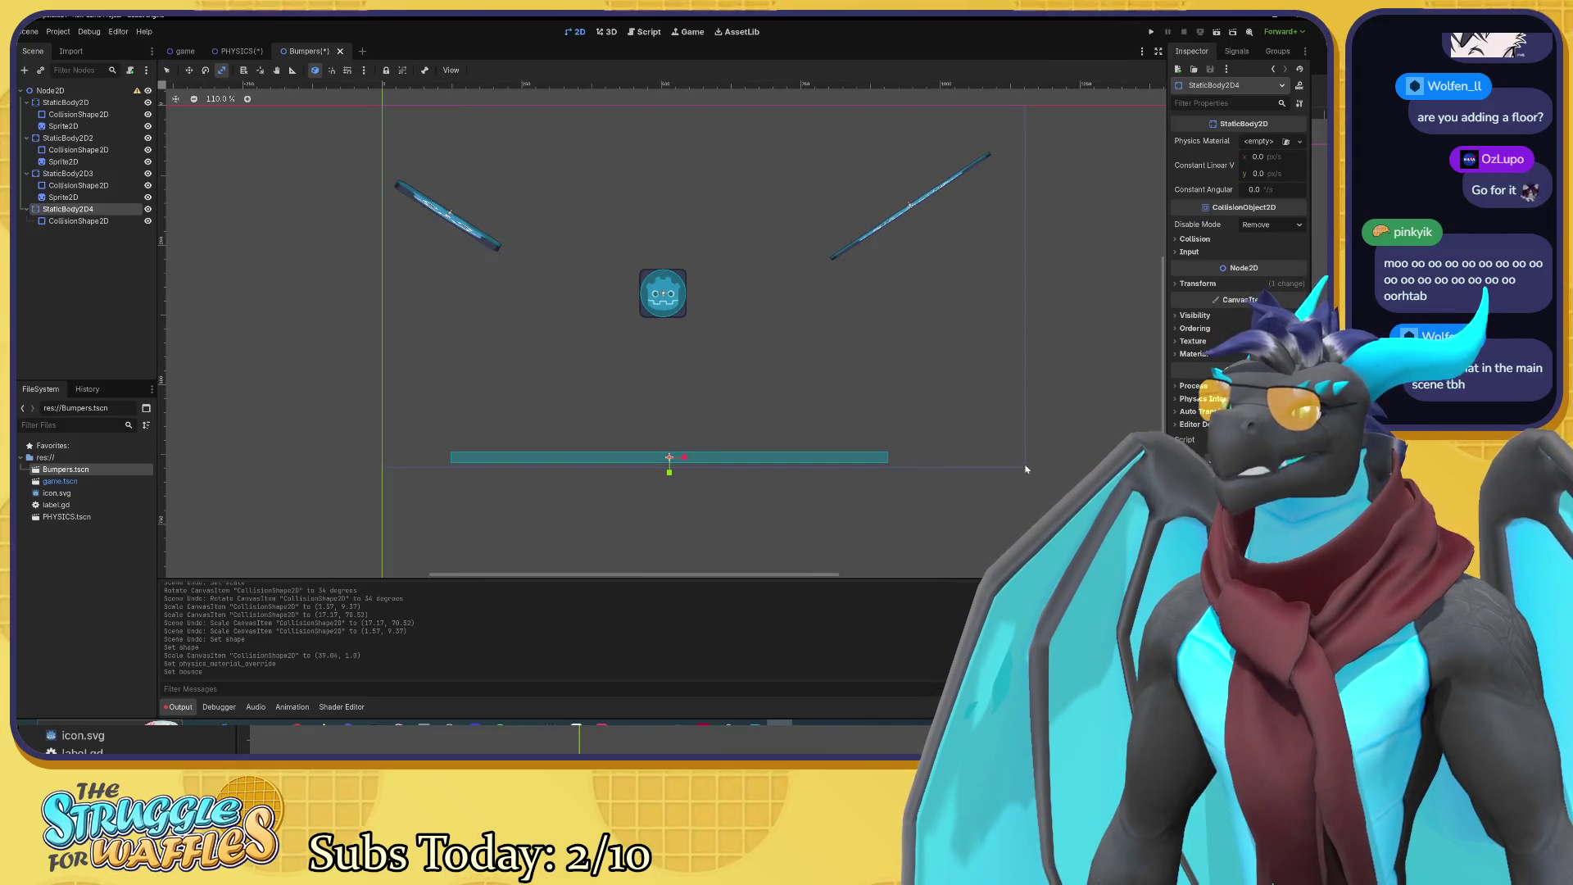
pyautogui.scroll(-3, 886, 388)
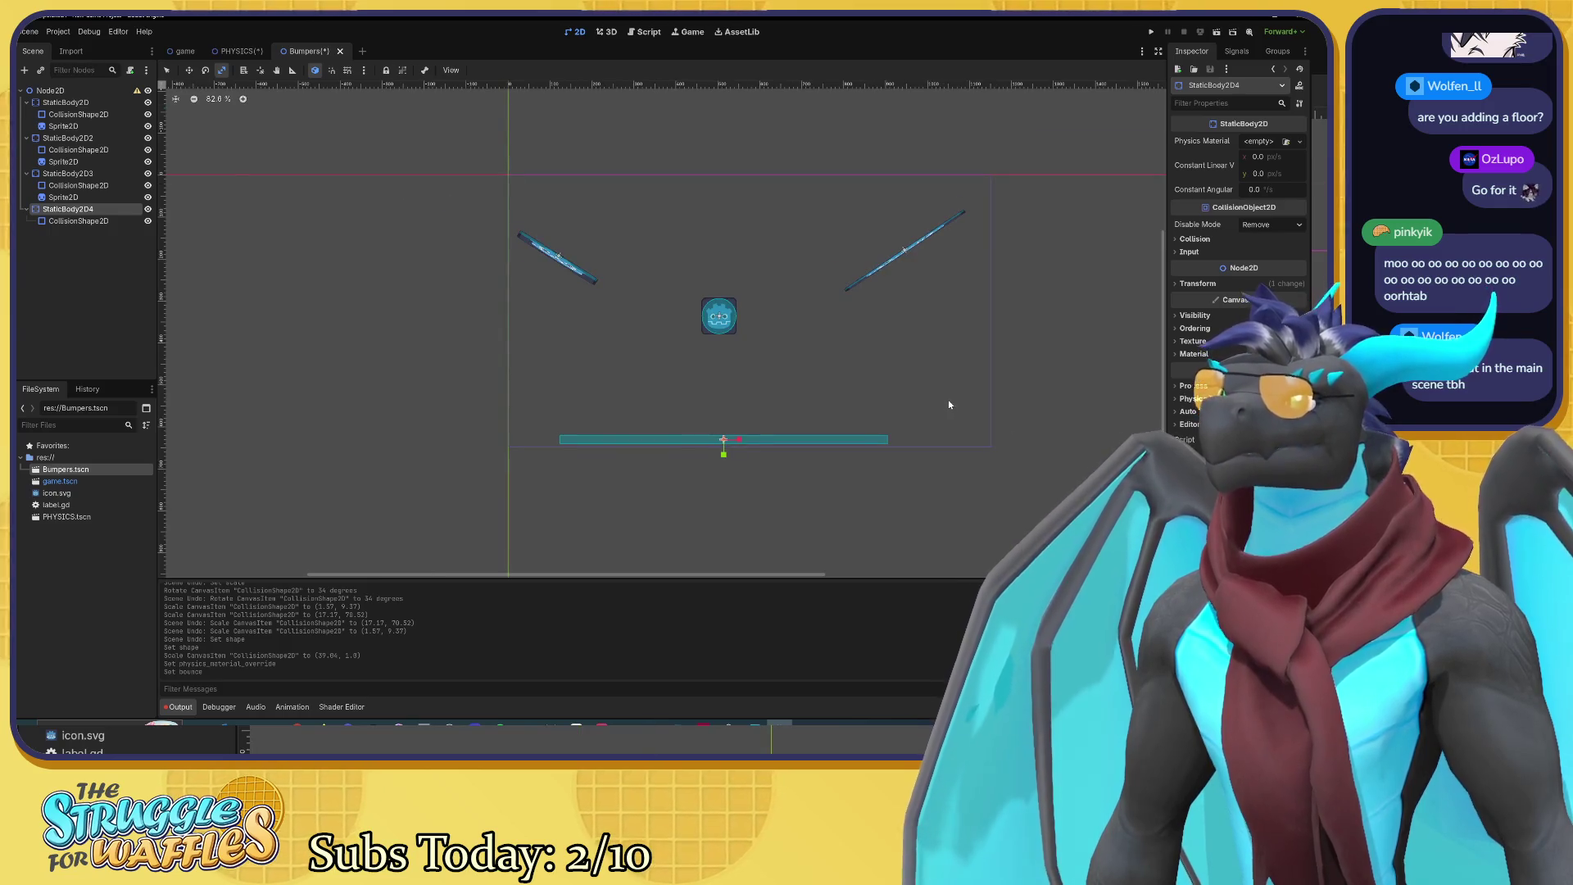
pyautogui.scroll(4, 954, 405)
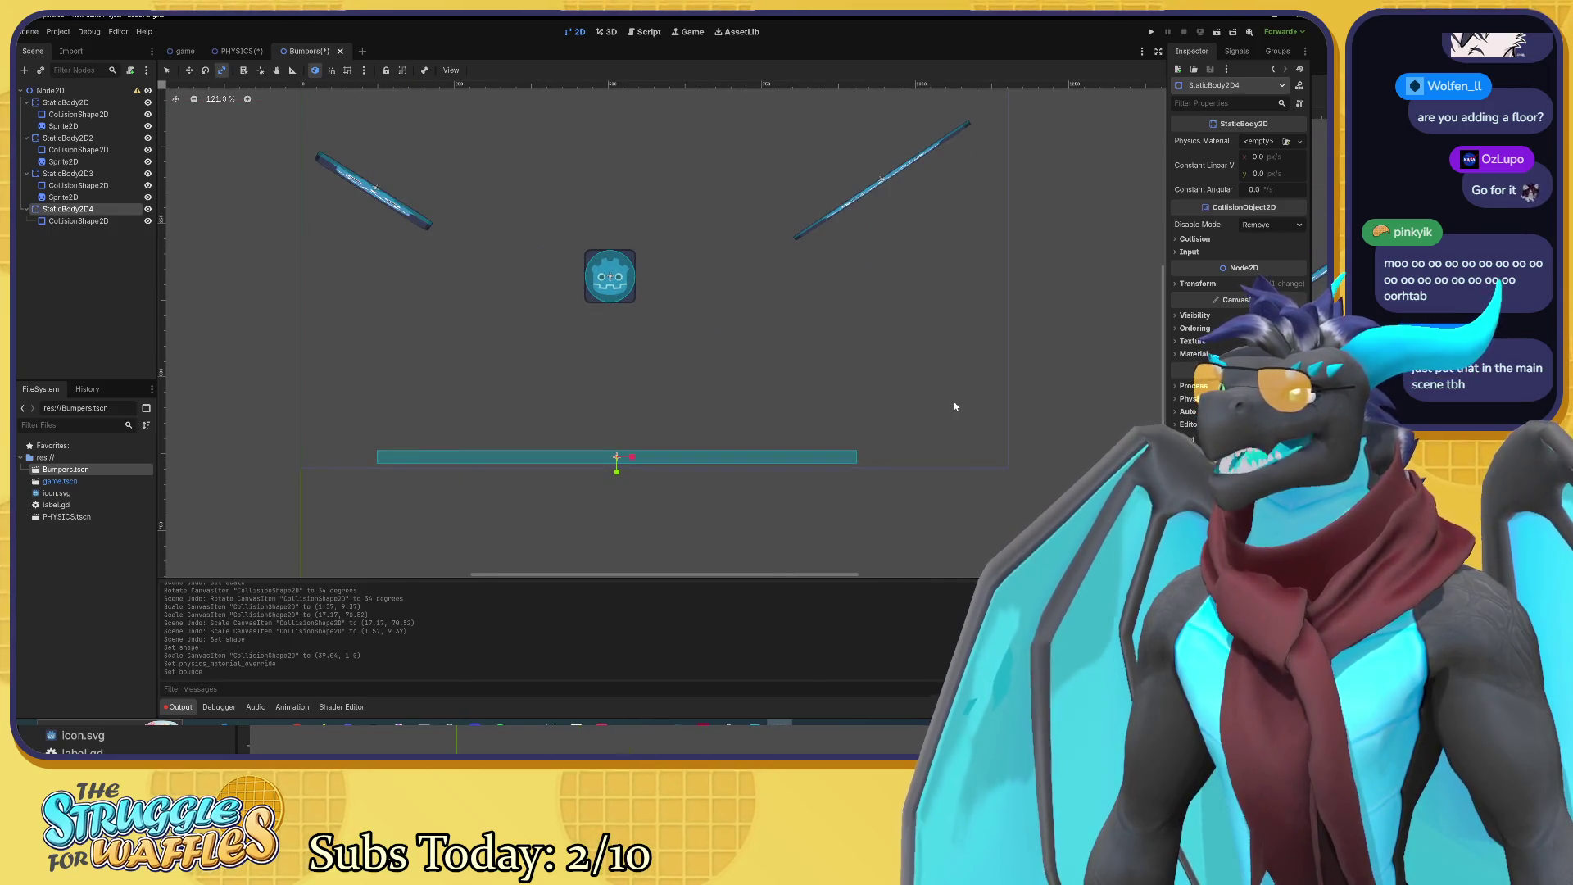
pyautogui.scroll(-4, 953, 401)
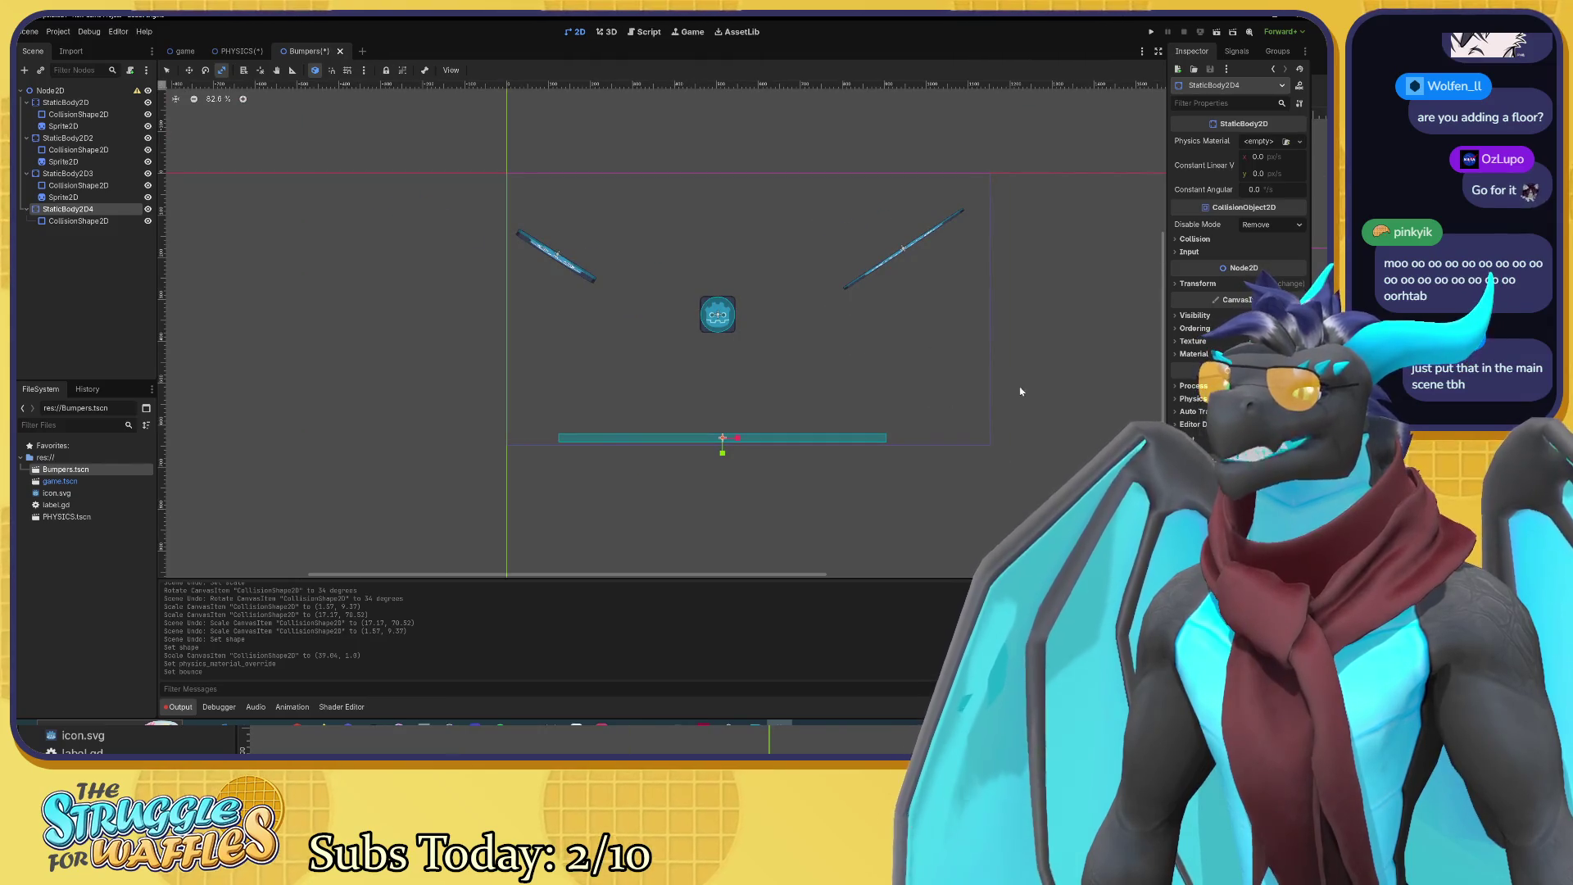
pyautogui.click(57, 91)
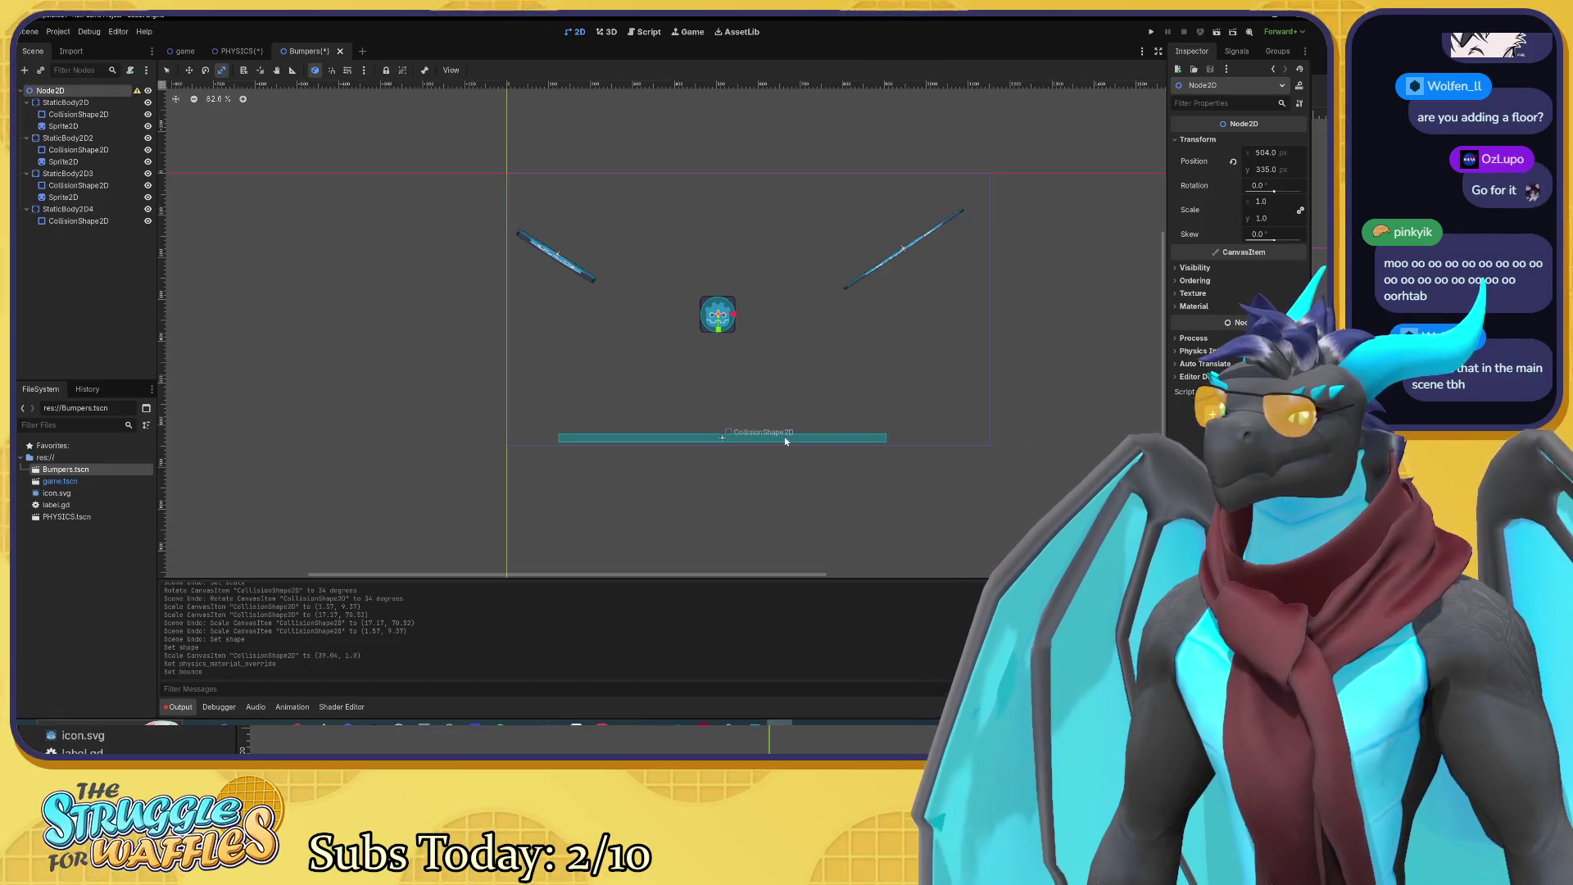
pyautogui.moveTo(785, 442); pyautogui.dragTo(827, 441)
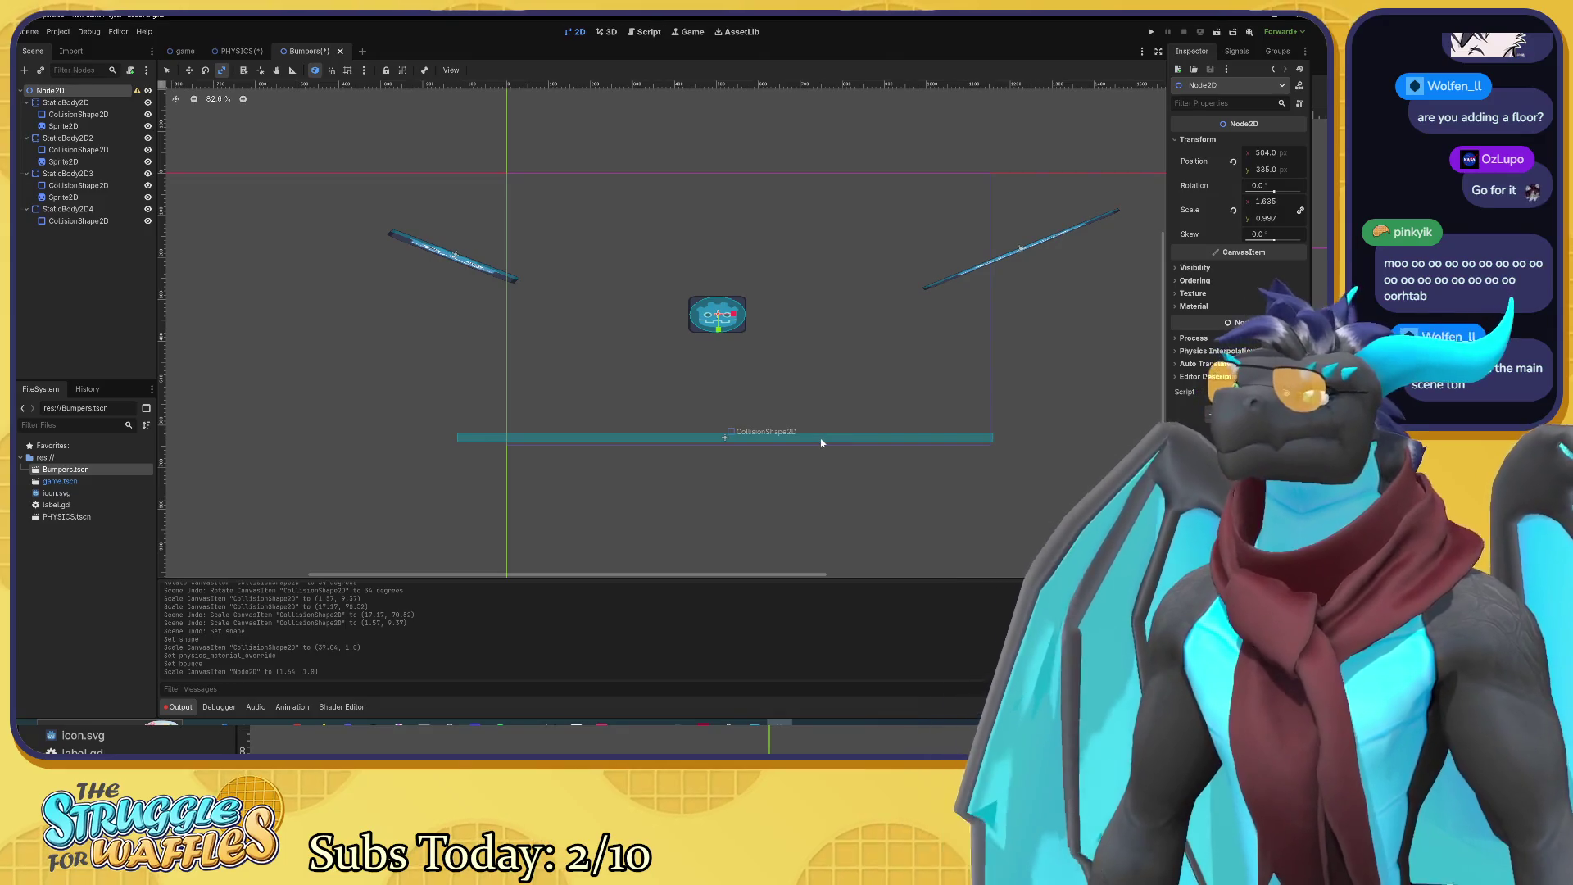
pyautogui.hotkey('ctrl', 'z')
pyautogui.click(102, 211)
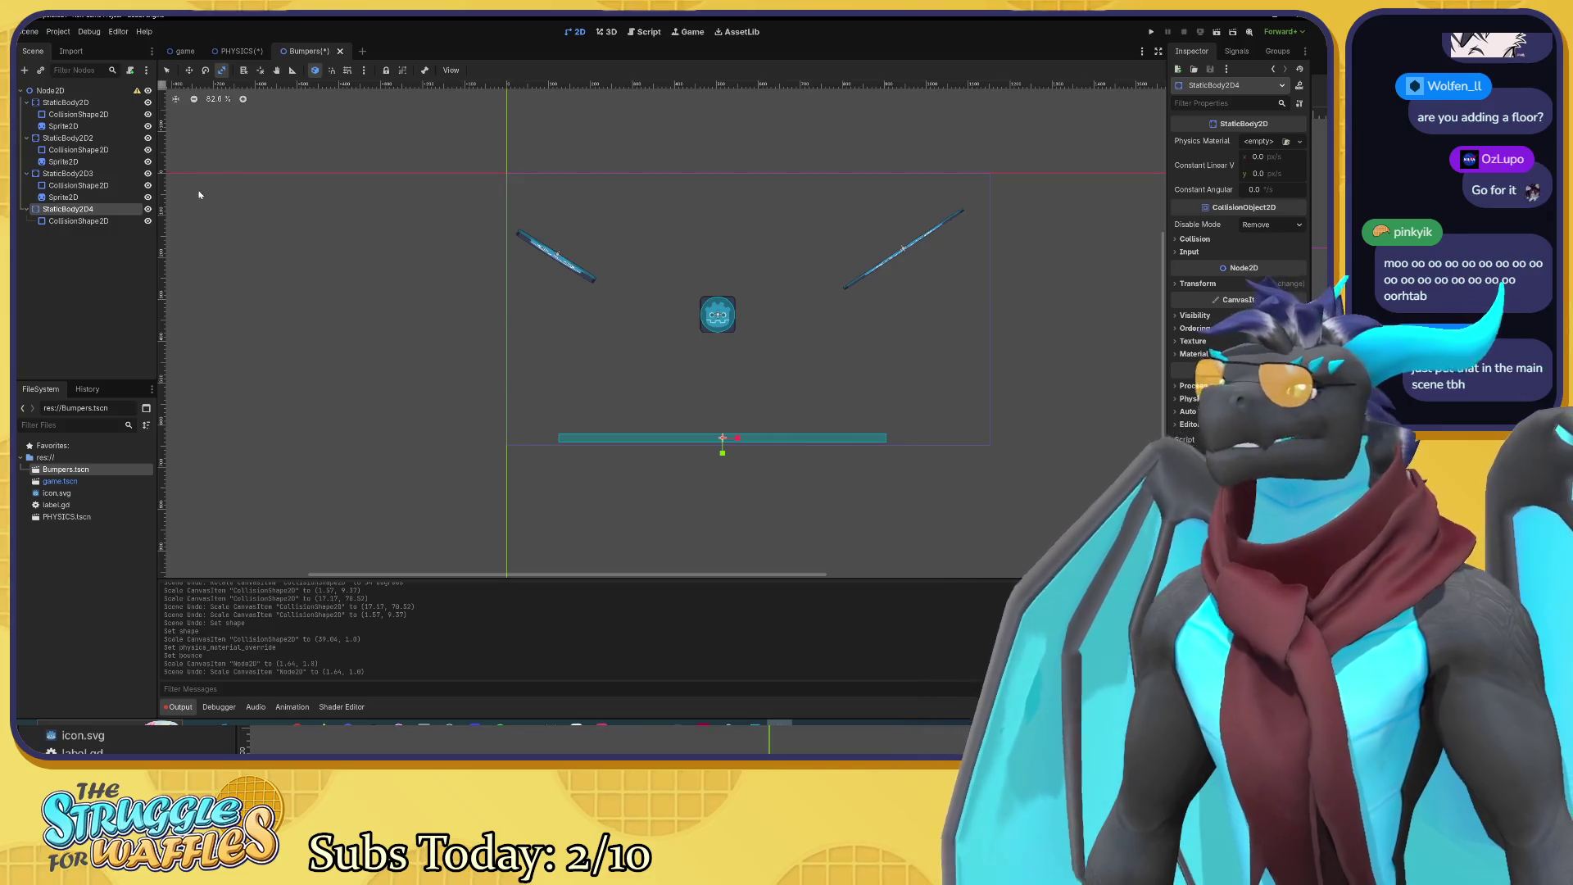
pyautogui.hotkey('ctrl', 'x')
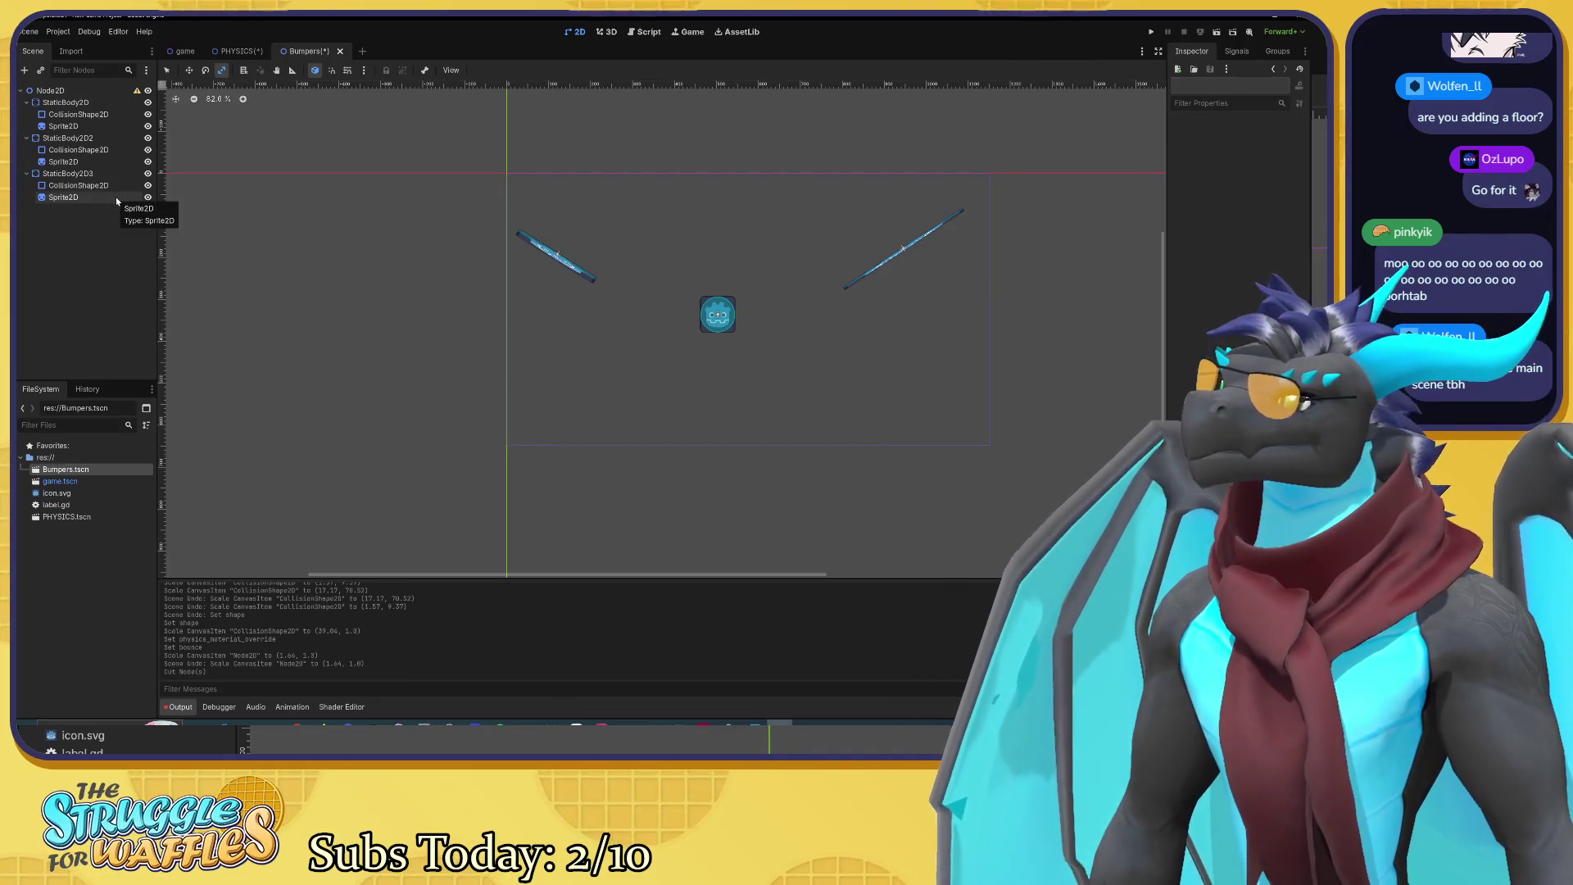
# Step: Paste StaticBody2D4 and its floor collision shape under Game Scene in the PHYSICS scene
pyautogui.click(238, 51)
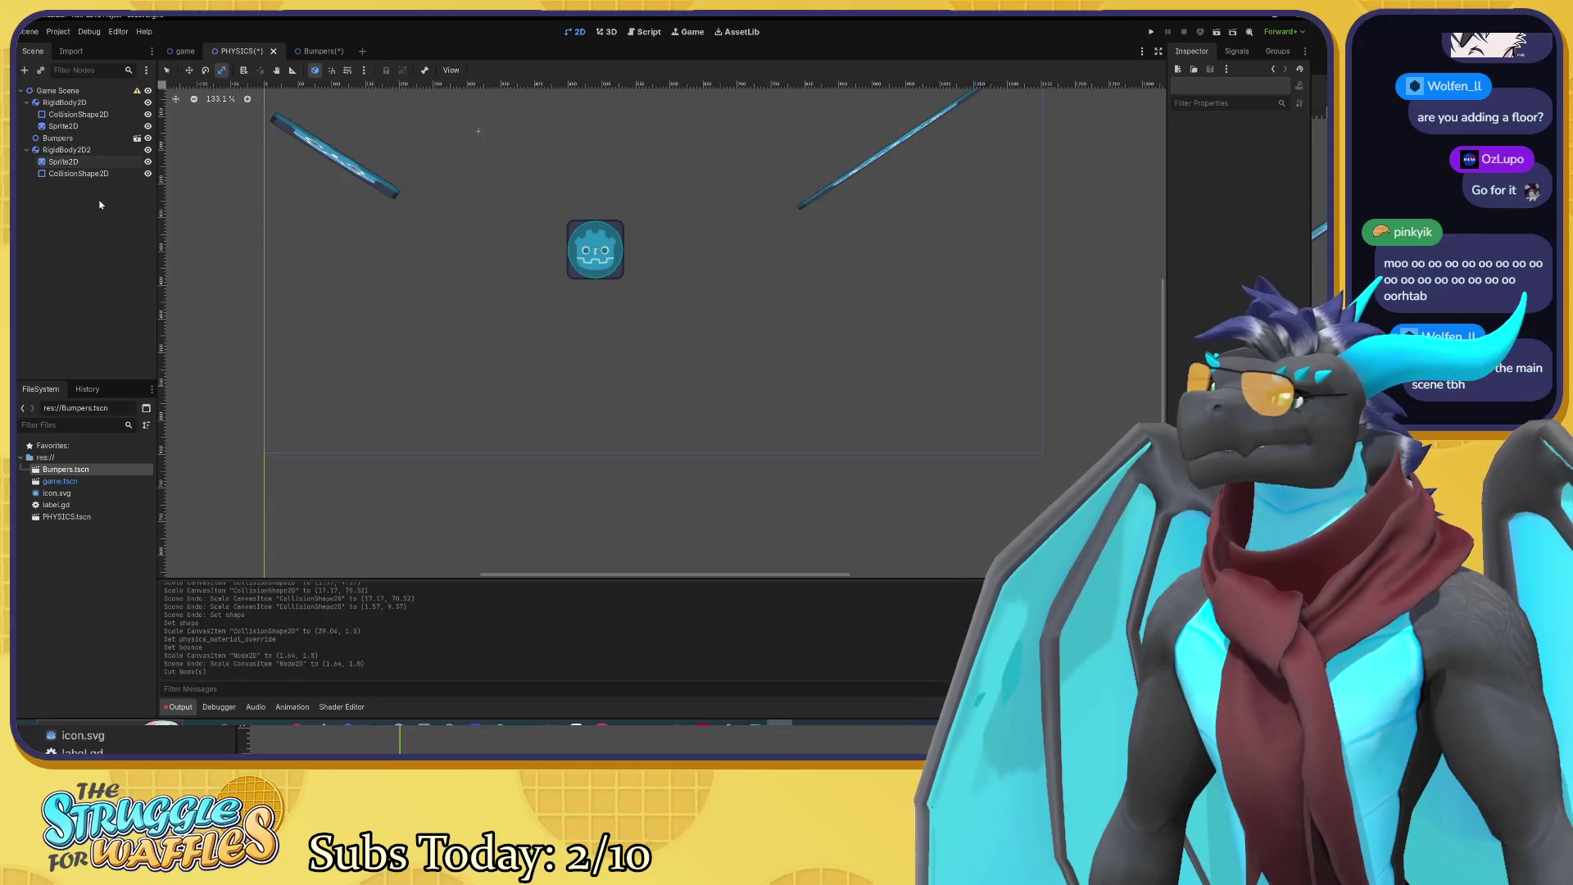
pyautogui.hotkey('ctrl', 'v')
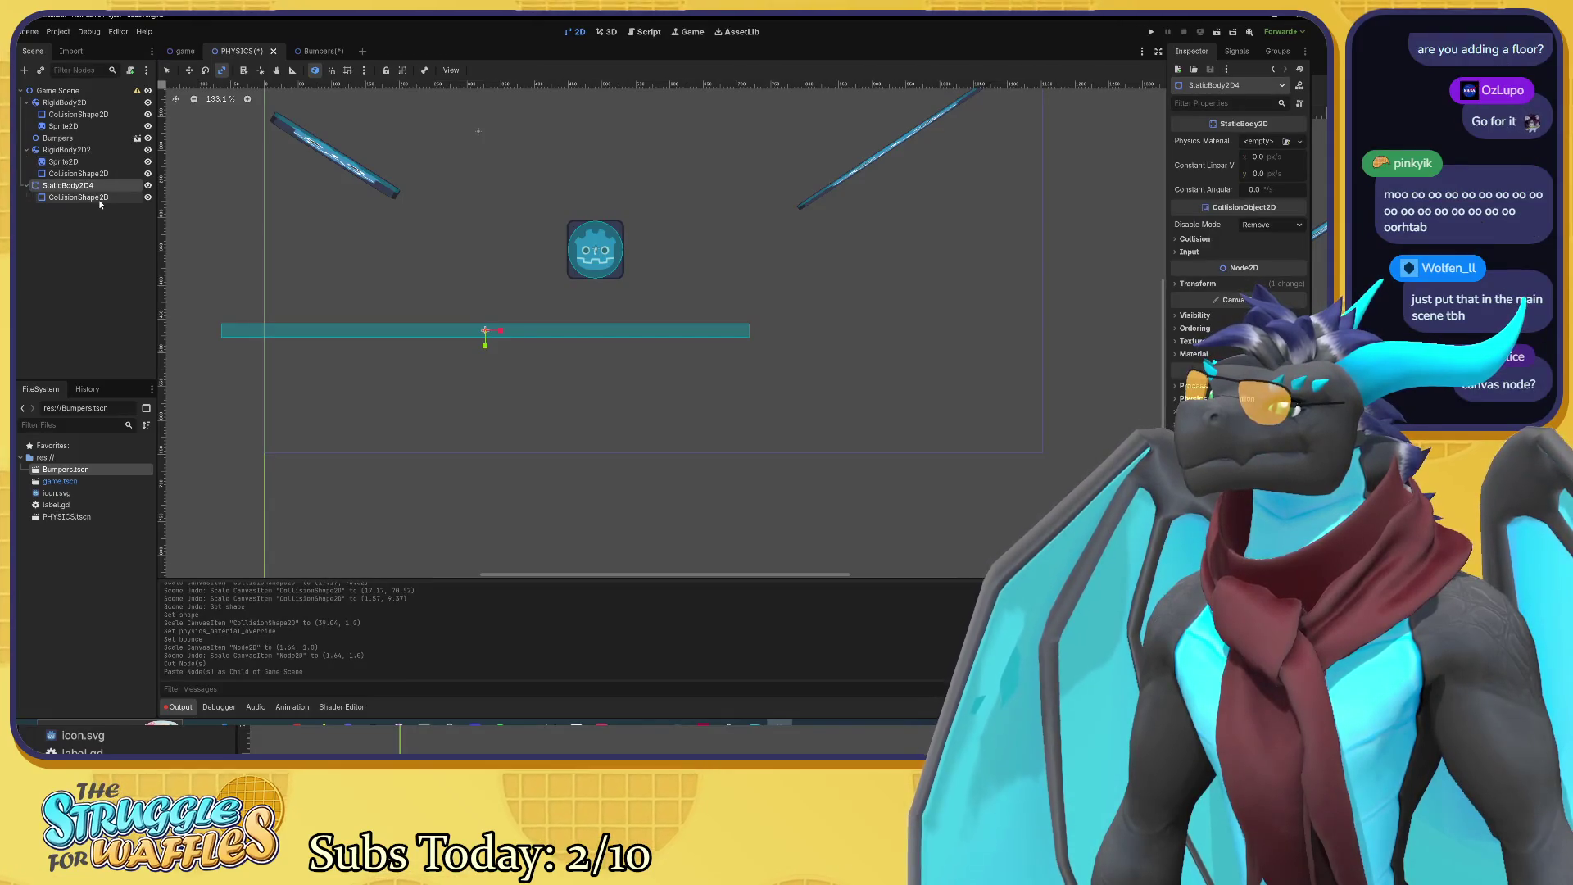
pyautogui.rightClick(240, 53)
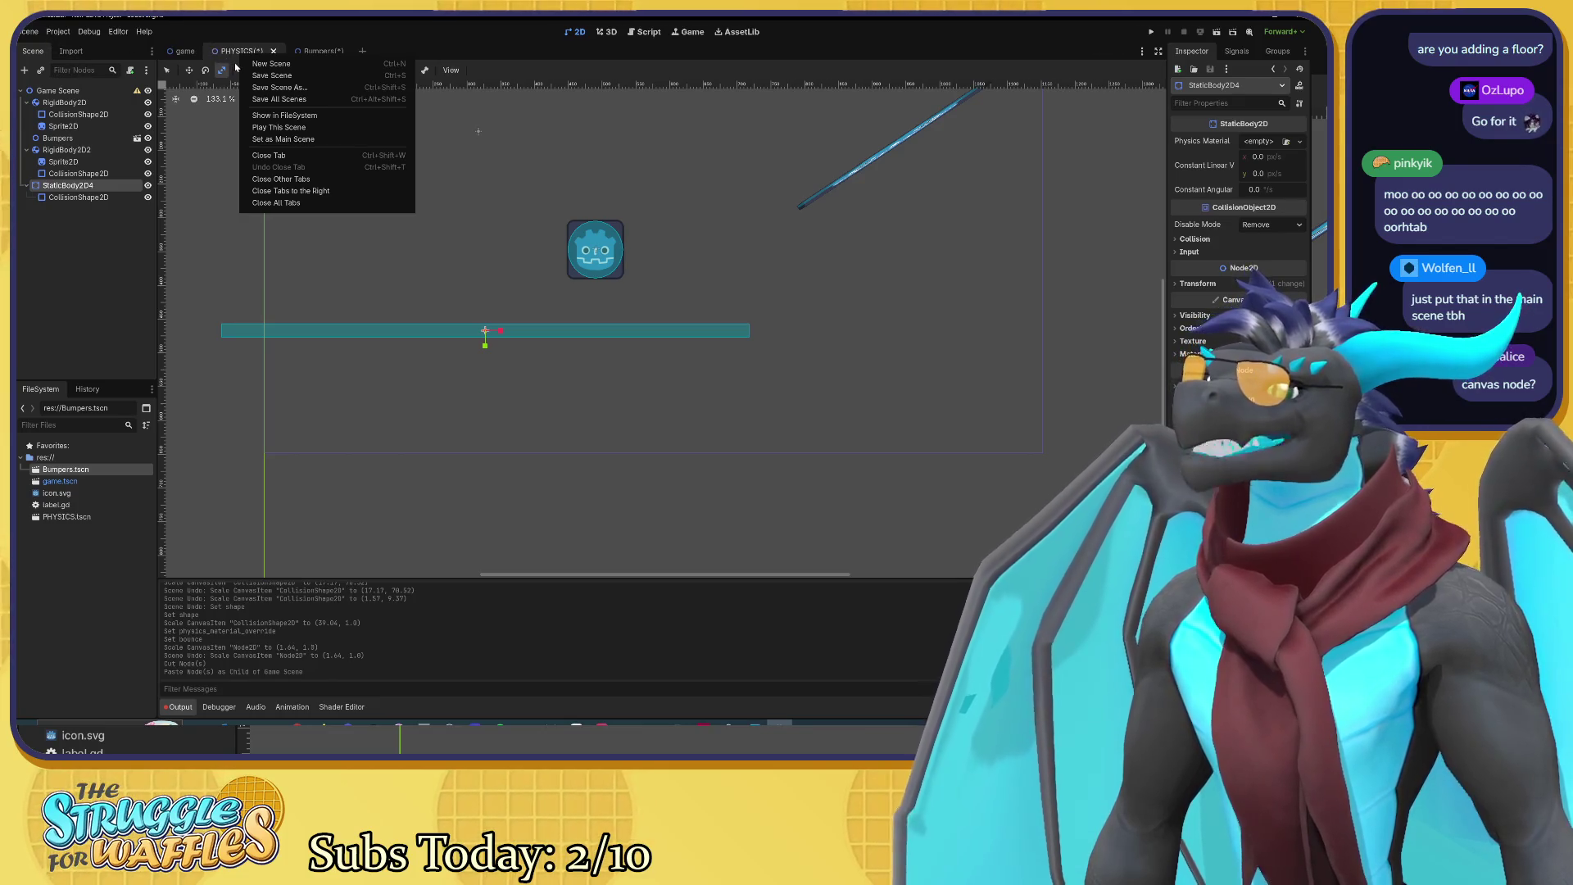
# Step: Save the PHYSICS scene under the new name game_scene.tscn
pyautogui.click(278, 87)
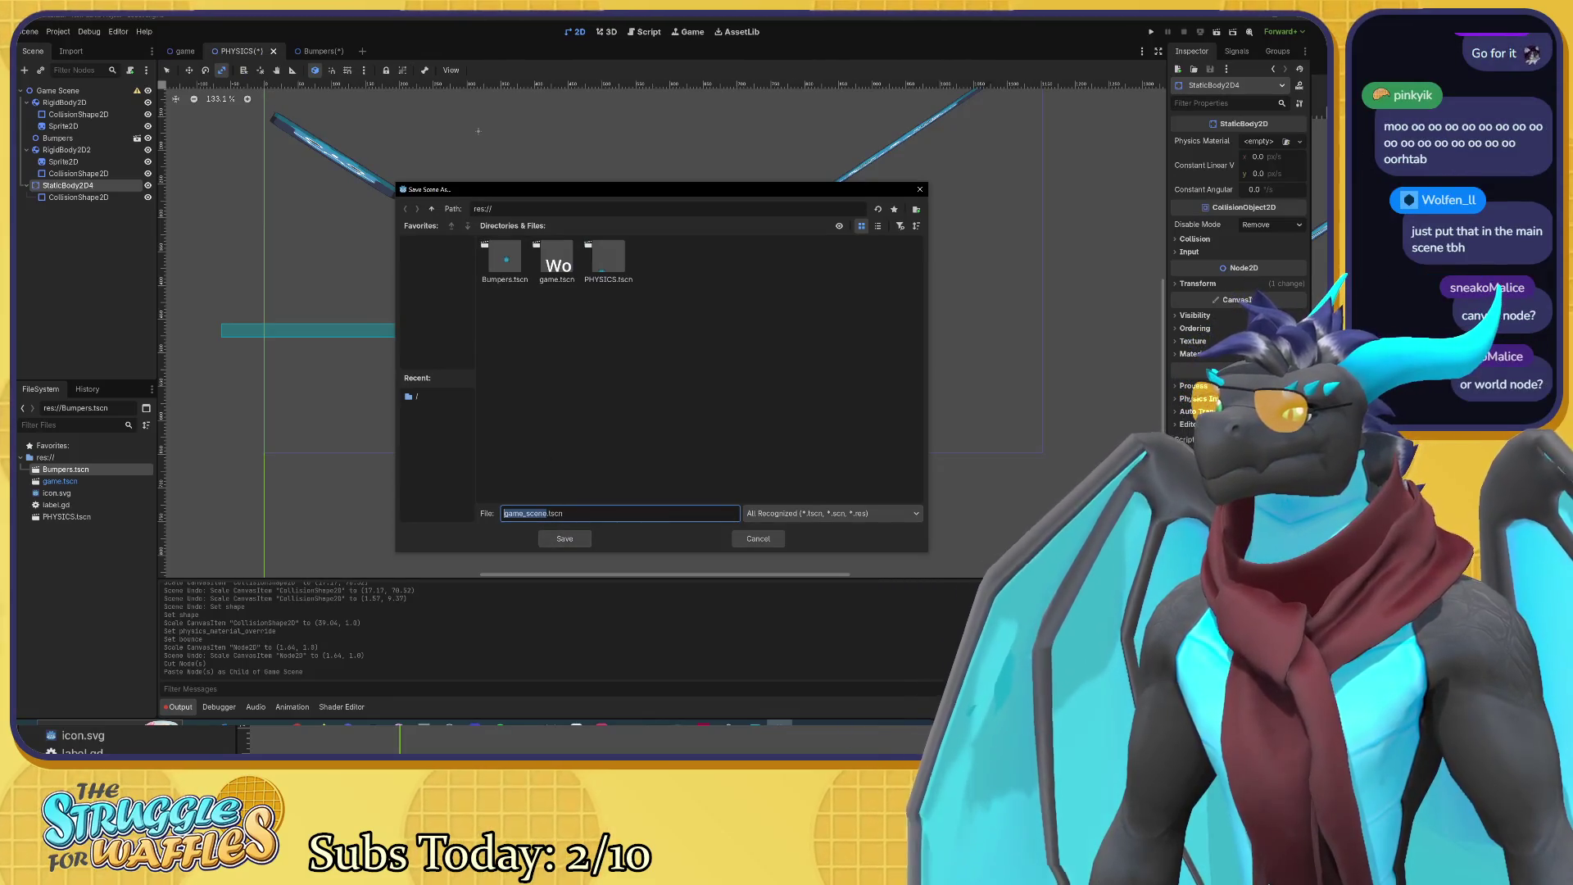
pyautogui.click(561, 538)
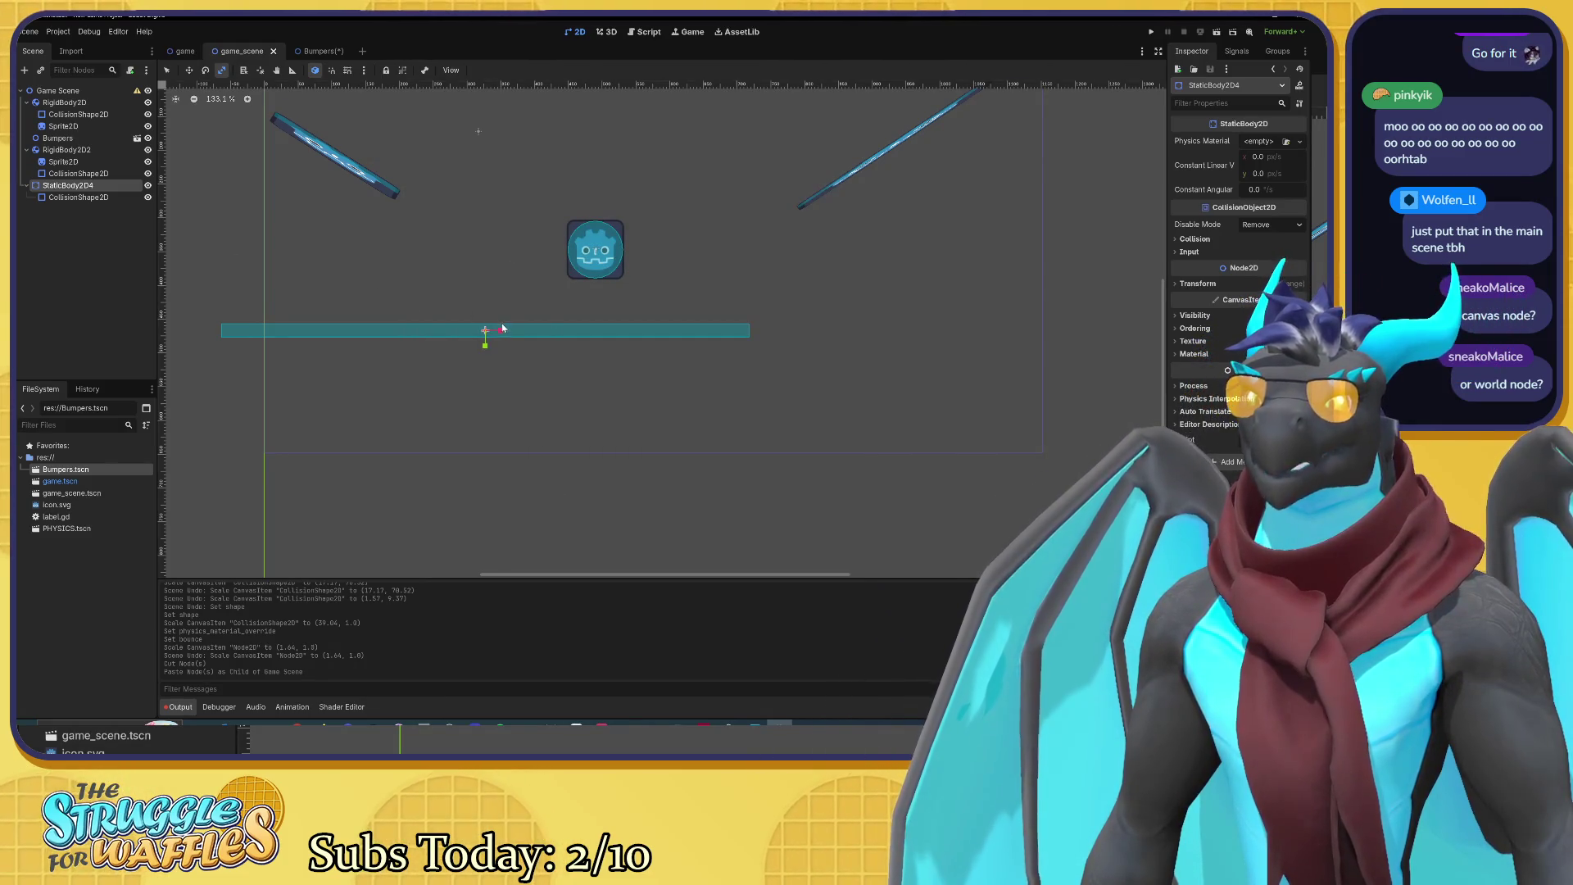
# Step: Undo the accidental stretch and drag StaticBody2D4 down to about (282, 447) with the Move tool
pyautogui.scroll(-3, 475, 263)
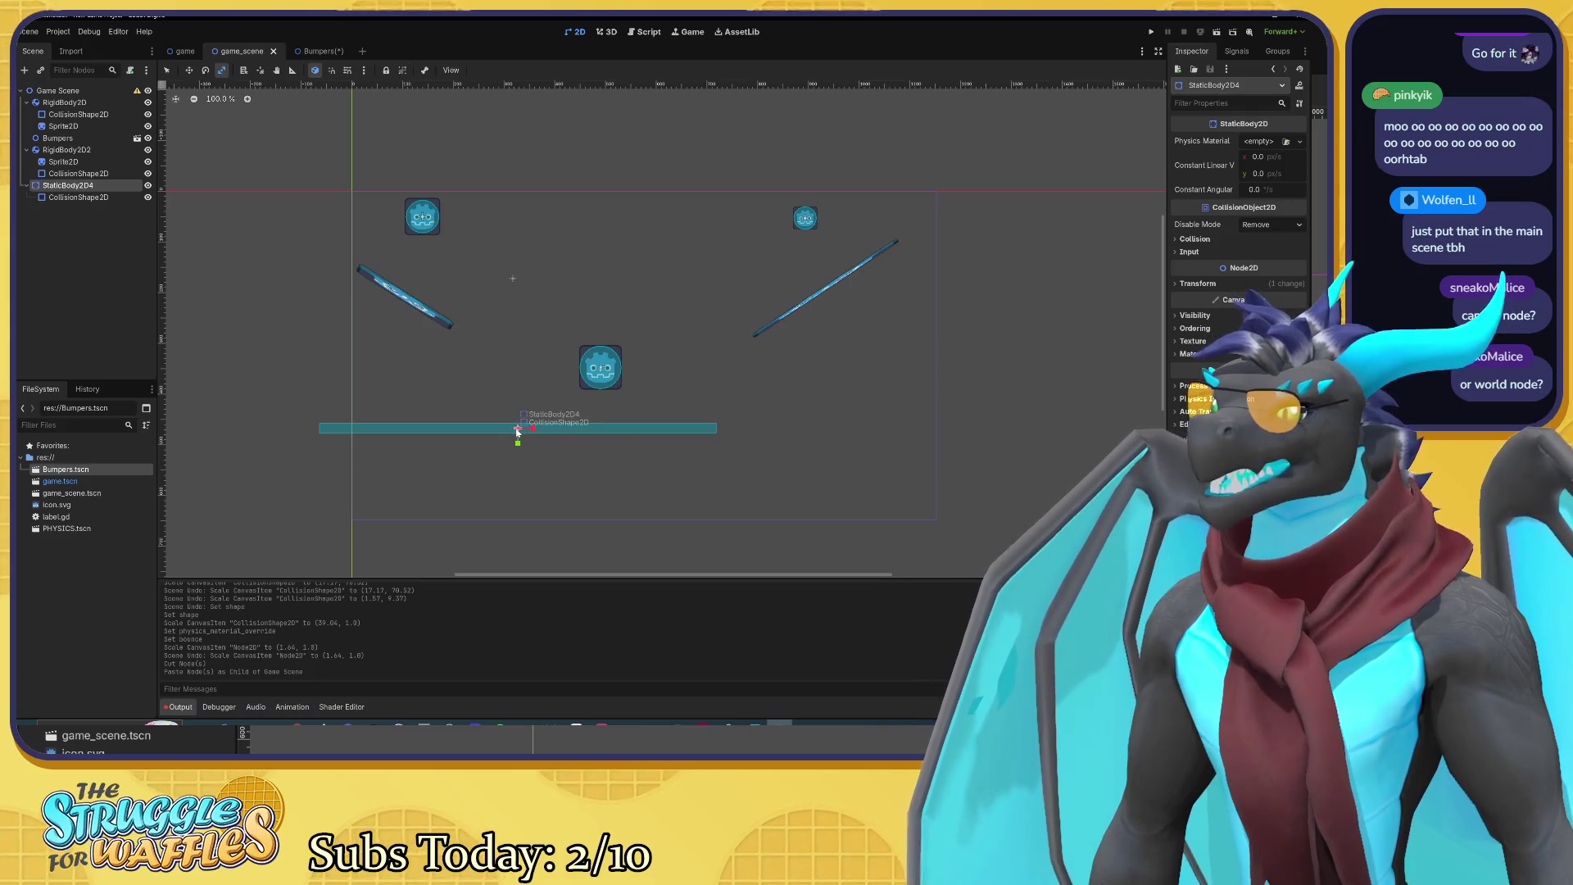
pyautogui.moveTo(518, 432)
pyautogui.mouseDown()
pyautogui.moveTo(739, 470)
pyautogui.moveTo(615, 507)
pyautogui.mouseUp()
pyautogui.hotkey('ctrl', 'z')
pyautogui.press('w')
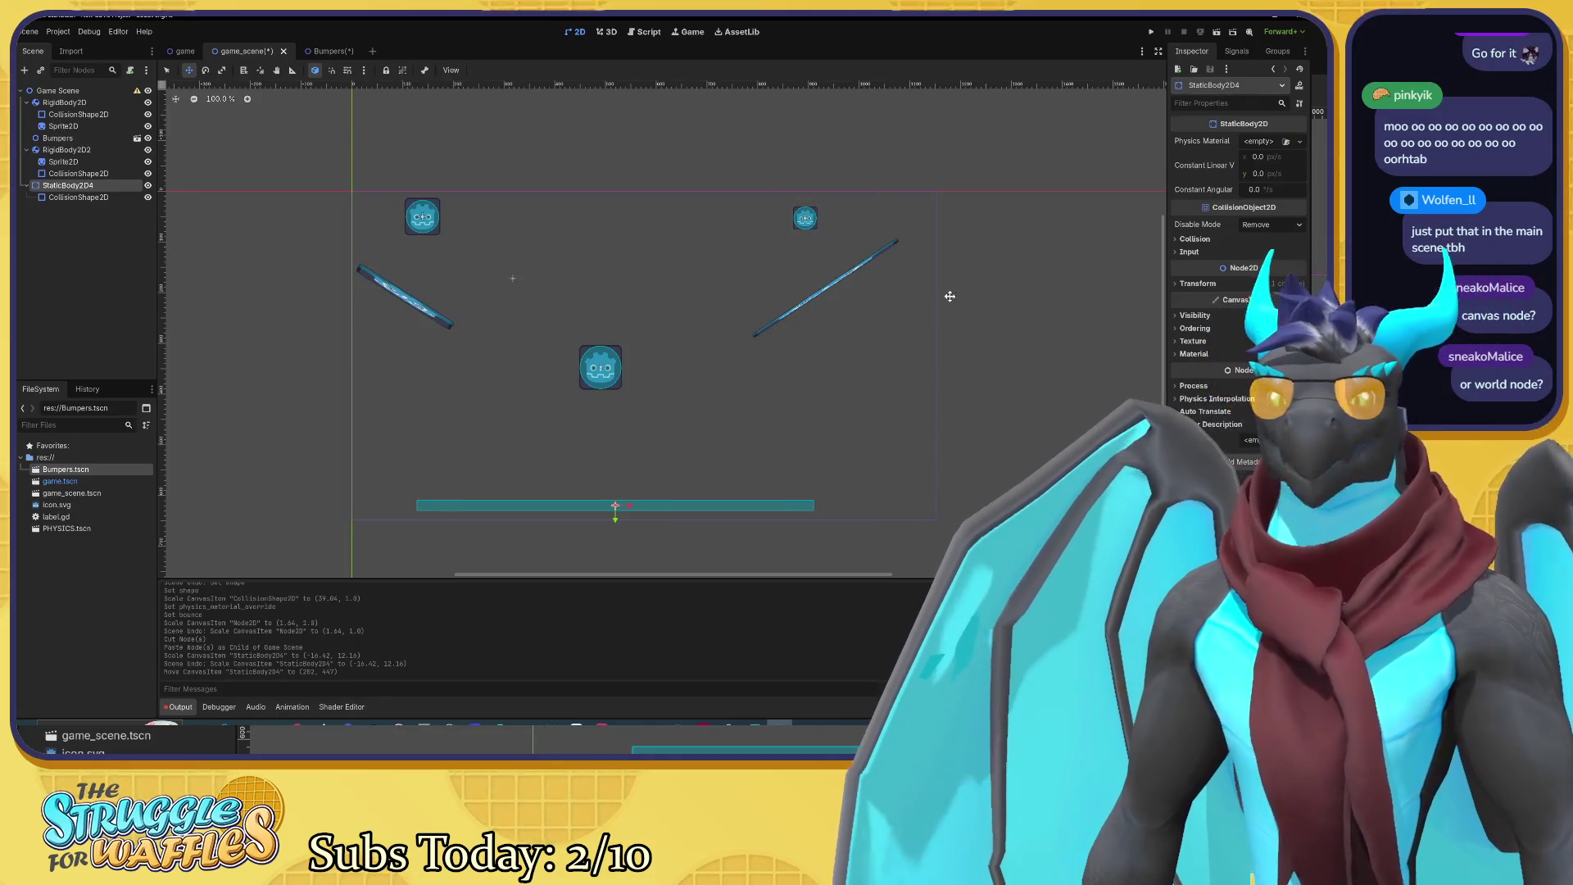
pyautogui.scroll(8, 976, 418)
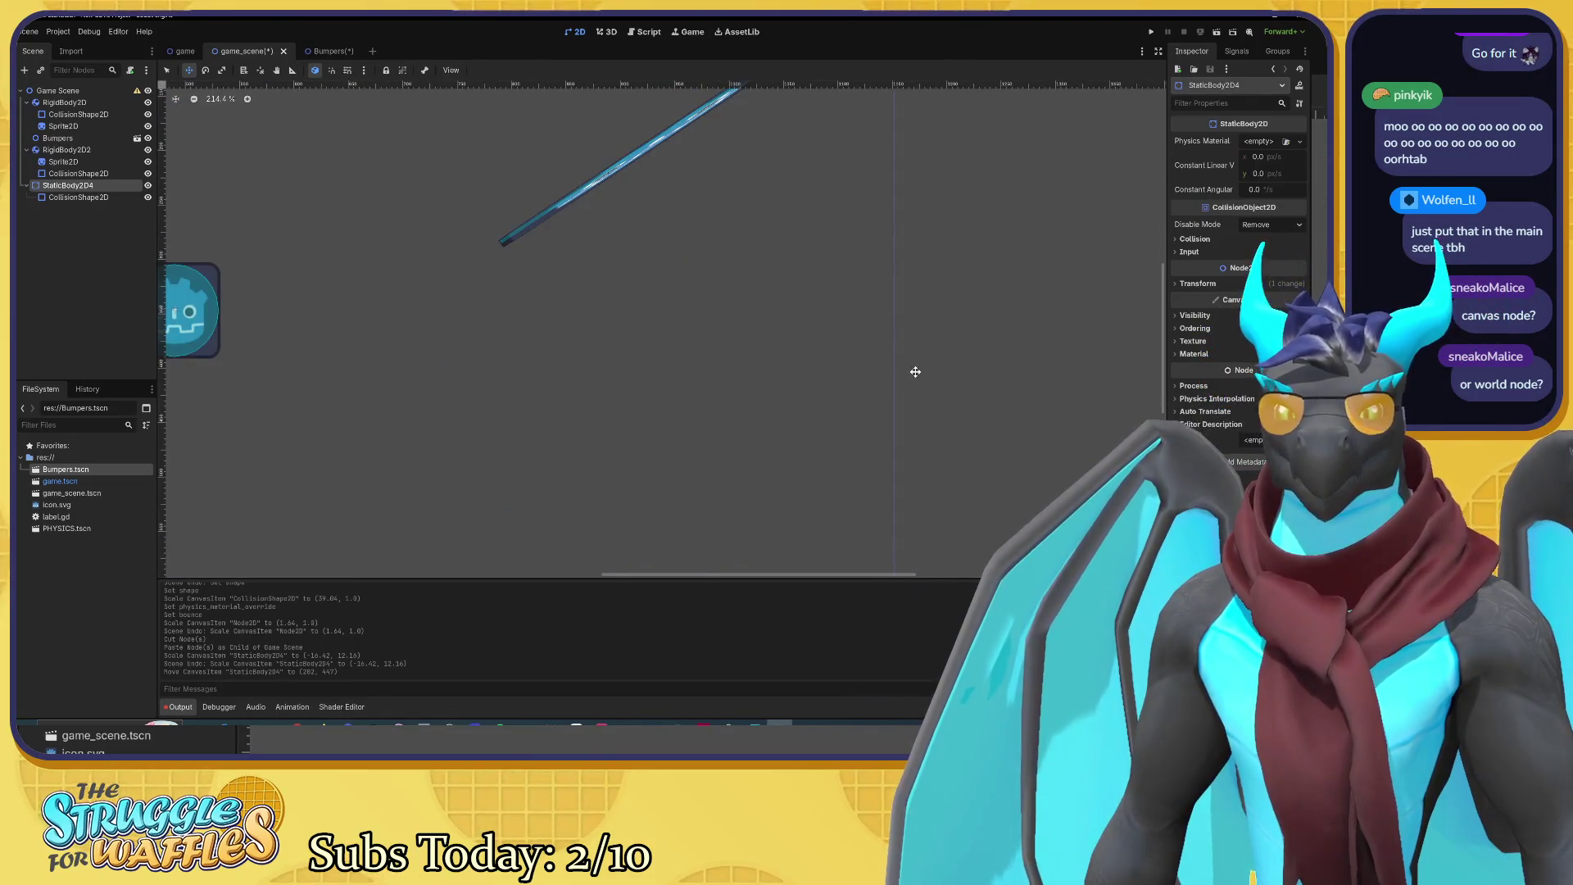
pyautogui.scroll(-3, 909, 373)
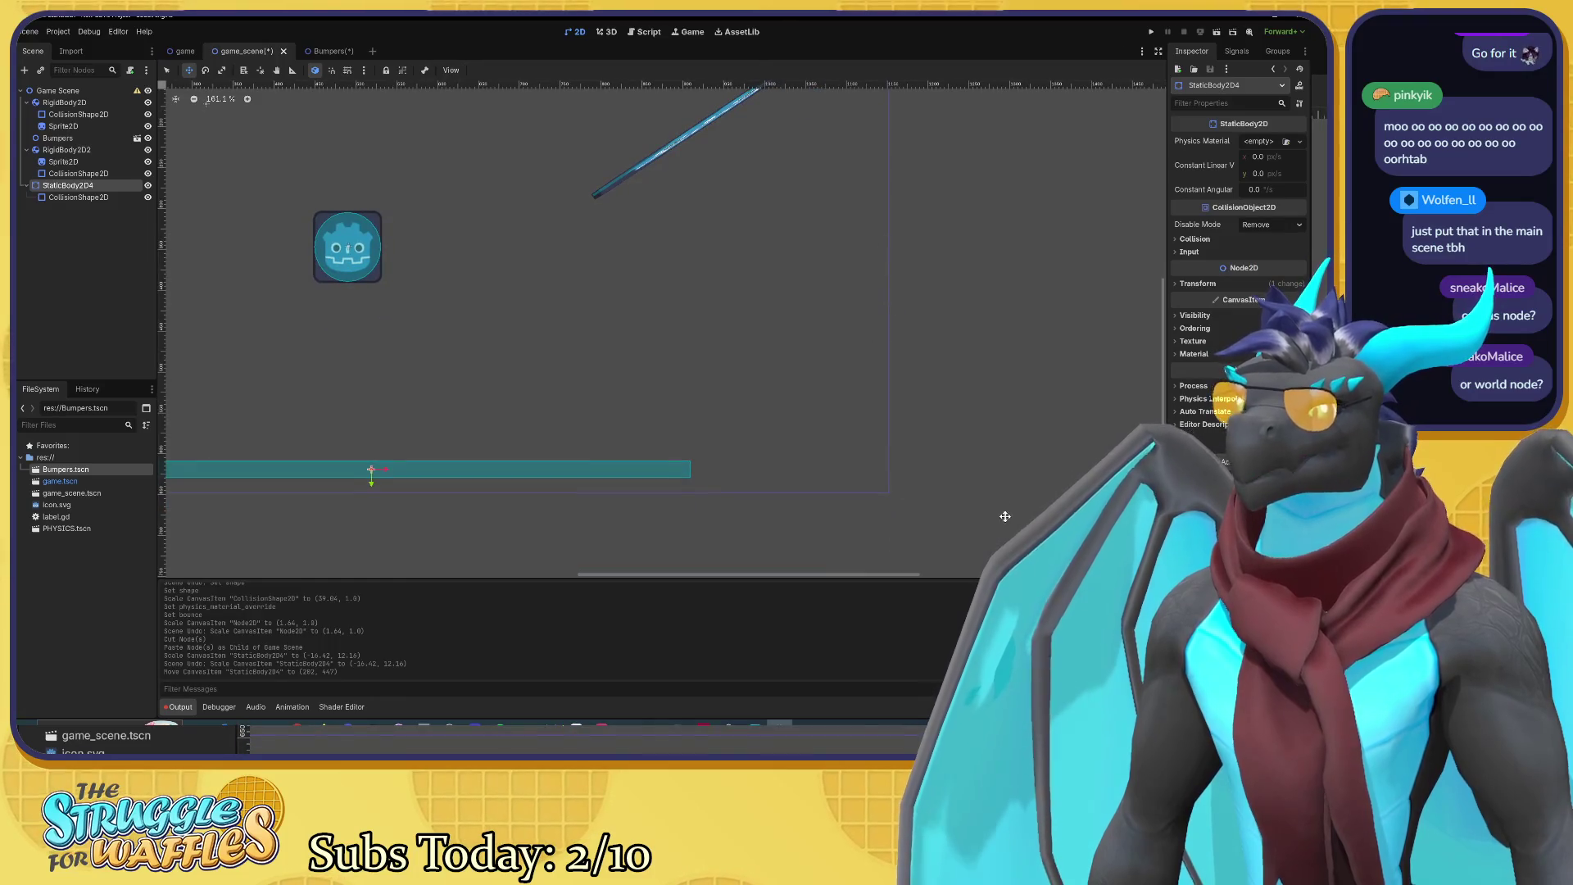
pyautogui.scroll(-5, 856, 393)
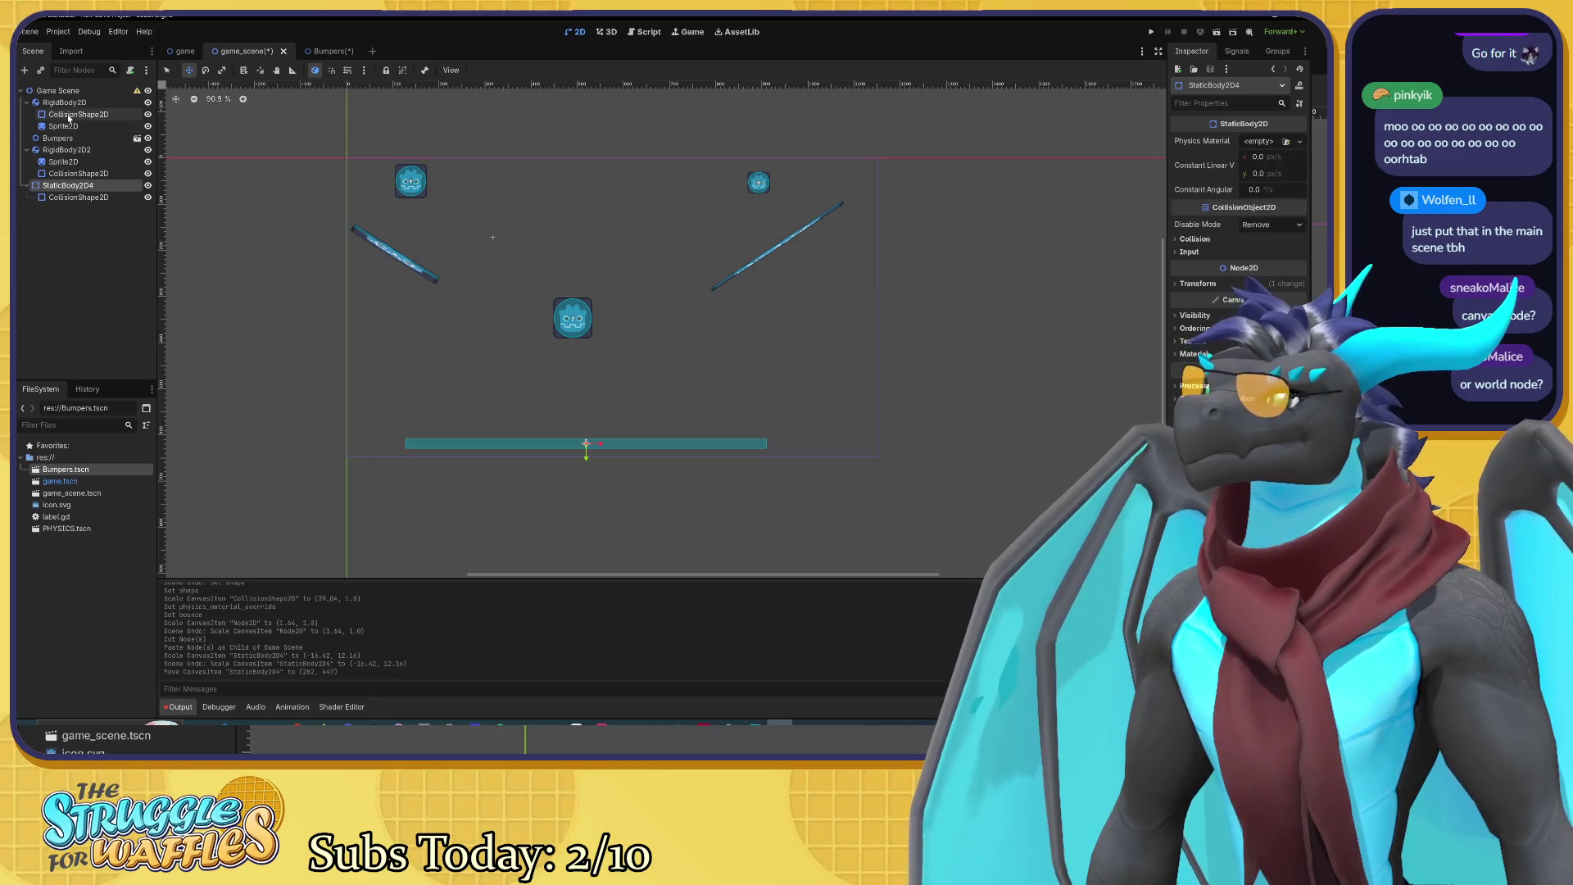
pyautogui.hotkey('ctrl', 'a')
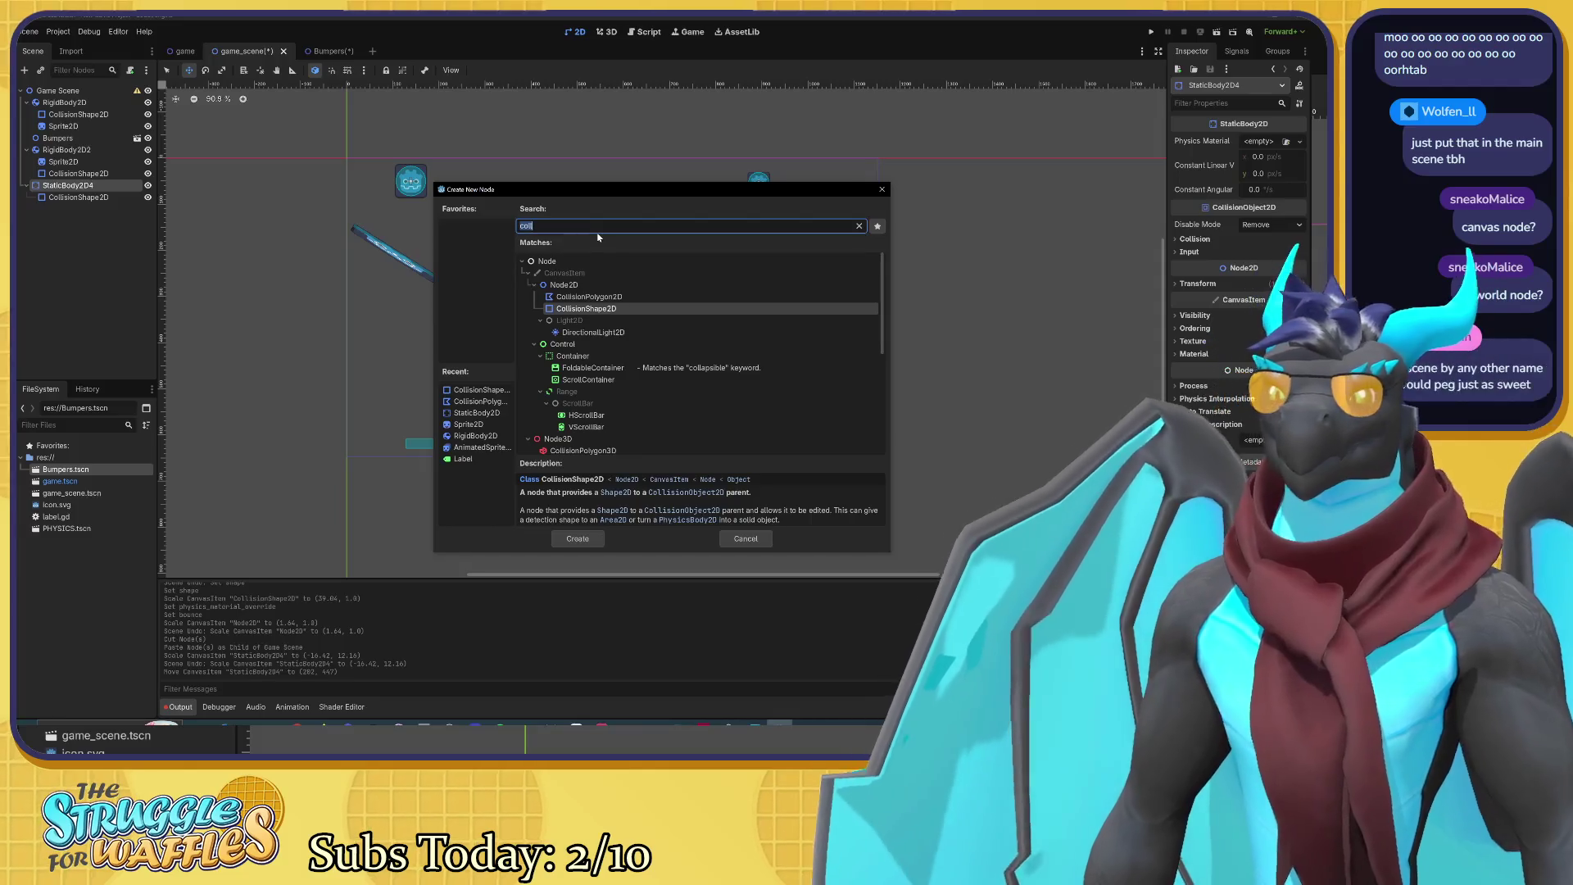
pyautogui.write('canv')
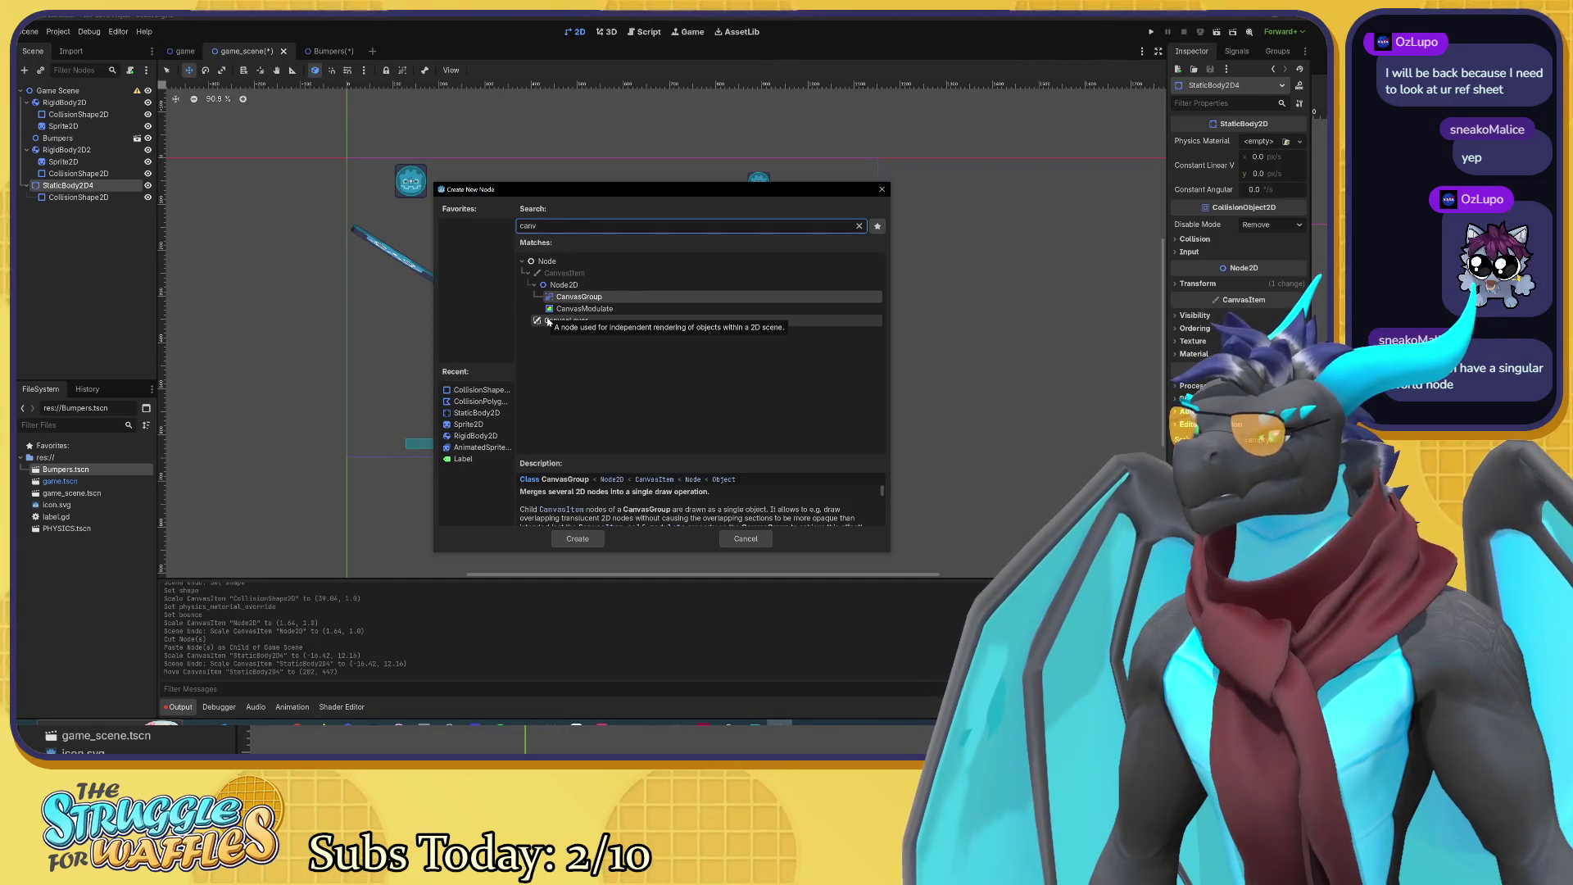
pyautogui.scroll(-2, 683, 506)
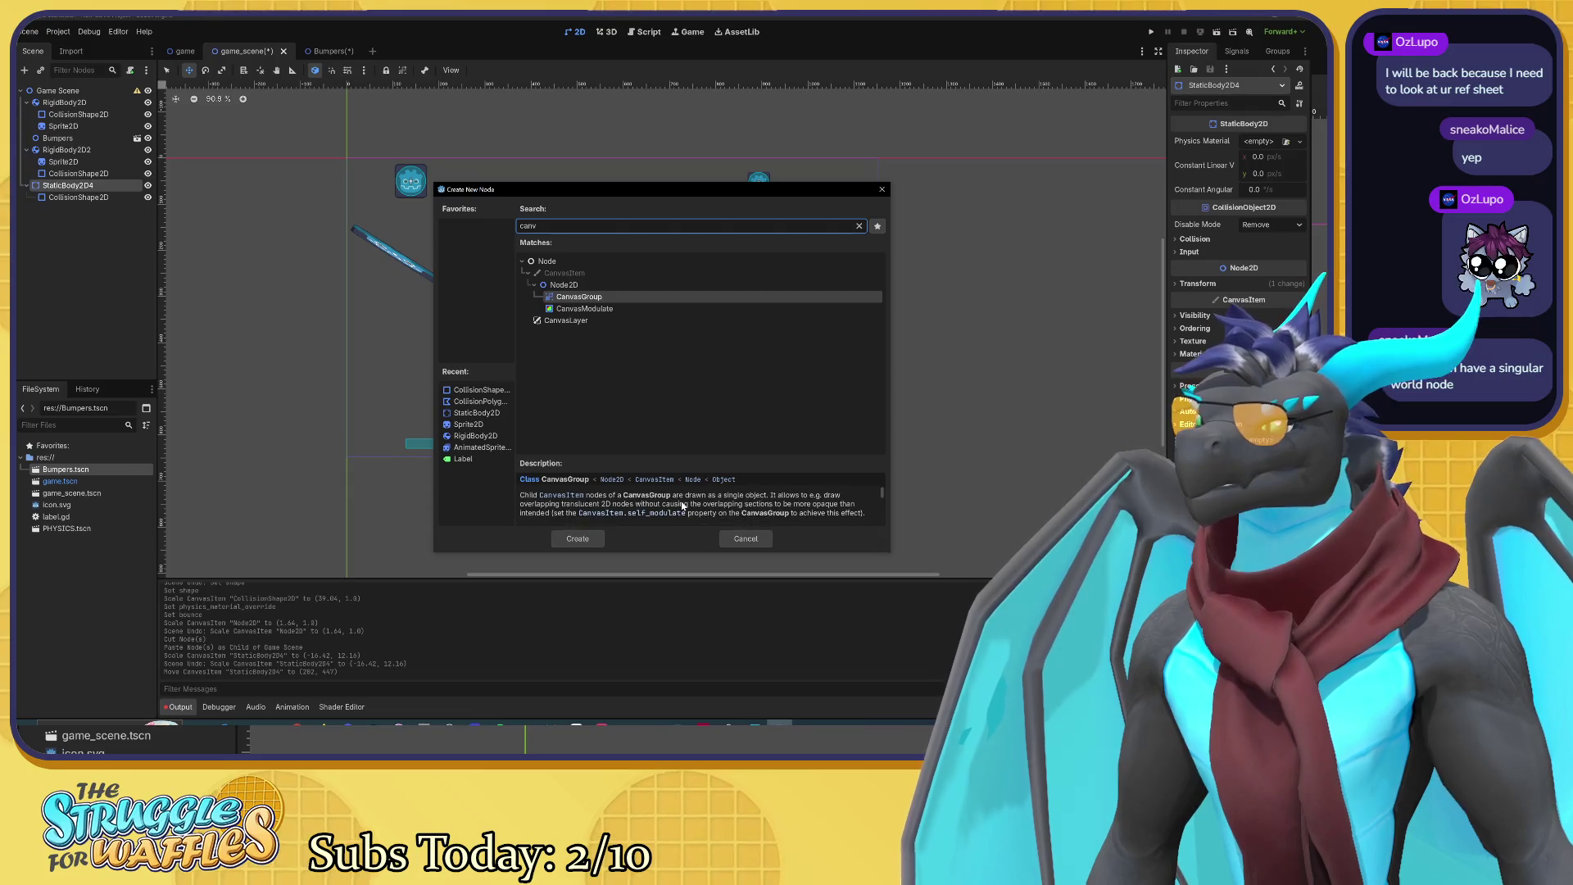
pyautogui.click(600, 321)
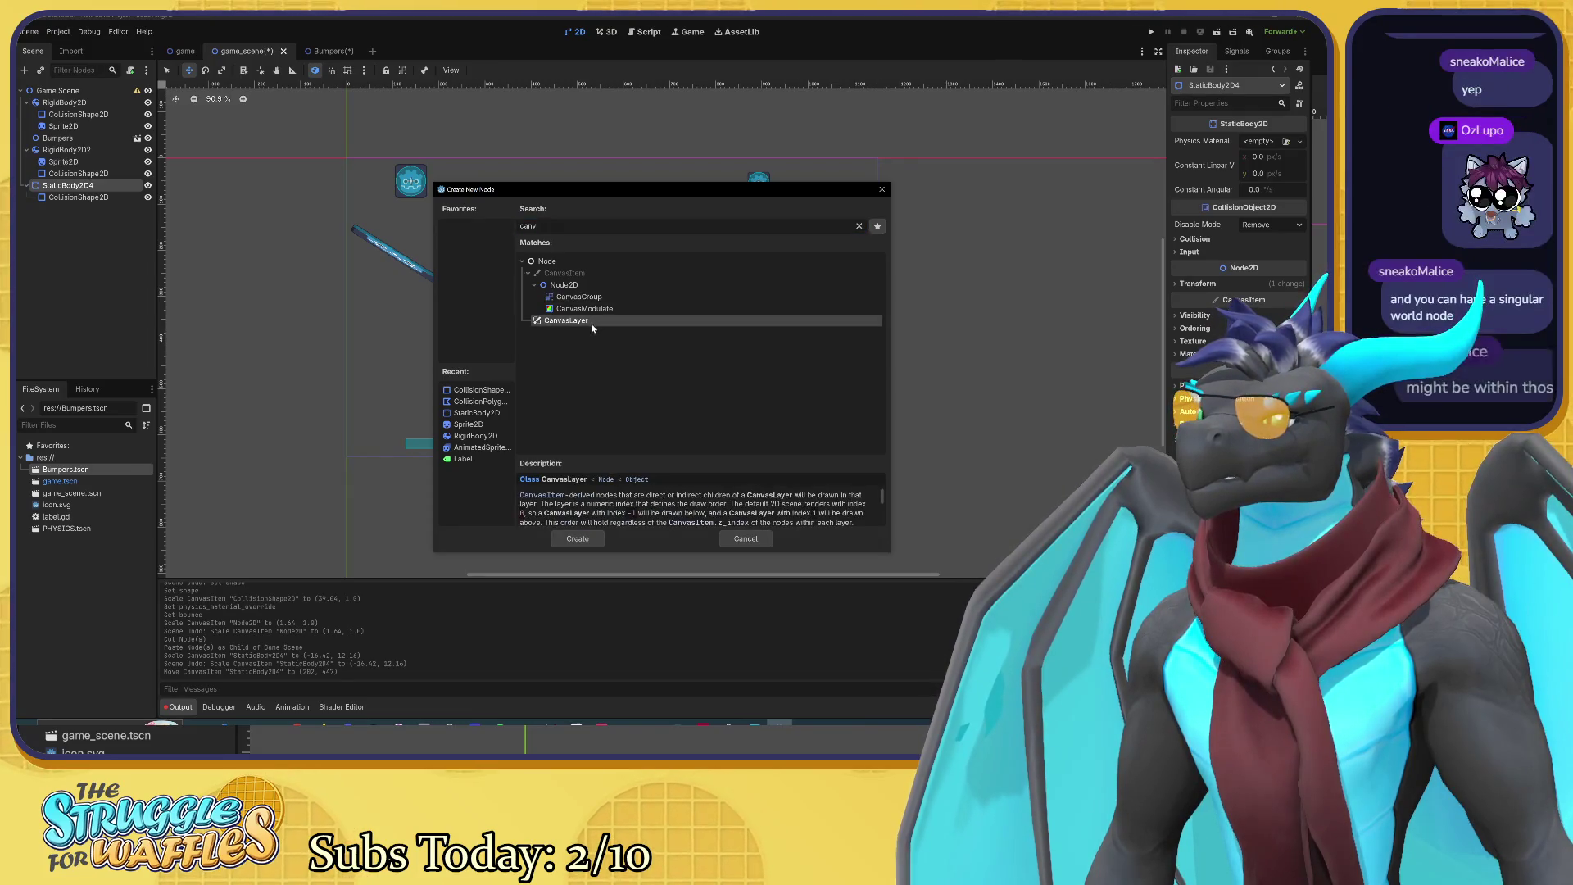
pyautogui.scroll(-2, 726, 521)
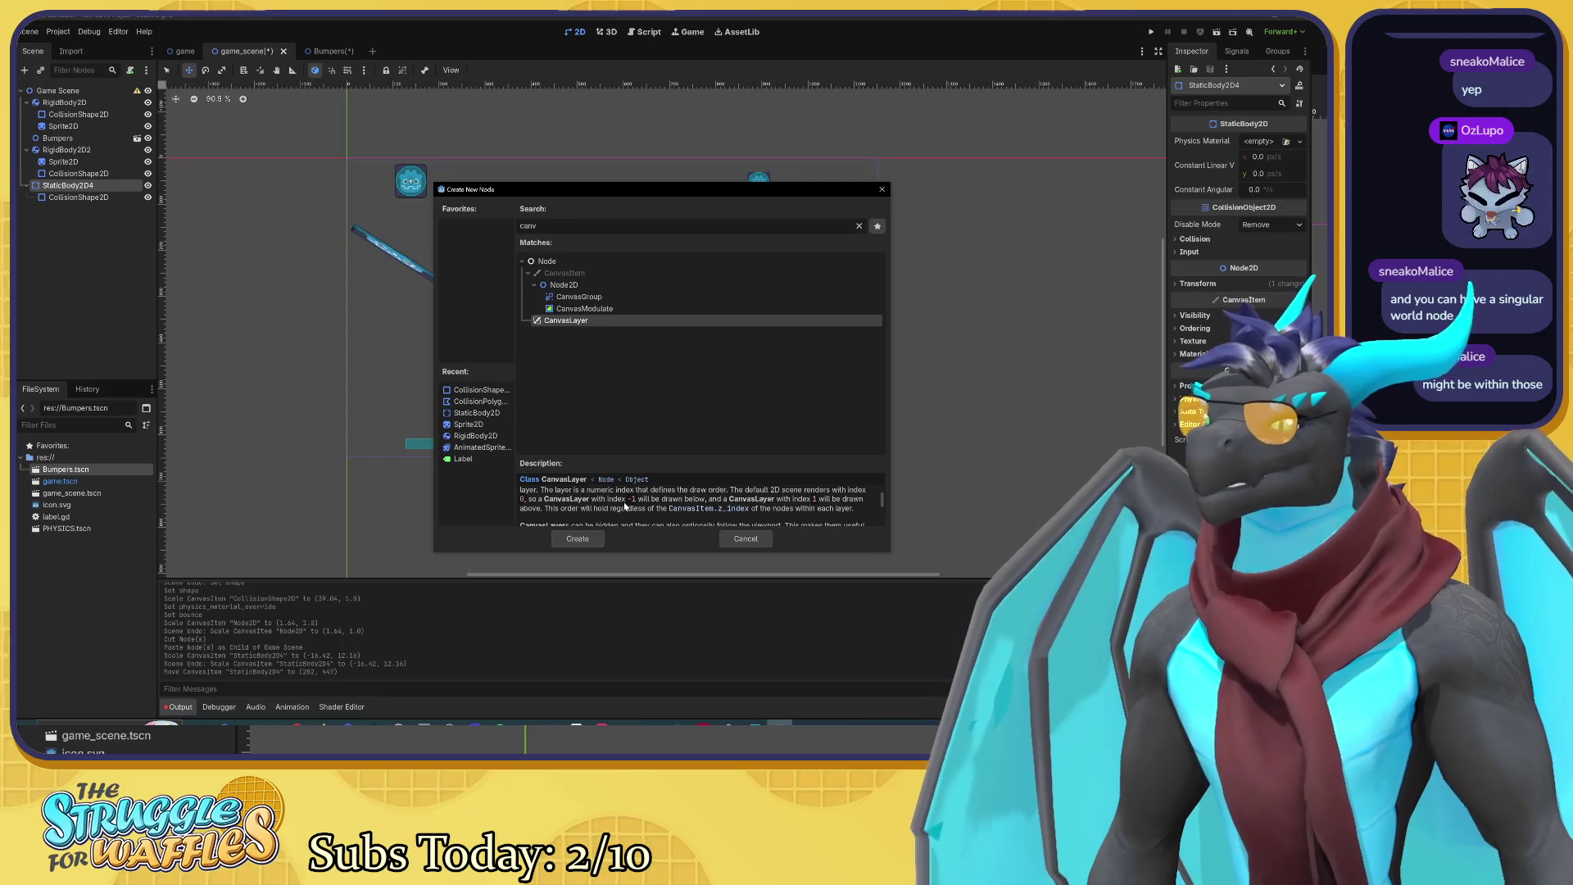
pyautogui.scroll(-1, 682, 505)
pyautogui.scroll(-1, 683, 505)
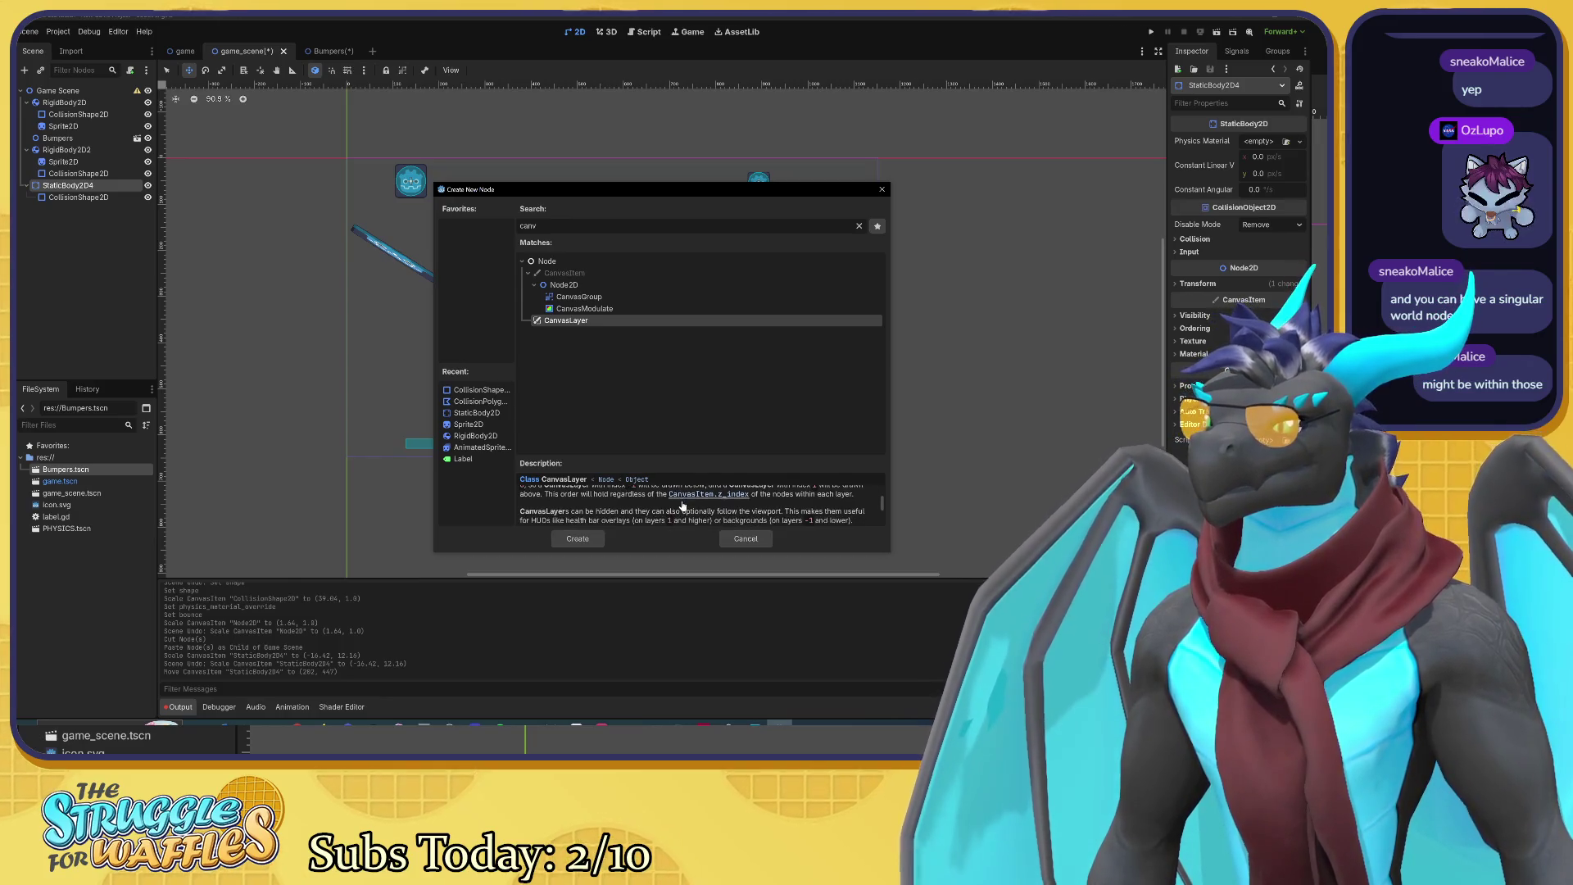
pyautogui.scroll(-2, 707, 508)
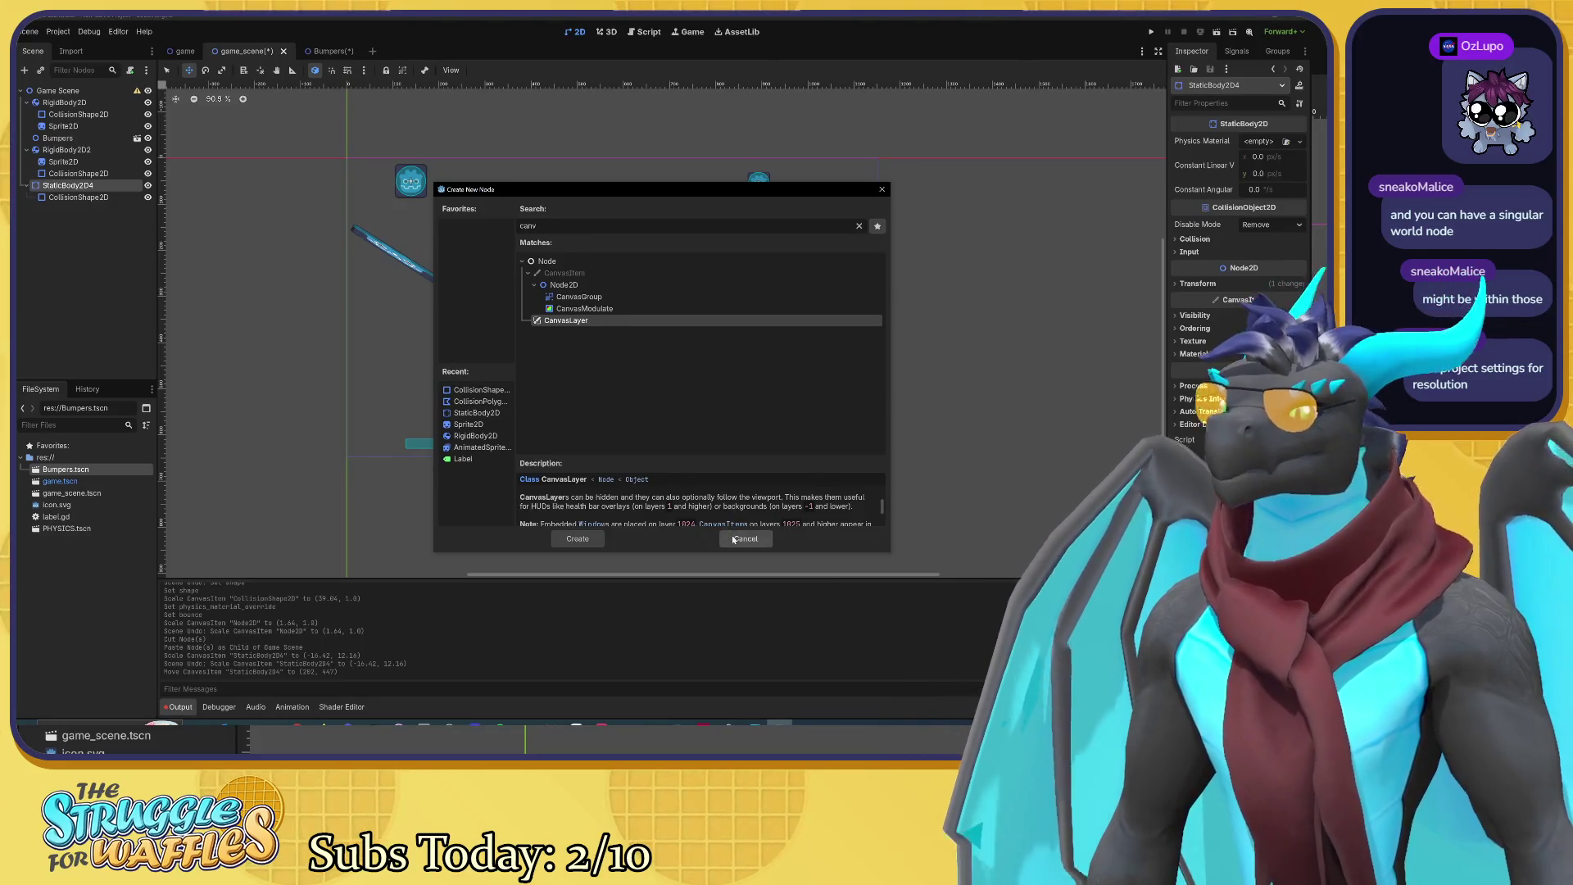
pyautogui.click(734, 540)
# Step: Open Project Settings on the Rendering > Viewport section
pyautogui.click(58, 31)
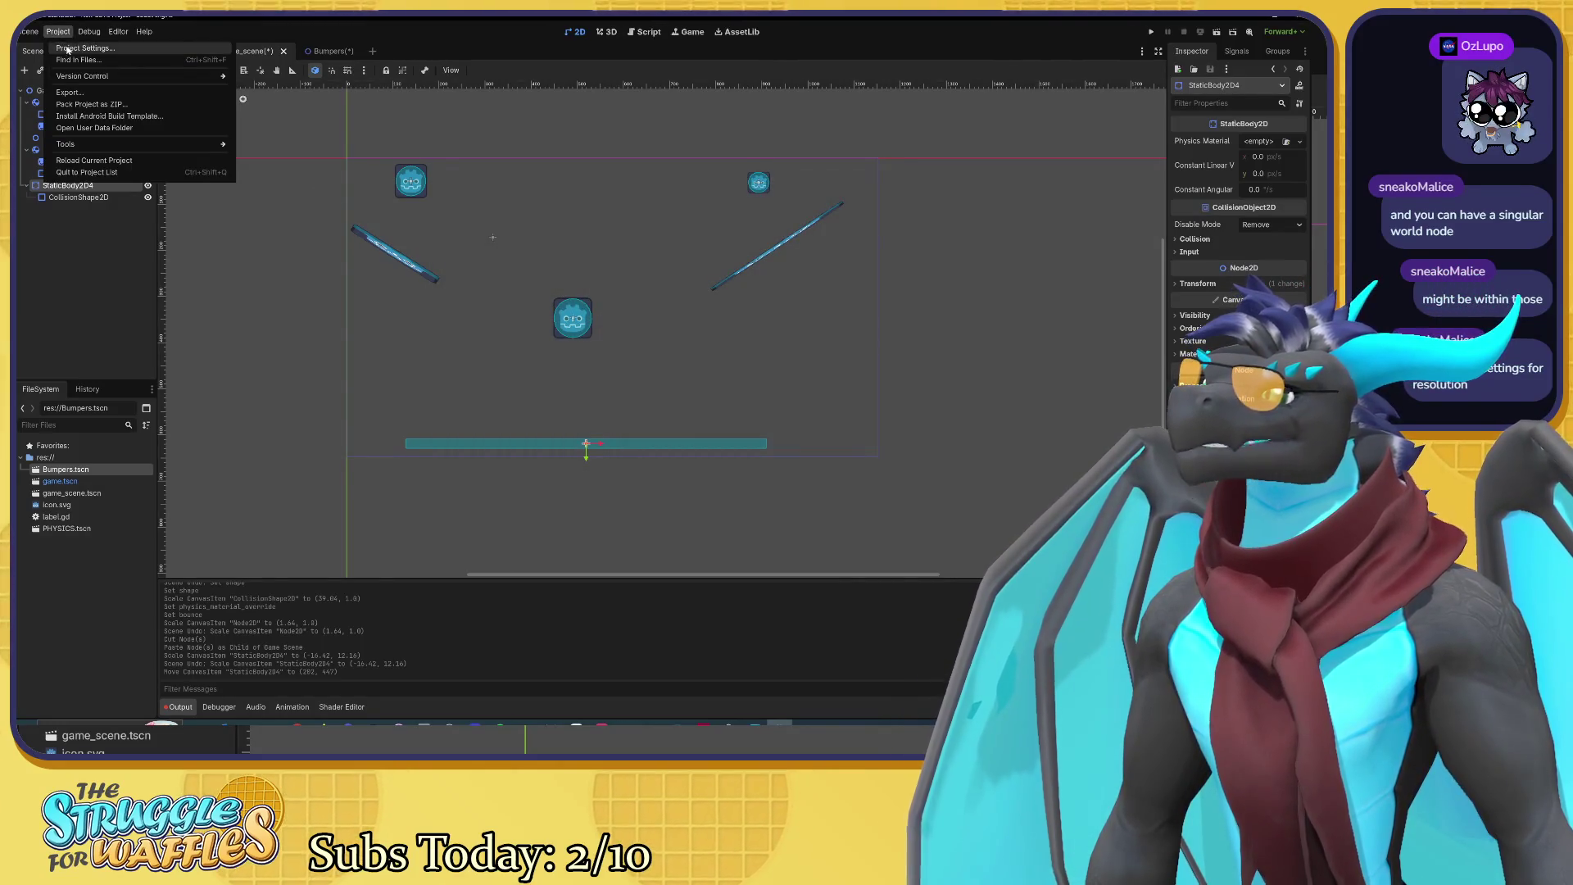
pyautogui.click(67, 49)
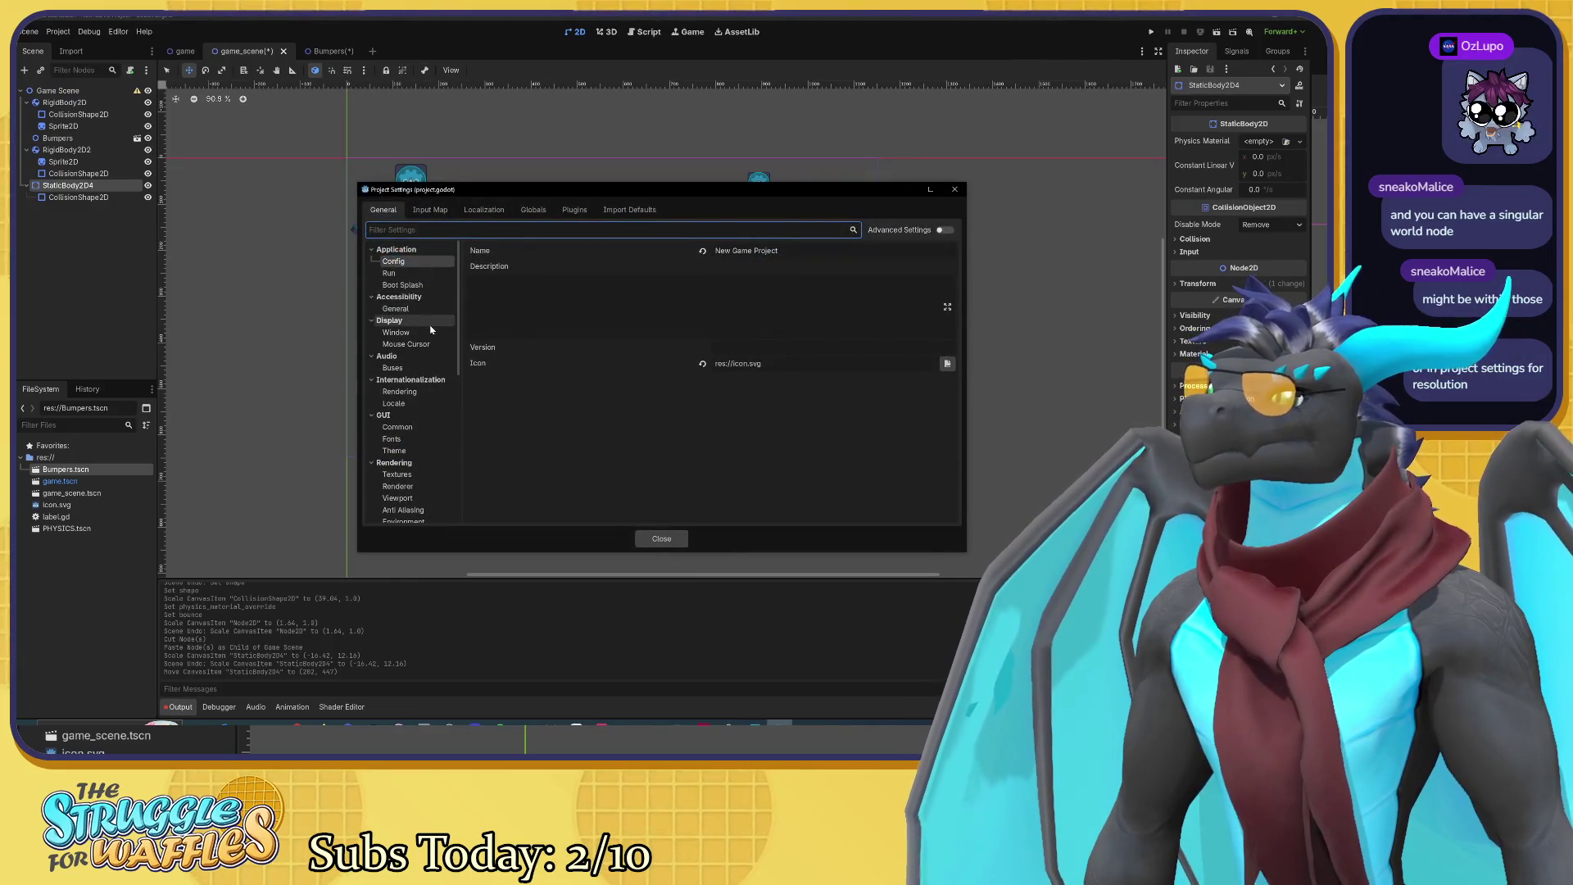
pyautogui.scroll(-10, 431, 329)
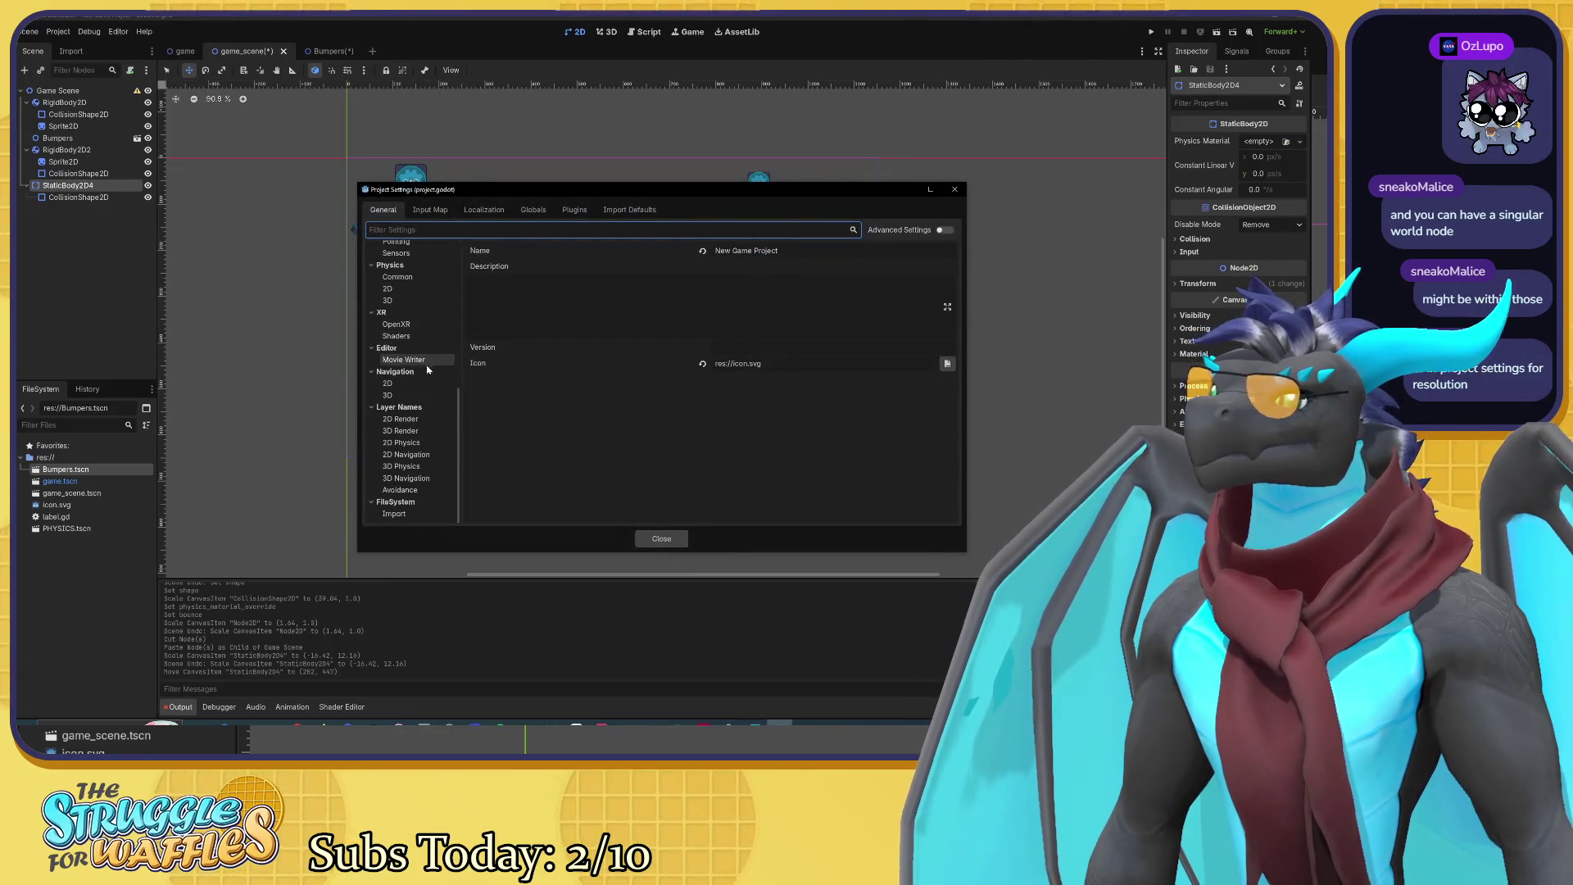
pyautogui.scroll(5, 425, 380)
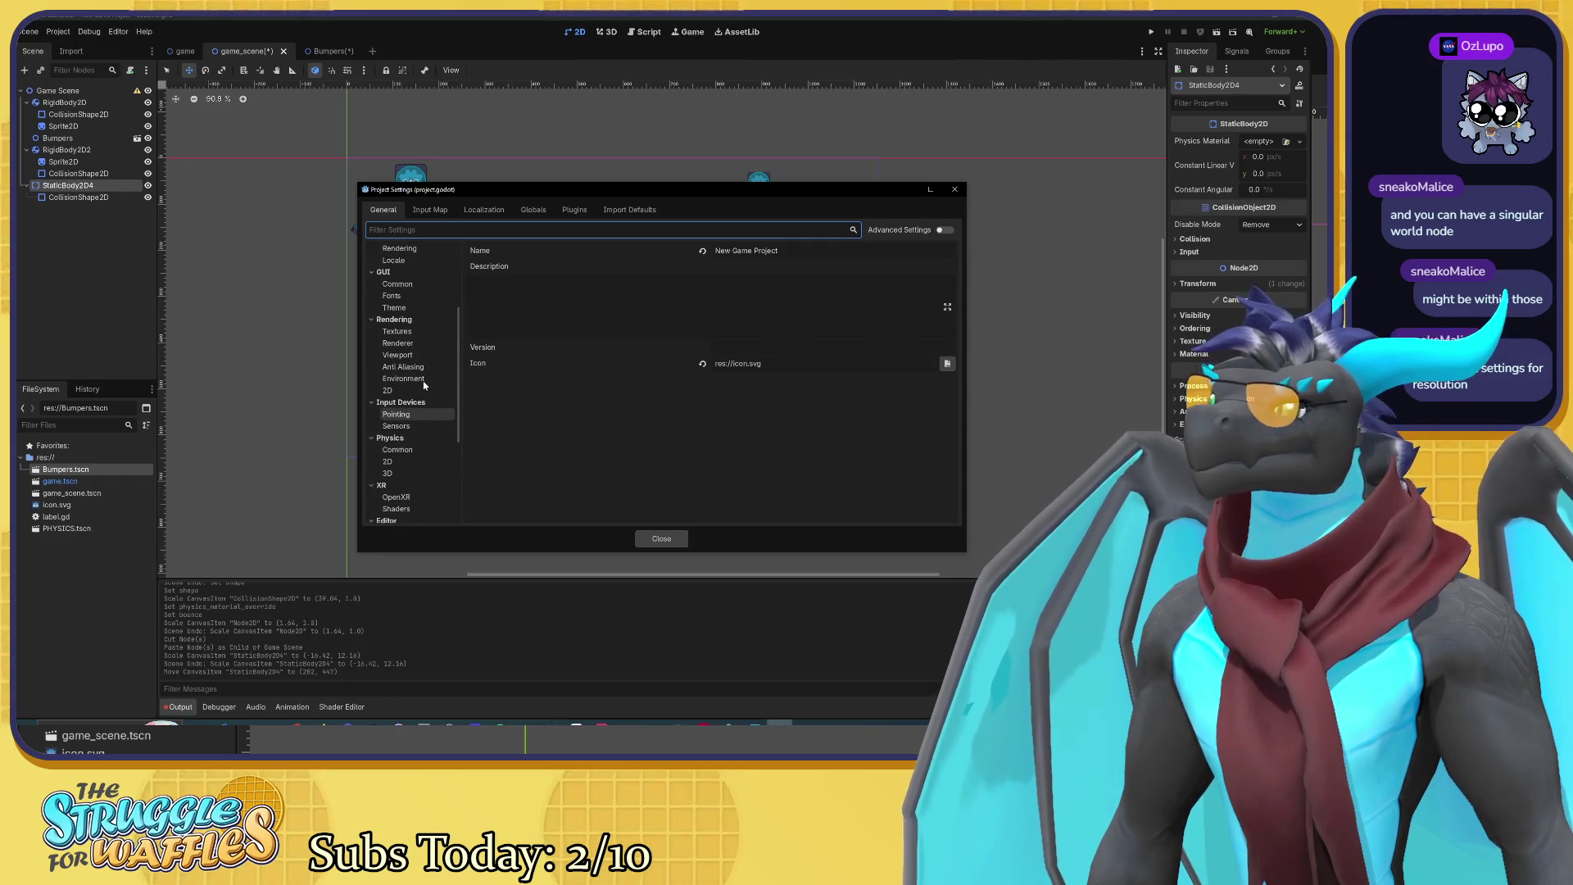
pyautogui.click(398, 354)
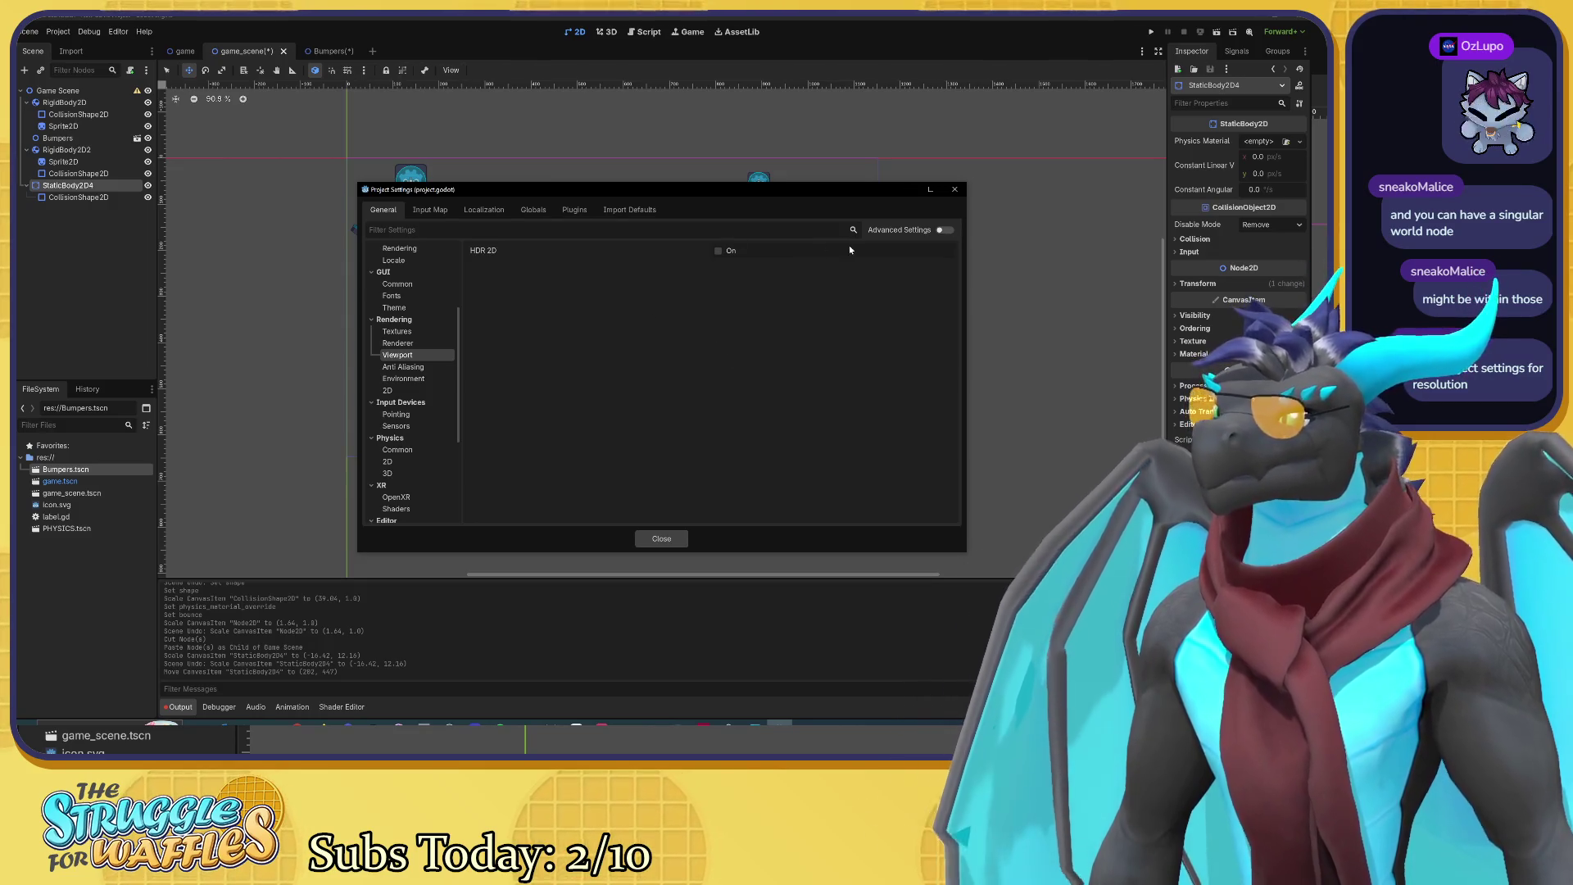
# Step: Turn on Advanced Settings to inspect Transparent Background, then turn them off again
pyautogui.click(946, 231)
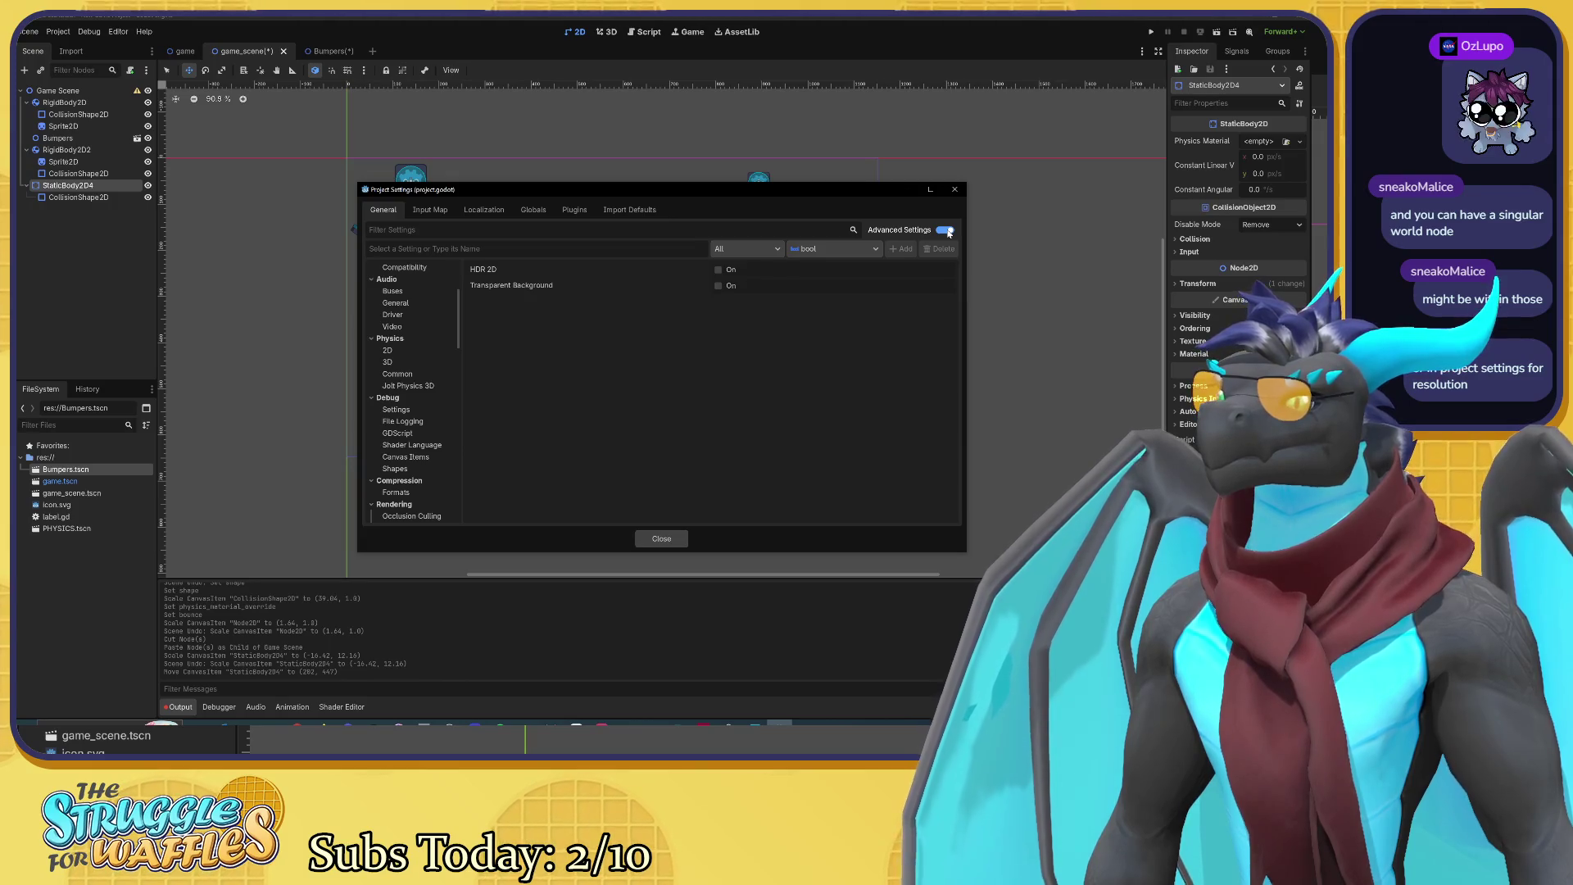
pyautogui.click(499, 271)
pyautogui.click(502, 285)
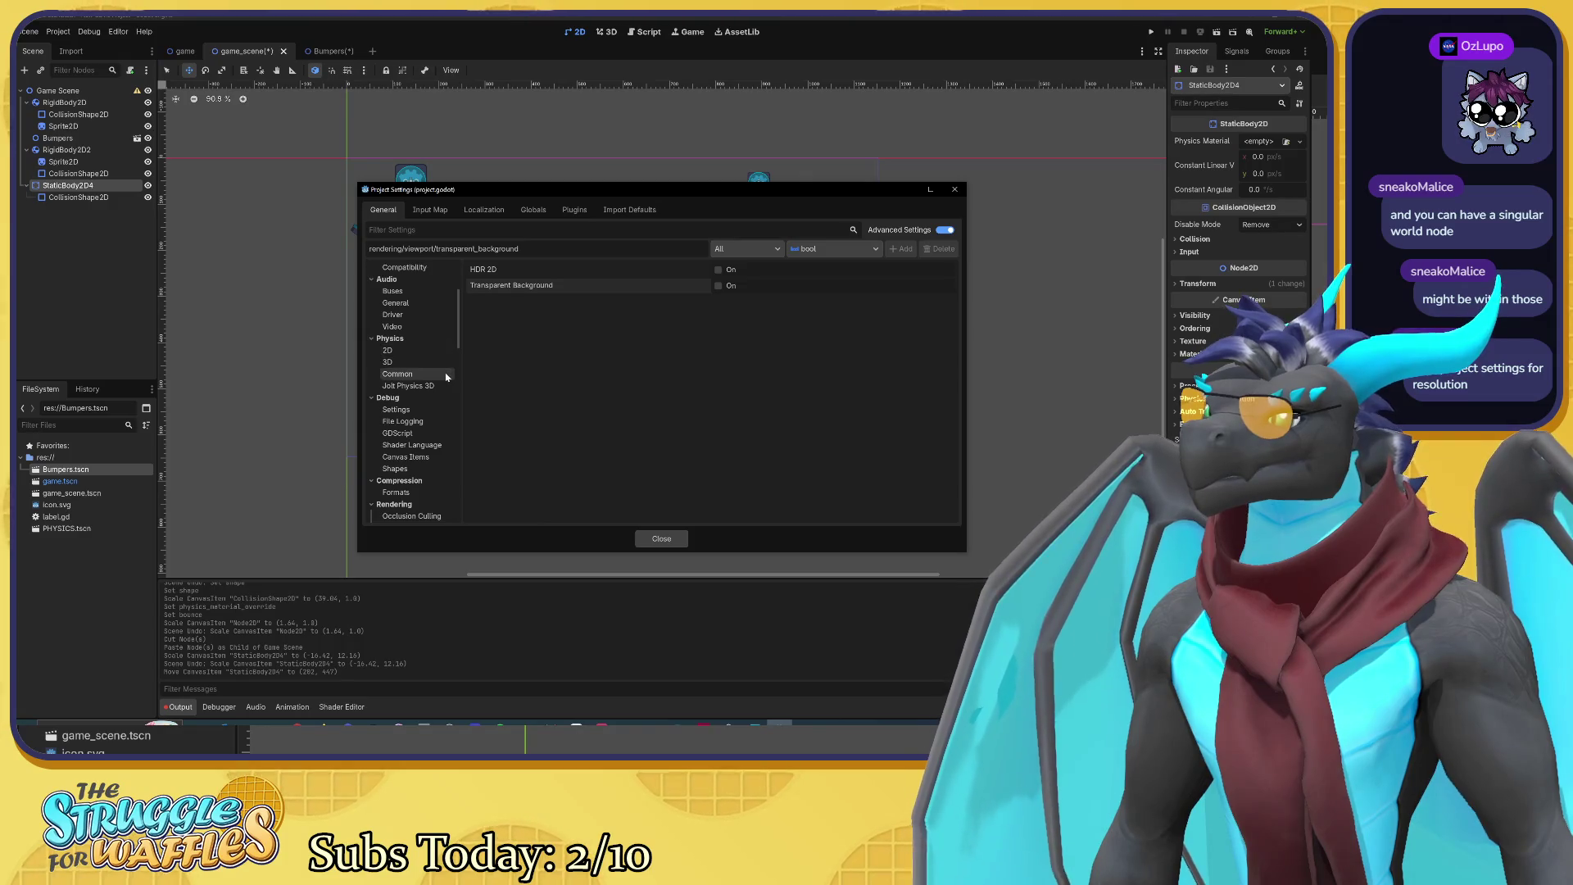
pyautogui.scroll(-5, 447, 373)
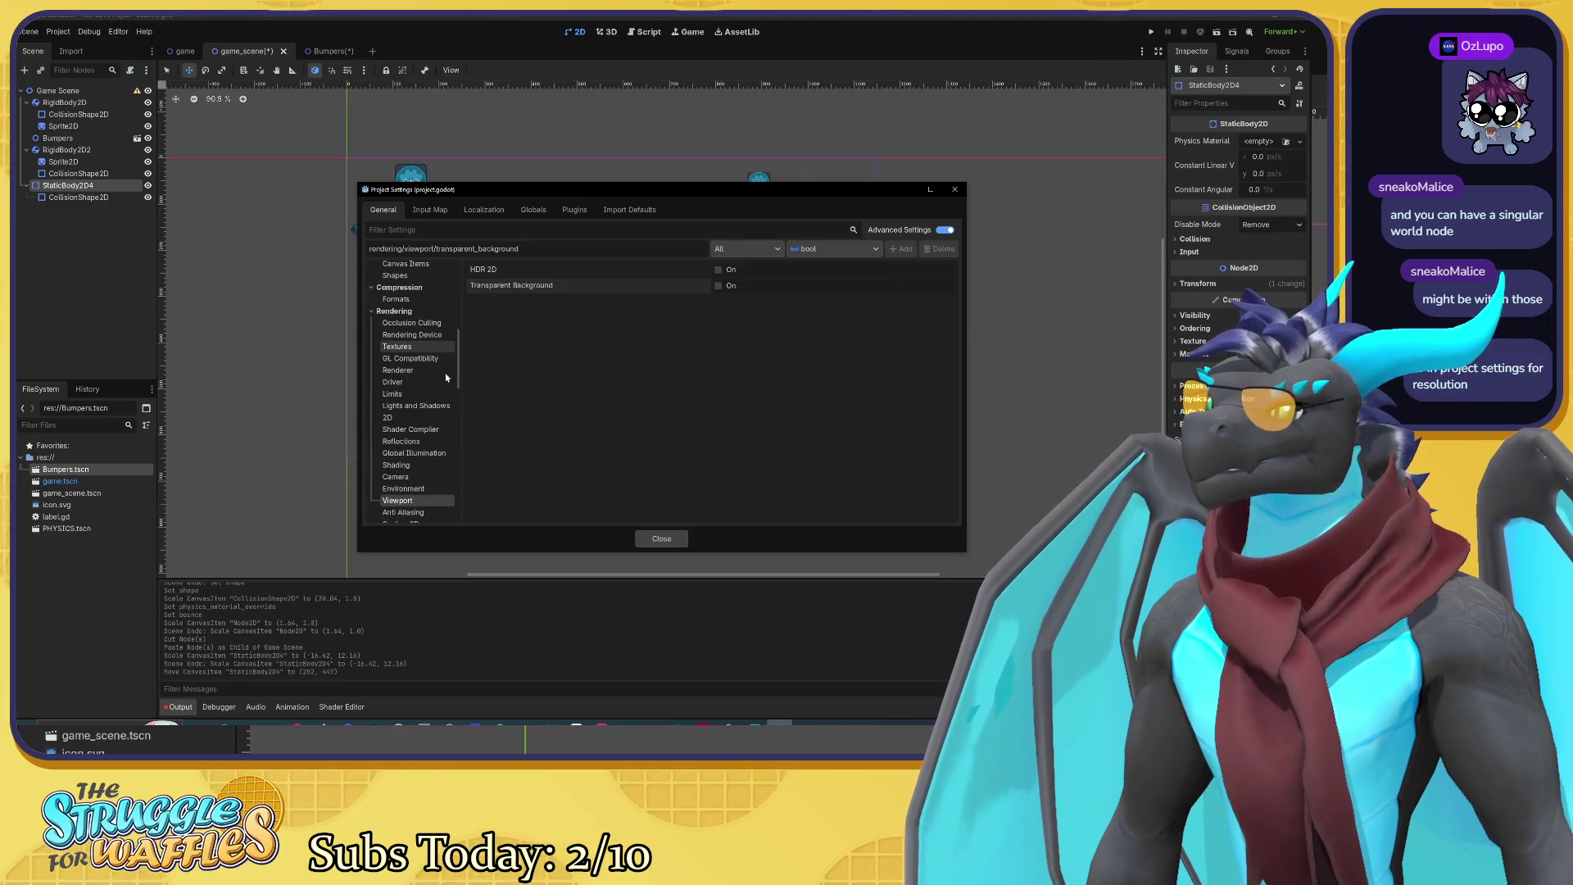
pyautogui.scroll(-3, 447, 377)
pyautogui.scroll(4, 447, 377)
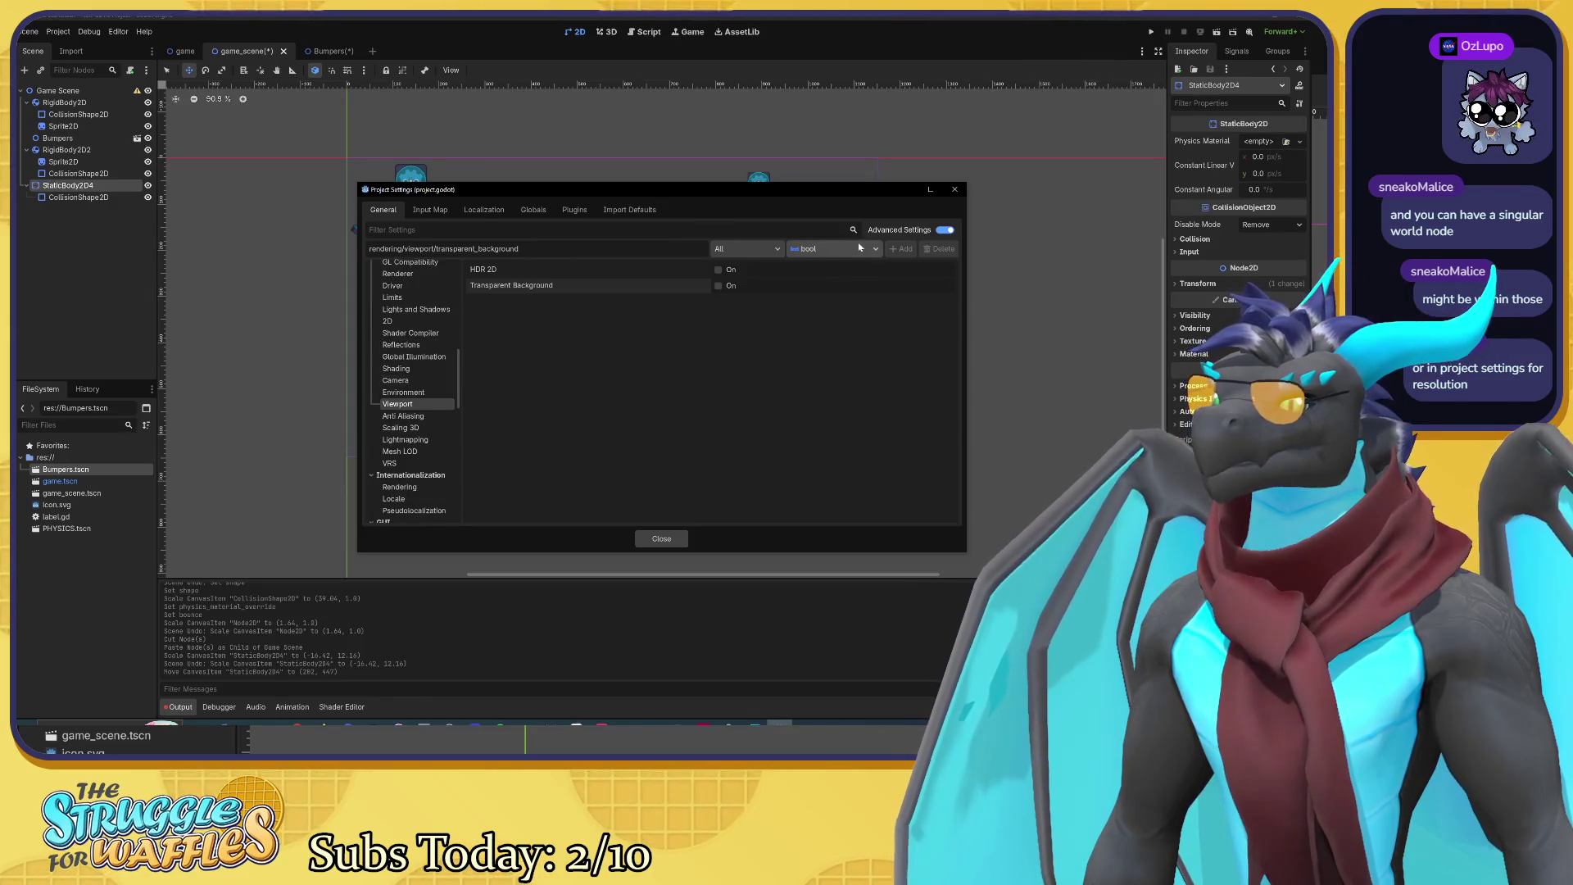
pyautogui.click(943, 230)
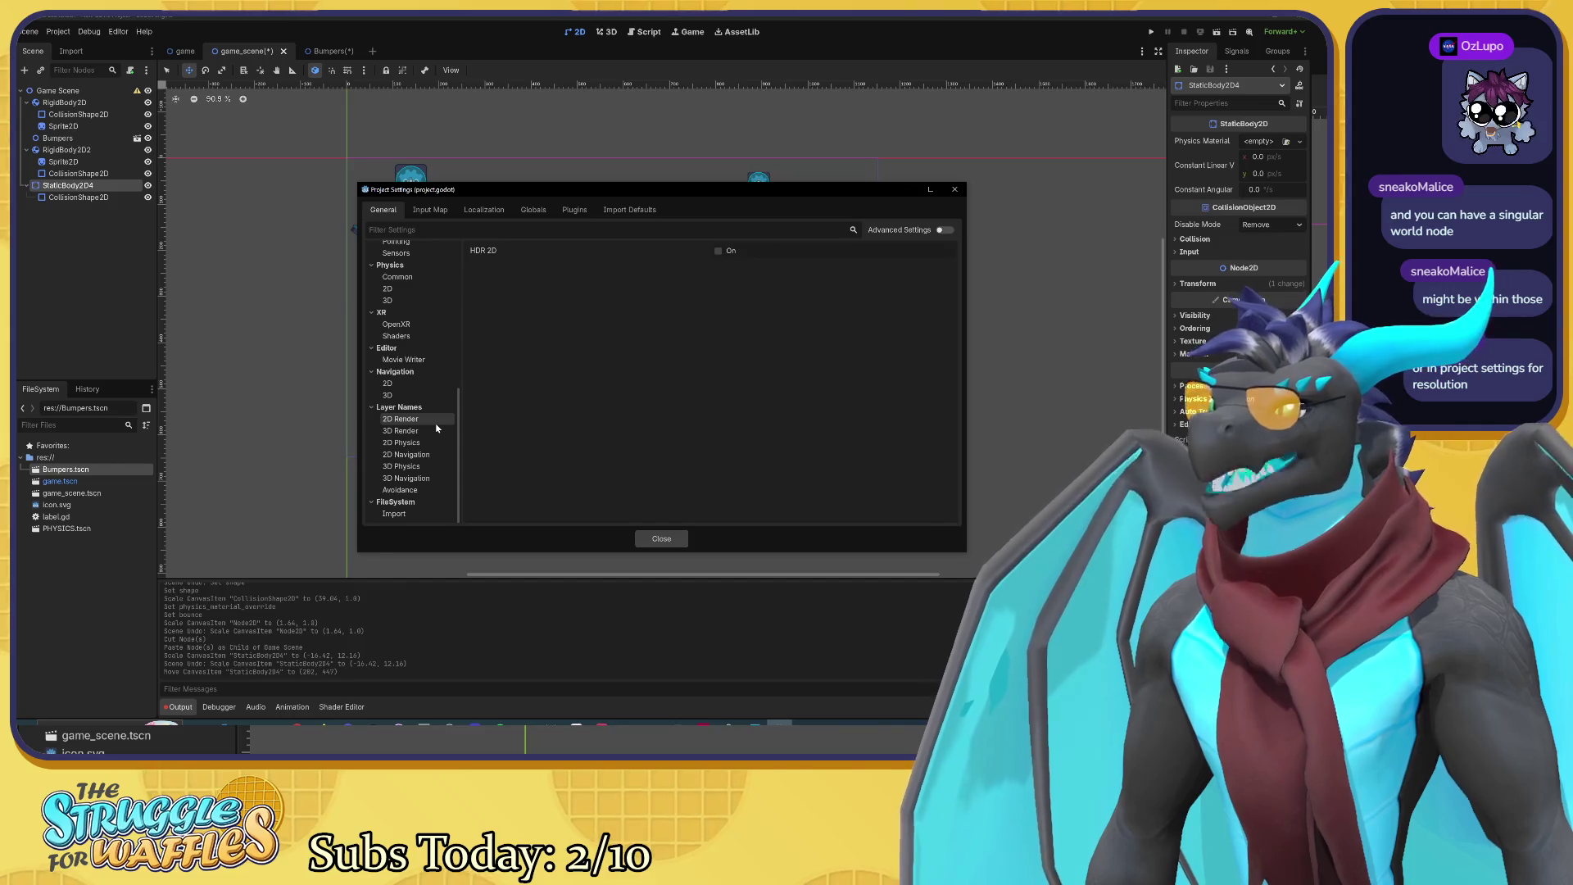
# Step: Select Rendering > Renderer to show the Rendering Method options
pyautogui.scroll(3, 429, 464)
pyautogui.scroll(2, 429, 464)
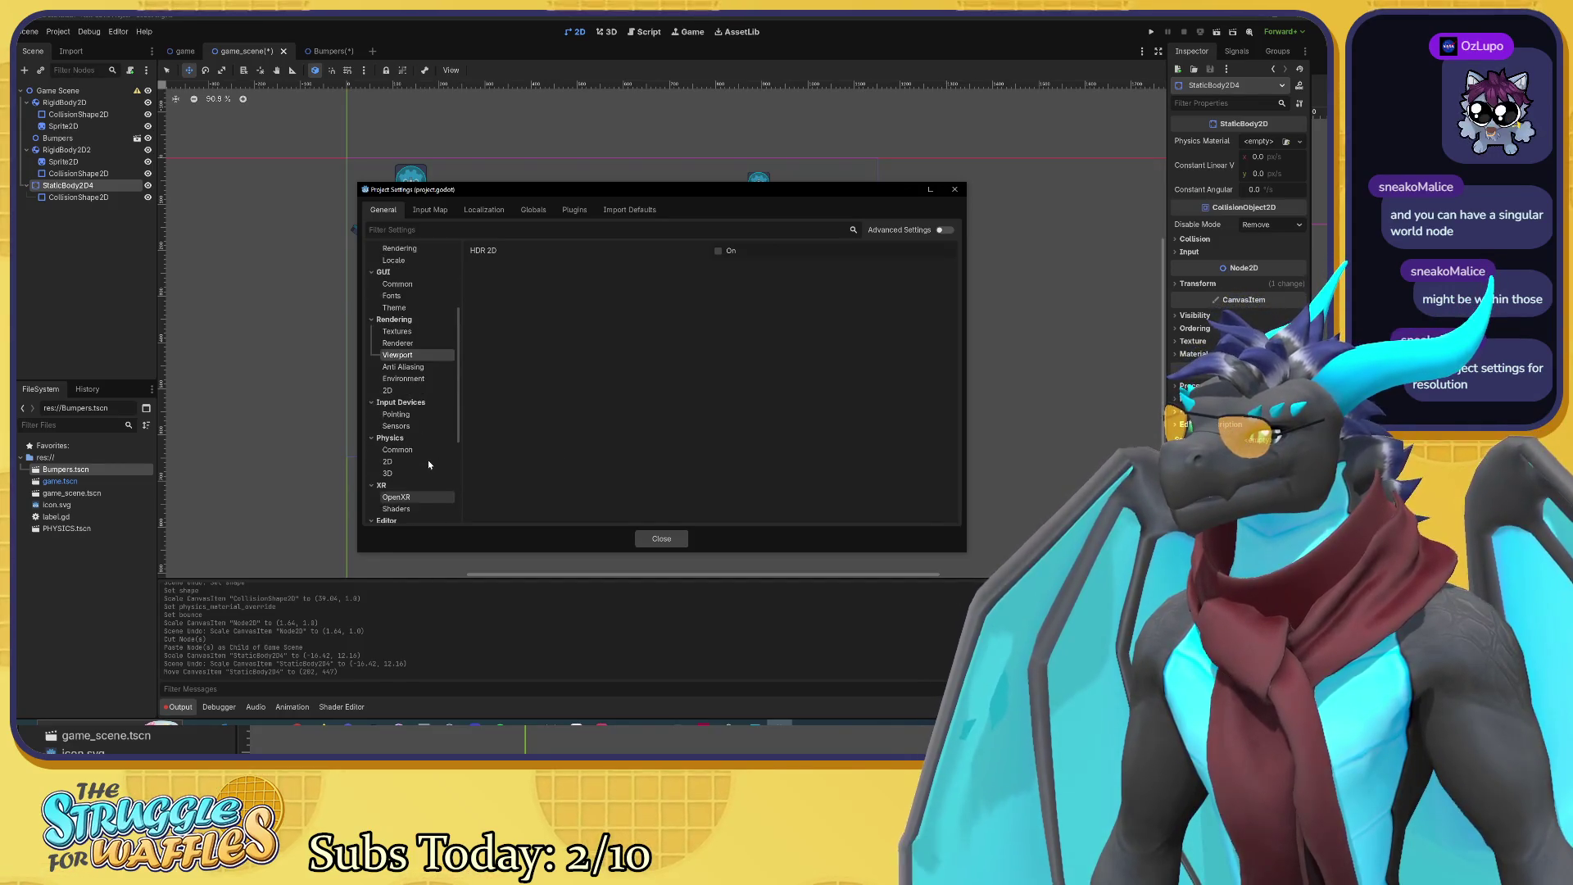
pyautogui.click(419, 345)
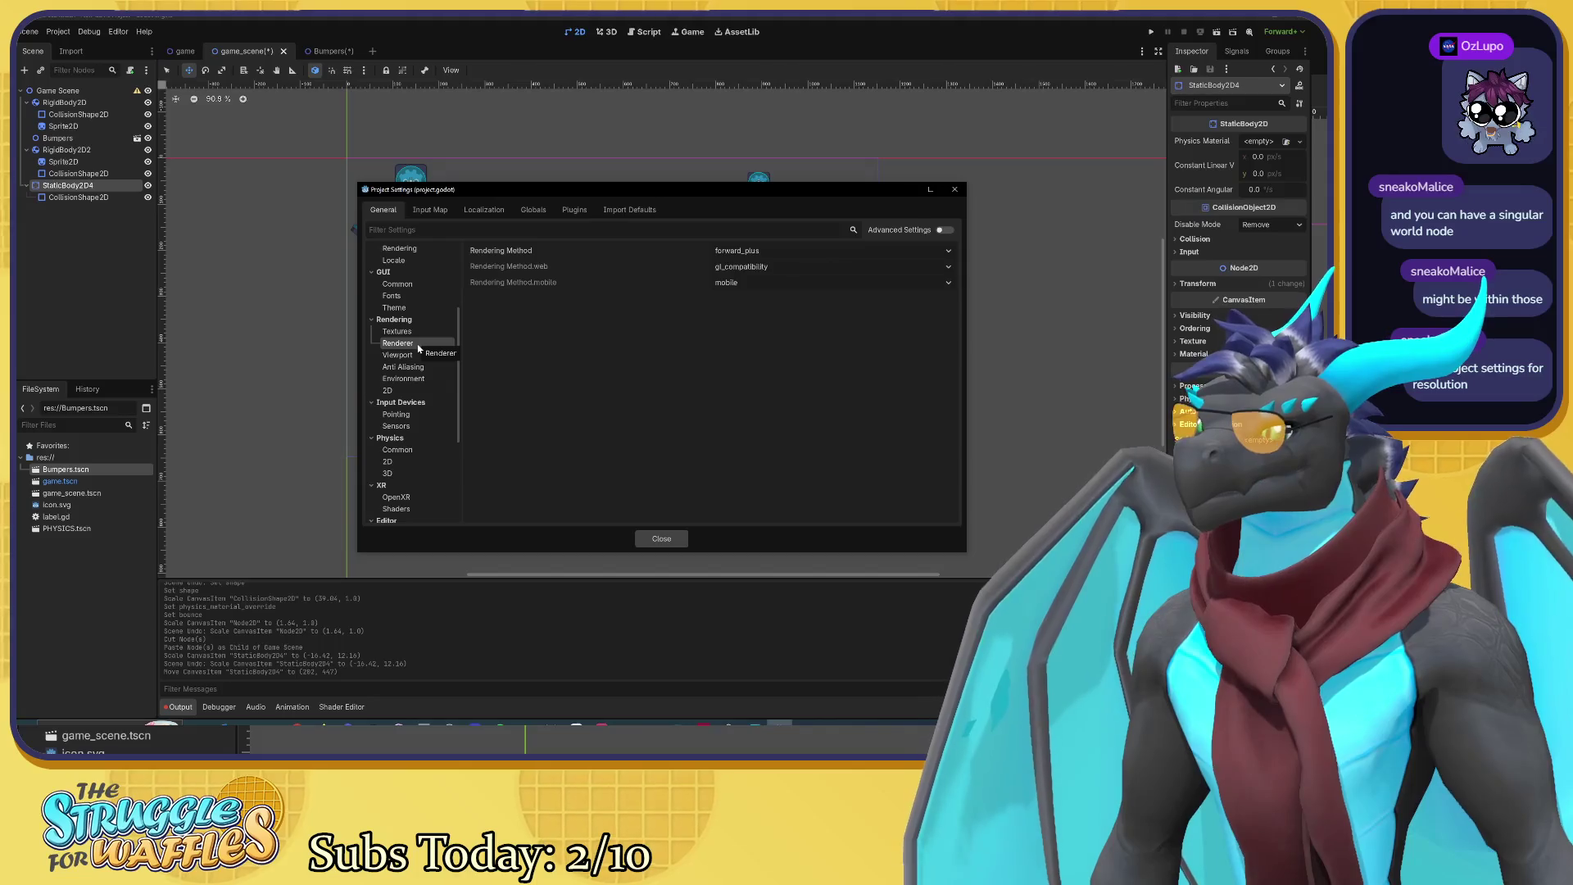
# Step: Drag the Rendering > Environment Default Clear Color toward a greyer tone
pyautogui.click(405, 367)
pyautogui.click(410, 379)
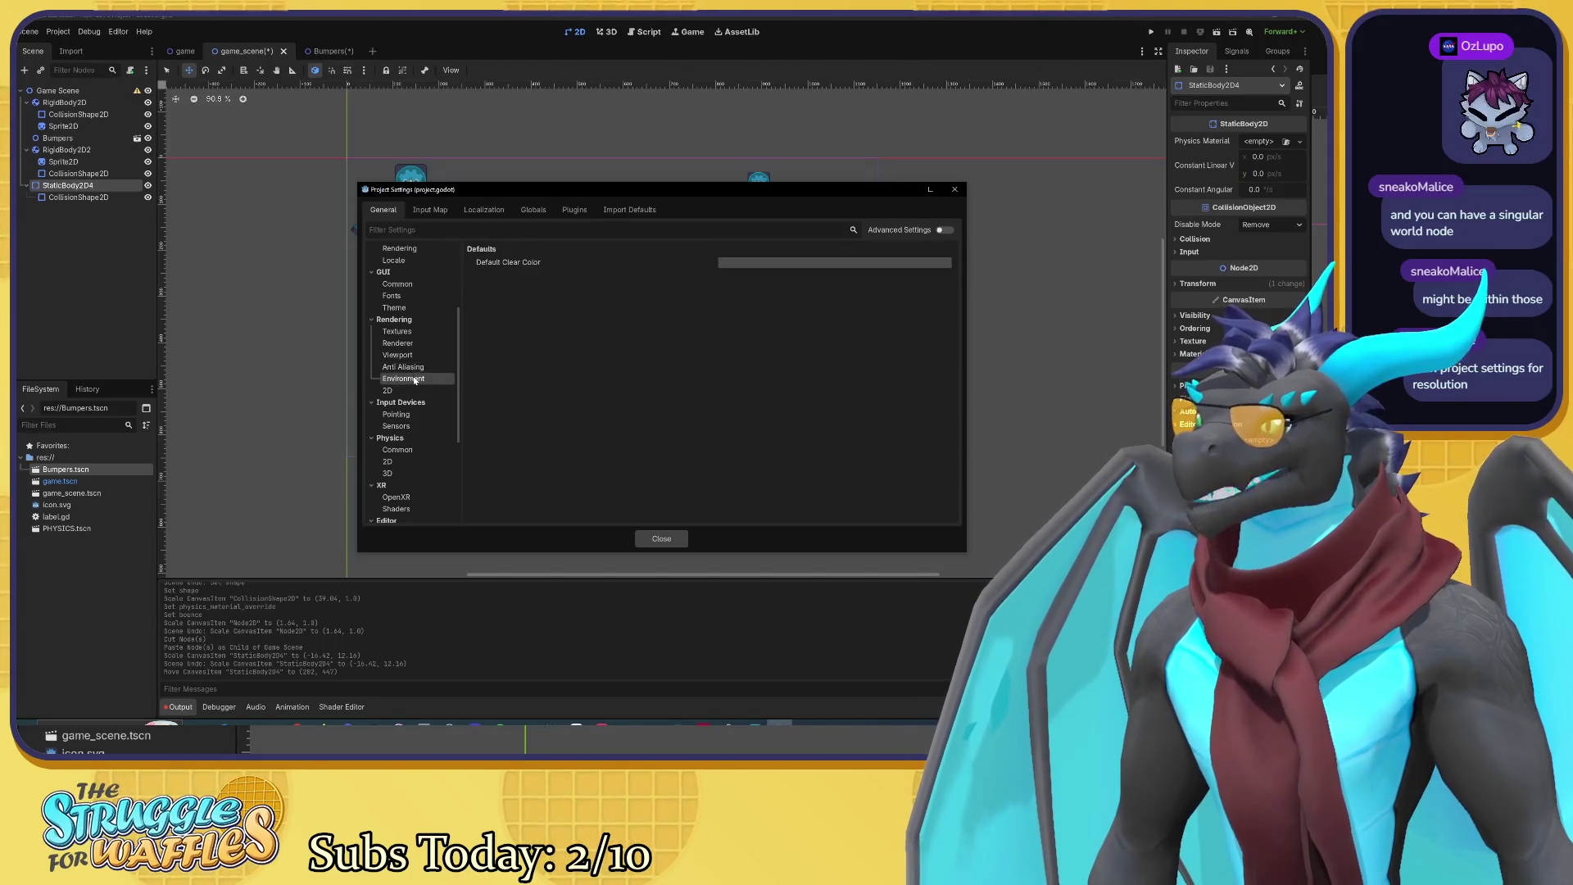
pyautogui.click(738, 263)
pyautogui.click(792, 300)
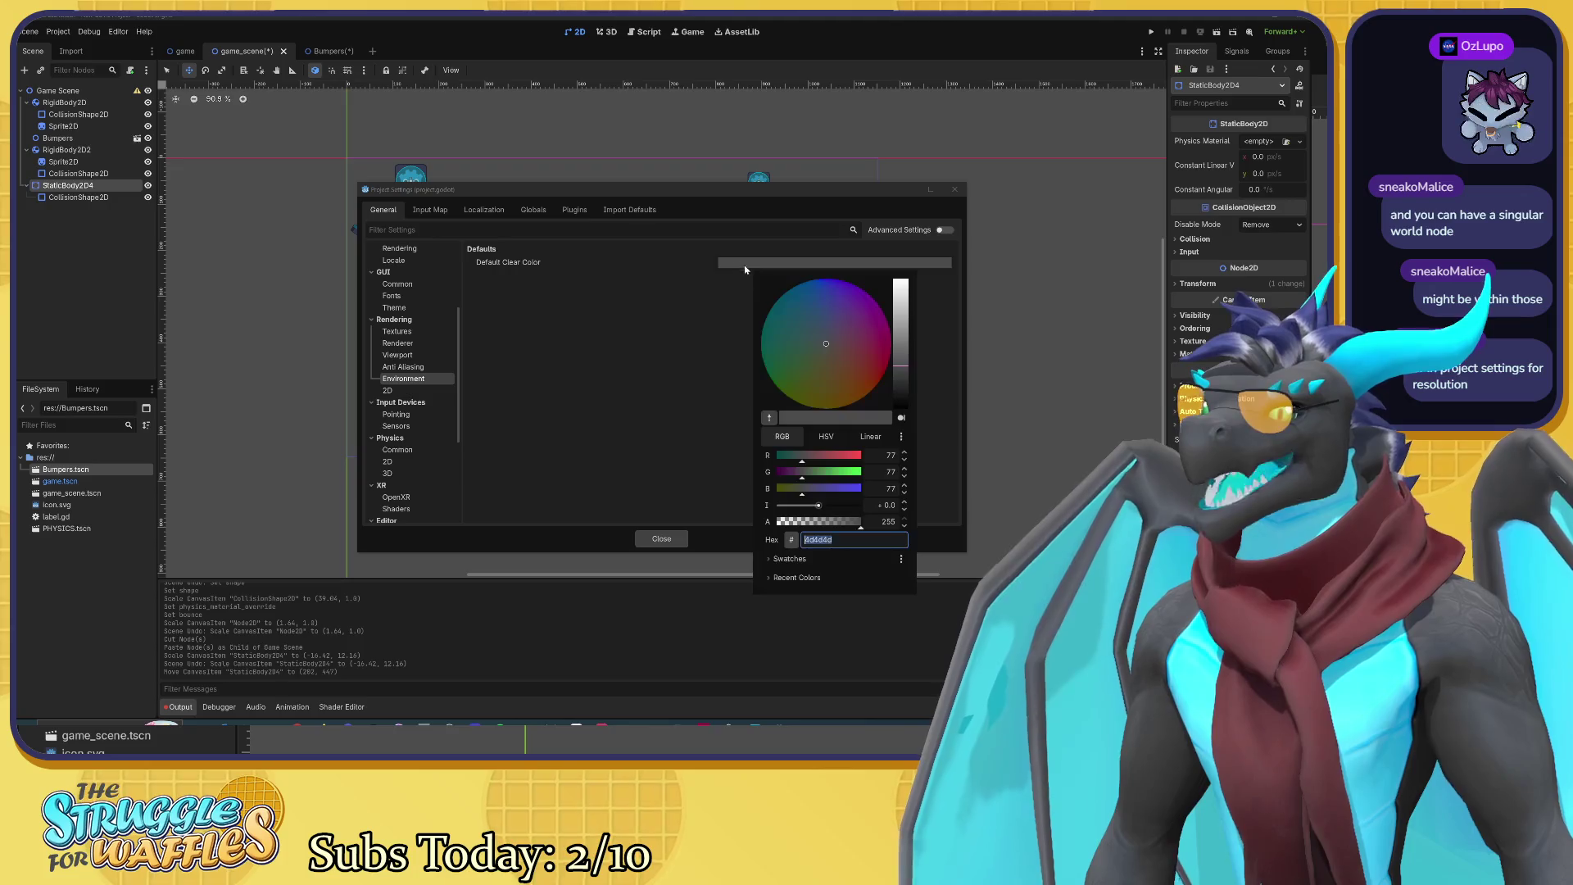
pyautogui.moveTo(808, 304); pyautogui.dragTo(830, 349)
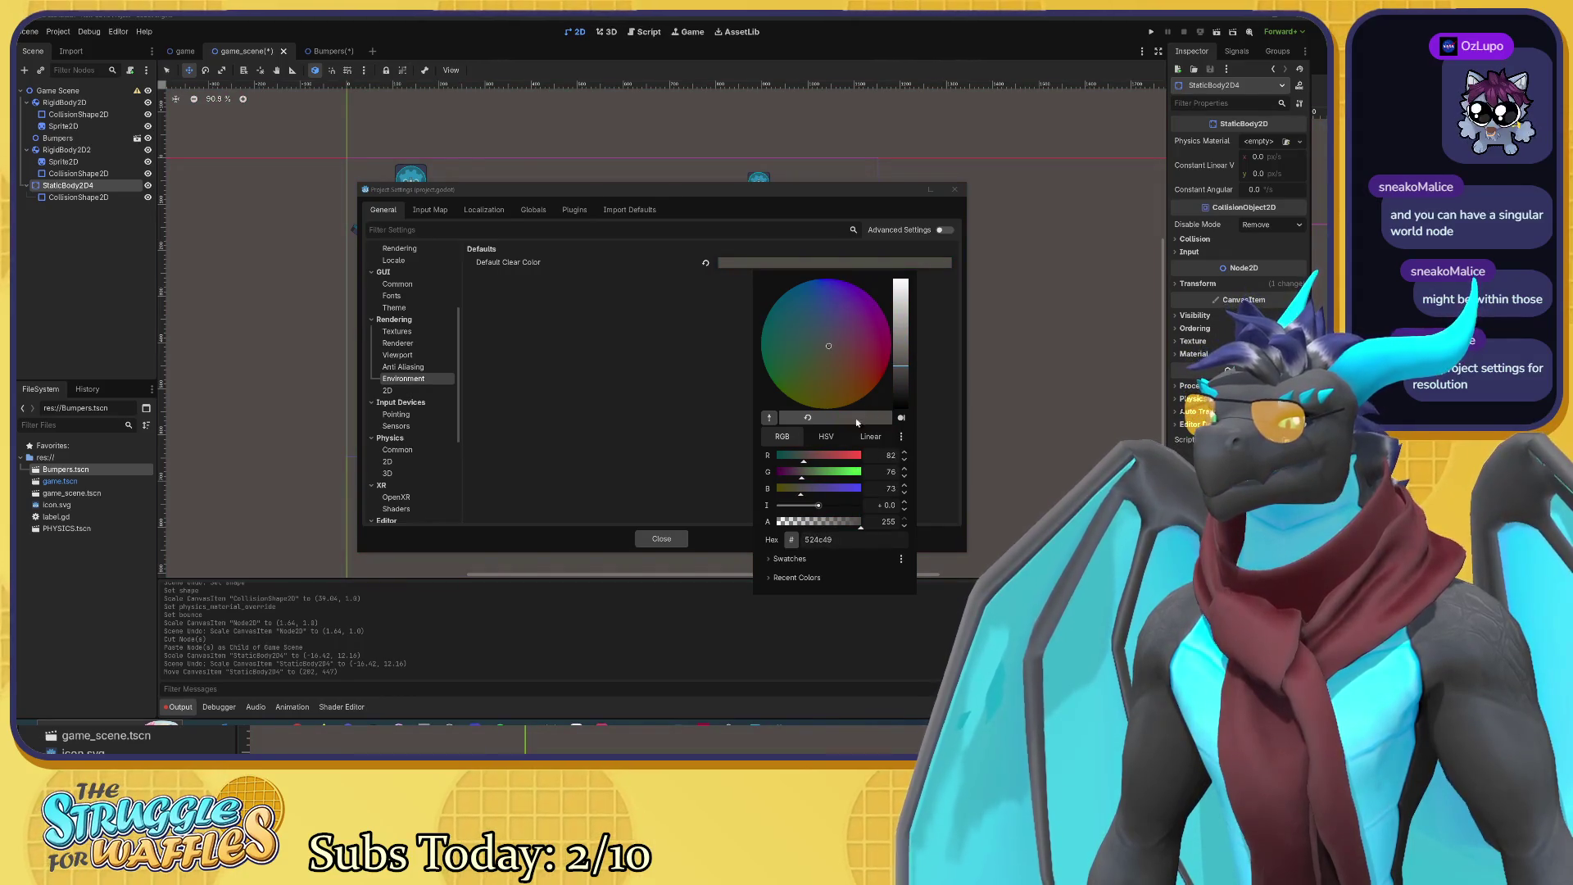
pyautogui.click(670, 502)
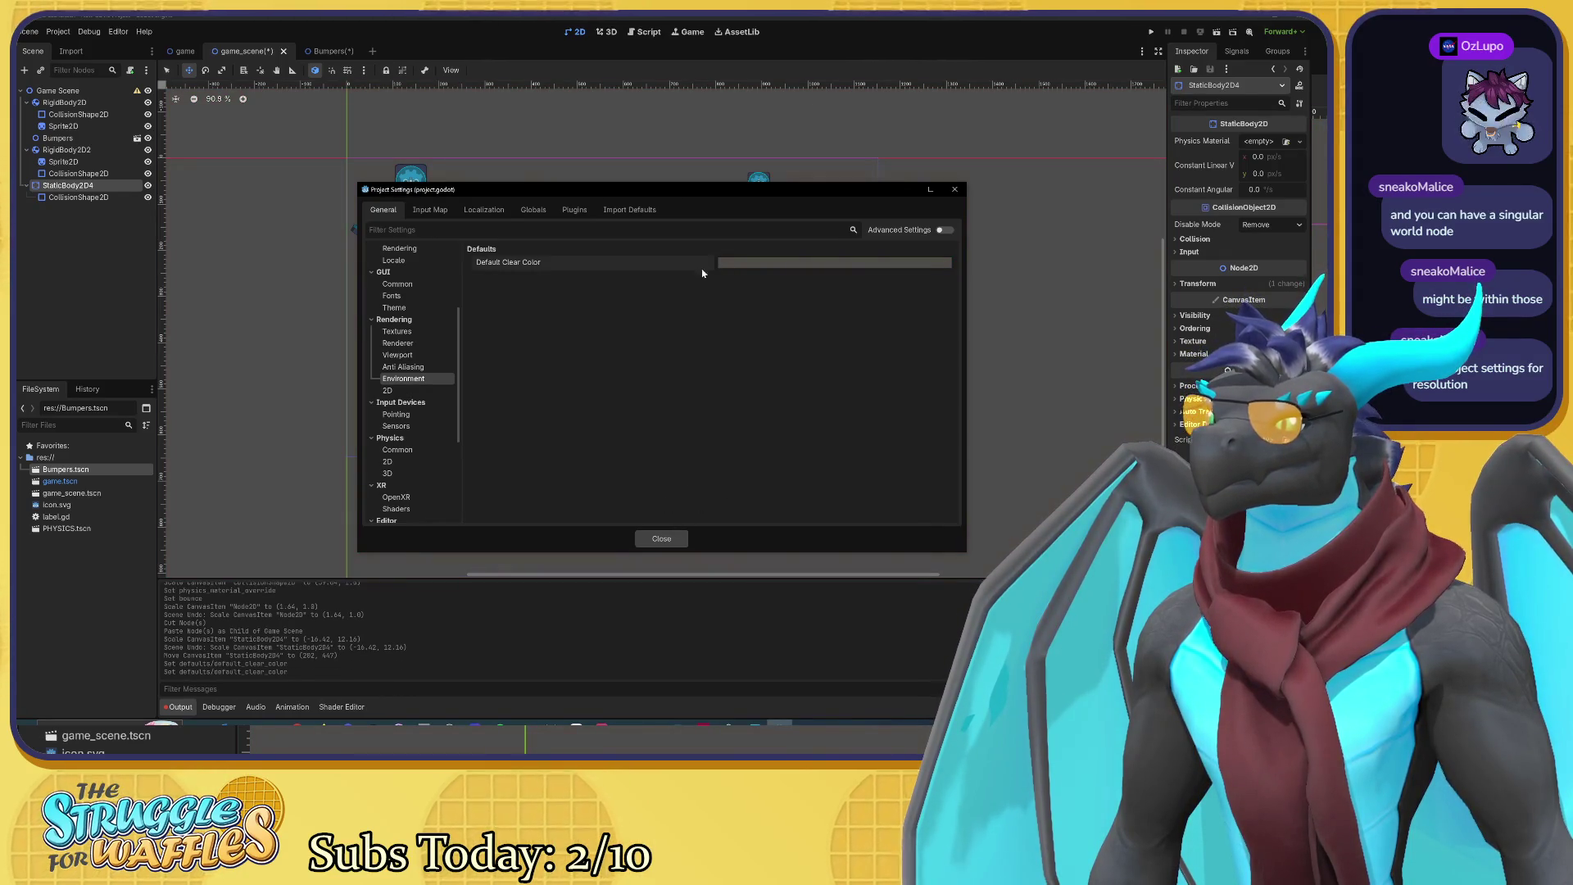
# Step: Set the Default Clear Color to grey 5e5e5e and close Project Settings
pyautogui.click(814, 263)
pyautogui.click(905, 360)
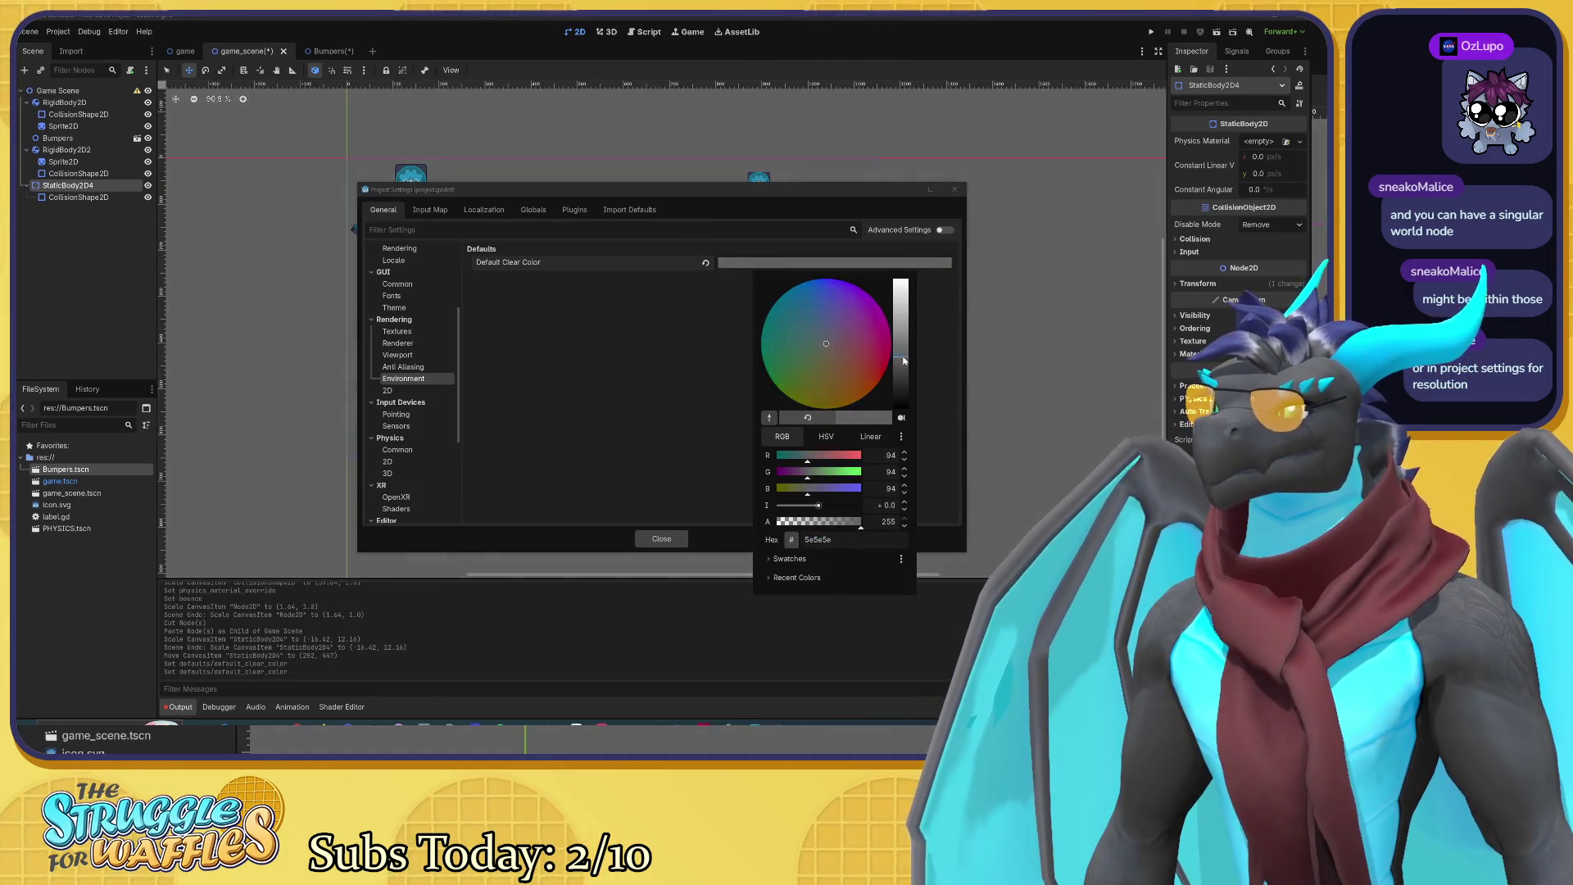
pyautogui.press('Escape')
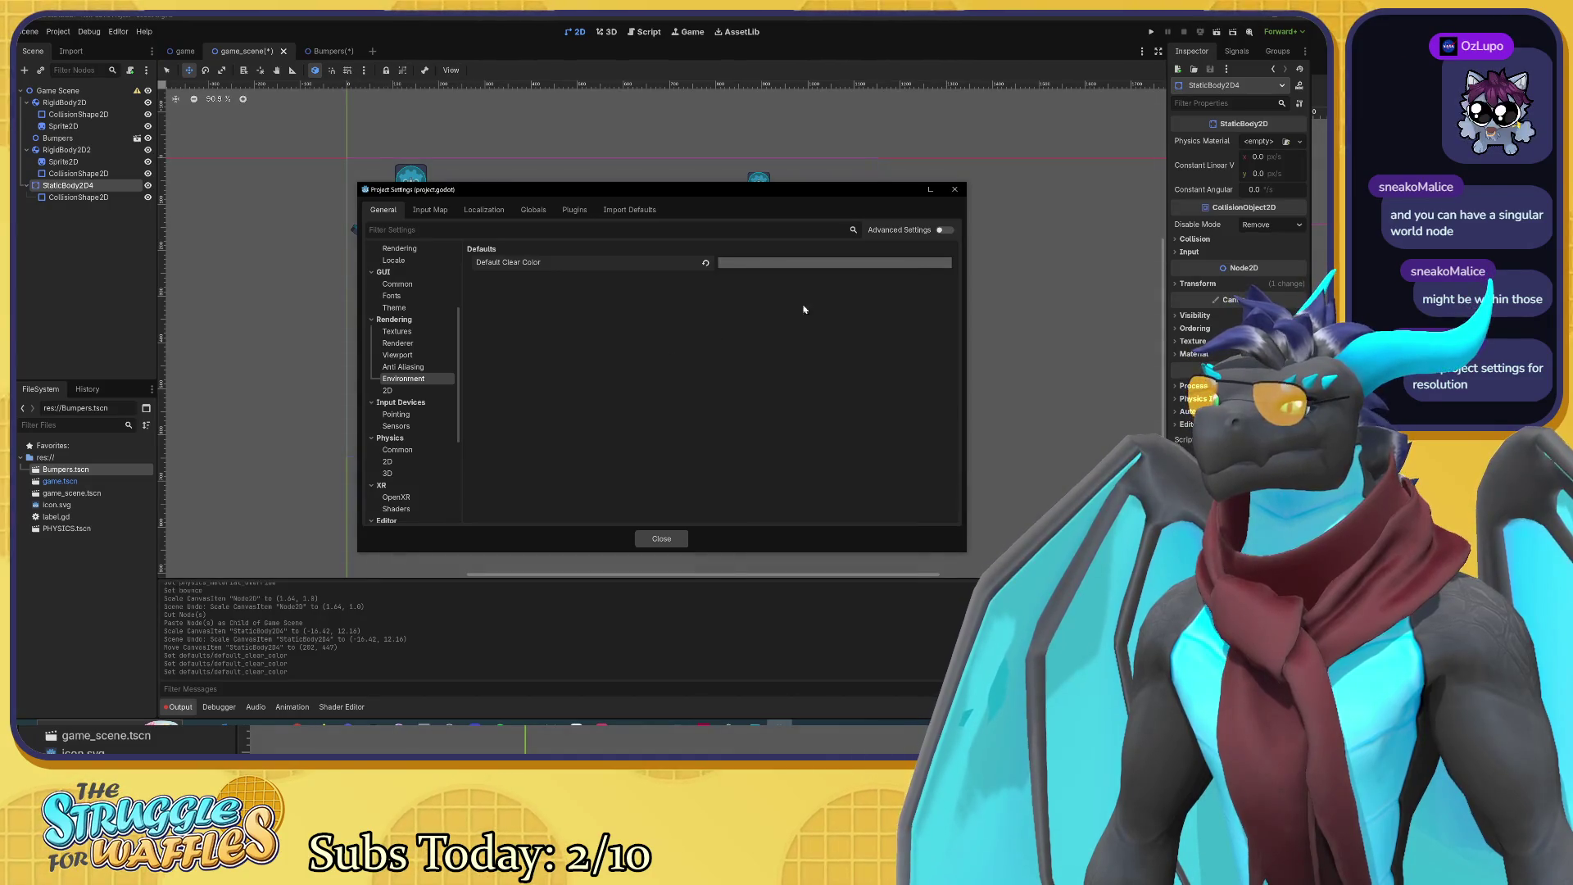
pyautogui.click(661, 539)
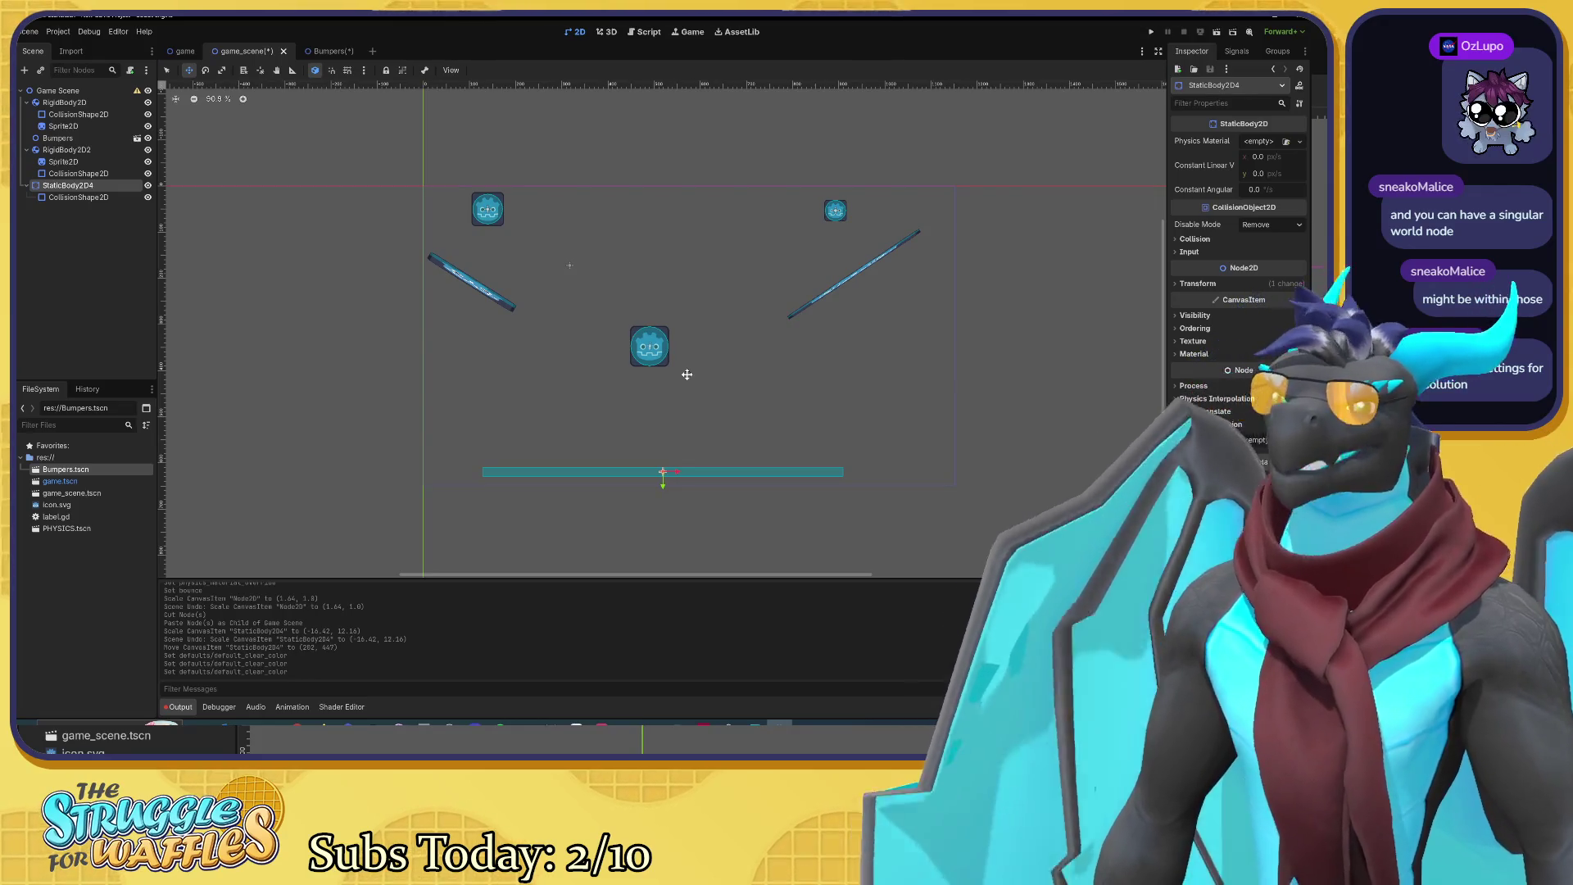
# Step: Undo the last clear colour change and re-centre the 2D view on the top bumpers
pyautogui.hotkey('ctrl', 'z')
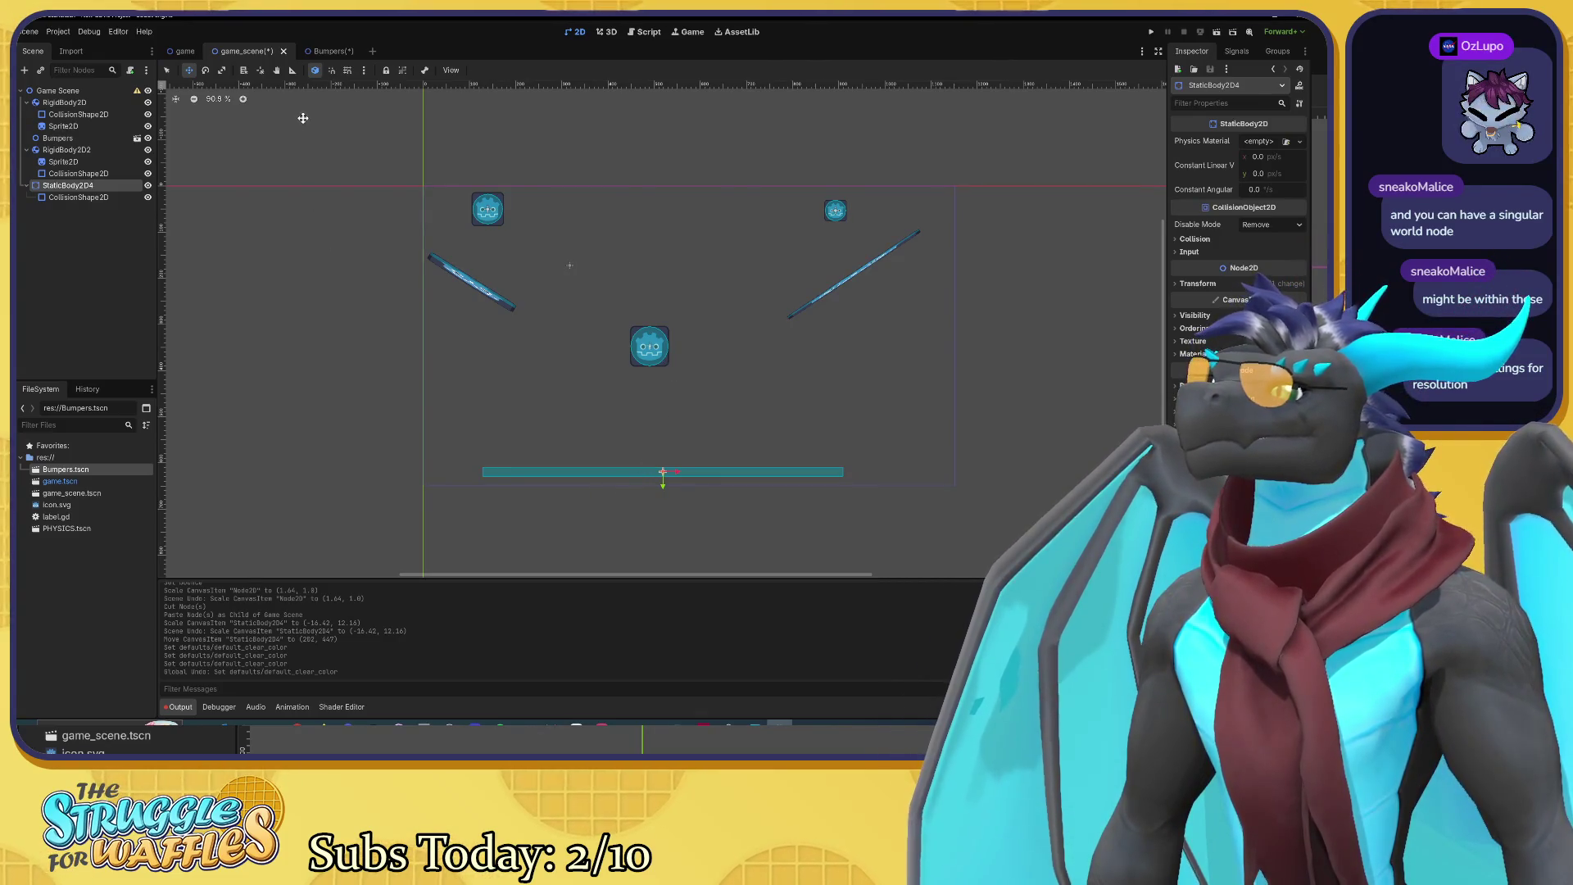
pyautogui.click(400, 72)
pyautogui.click(401, 72)
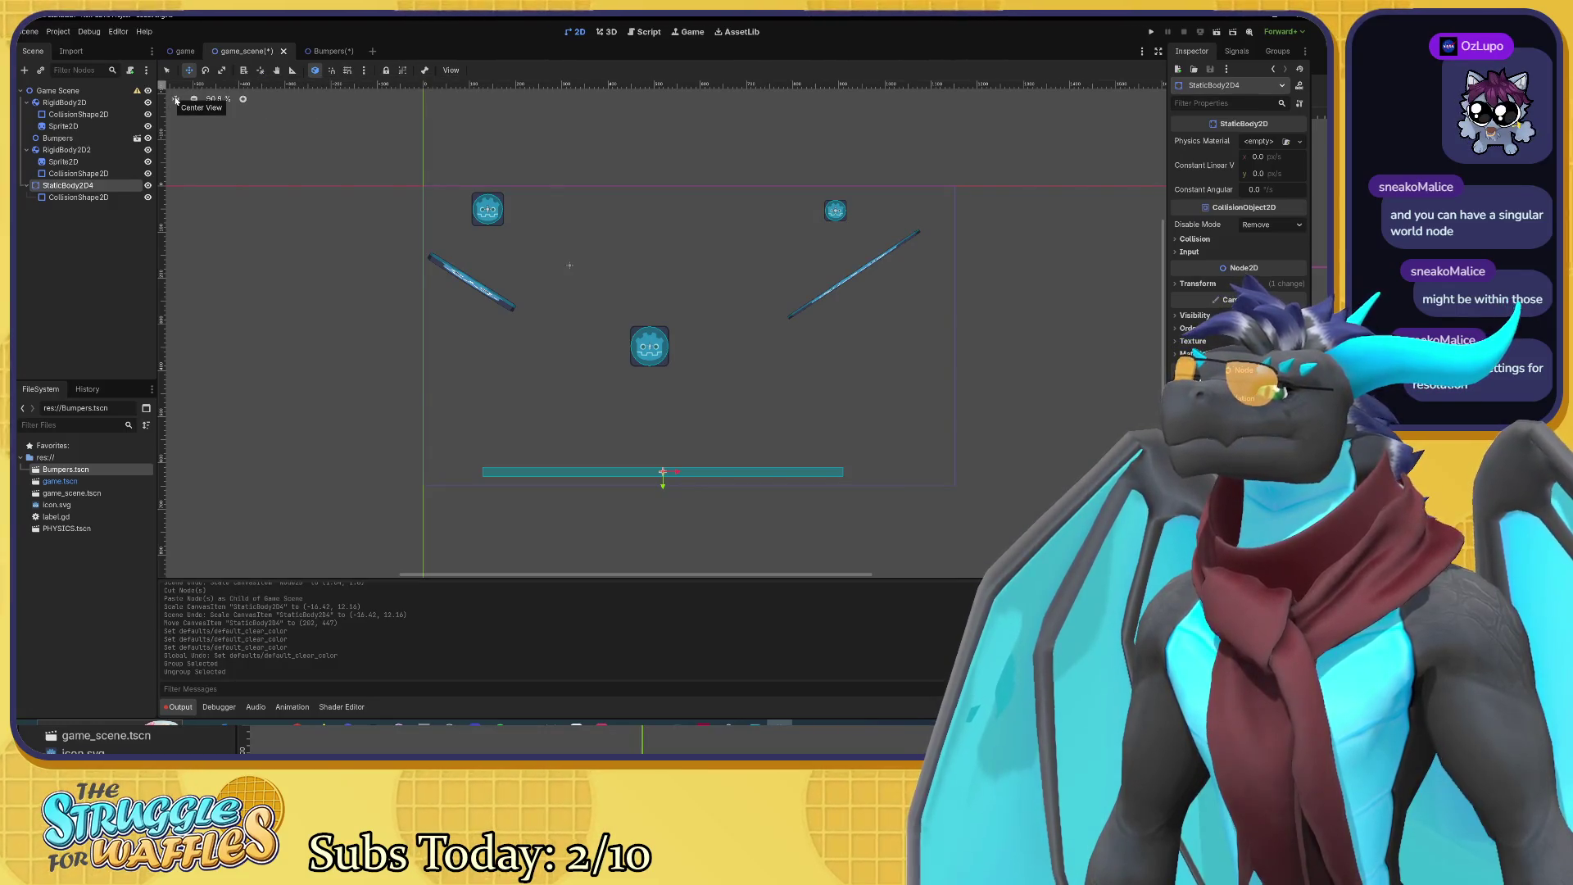
pyautogui.click(174, 100)
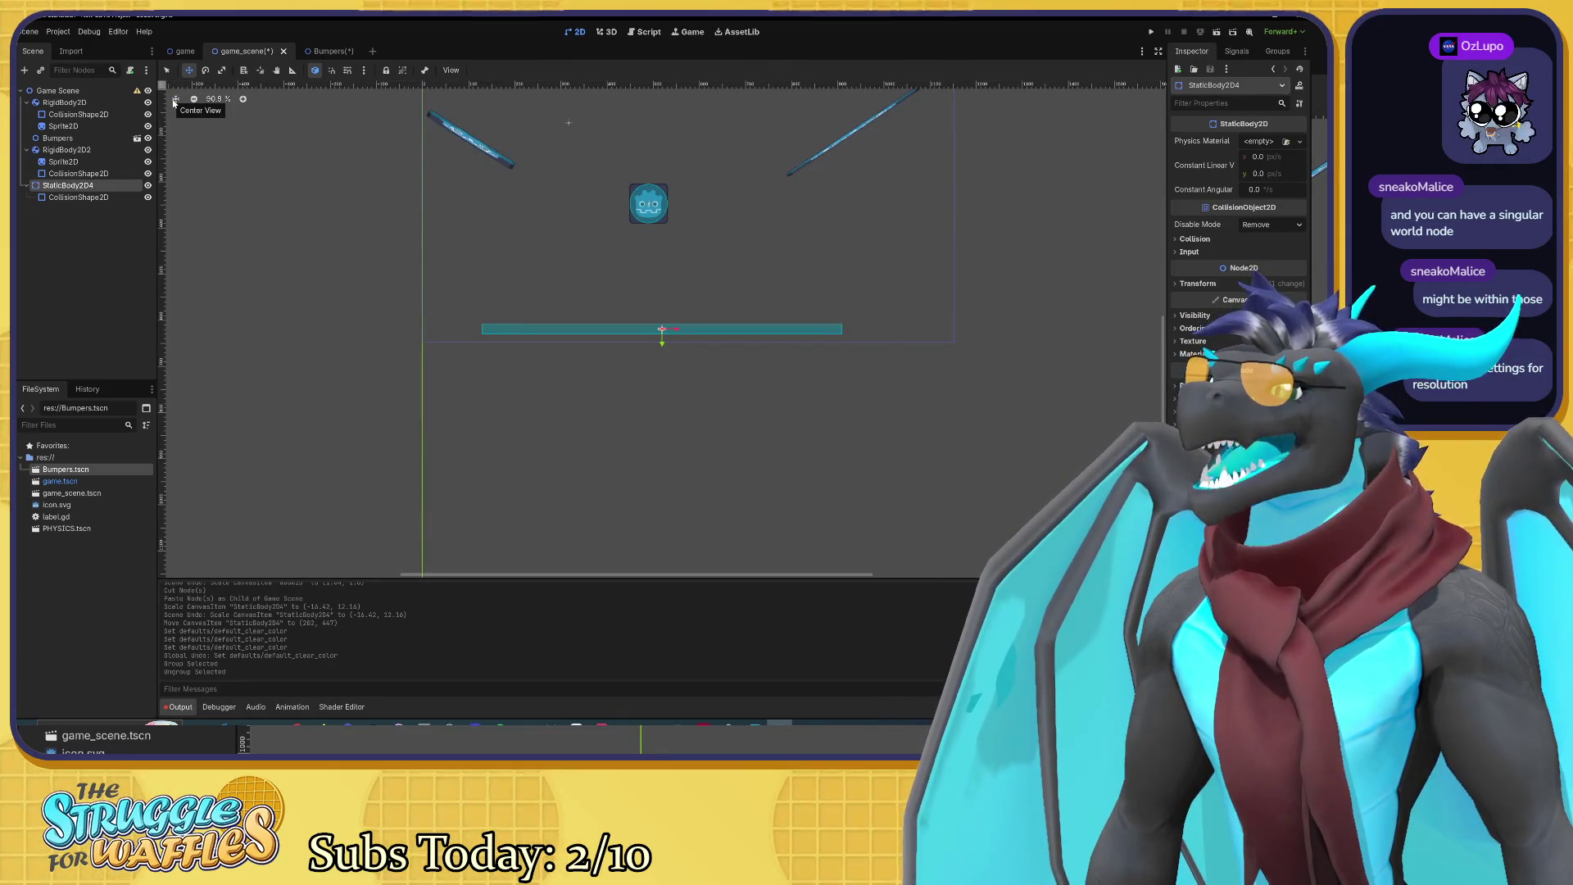
pyautogui.moveTo(299, 211)
pyautogui.mouseDown()
pyautogui.moveTo(190, 264)
pyautogui.moveTo(231, 276)
pyautogui.mouseUp()
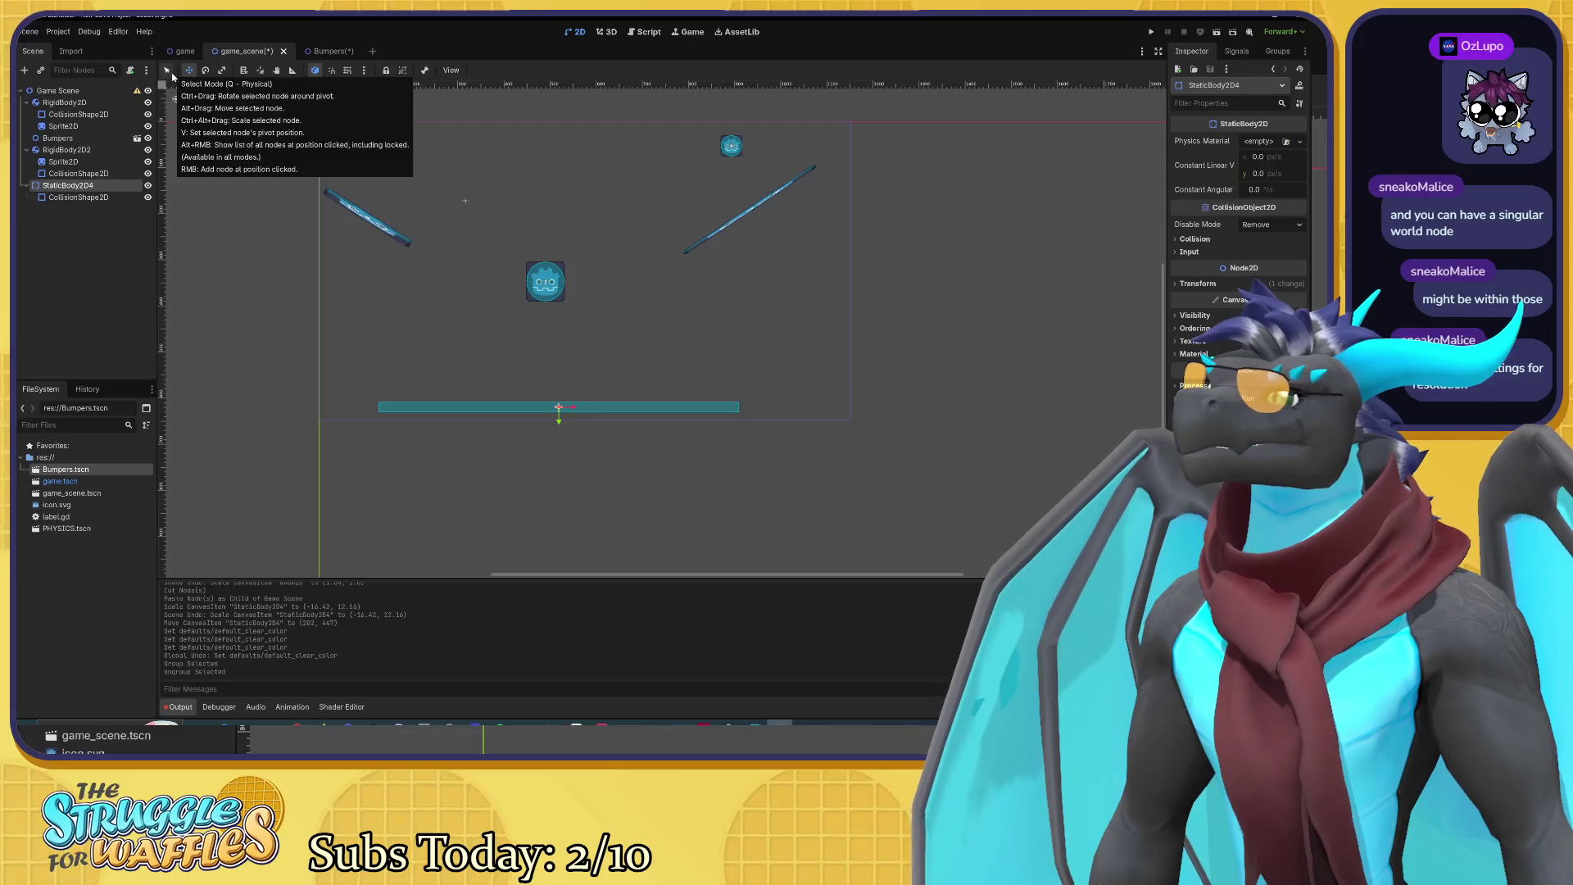
# Step: Browse StaticBody2D4's Signals and Groups, then return to its Inspector properties
pyautogui.click(146, 72)
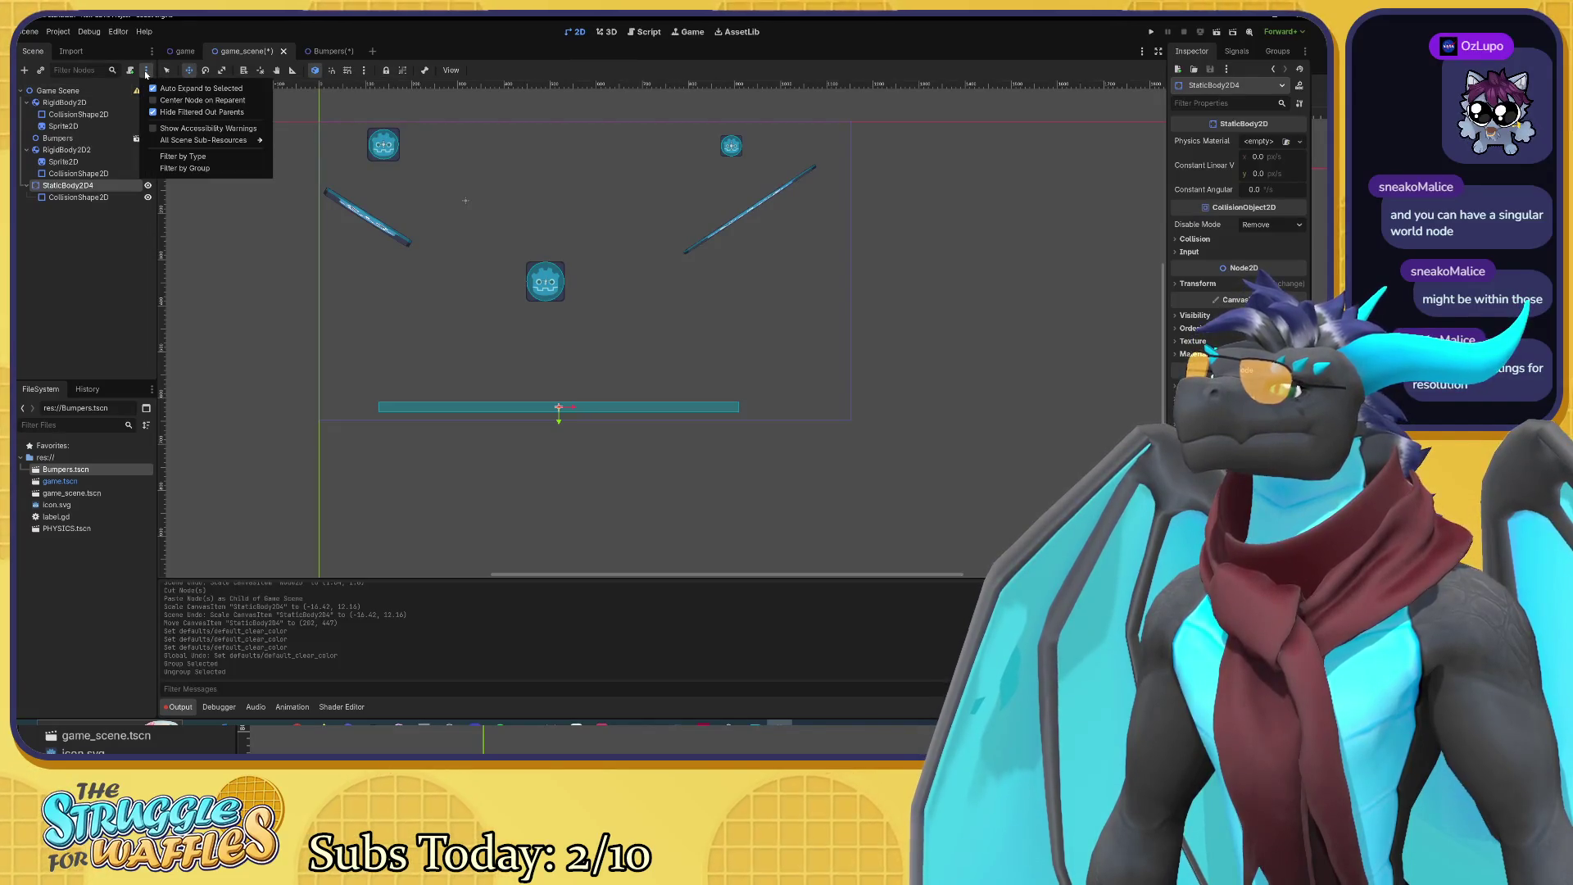
pyautogui.click(145, 73)
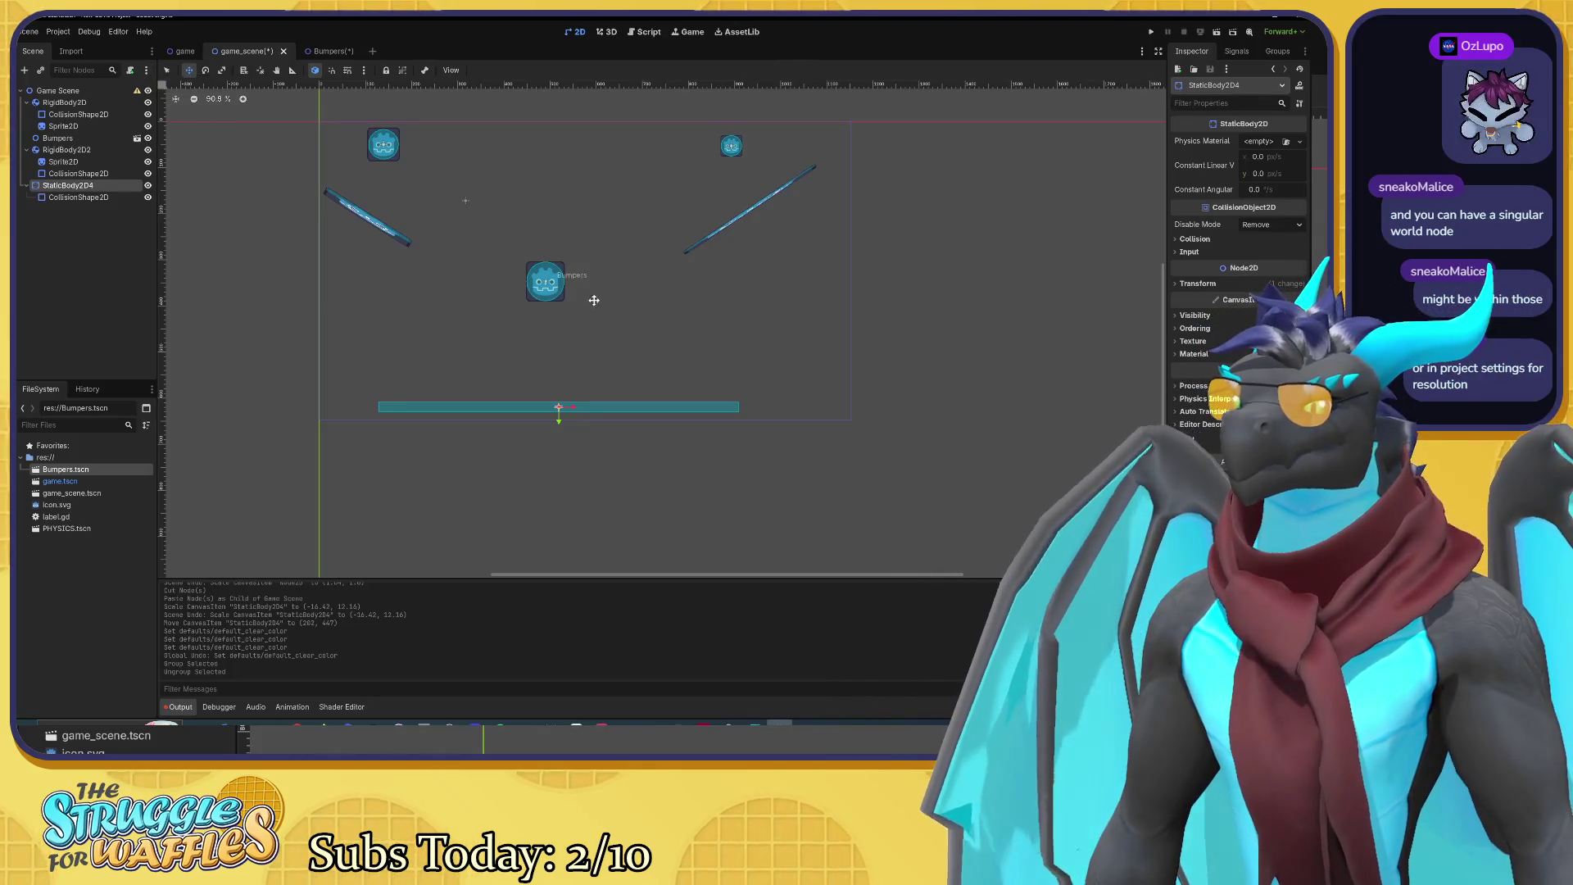
pyautogui.scroll(3, 835, 401)
pyautogui.hscroll(-3, 835, 400)
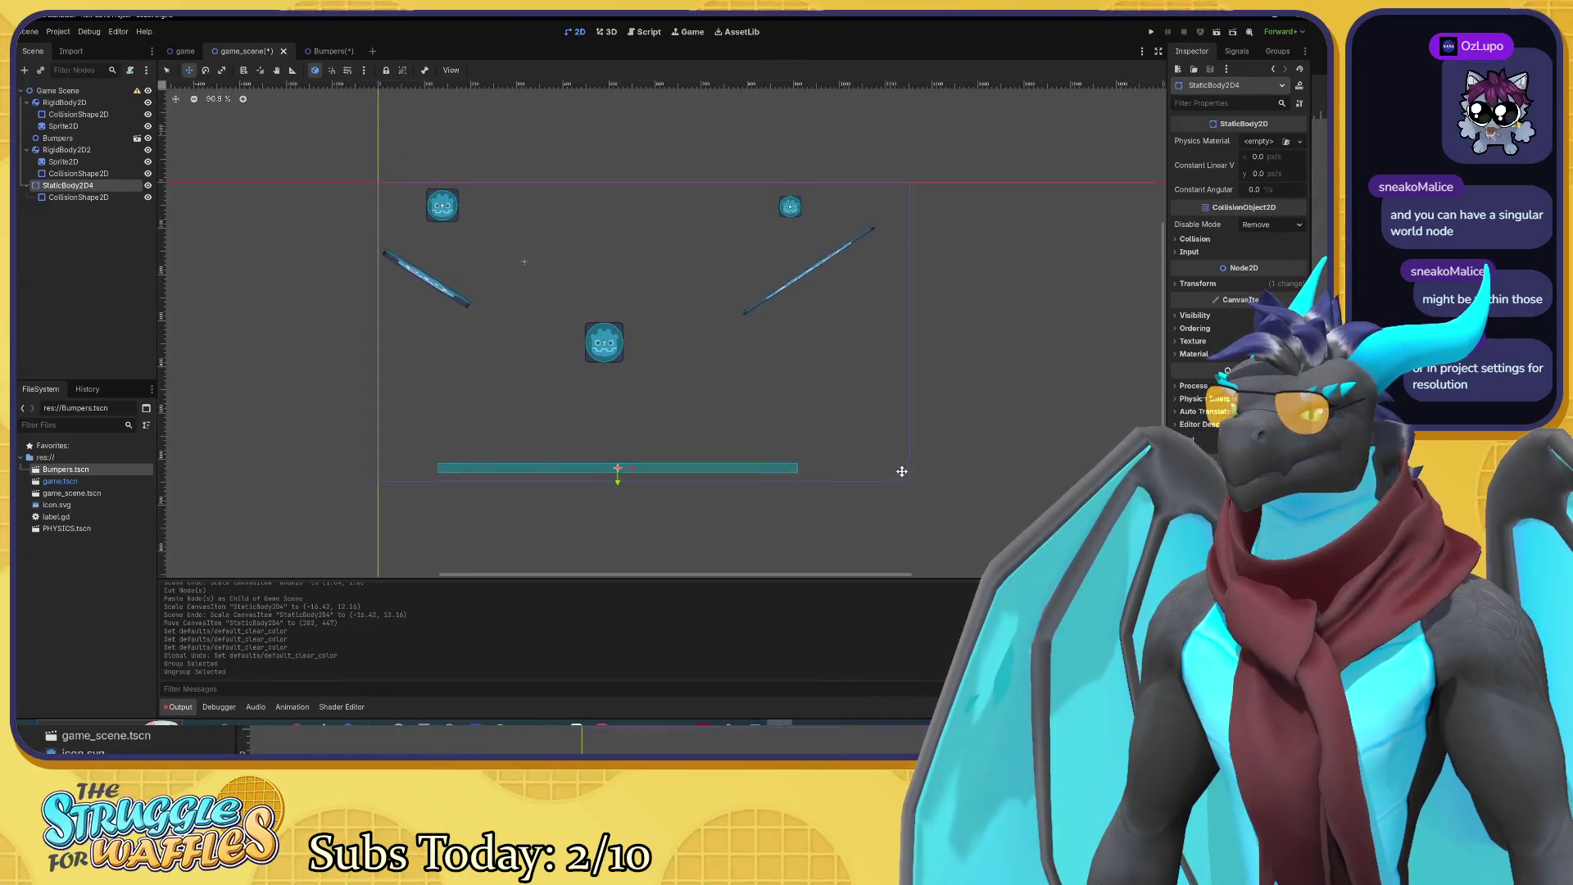
pyautogui.click(1237, 52)
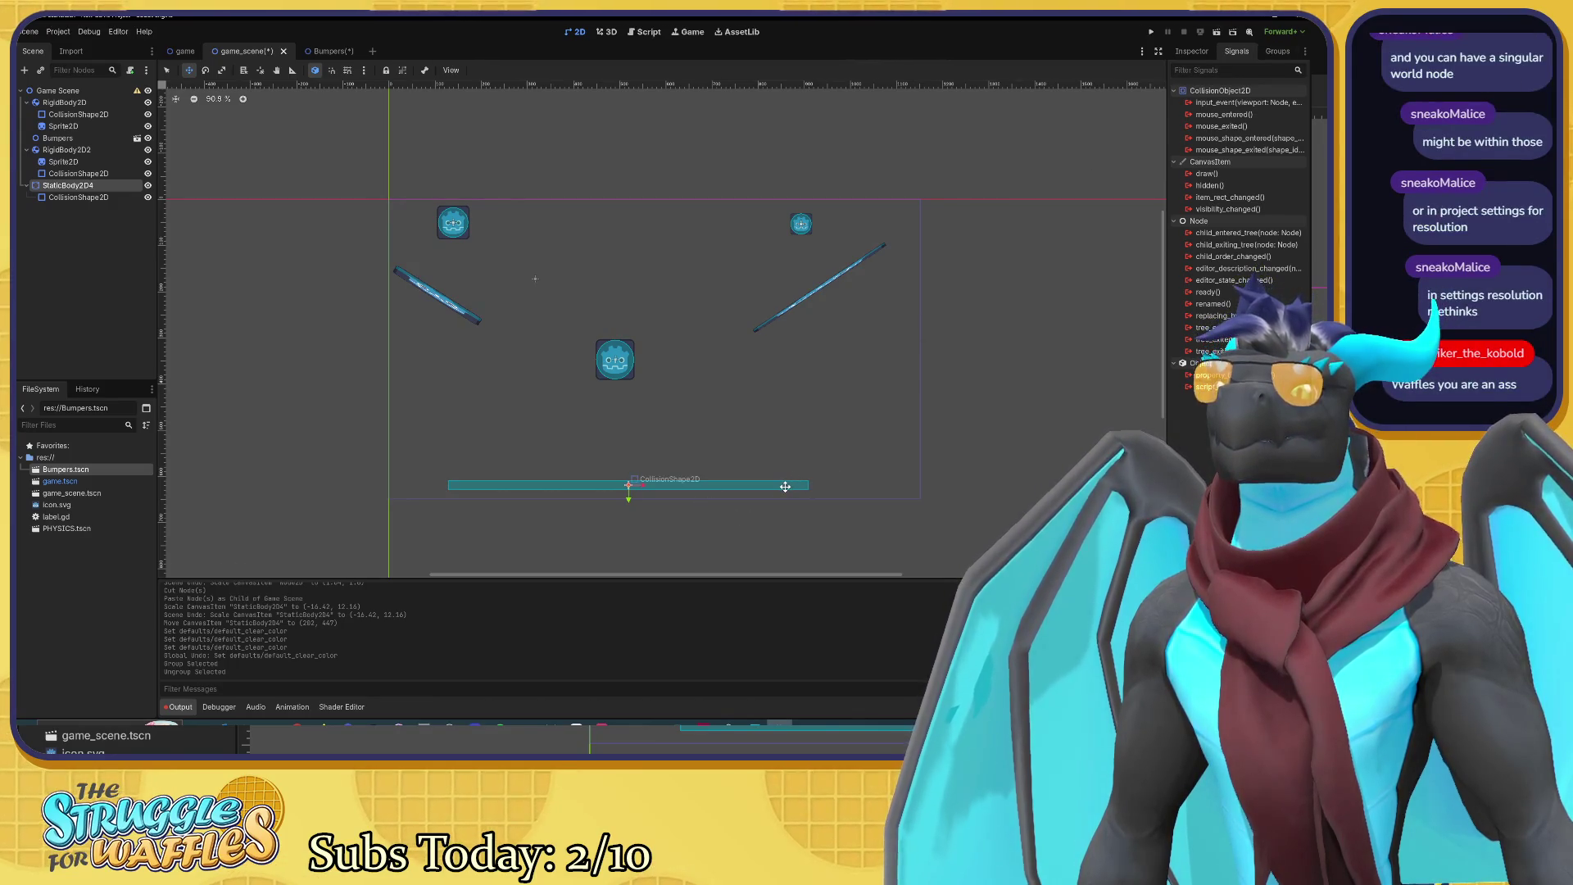
pyautogui.click(1270, 52)
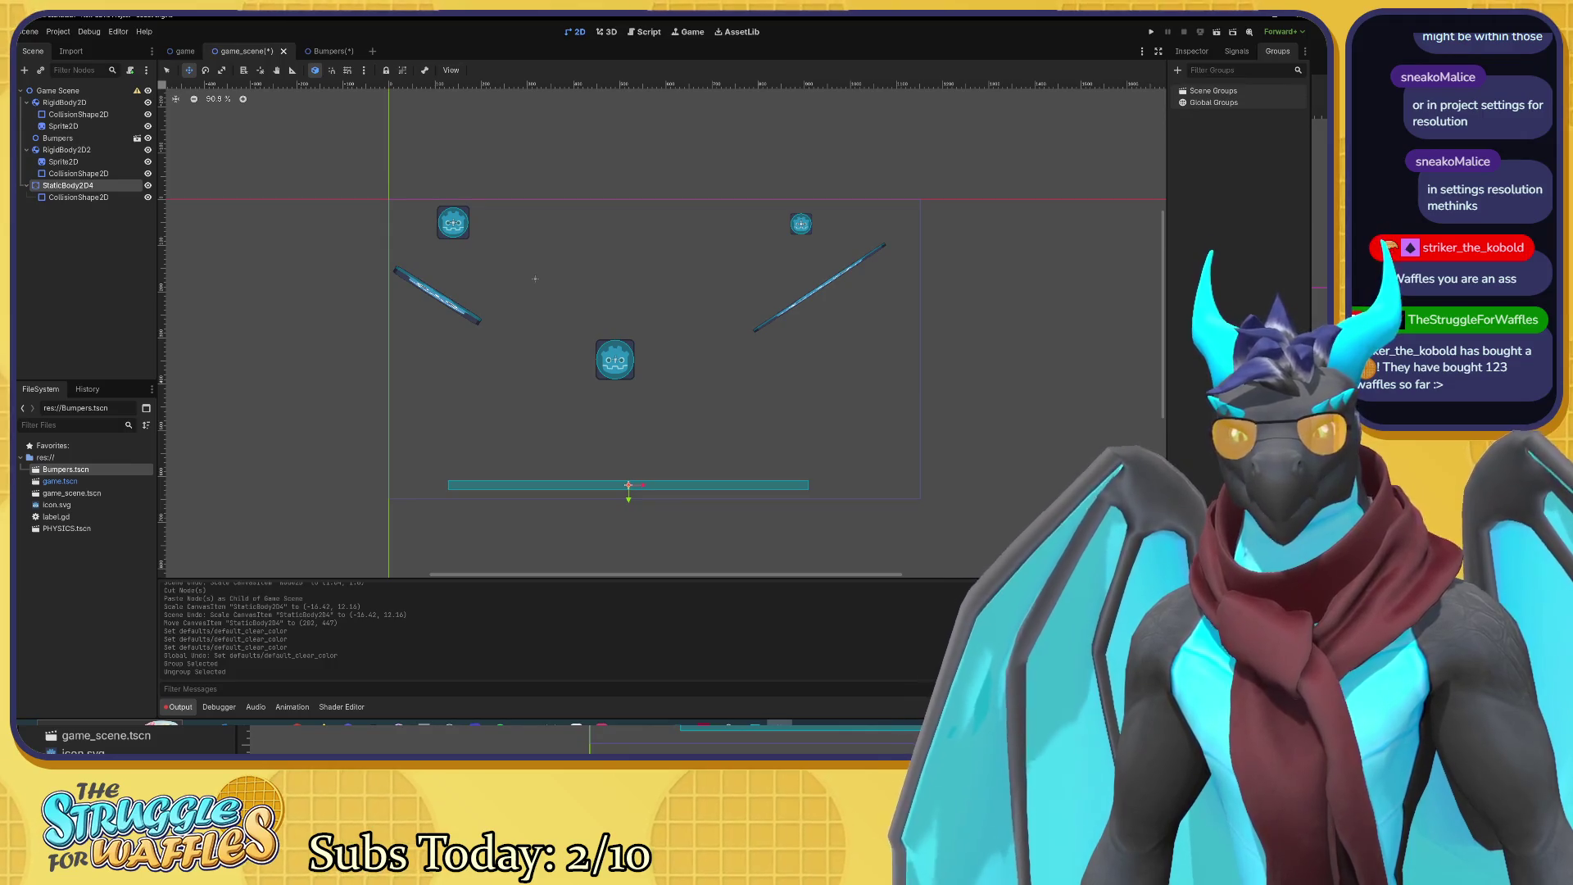
pyautogui.click(1192, 50)
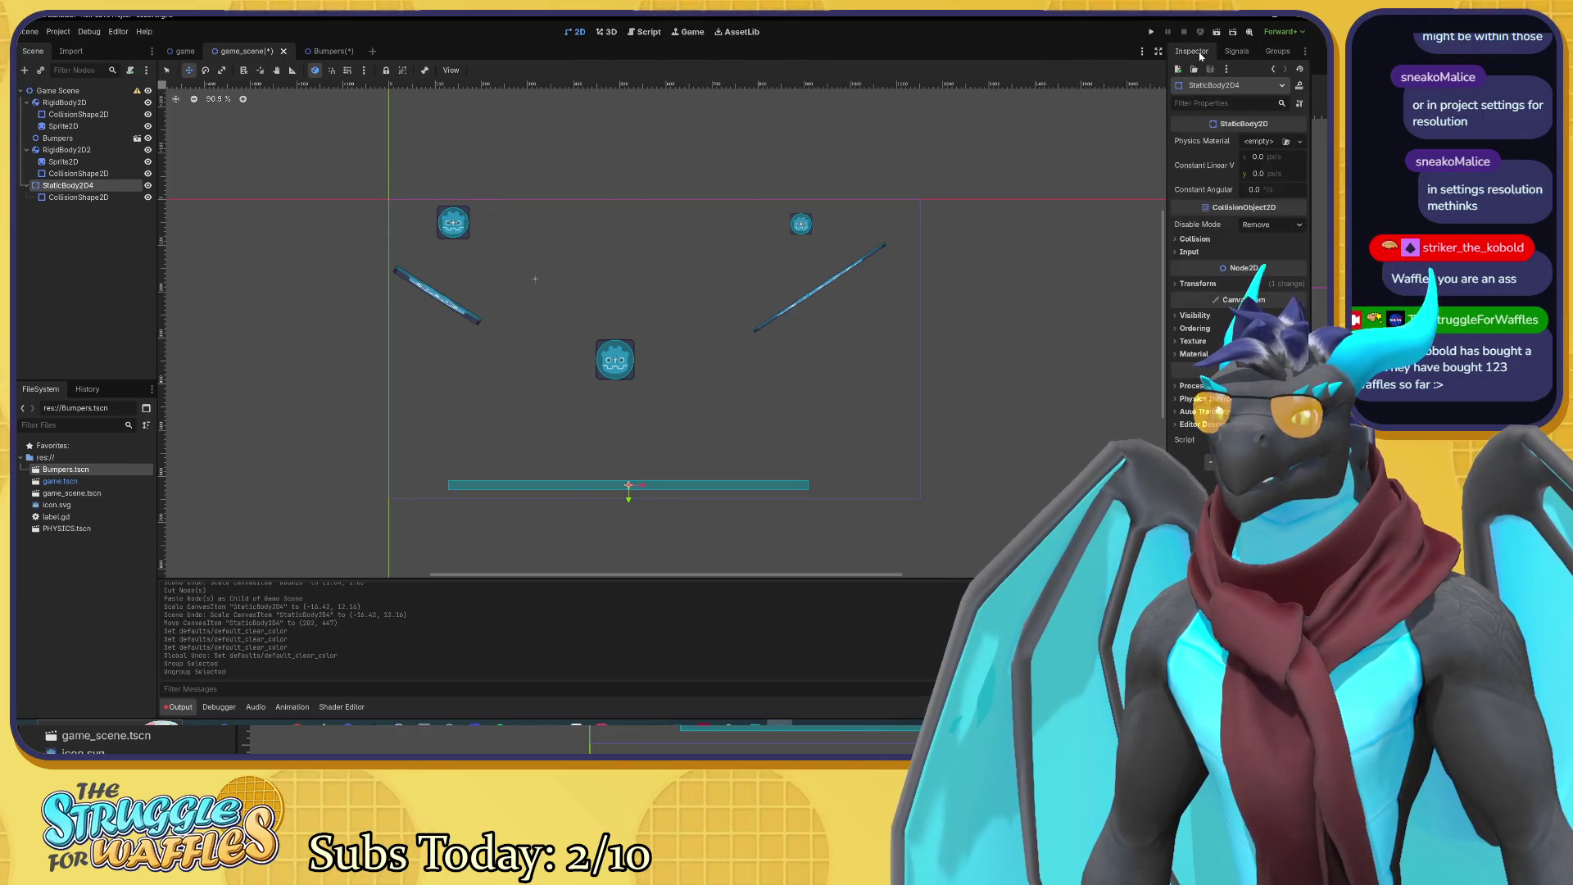
pyautogui.click(1290, 33)
pyautogui.click(1291, 33)
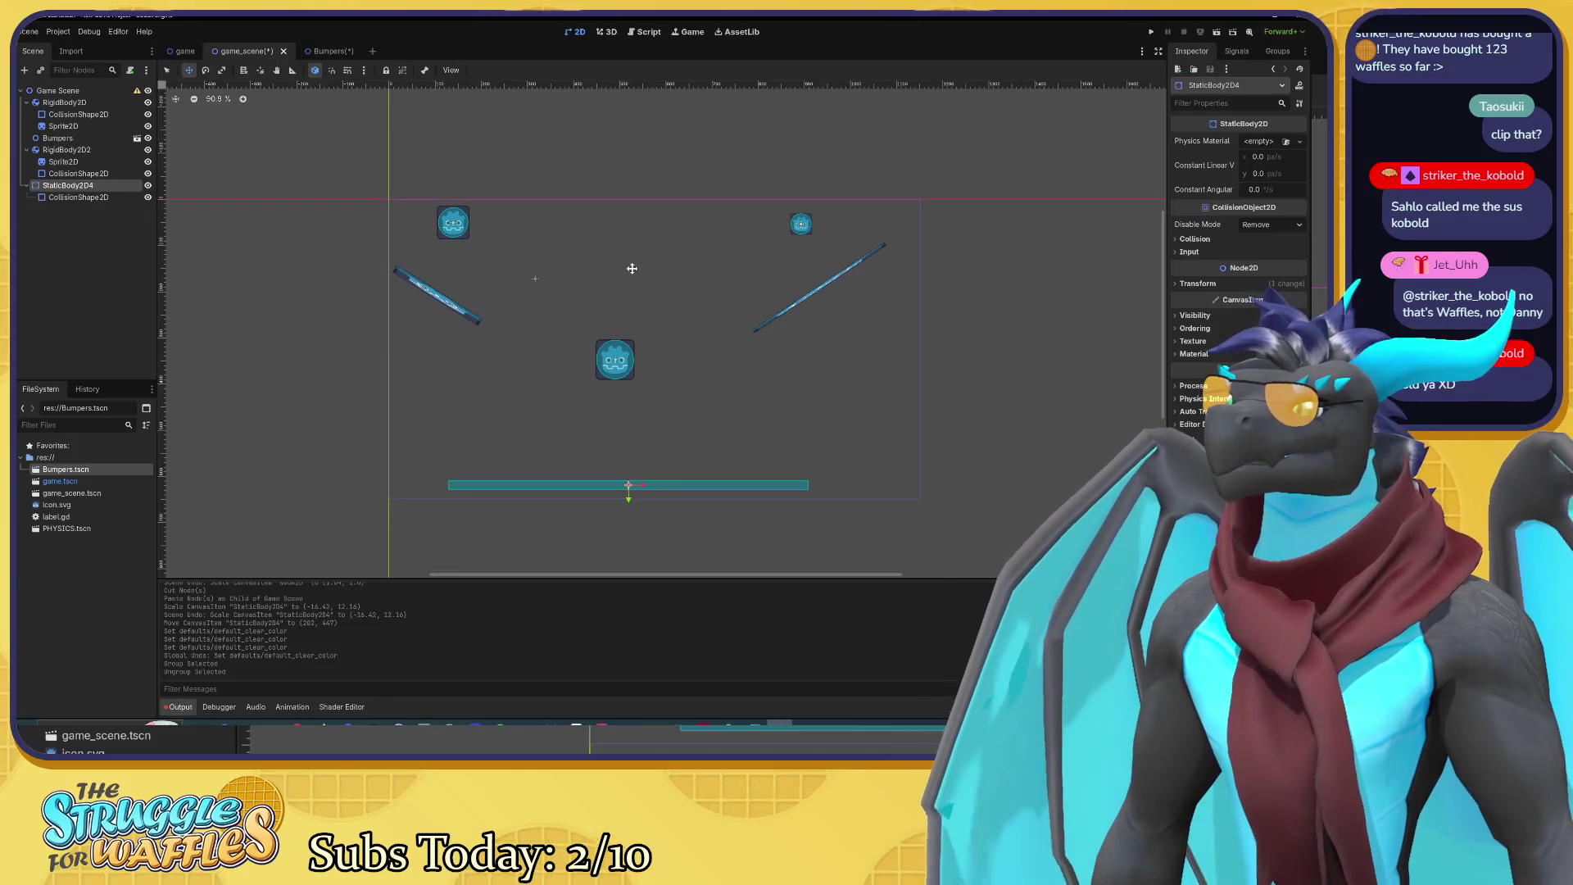
# Step: Reselect StaticBody2D4 after briefly selecting its CollisionShape2D
pyautogui.click(61, 187)
pyautogui.click(77, 187)
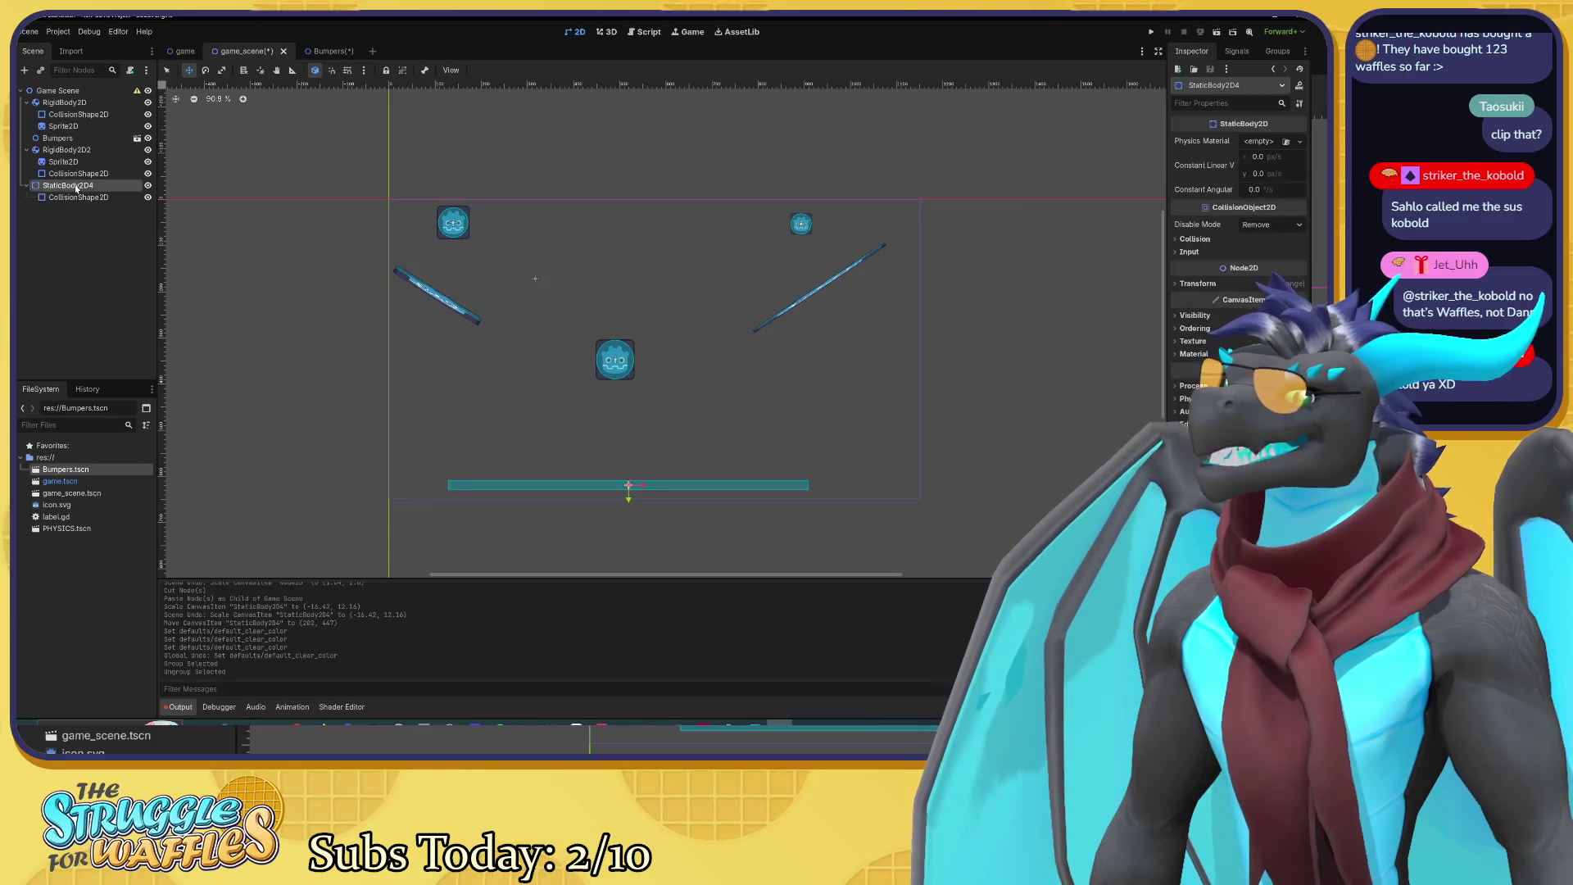
pyautogui.press('Down')
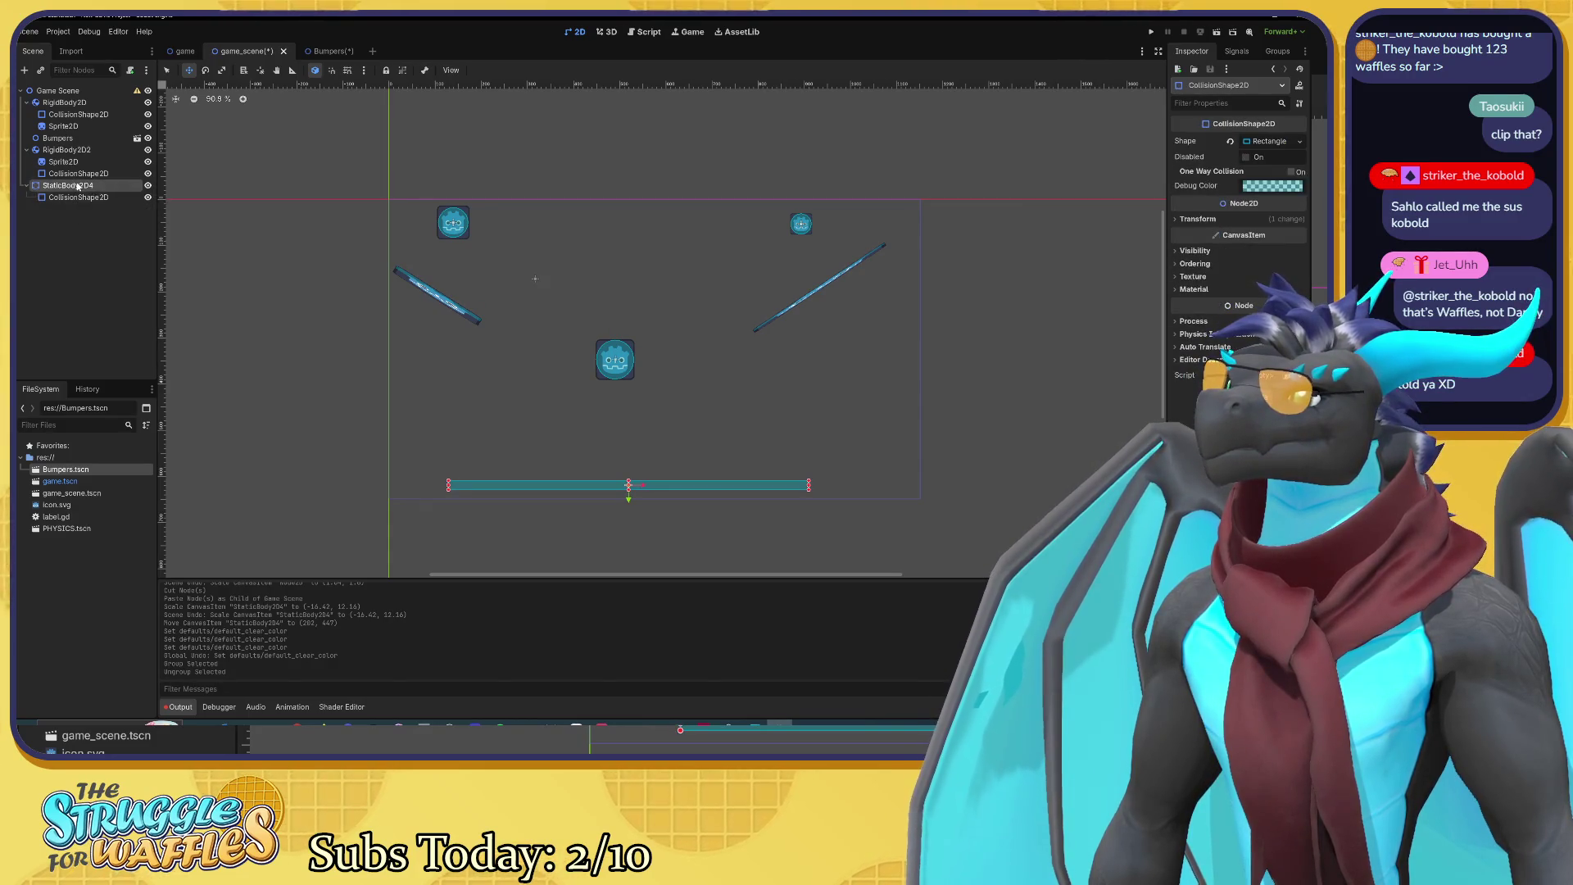
pyautogui.click(76, 198)
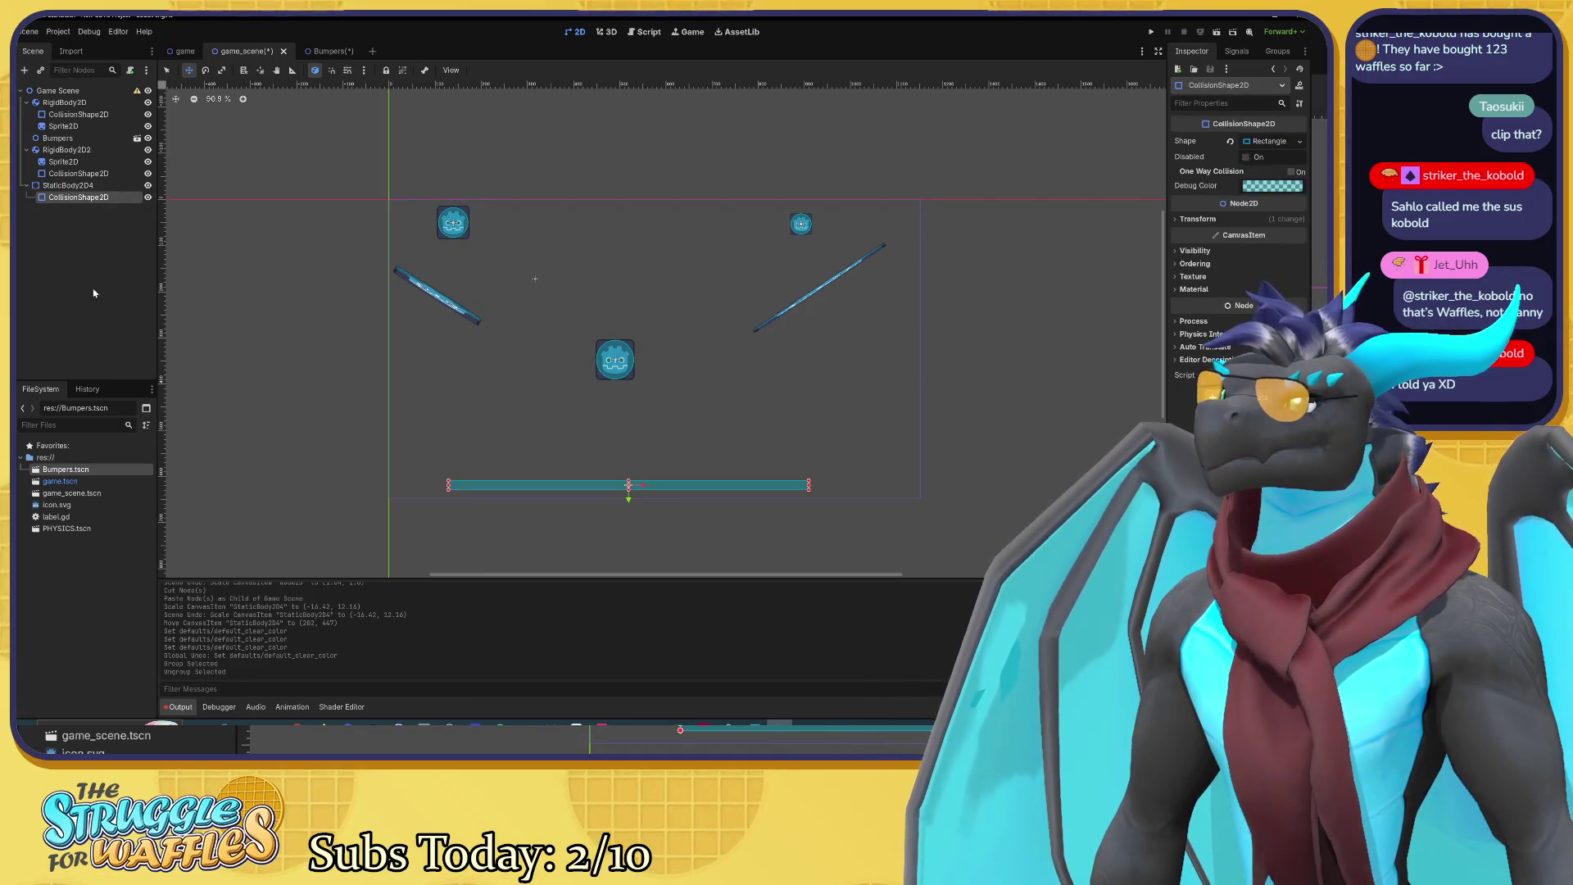
pyautogui.click(67, 187)
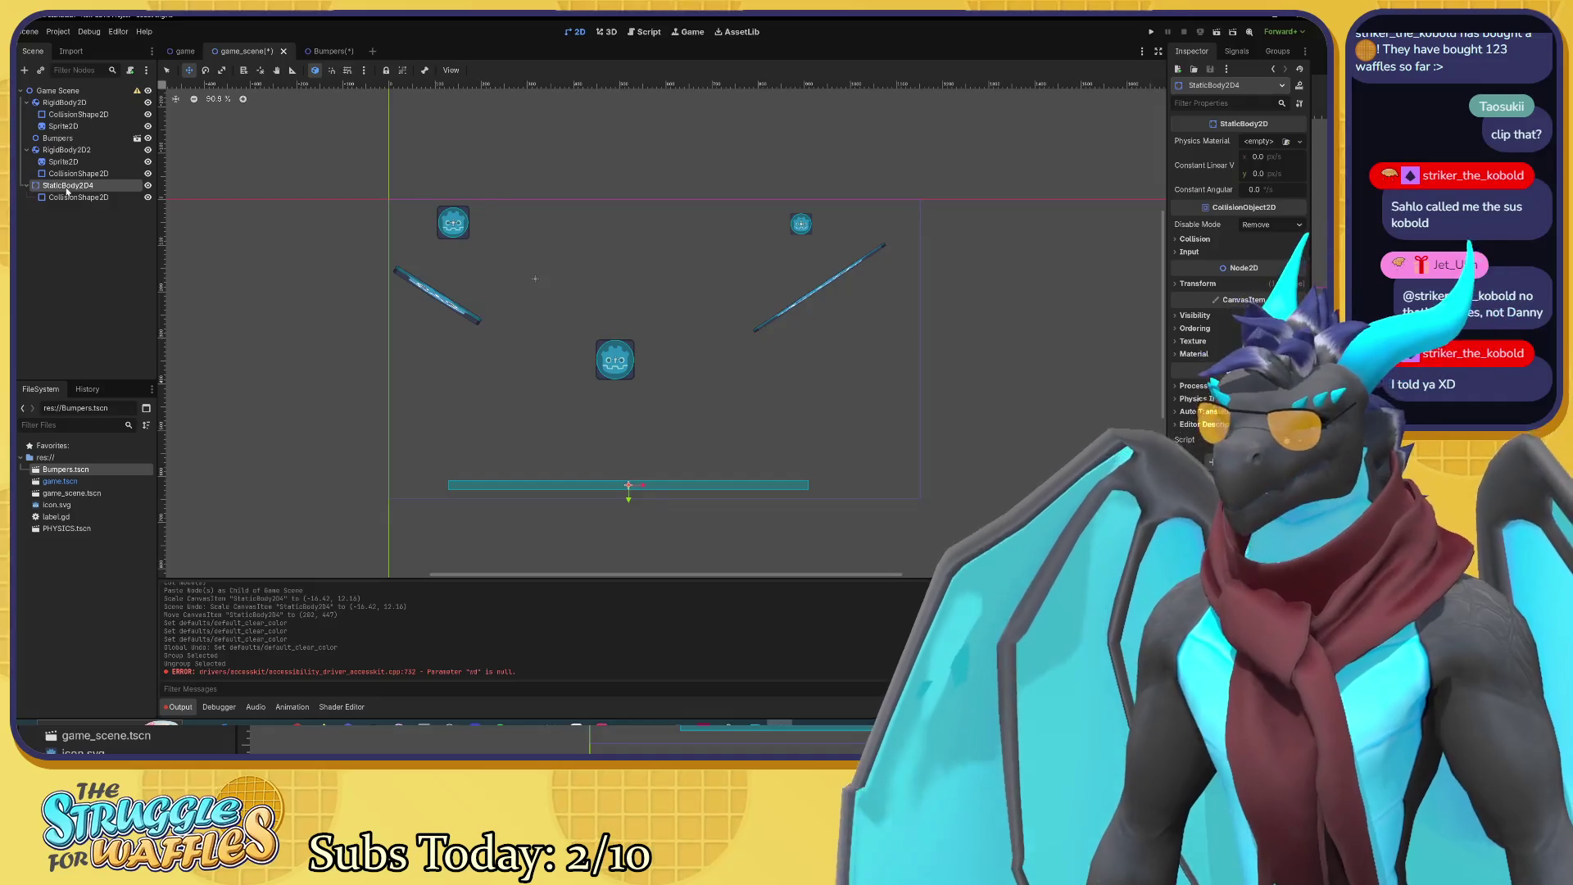
# Step: Add a Sprite2D child node under StaticBody2D4
pyautogui.hotkey('ctrl', 'a')
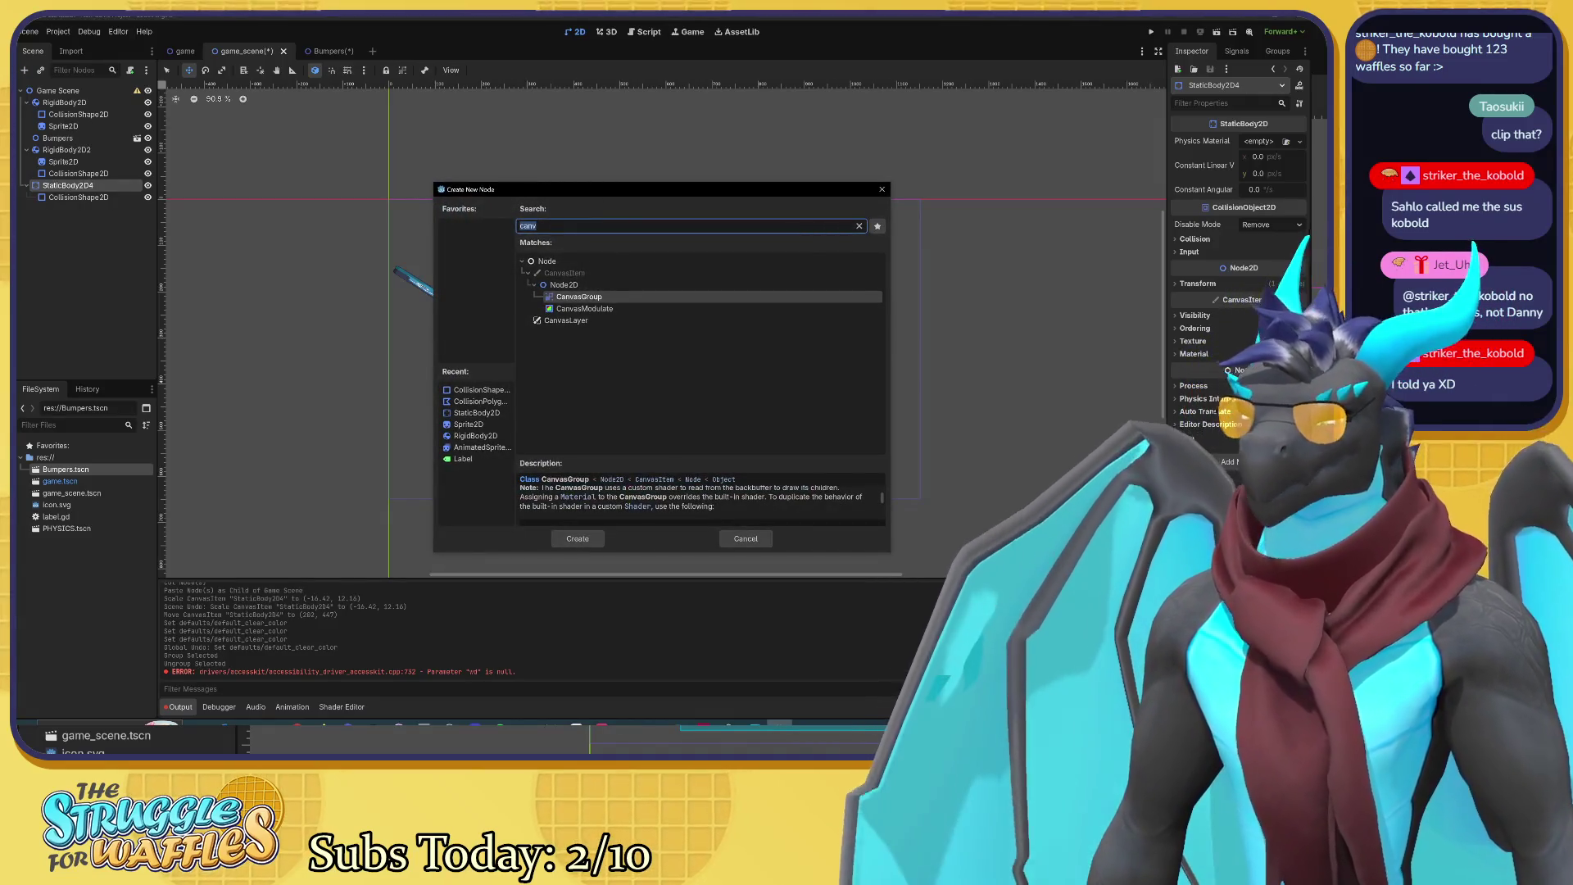
pyautogui.write('sprite')
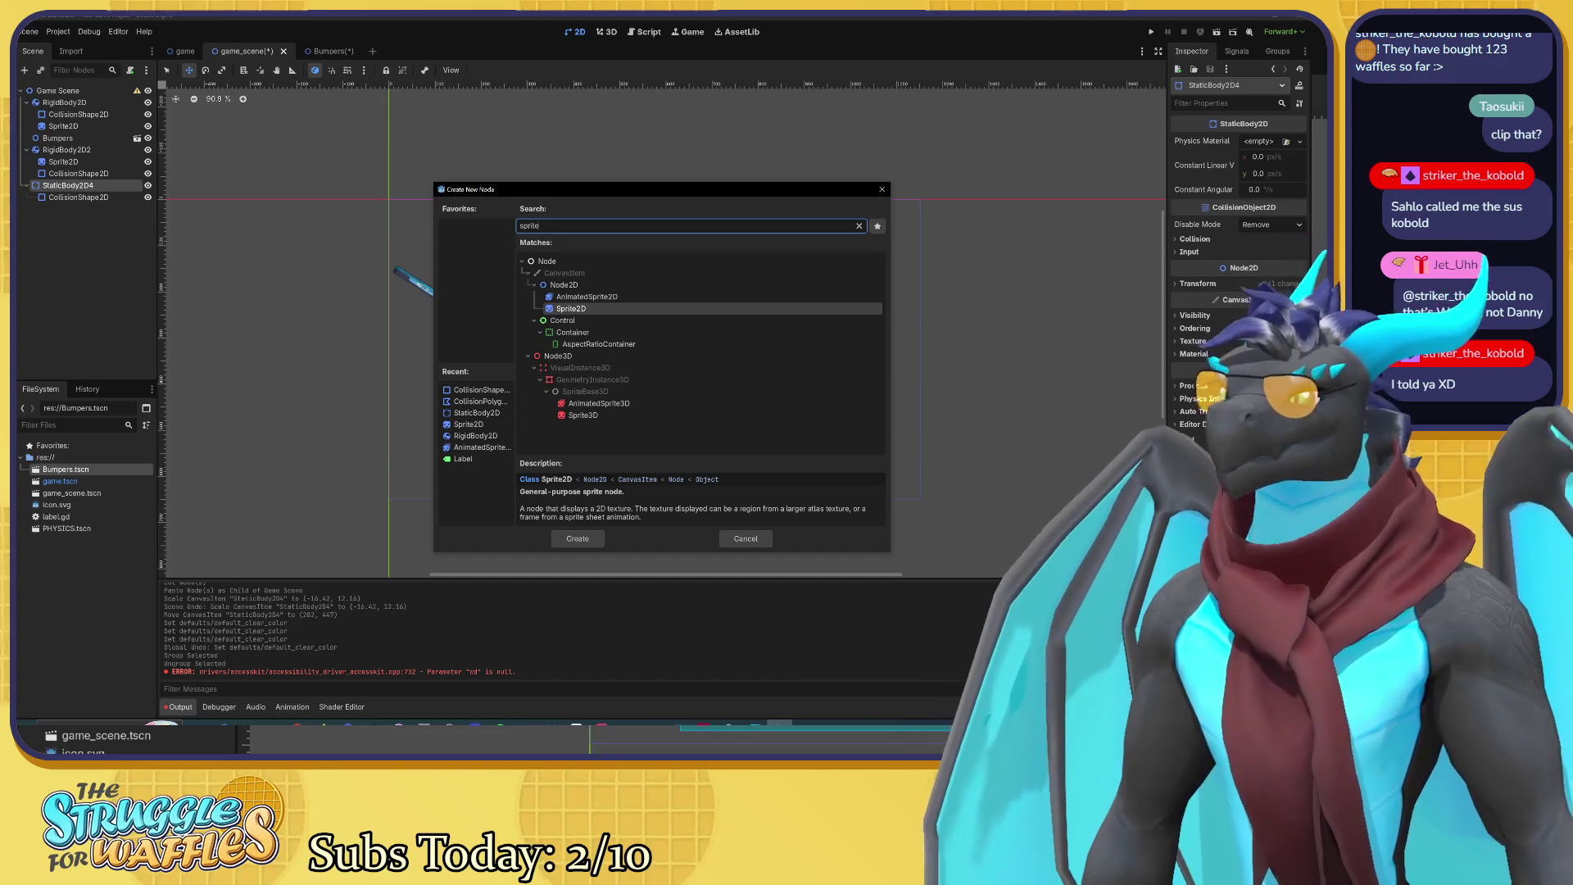
pyautogui.click(592, 542)
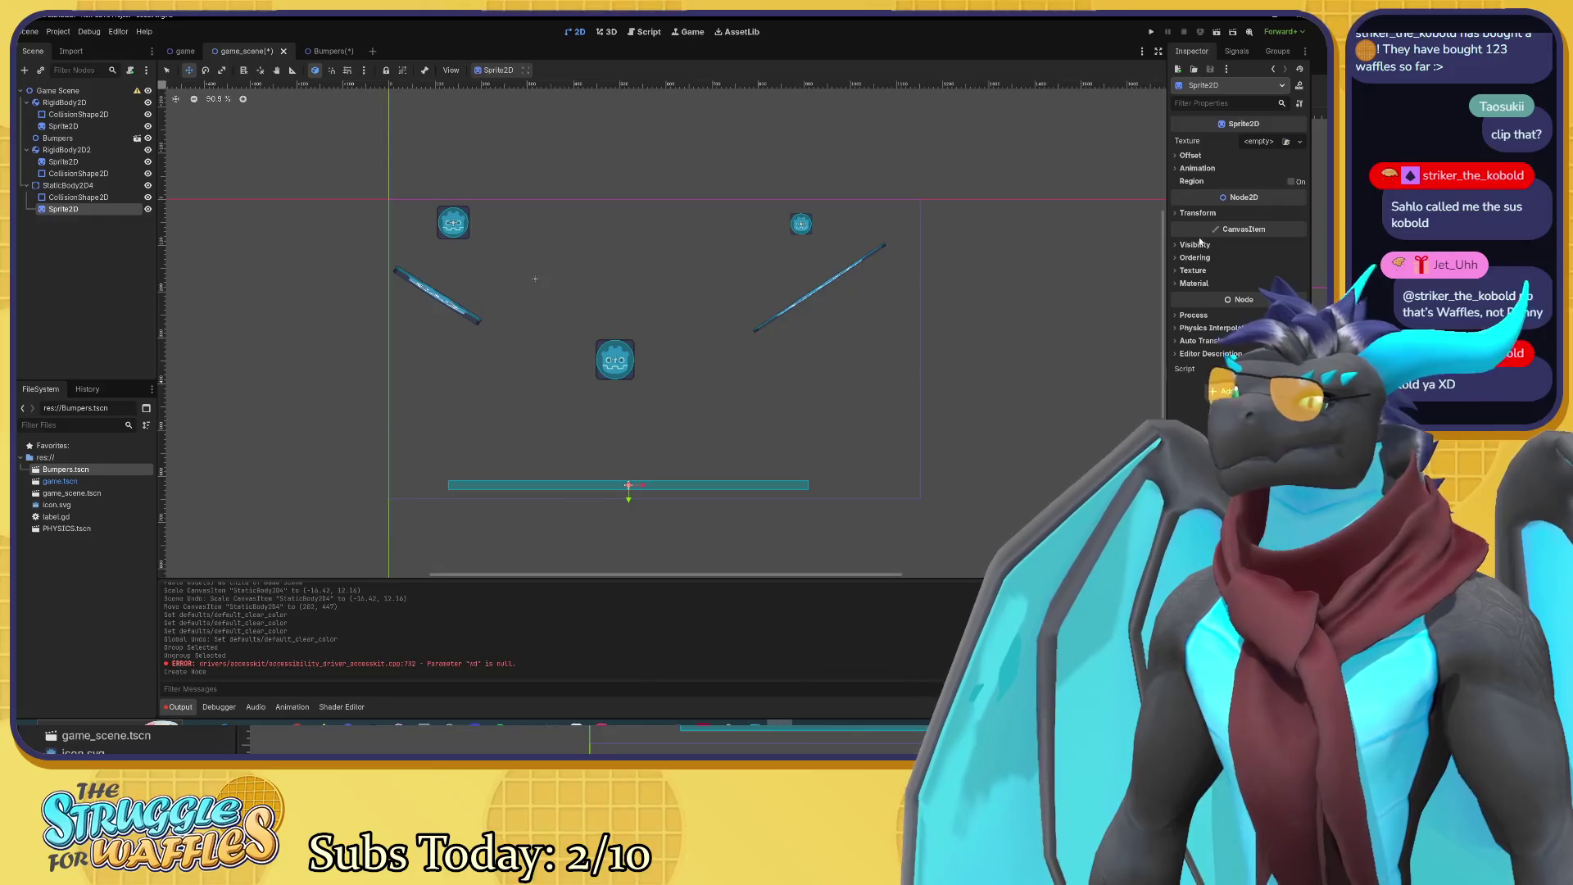
# Step: Assign icon.svg as the sprite's texture, undoing an accidental nudge
pyautogui.click(1260, 142)
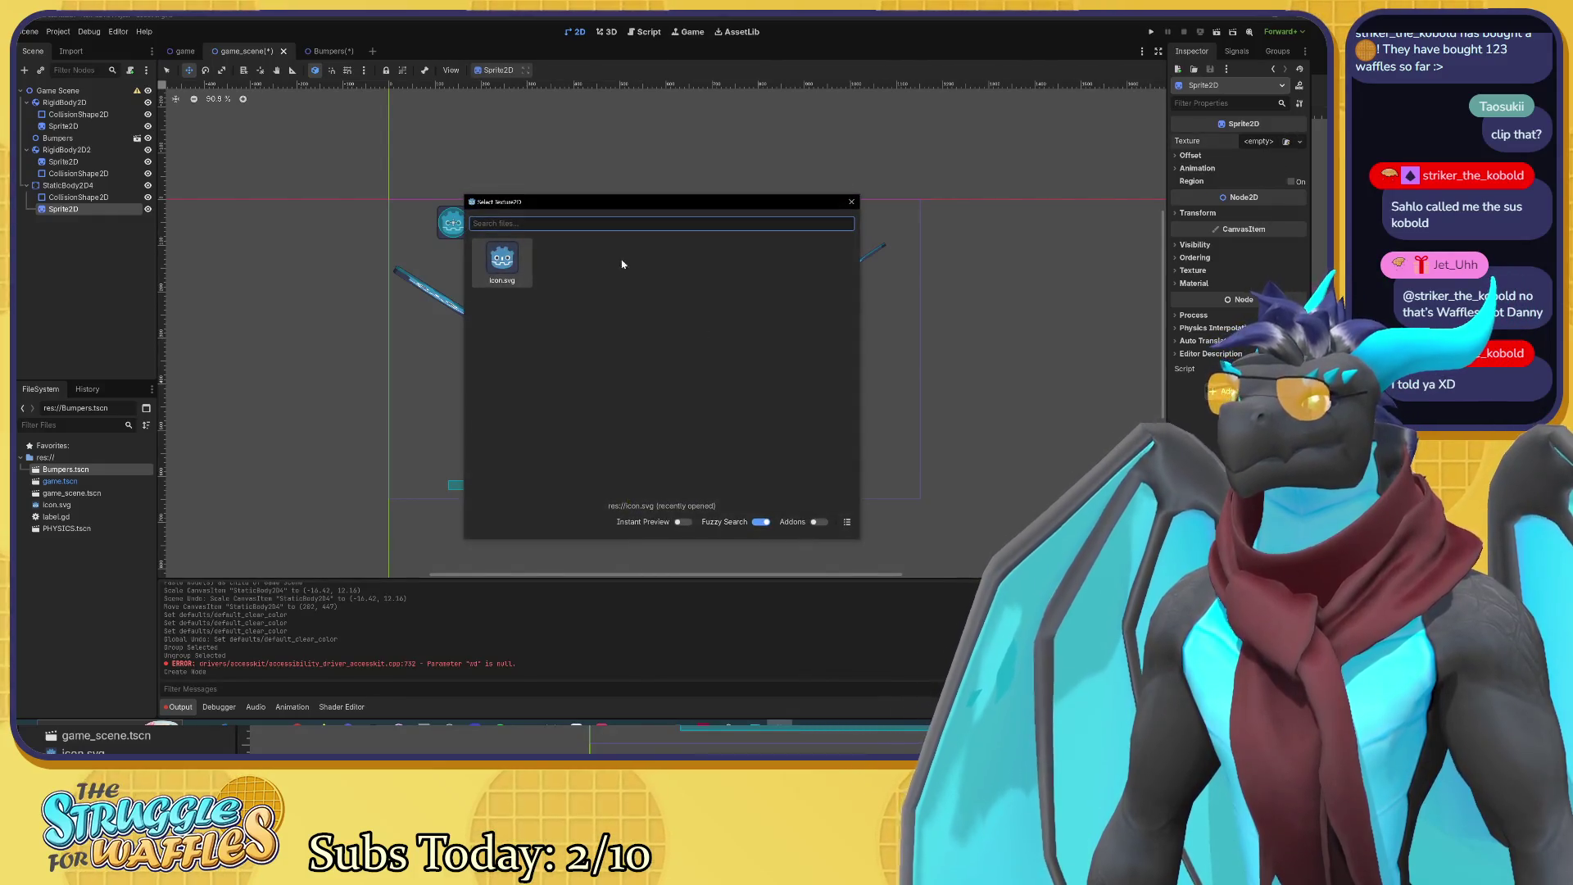
pyautogui.doubleClick(502, 261)
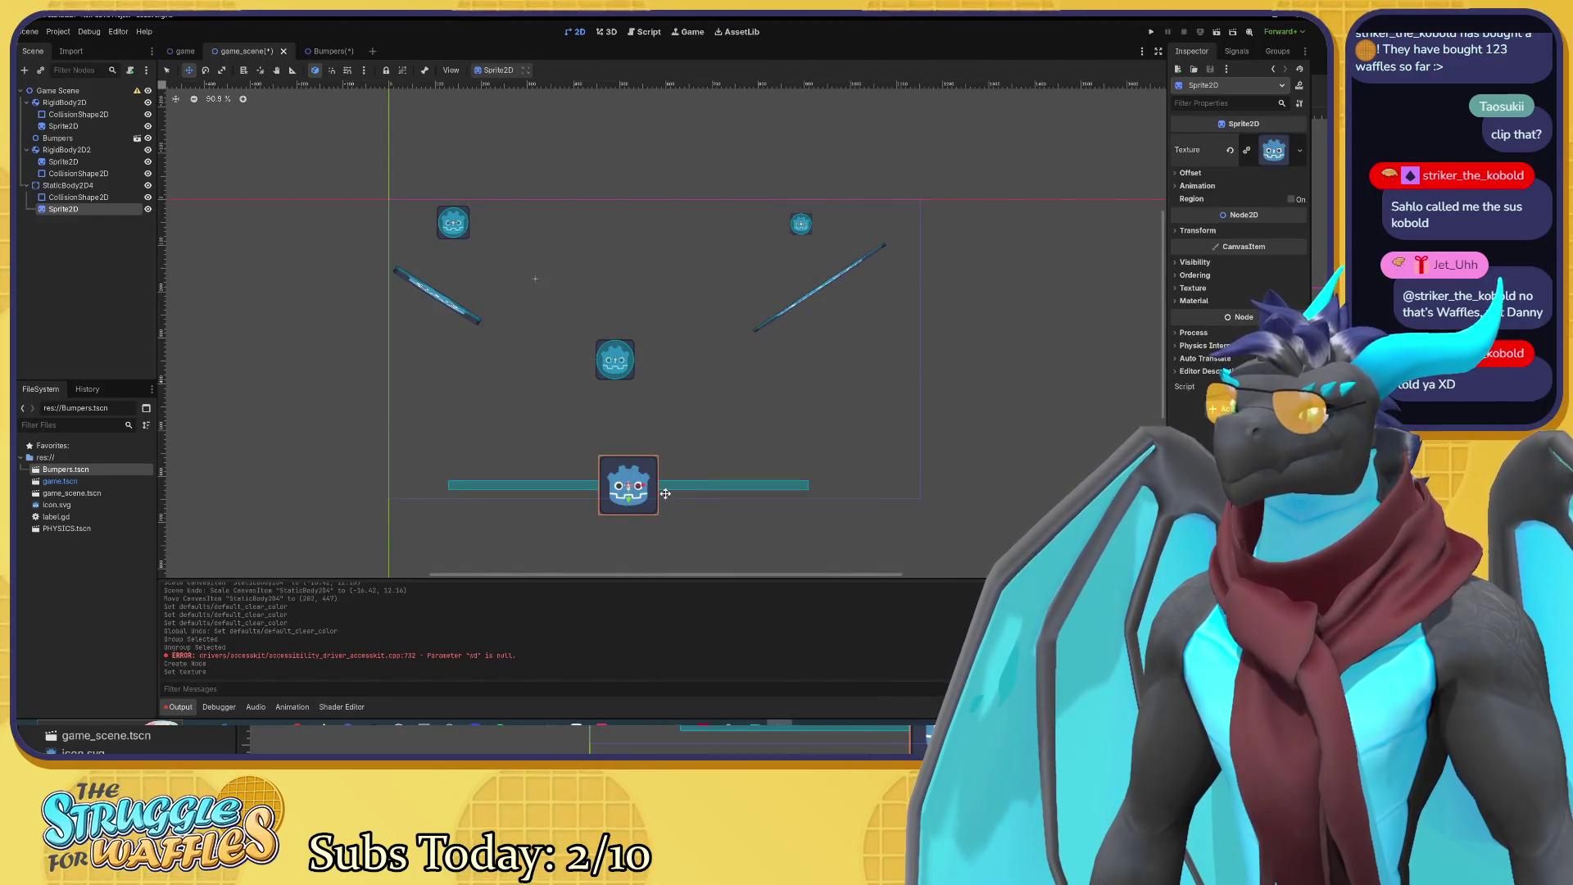
pyautogui.moveTo(657, 485)
pyautogui.mouseDown()
pyautogui.moveTo(683, 485)
pyautogui.moveTo(657, 486)
pyautogui.mouseUp()
pyautogui.hotkey('ctrl', 'z')
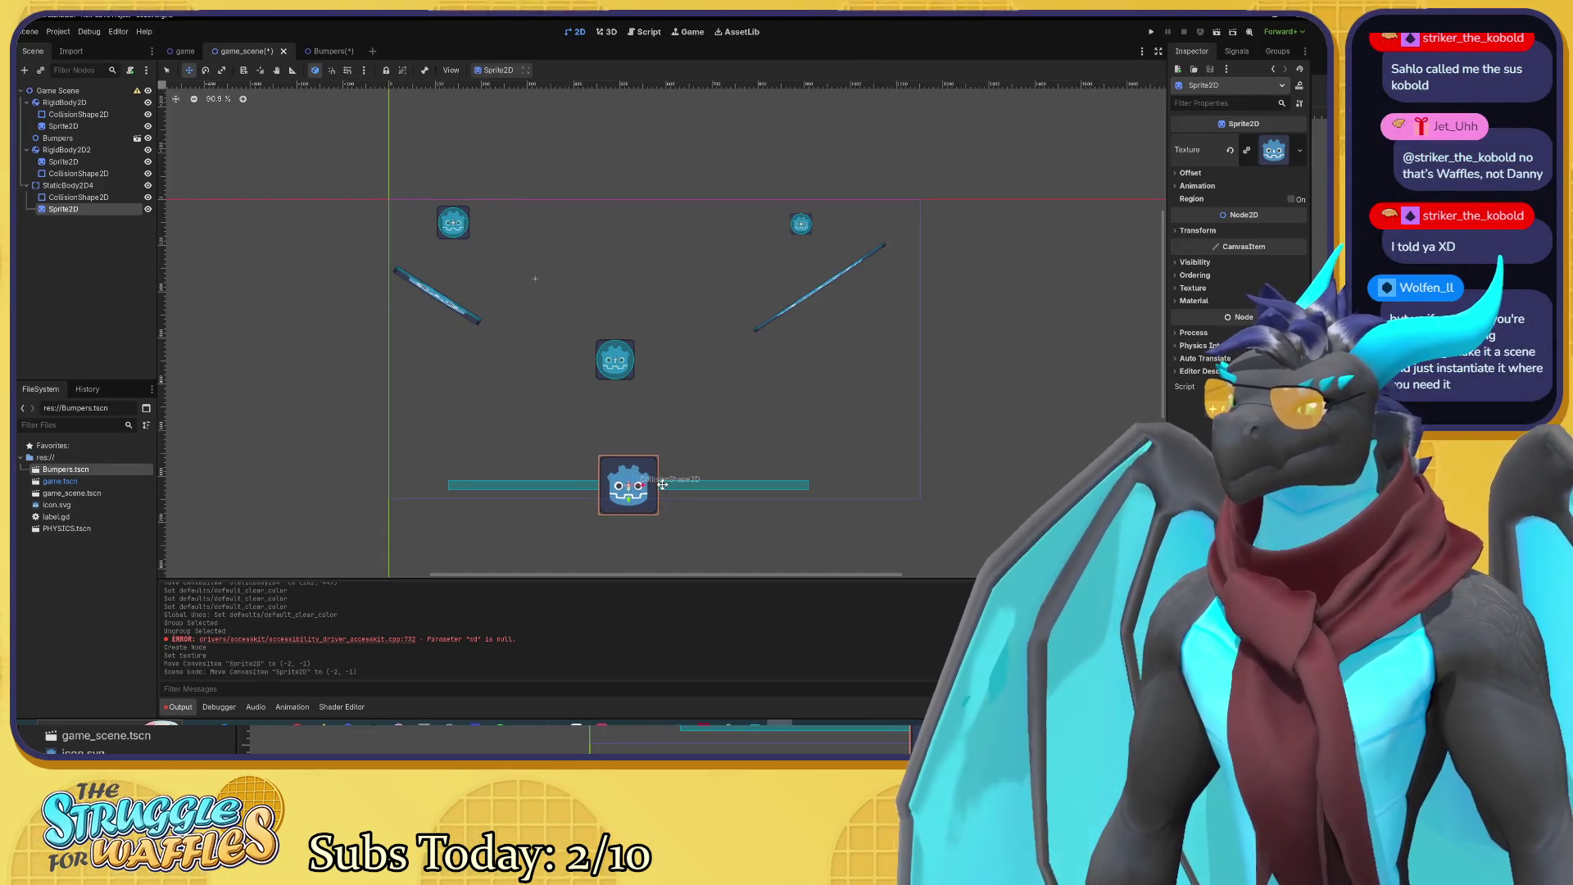
# Step: Scale the icon.svg Sprite2D horizontally into a wide bar spanning the floor
pyautogui.scroll(7, 661, 485)
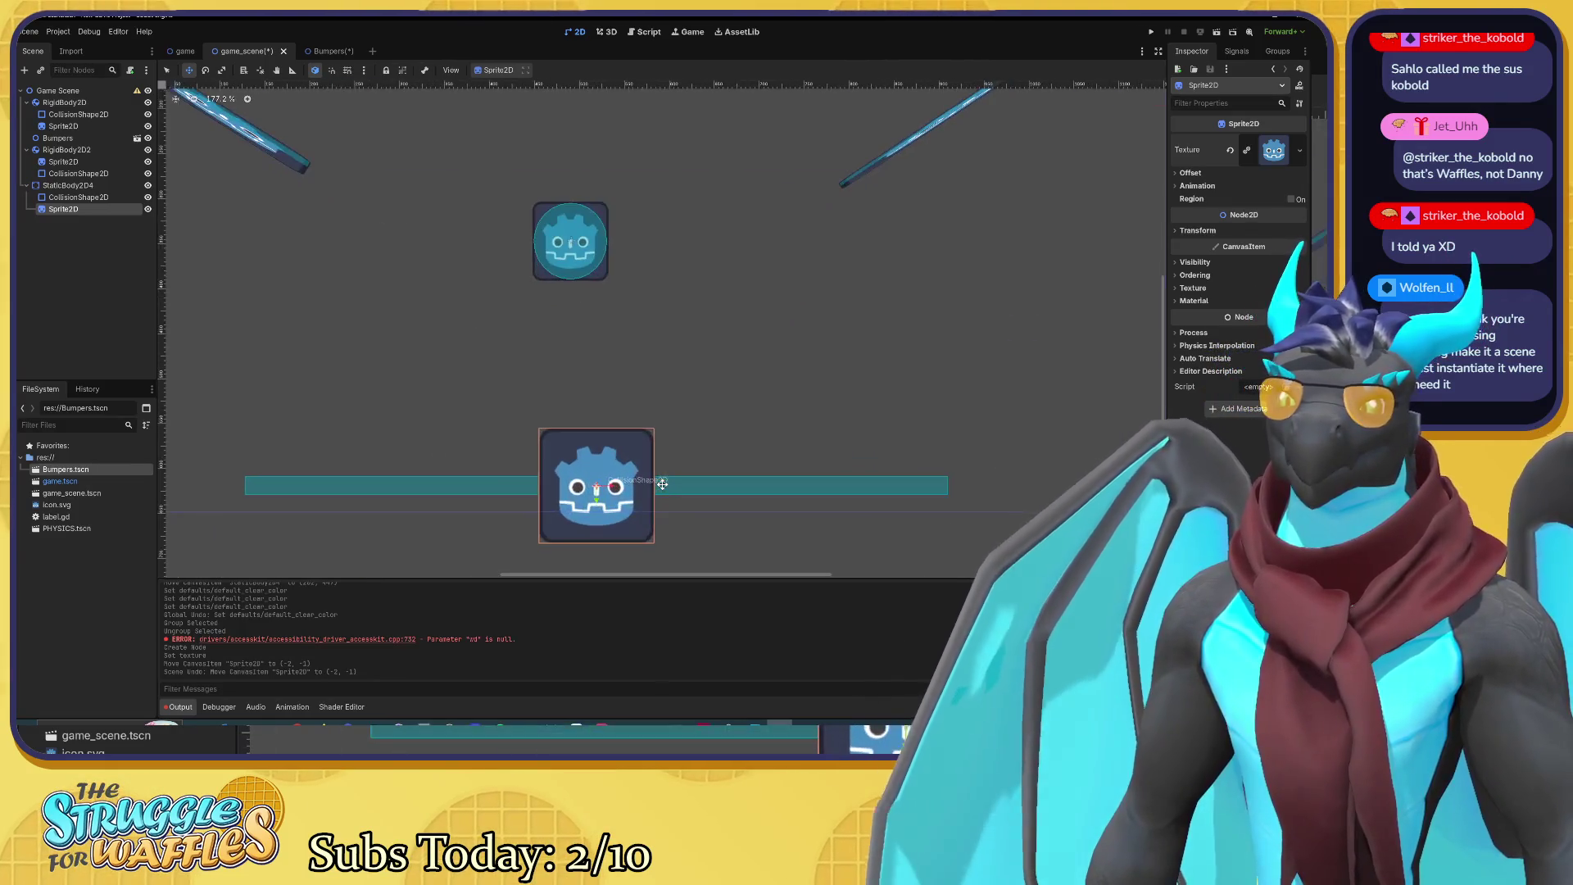
pyautogui.moveTo(729, 489); pyautogui.dragTo(713, 387)
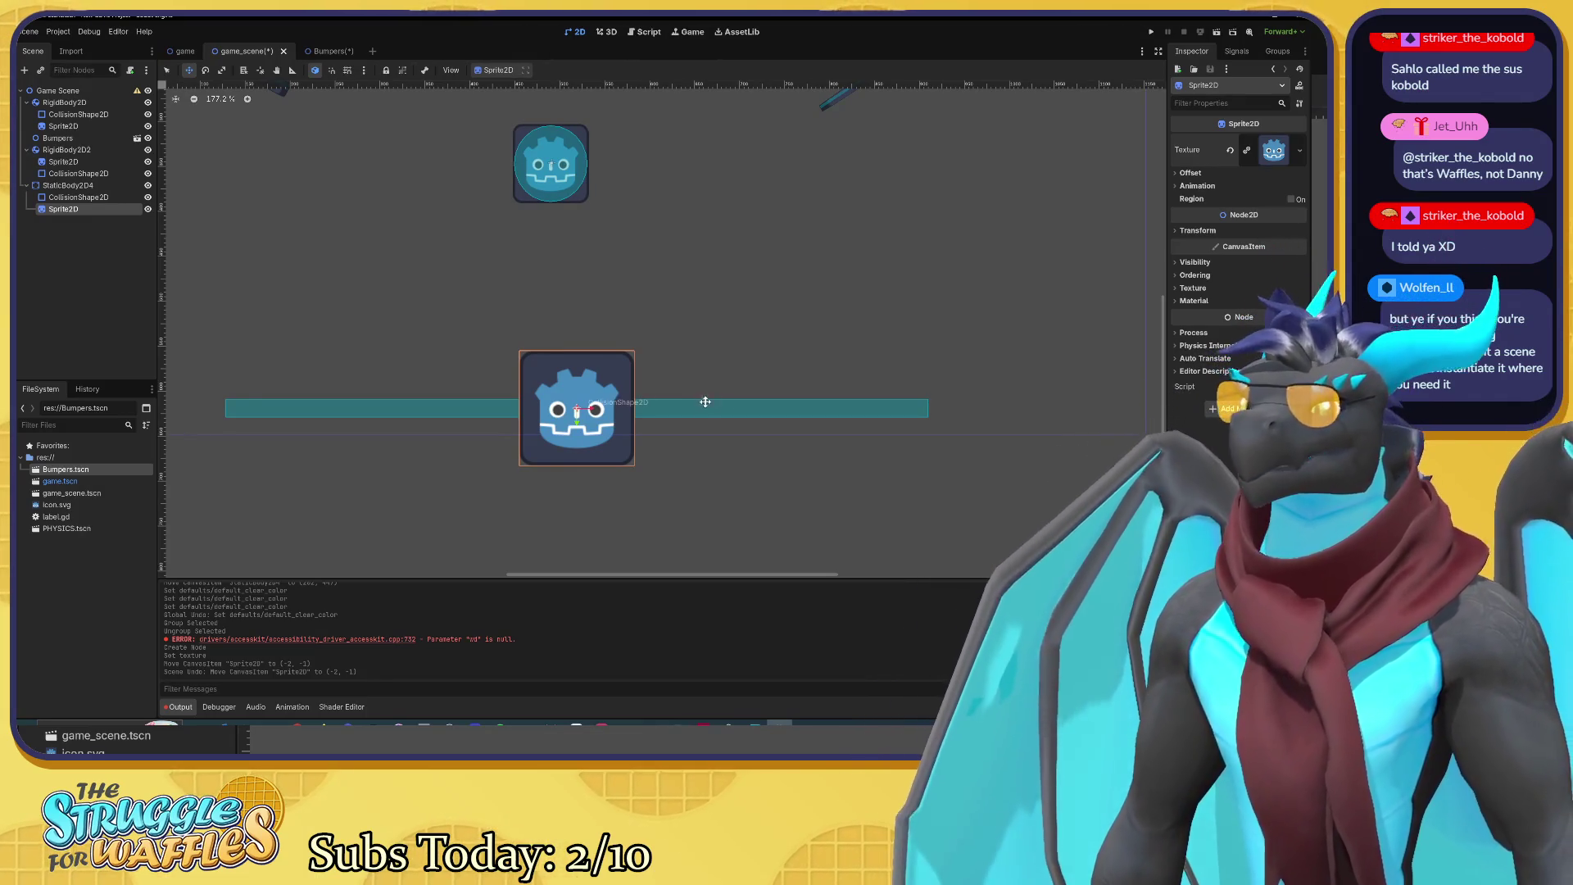
pyautogui.moveTo(644, 405)
pyautogui.mouseDown()
pyautogui.moveTo(966, 415)
pyautogui.moveTo(904, 476)
pyautogui.moveTo(905, 405)
pyautogui.moveTo(883, 419)
pyautogui.moveTo(913, 414)
pyautogui.moveTo(829, 411)
pyautogui.moveTo(909, 419)
pyautogui.moveTo(897, 405)
pyautogui.moveTo(871, 434)
pyautogui.moveTo(840, 400)
pyautogui.mouseUp()
pyautogui.hotkey('ctrl', 'z')
pyautogui.press('e')
pyautogui.hotkey('ctrl', 'z')
pyautogui.press('s')
pyautogui.hotkey('ctrl', 'z')
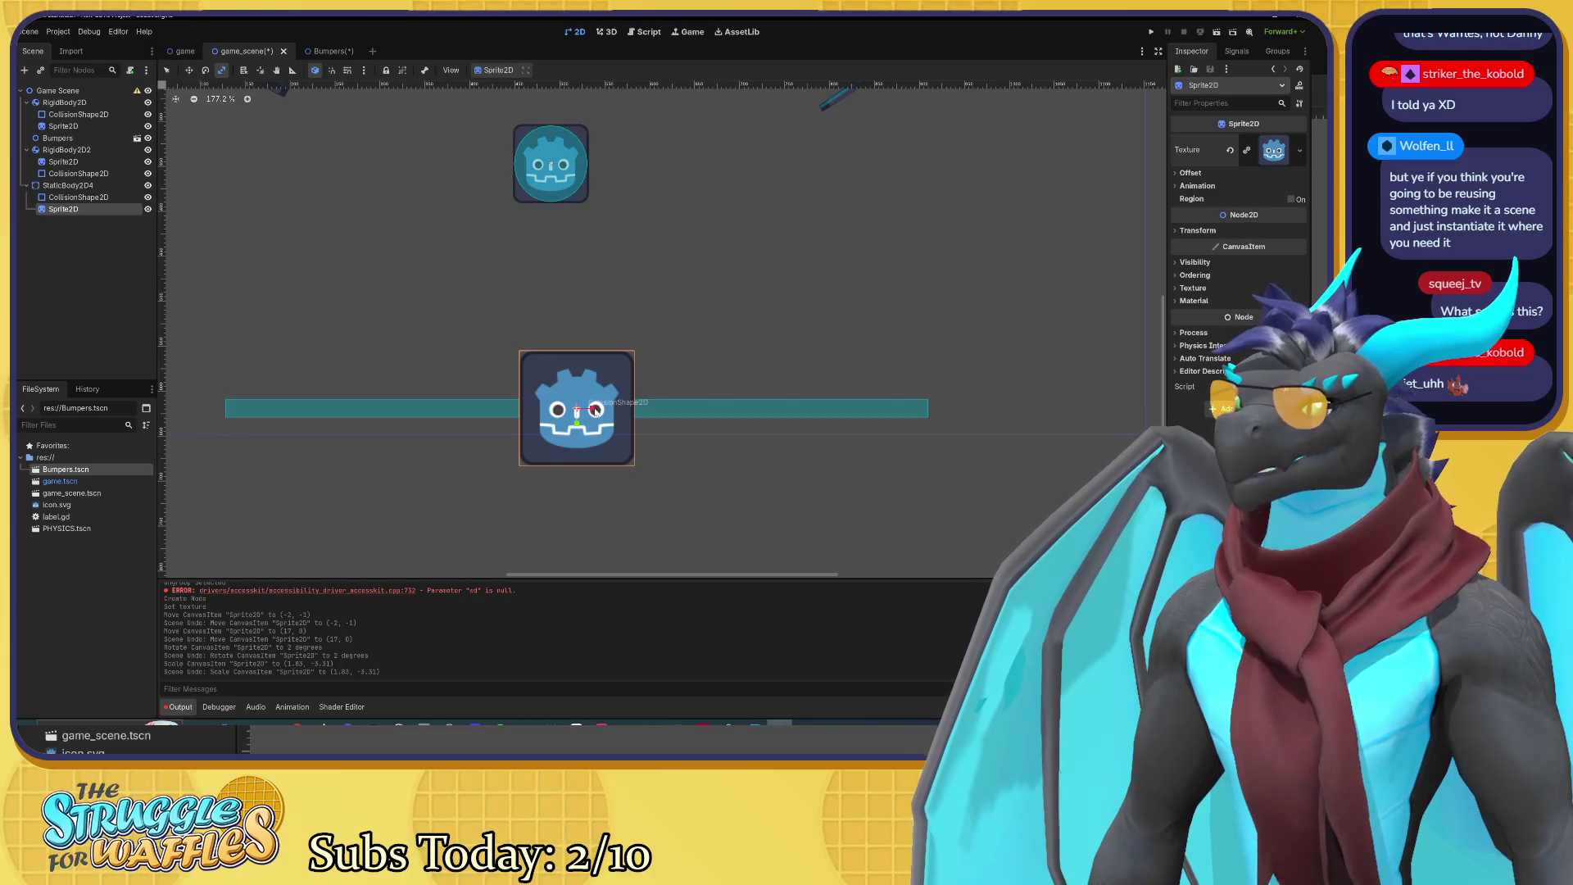
pyautogui.moveTo(595, 407)
pyautogui.mouseDown()
pyautogui.moveTo(657, 415)
pyautogui.moveTo(577, 422)
pyautogui.mouseUp()
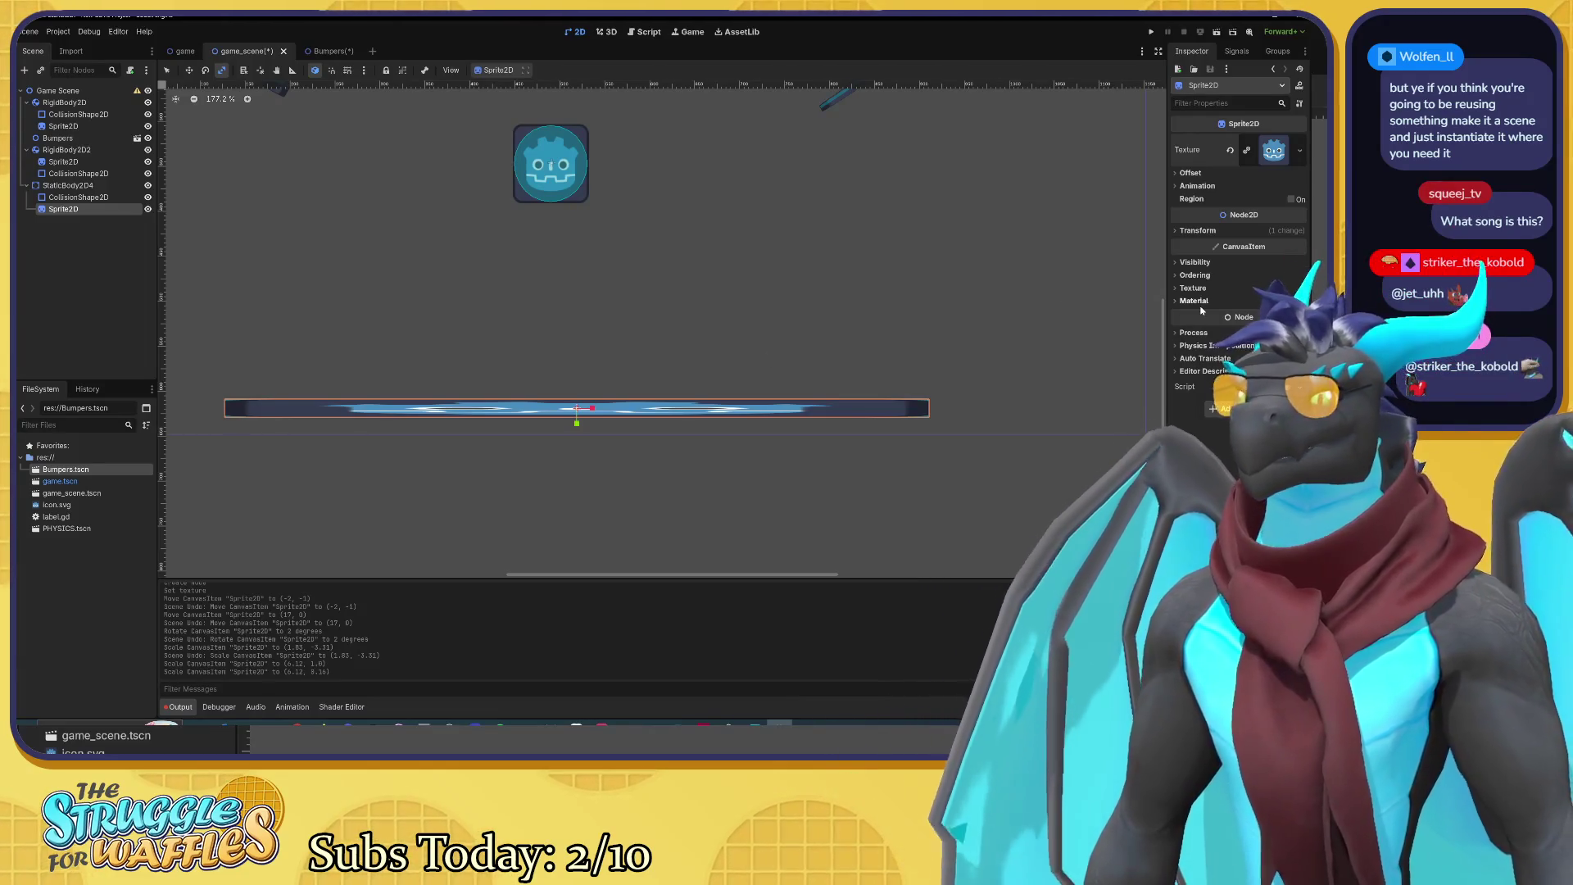
# Step: Tick Show Behind Parent under the floor Sprite2D's Visibility settings
pyautogui.click(1192, 262)
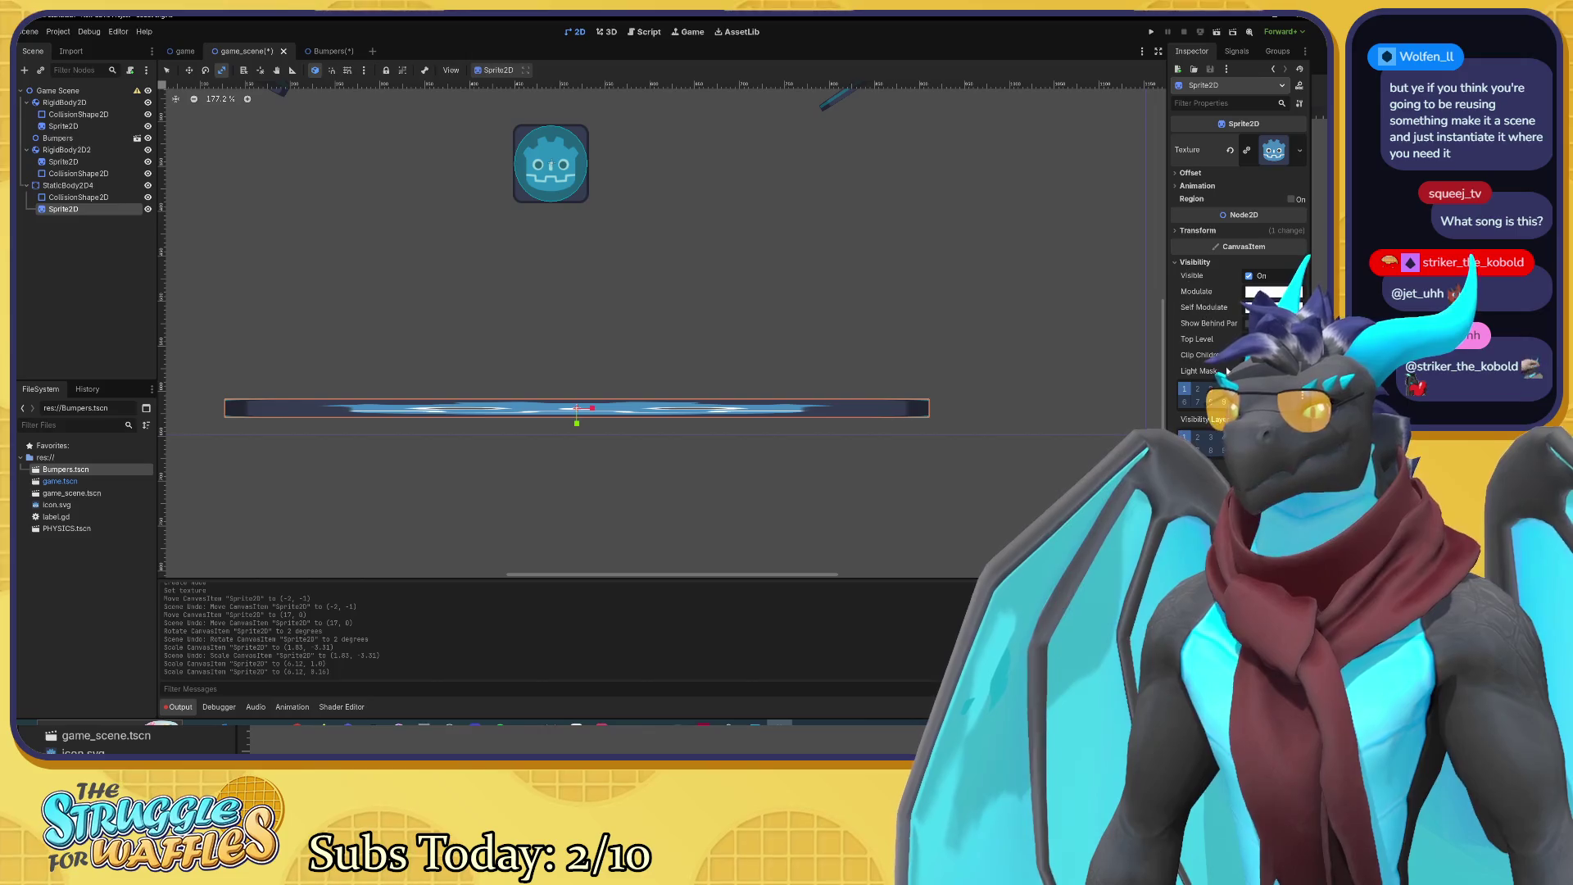
pyautogui.click(1248, 322)
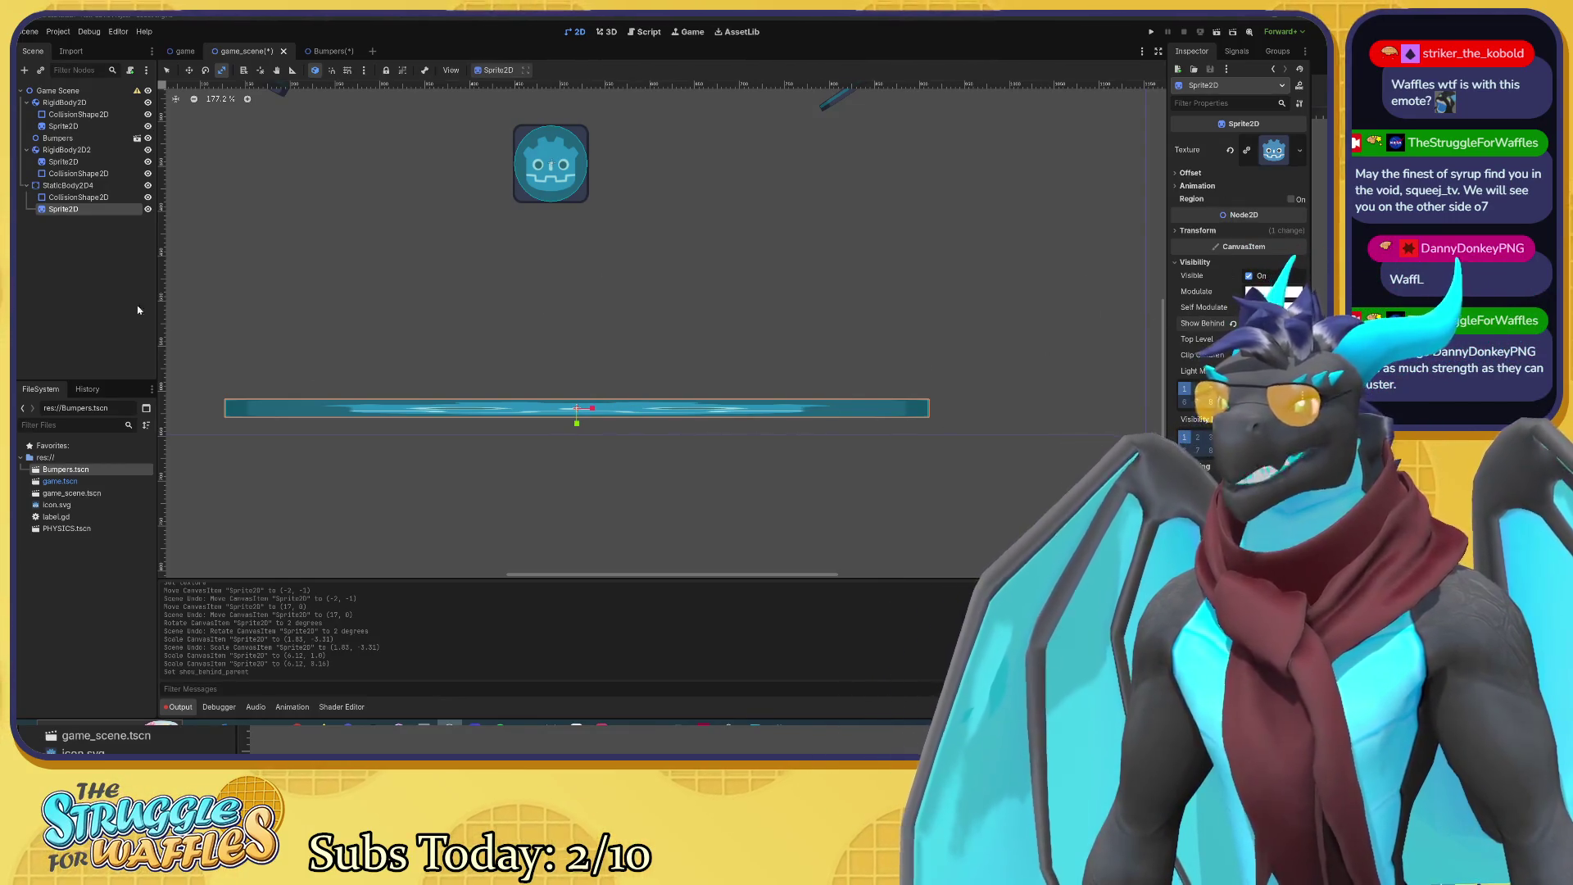
pyautogui.press('Up')
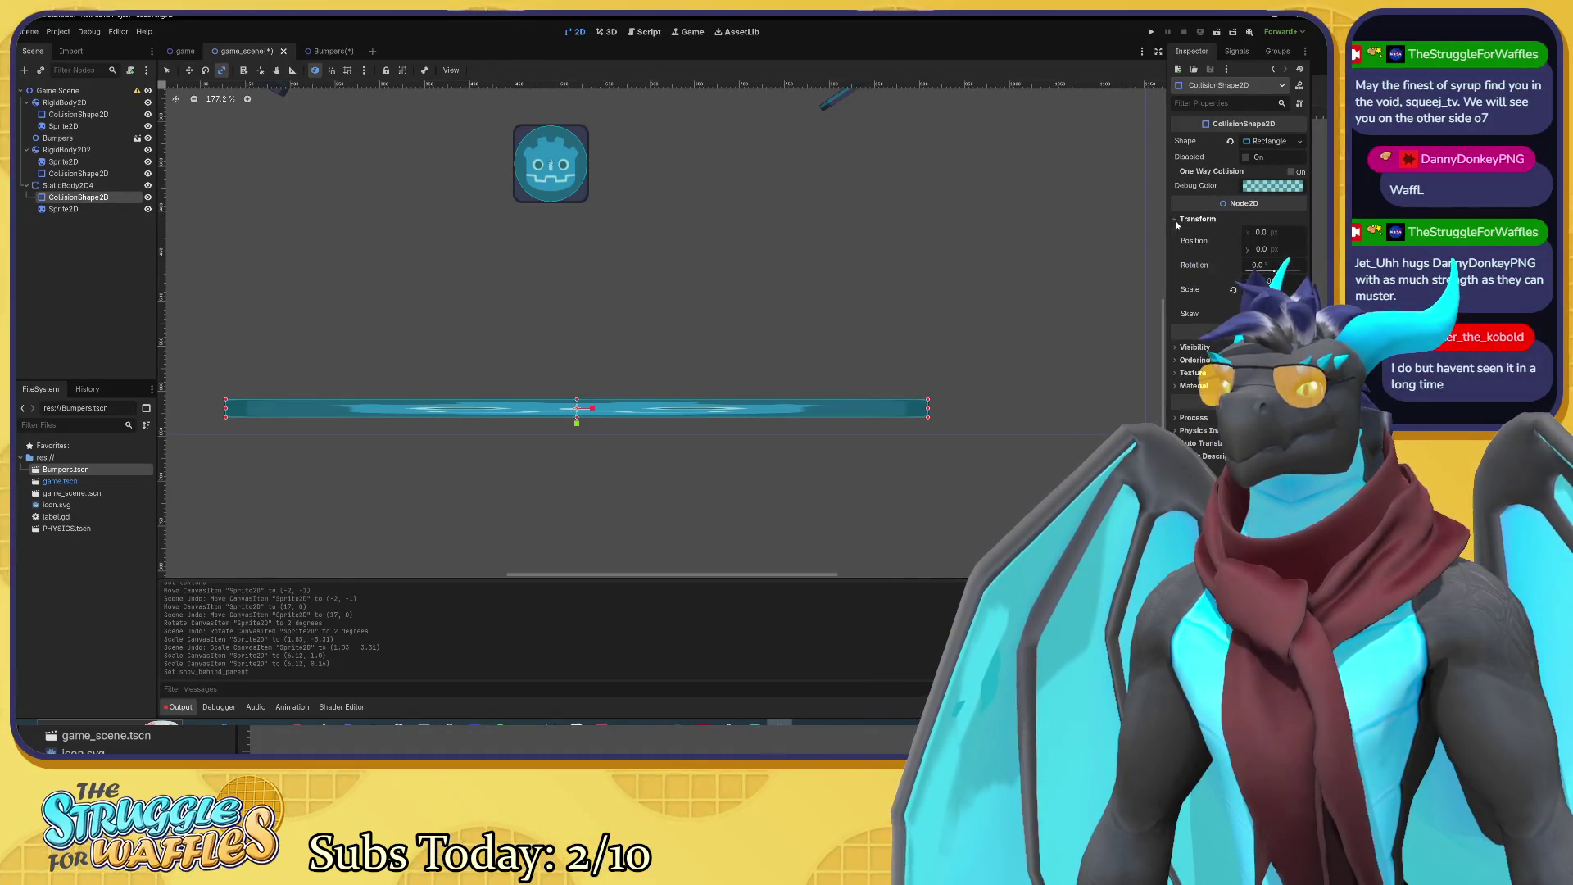
# Step: Expand the floor CollisionShape2D's RectangleShape2D to show its 20 × 20 size
pyautogui.click(1178, 251)
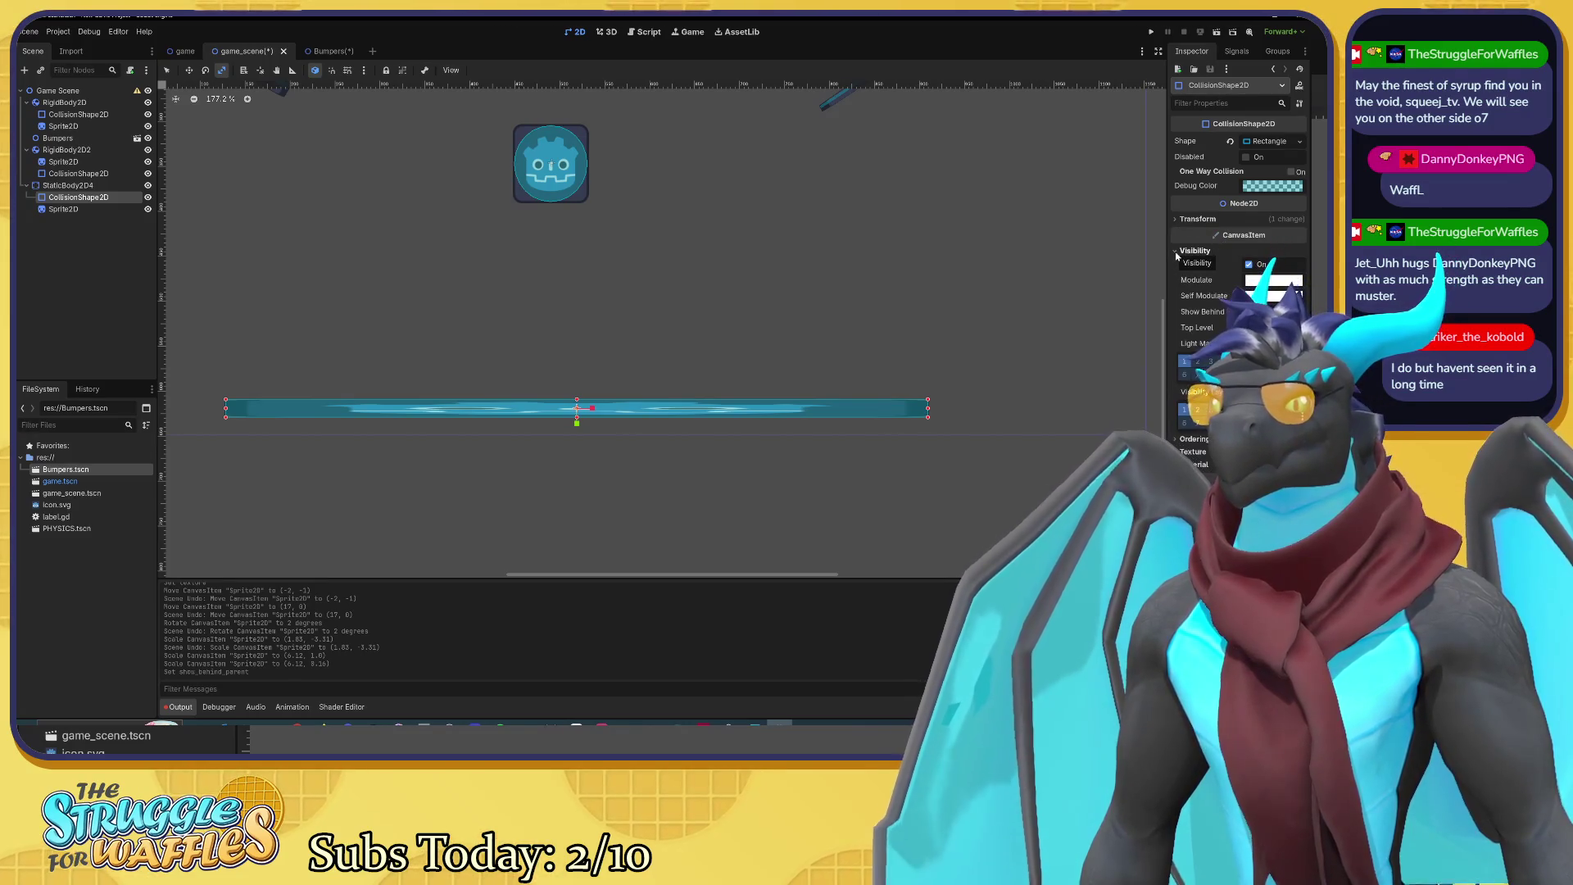
pyautogui.moveTo(1204, 284)
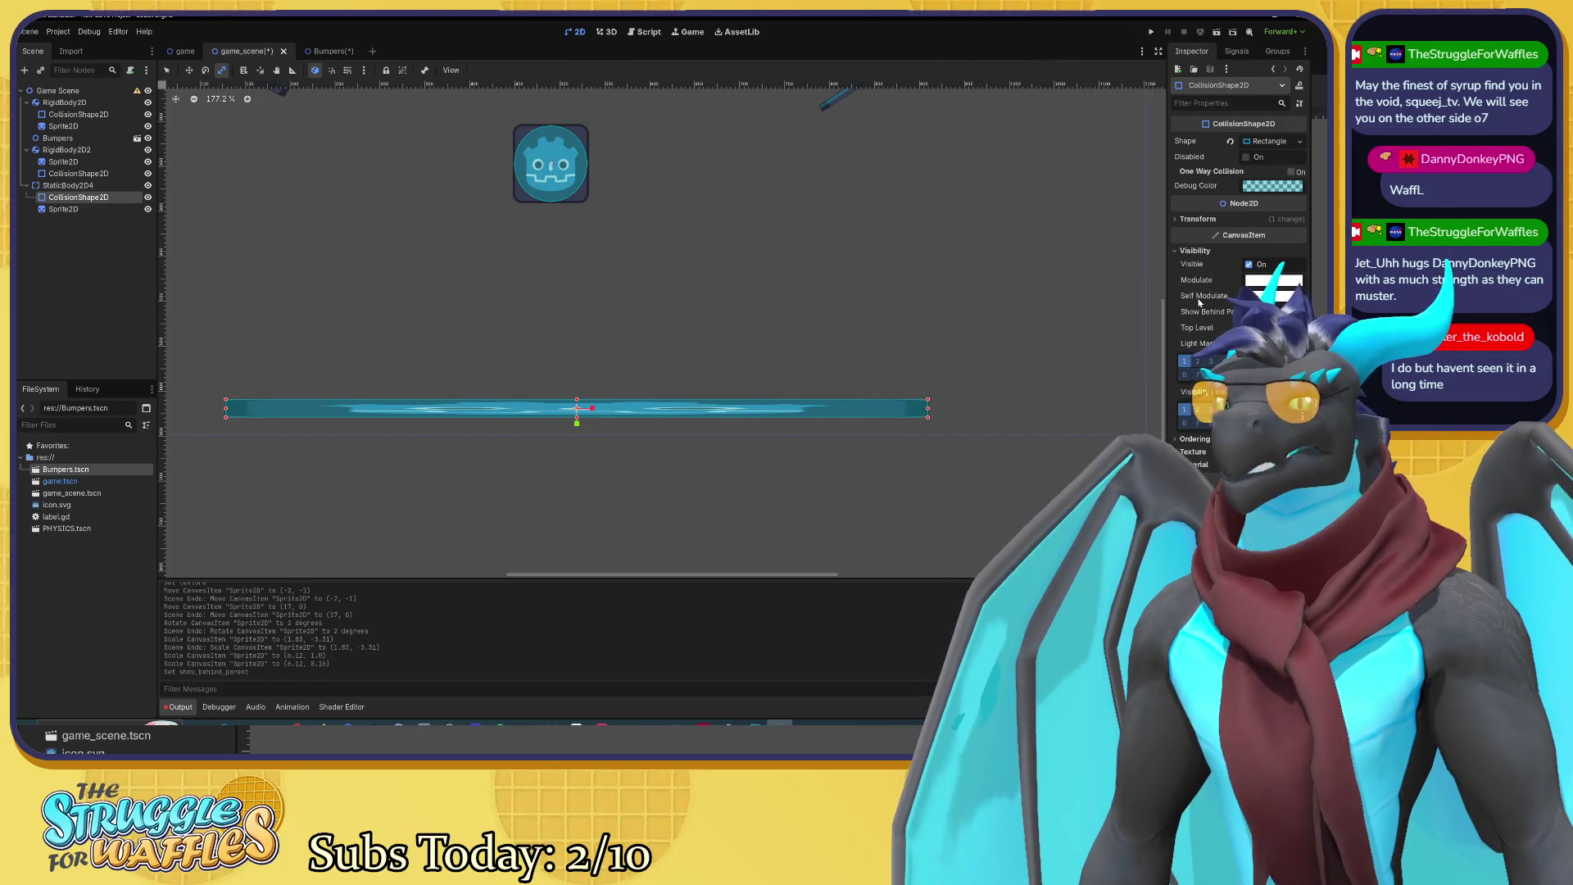
pyautogui.click(1180, 252)
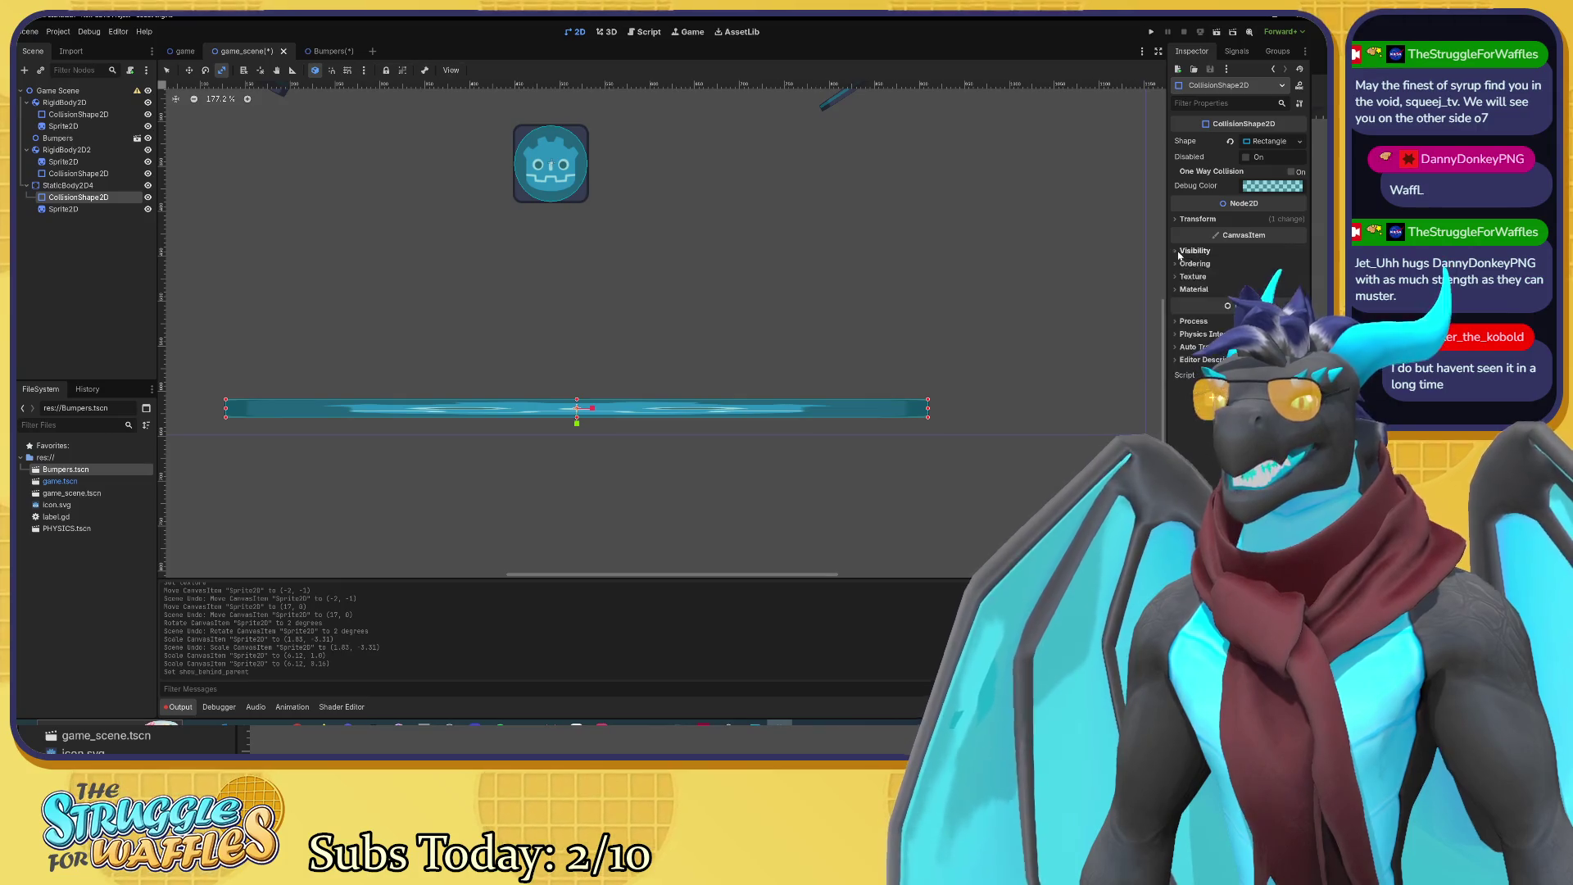
pyautogui.click(1179, 264)
pyautogui.click(1179, 264)
pyautogui.click(1184, 321)
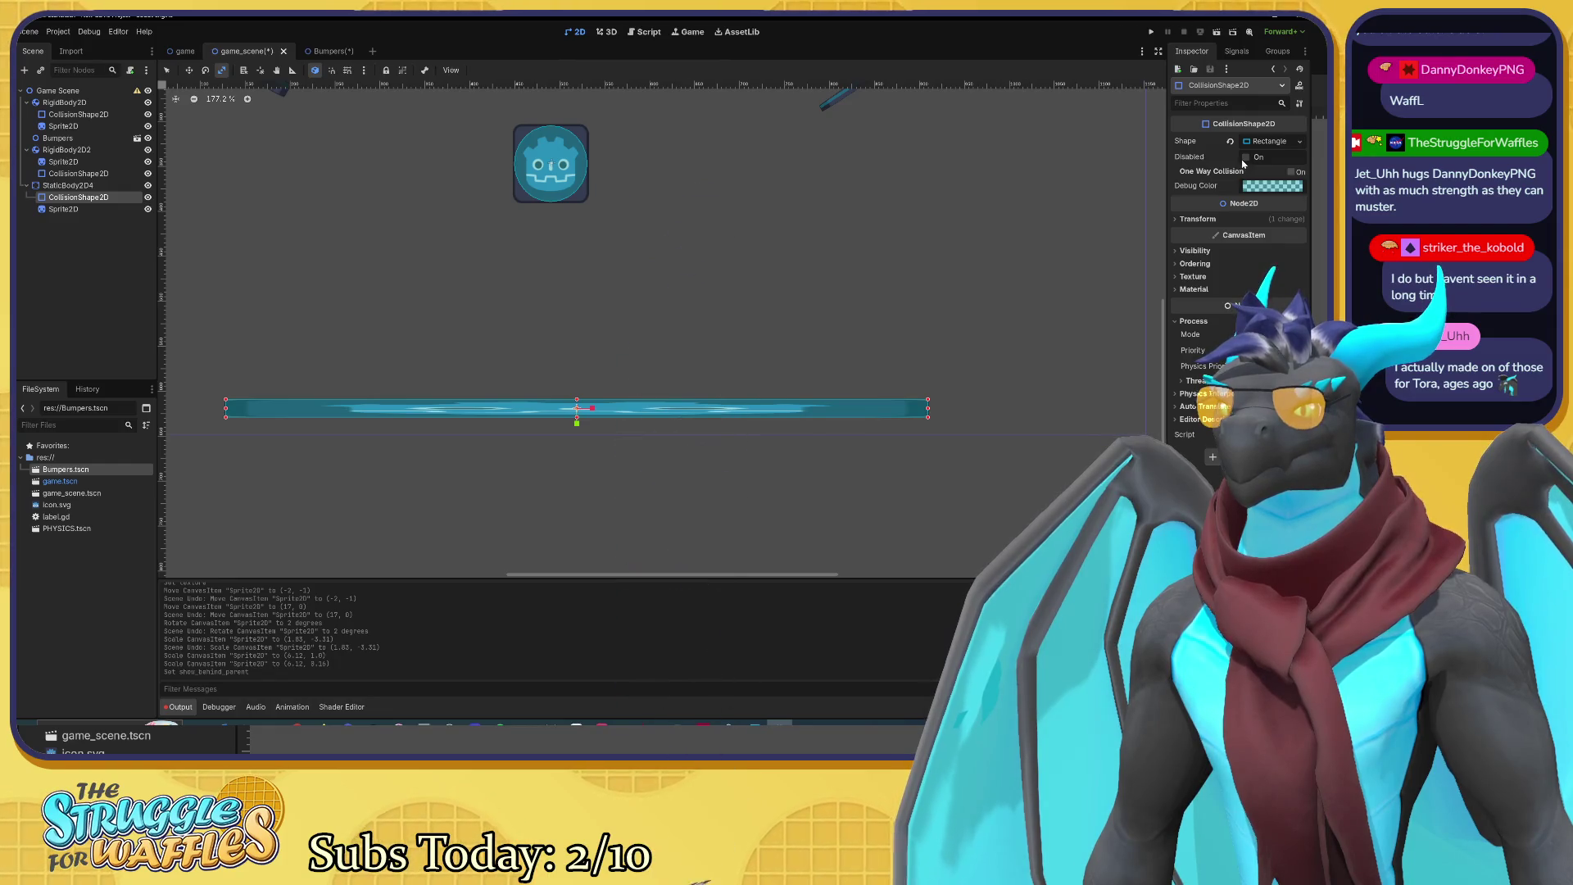
pyautogui.click(1264, 143)
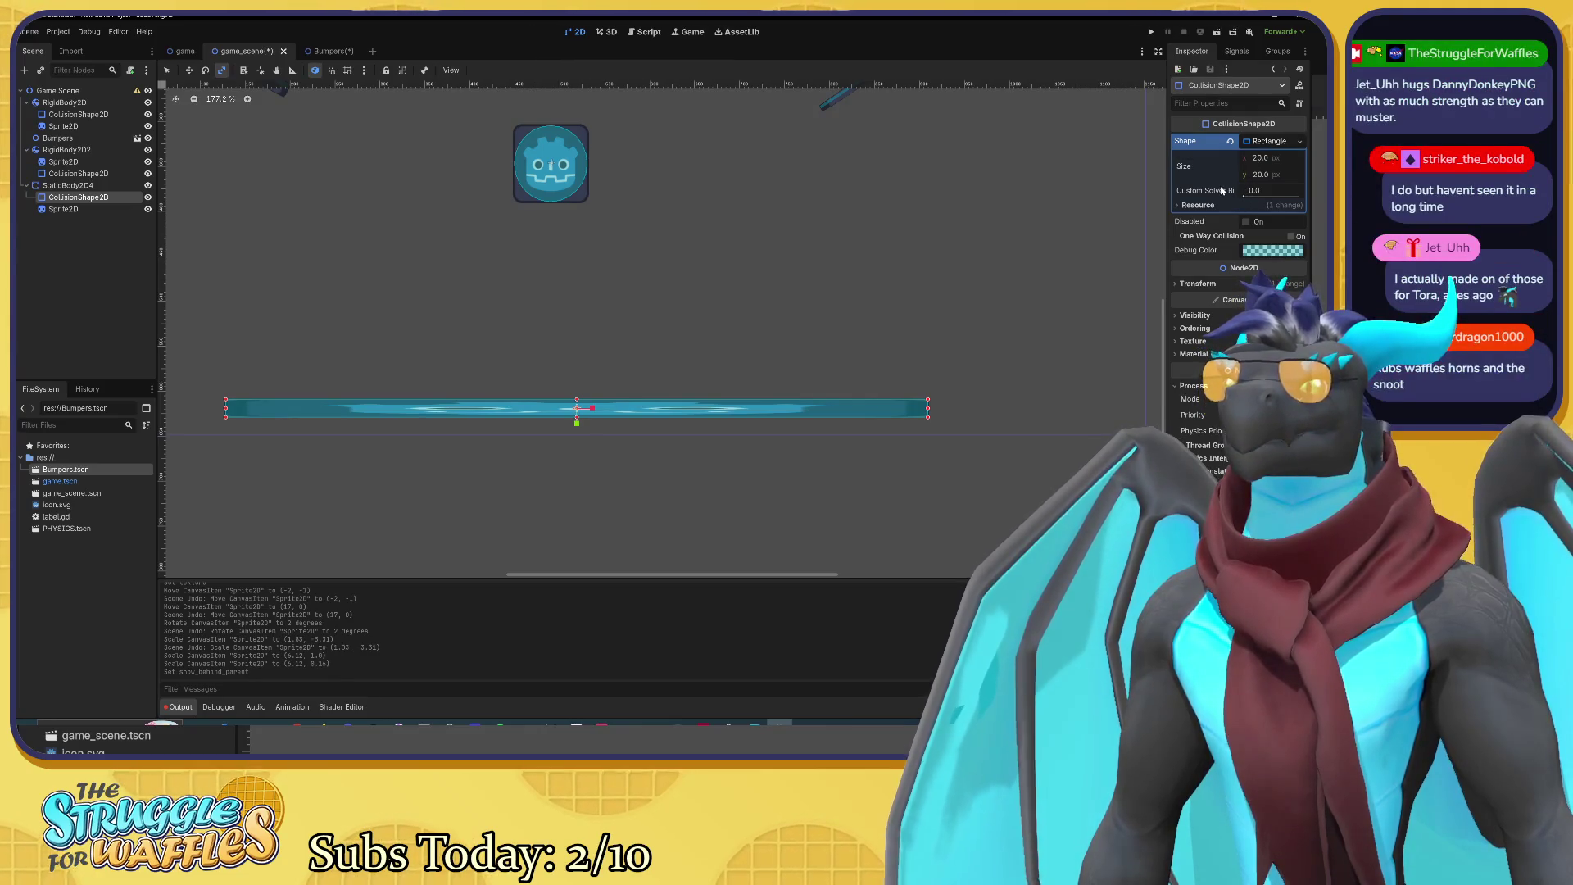
pyautogui.moveTo(1220, 192)
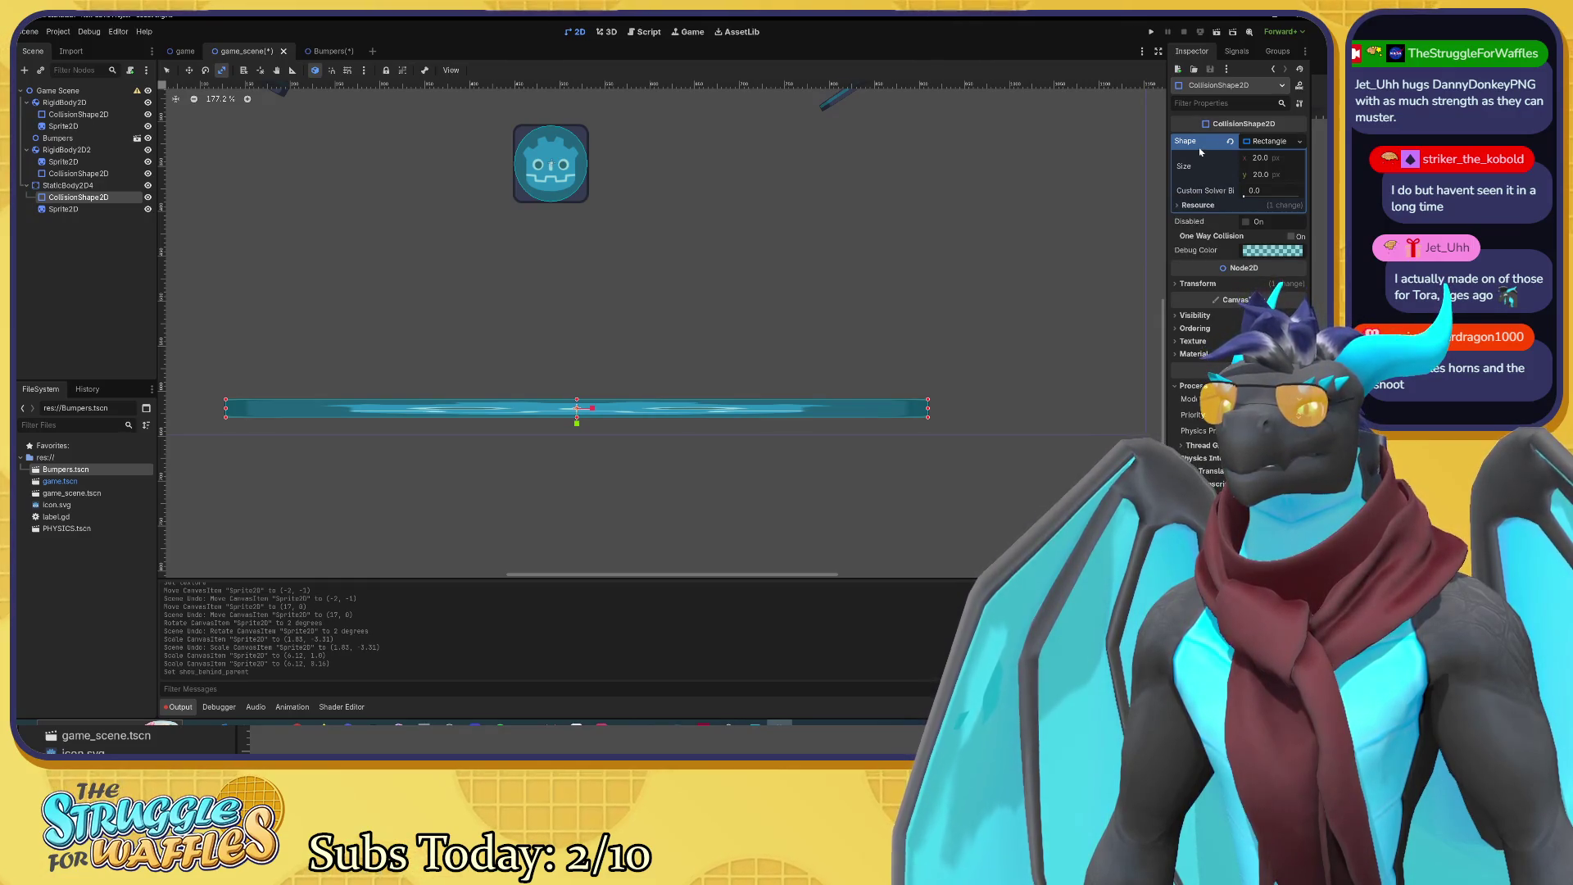
pyautogui.moveTo(1200, 151)
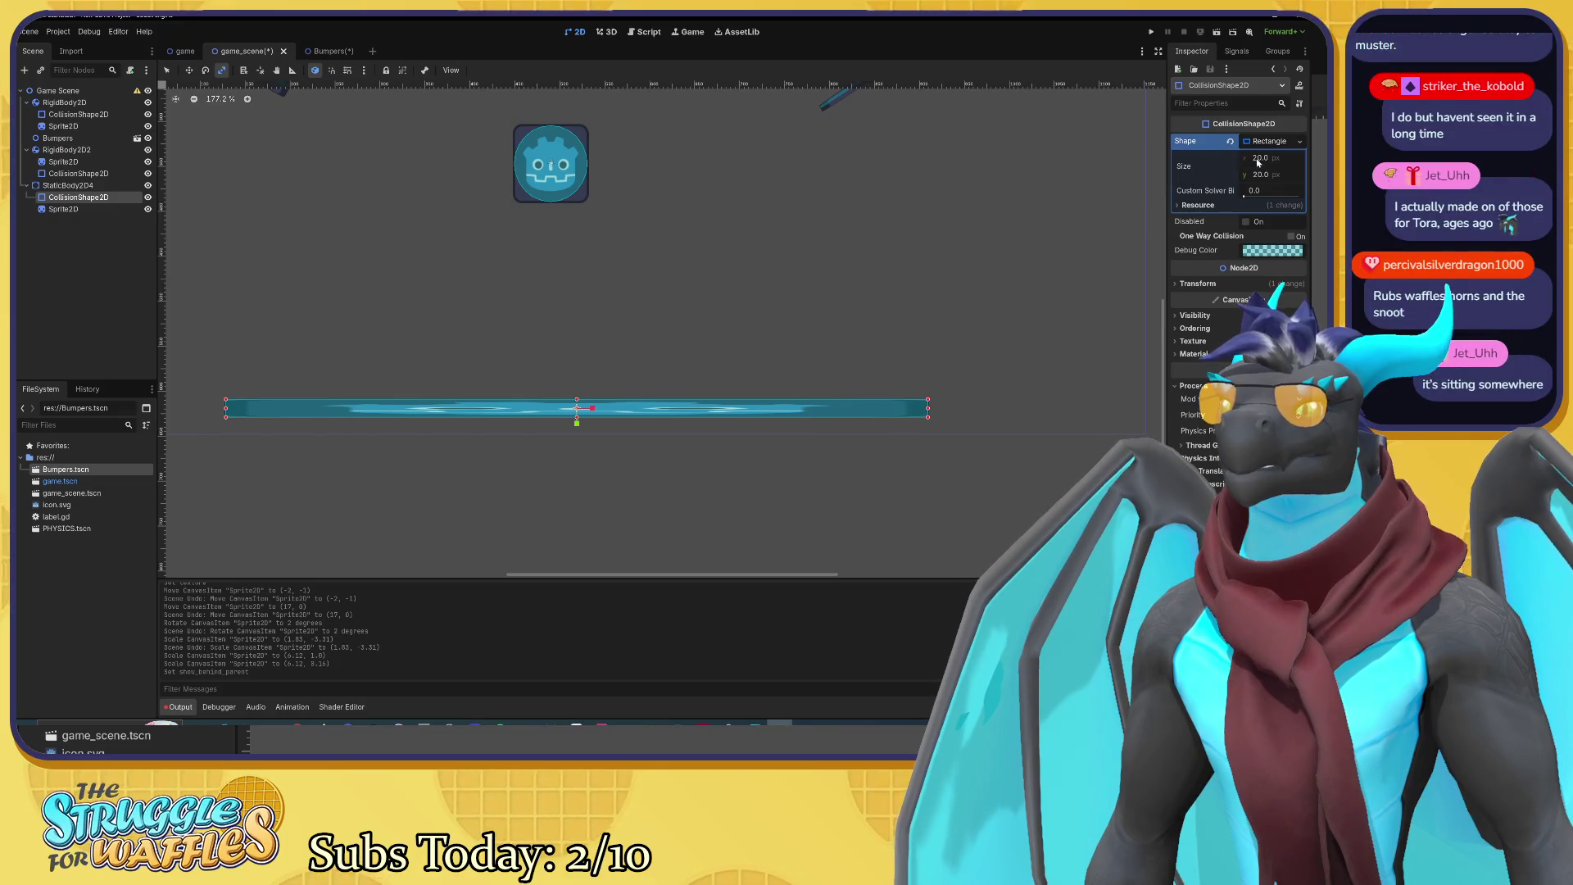
pyautogui.moveTo(1256, 158); pyautogui.dragTo(1260, 161)
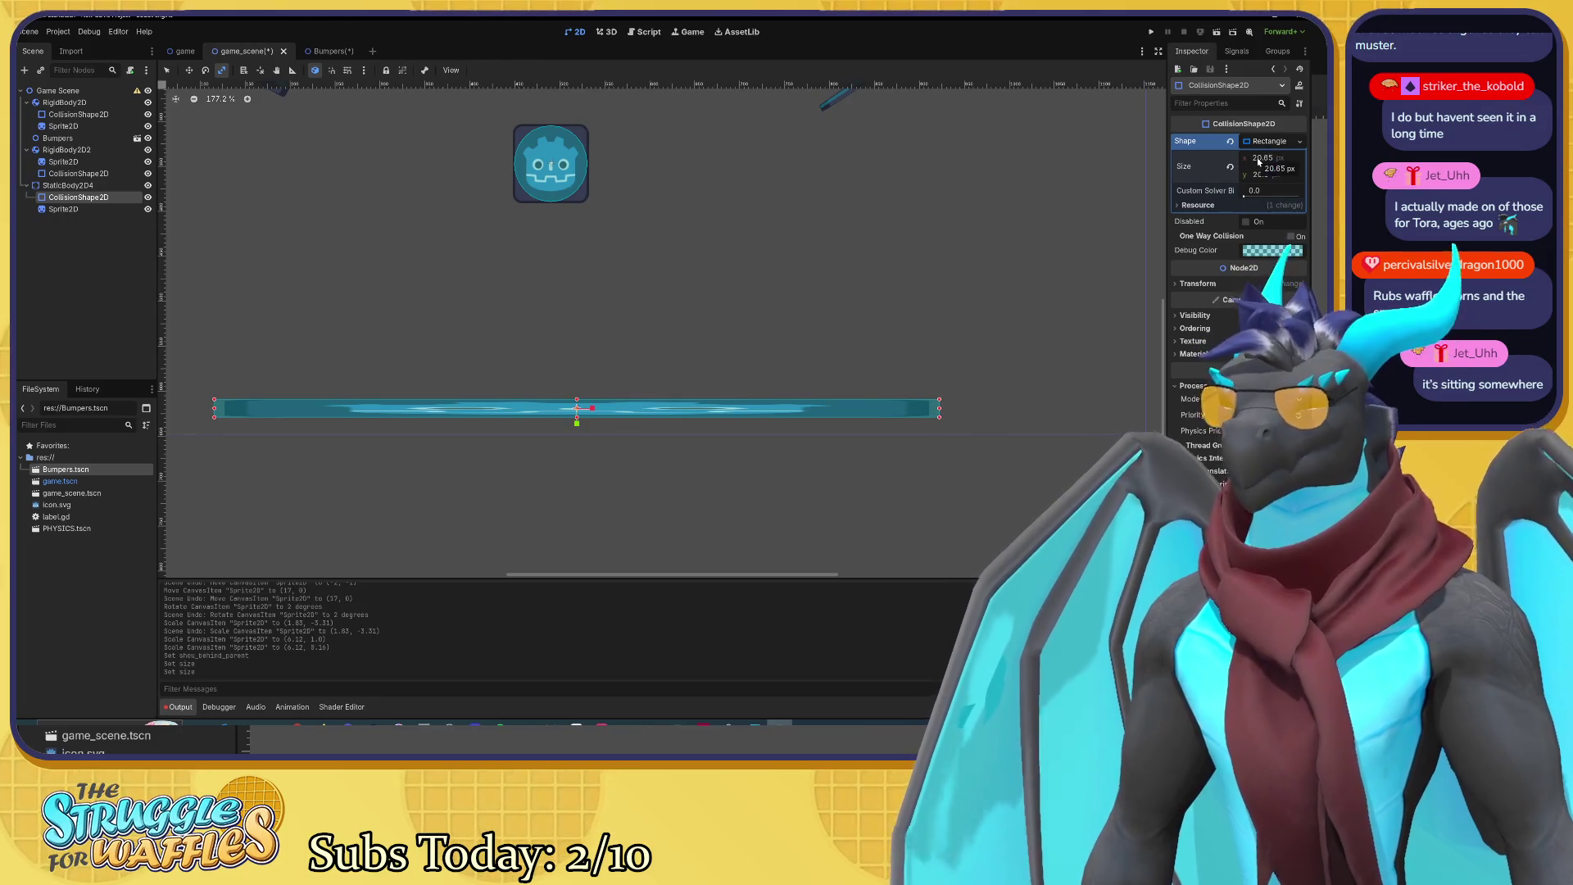
pyautogui.hotkey('ctrl', 'z')
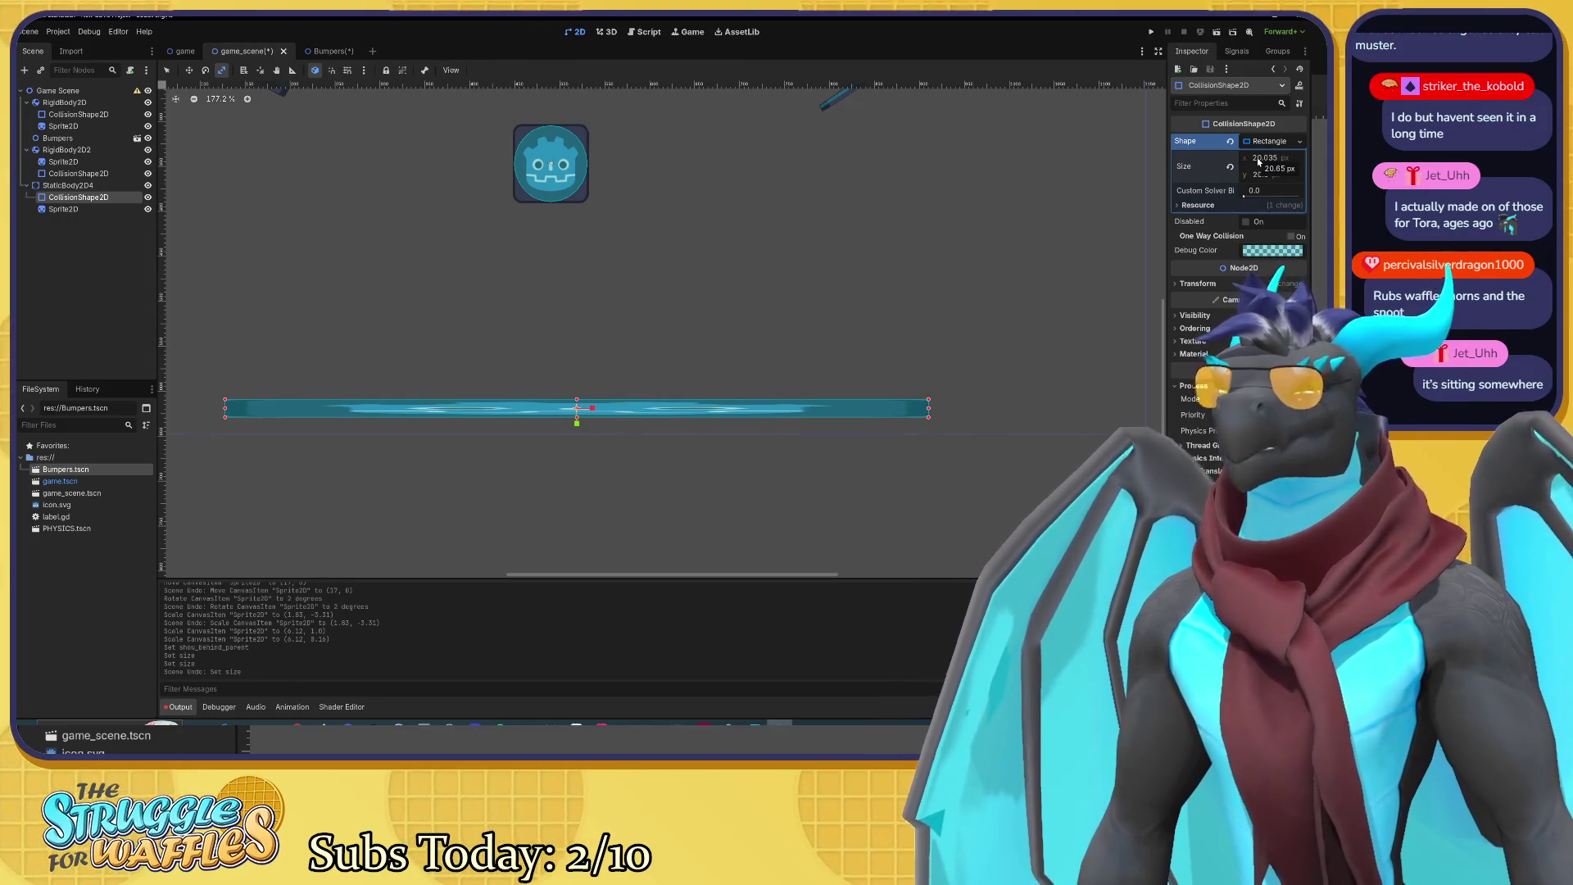
pyautogui.hotkey('ctrl', 'z')
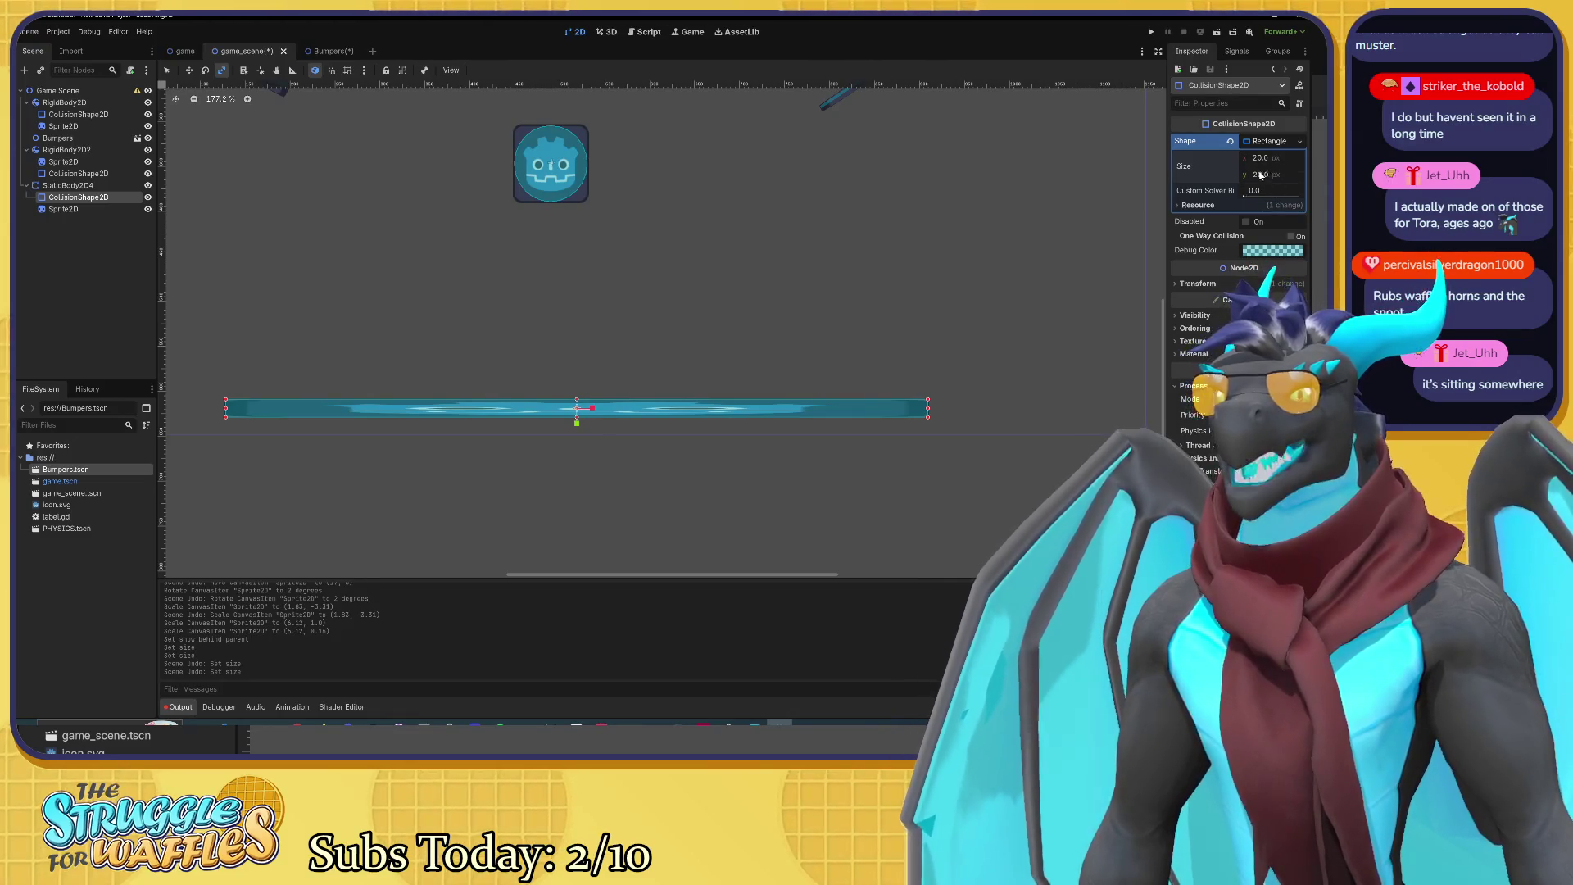
pyautogui.moveTo(1260, 174); pyautogui.dragTo(1260, 175)
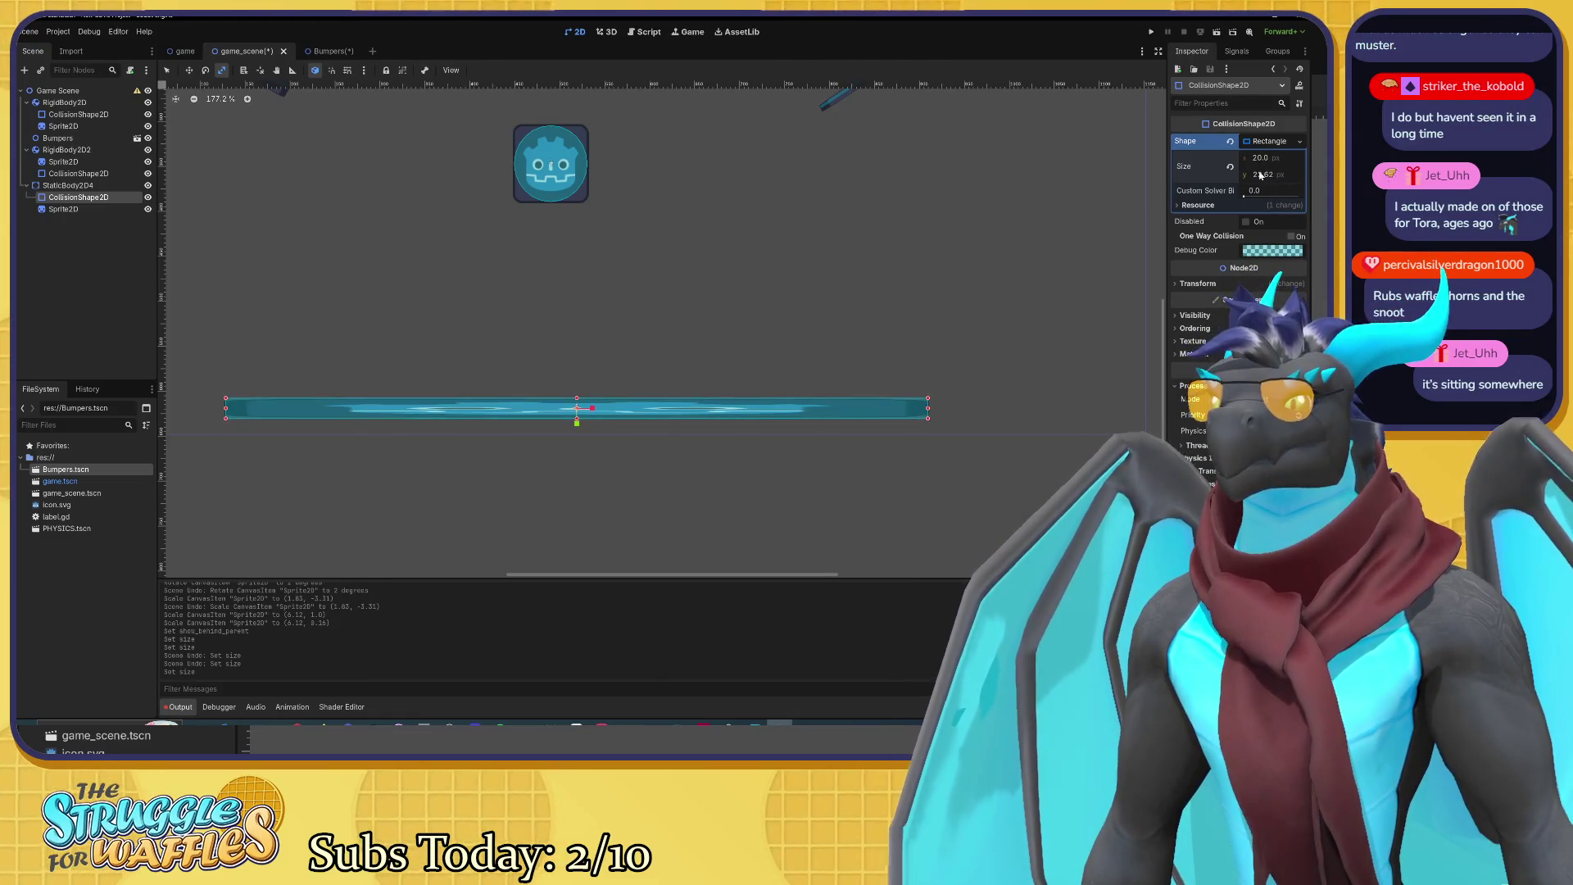
pyautogui.hotkey('ctrl', 'z')
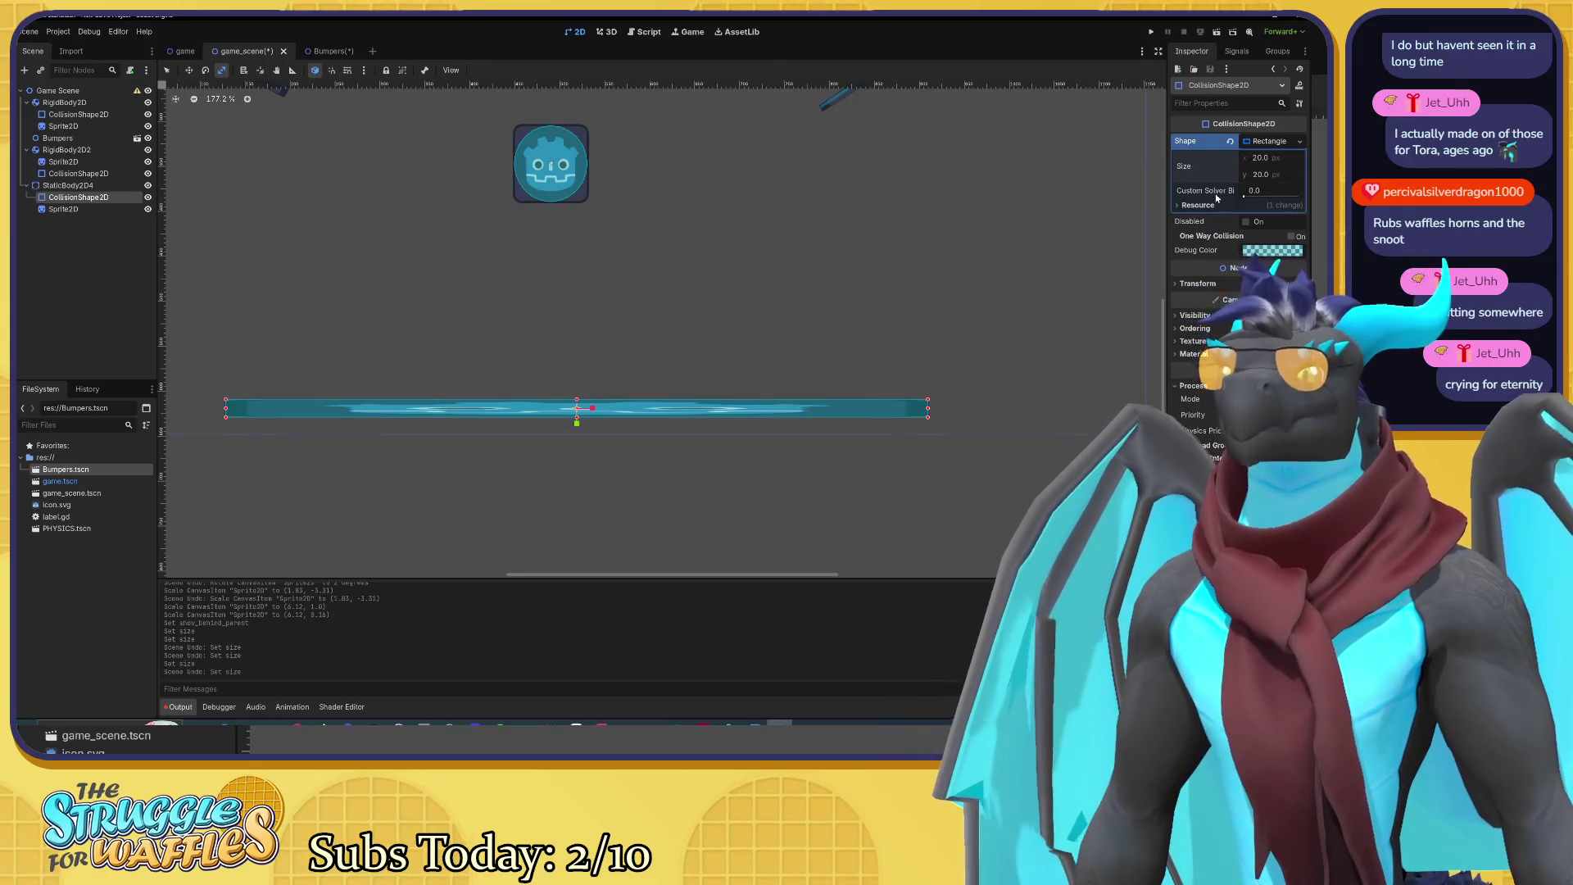
pyautogui.click(1180, 206)
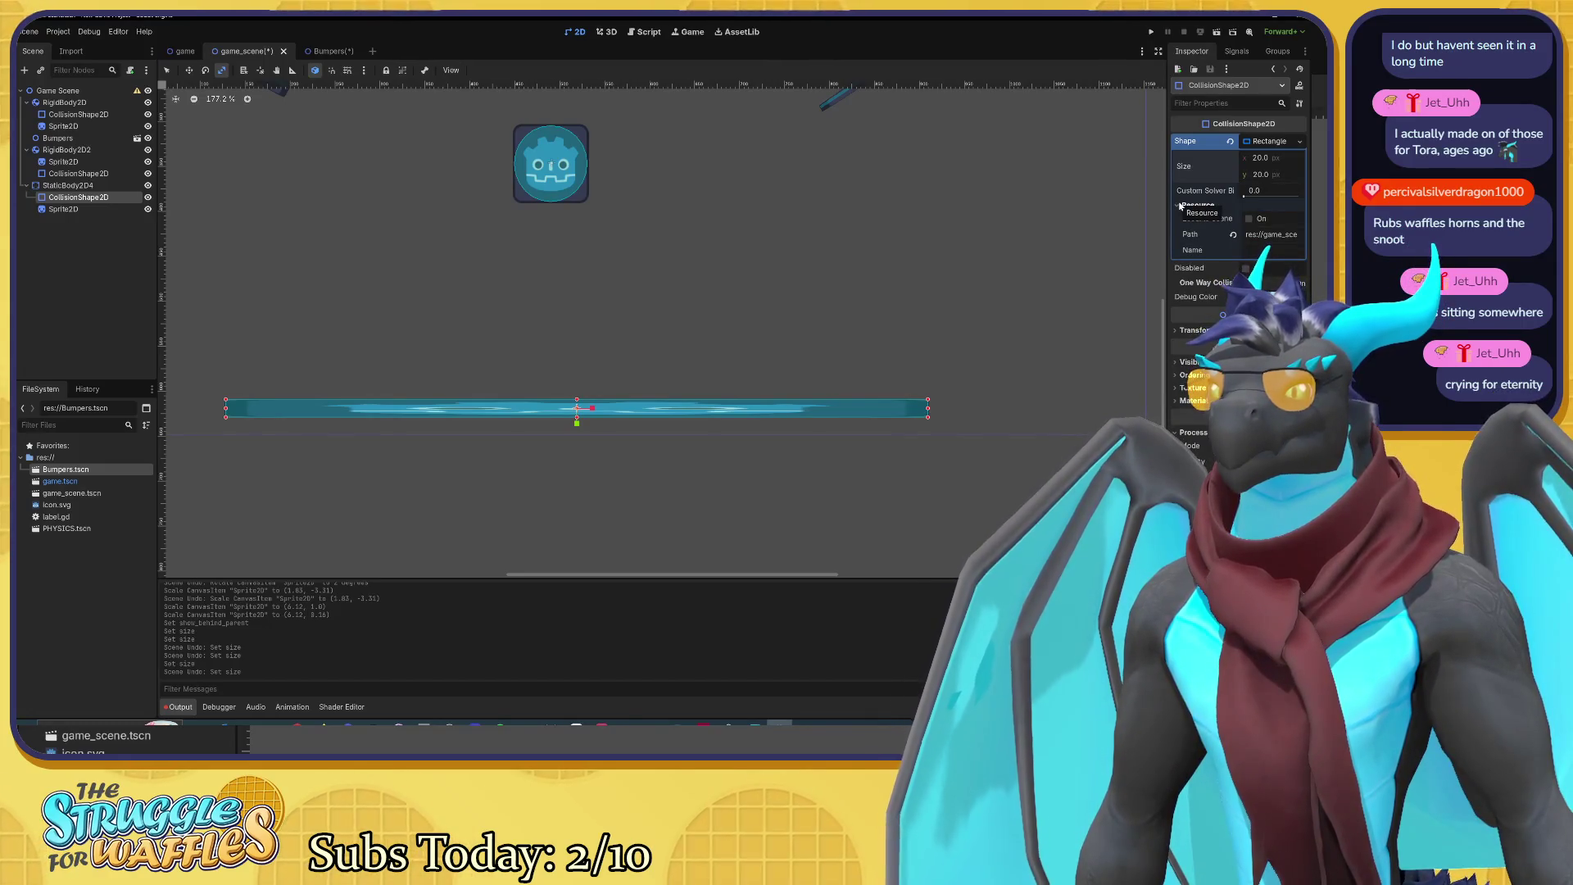
pyautogui.click(1180, 207)
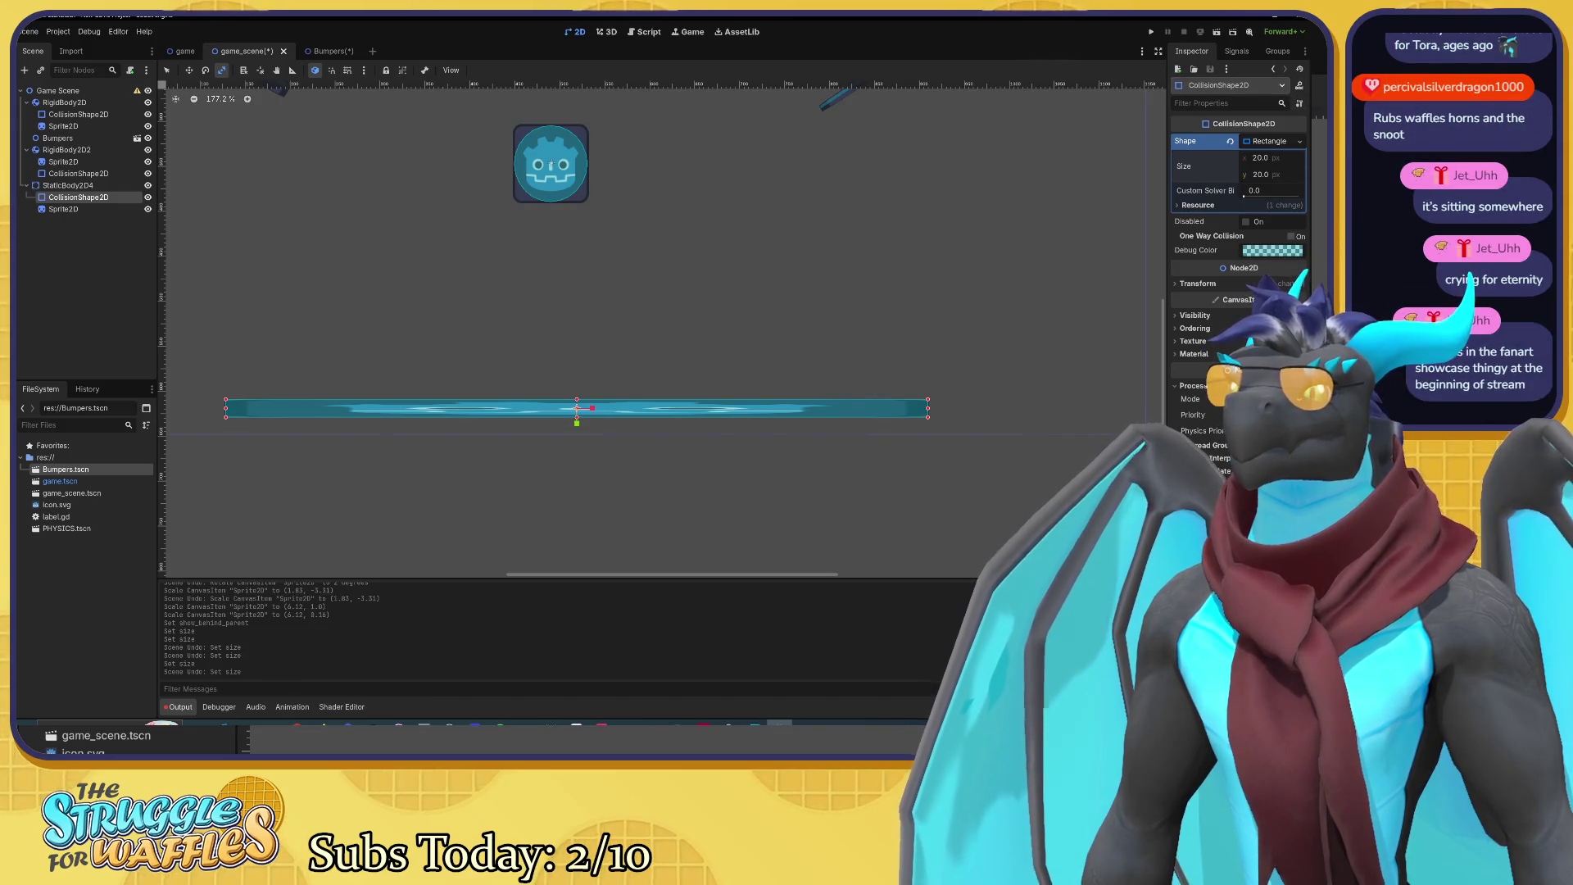
pyautogui.write('coll')
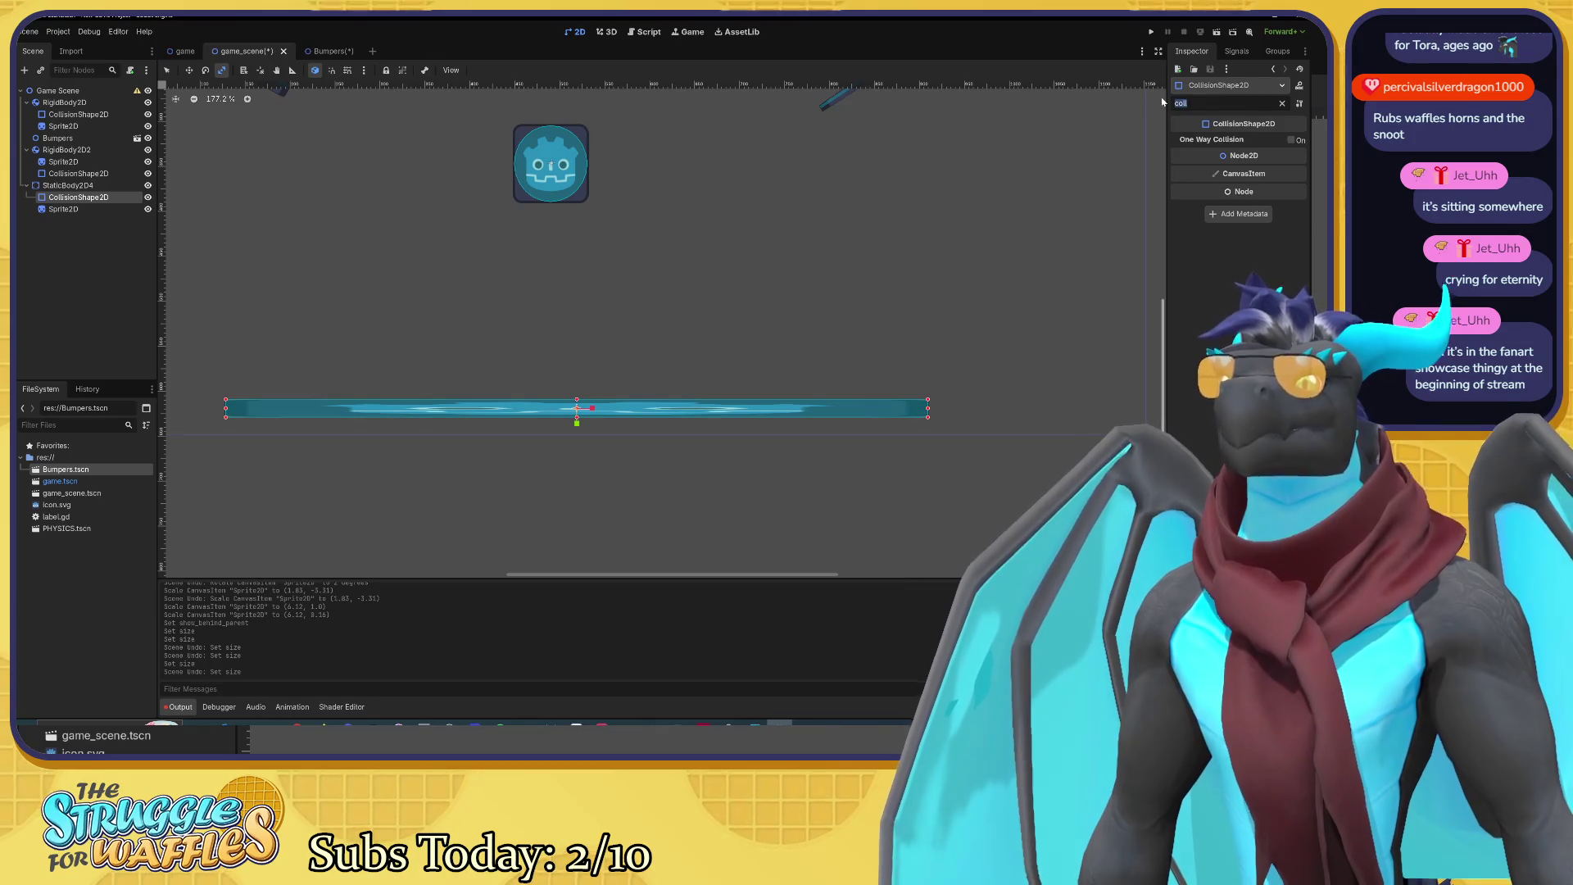
pyautogui.press('BackSpace')
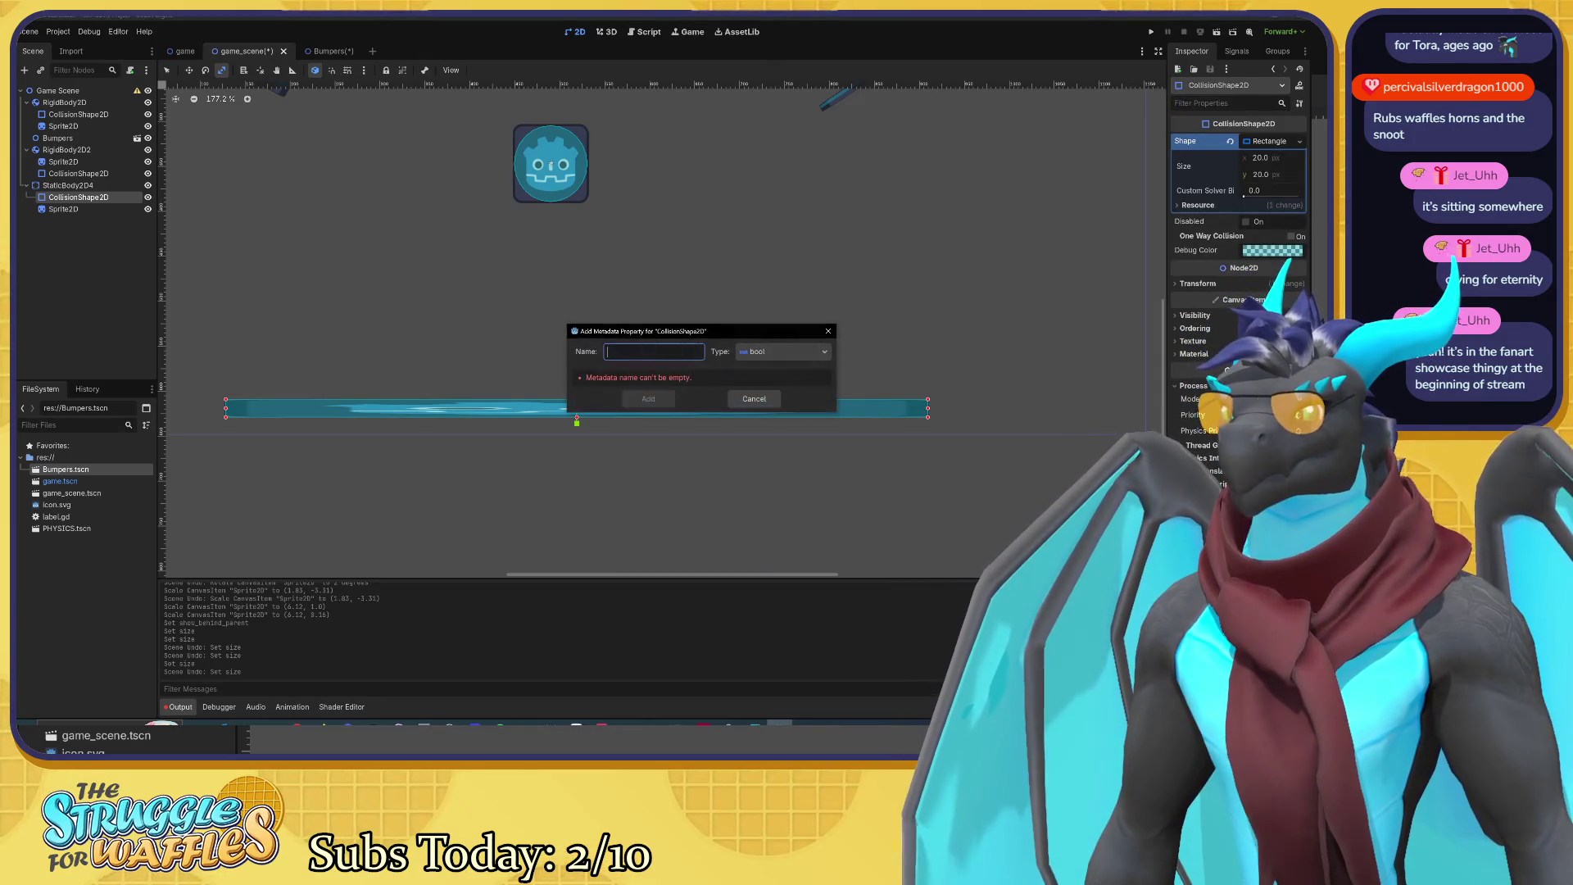
pyautogui.click(778, 352)
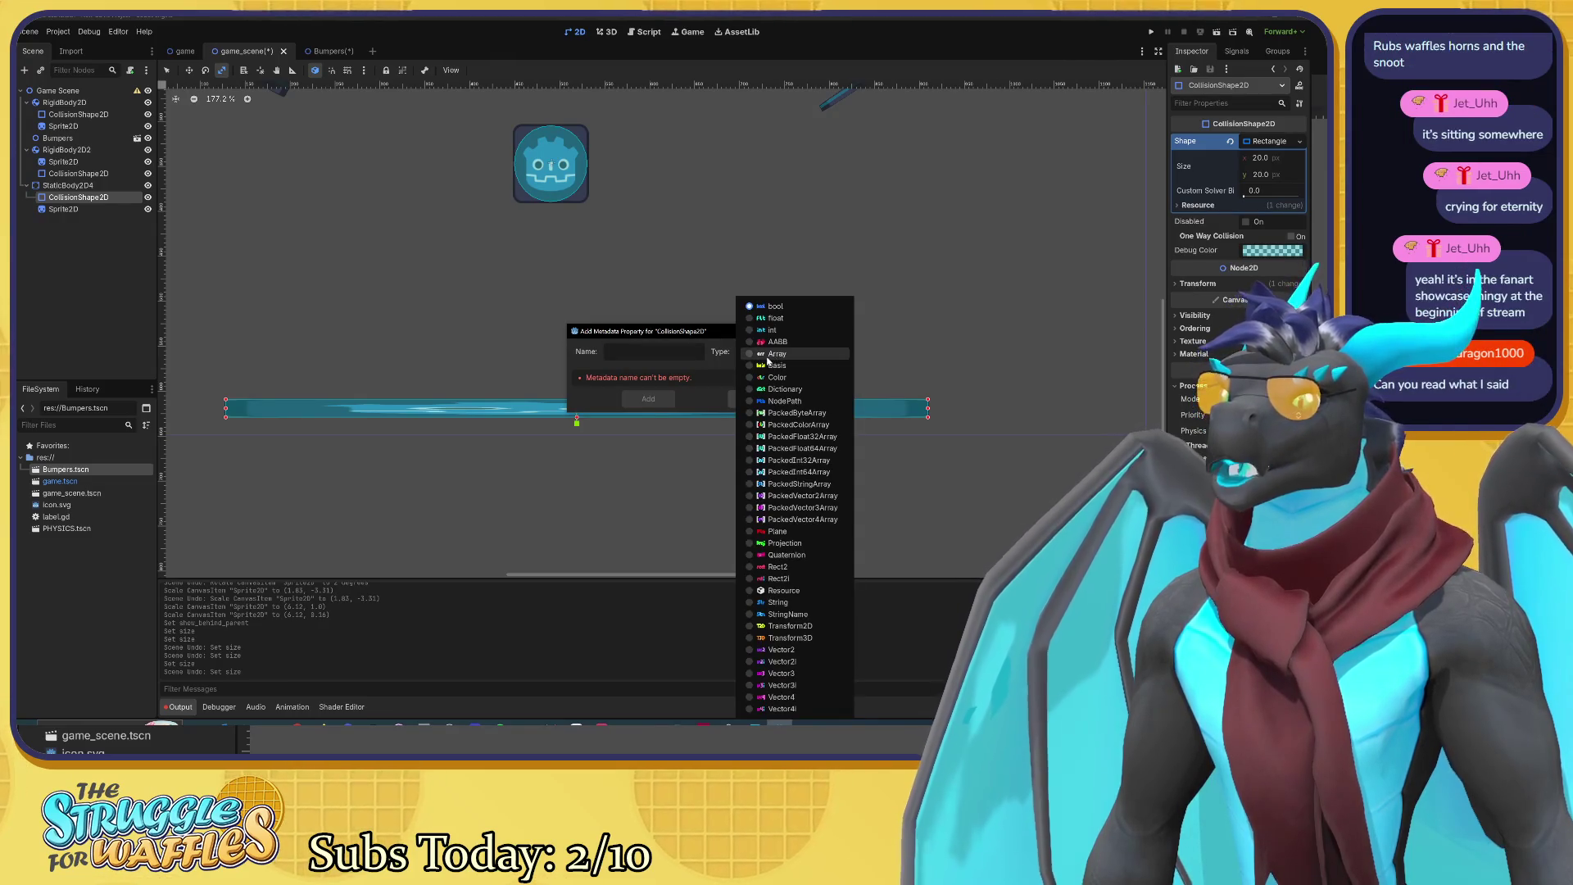
pyautogui.click(728, 364)
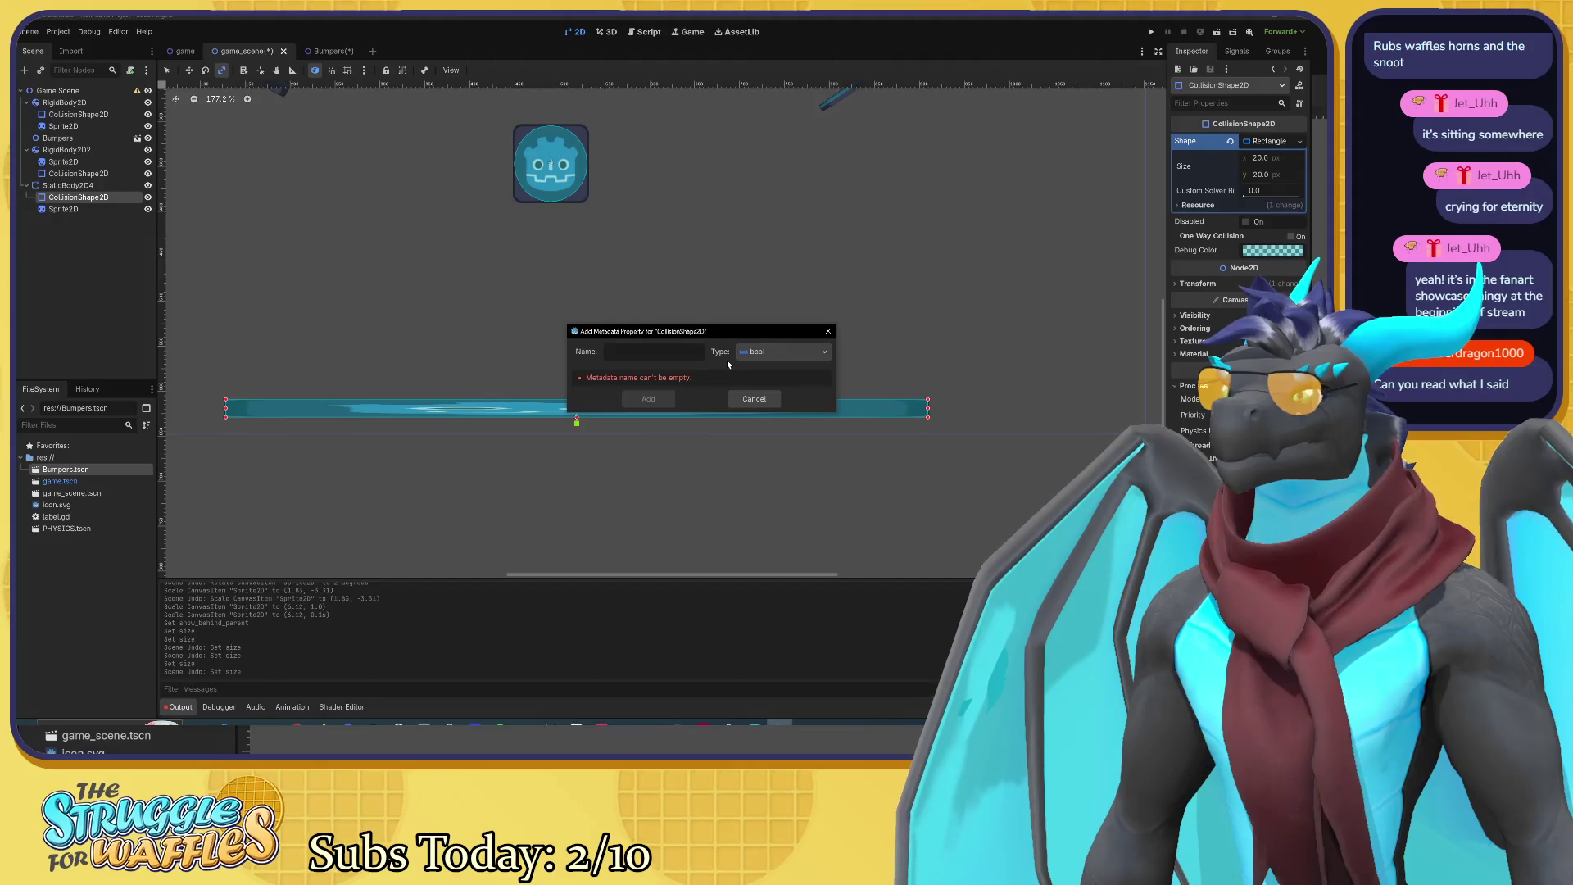
pyautogui.click(746, 354)
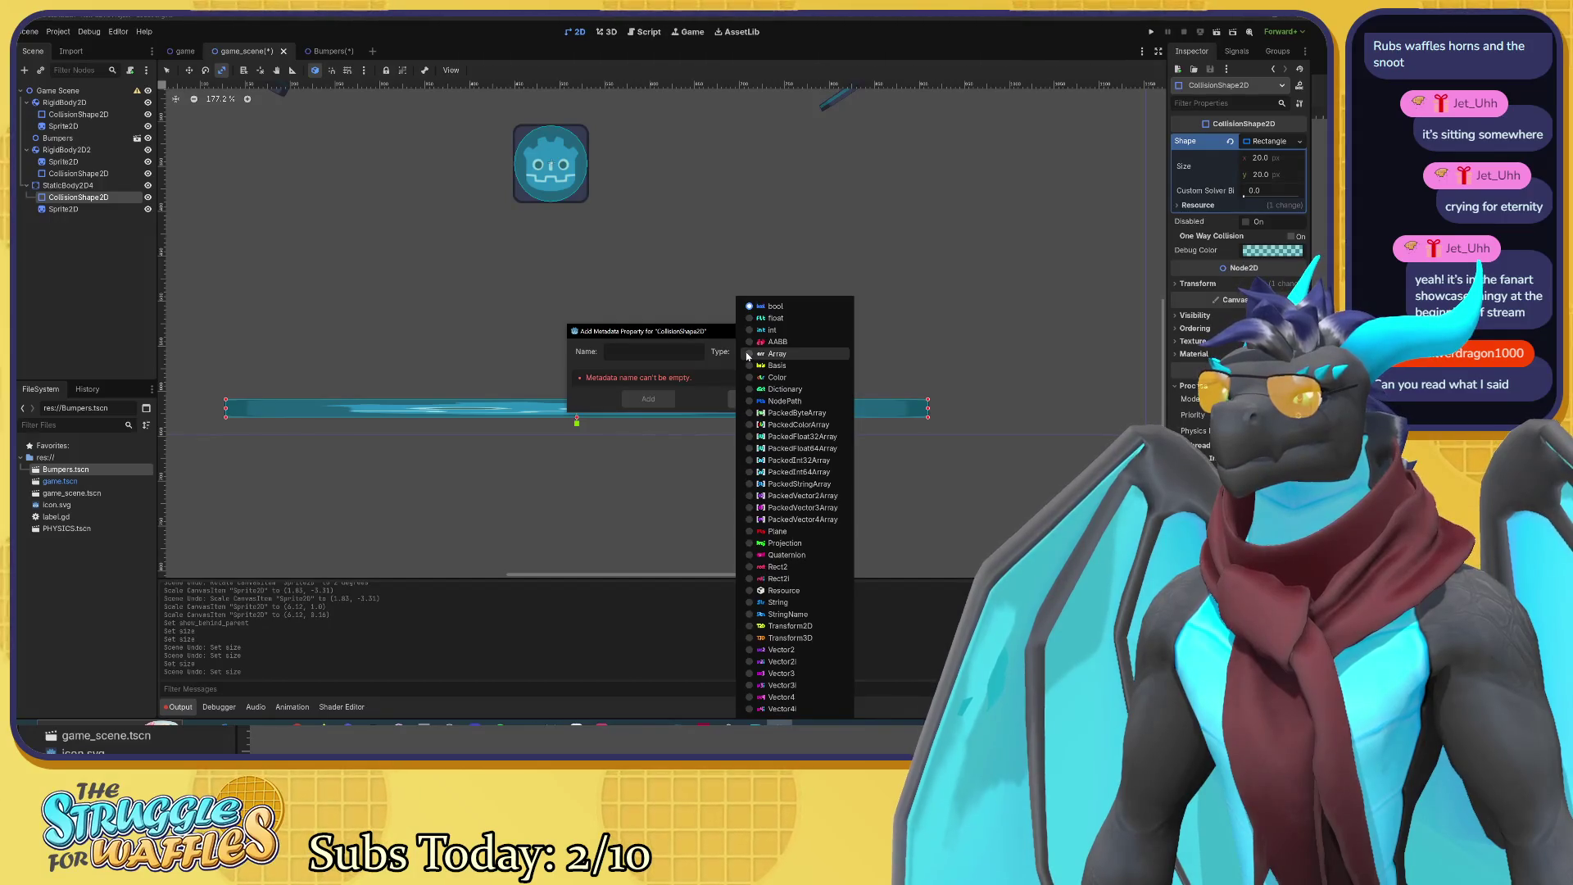
pyautogui.press('Escape')
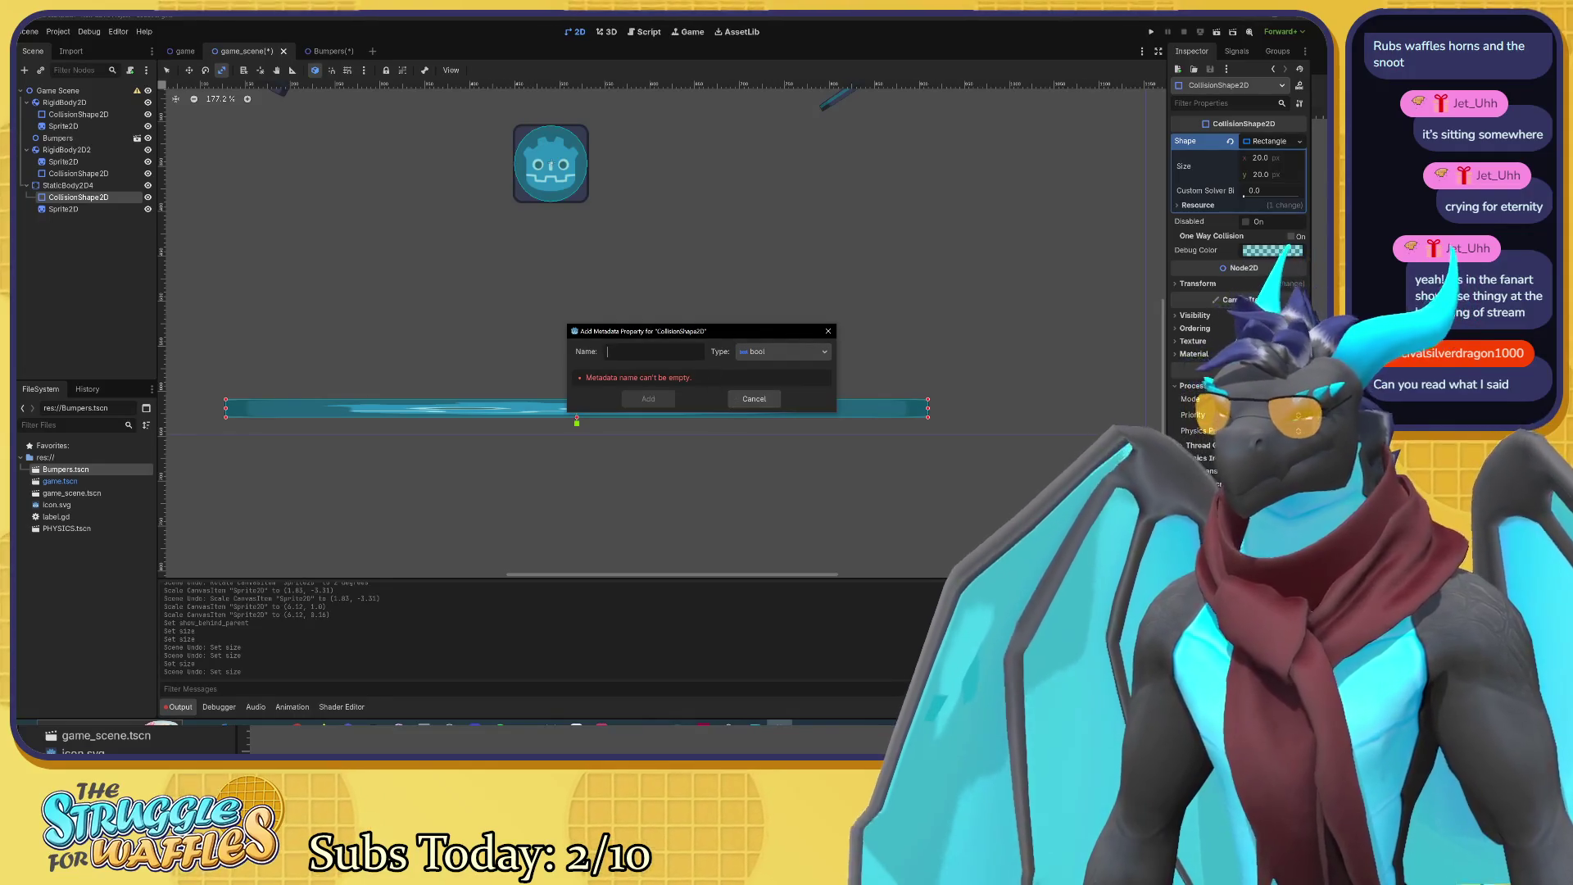
pyautogui.write('Co')
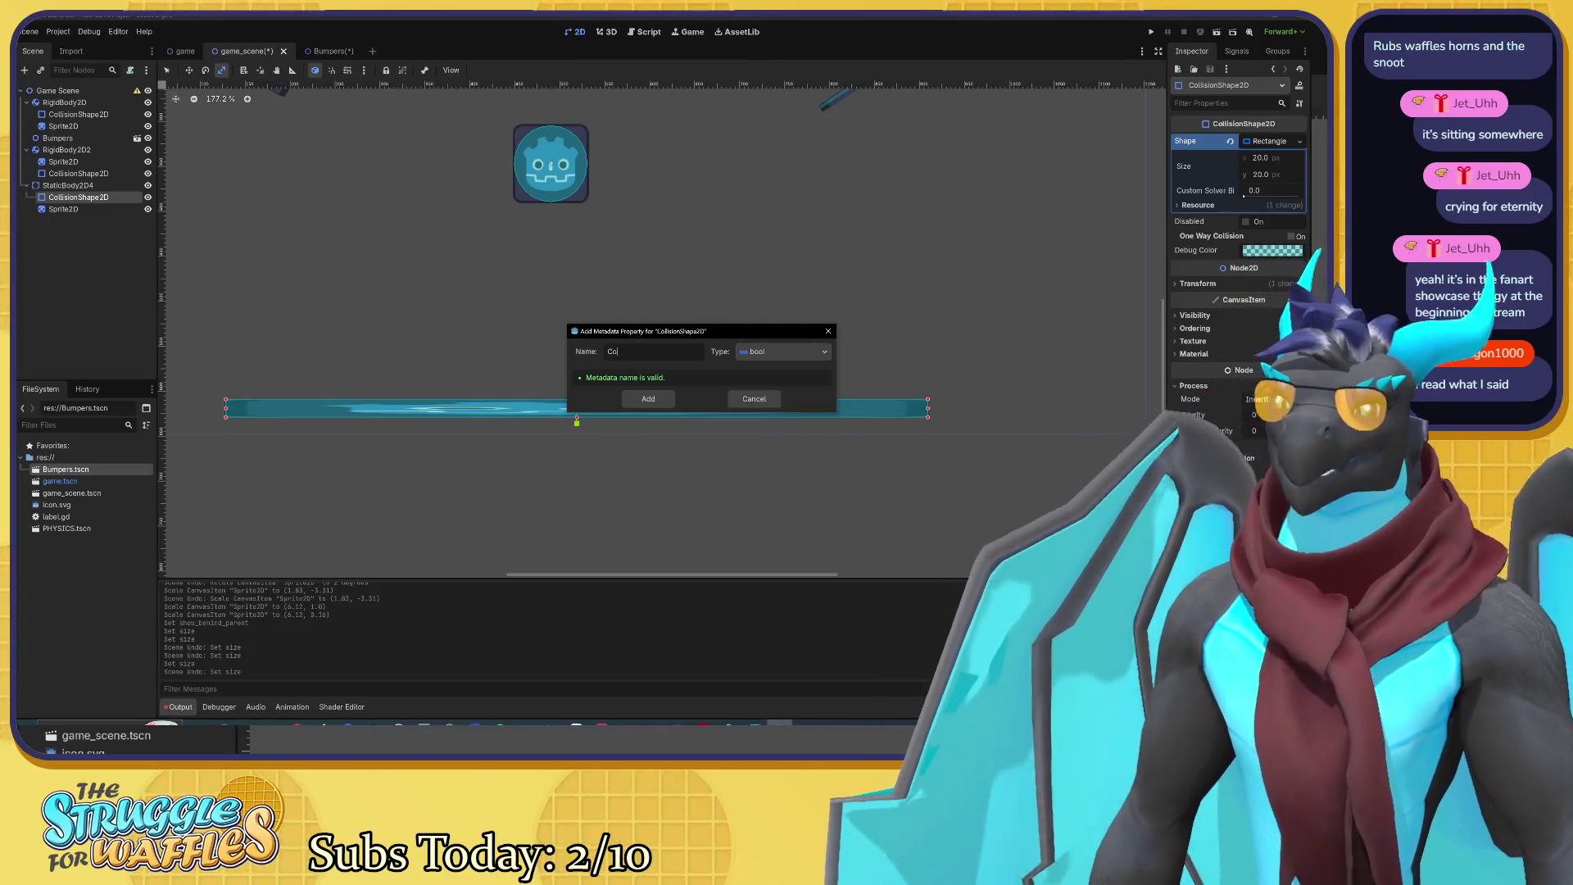
pyautogui.click(753, 399)
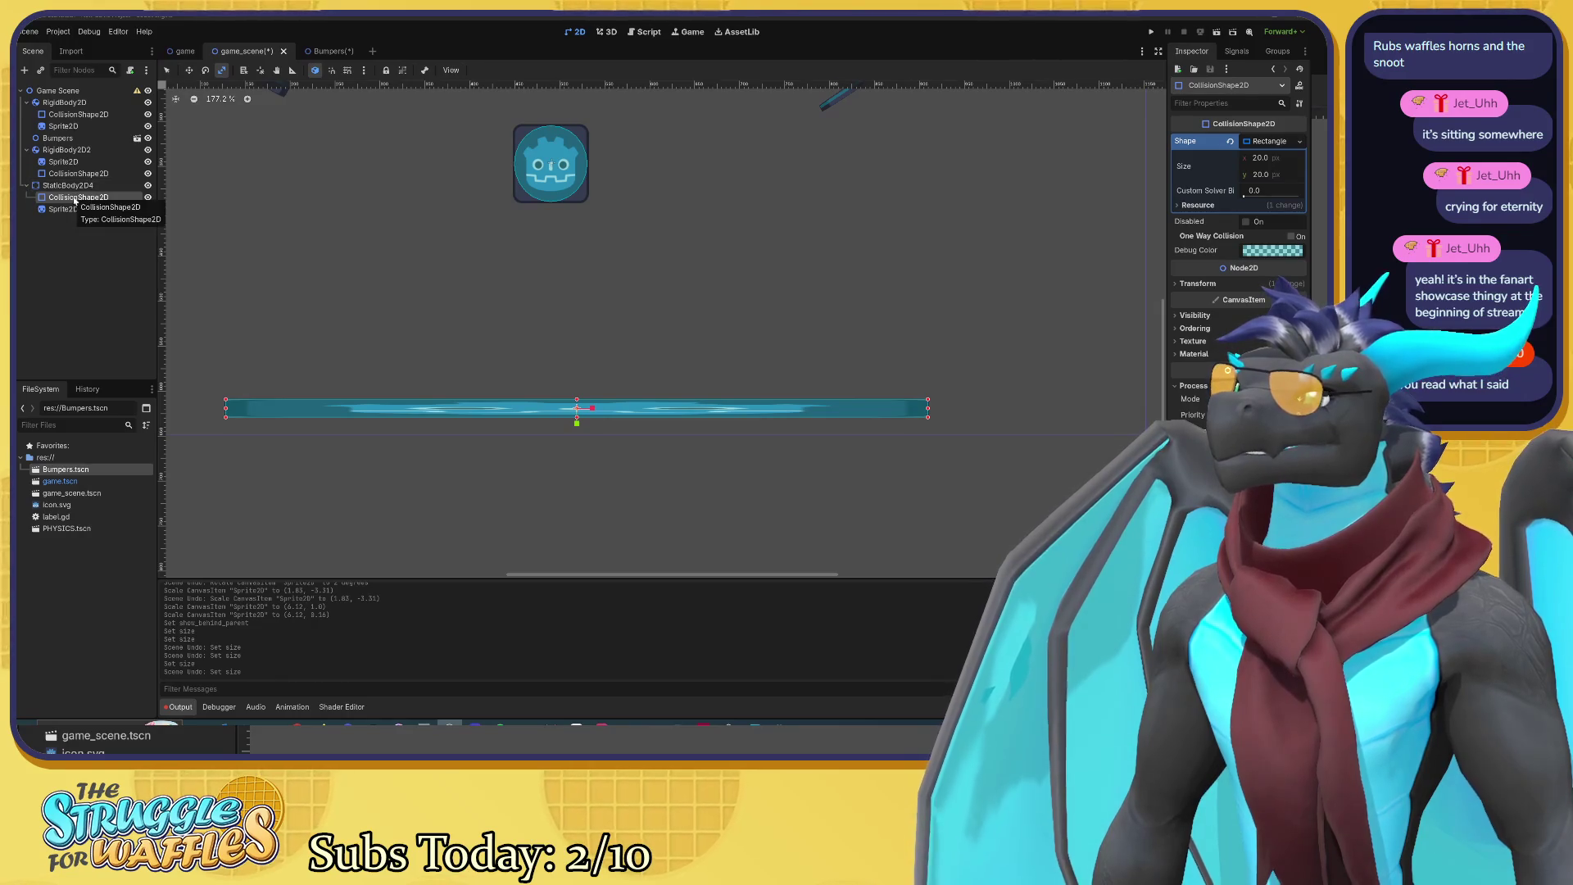
pyautogui.click(130, 70)
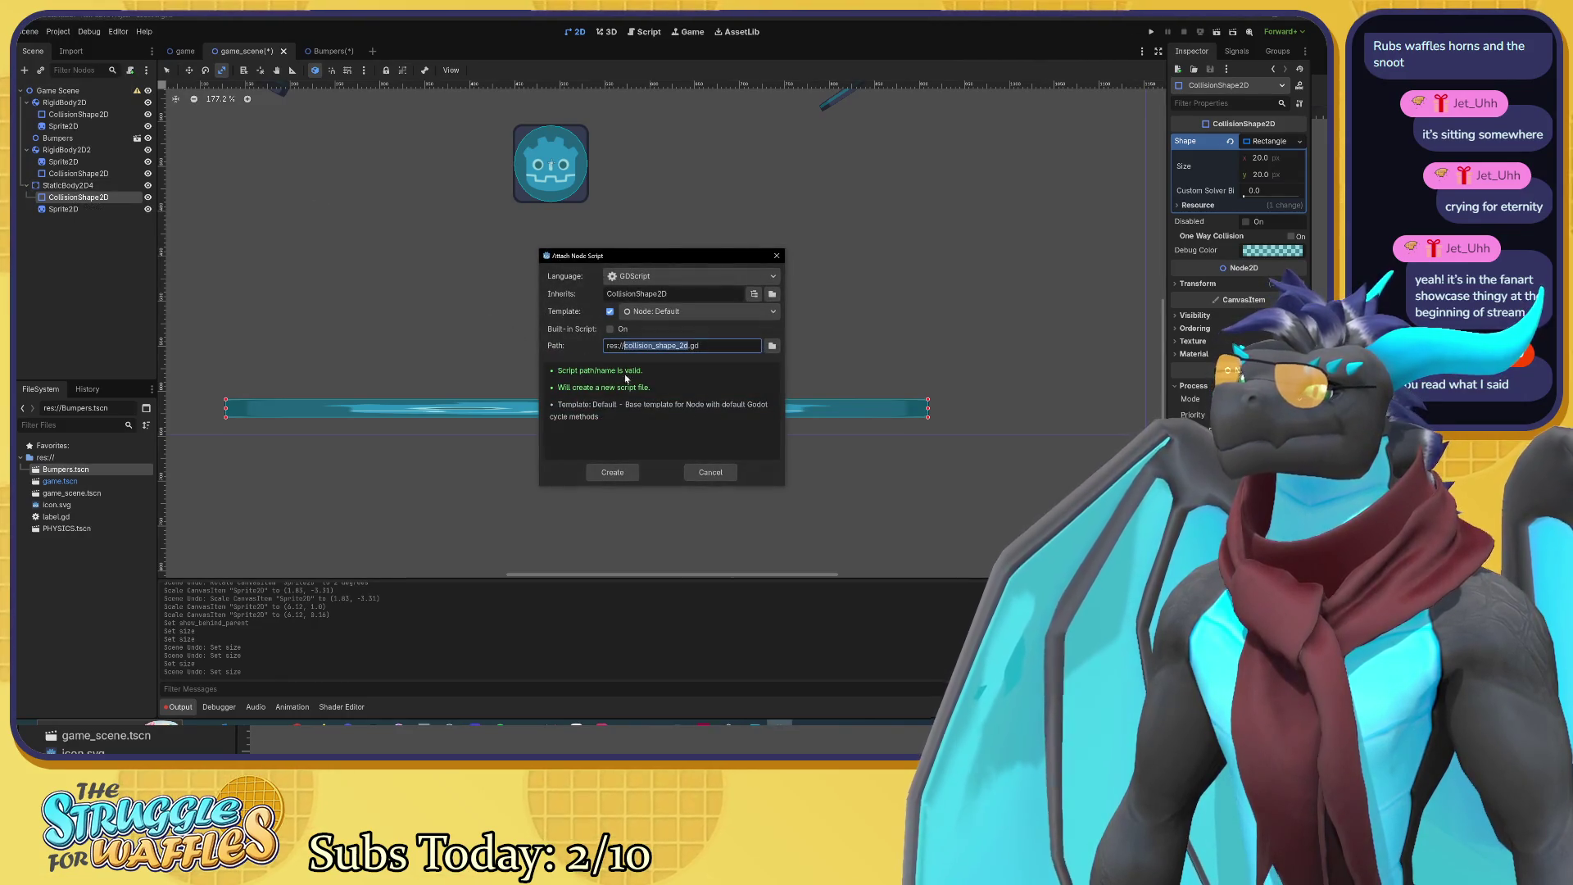
# Step: Create collision_shape_2d.gd on the CollisionShape2D and place the caret in its body
pyautogui.click(613, 472)
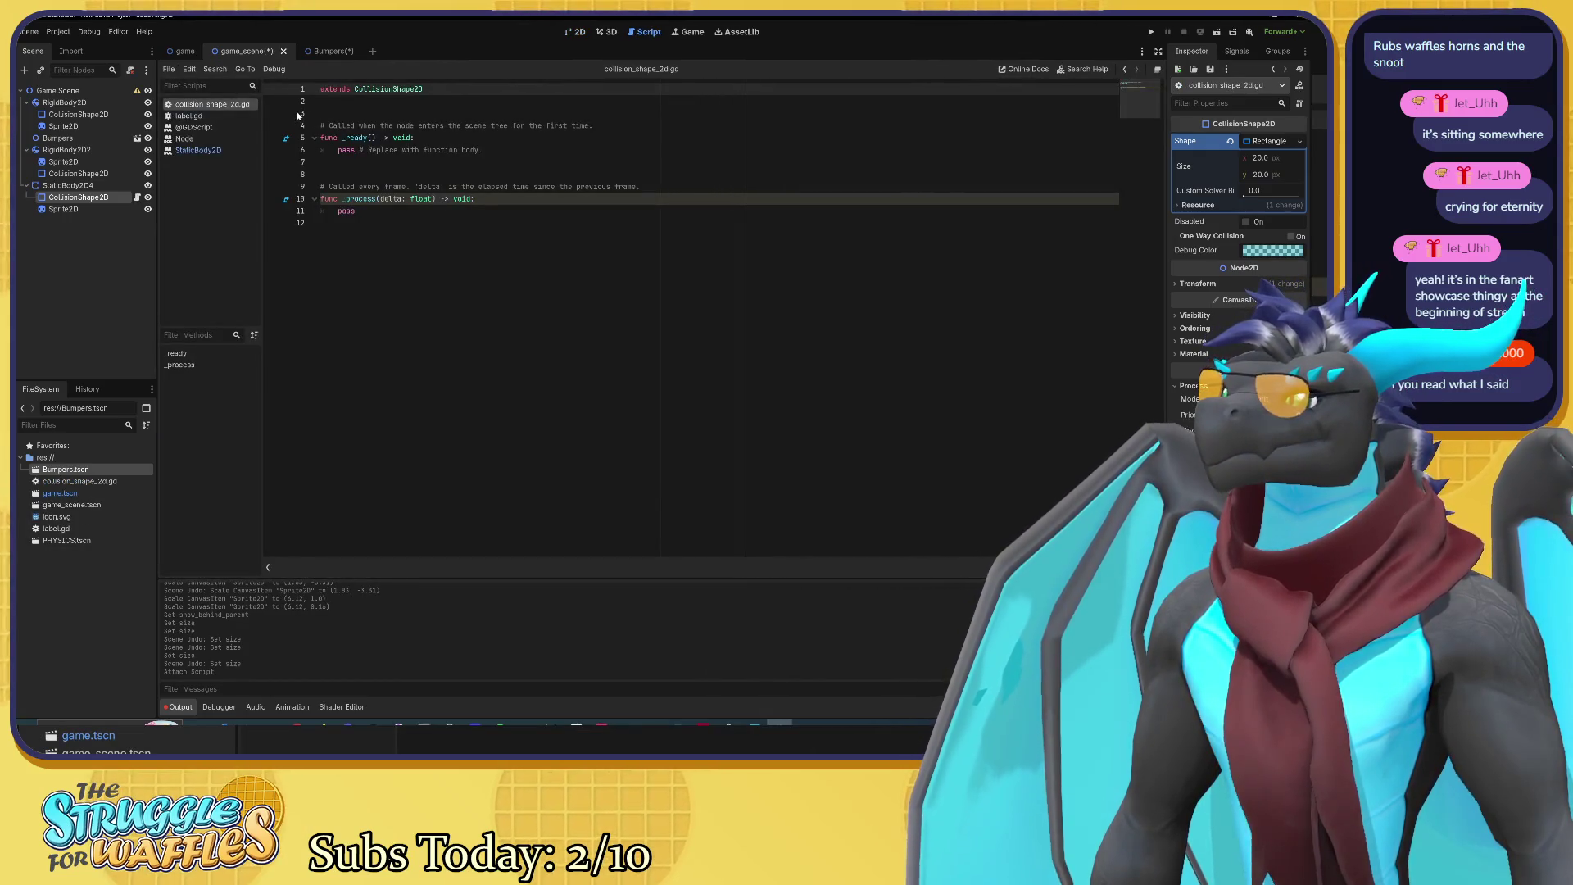
pyautogui.click(201, 150)
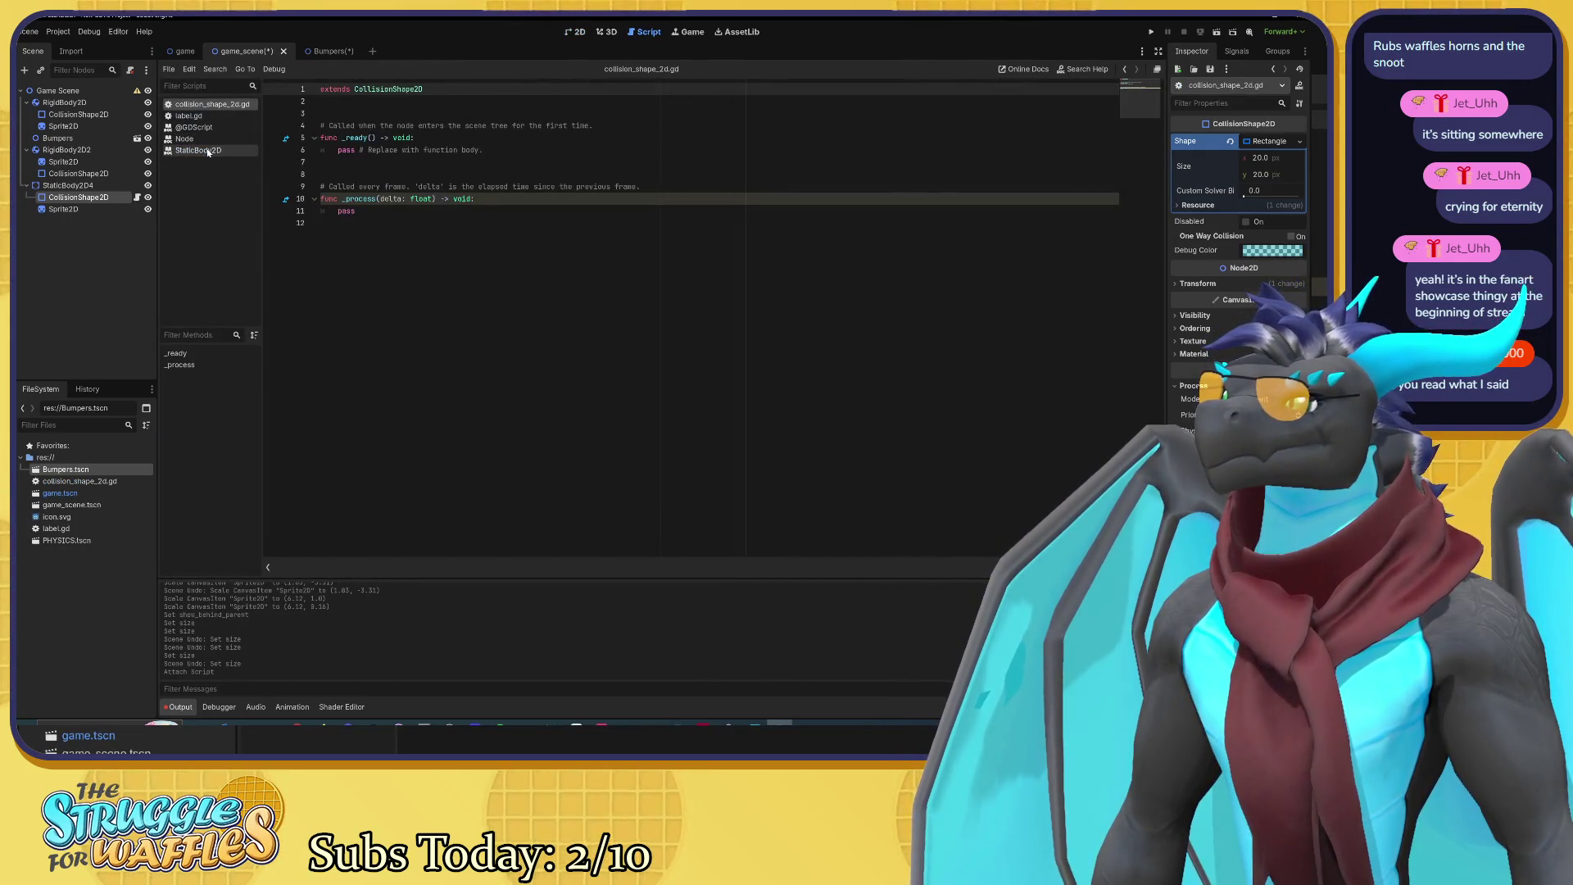
pyautogui.click(201, 105)
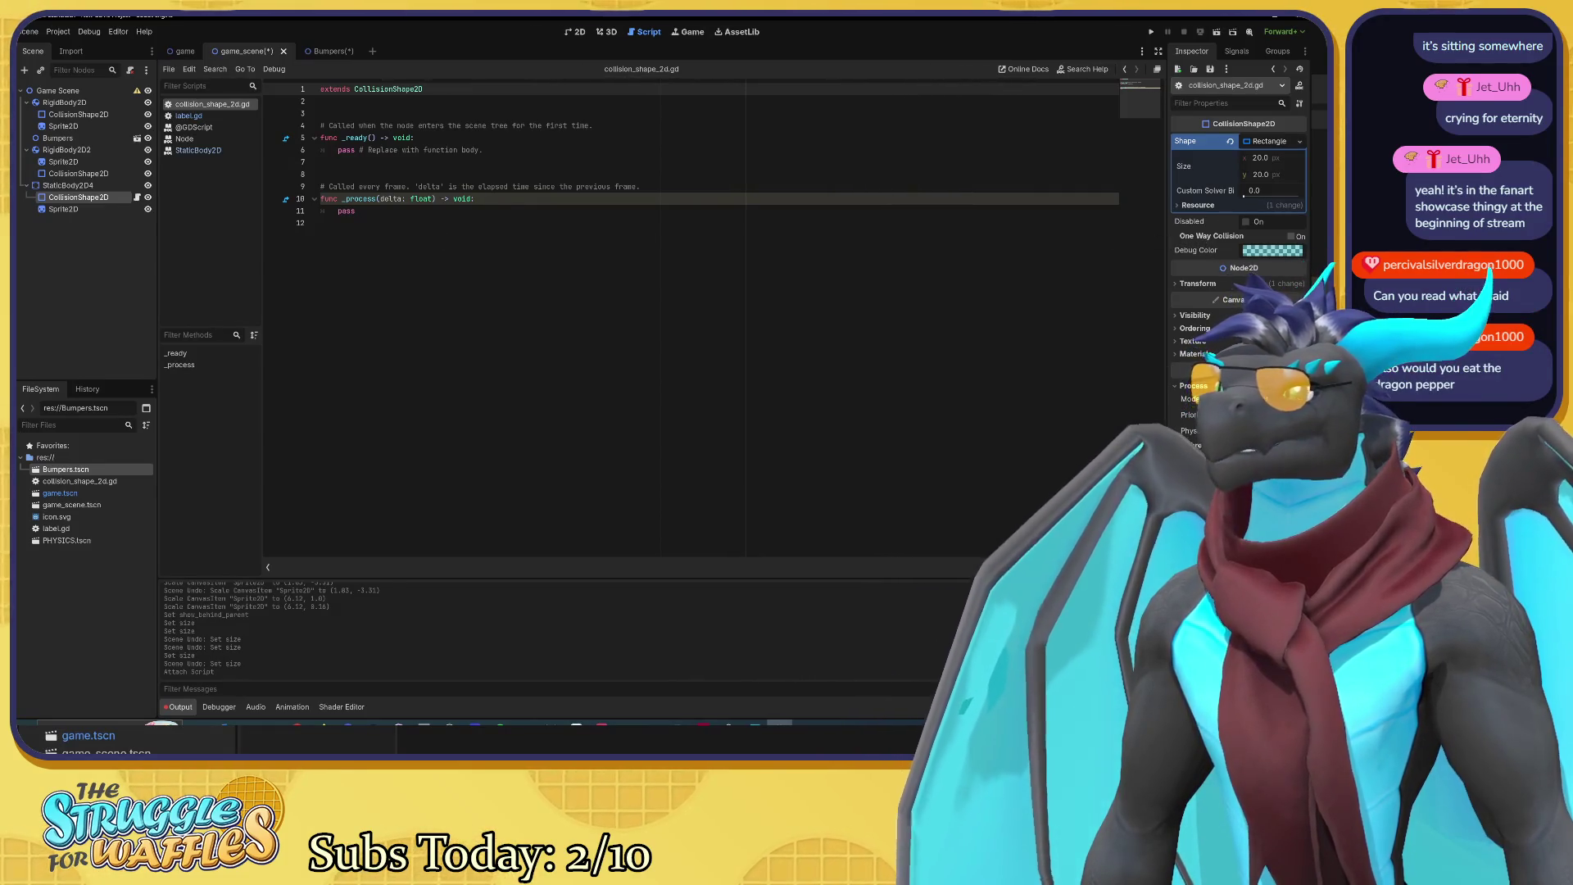
pyautogui.moveTo(1192, 239)
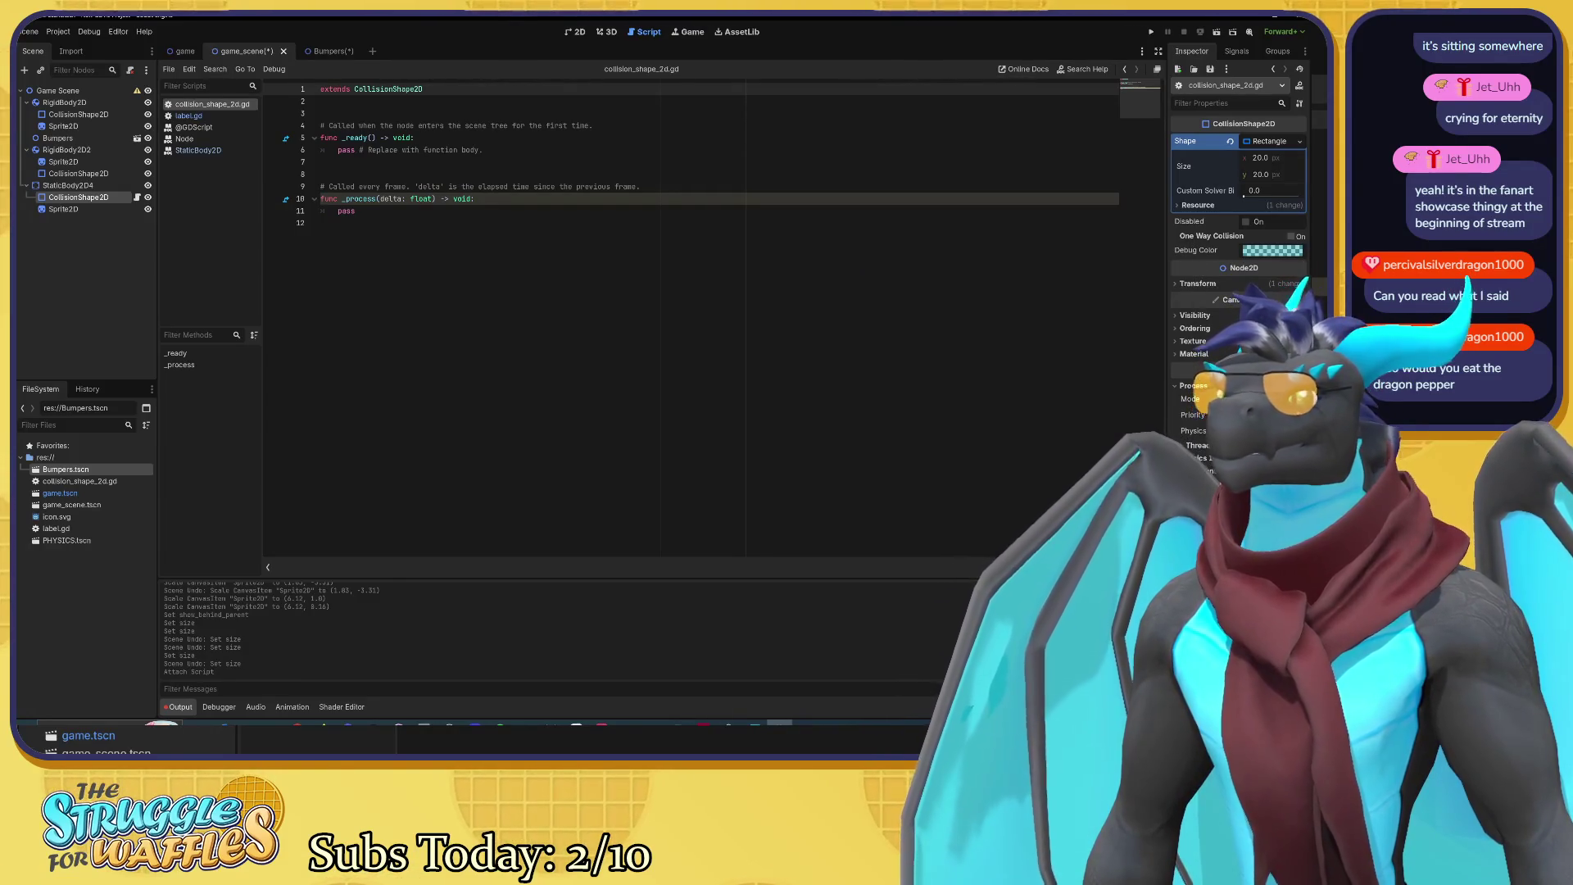
pyautogui.click(409, 161)
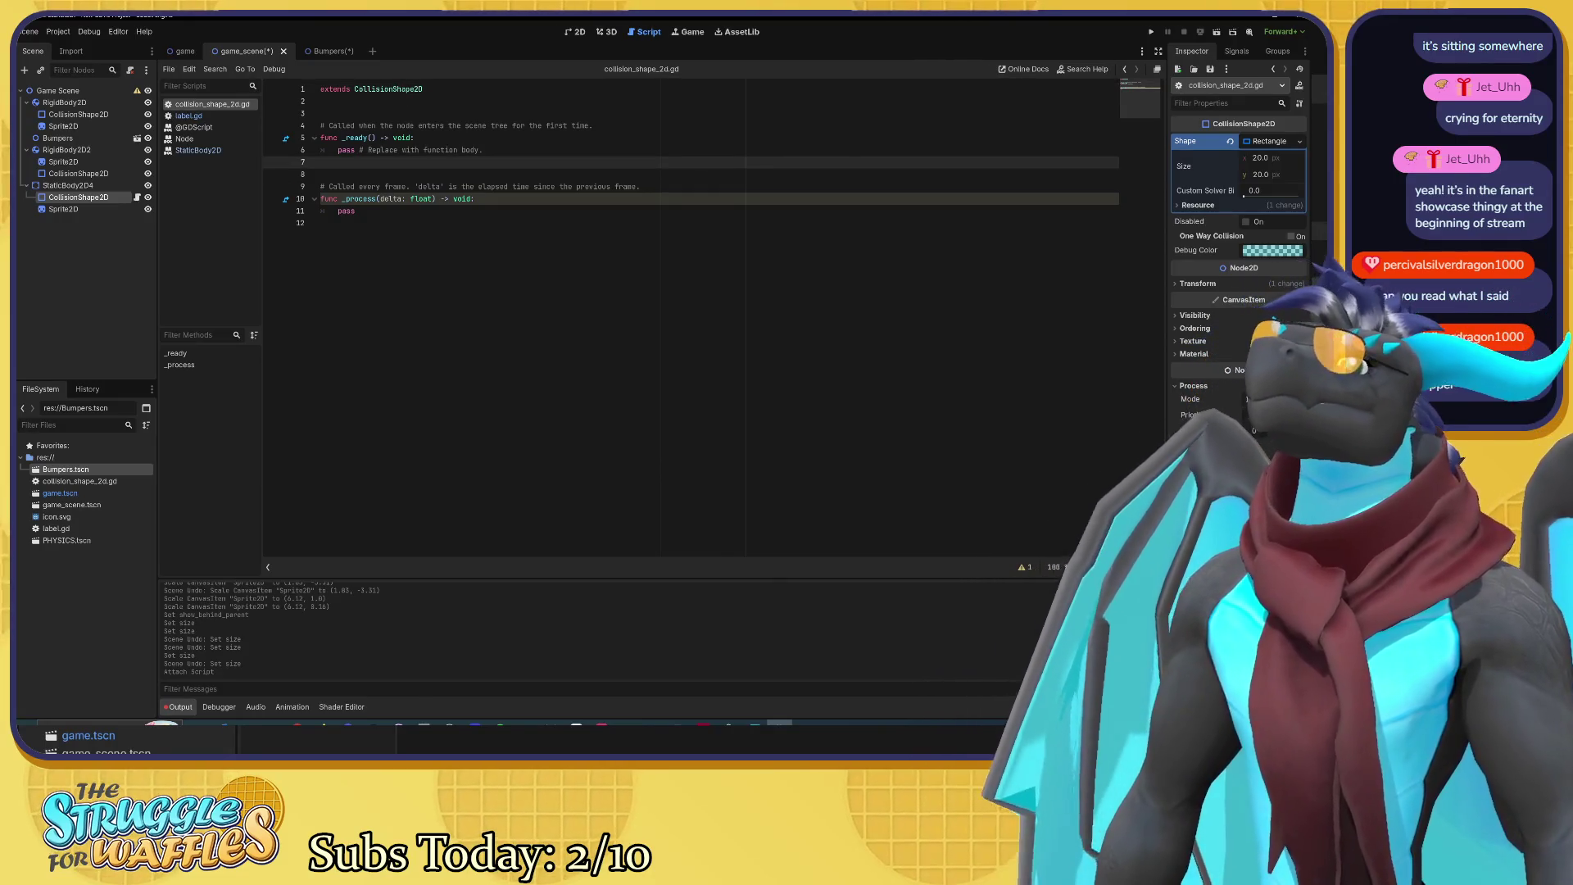
pyautogui.click(369, 100)
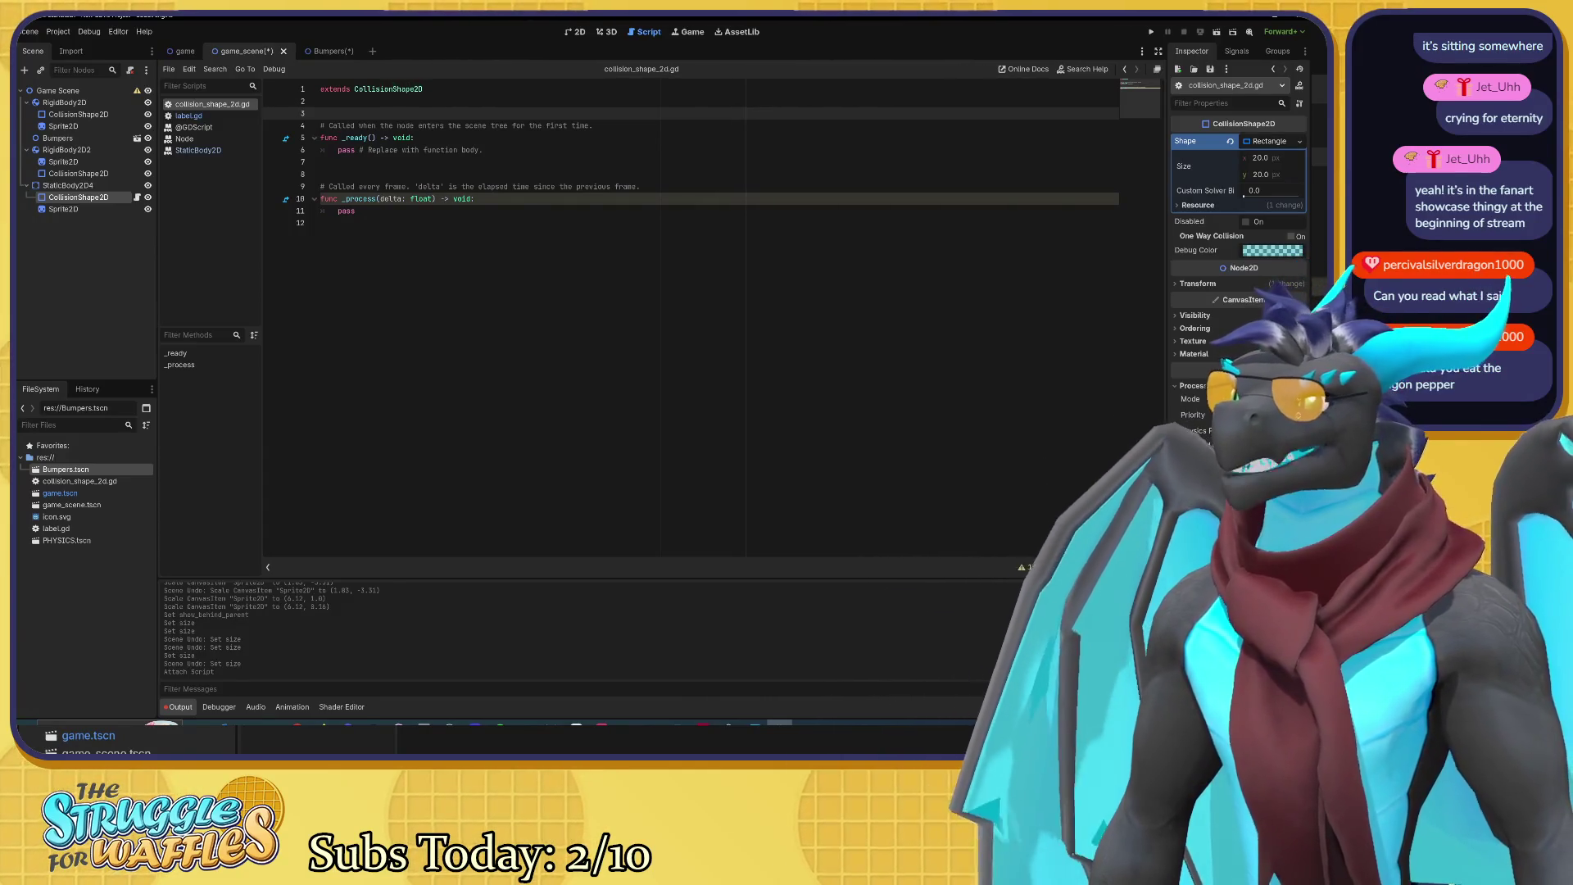
pyautogui.click(320, 100)
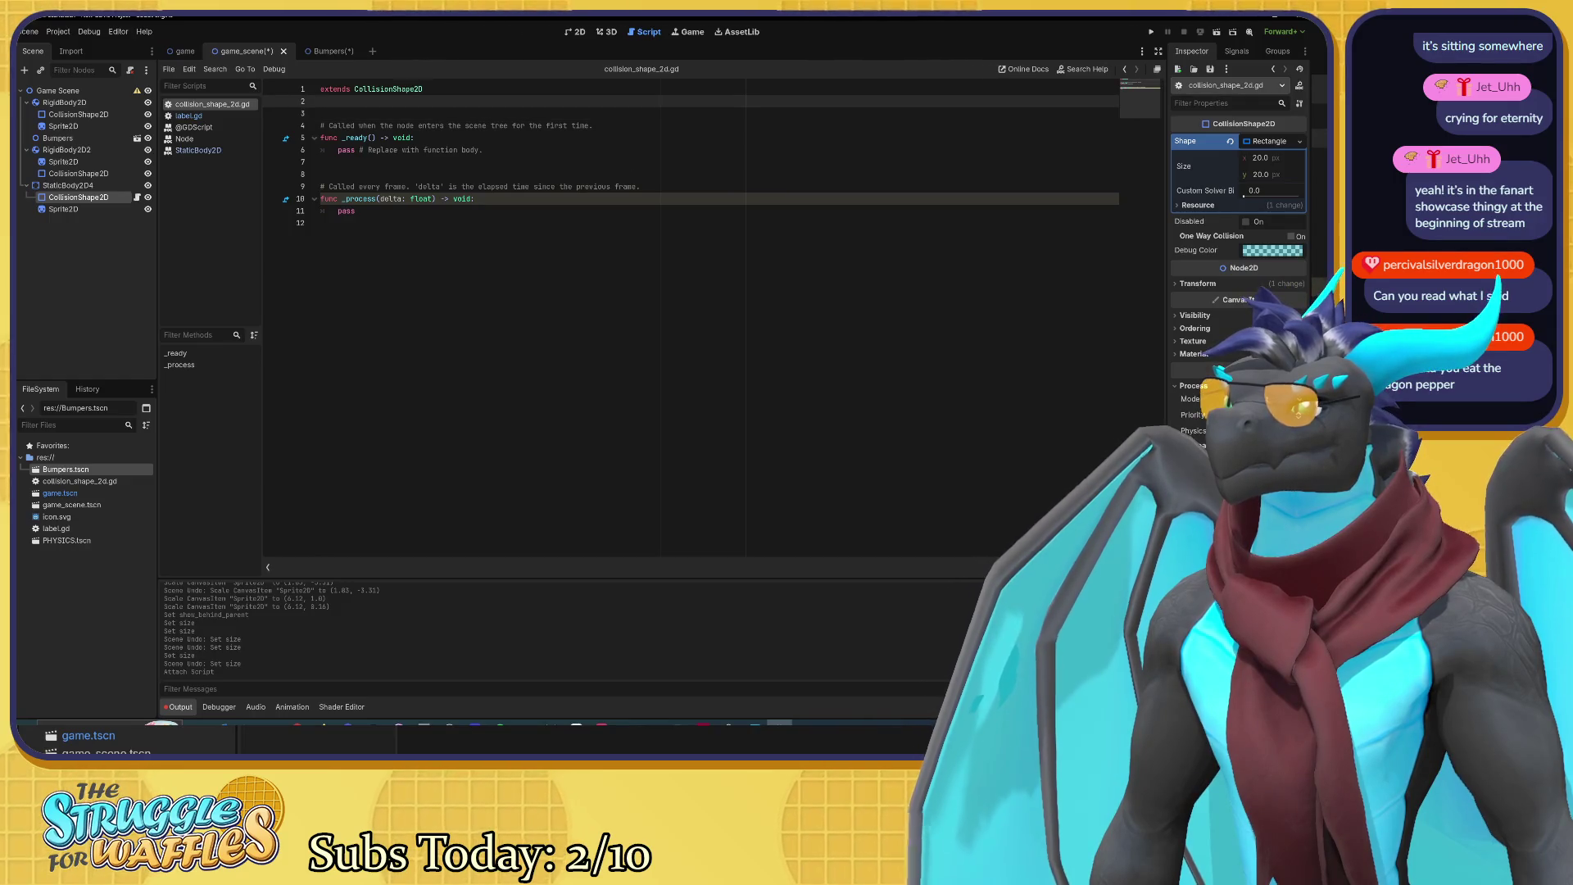
pyautogui.moveTo(389, 90)
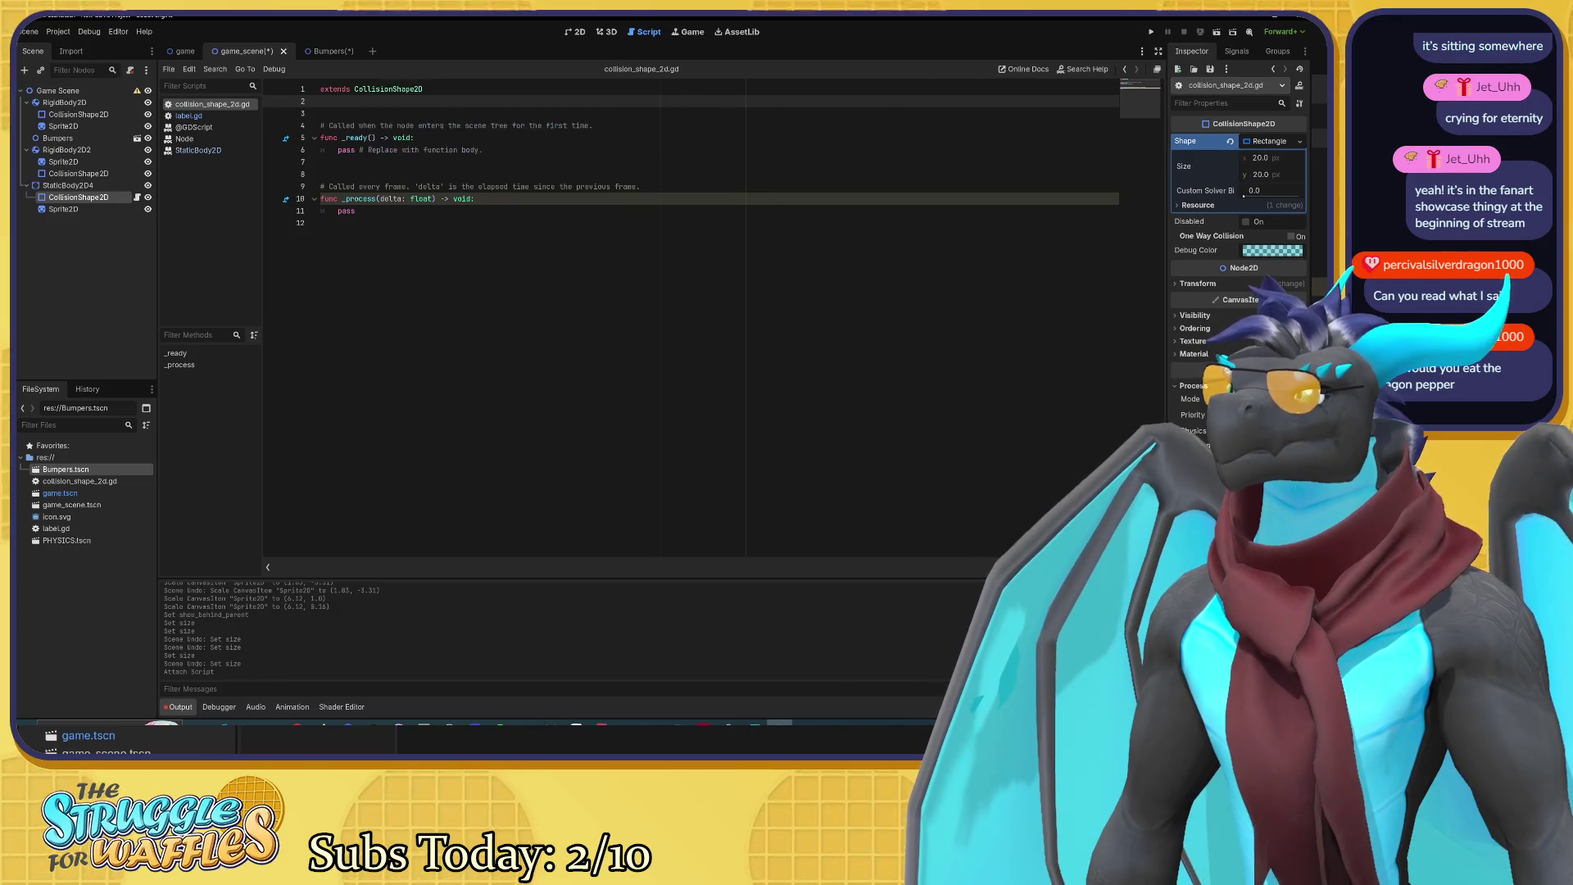
pyautogui.click(321, 113)
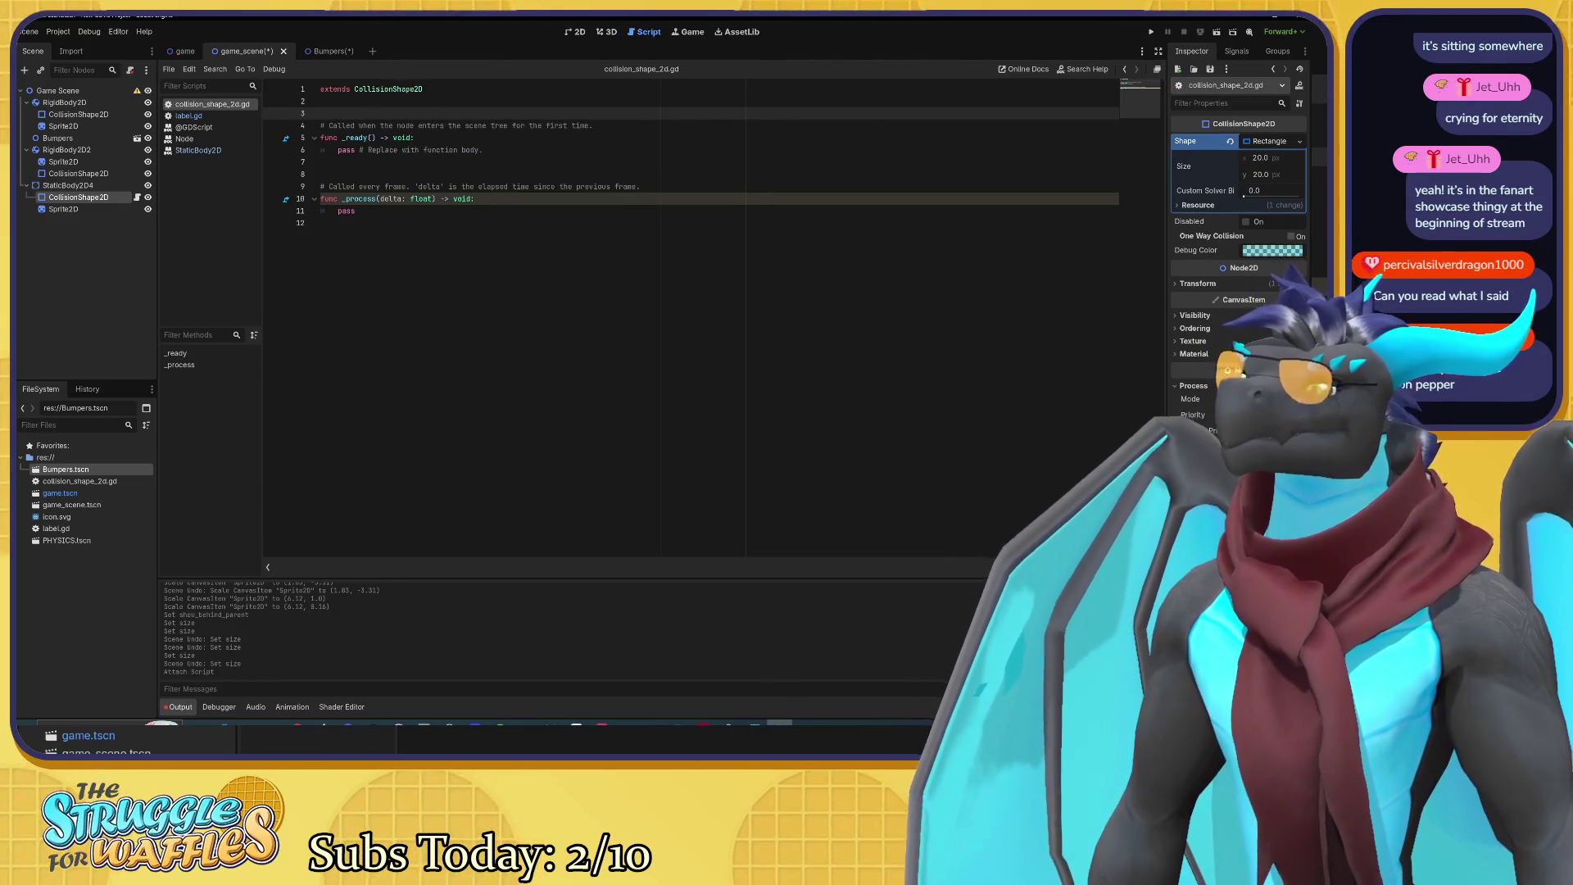
pyautogui.write('coll')
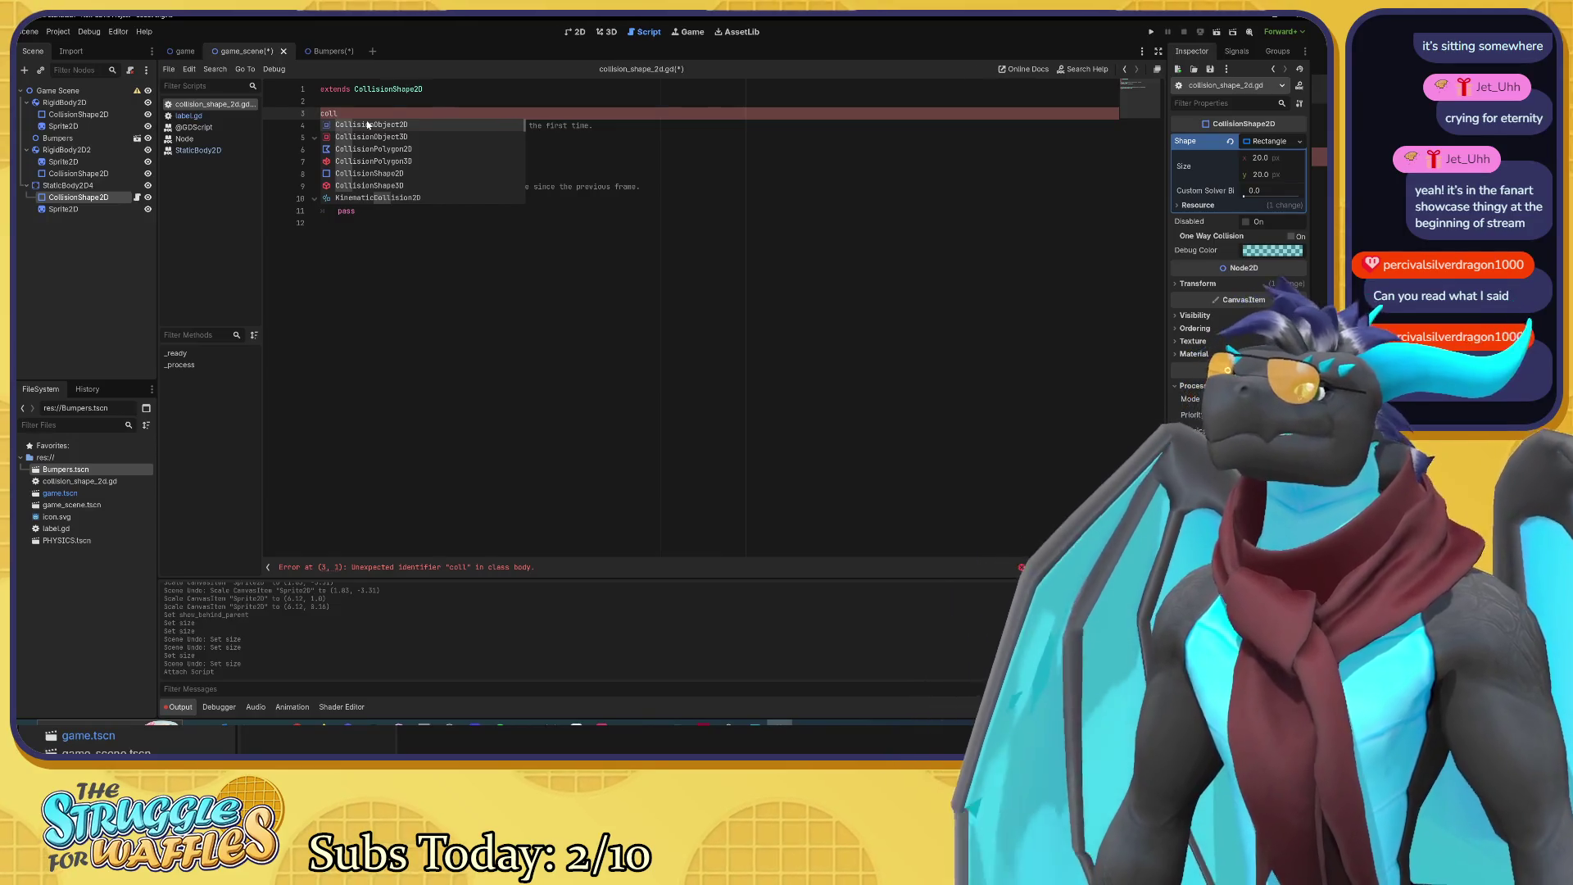
pyautogui.click(368, 125)
pyautogui.moveTo(385, 117)
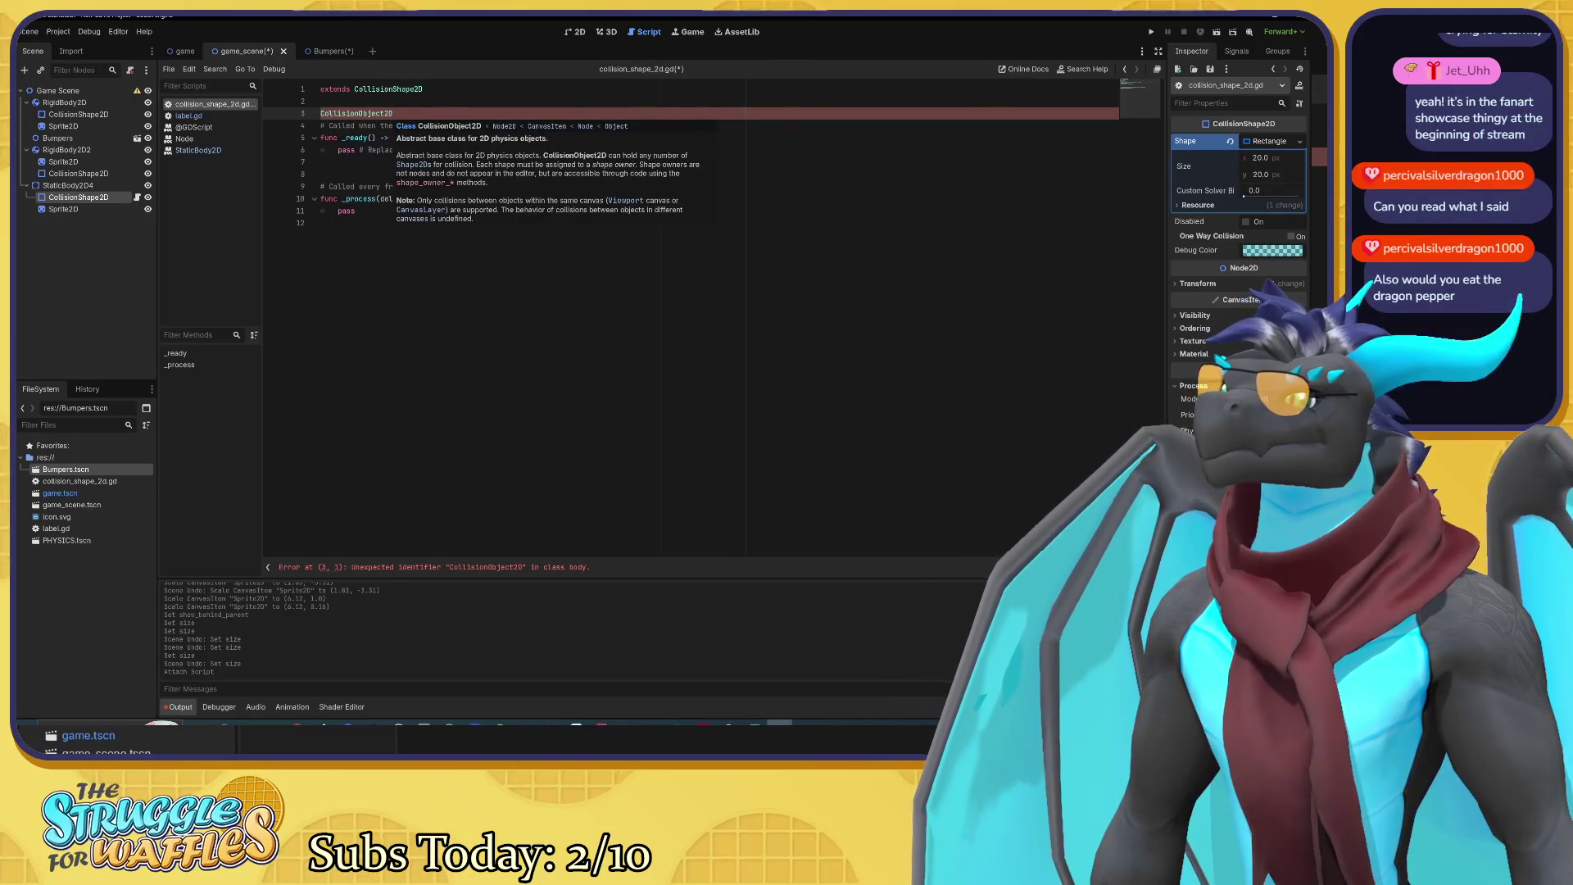
pyautogui.moveTo(393, 113); pyautogui.dragTo(295, 109)
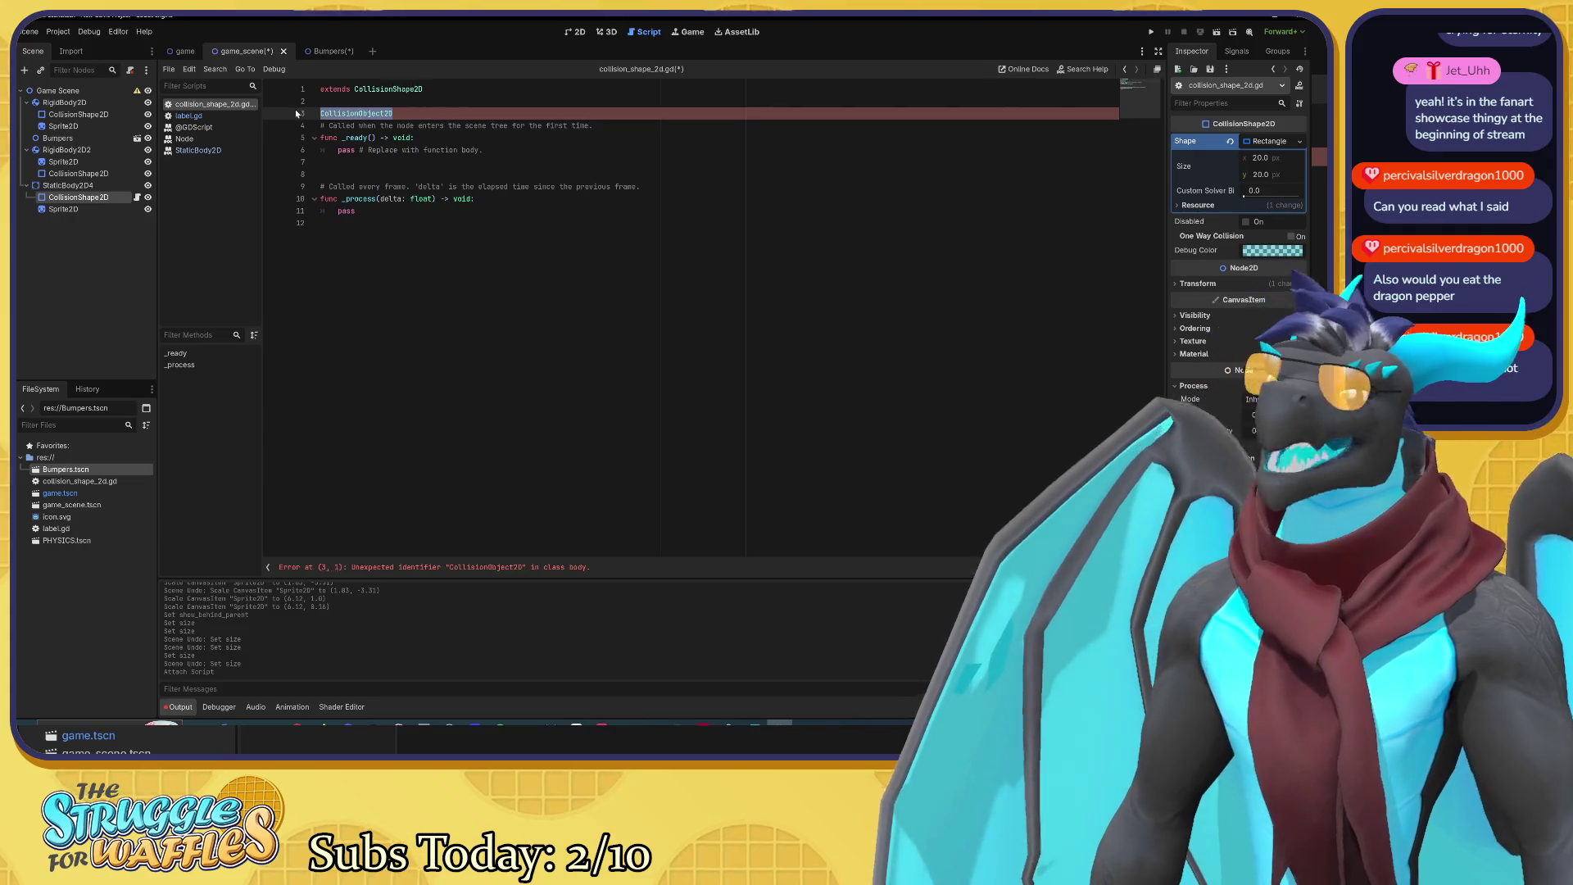
pyautogui.press('BackSpace')
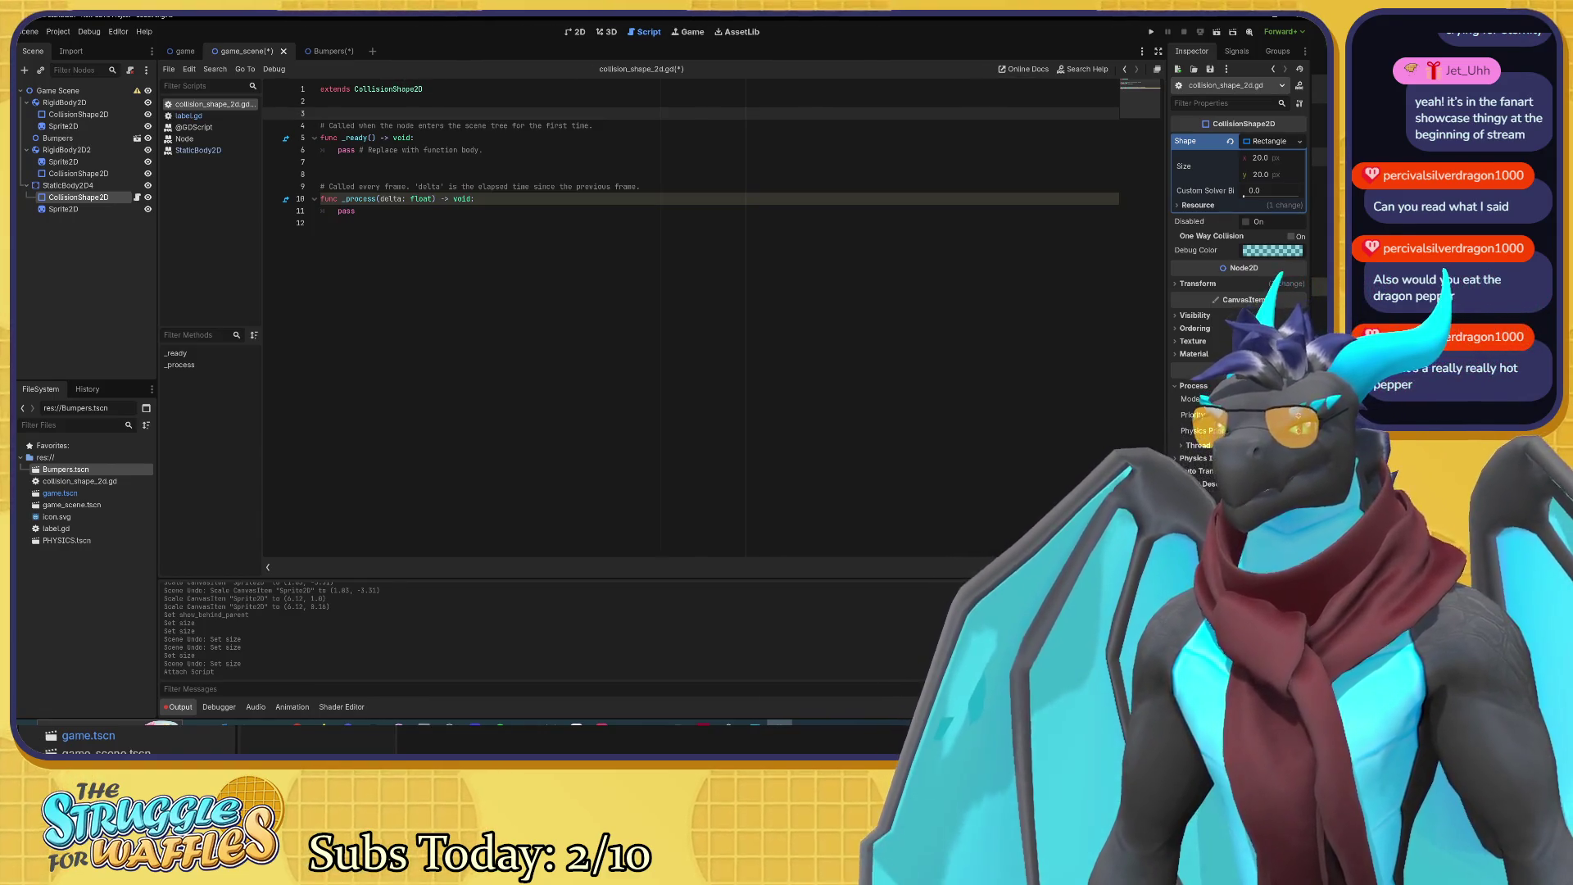
# Step: Select StaticBody2D4 and give it a new PhysicsMaterial as its physics material override
pyautogui.click(1184, 445)
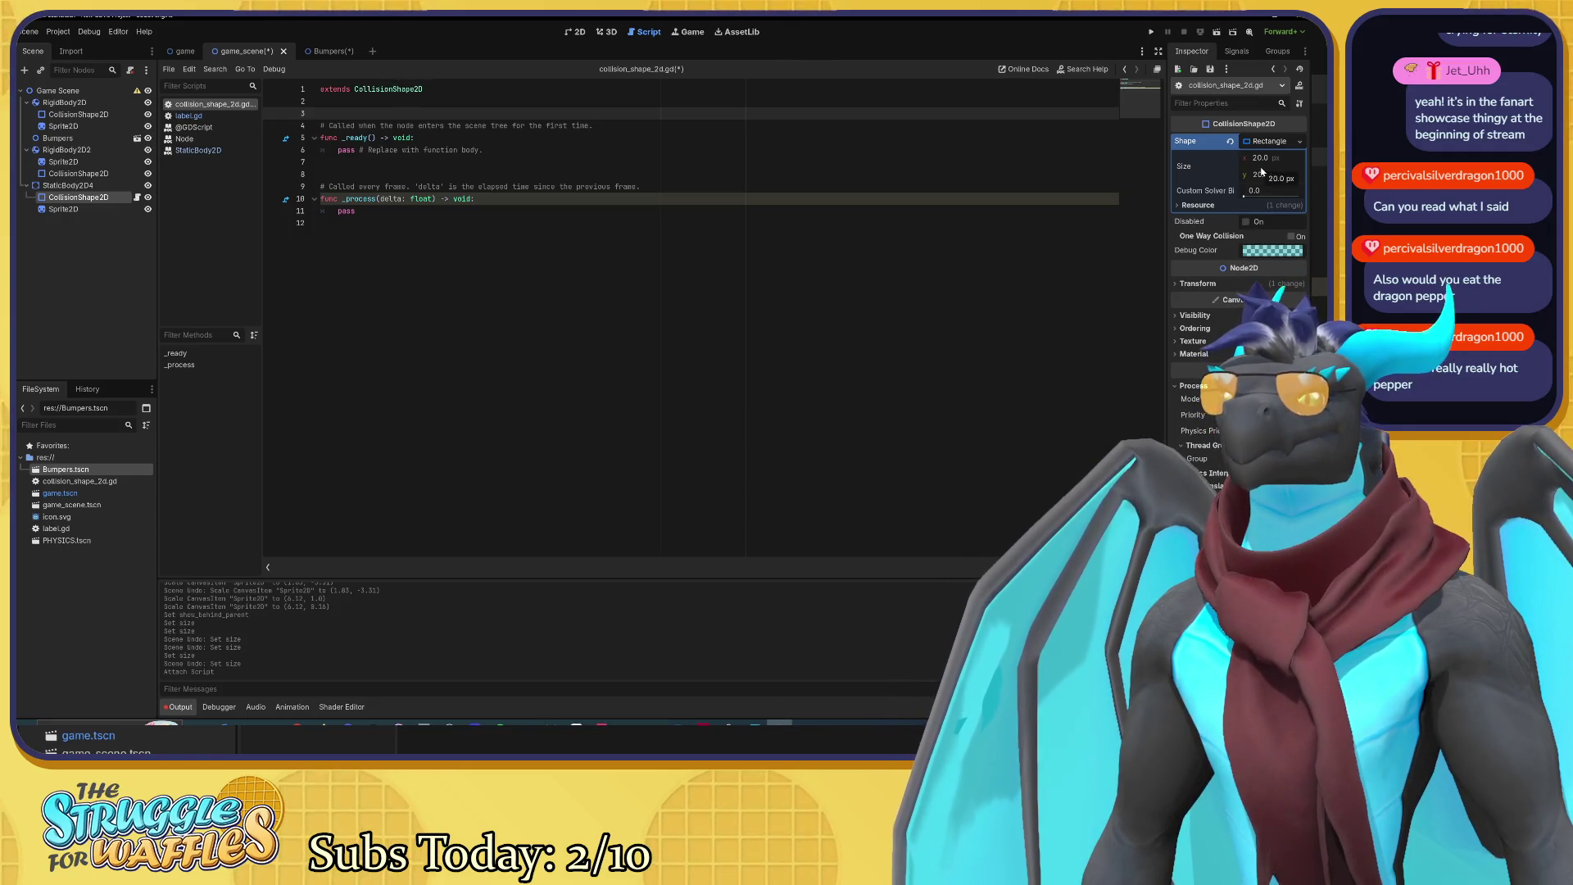
pyautogui.click(68, 185)
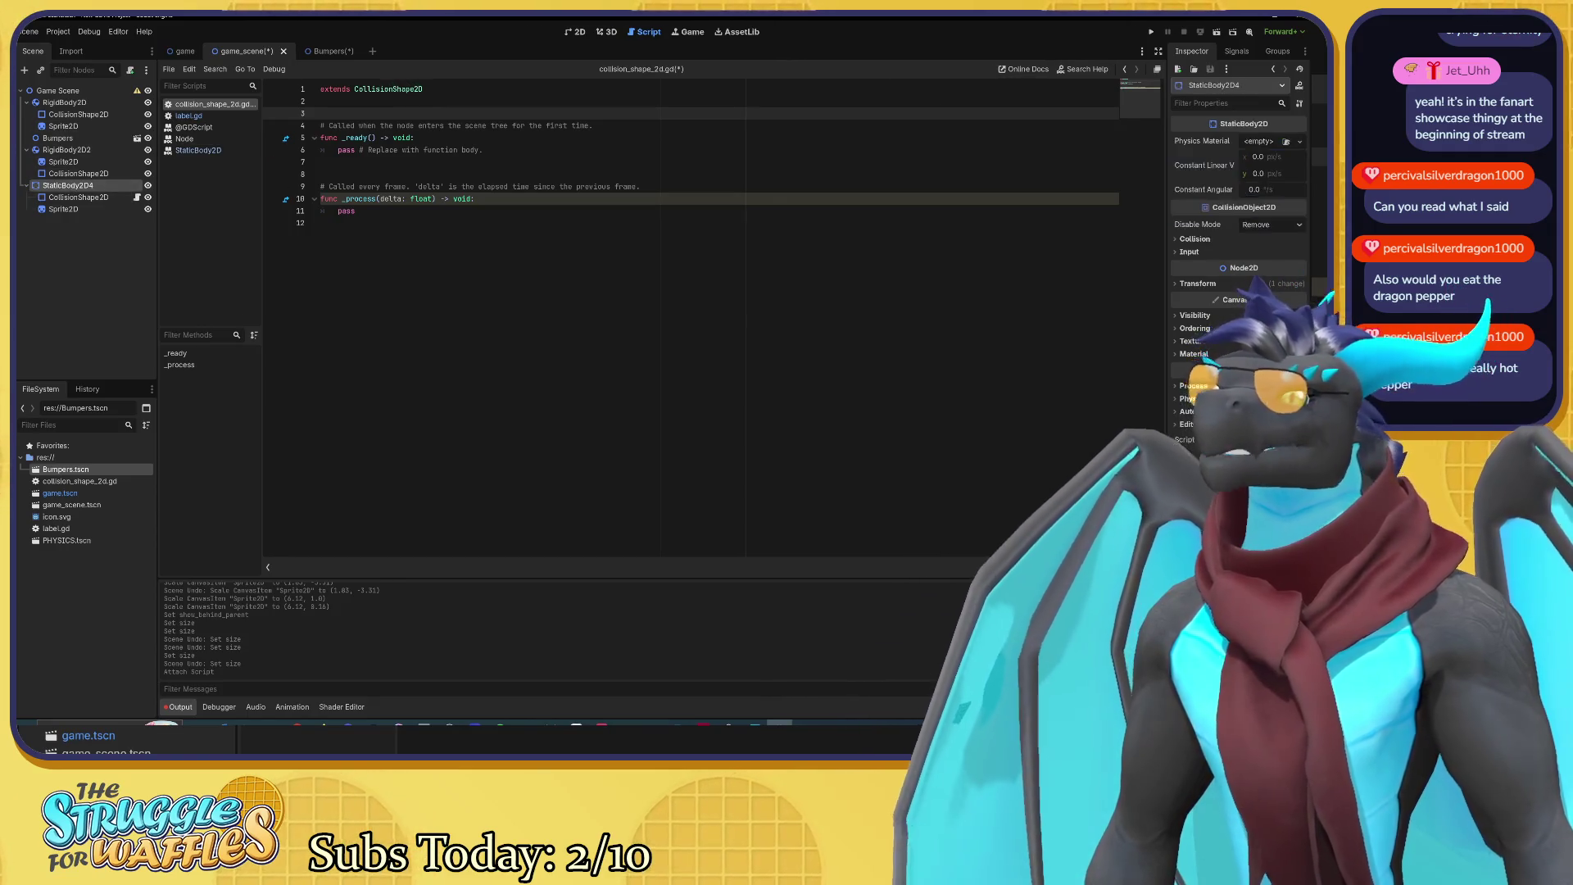
pyautogui.click(1270, 144)
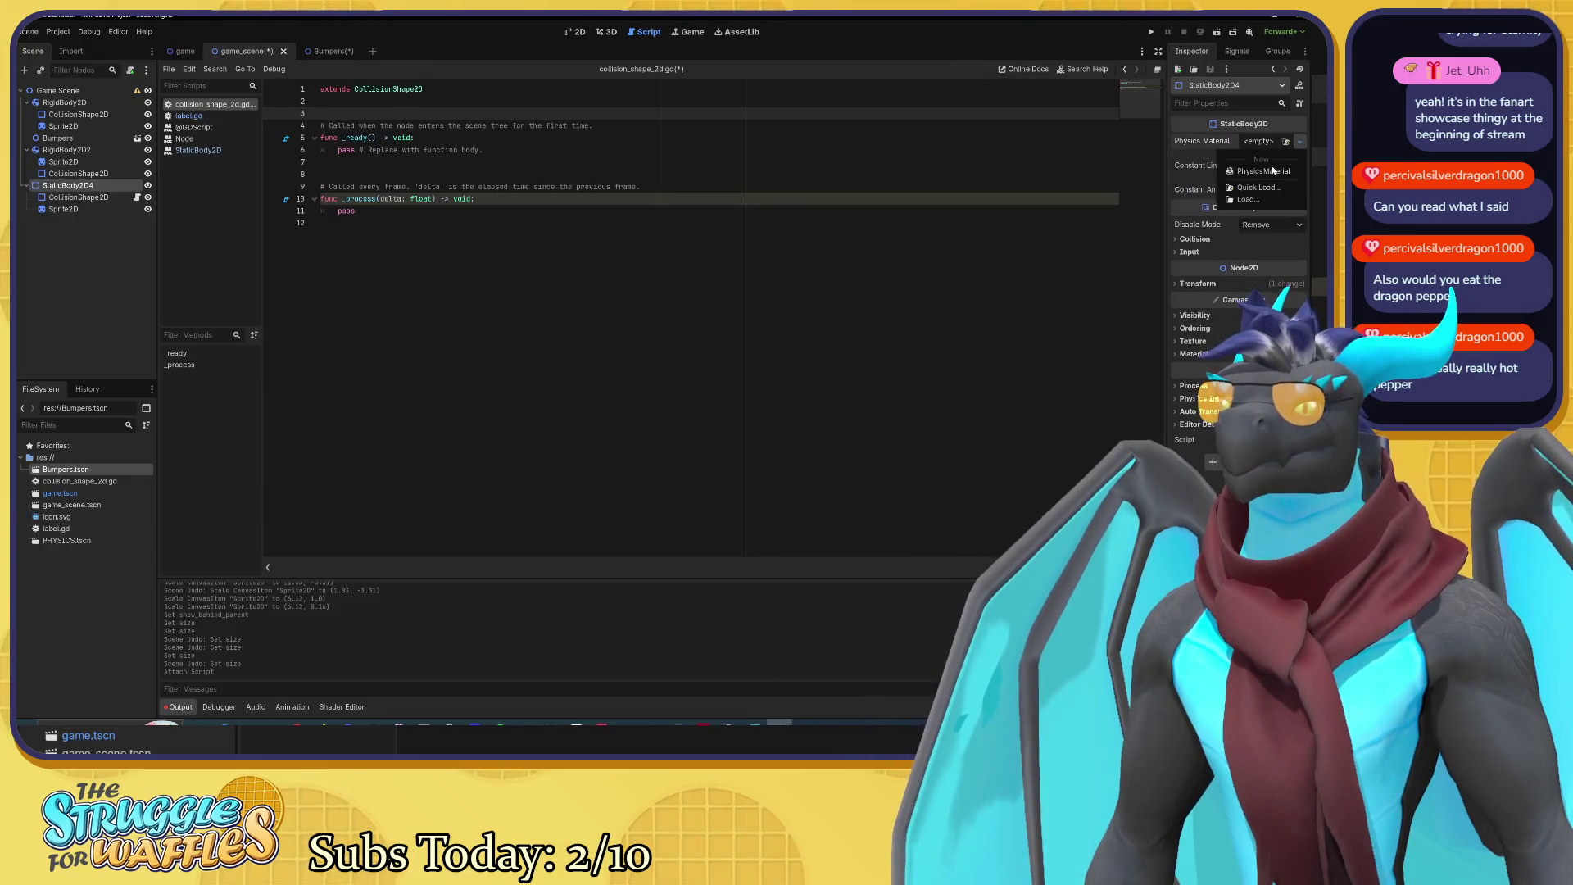
pyautogui.click(1273, 171)
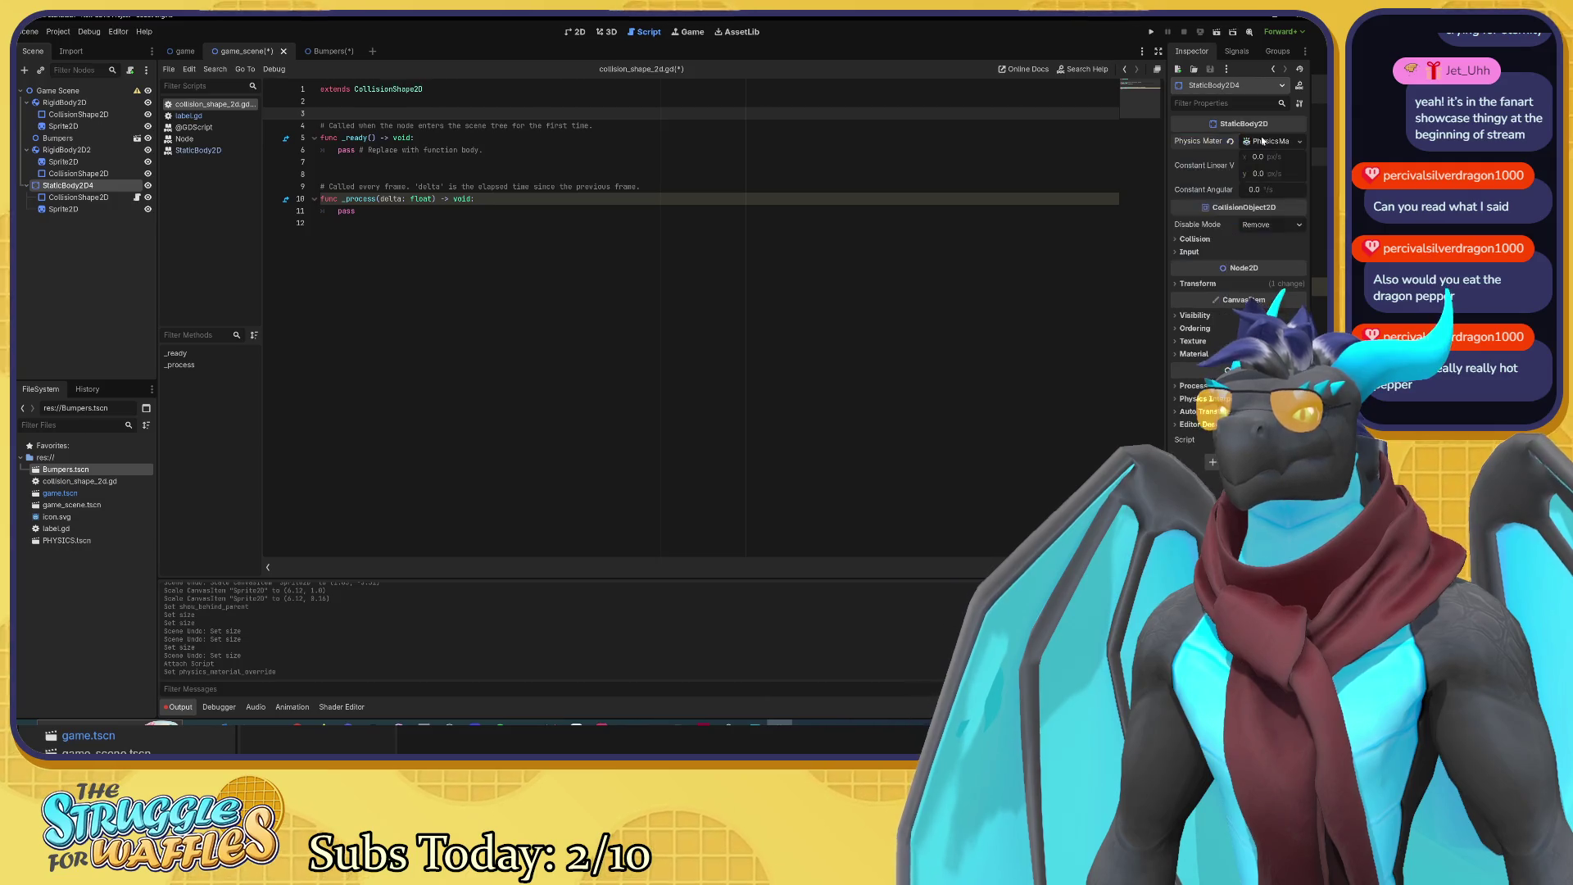
# Step: Expand the static body's Collision and Input sections in the Inspector
pyautogui.click(1182, 239)
pyautogui.click(1183, 239)
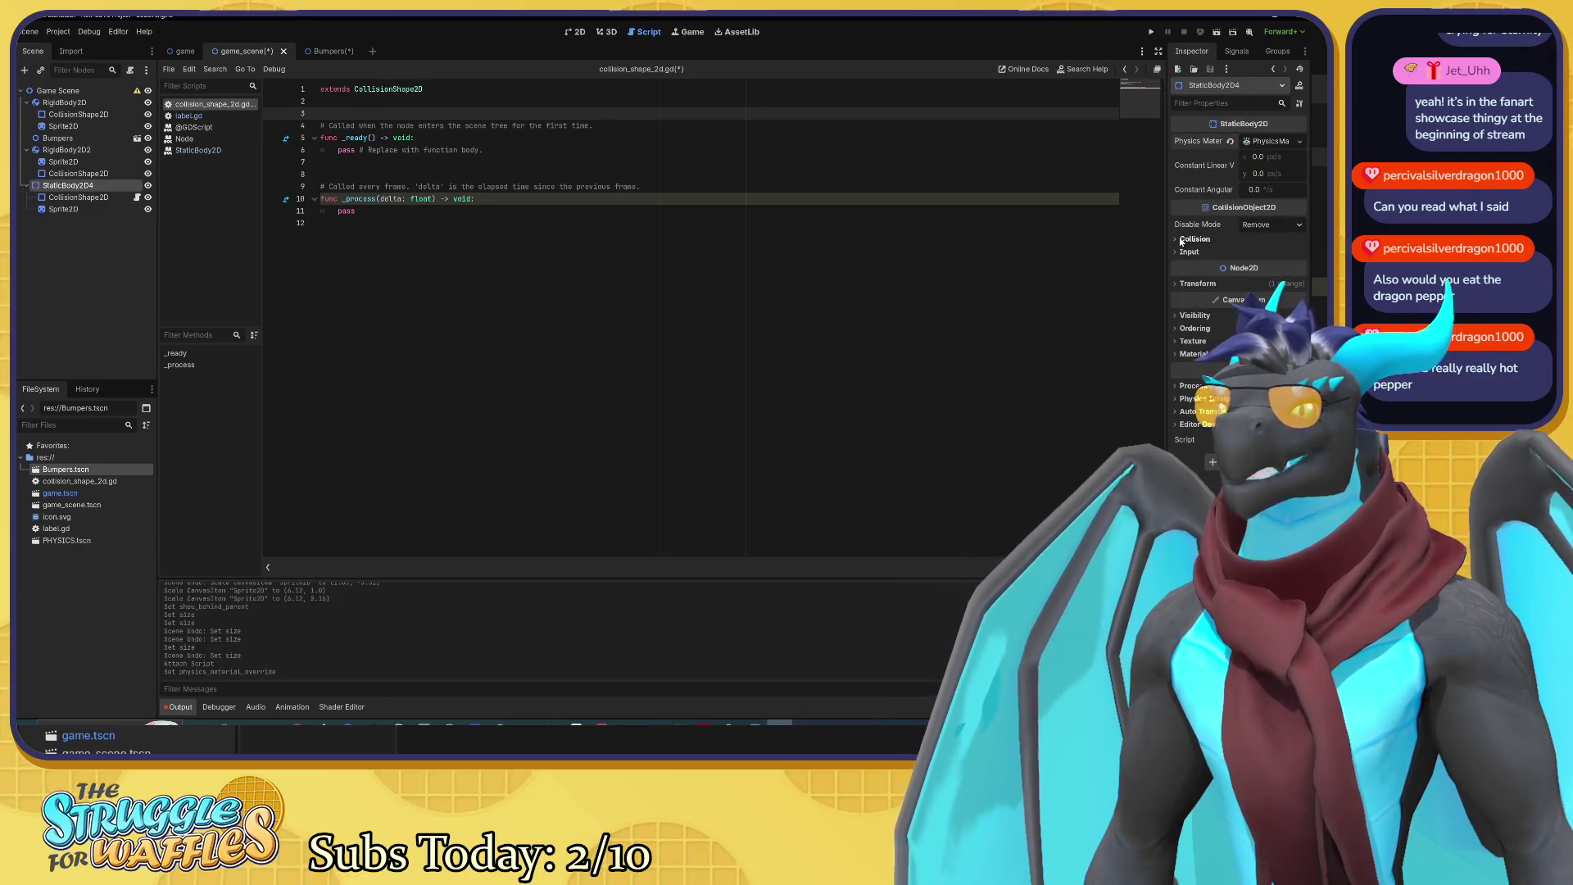
pyautogui.click(1187, 252)
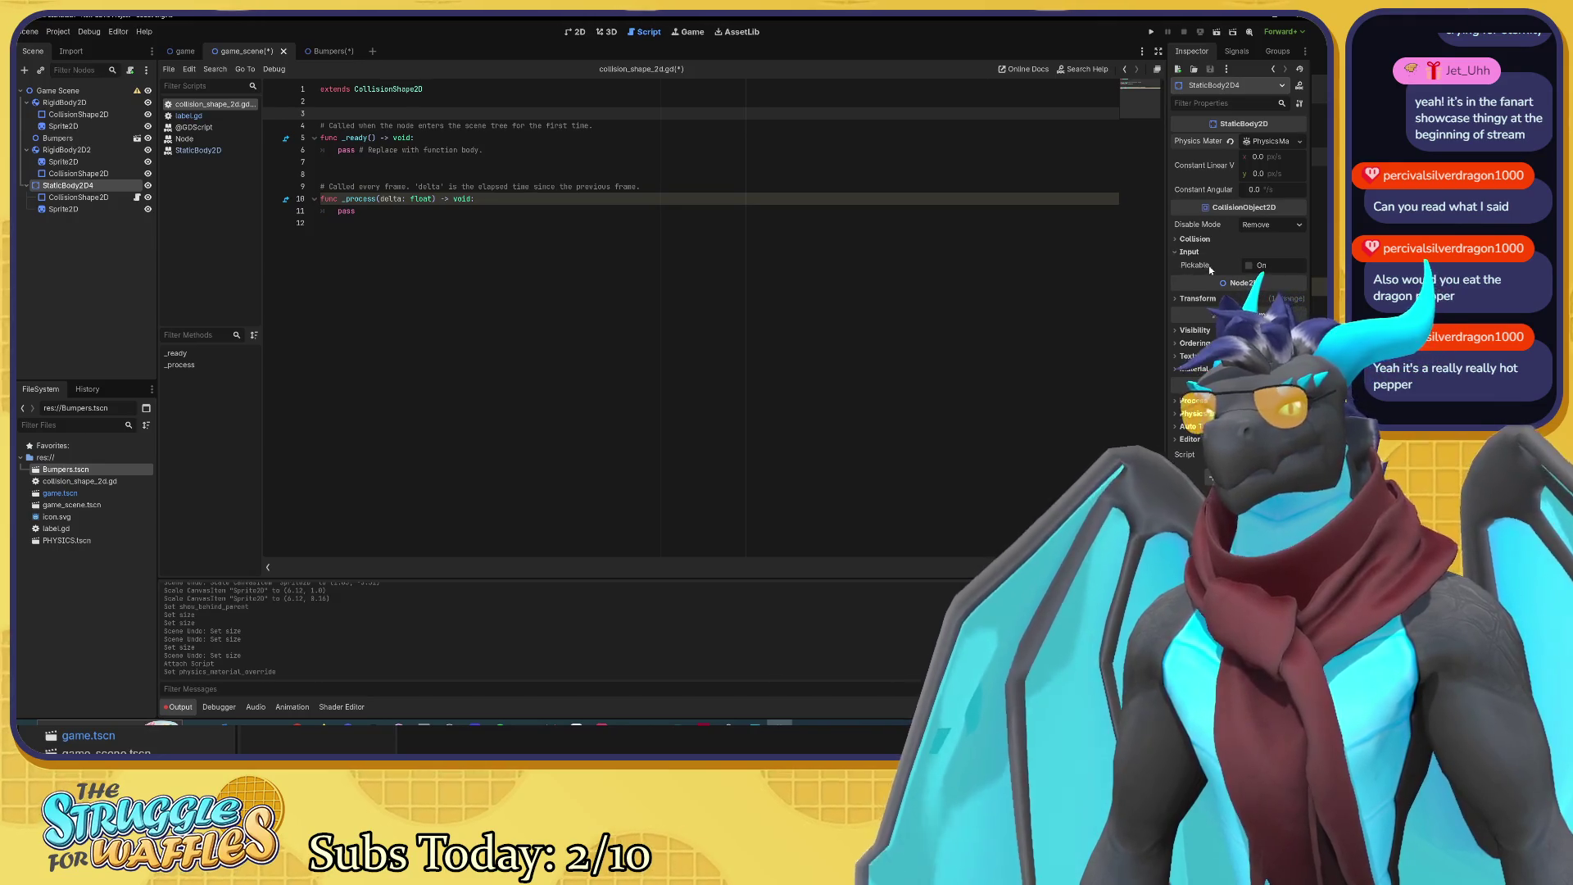
pyautogui.moveTo(1210, 269)
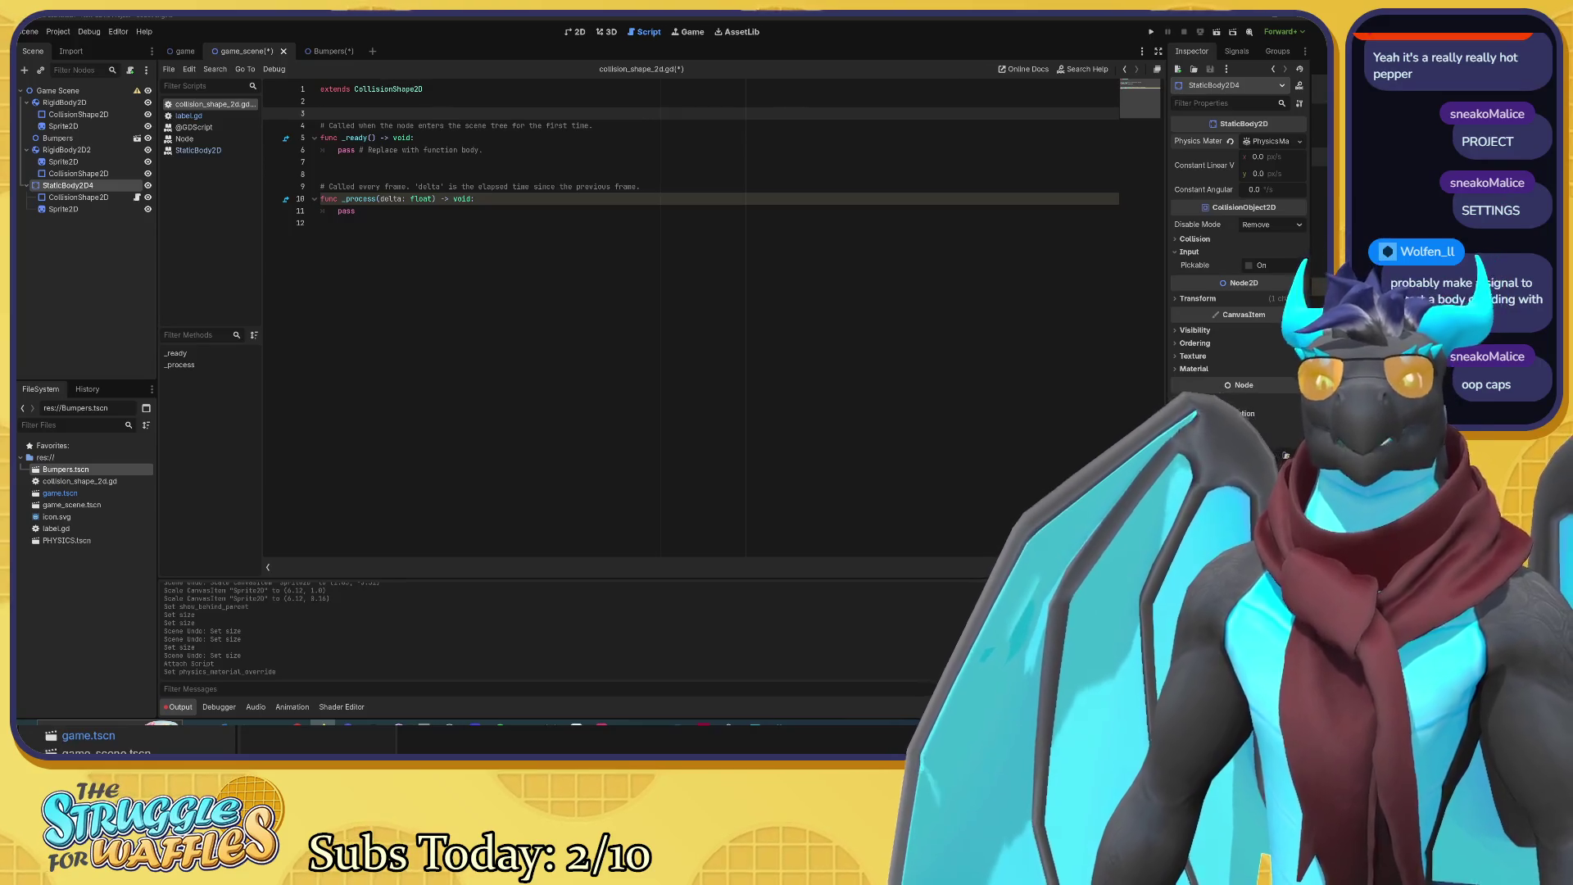
# Step: Open Project Settings from the Project menu
pyautogui.click(66, 31)
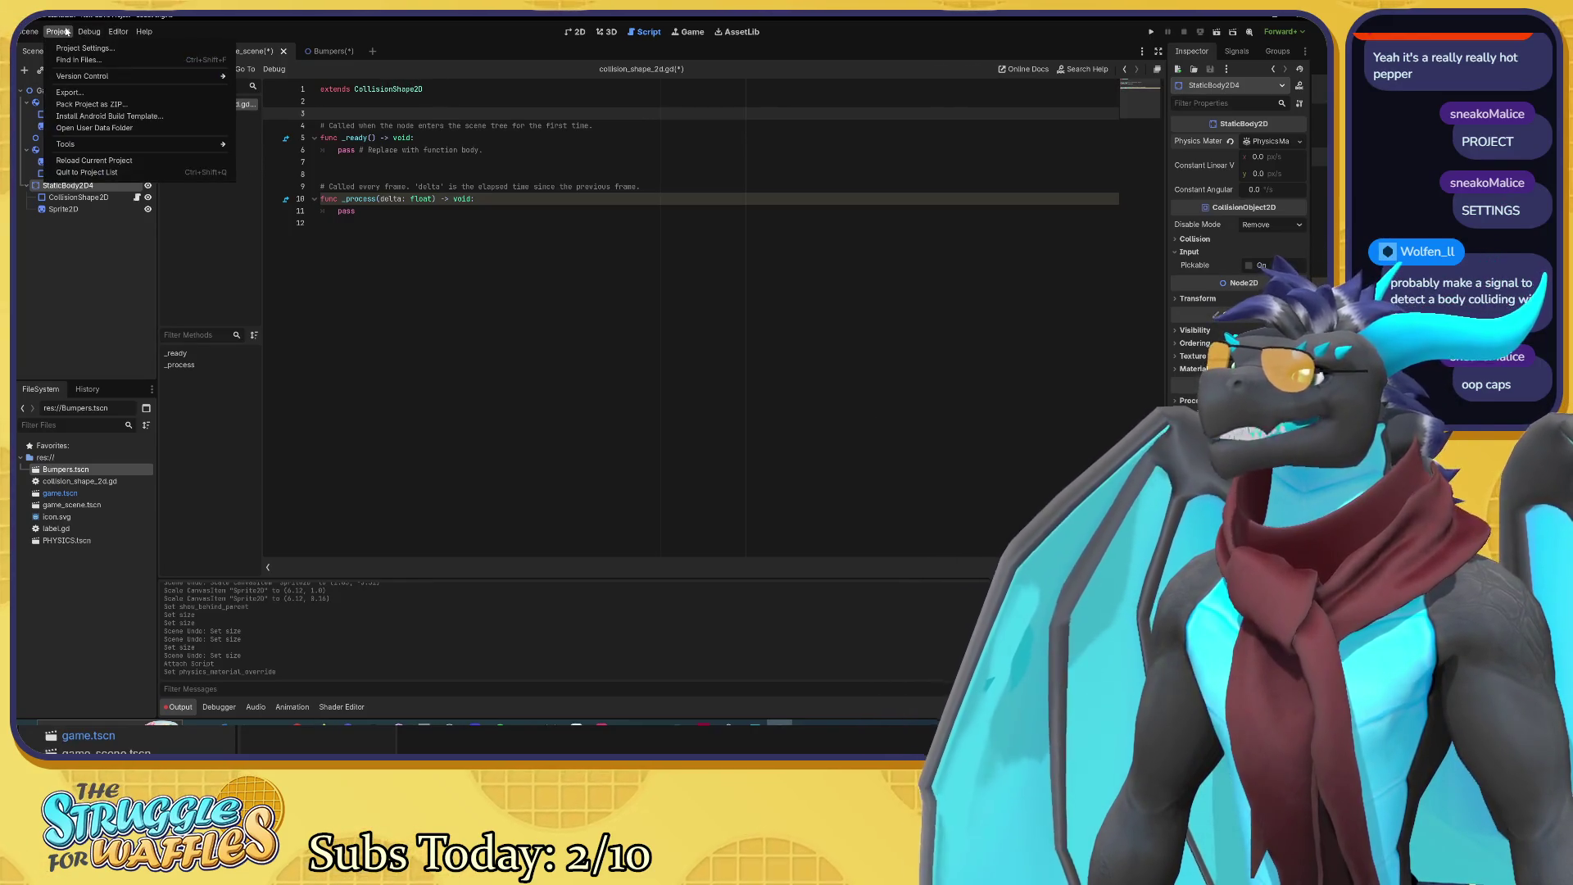
pyautogui.click(86, 48)
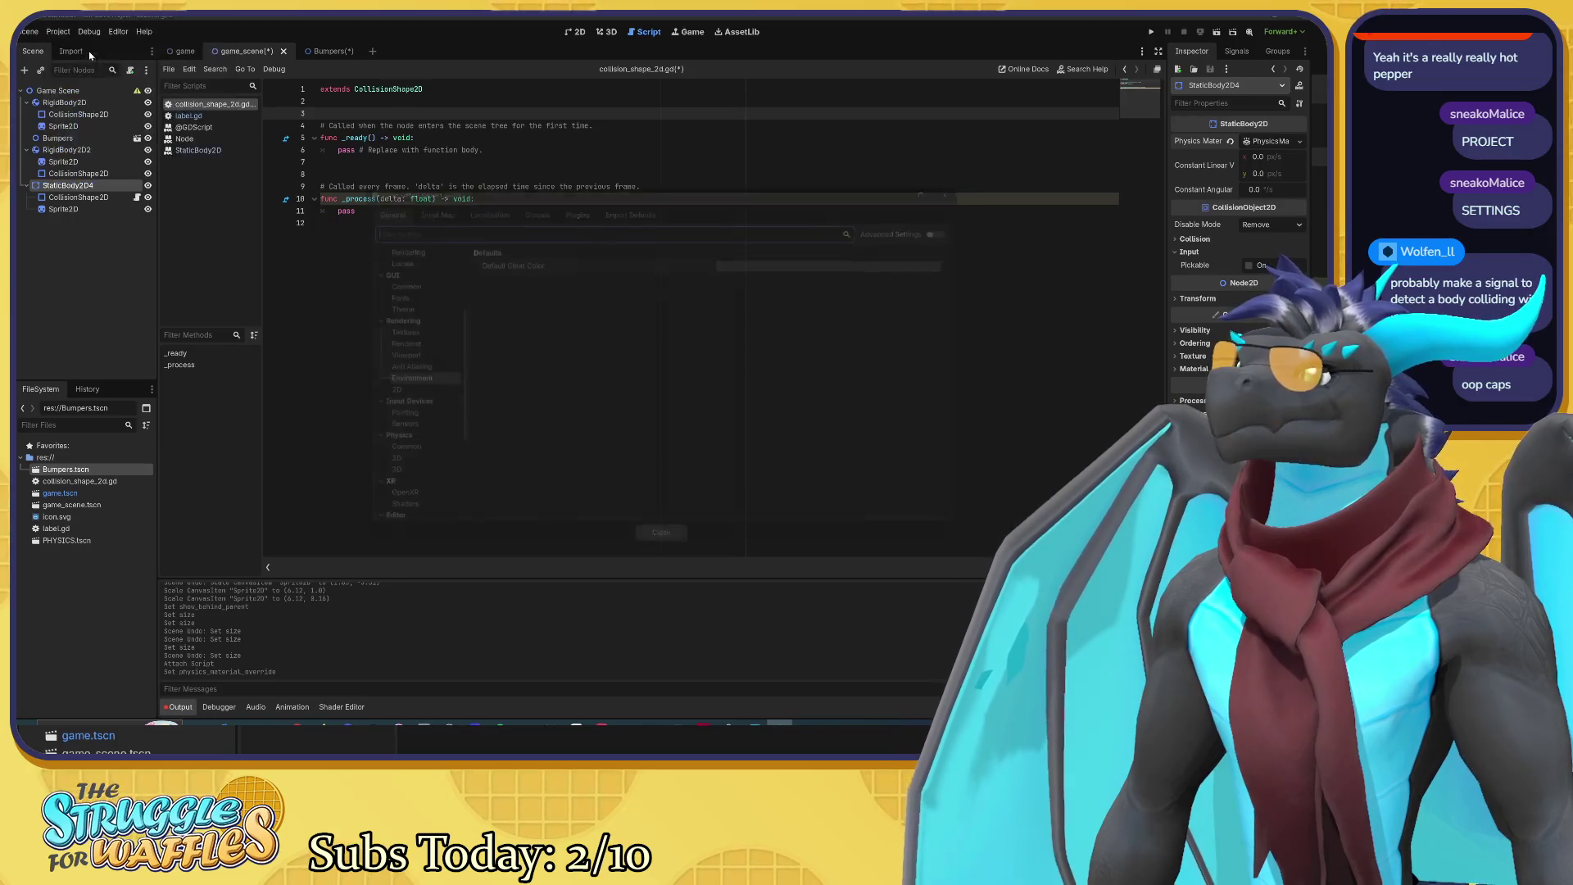
pyautogui.scroll(-2, 406, 328)
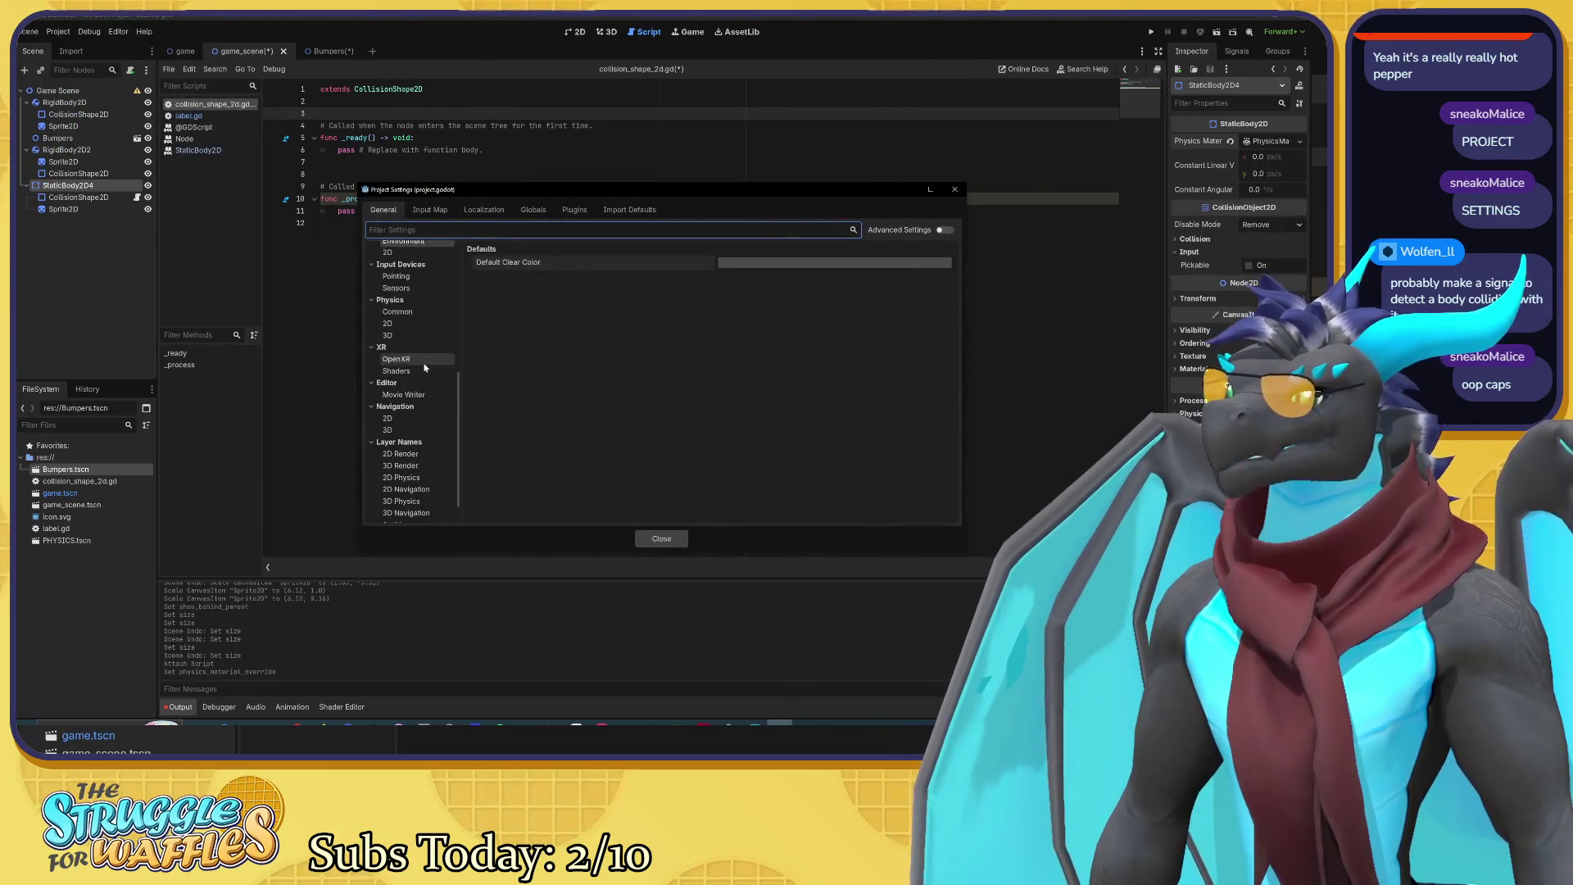
pyautogui.click(405, 319)
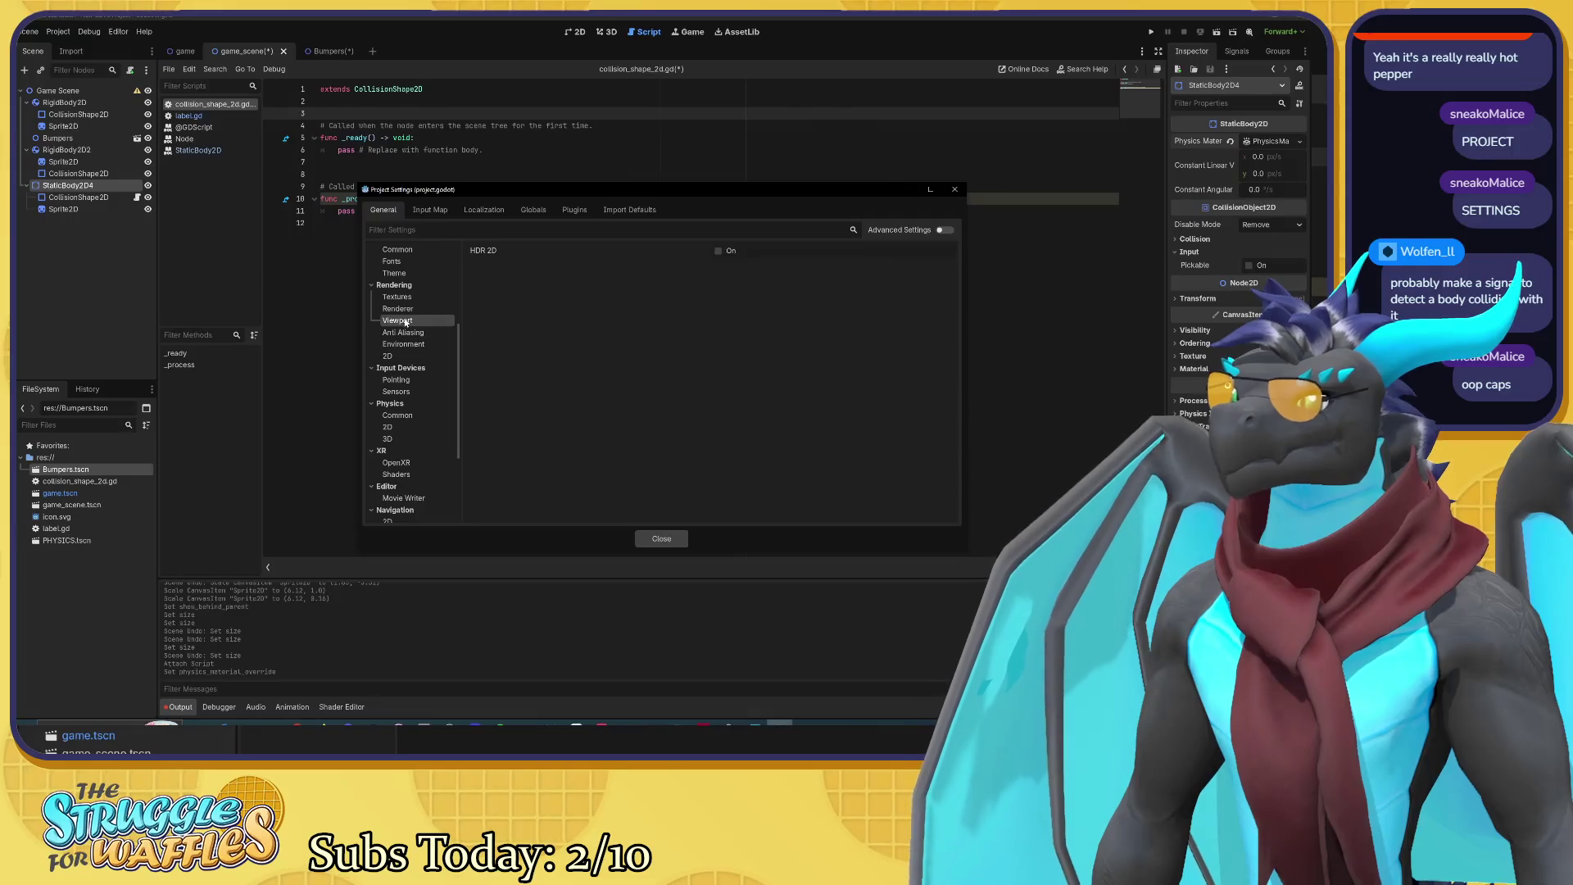
pyautogui.scroll(3, 405, 322)
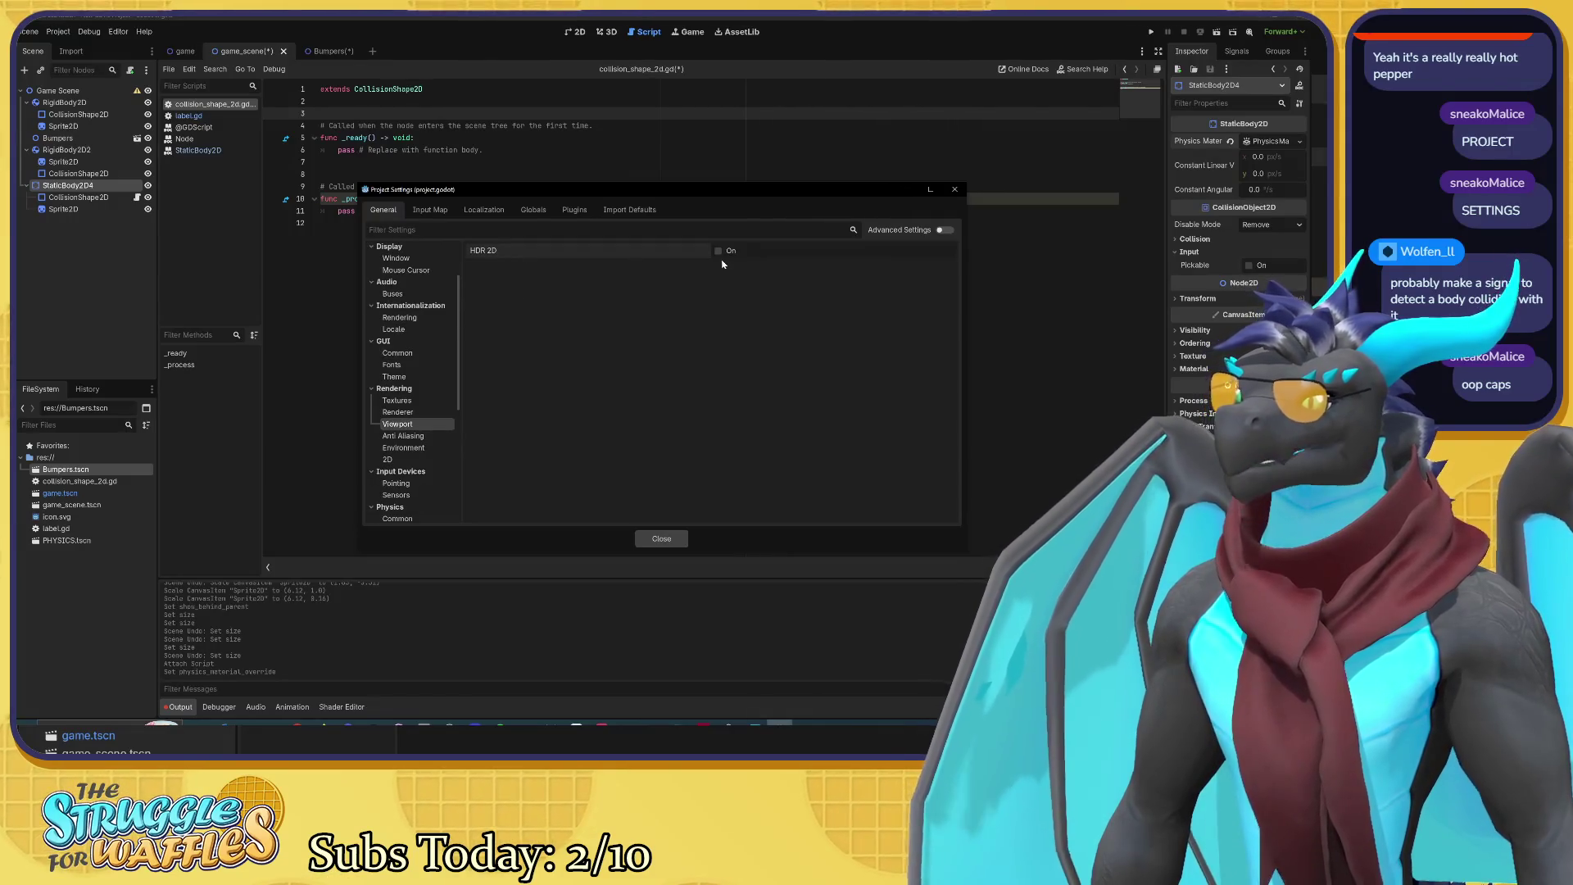
# Step: Enable Advanced Settings and select the Display > Window category
pyautogui.click(946, 230)
pyautogui.click(547, 284)
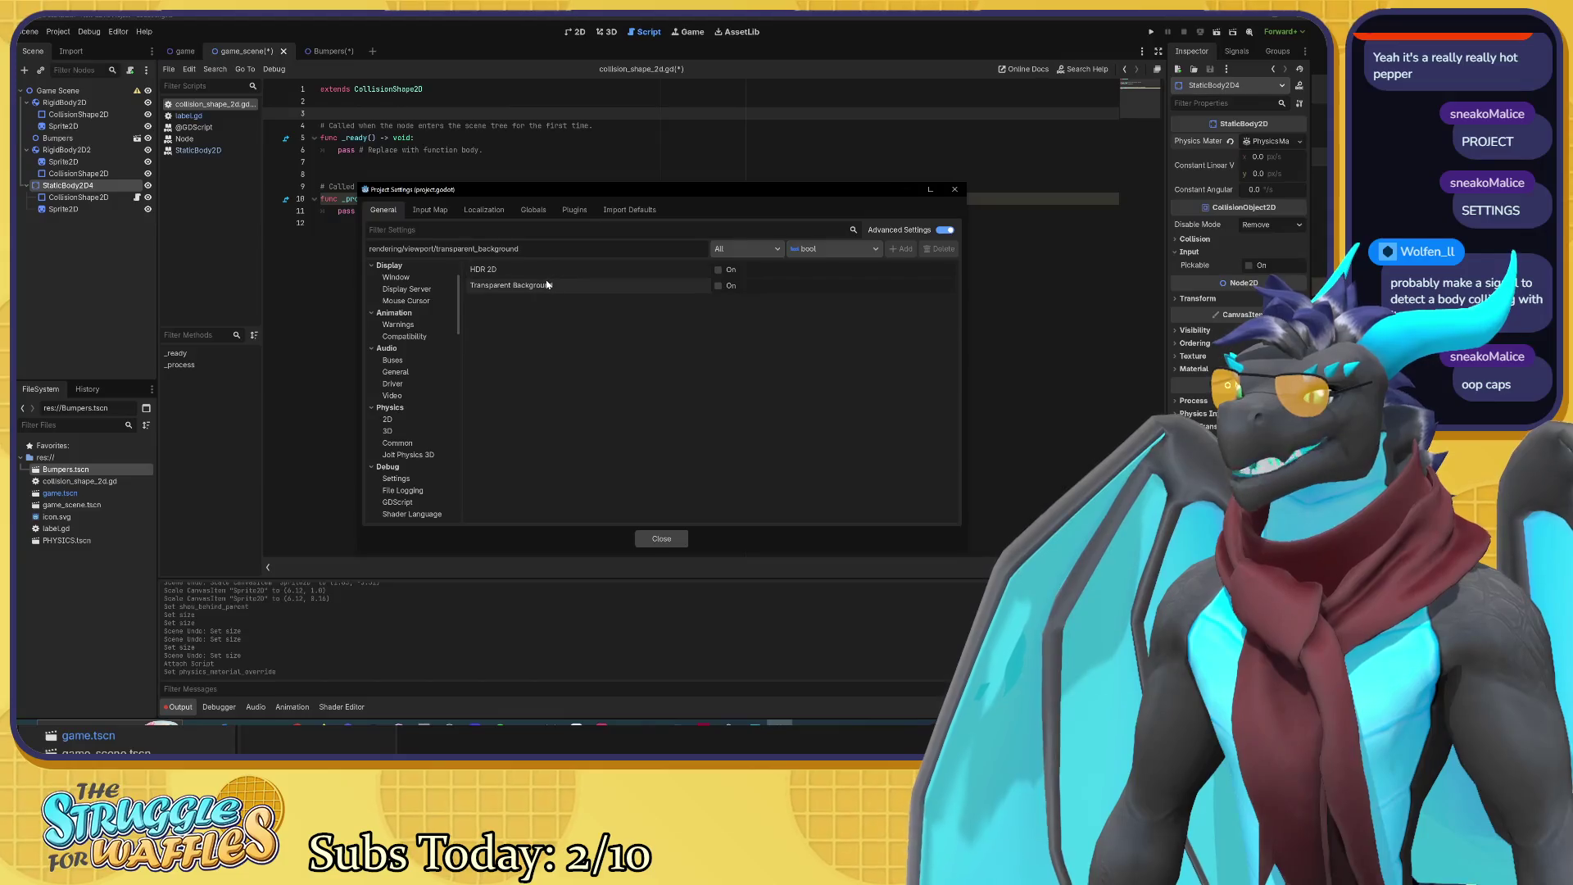
pyautogui.moveTo(547, 284)
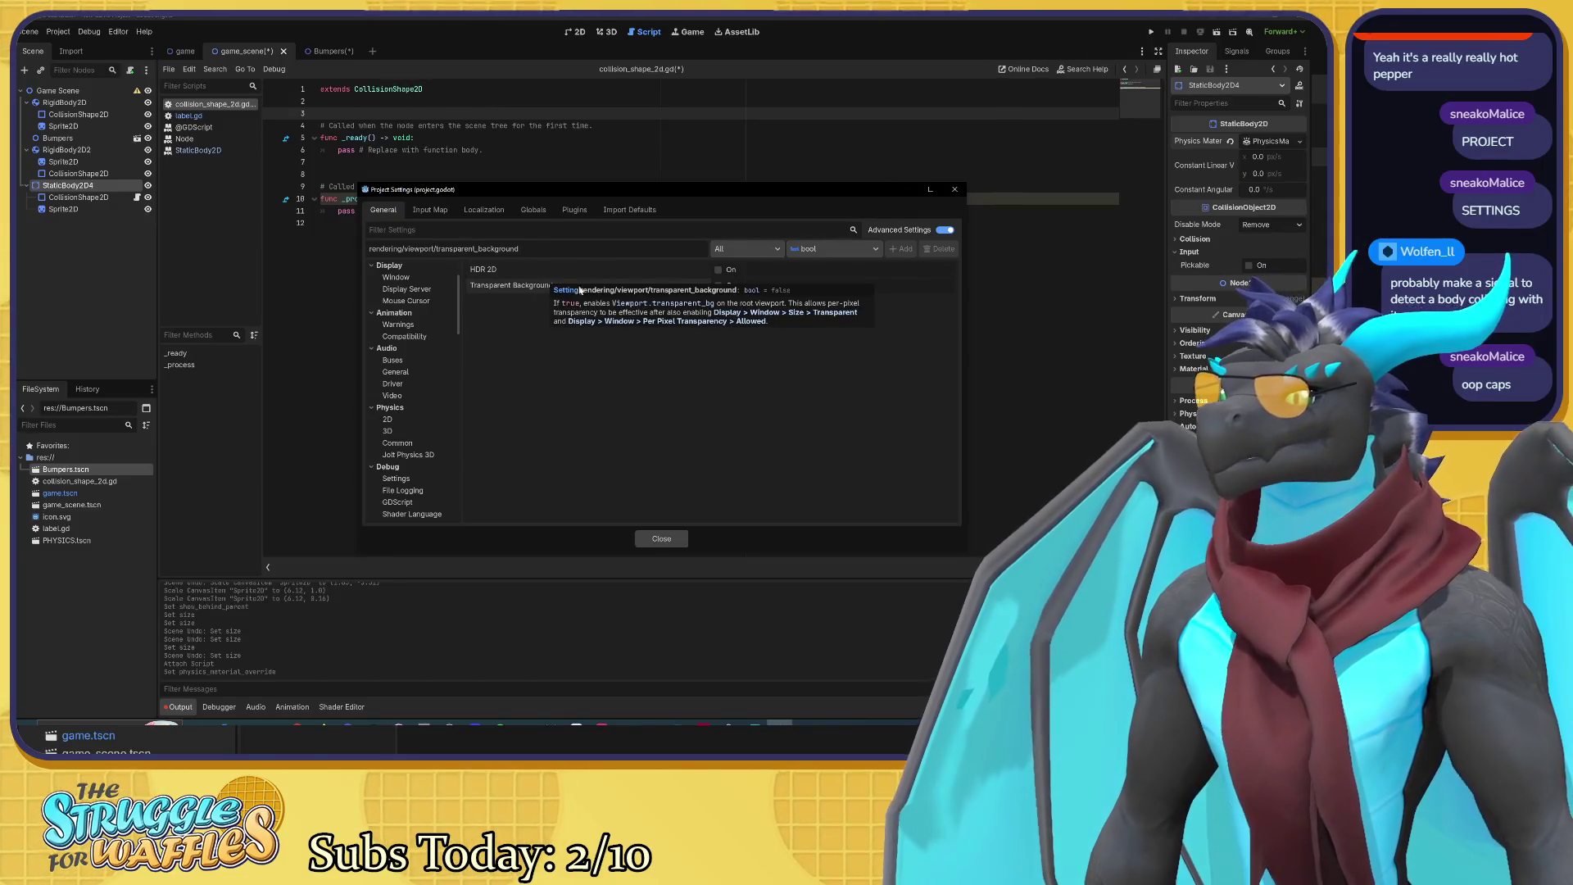
pyautogui.click(421, 278)
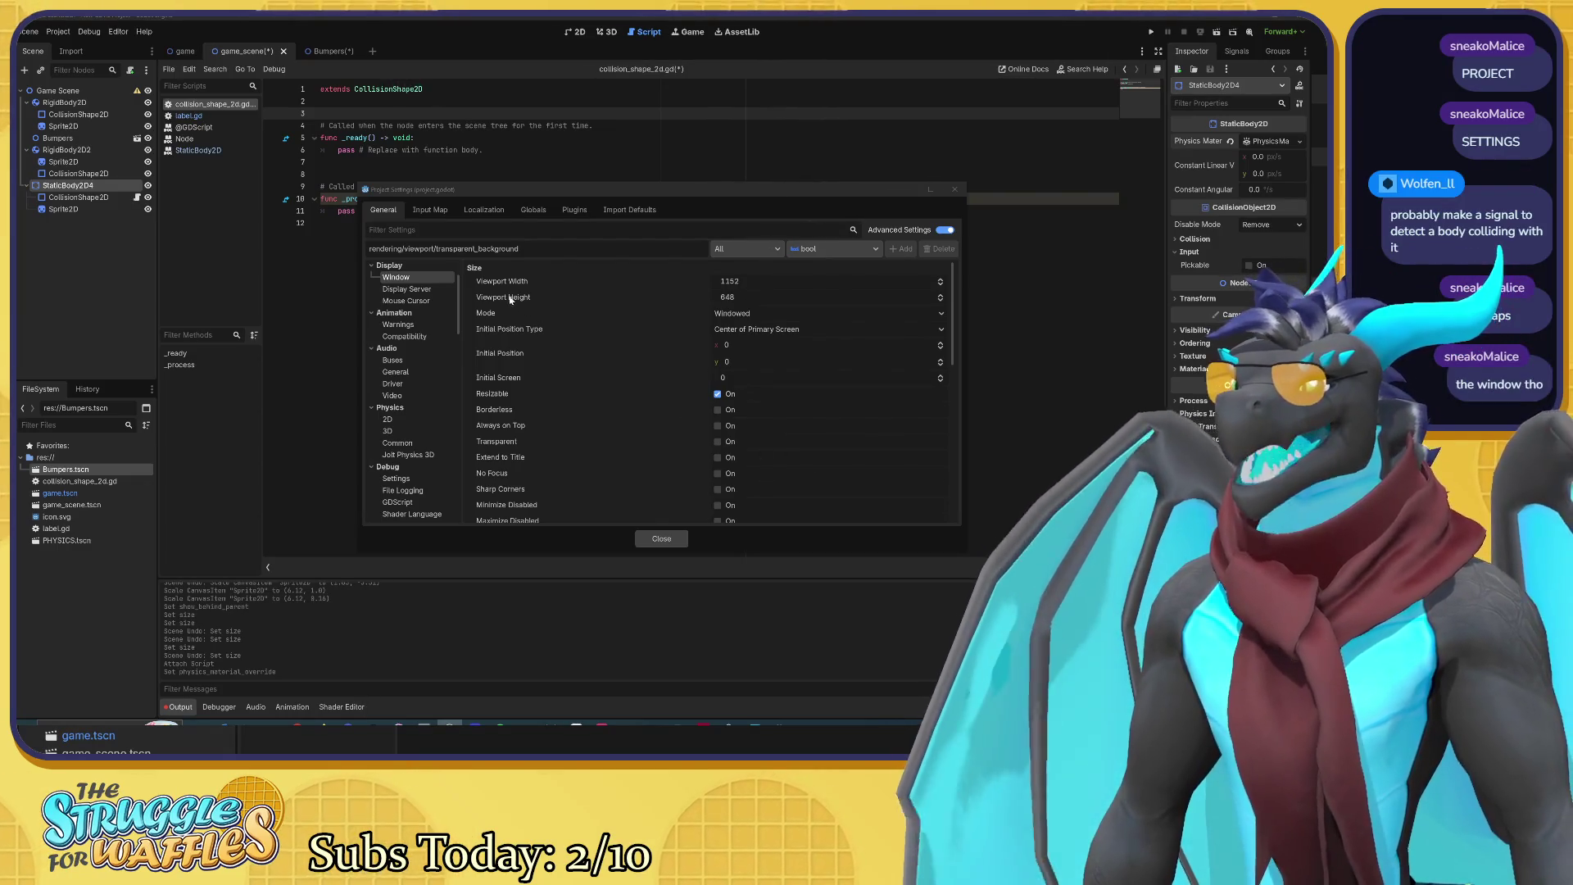
# Step: Set Viewport Width to 1920 and Viewport Height to 1080 in Display > Window
pyautogui.moveTo(528, 285)
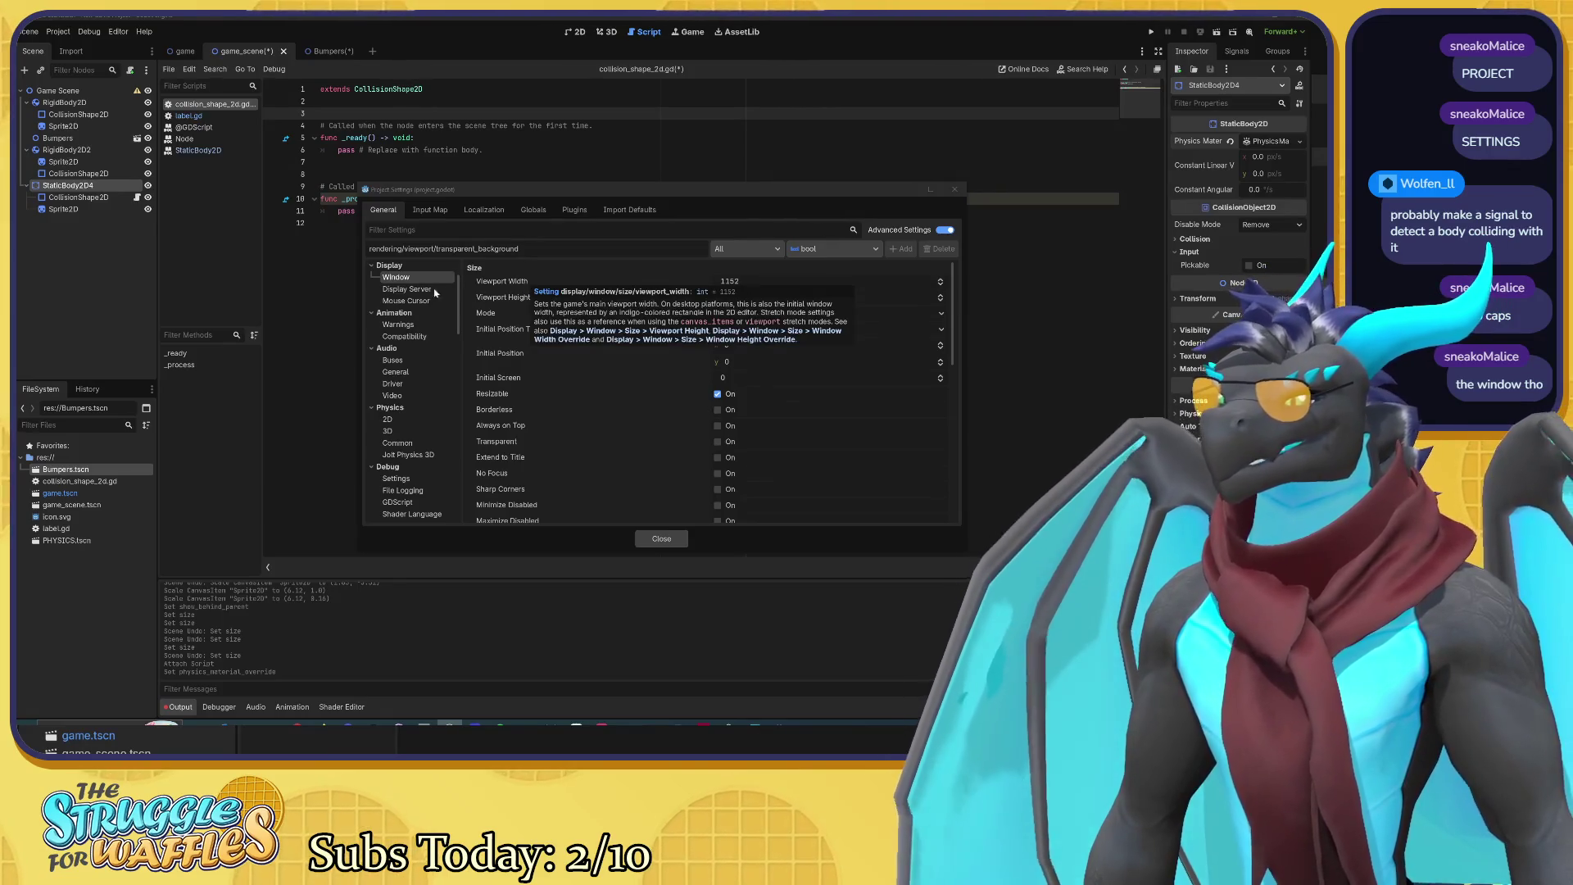
pyautogui.click(445, 290)
pyautogui.scroll(5, 436, 336)
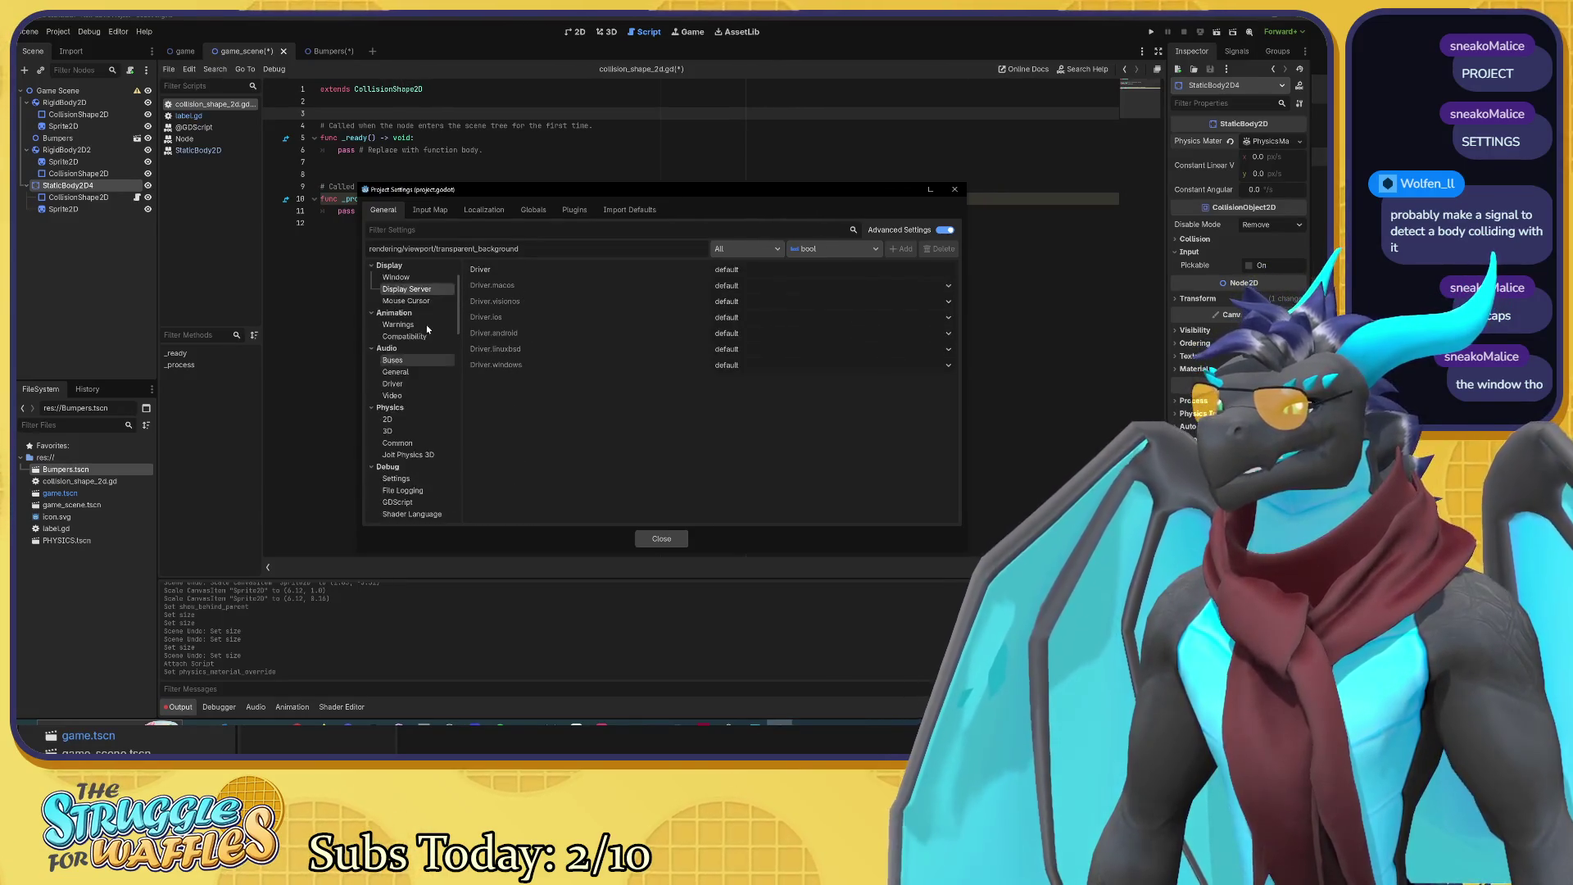
pyautogui.click(409, 351)
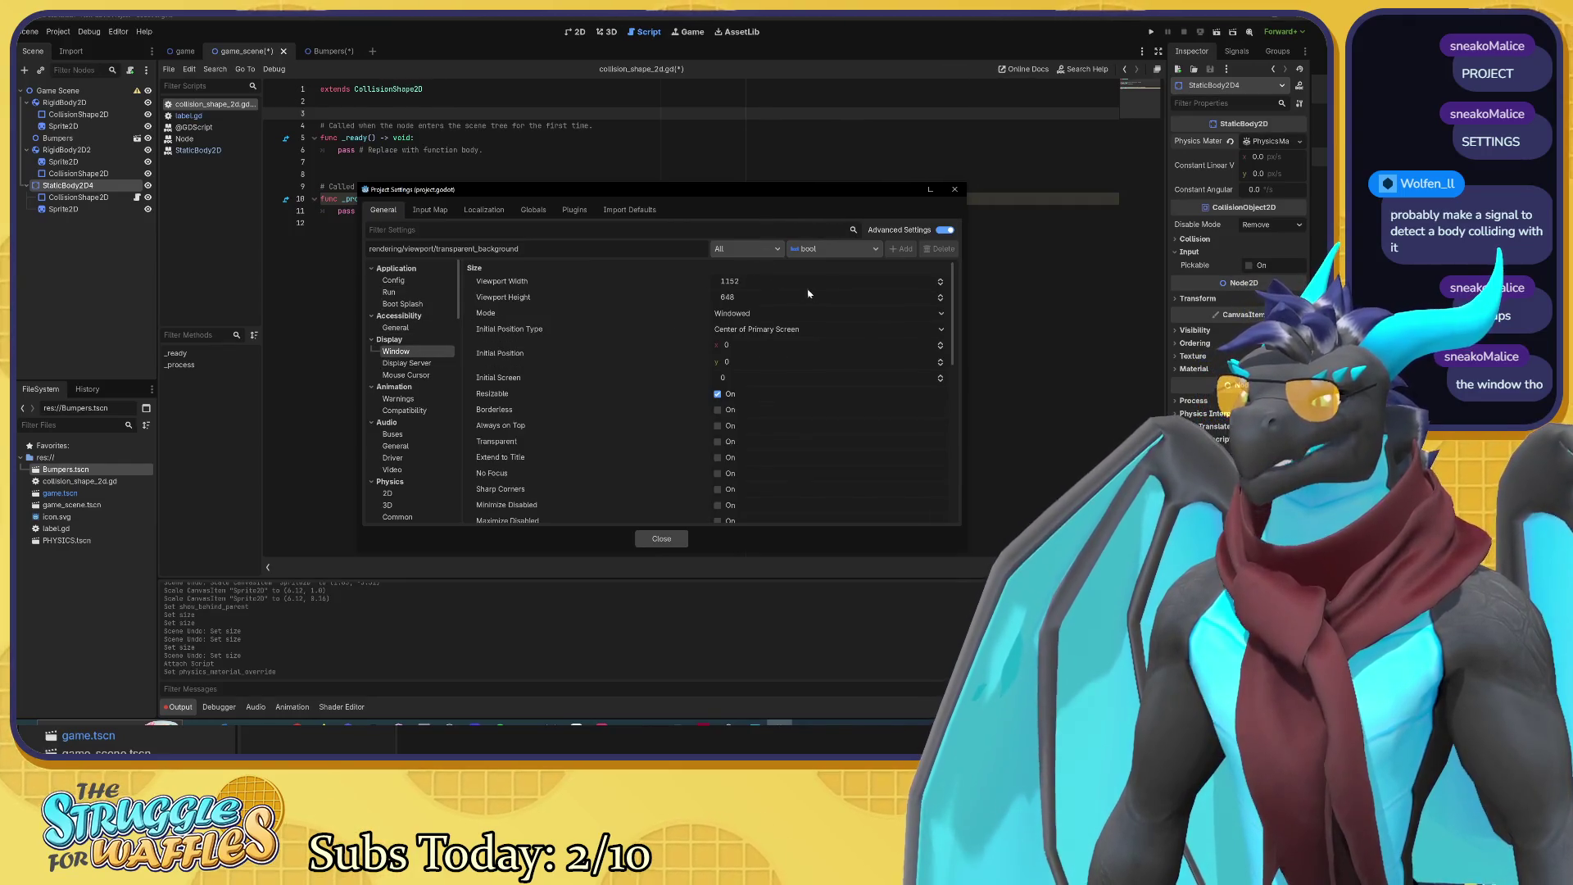
pyautogui.moveTo(760, 285)
pyautogui.mouseDown()
pyautogui.moveTo(734, 284)
pyautogui.moveTo(927, 281)
pyautogui.mouseUp()
pyautogui.moveTo(760, 281); pyautogui.dragTo(778, 281)
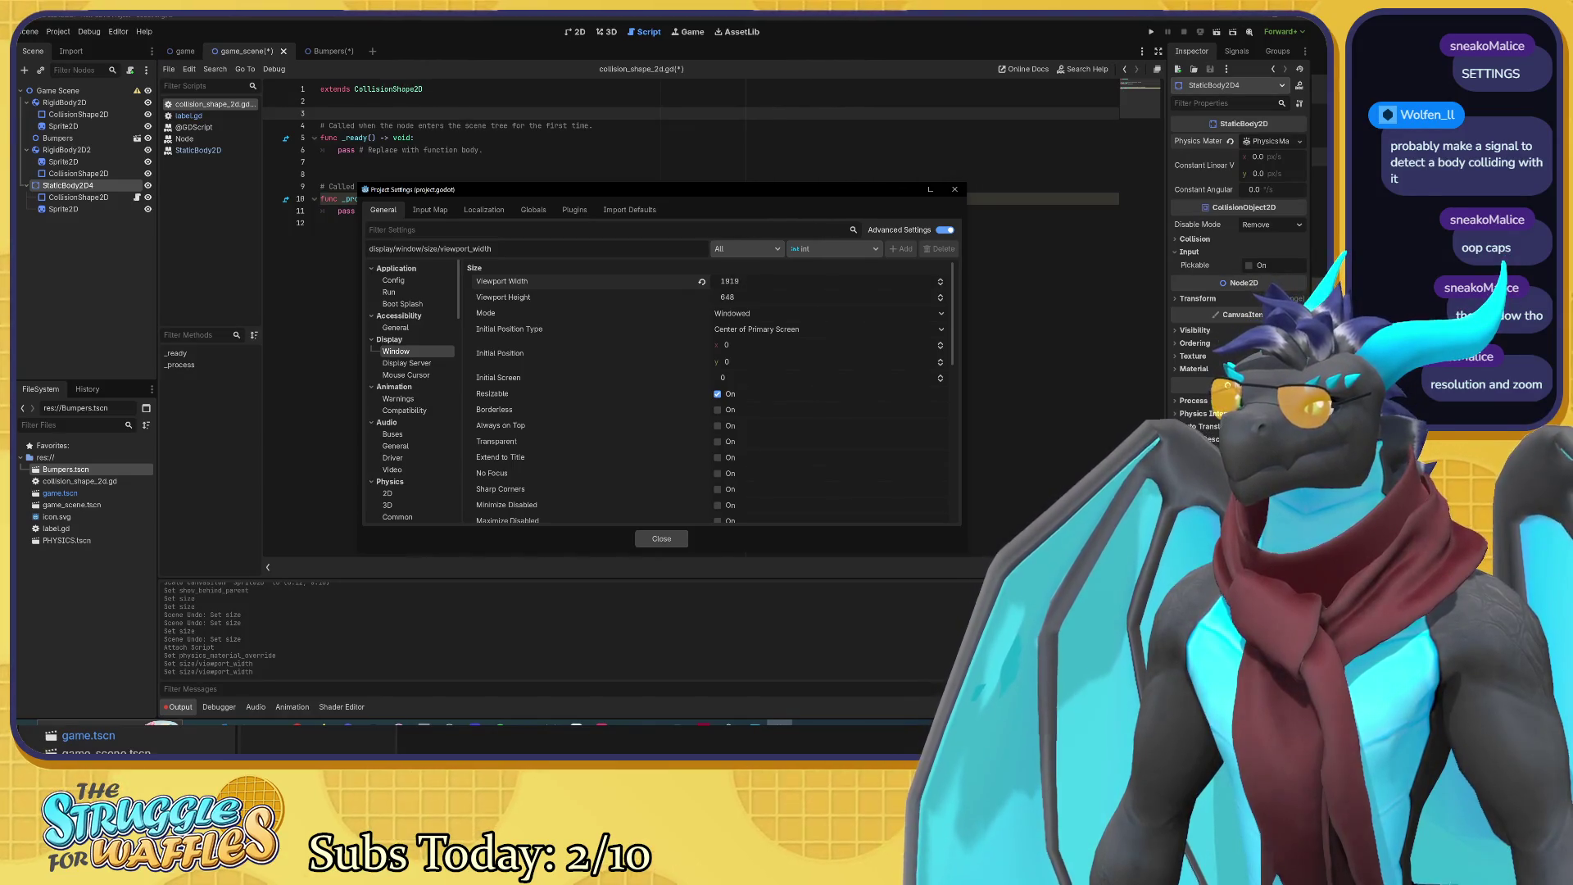
pyautogui.click(729, 281)
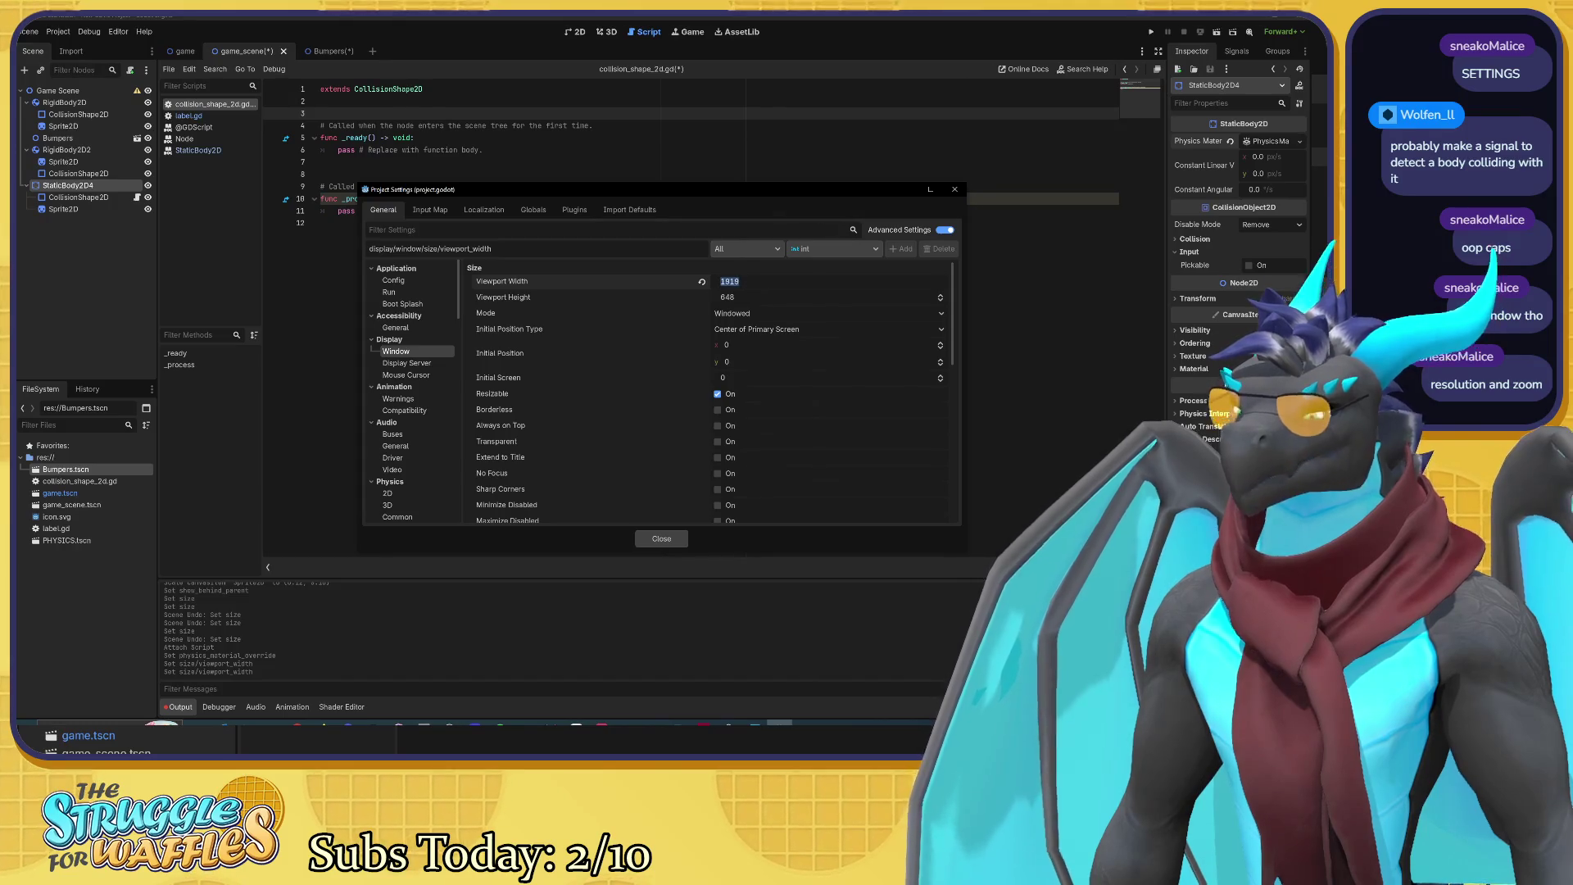
pyautogui.write('1920')
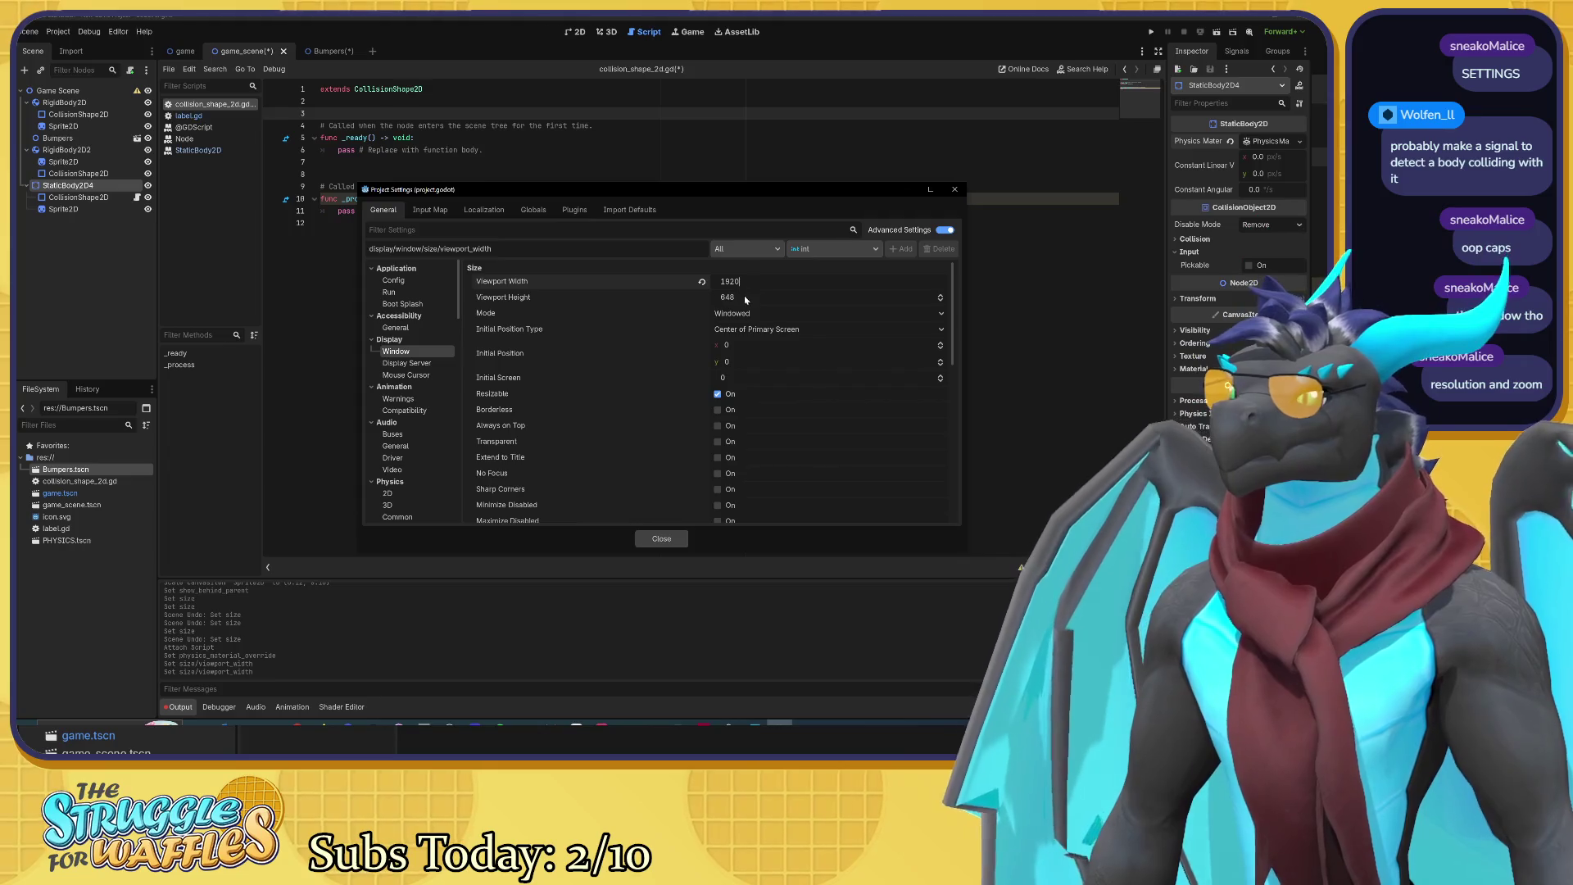
pyautogui.click(746, 297)
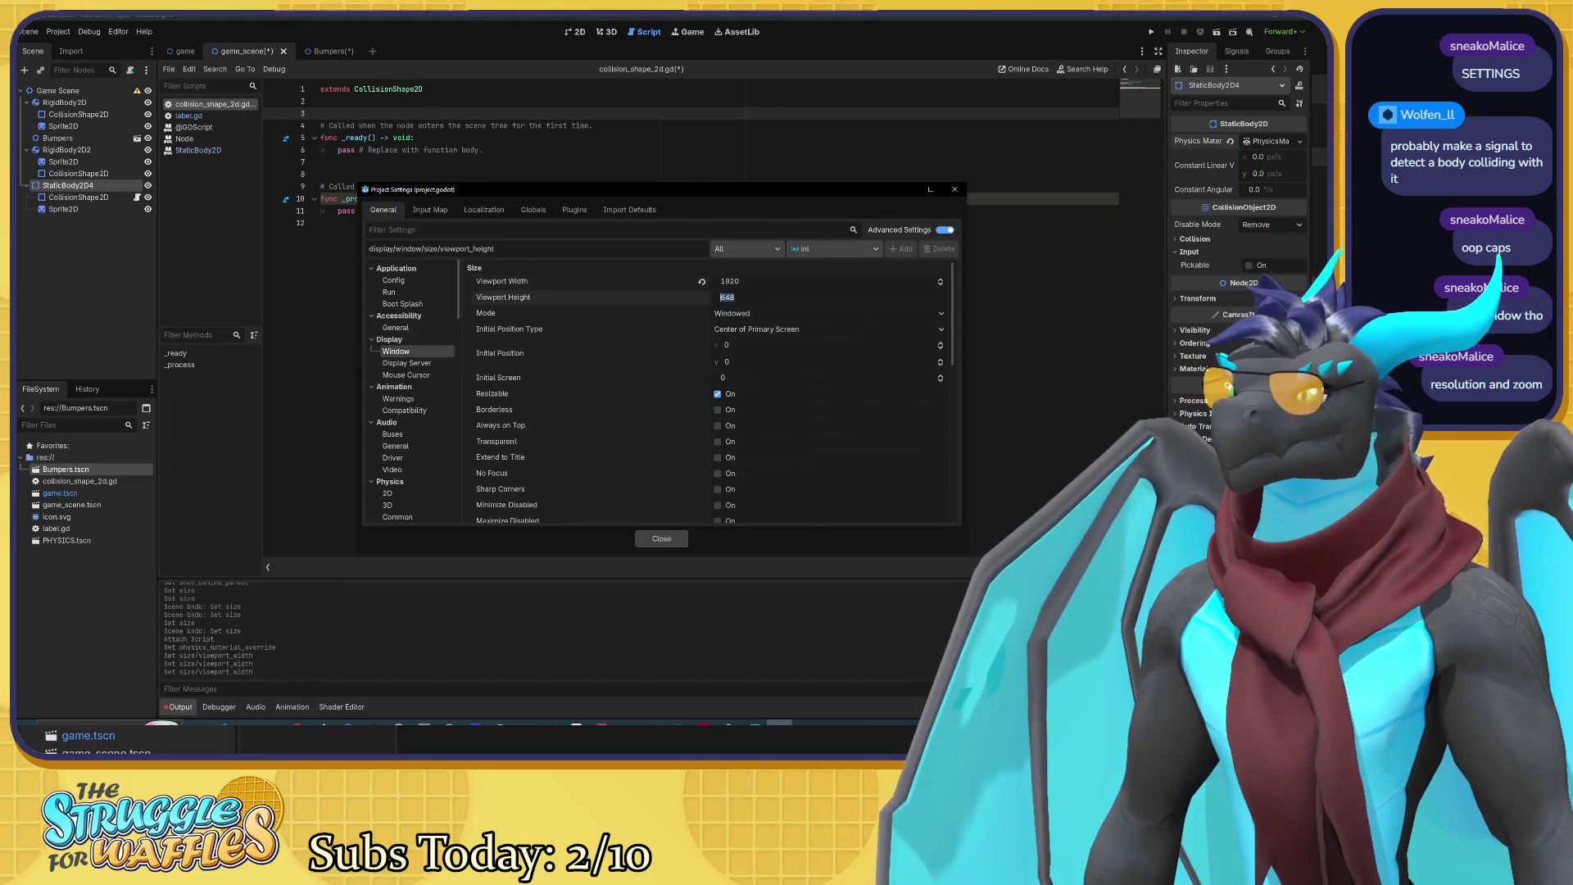
pyautogui.write('1080')
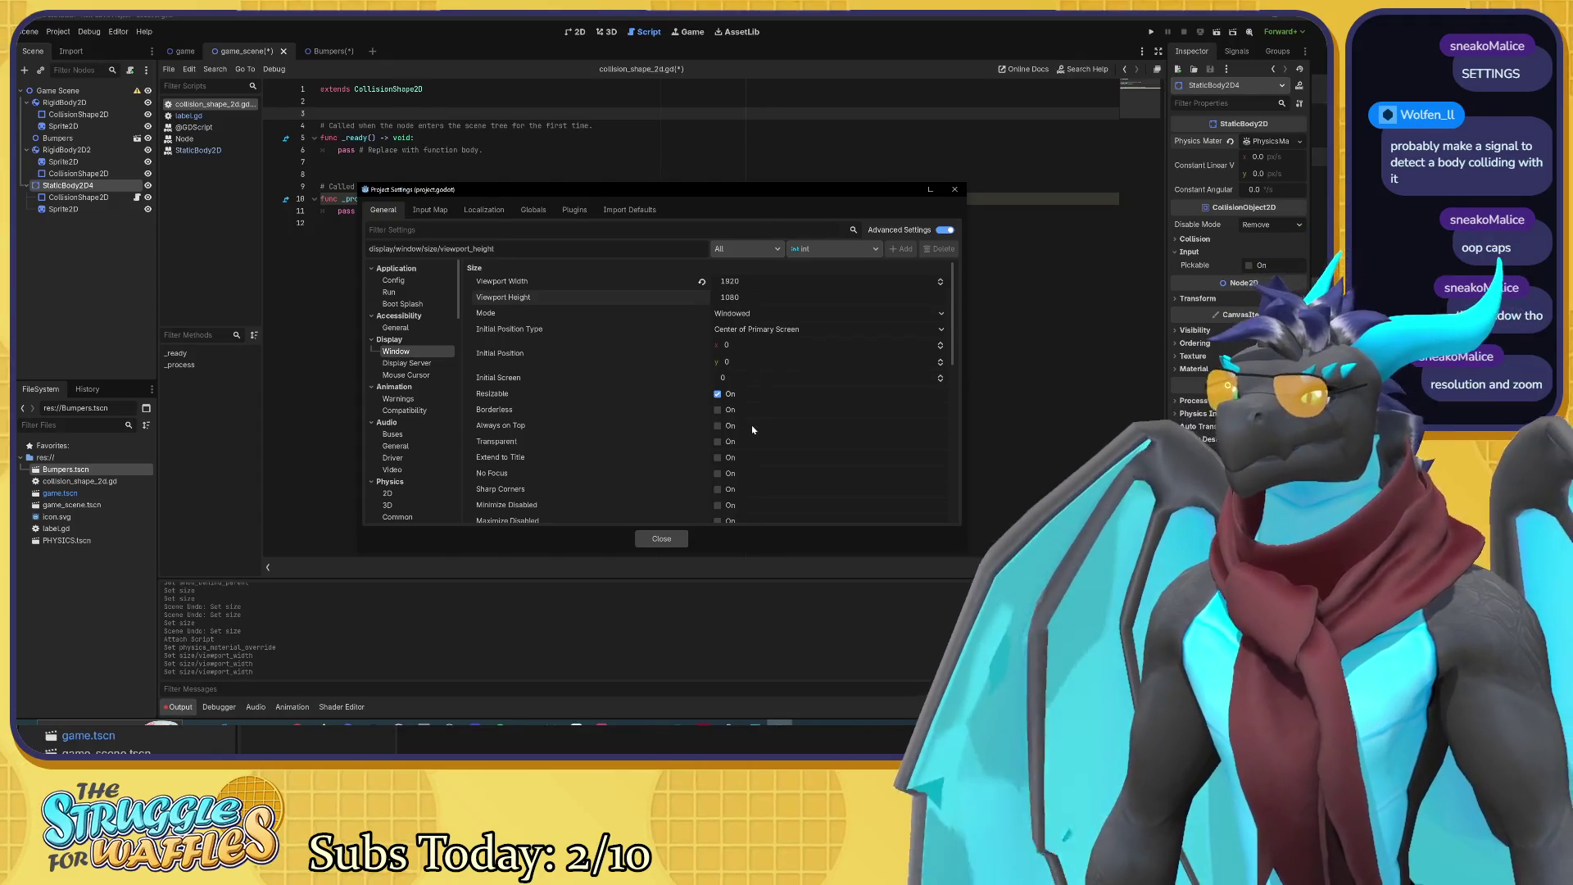
pyautogui.click(643, 356)
# Step: Check V-Sync Mode, leave it Enabled, and close Project Settings
pyautogui.scroll(-2, 644, 352)
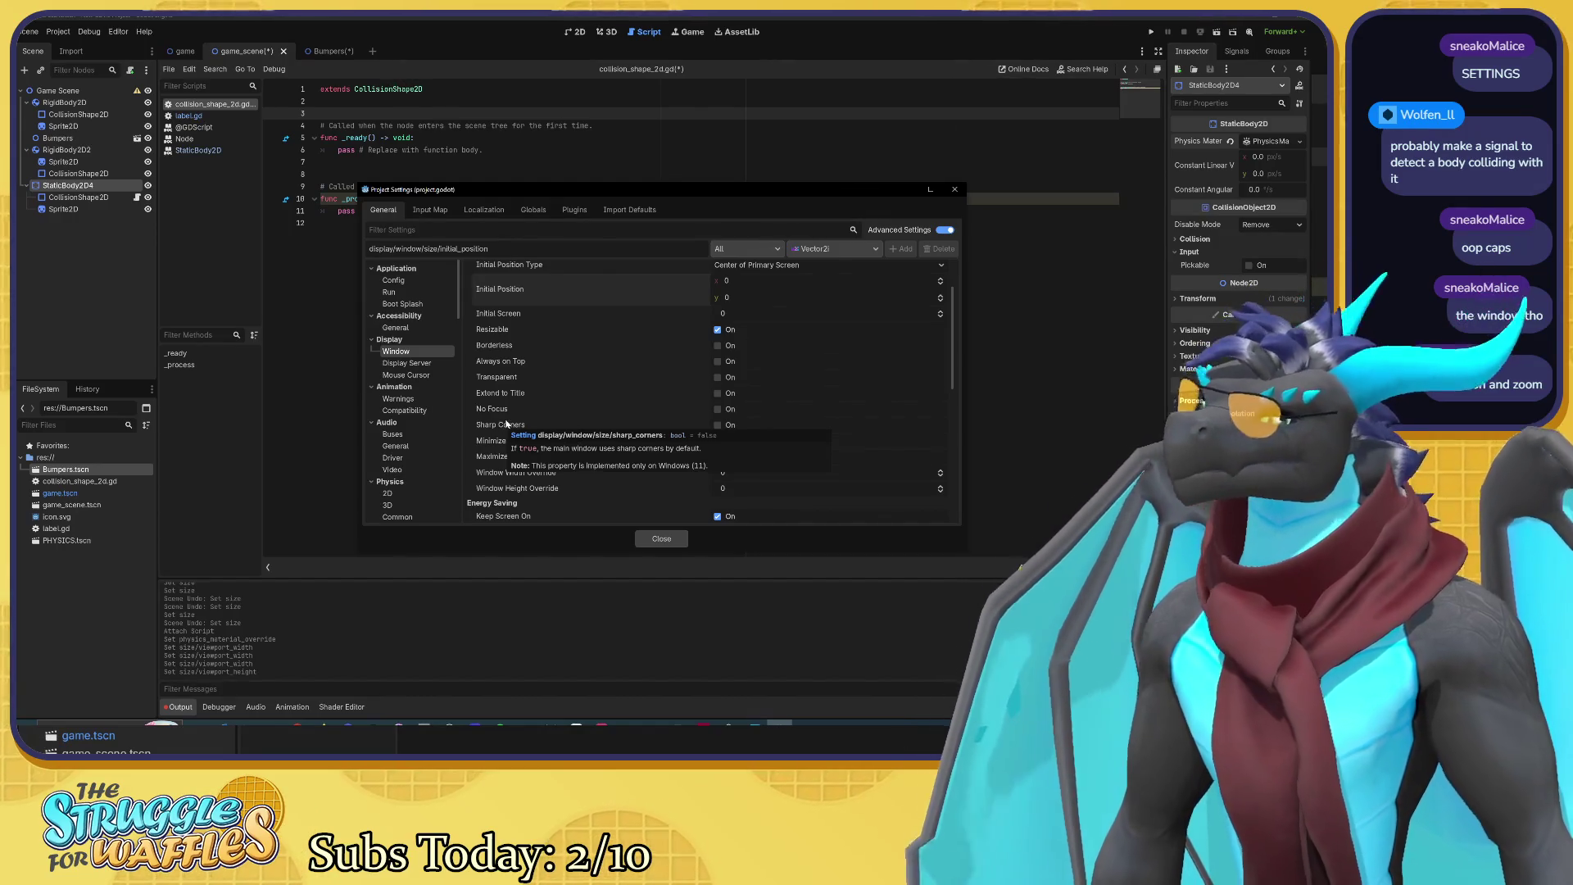
pyautogui.scroll(-2, 509, 418)
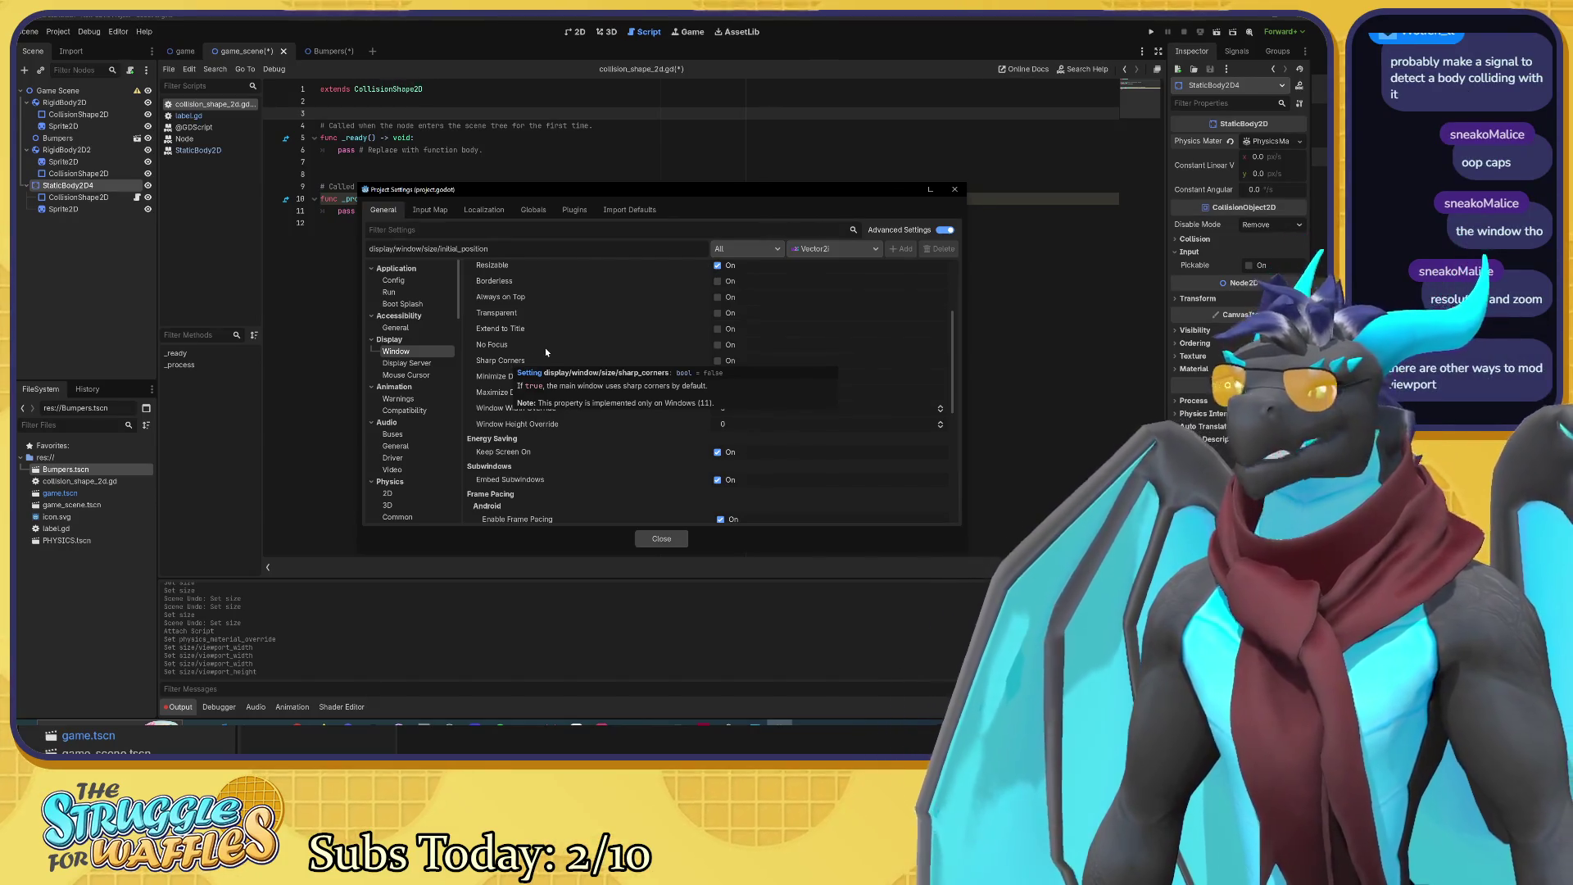
pyautogui.scroll(-3, 545, 352)
pyautogui.scroll(-2, 546, 352)
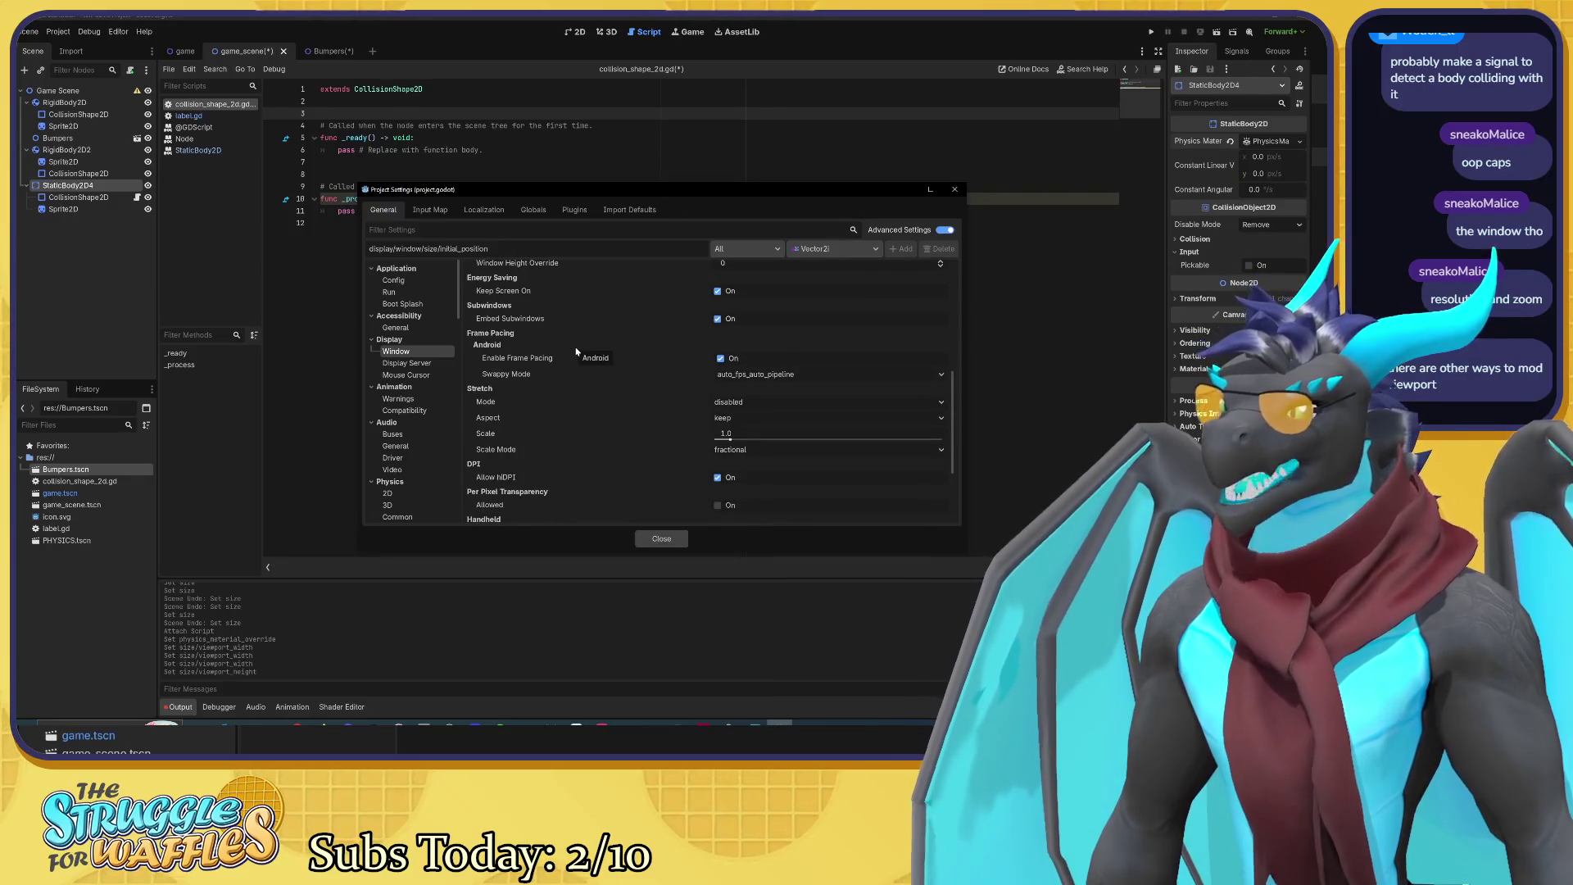
pyautogui.scroll(-4, 576, 351)
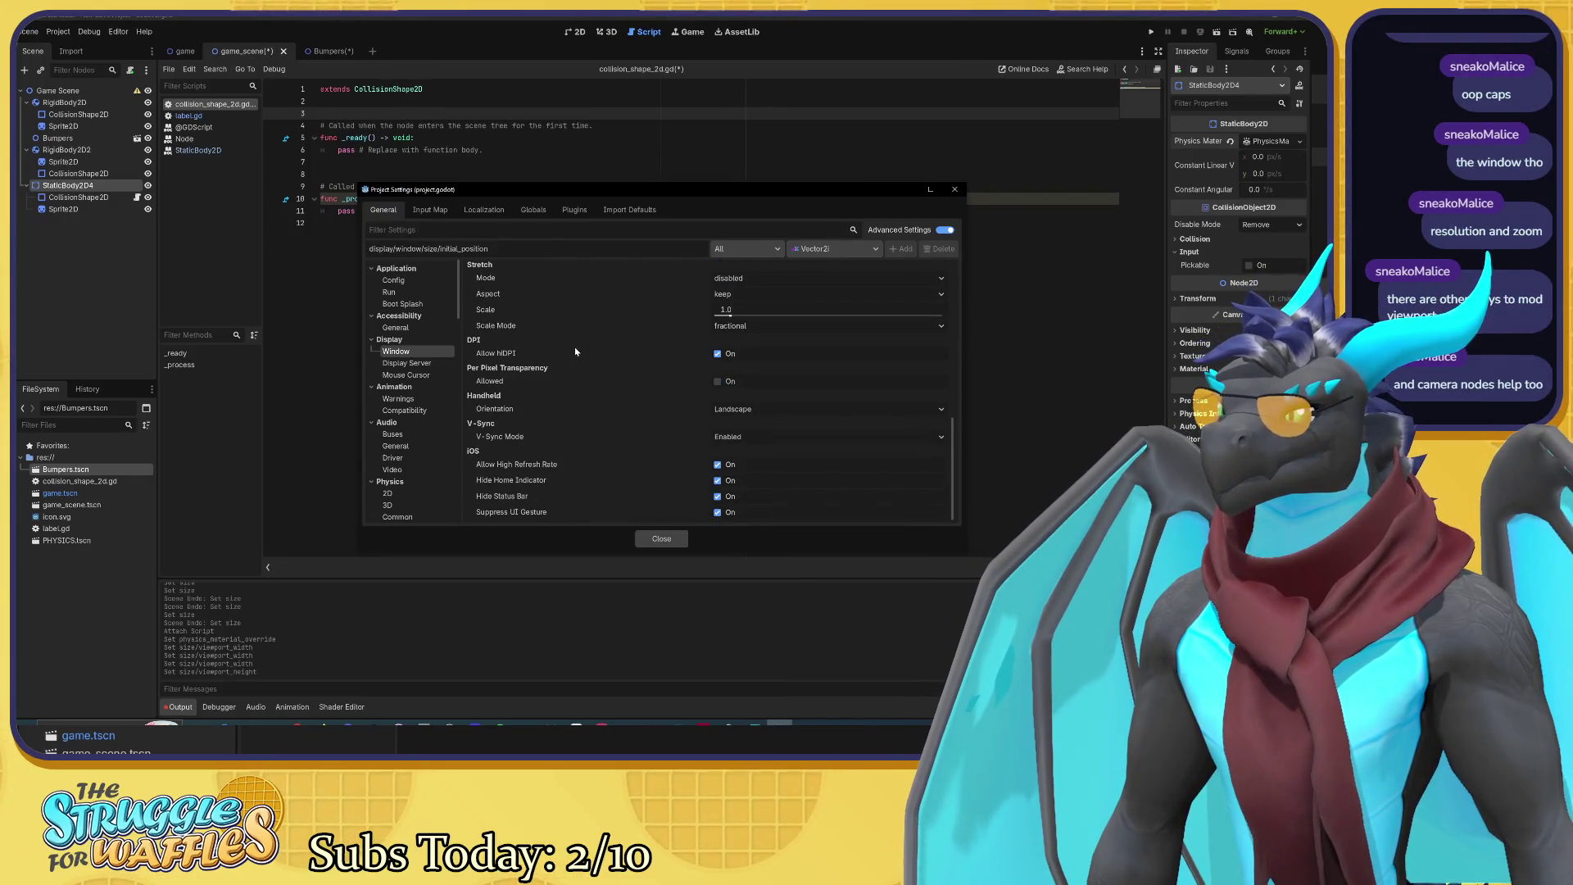
pyautogui.click(728, 437)
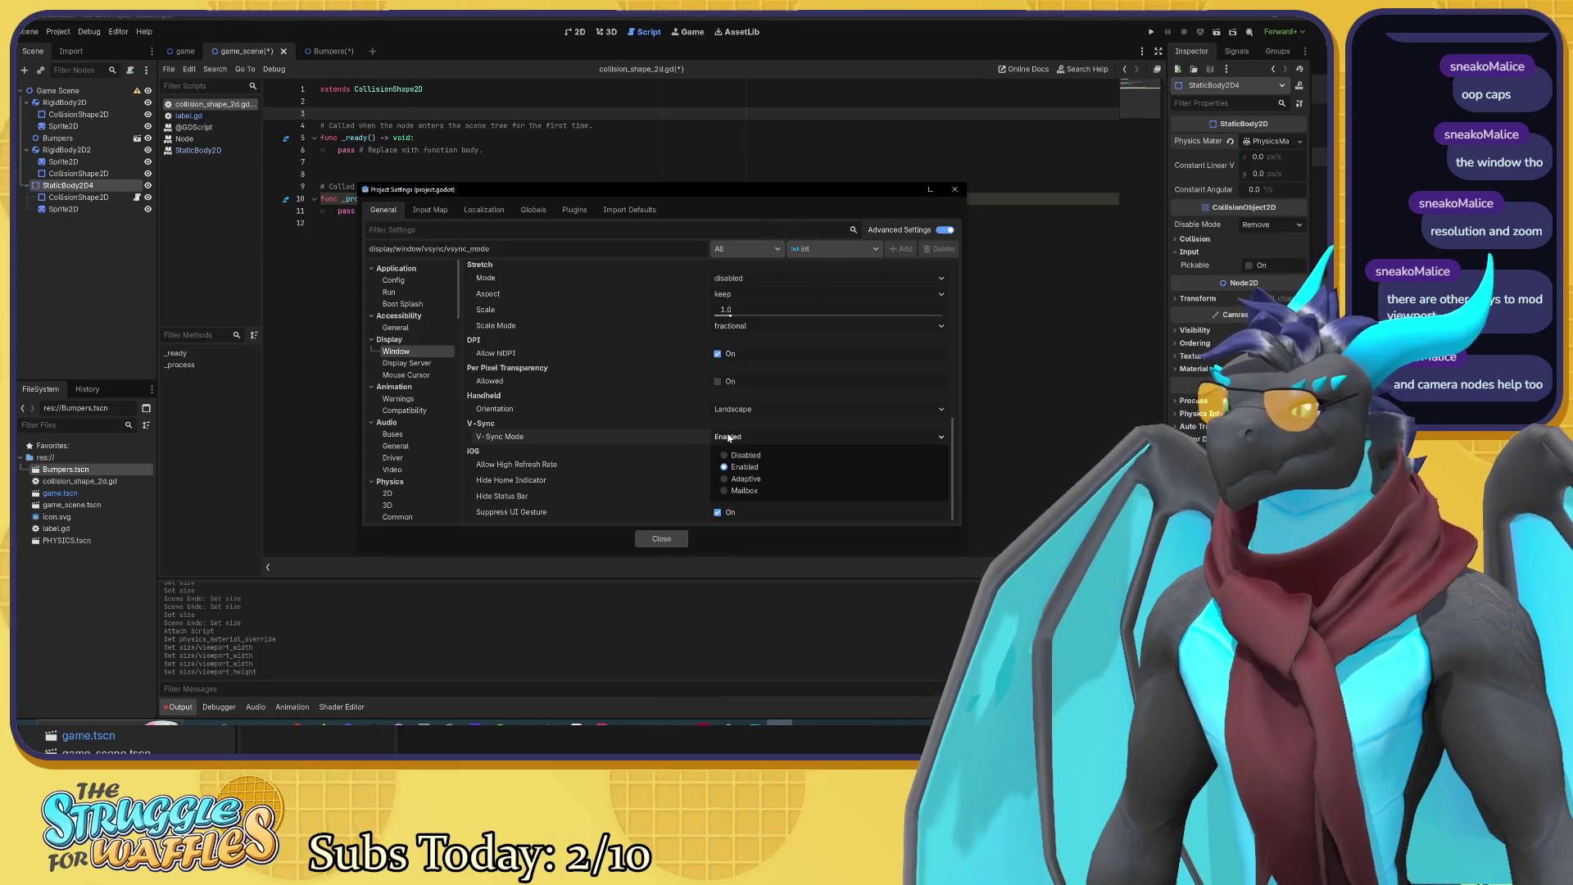
pyautogui.click(728, 437)
pyautogui.click(729, 437)
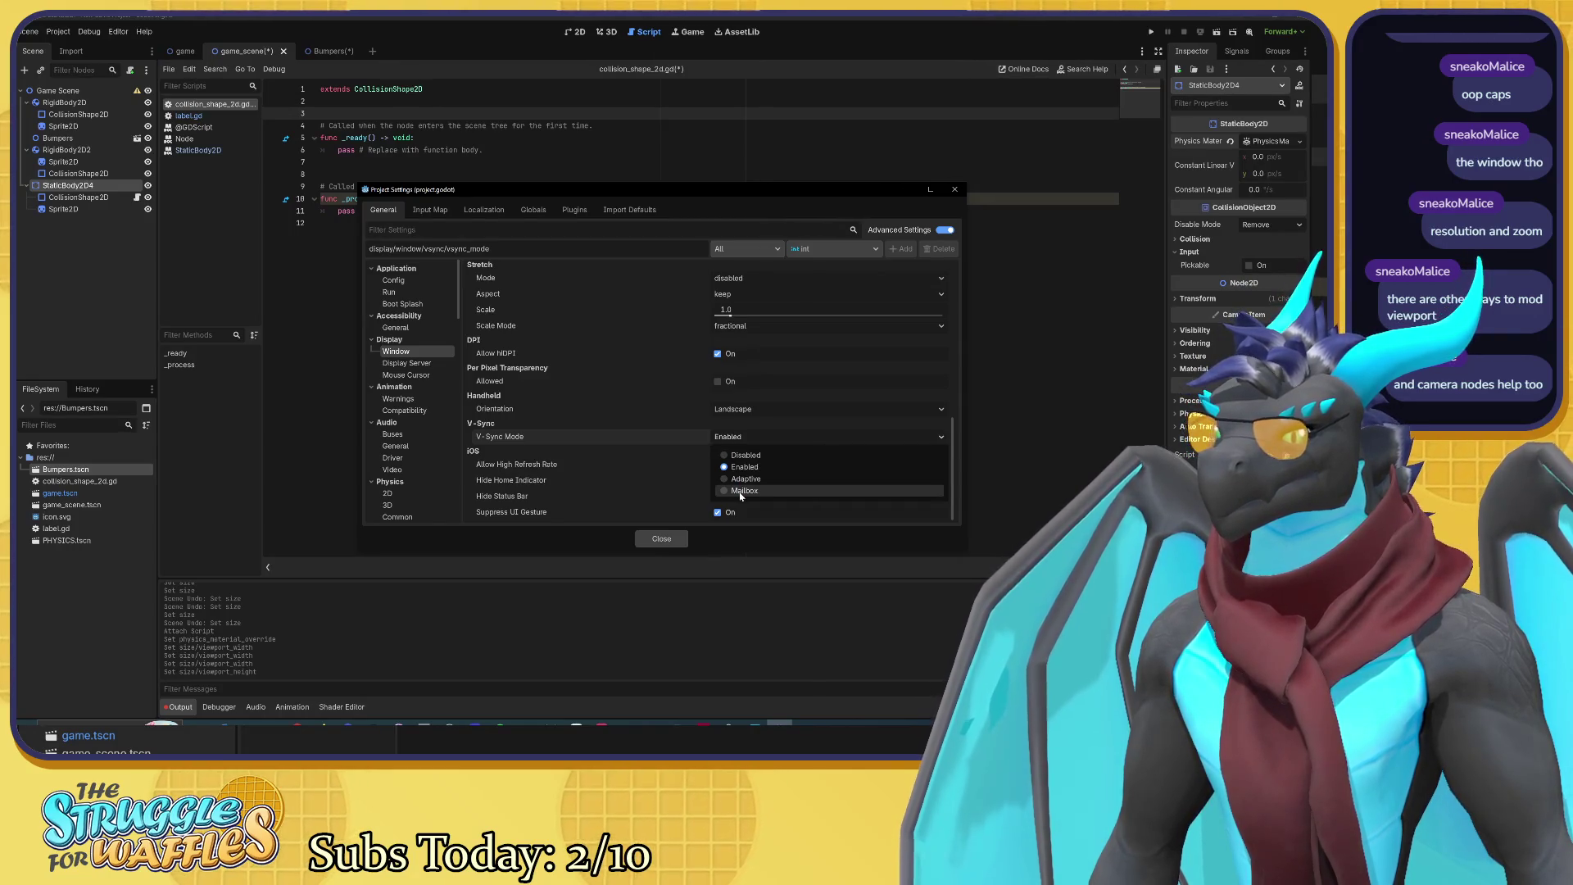
pyautogui.click(638, 449)
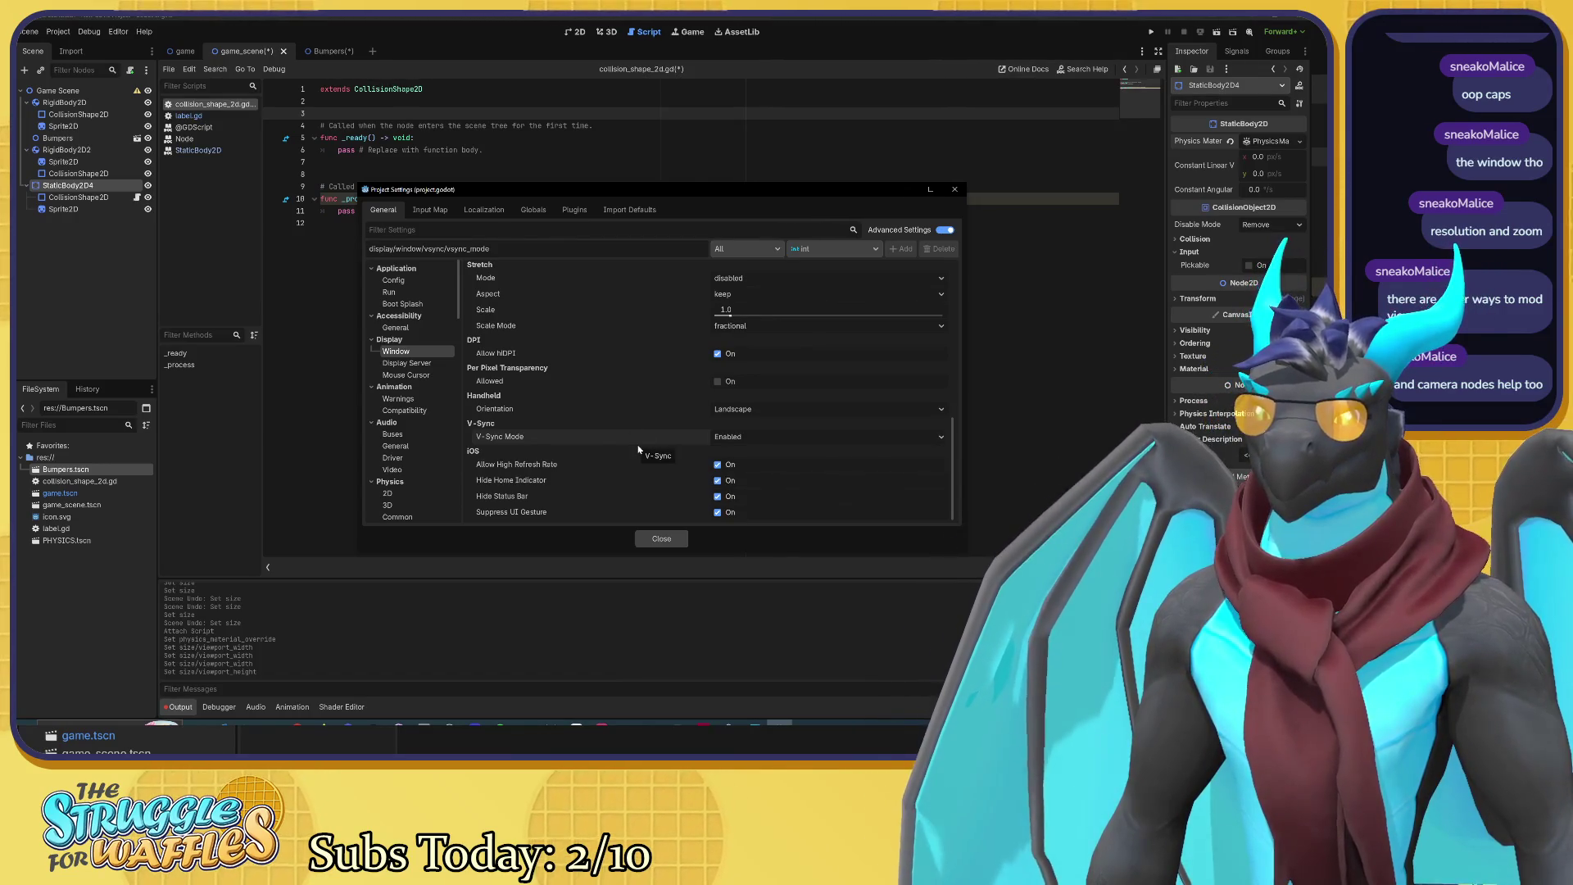
pyautogui.scroll(3, 638, 449)
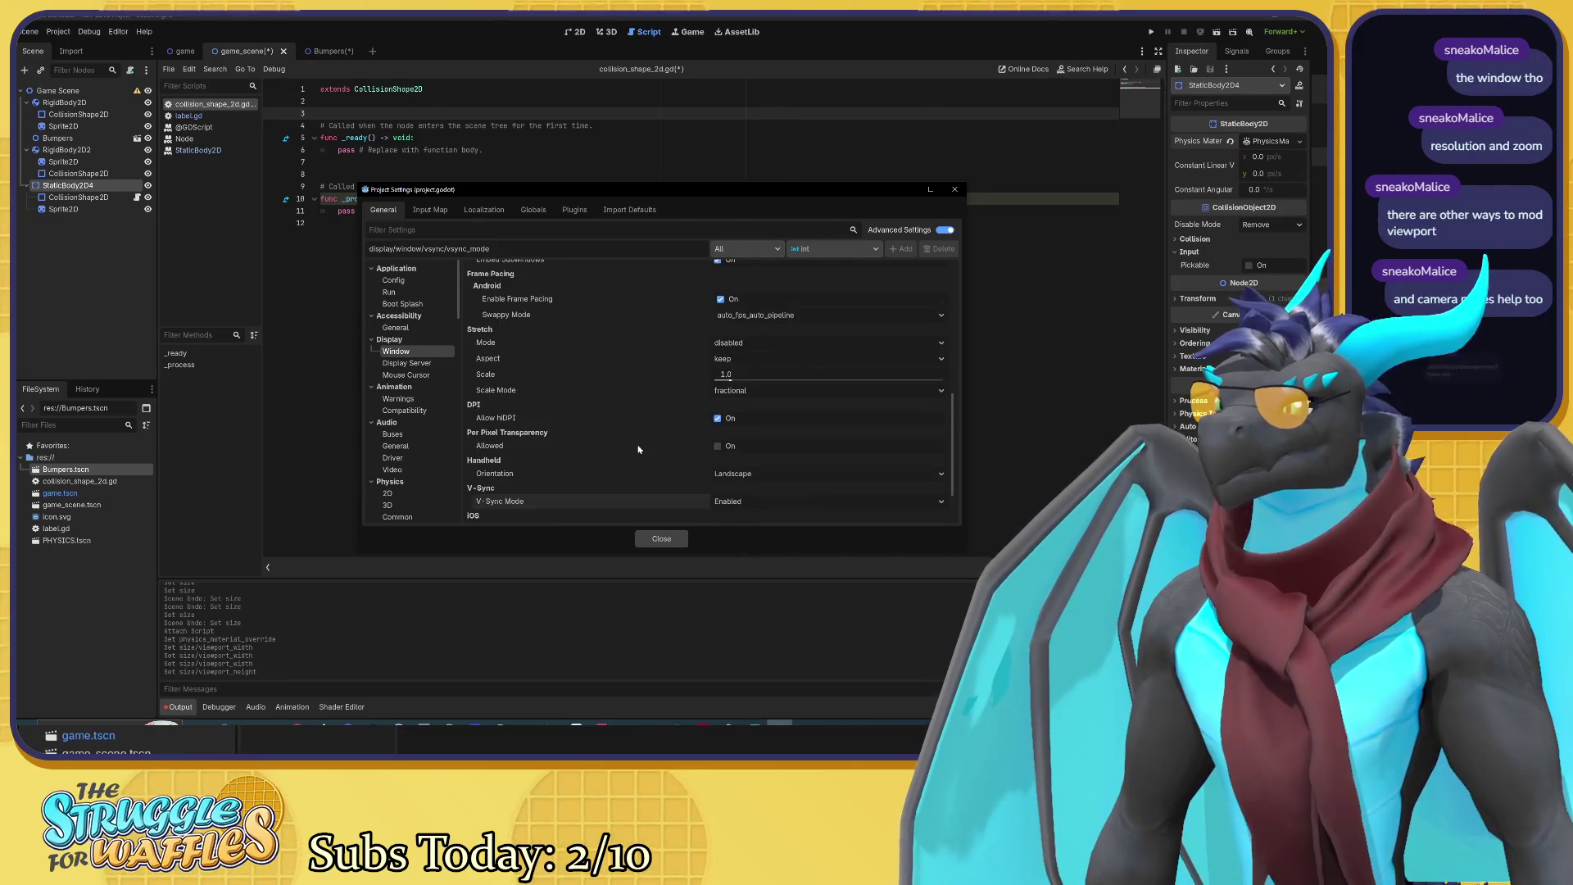
pyautogui.scroll(10, 638, 449)
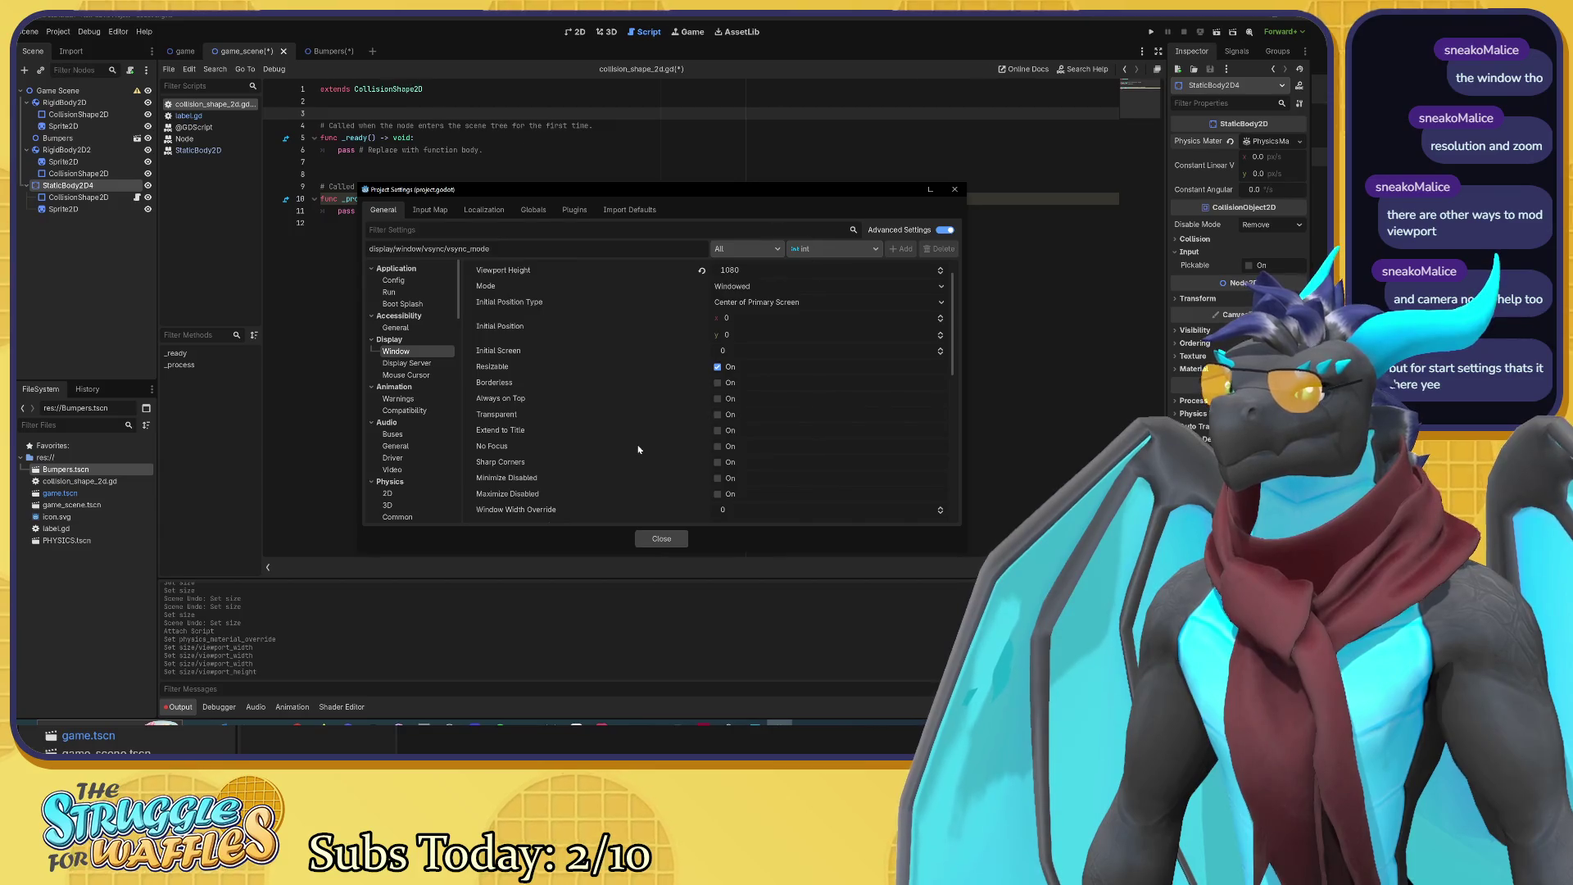
pyautogui.scroll(1, 638, 449)
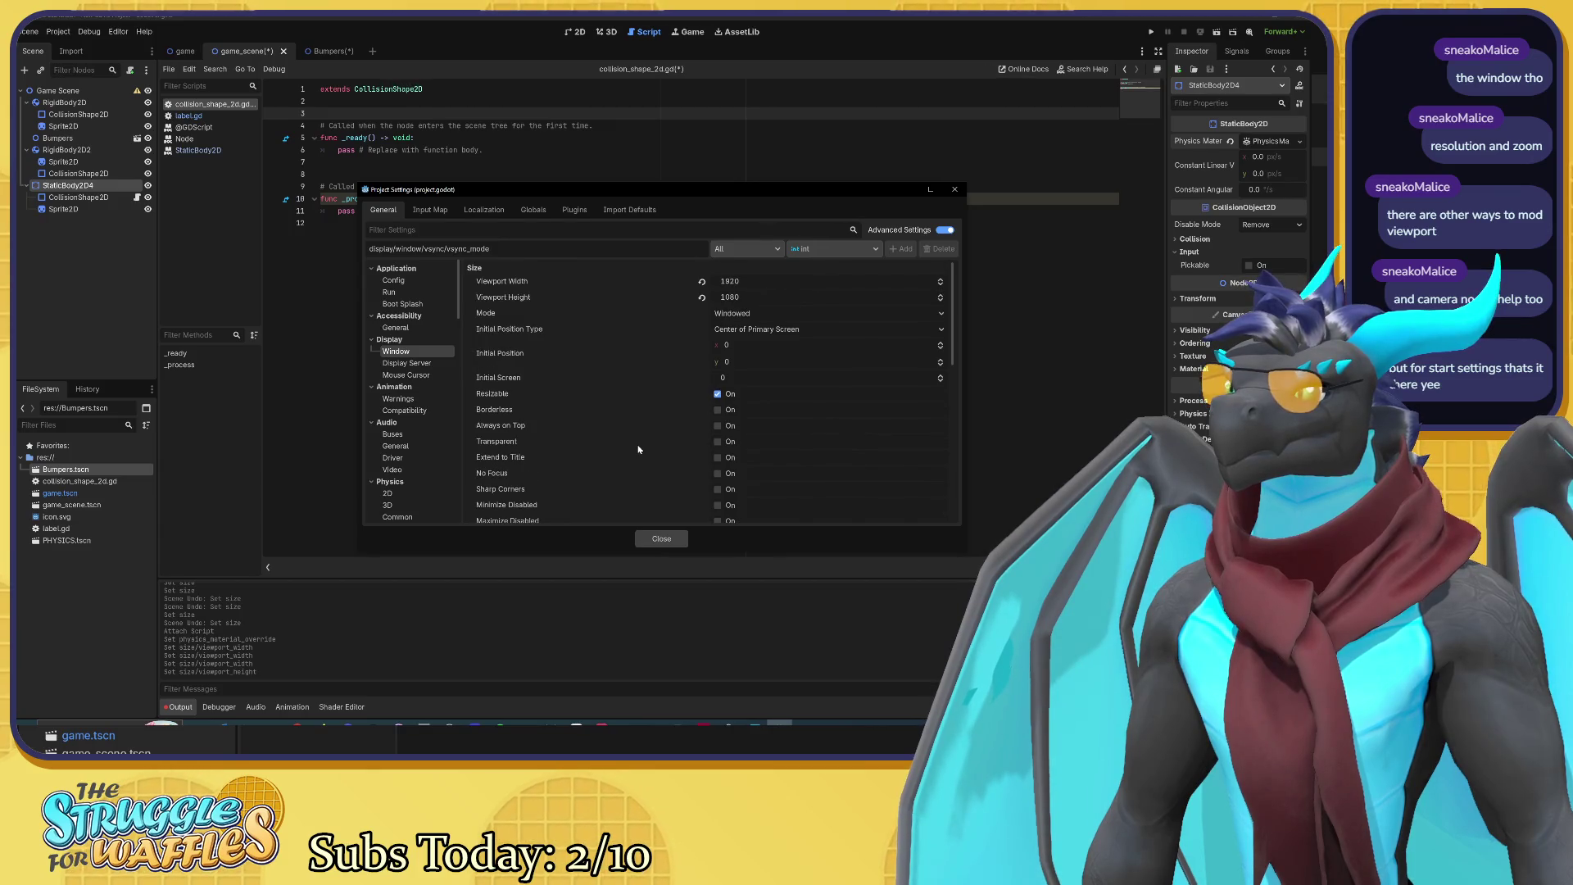
pyautogui.click(659, 538)
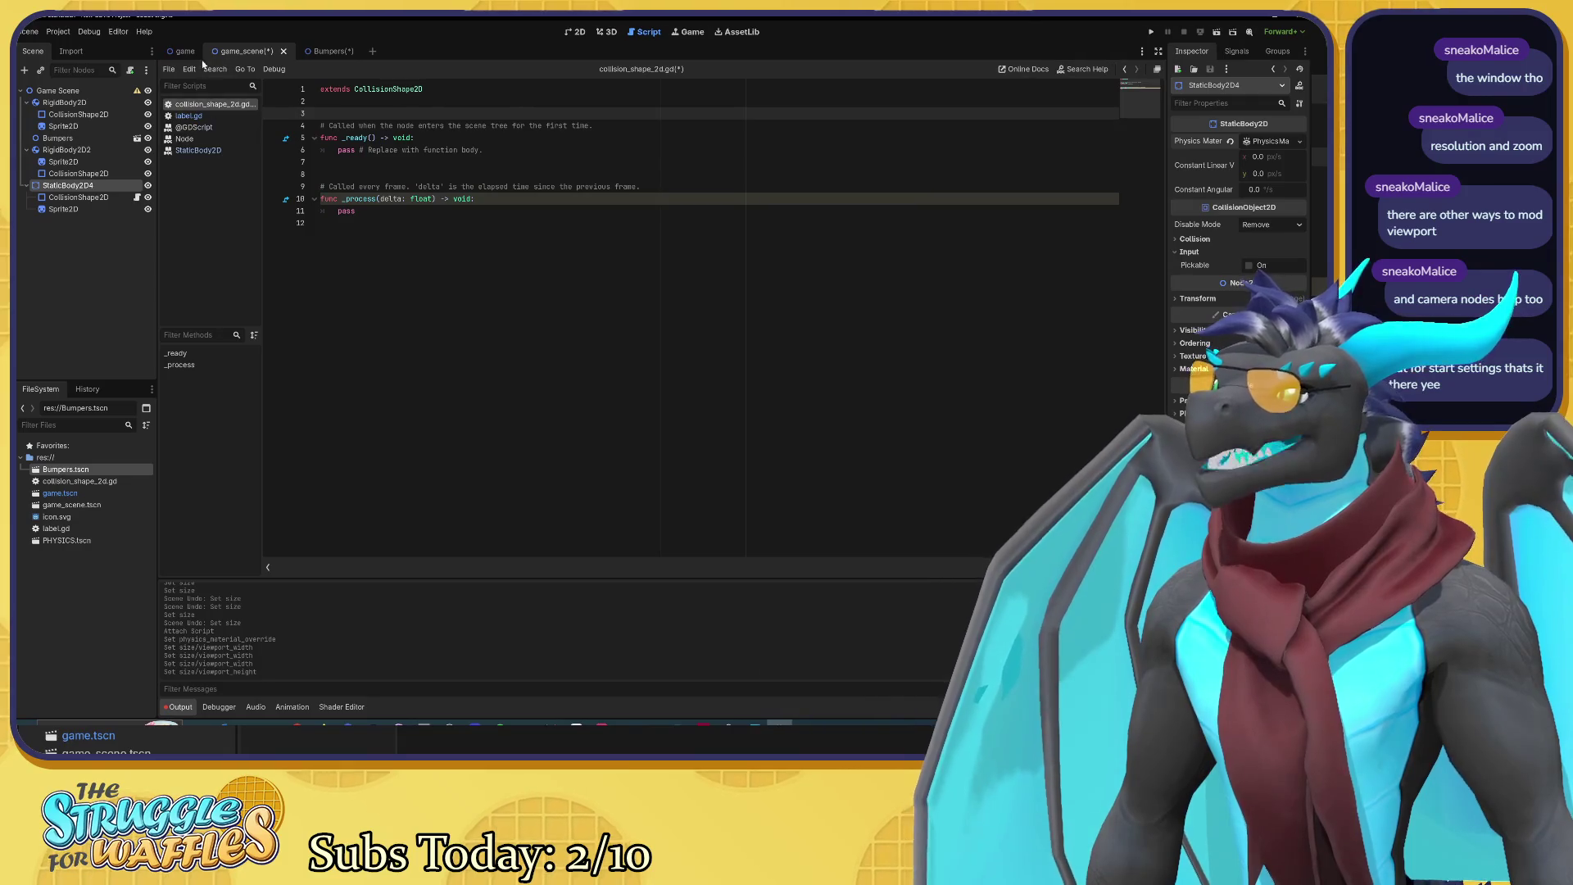
# Step: In the 2D view, scale the Game Scene root up uniformly to 1.458
pyautogui.click(576, 31)
pyautogui.scroll(-8, 656, 244)
pyautogui.scroll(2, 655, 246)
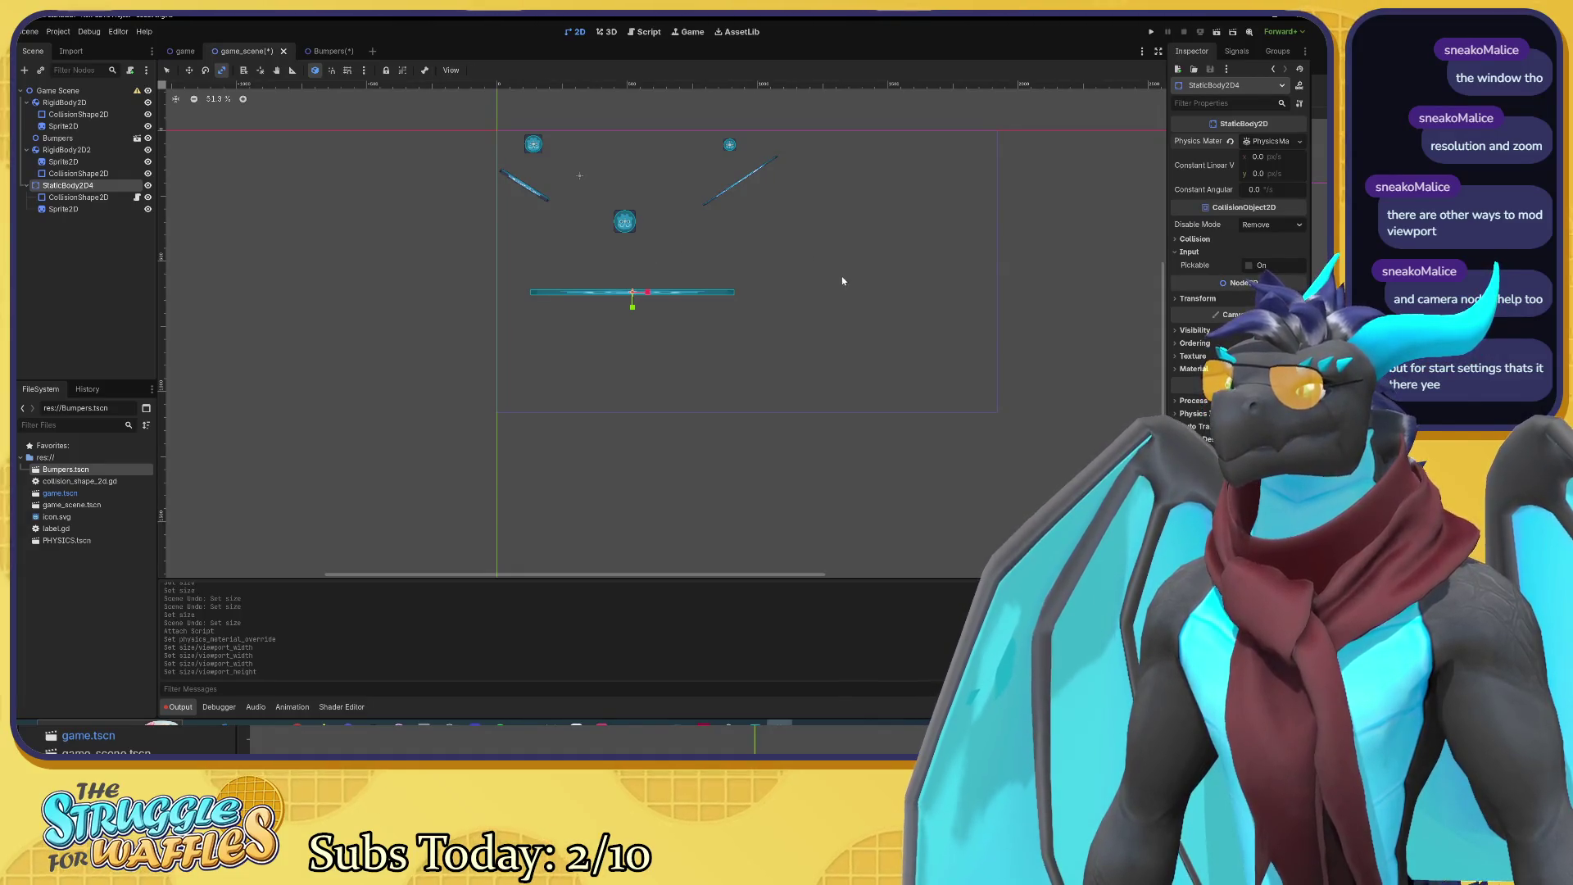
pyautogui.click(41, 92)
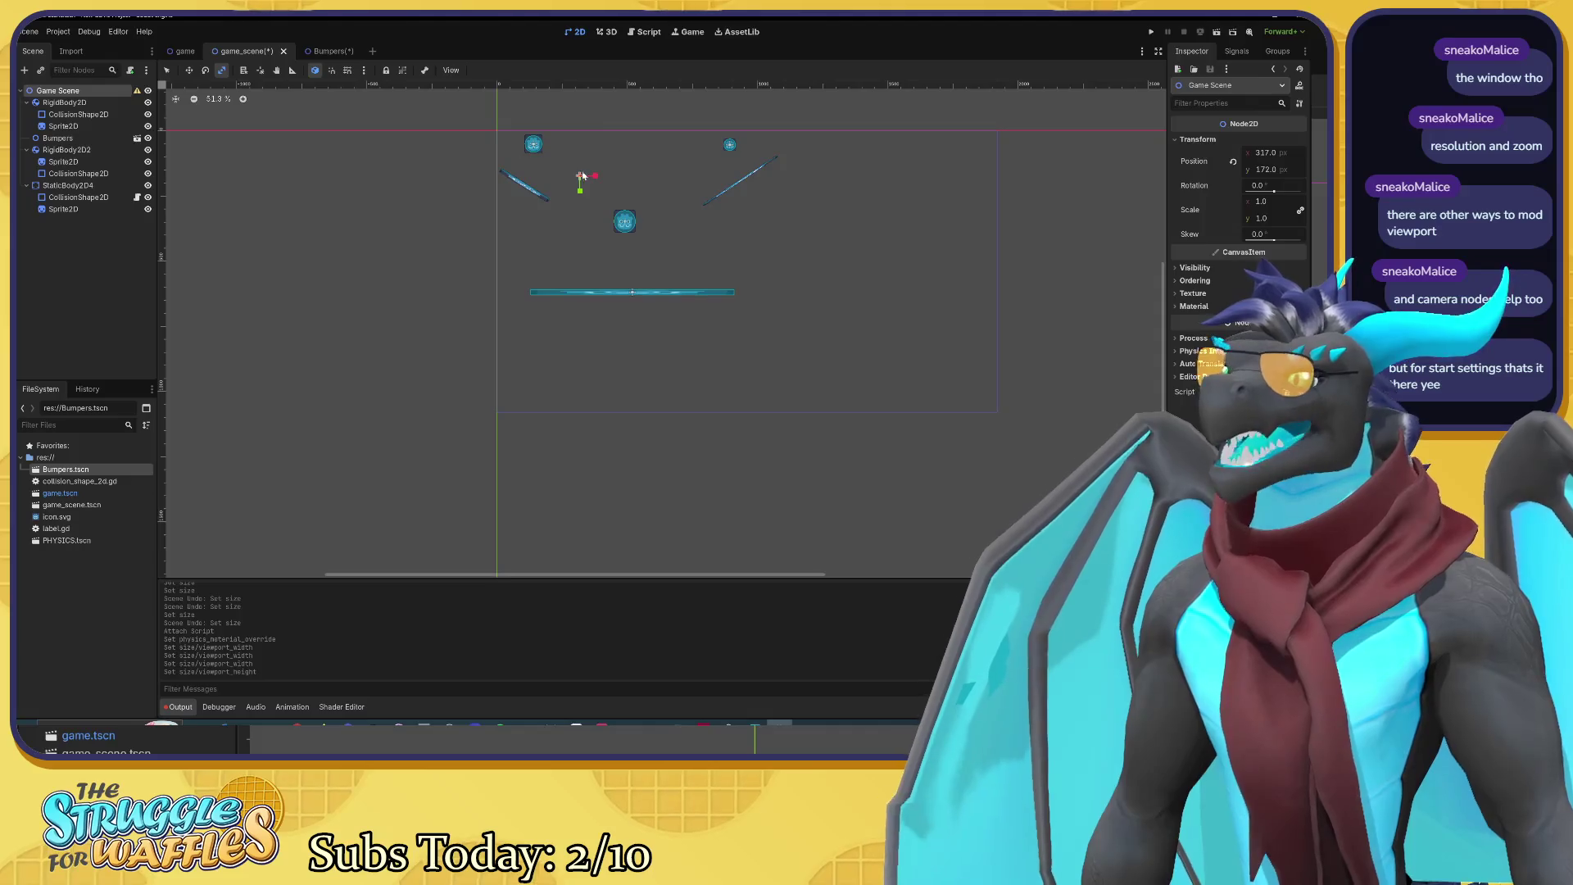
pyautogui.moveTo(596, 177); pyautogui.dragTo(606, 178)
pyautogui.hotkey('ctrl', 'z')
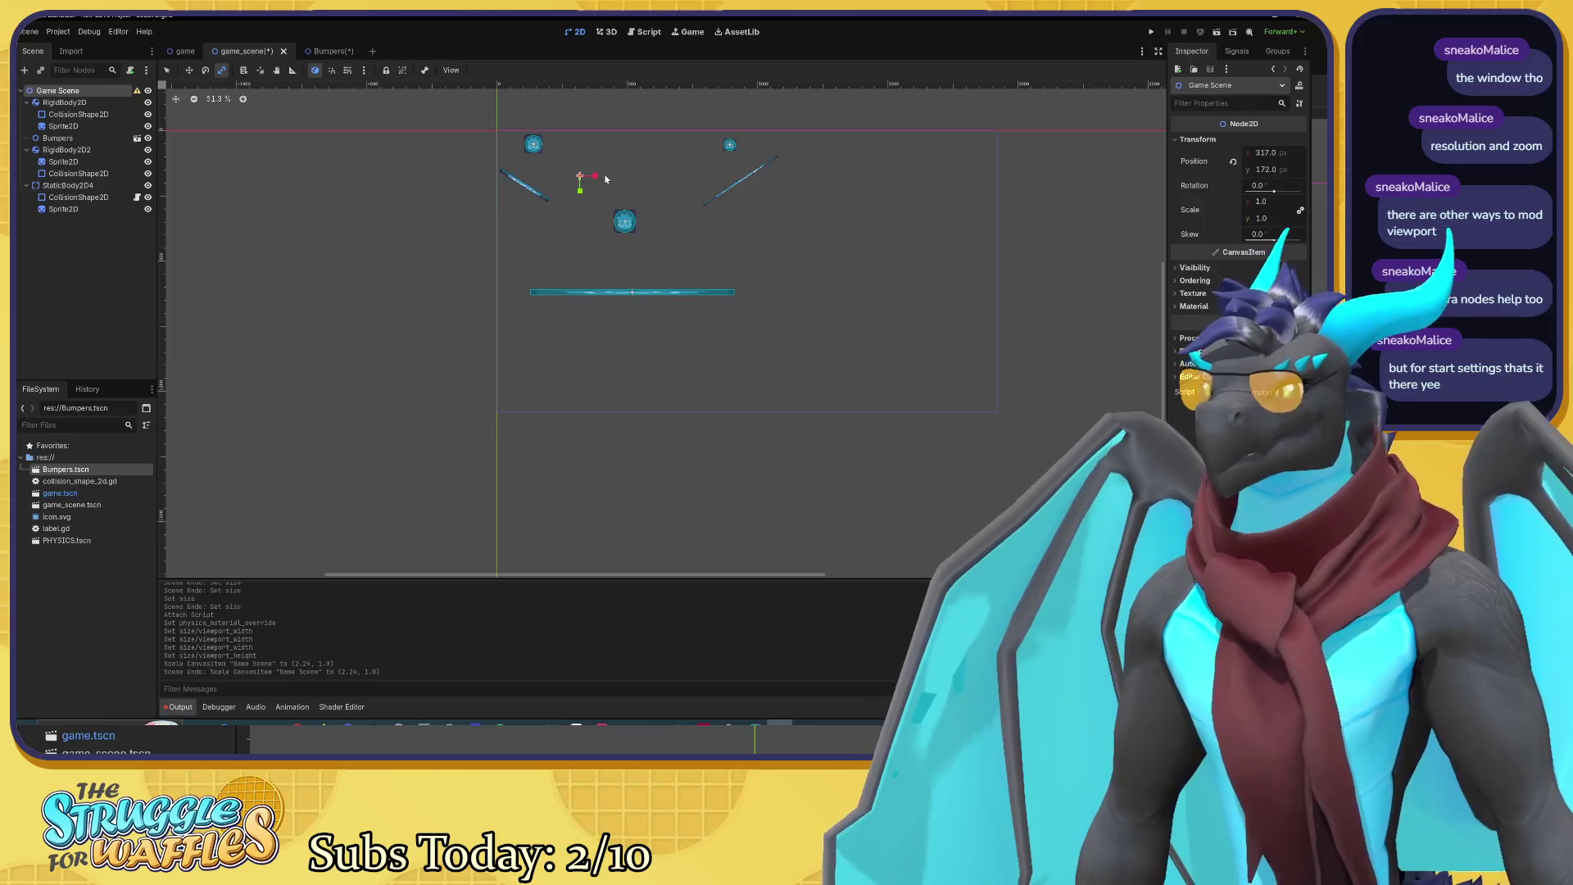
pyautogui.moveTo(607, 195); pyautogui.dragTo(704, 236)
# Step: Move the Game Scene root to about (651, 344) with the Move tool
pyautogui.press('w')
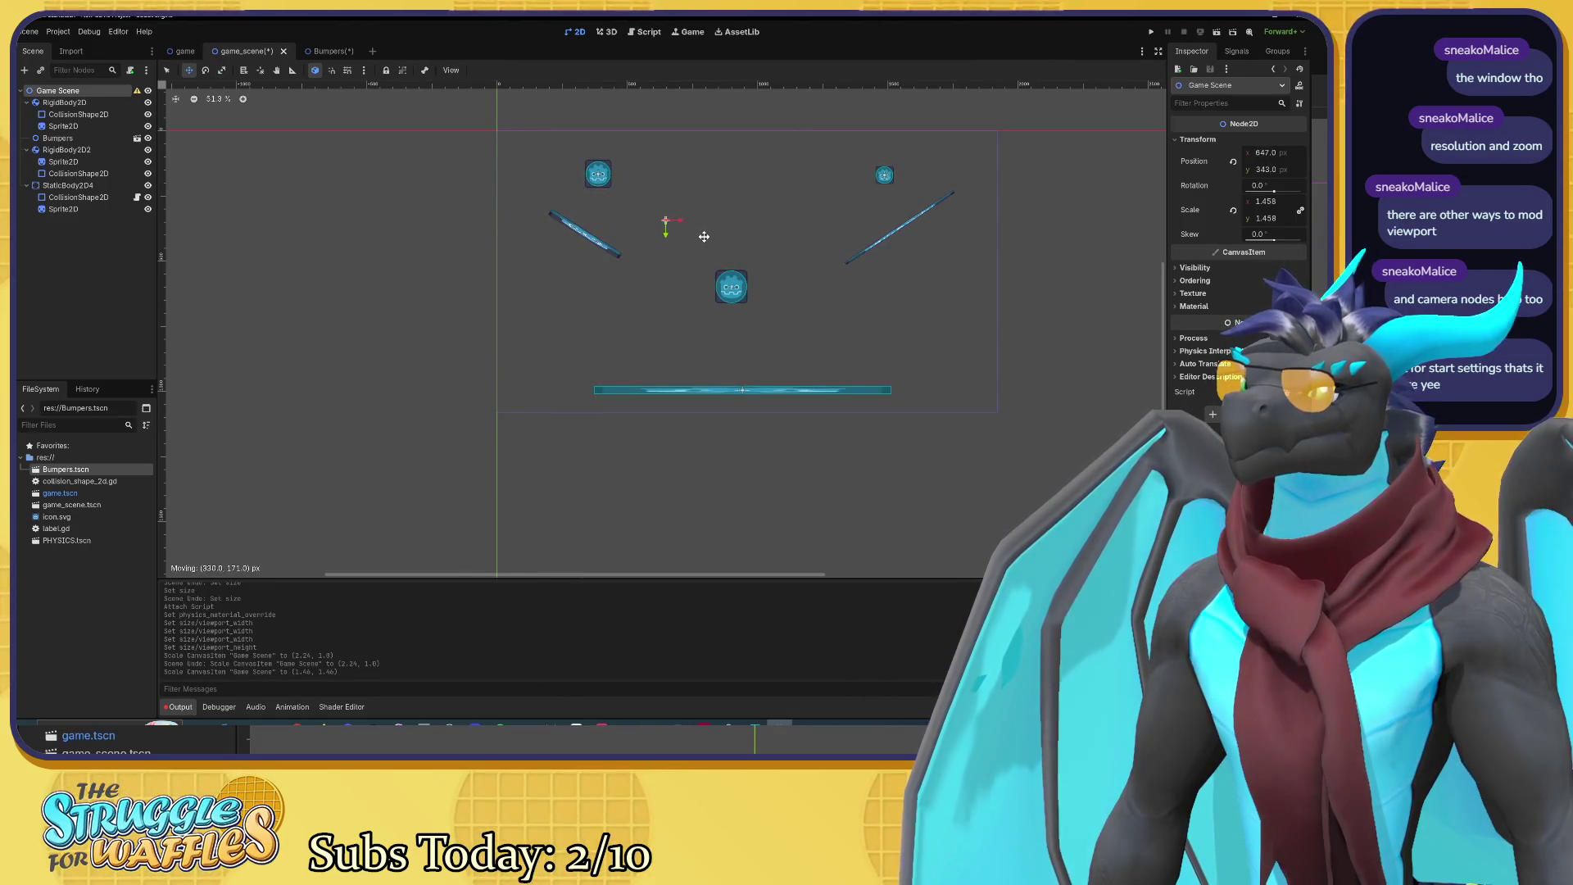
pyautogui.moveTo(704, 236); pyautogui.dragTo(704, 235)
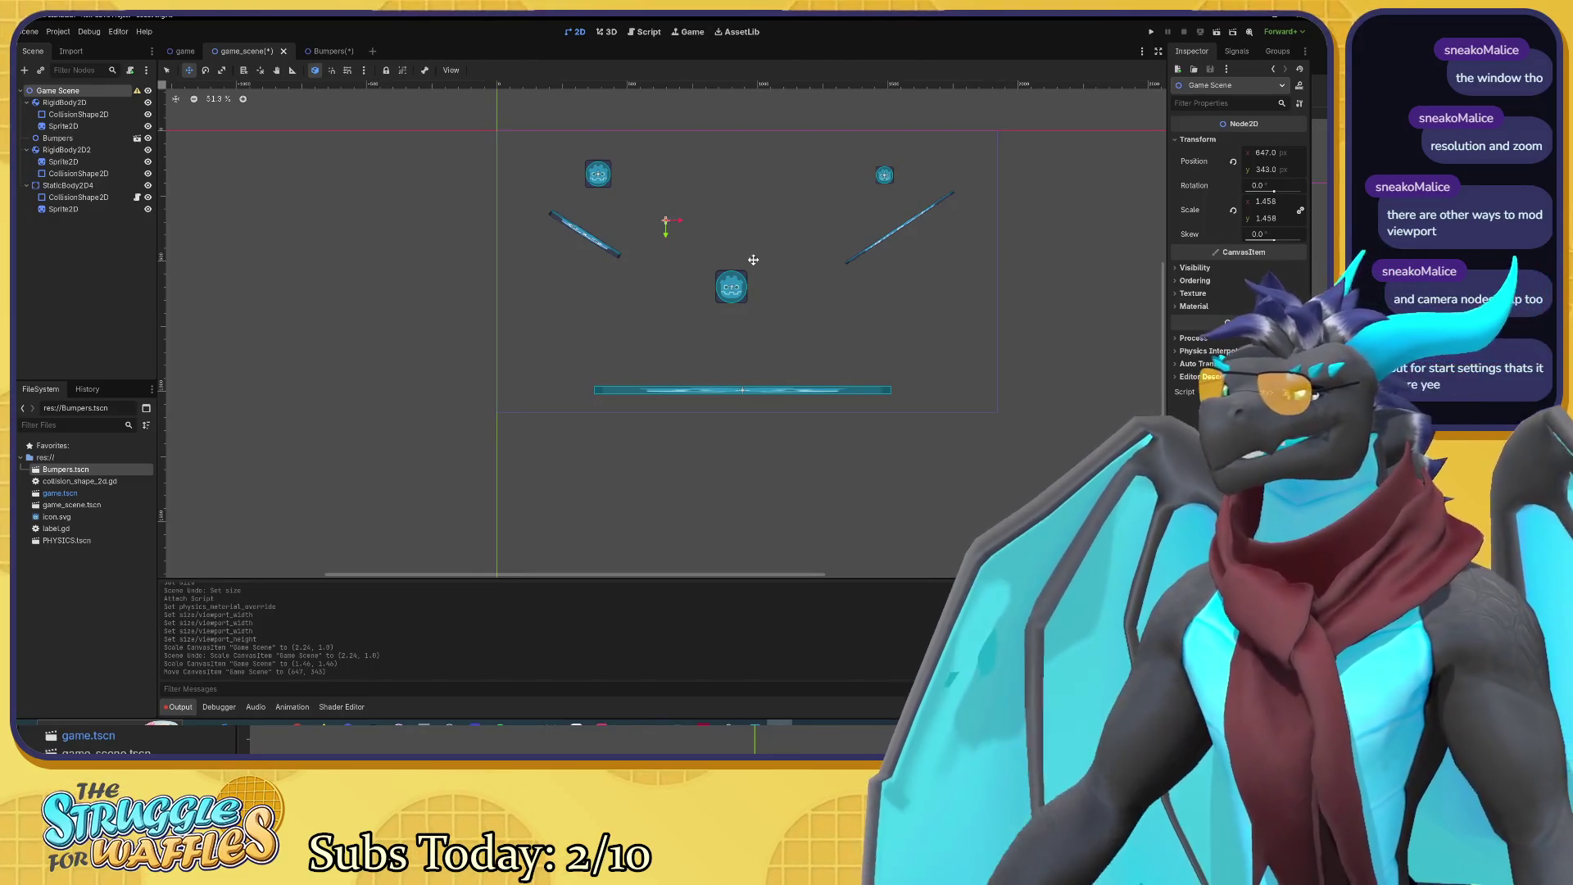
pyautogui.moveTo(739, 250); pyautogui.dragTo(741, 250)
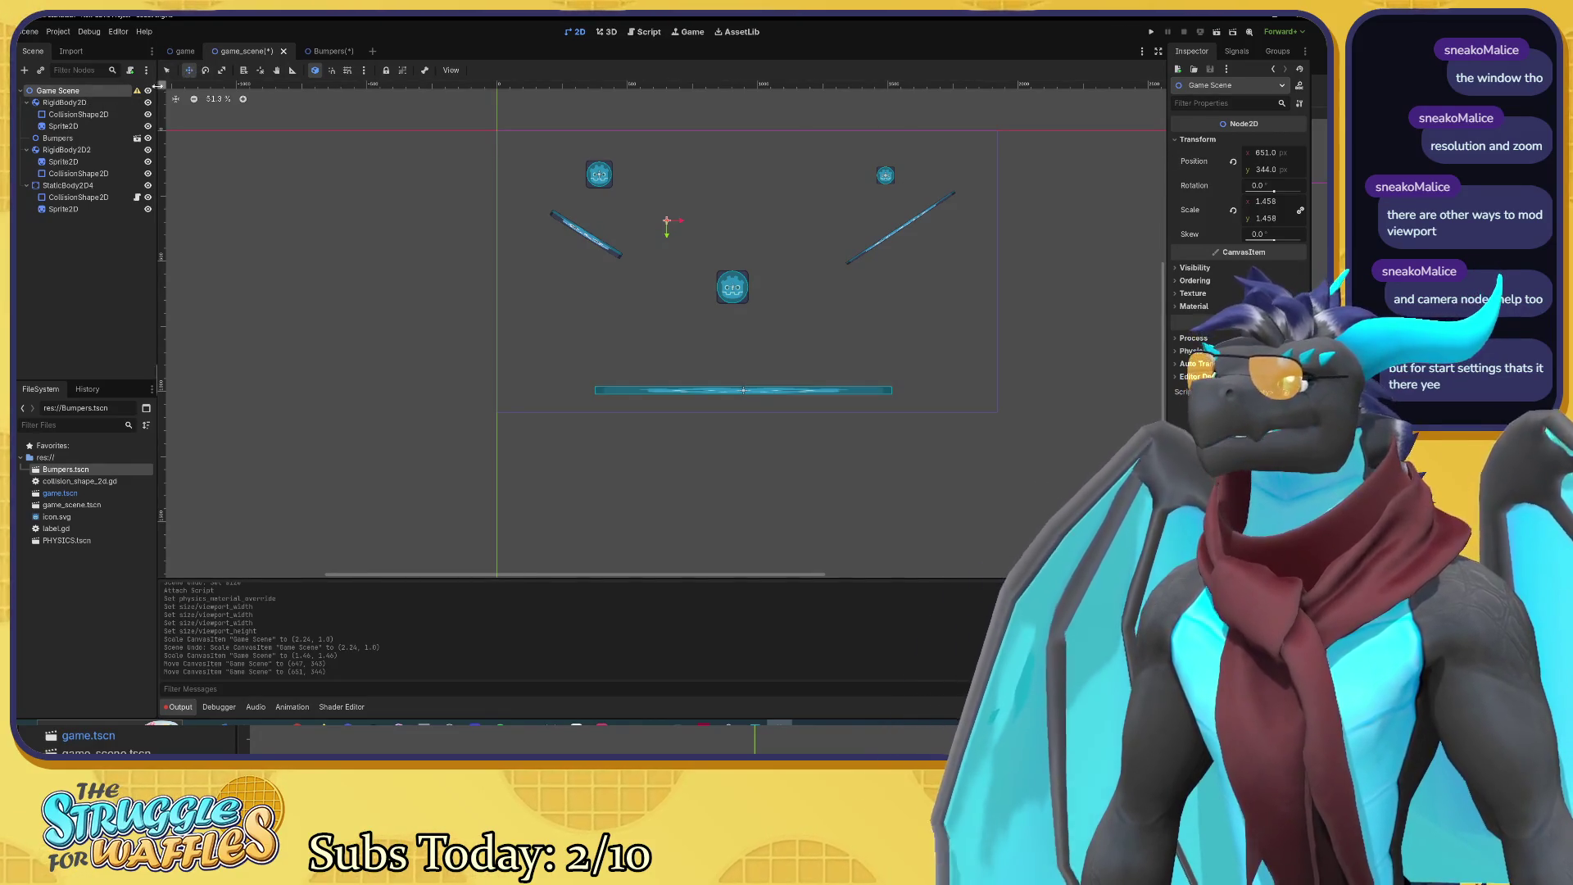
pyautogui.moveTo(137, 94)
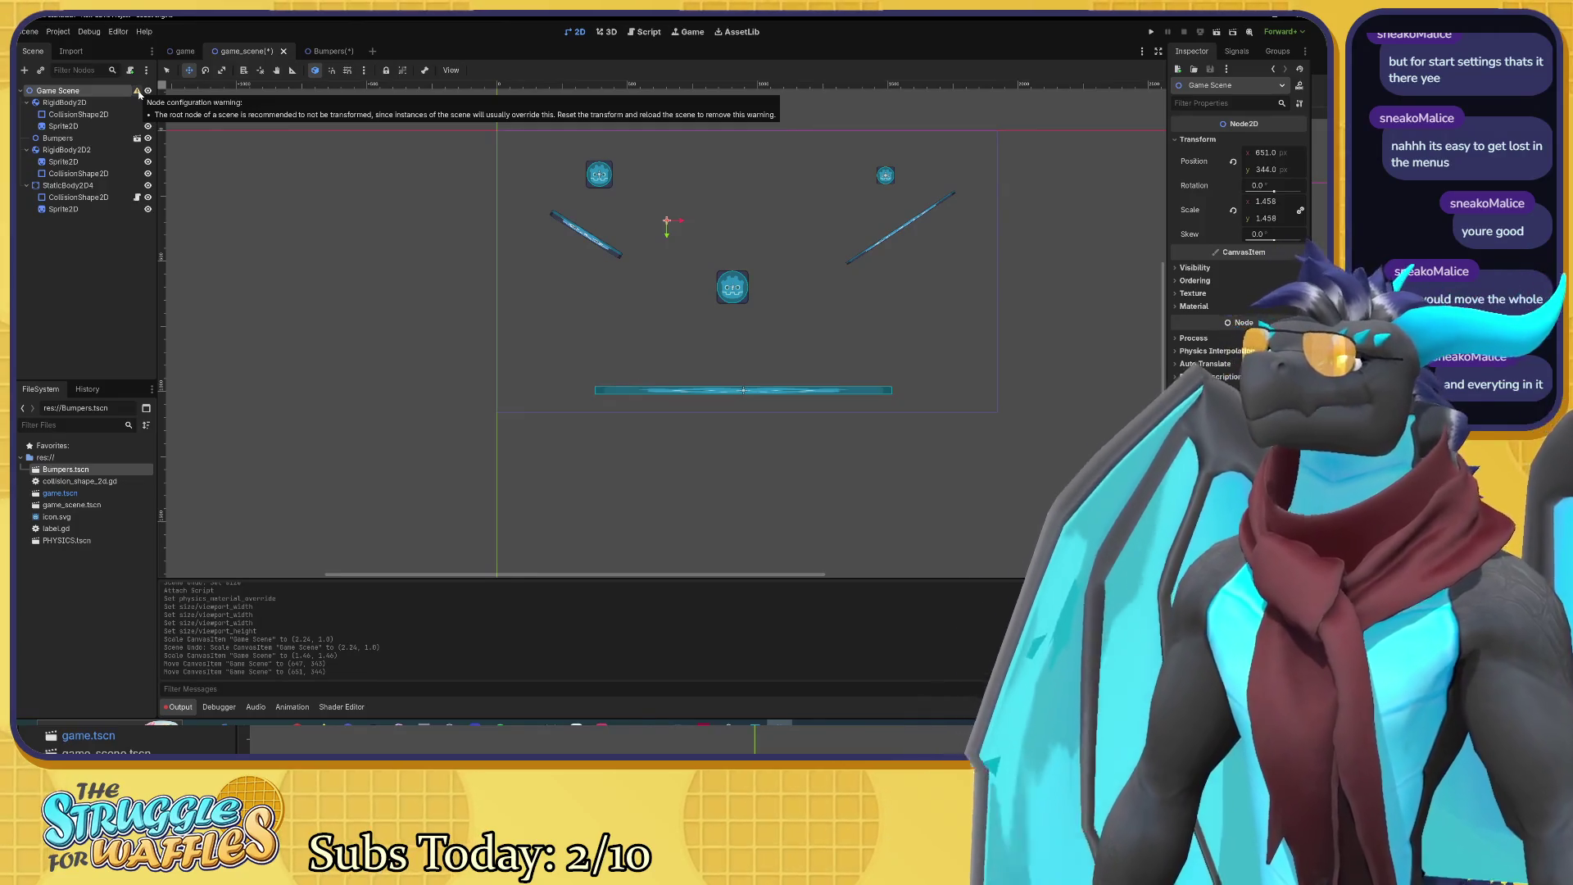
pyautogui.click(82, 234)
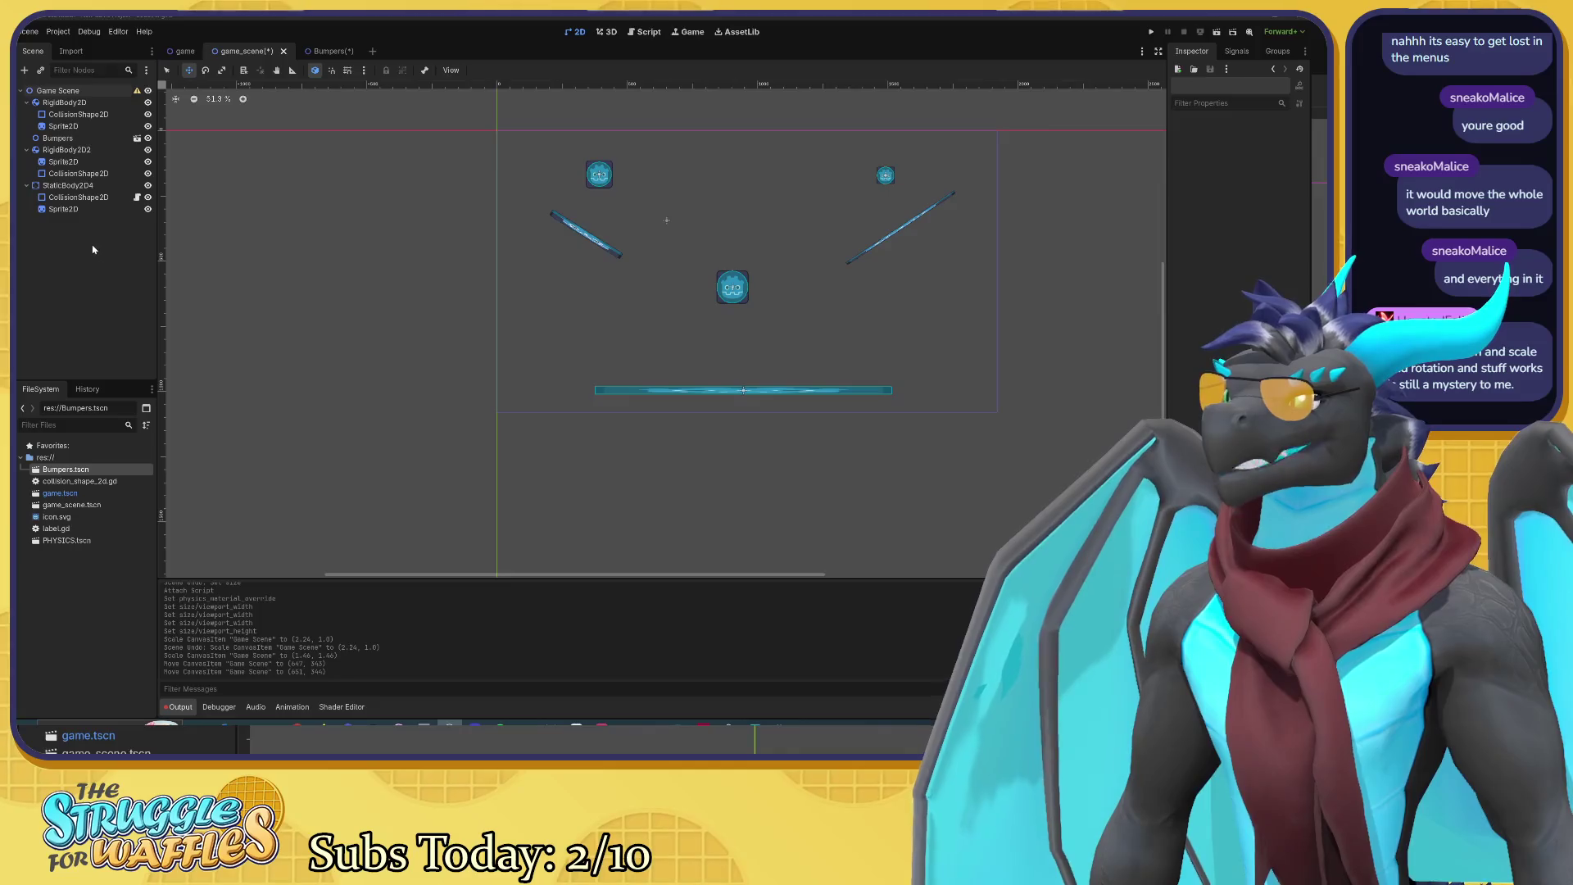
# Step: Select the Game Scene root and drag it to about (664, 349)
pyautogui.click(75, 92)
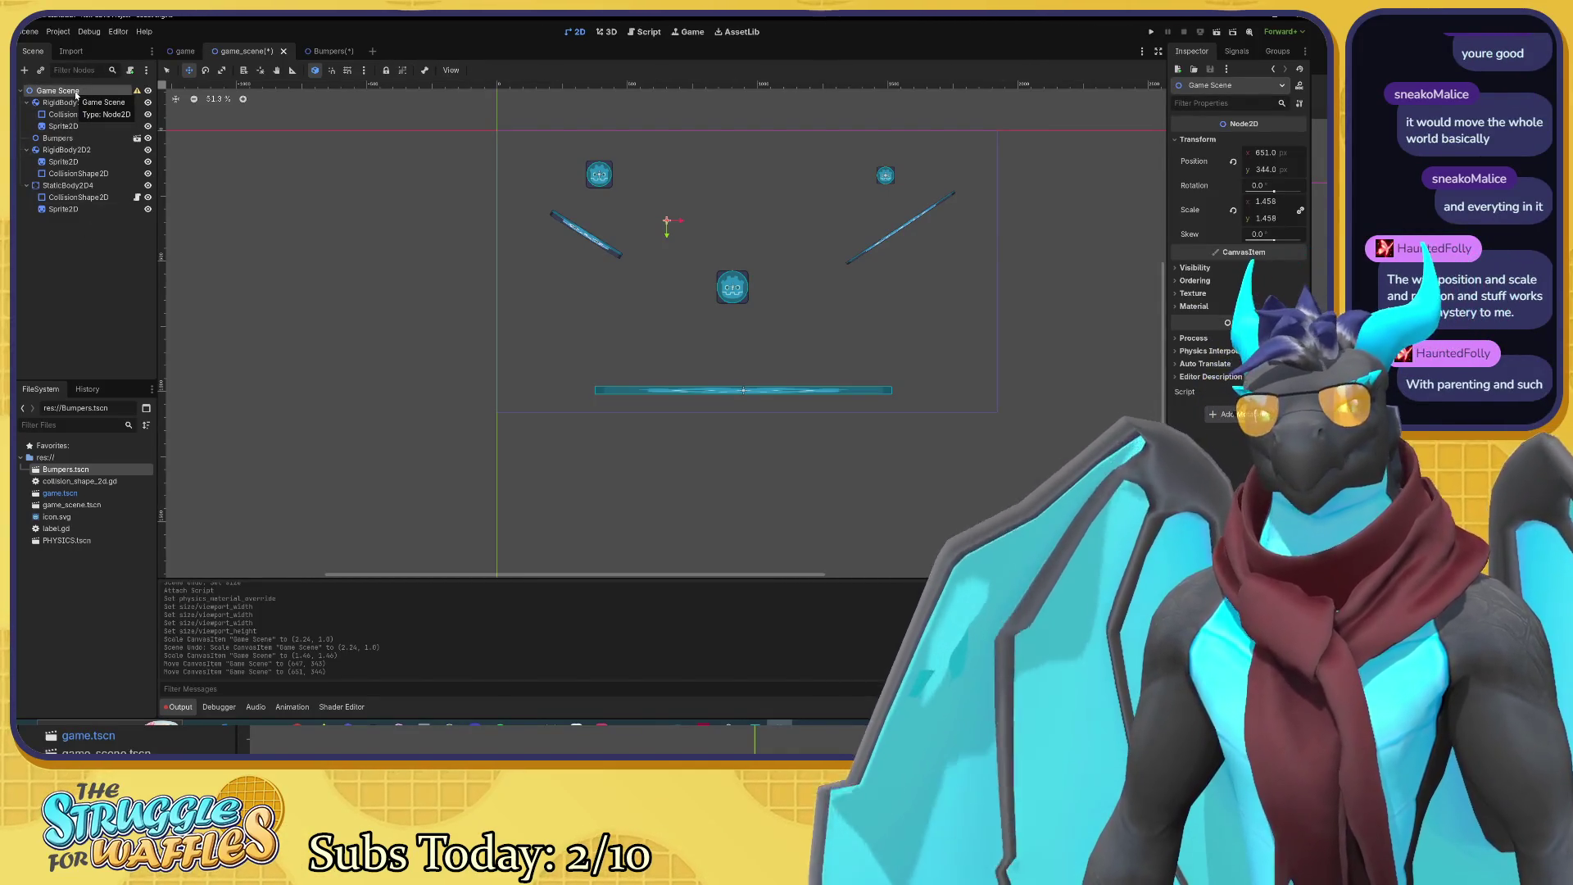
pyautogui.click(72, 103)
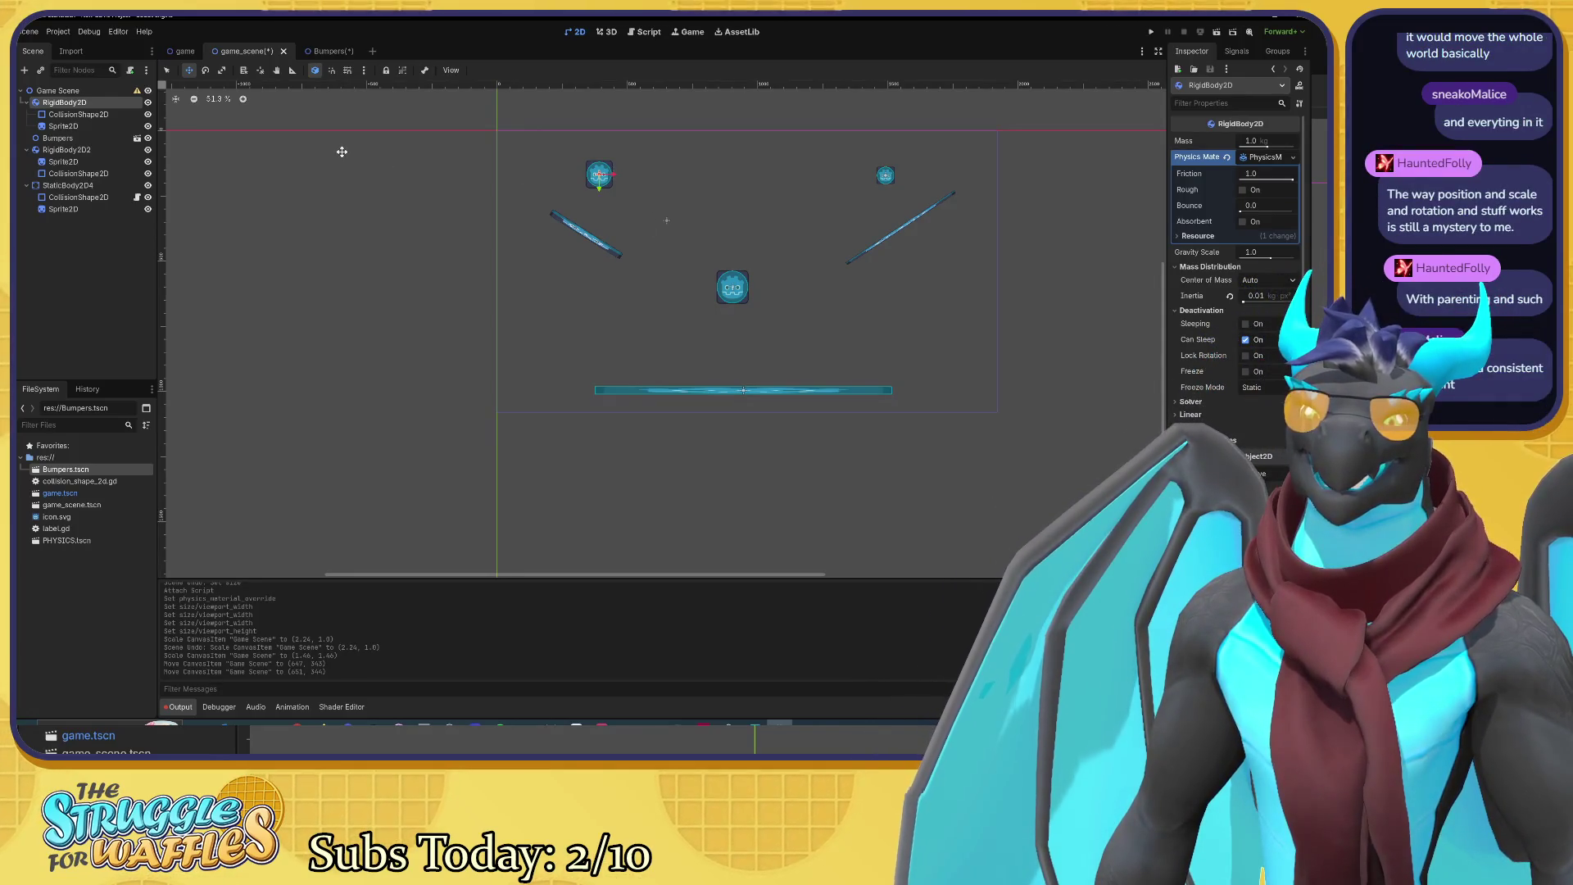
pyautogui.click(57, 91)
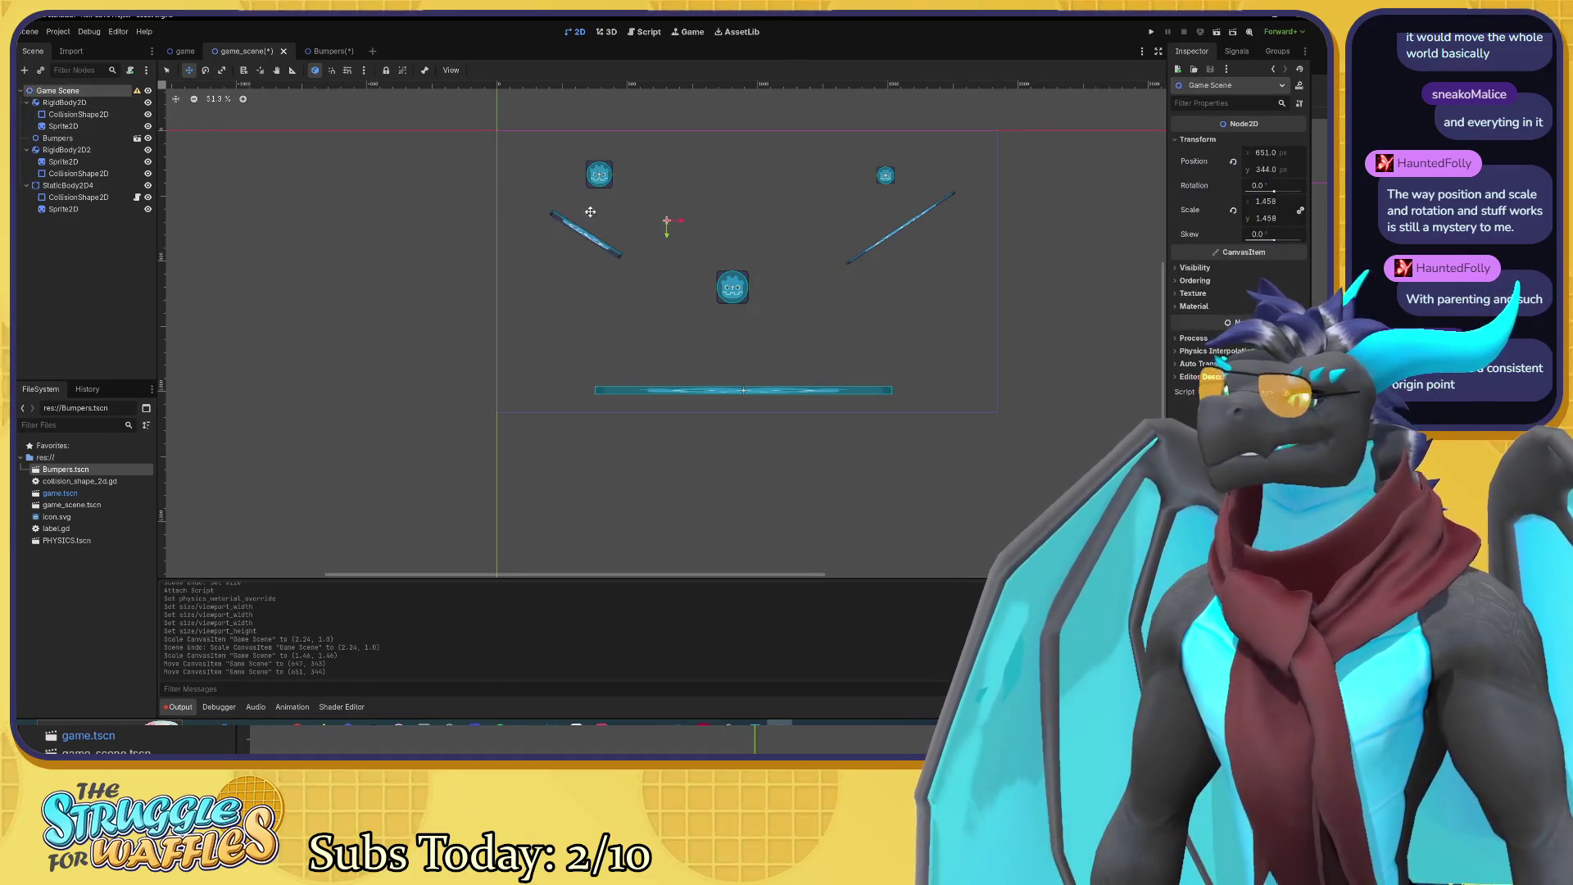
pyautogui.moveTo(666, 220); pyautogui.dragTo(669, 222)
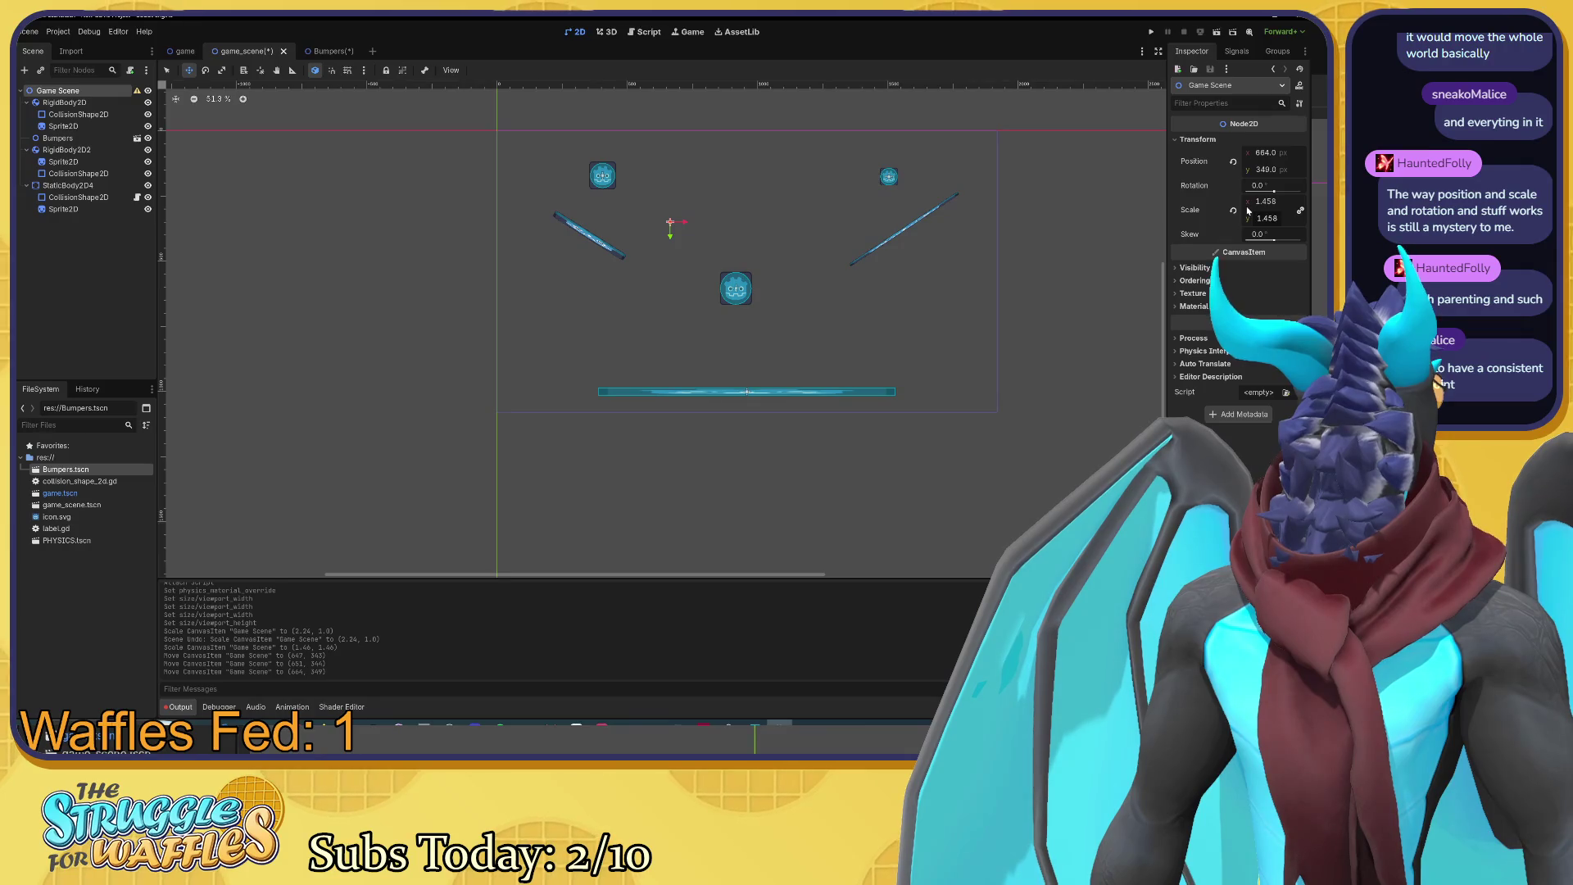
# Step: Look at the Bumpers scene, then return to game_scene
pyautogui.moveTo(1241, 208)
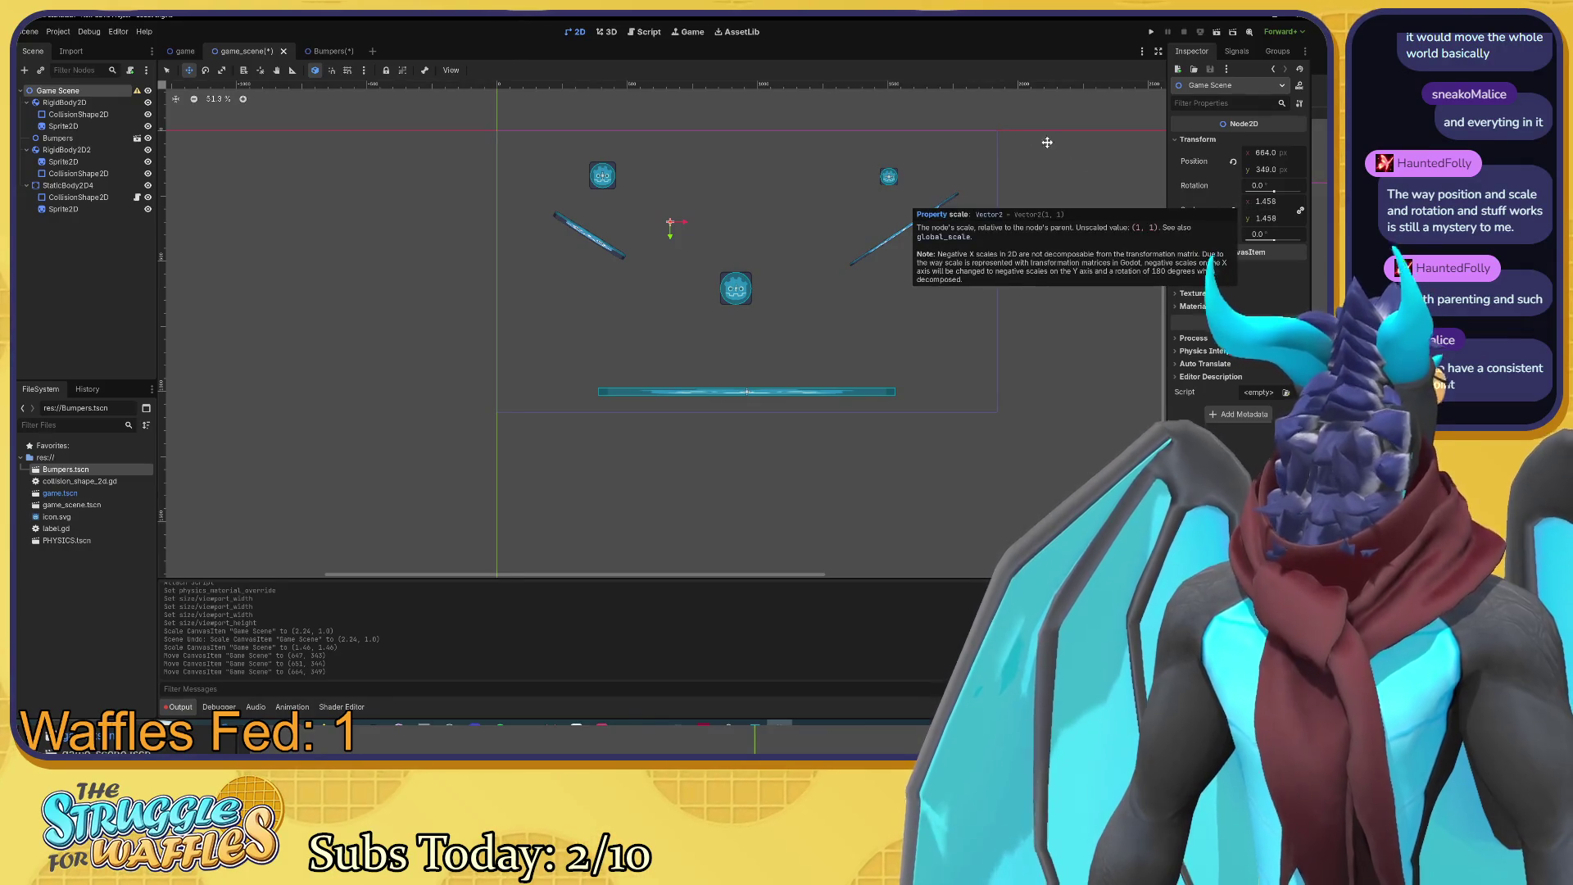
pyautogui.click(322, 53)
pyautogui.moveTo(243, 53)
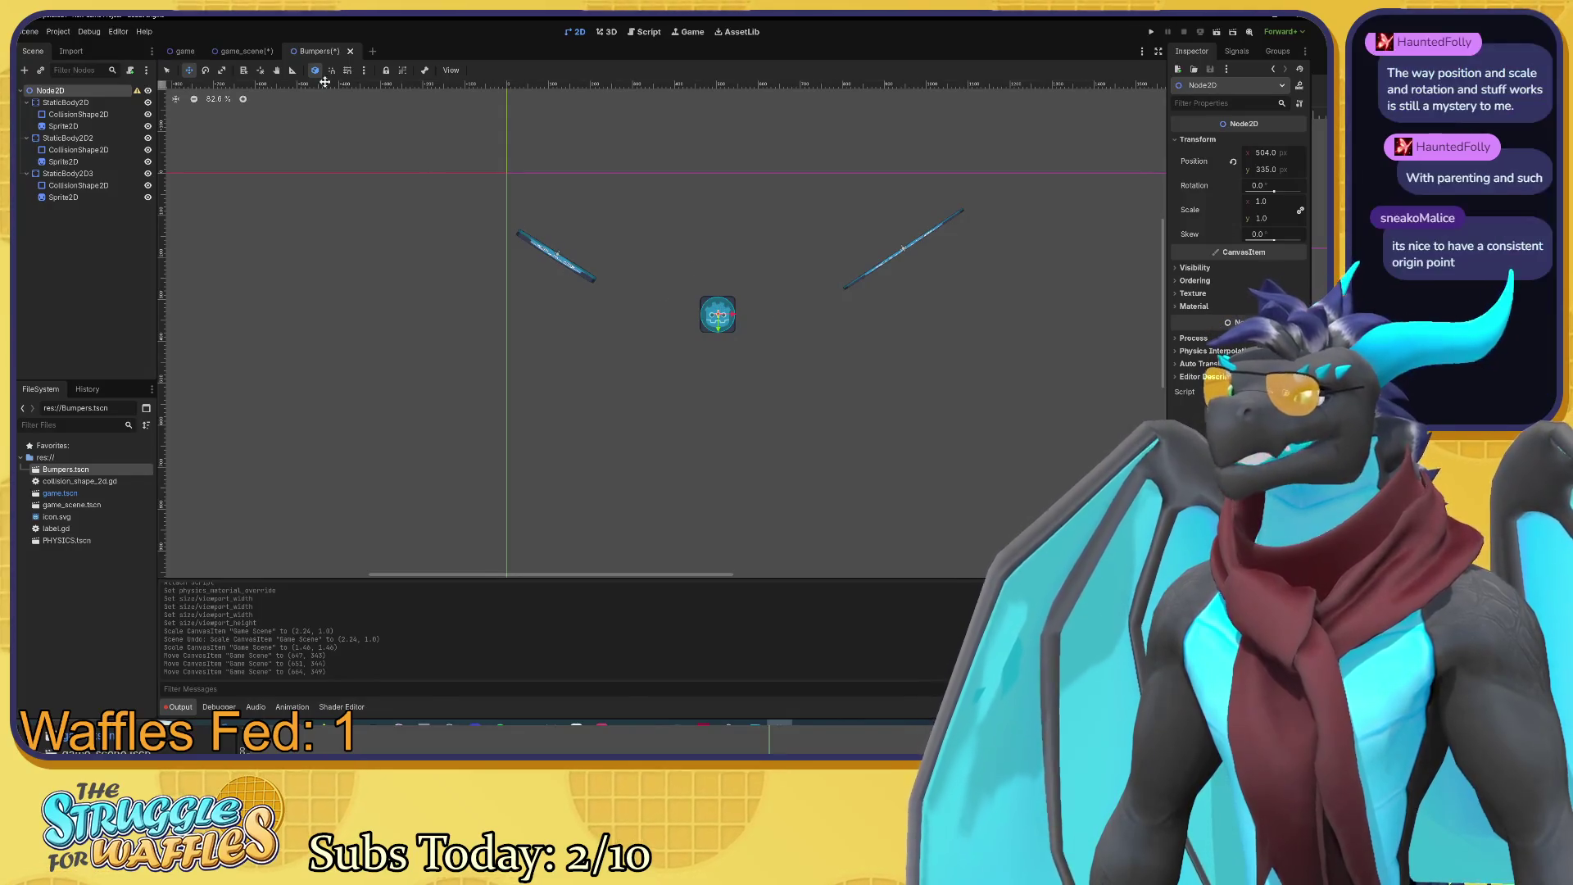
pyautogui.click(242, 51)
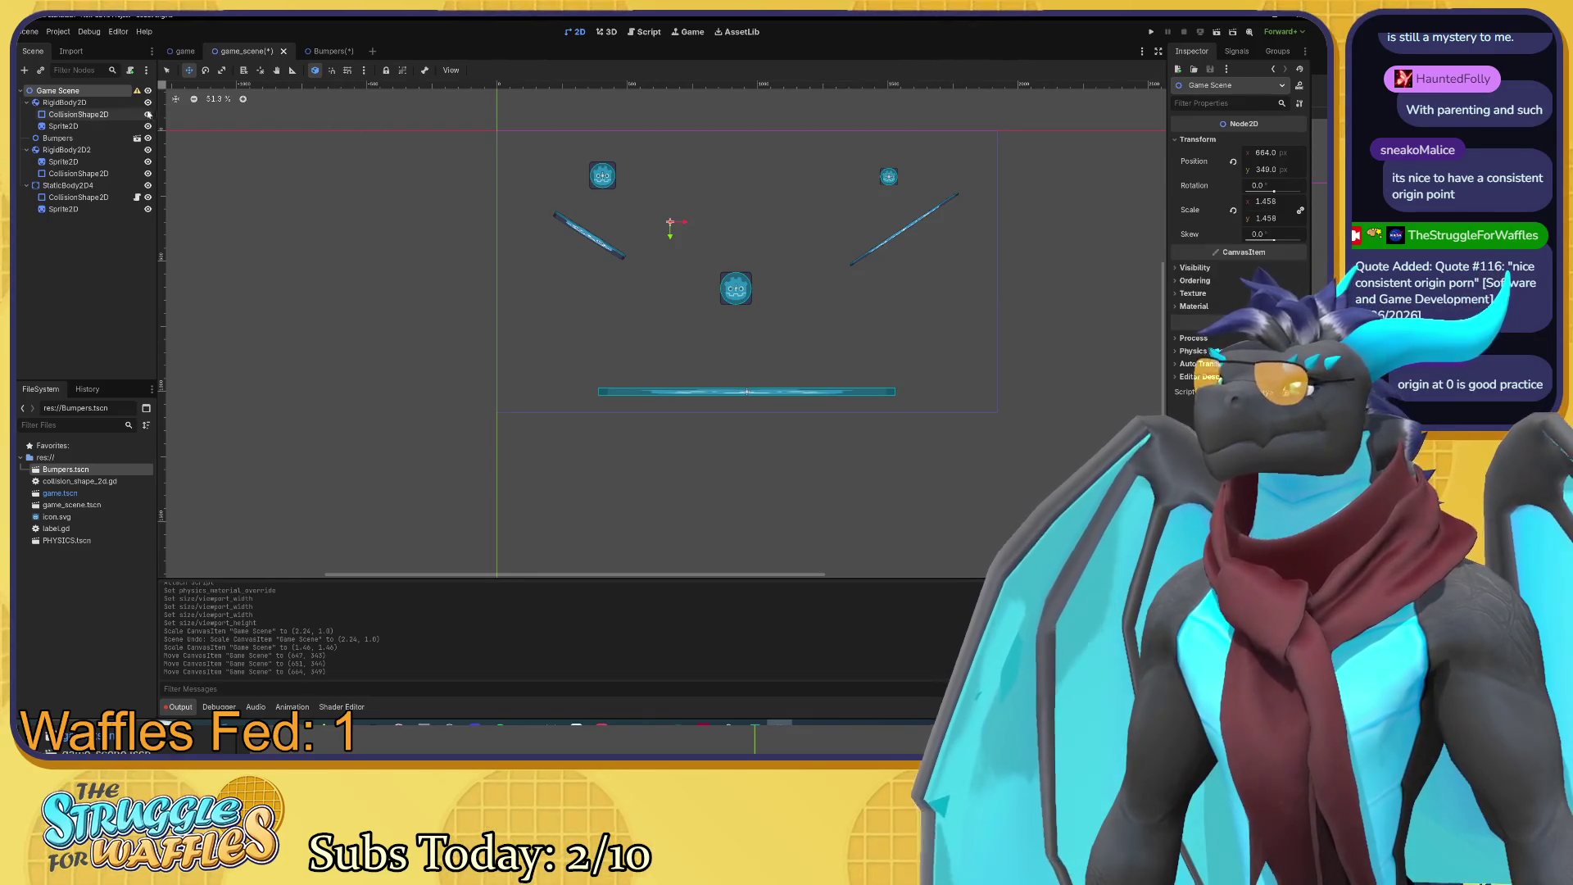
# Step: Revert the root's Position to (0, 0) and drag all ten child nodes back into place
pyautogui.click(1233, 162)
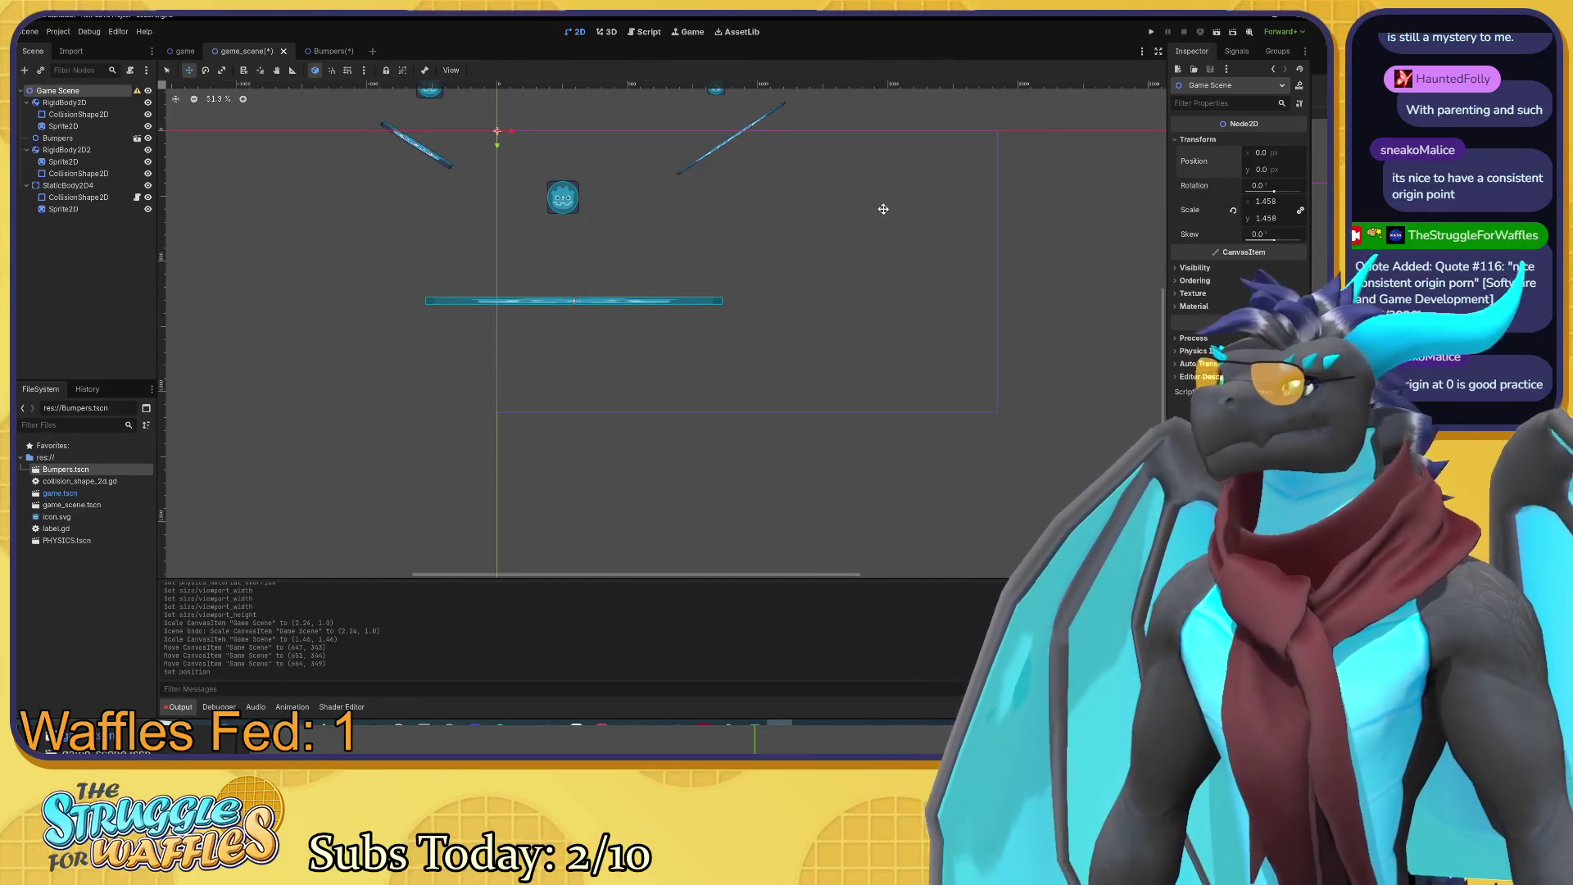
pyautogui.click(63, 103)
pyautogui.keyDown('shift'); pyautogui.click(63, 208); pyautogui.keyUp('shift')
pyautogui.moveTo(603, 227)
pyautogui.mouseDown()
pyautogui.moveTo(709, 327)
pyautogui.moveTo(765, 316)
pyautogui.mouseUp()
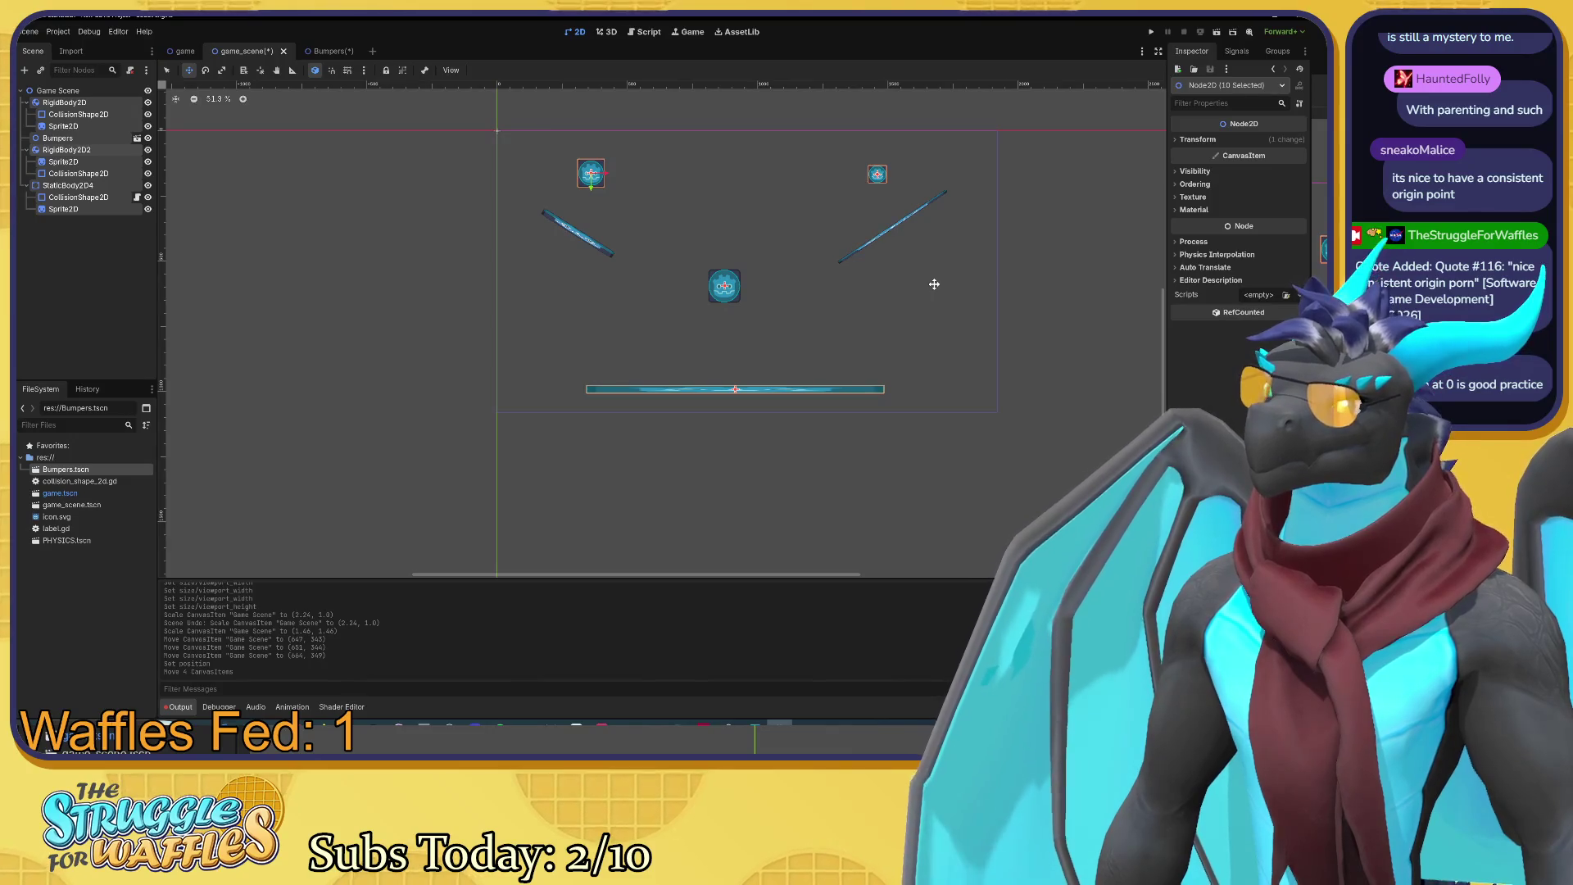
# Step: Undo the accidental rotation and scale changes on the Game Scene root
pyautogui.click(58, 90)
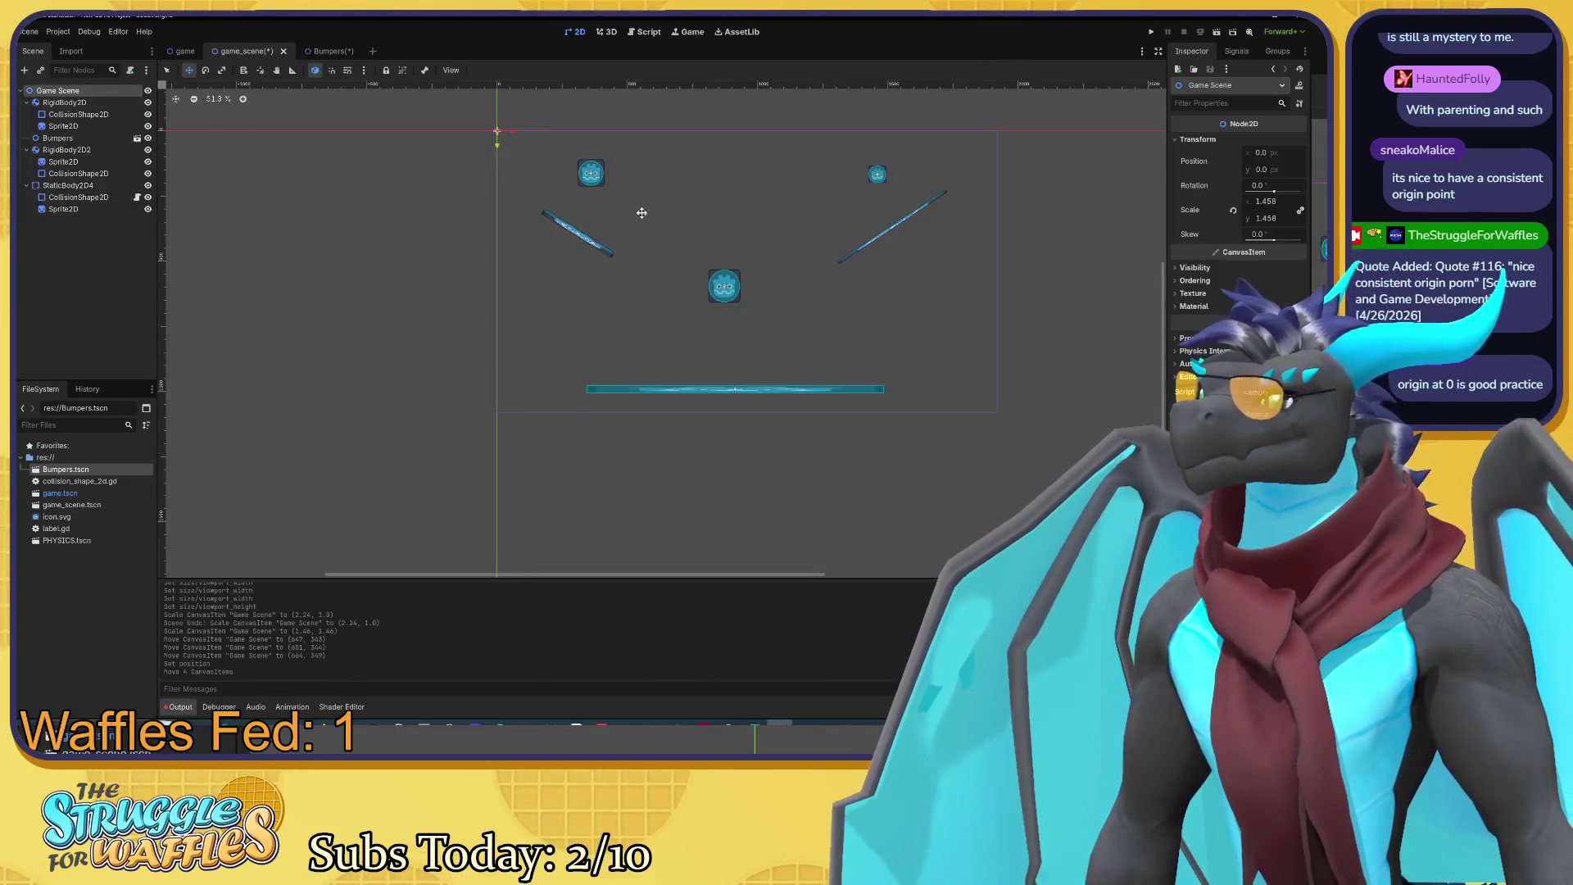
pyautogui.press('e')
pyautogui.moveTo(836, 286)
pyautogui.mouseDown()
pyautogui.moveTo(898, 305)
pyautogui.moveTo(917, 341)
pyautogui.moveTo(997, 355)
pyautogui.moveTo(878, 350)
pyautogui.moveTo(872, 331)
pyautogui.mouseUp()
pyautogui.hotkey('ctrl', 'z')
pyautogui.press('s')
pyautogui.hotkey('ctrl', 'z')
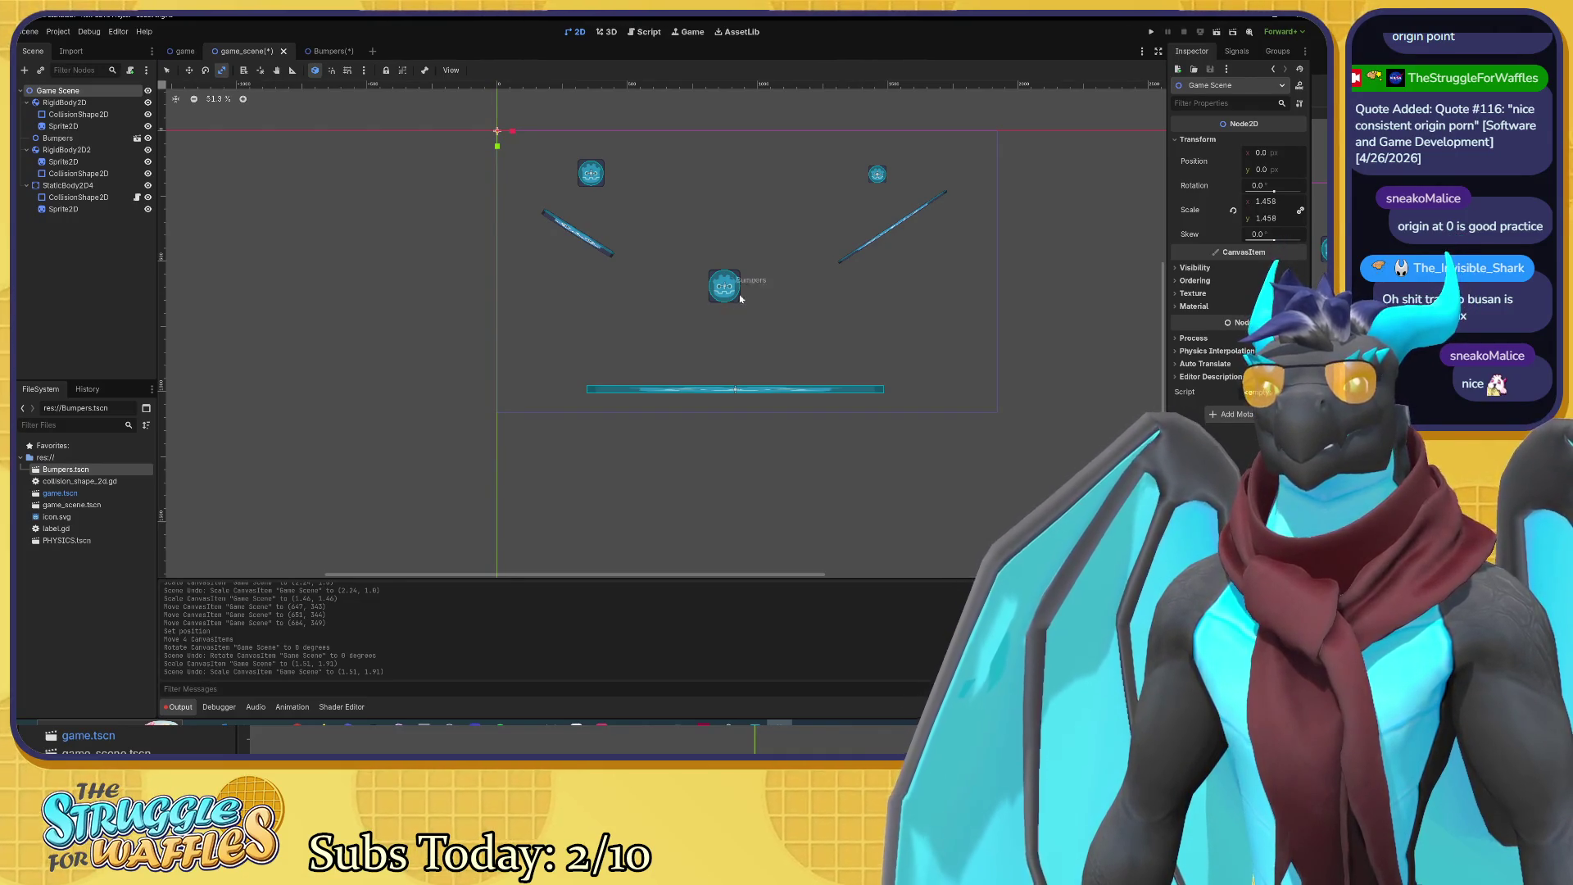
# Step: Open the floor CollisionShape2D's script collision_shape_2d.gd and type 'signal' on line 3
pyautogui.scroll(2, 768, 306)
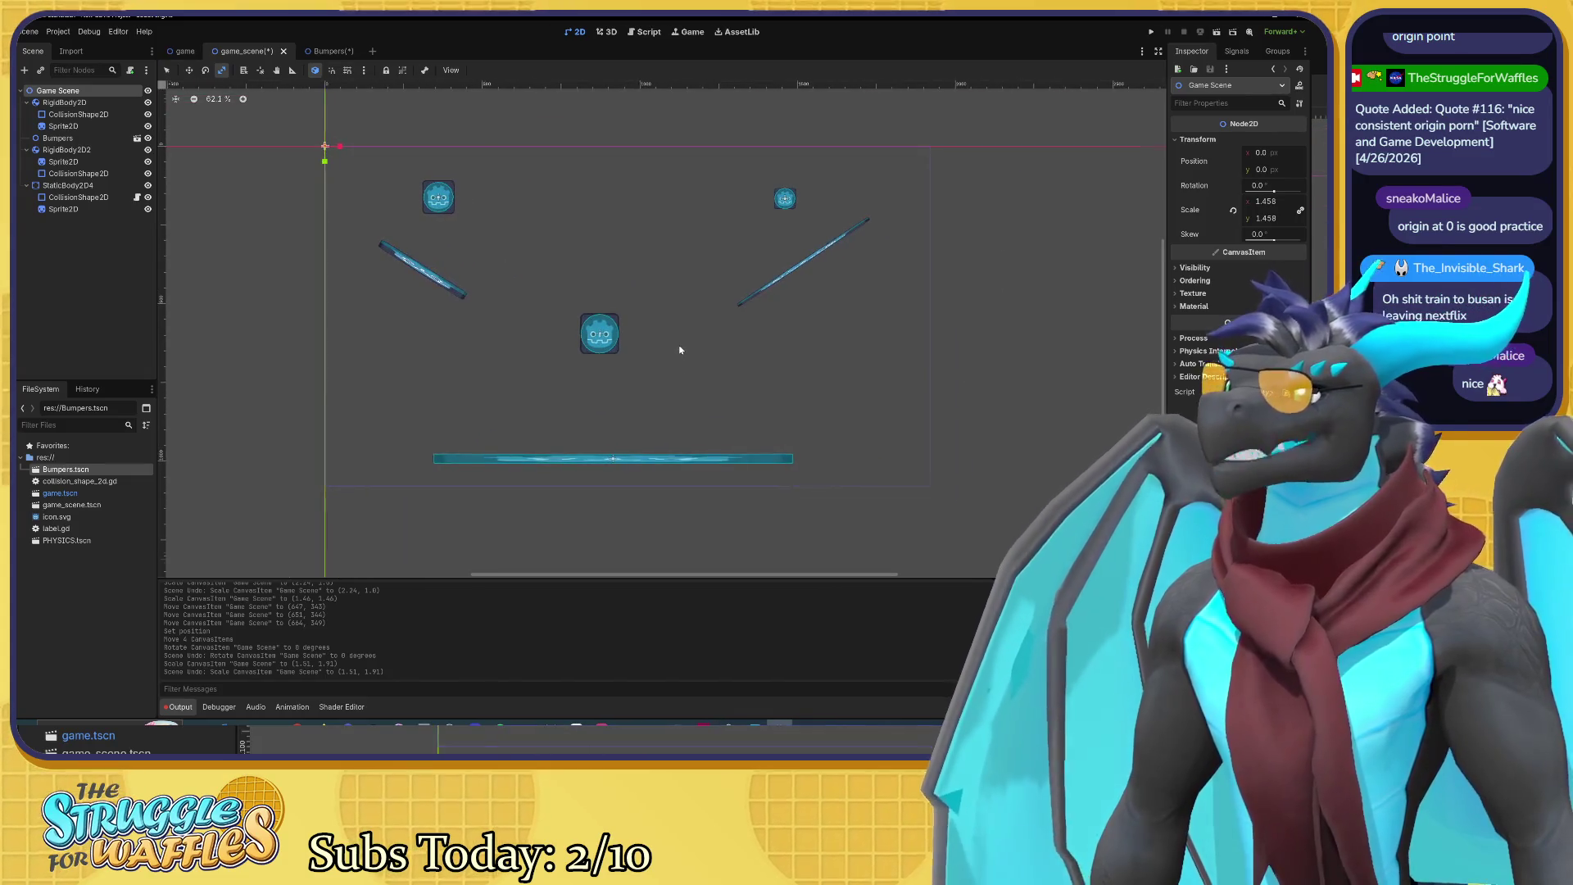
pyautogui.scroll(2, 679, 350)
pyautogui.moveTo(683, 354); pyautogui.dragTo(683, 344)
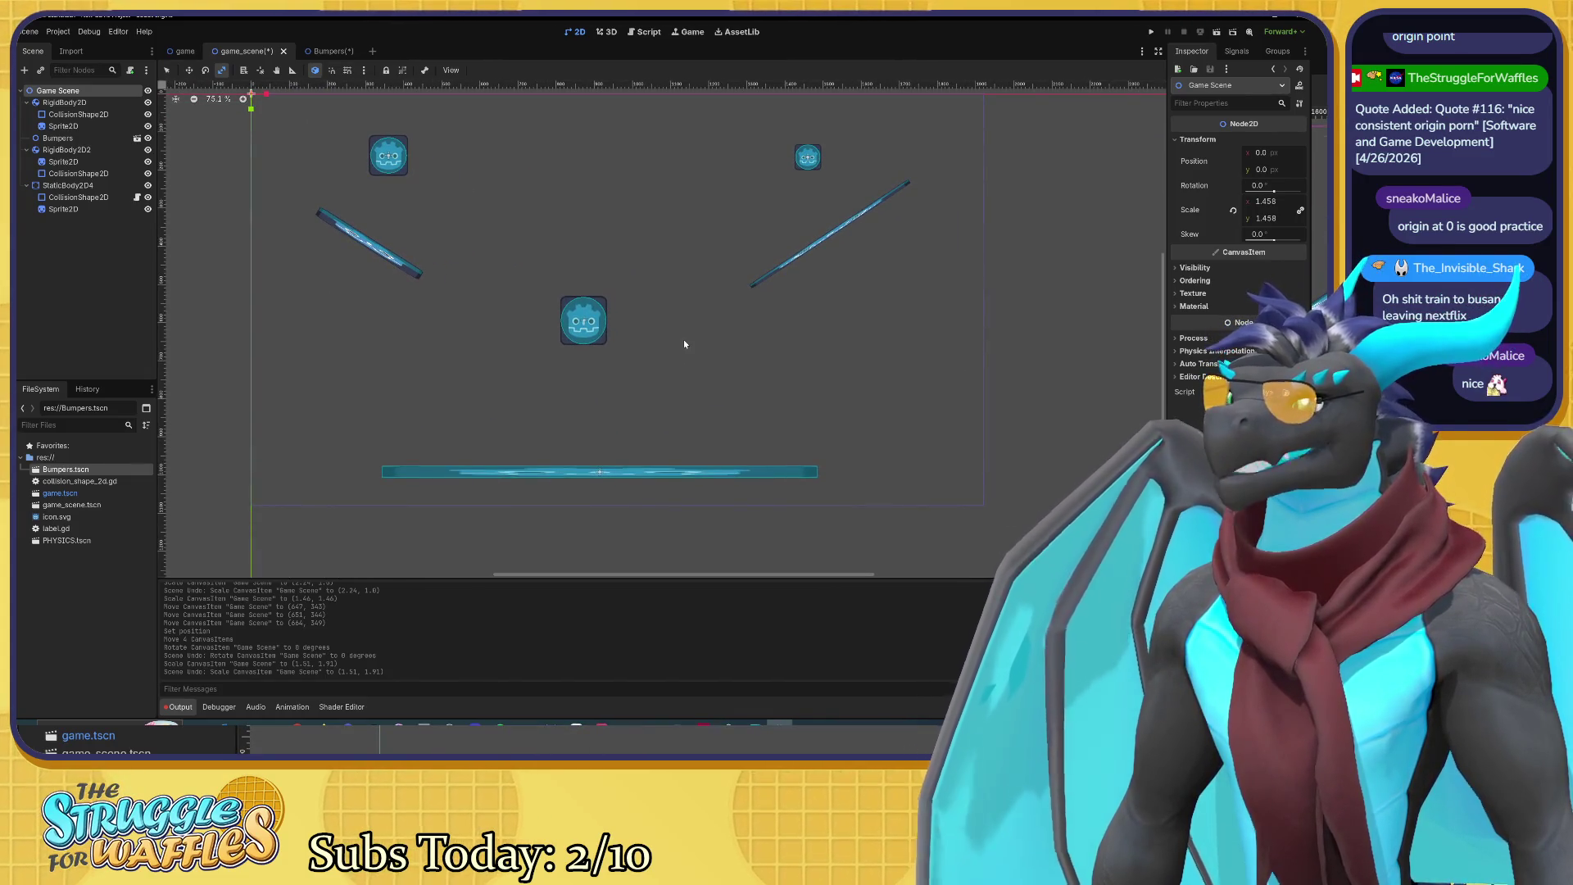
pyautogui.click(123, 199)
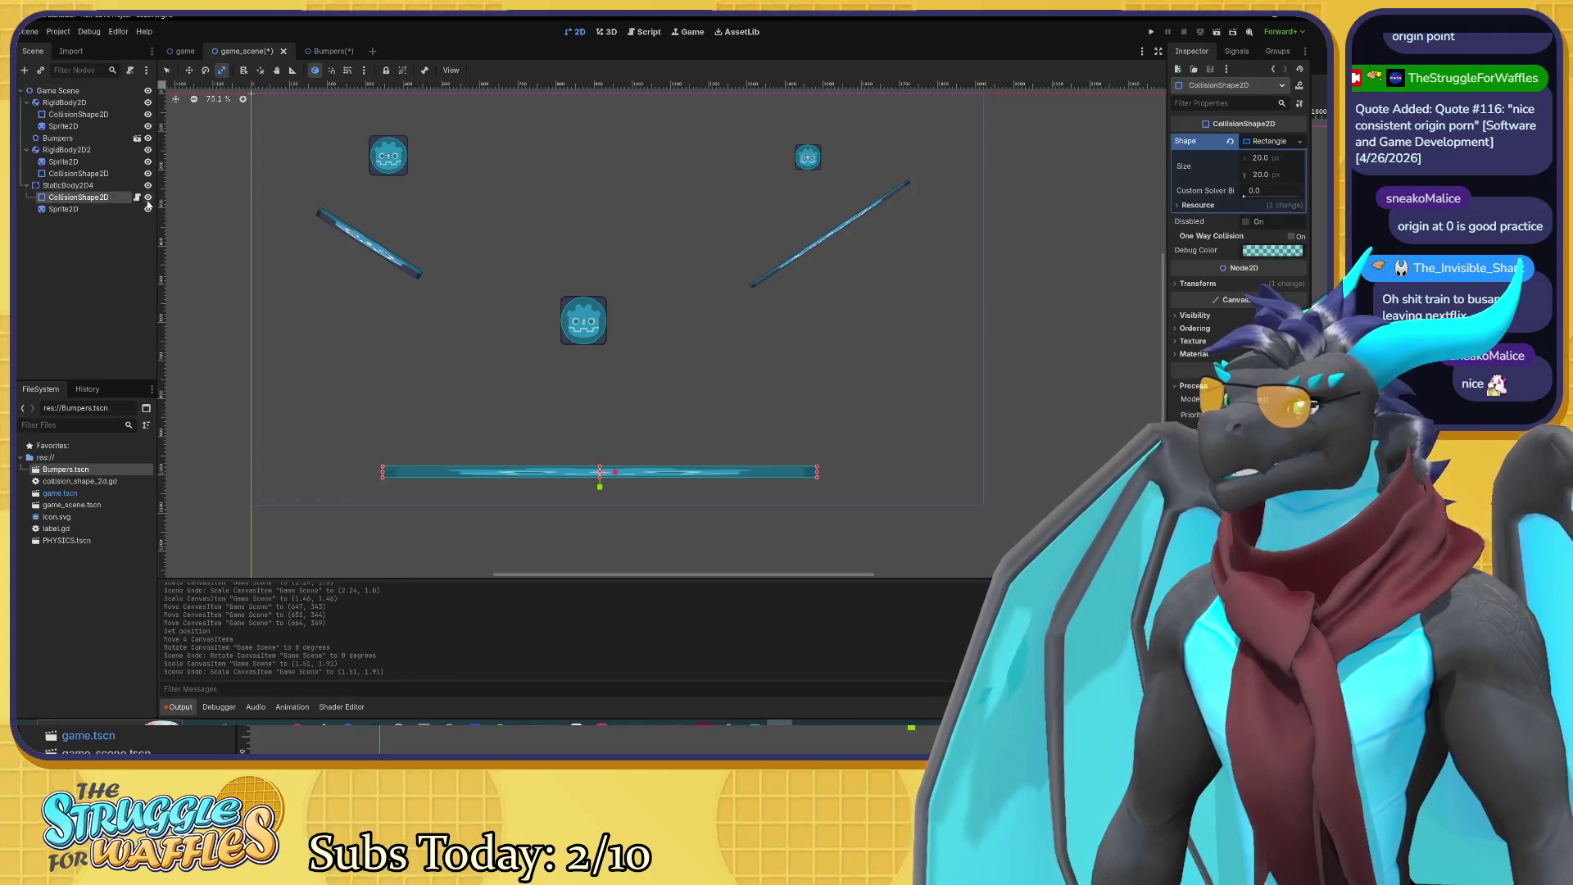
pyautogui.click(136, 198)
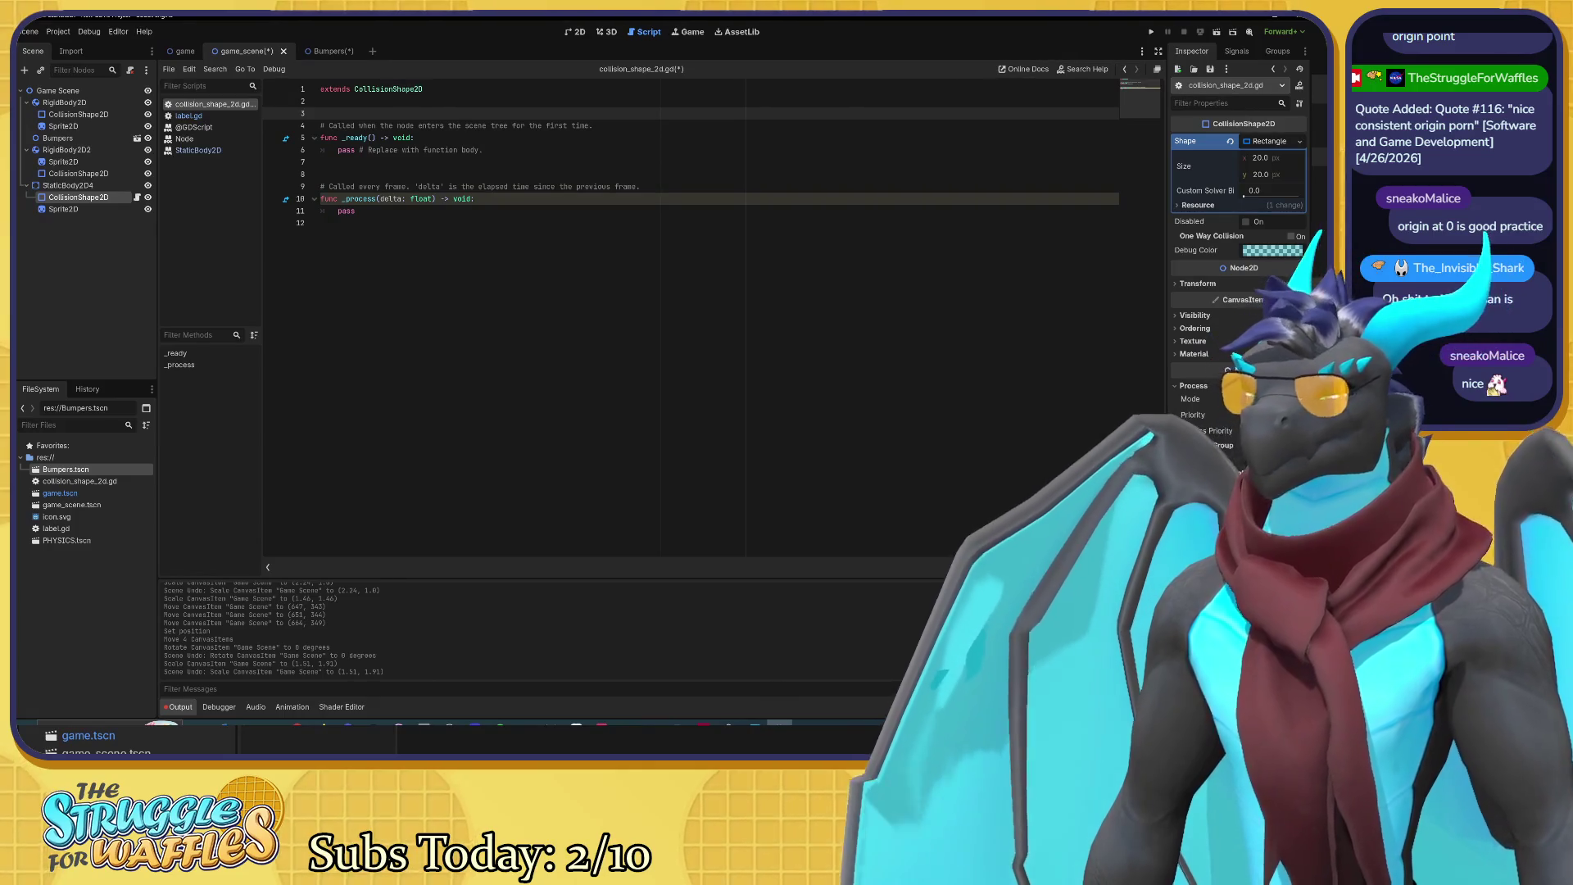
pyautogui.write('signal')
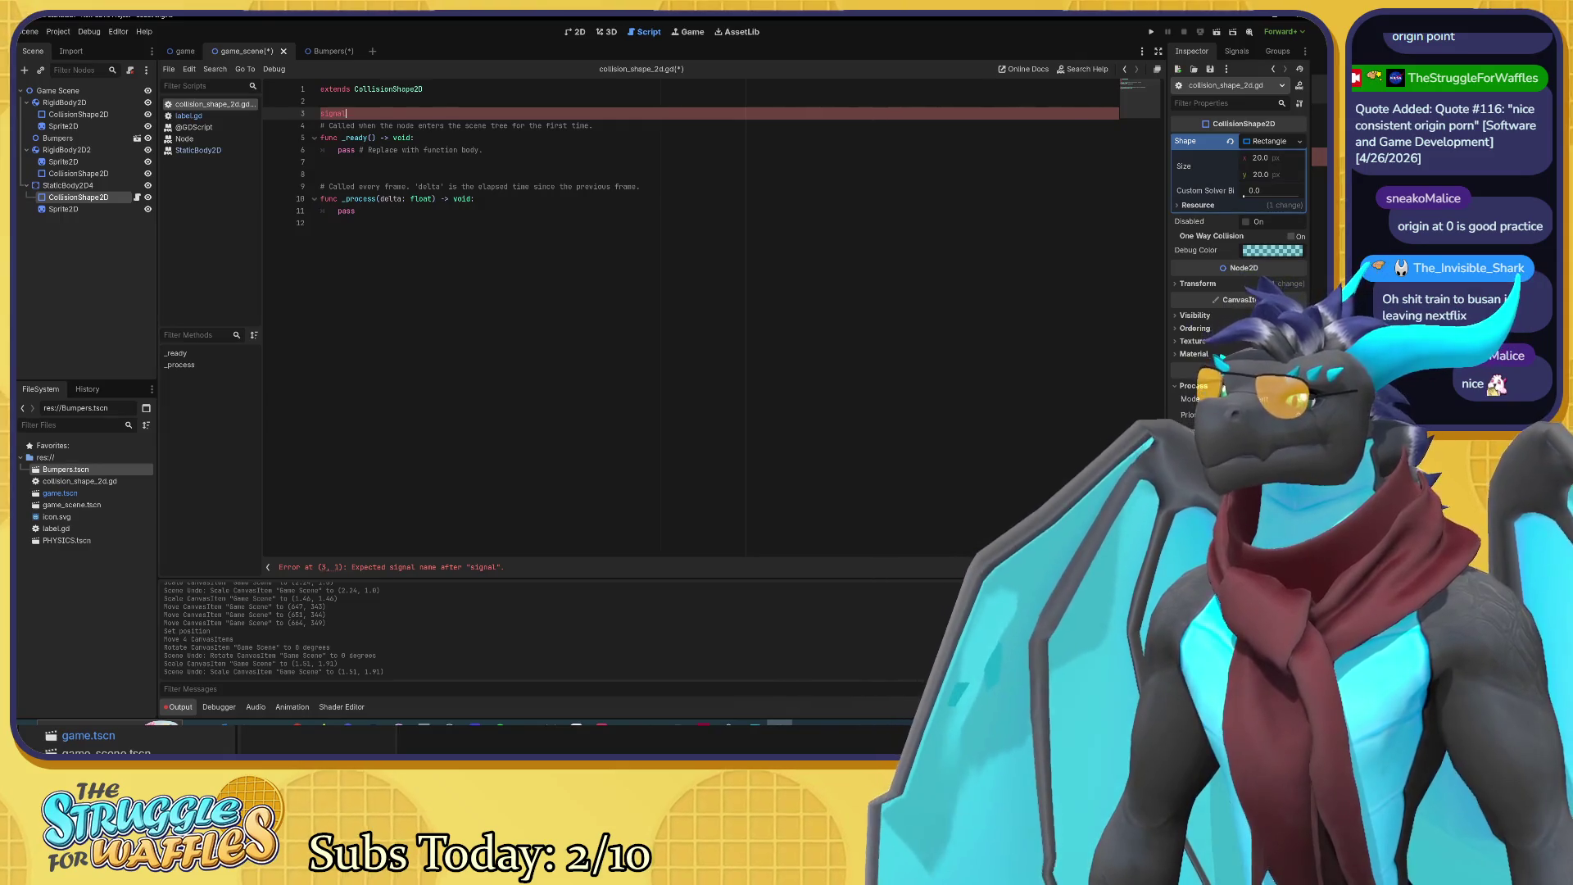
pyautogui.rightClick(325, 115)
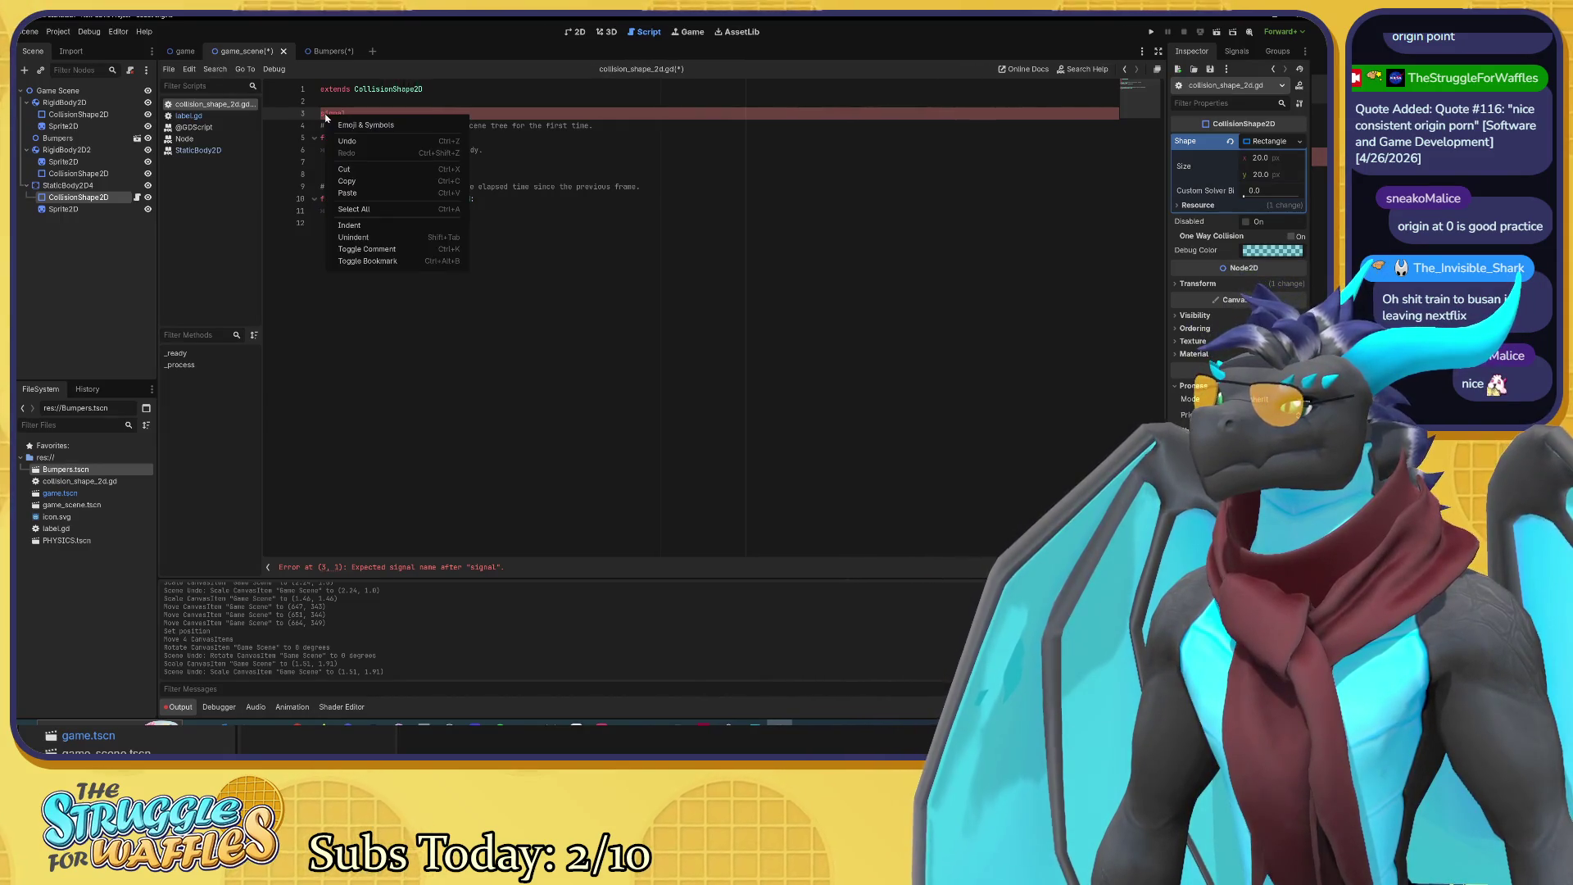
pyautogui.press('Escape')
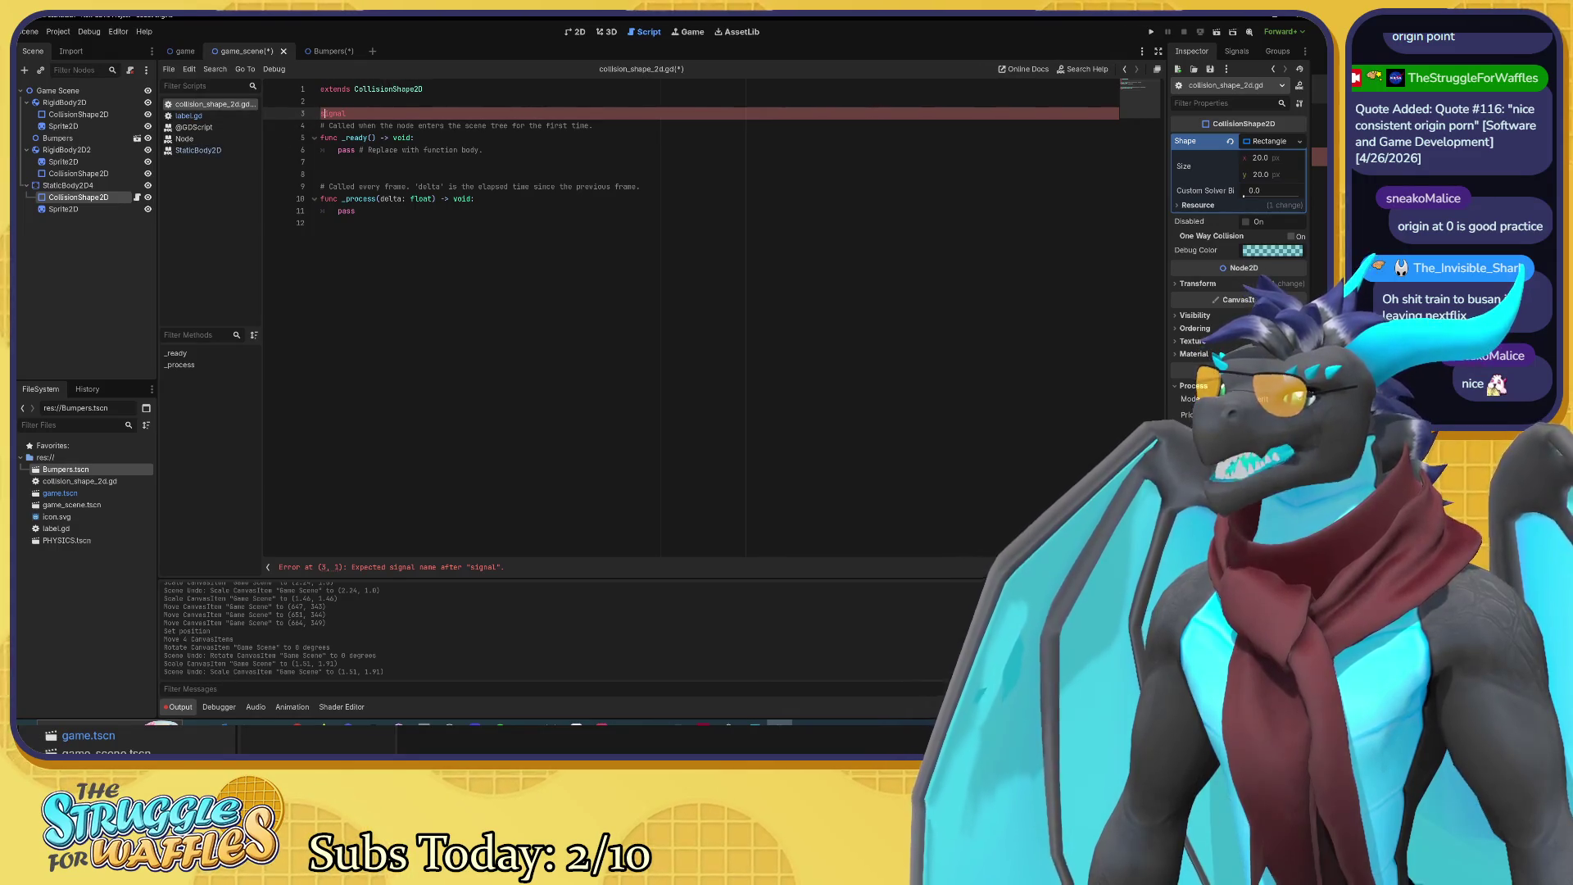
pyautogui.click(211, 130)
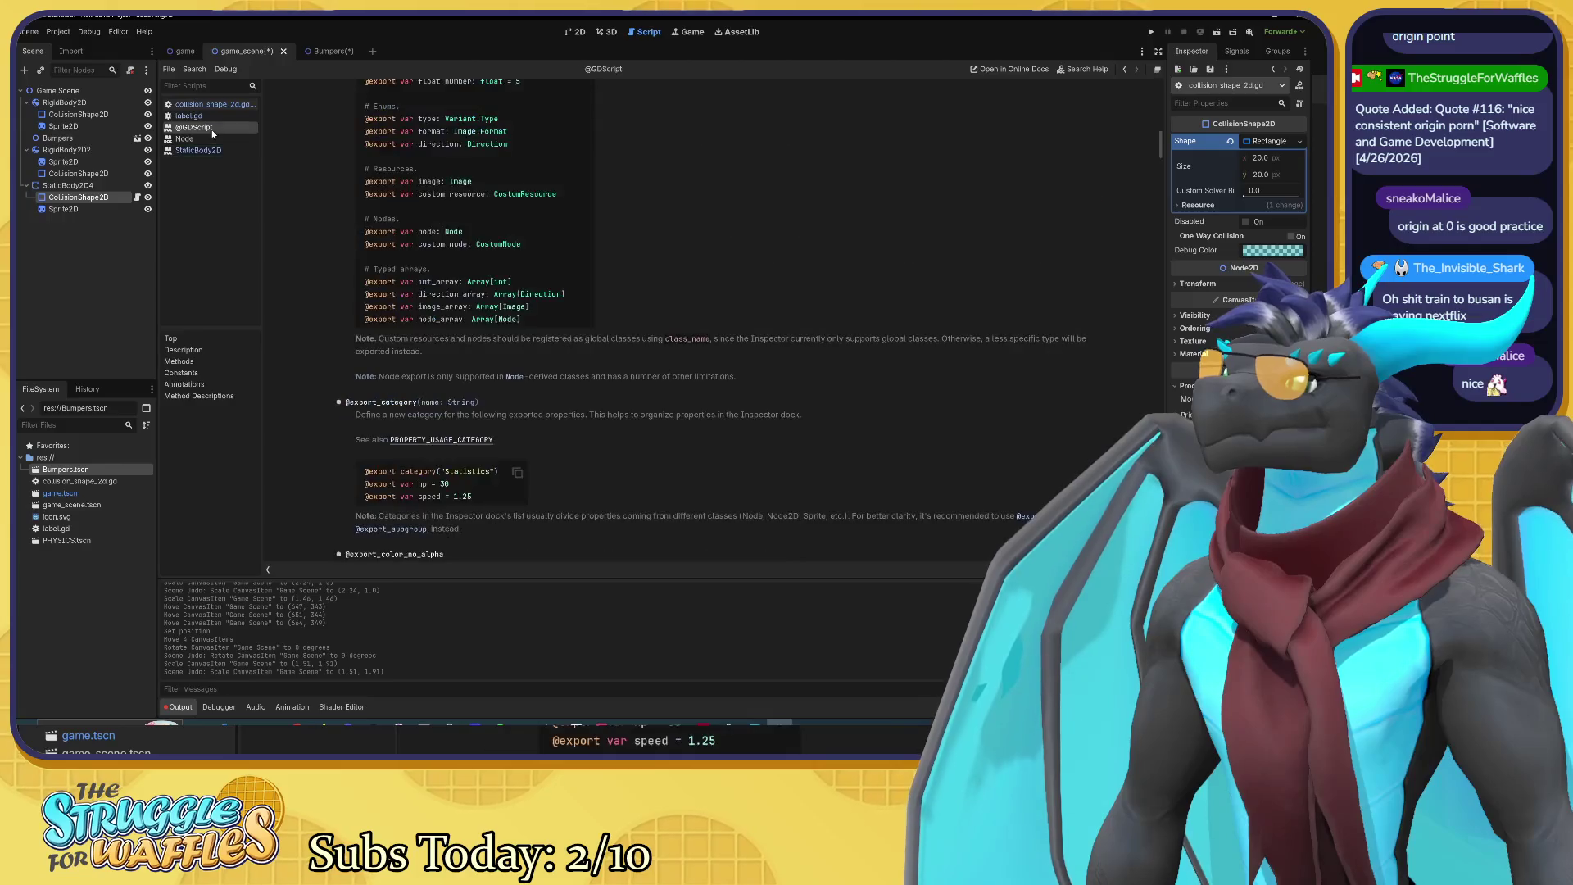
pyautogui.scroll(-10, 374, 145)
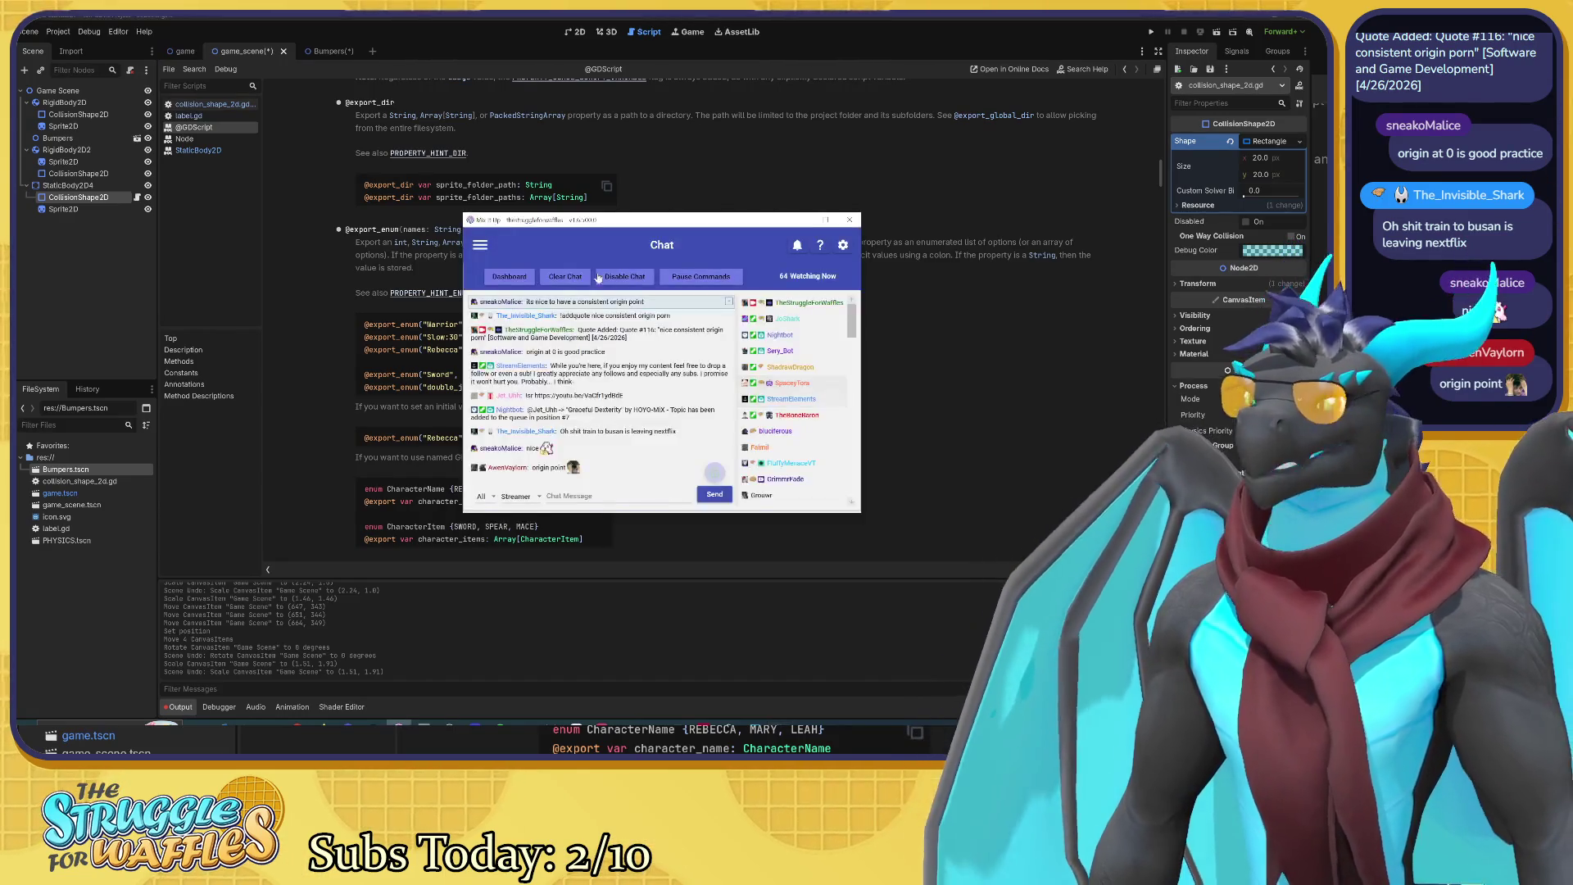
pyautogui.moveTo(572, 219); pyautogui.dragTo(1102, 285)
pyautogui.press('super+d')
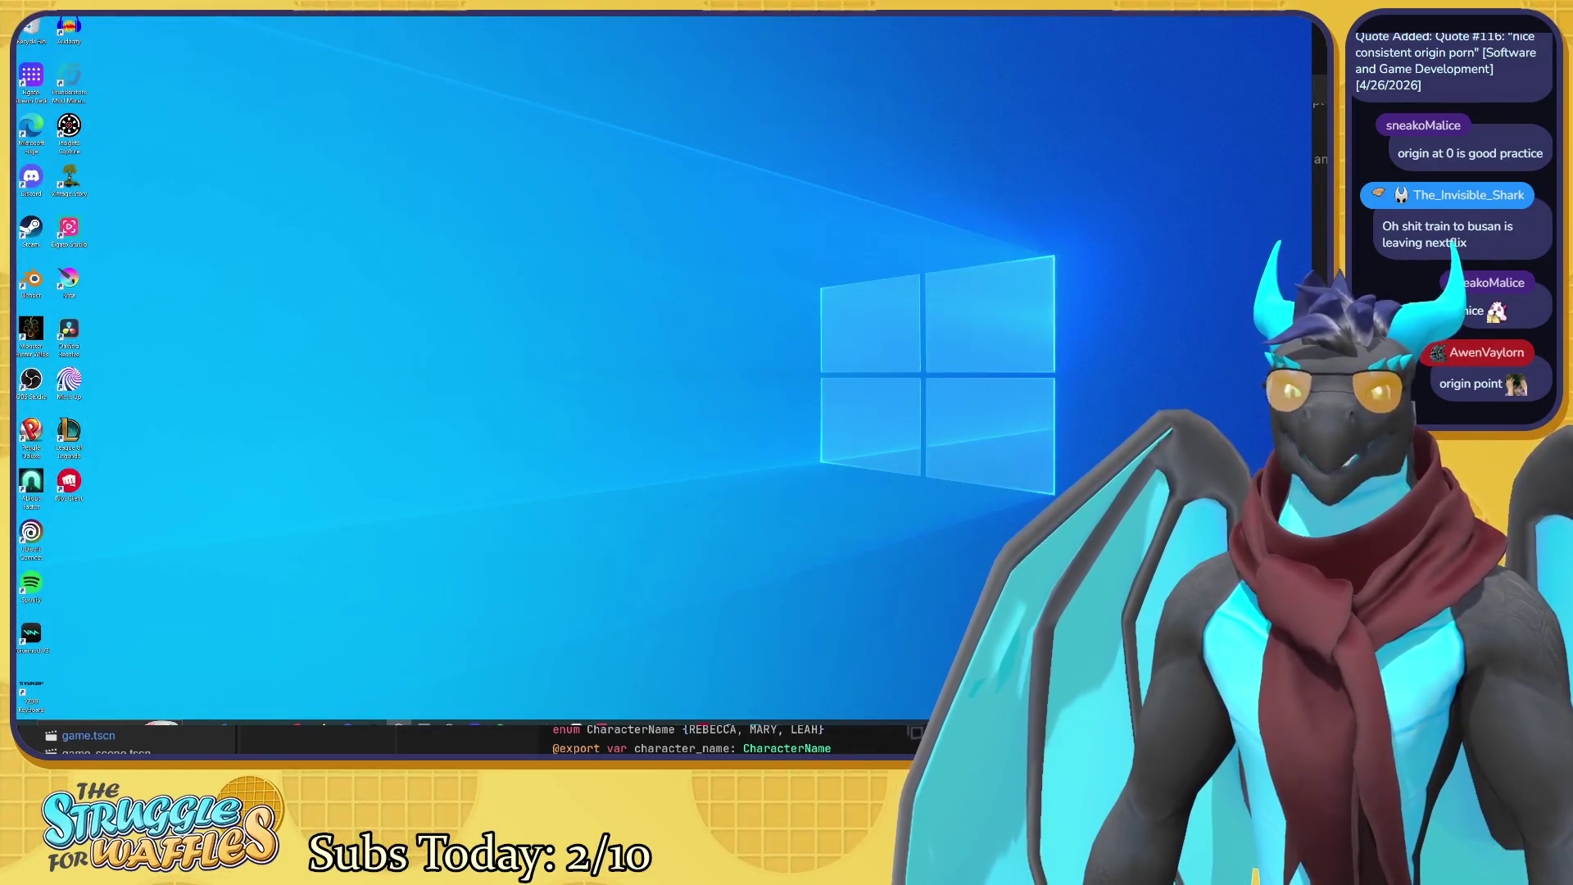
pyautogui.press('super+d')
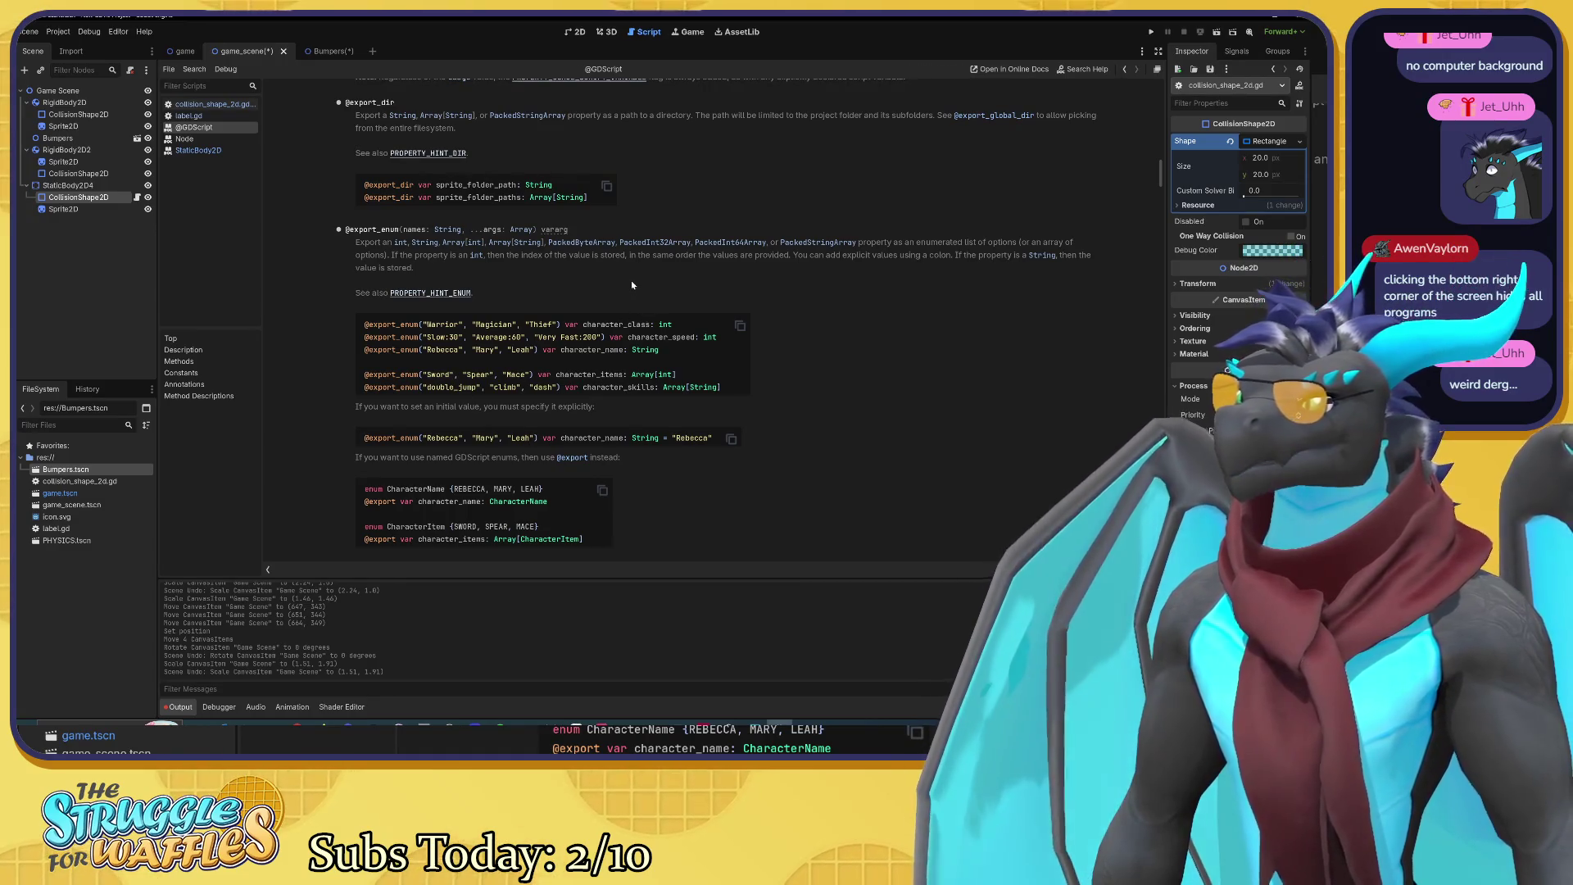
pyautogui.scroll(-5, 838, 288)
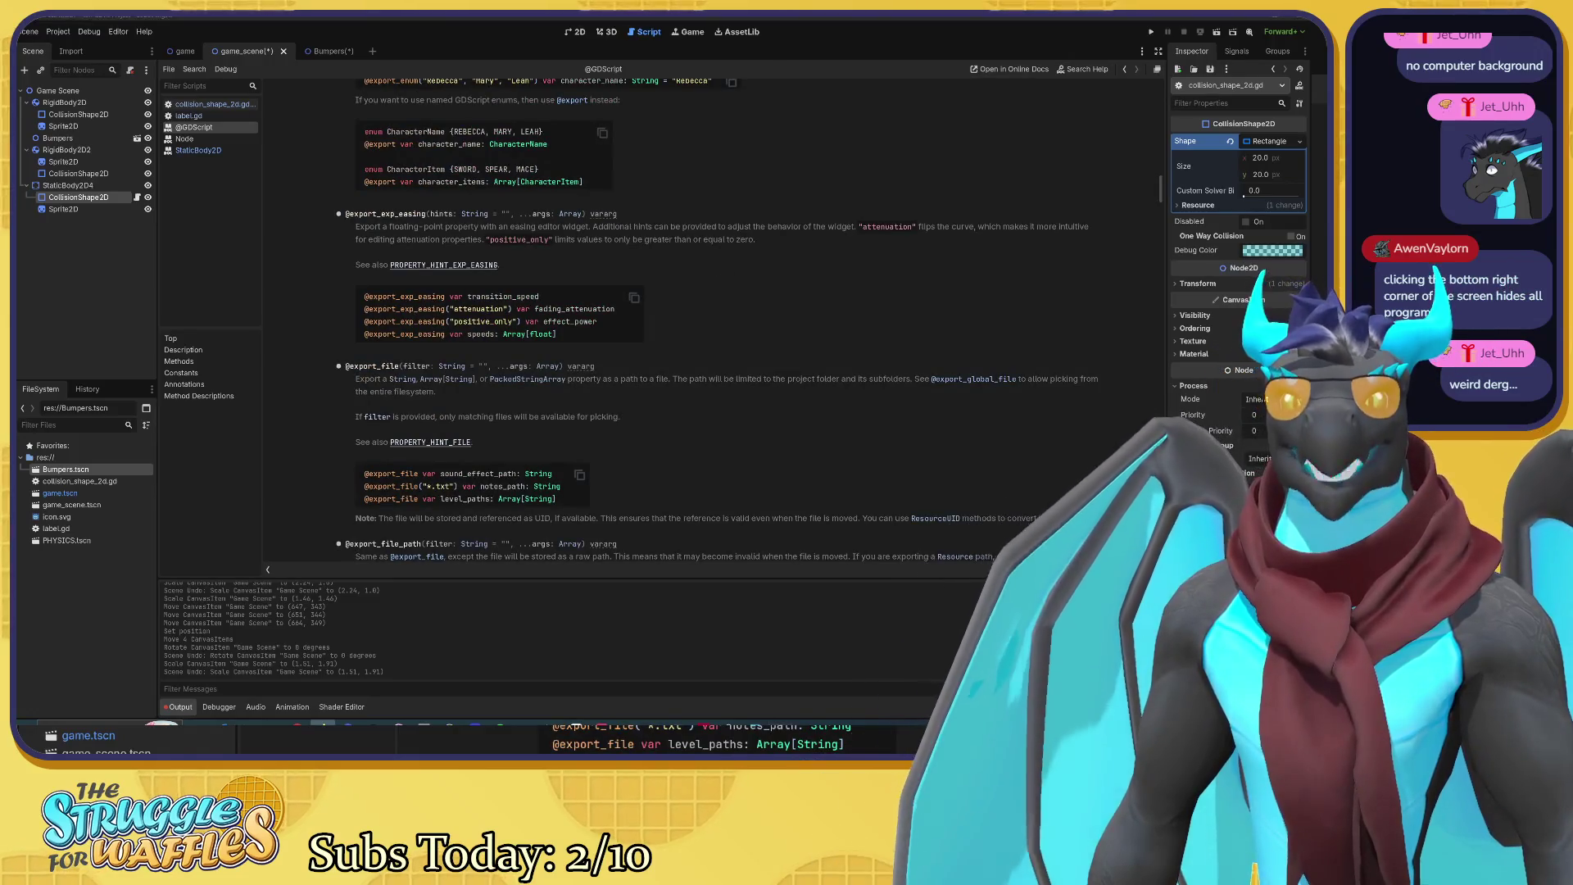